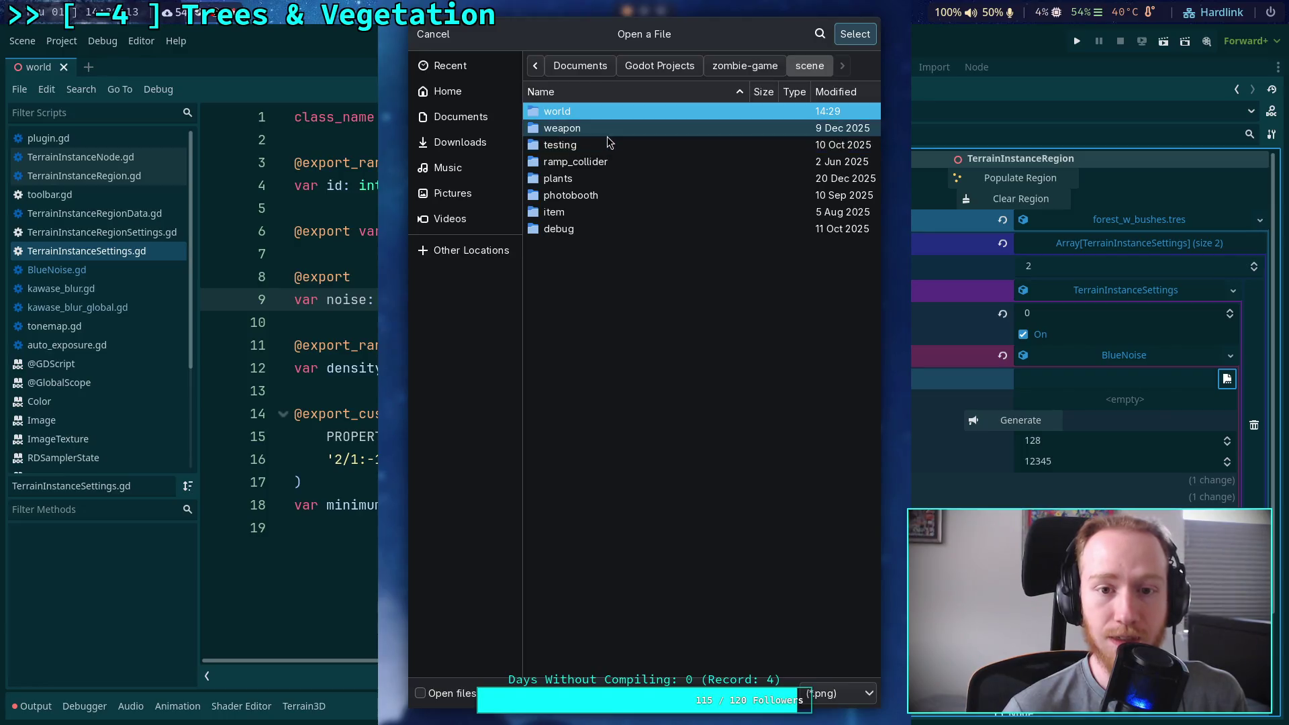
Browse the file picker to zombie-game/scene/world/pop_settings, then cancel without choosing a file
double_click(606, 114)
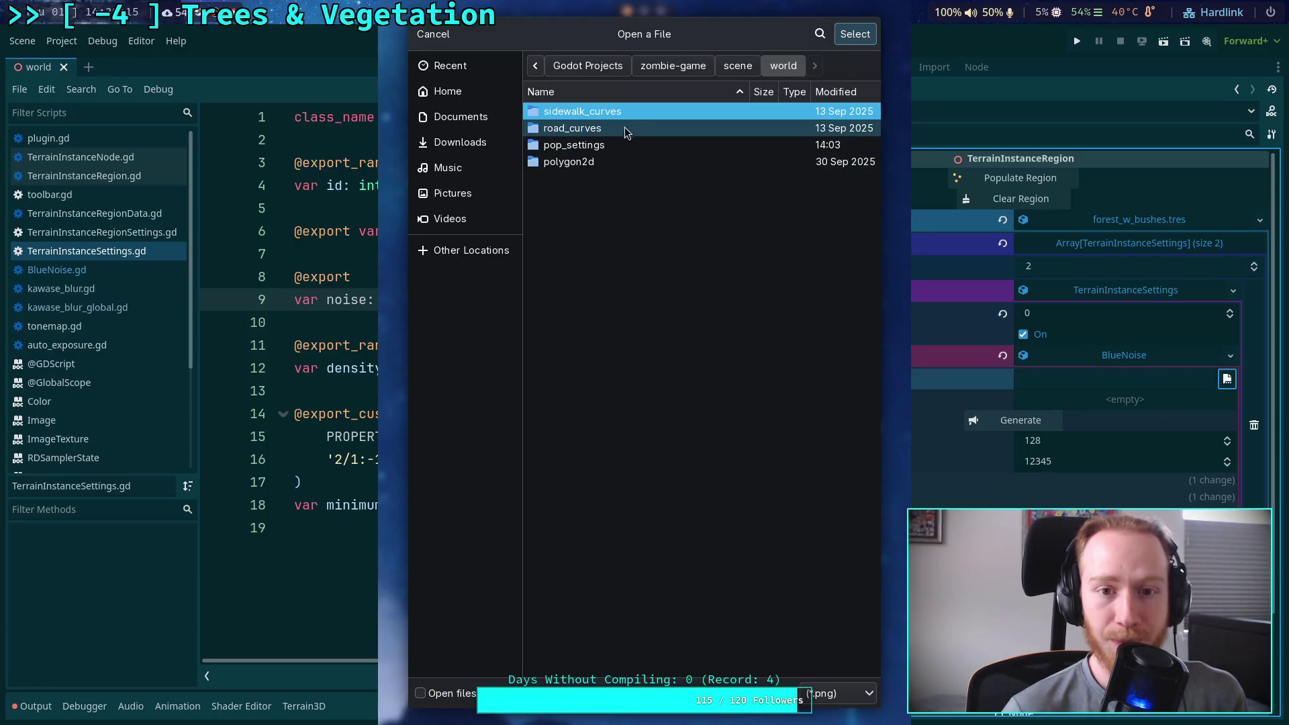
double_click(608, 164)
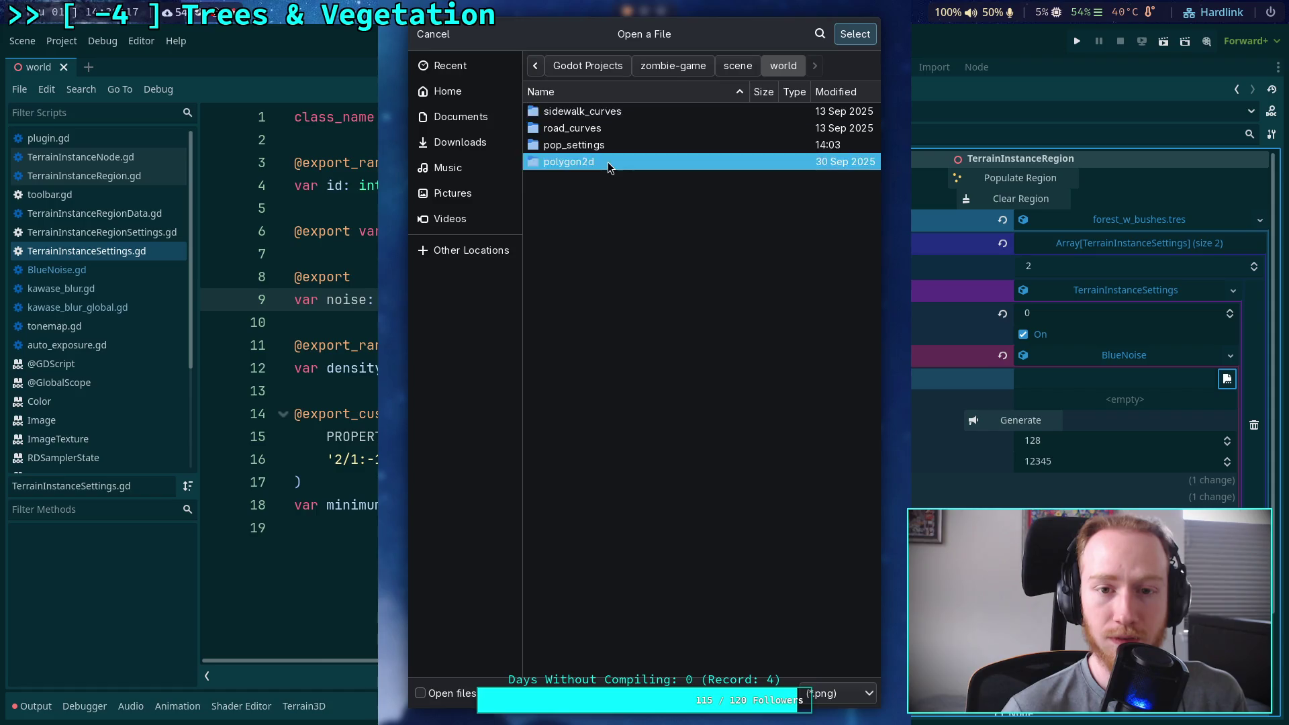
click(694, 67)
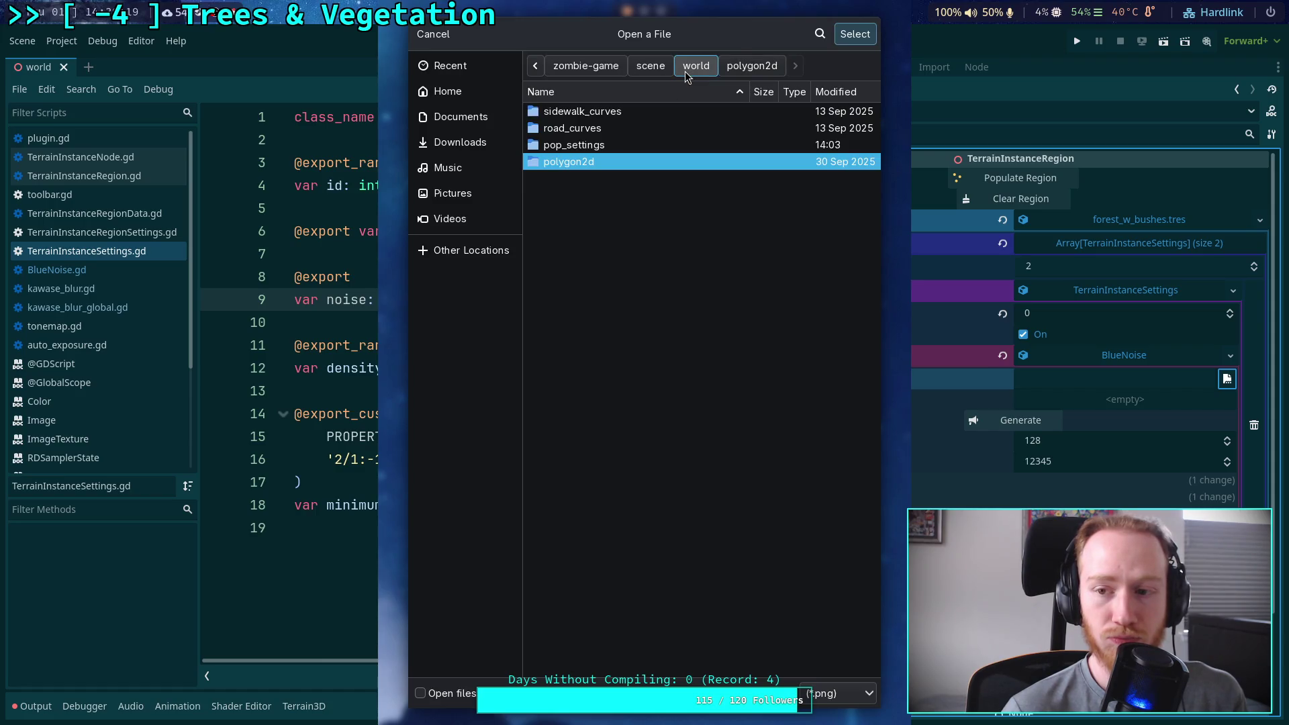
double_click(576, 146)
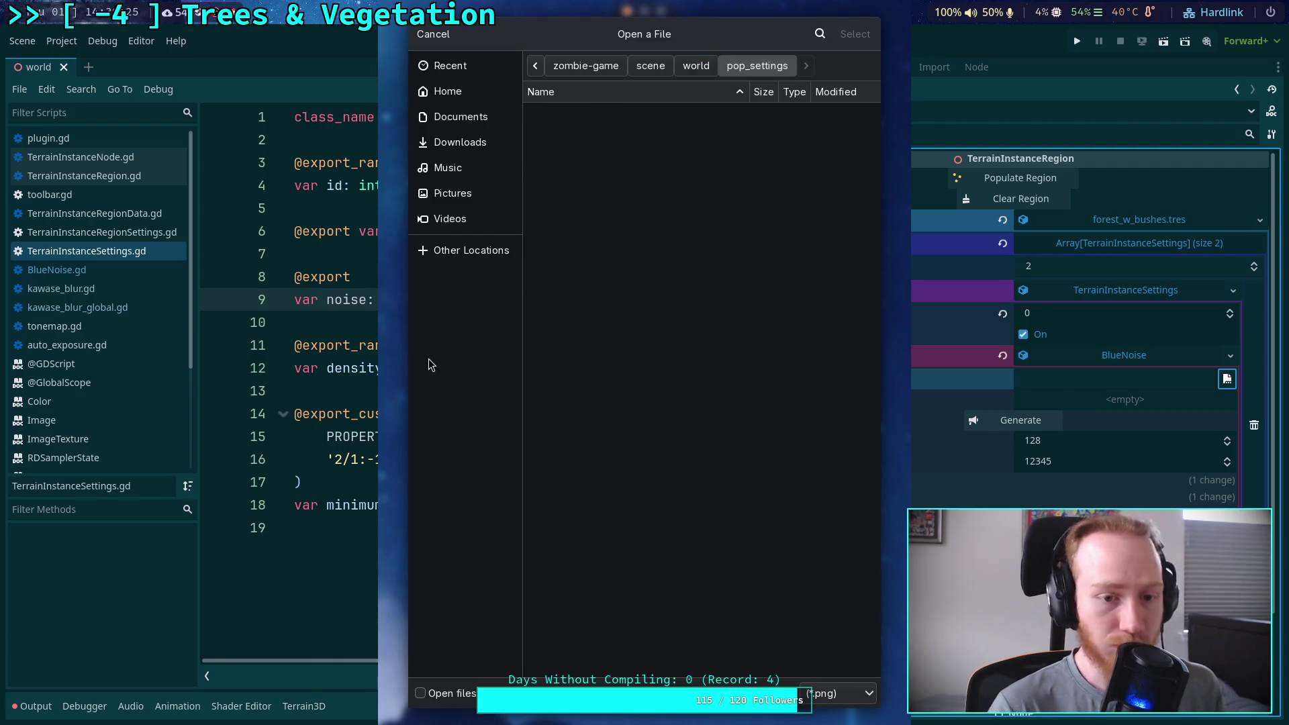
drag(439, 369, 270, 358)
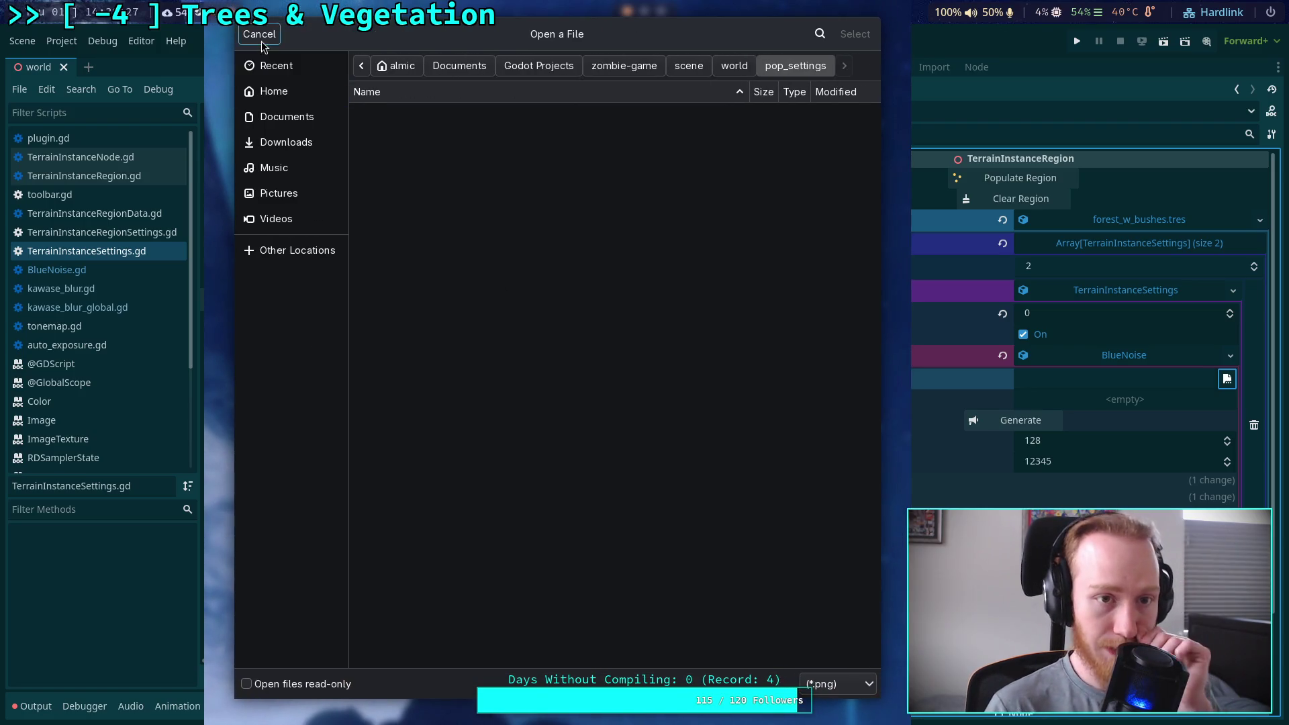
click(260, 34)
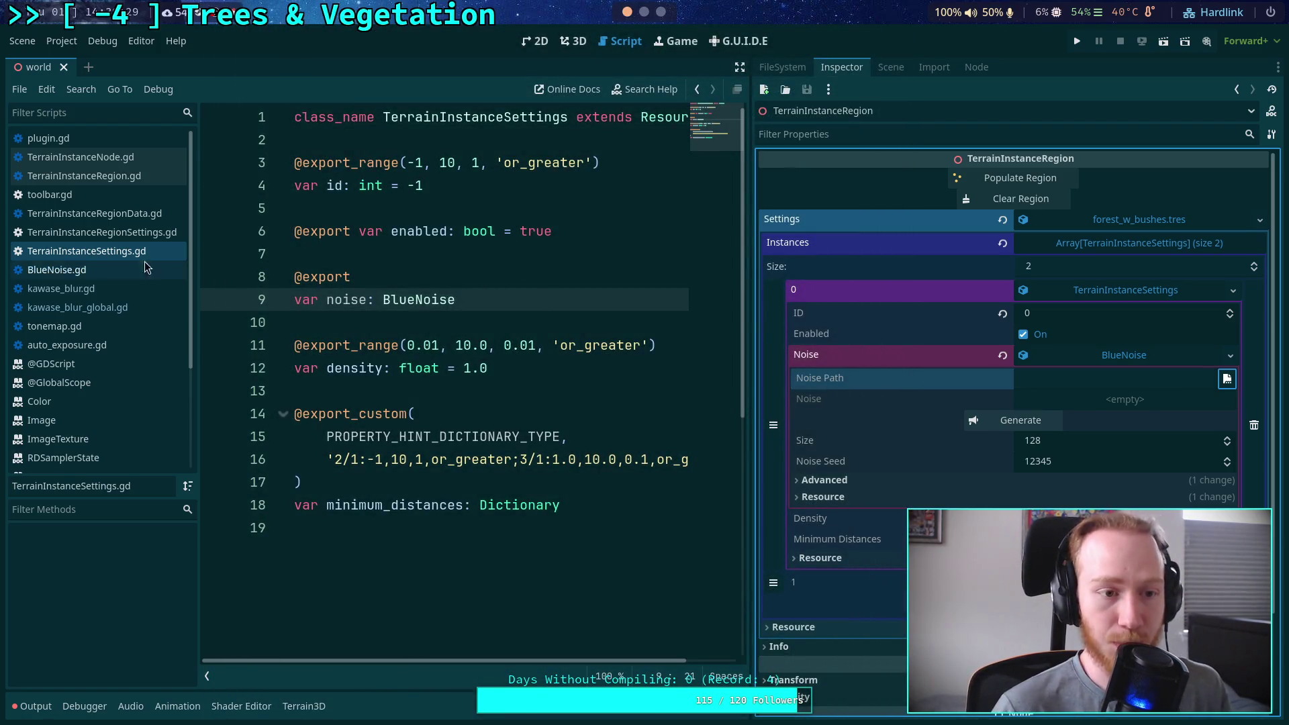
Widen the code view and switch through the scripts to BlueNoise.gd
drag(750, 265, 858, 262)
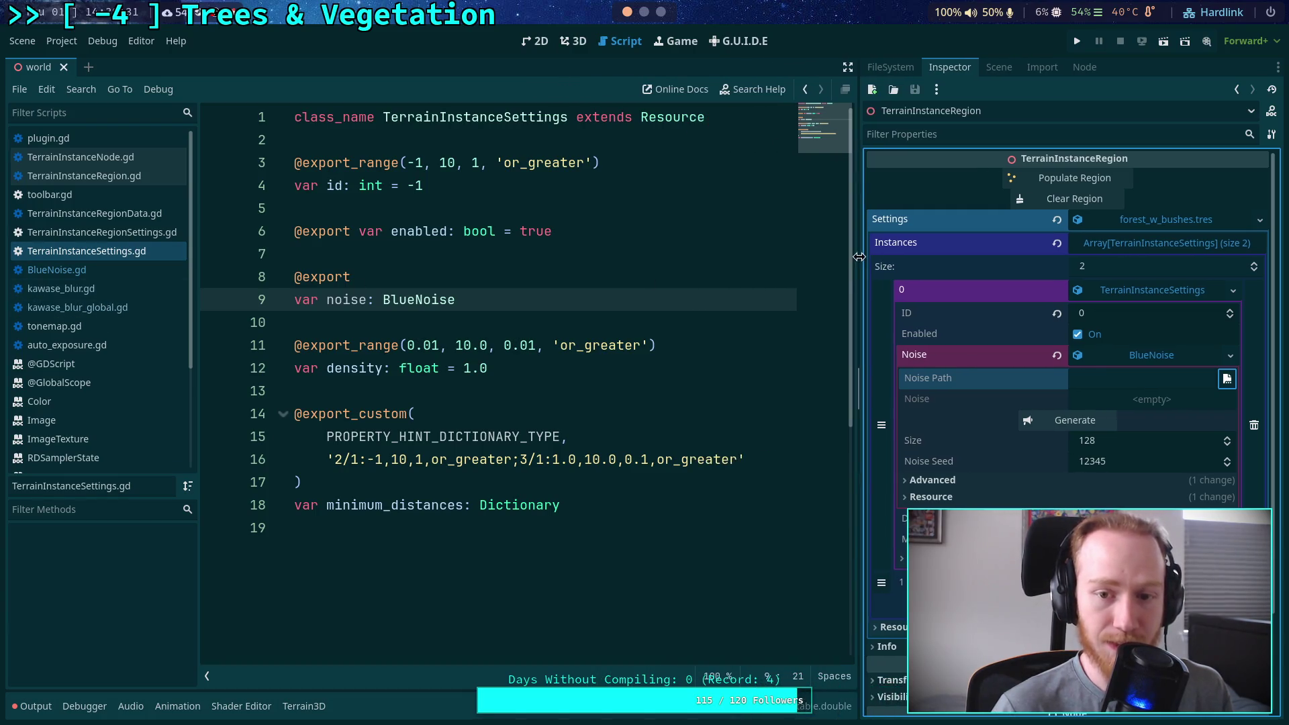
click(128, 214)
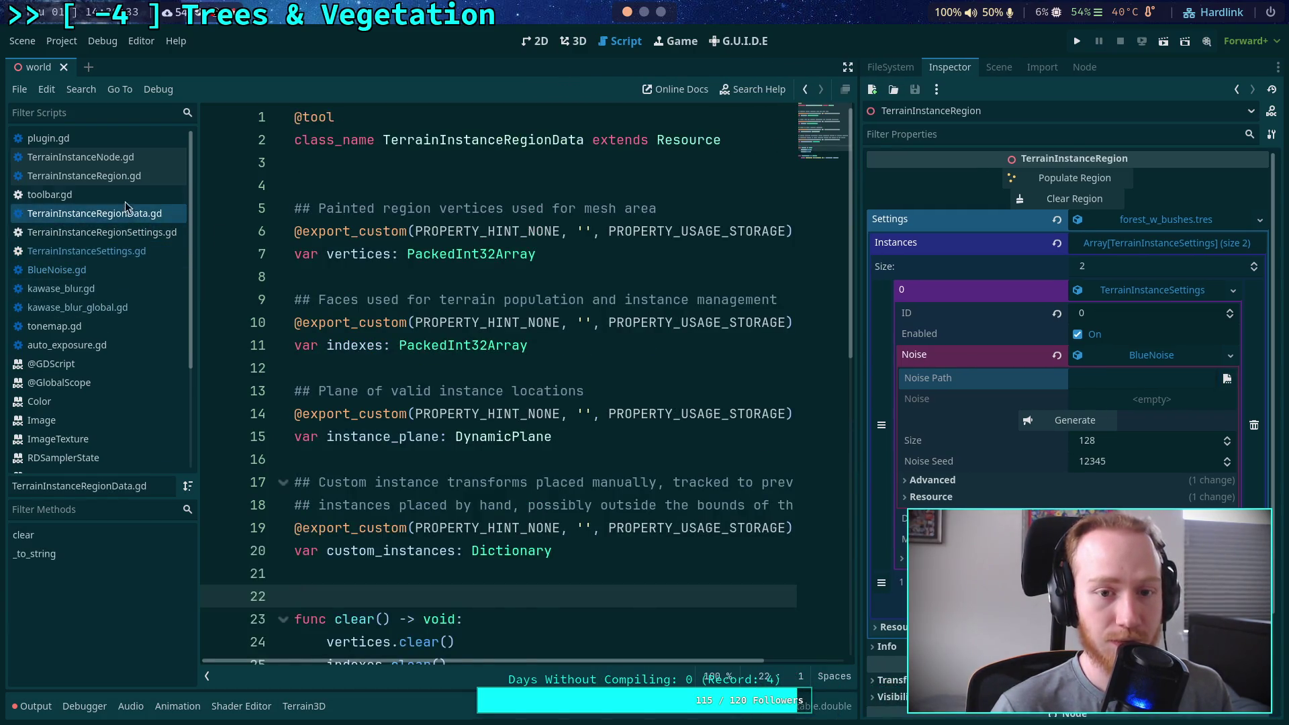
click(121, 175)
click(64, 270)
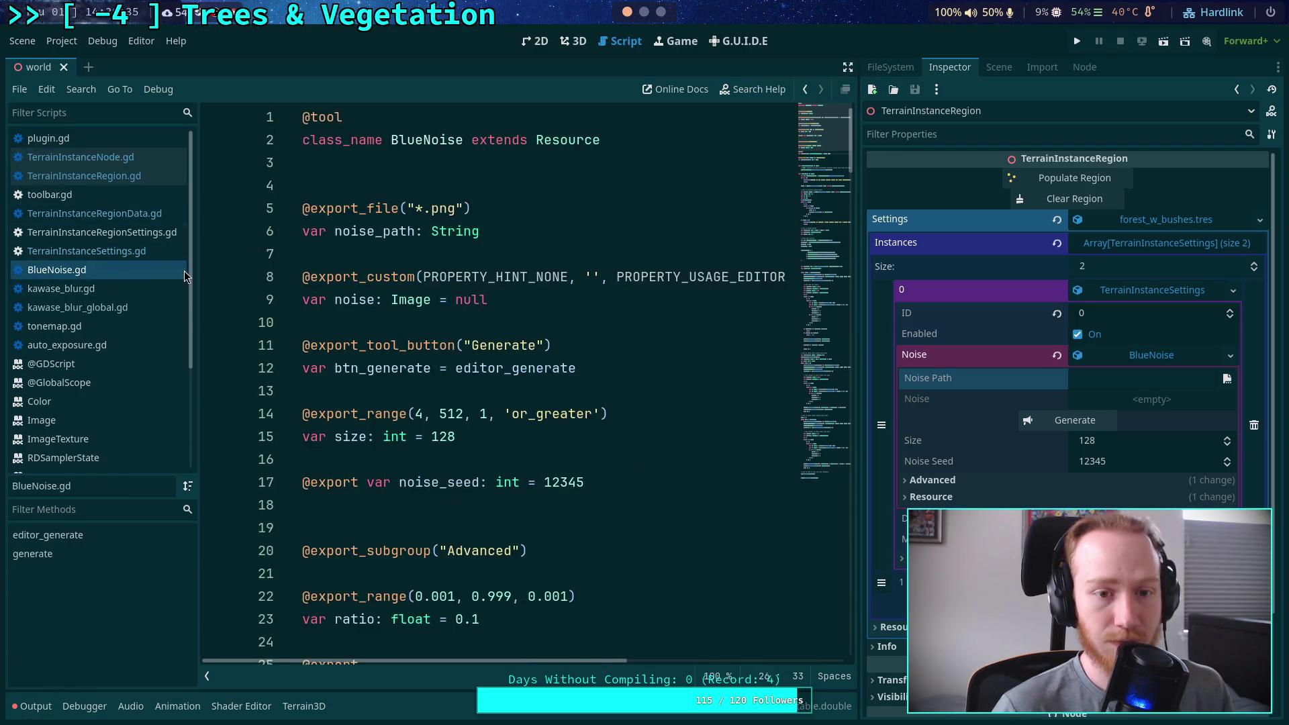
right_click(377, 209)
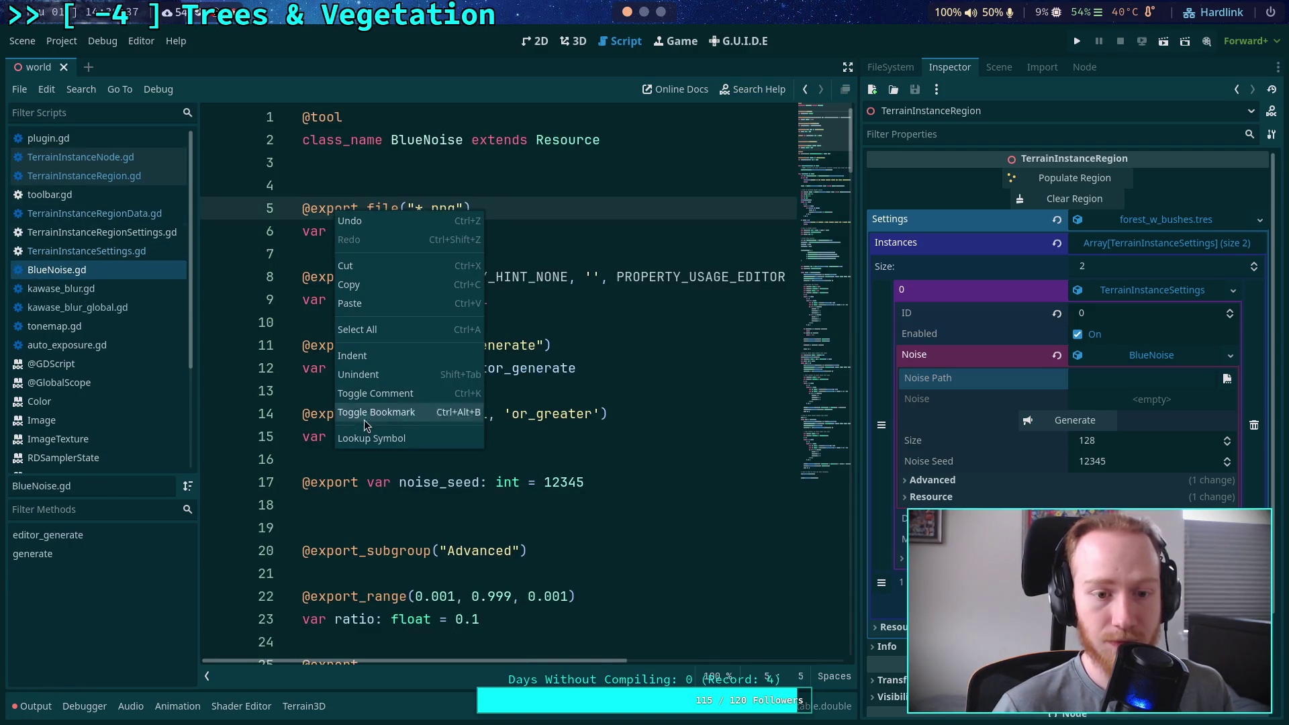
click(369, 438)
scroll(430, 377, up, 2)
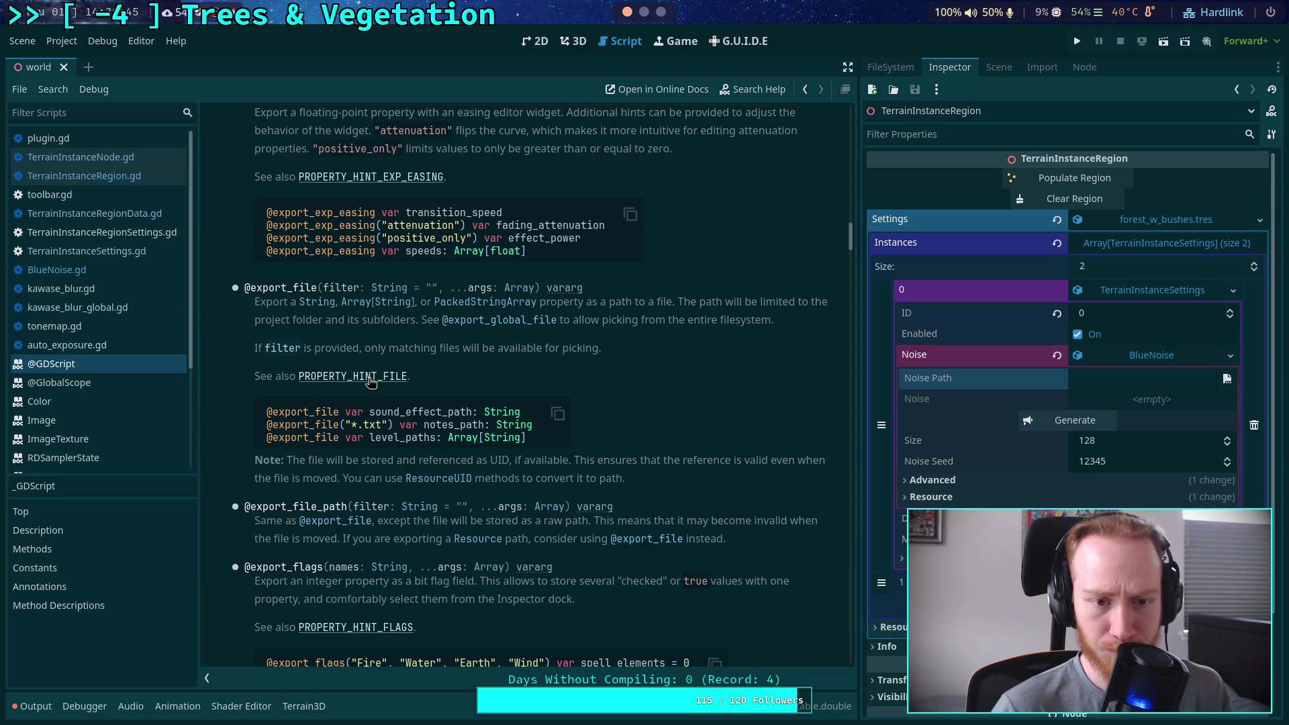
click(370, 378)
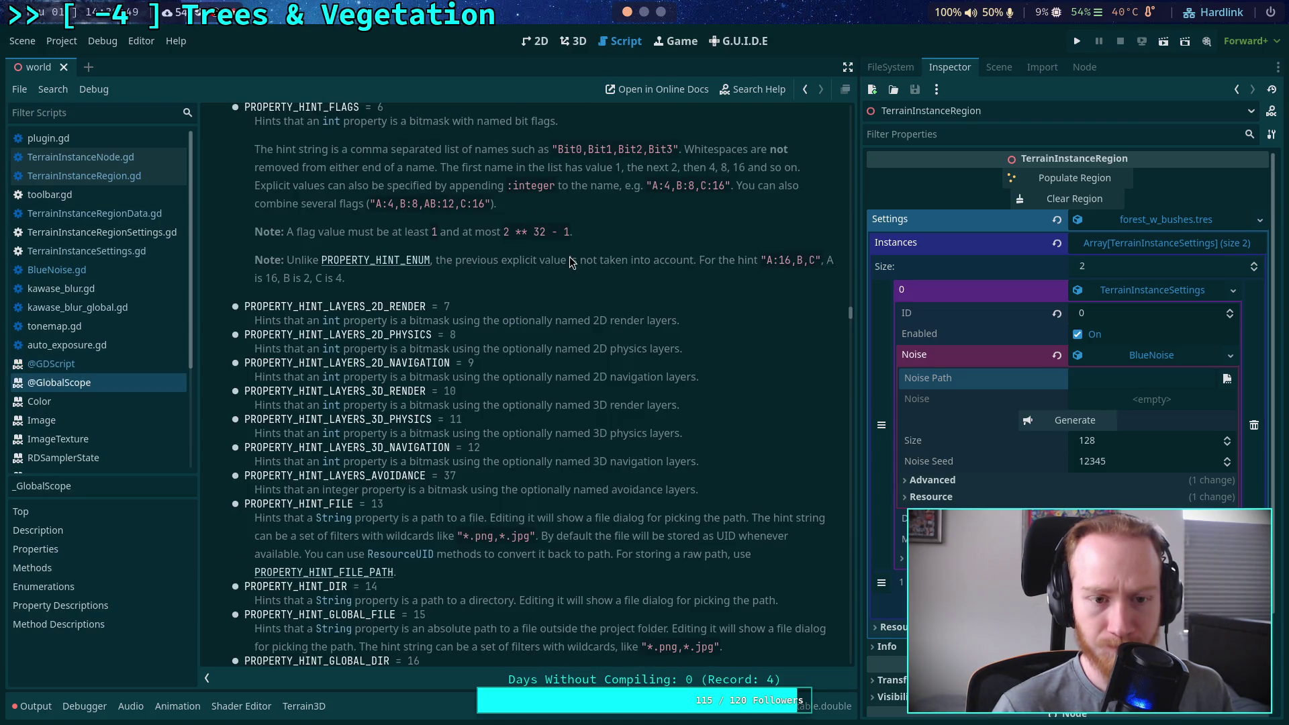
scroll(442, 306, up, 3)
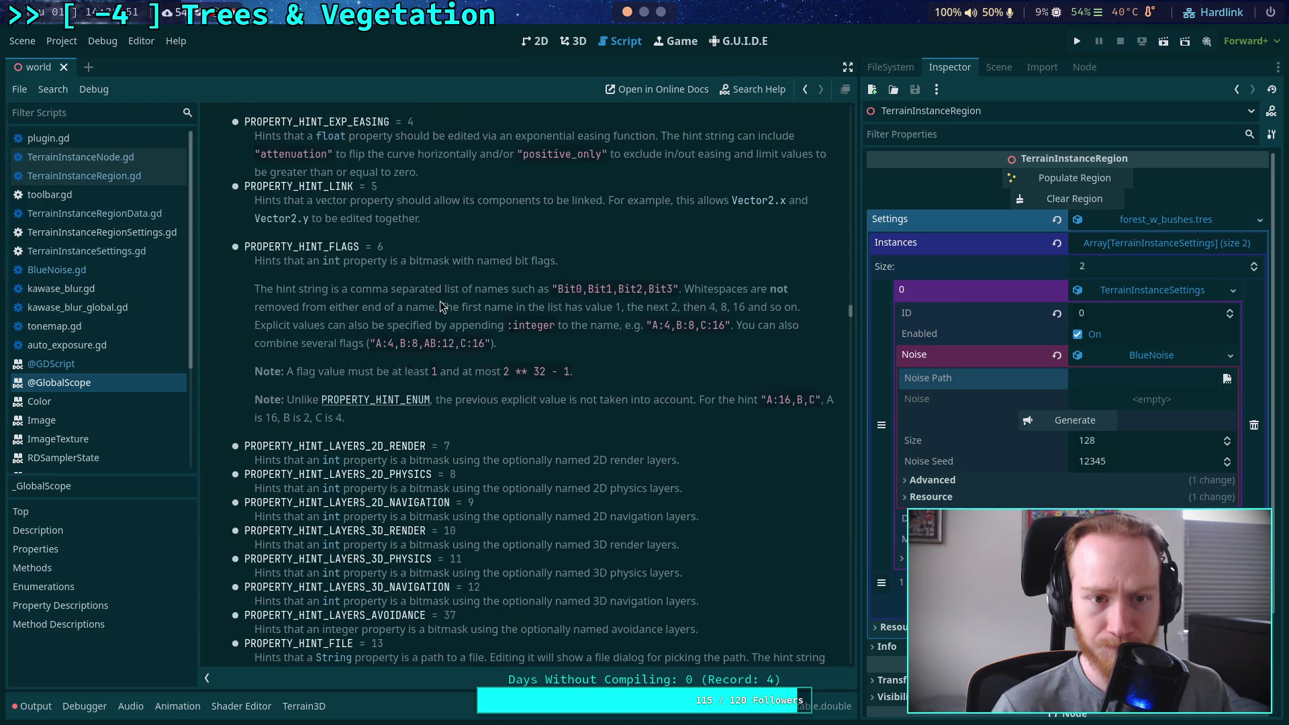
scroll(443, 306, down, 6)
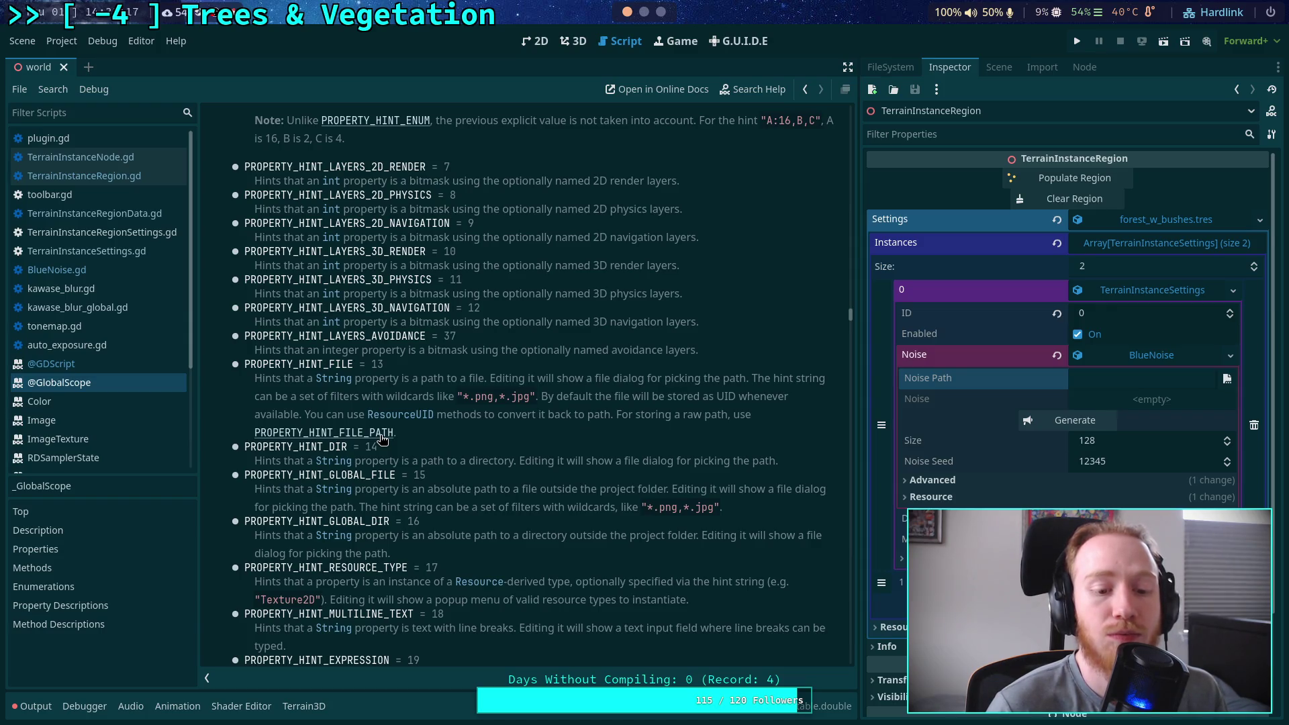
scroll(441, 435, down, 3)
scroll(441, 435, up, 3)
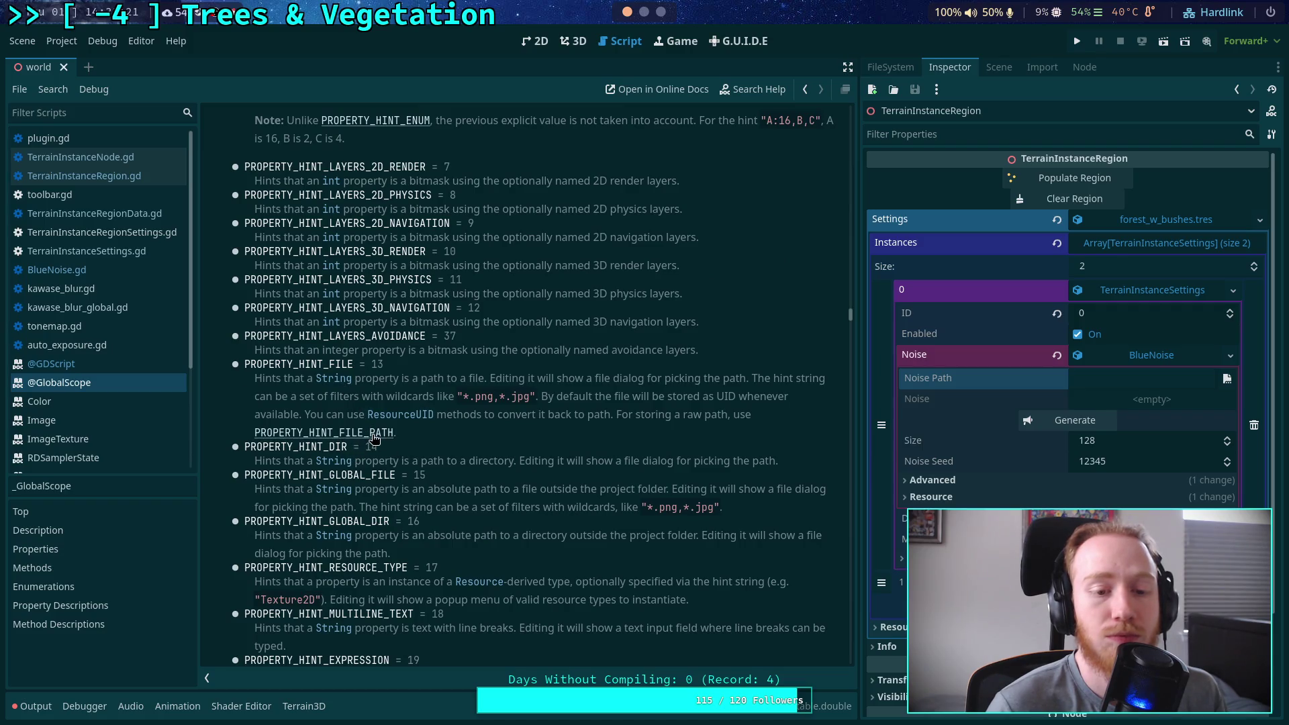
click(374, 434)
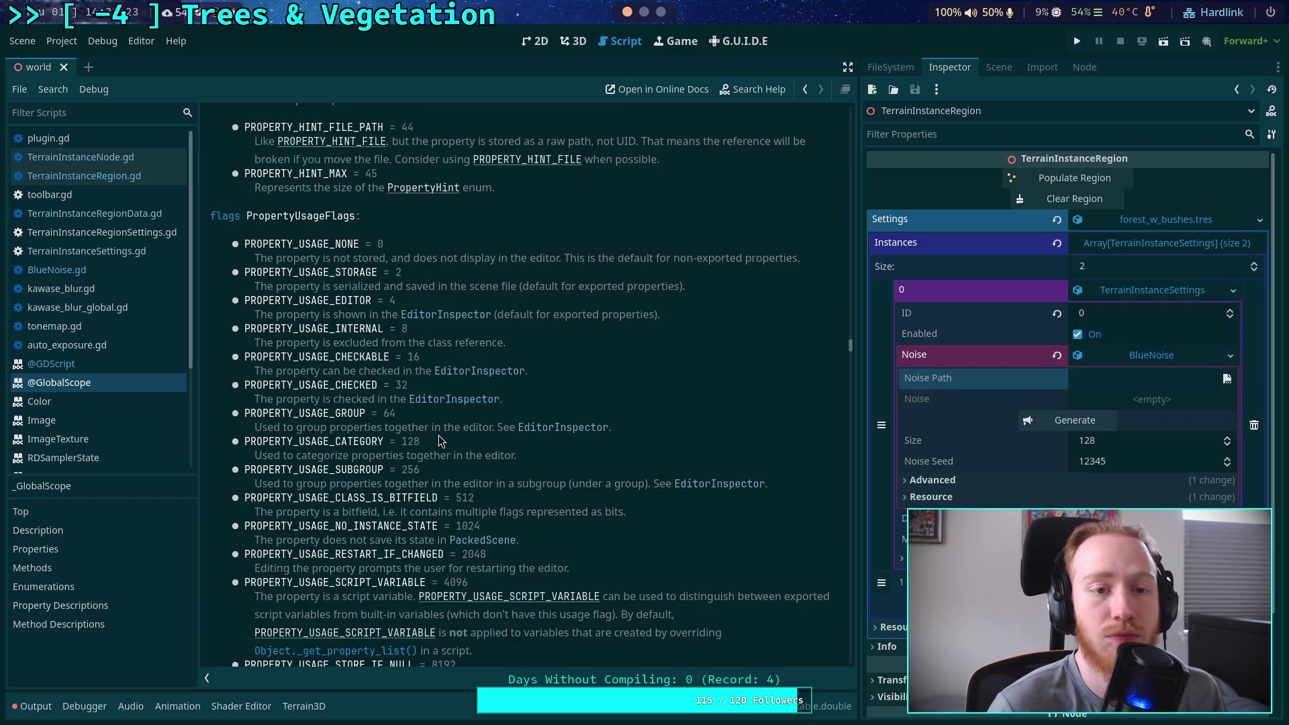
Read the property hint docs through TYPE_STRING, then return to TerrainInstanceRegion.gd
scroll(440, 441, up, 2)
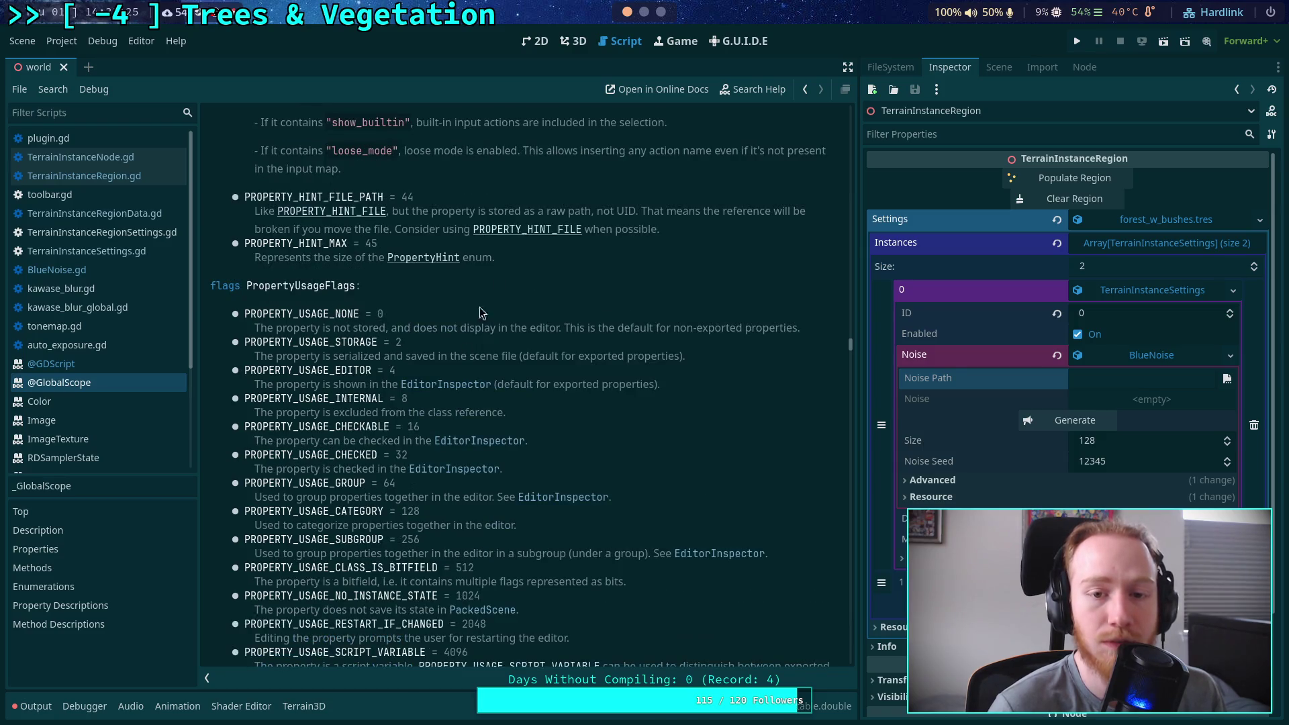
scroll(542, 237, up, 15)
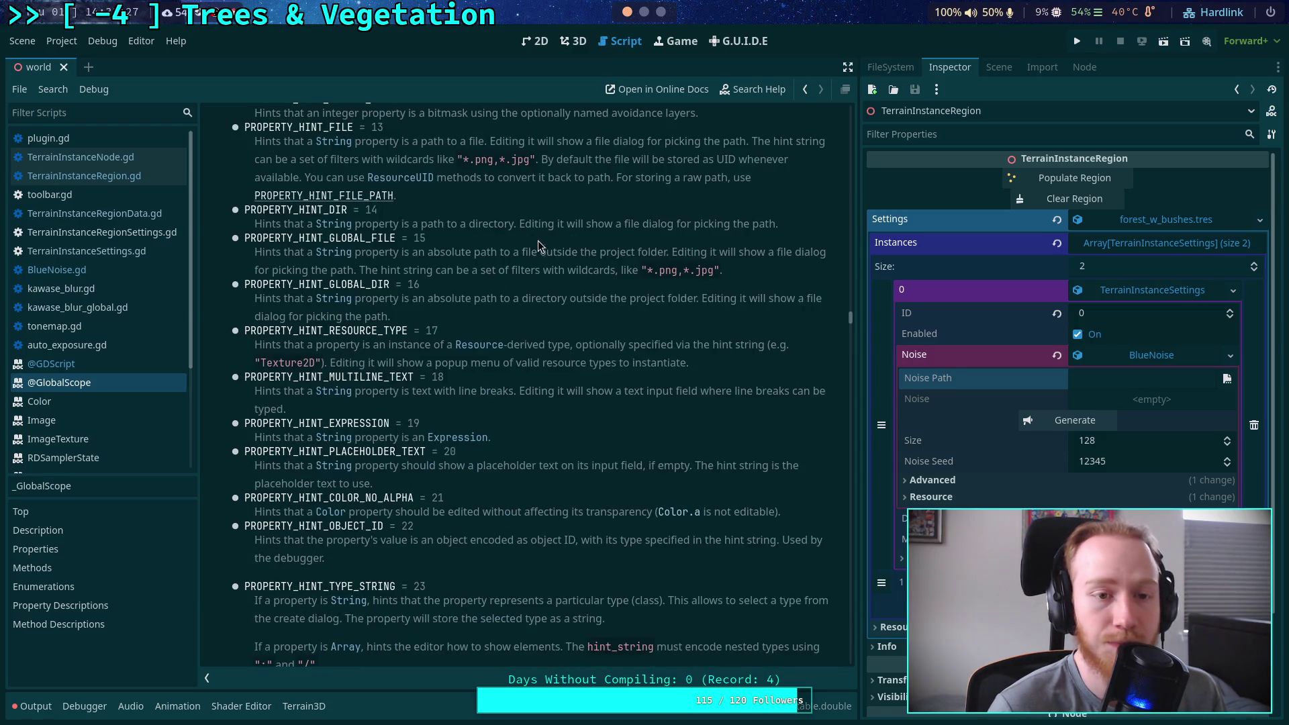
scroll(552, 391, up, 8)
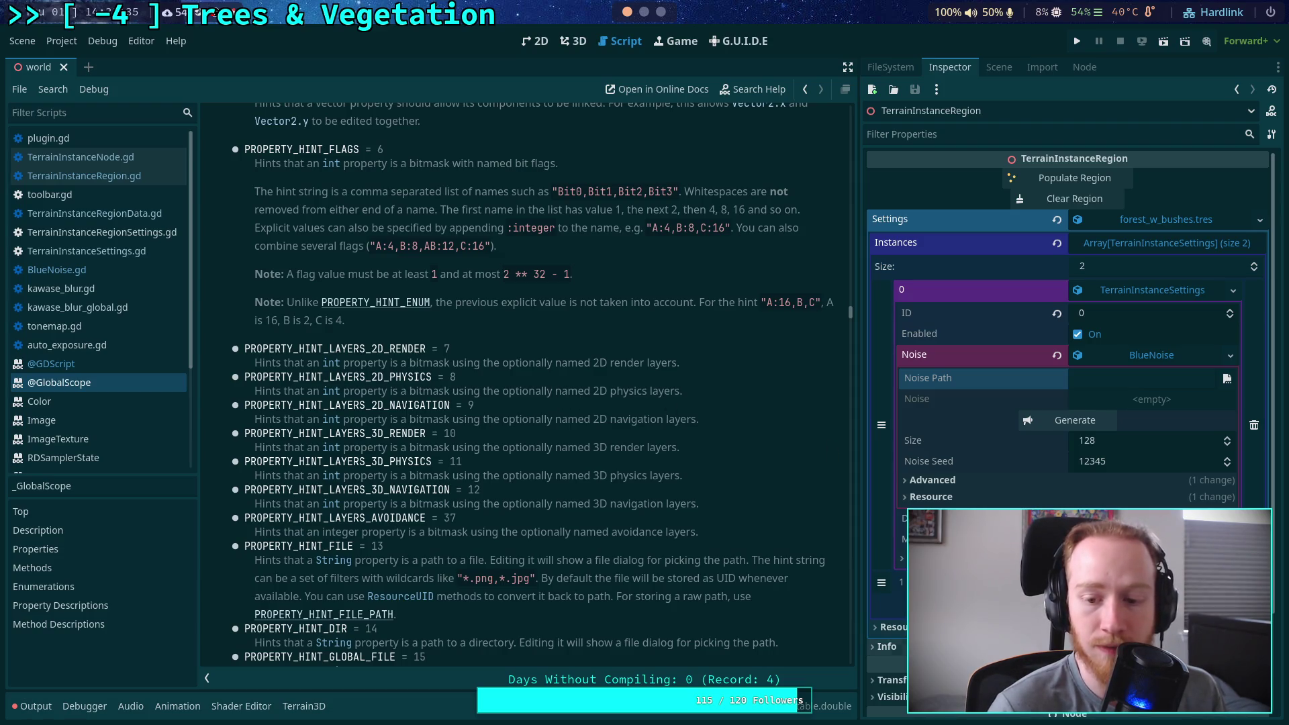
click(886, 647)
click(886, 647)
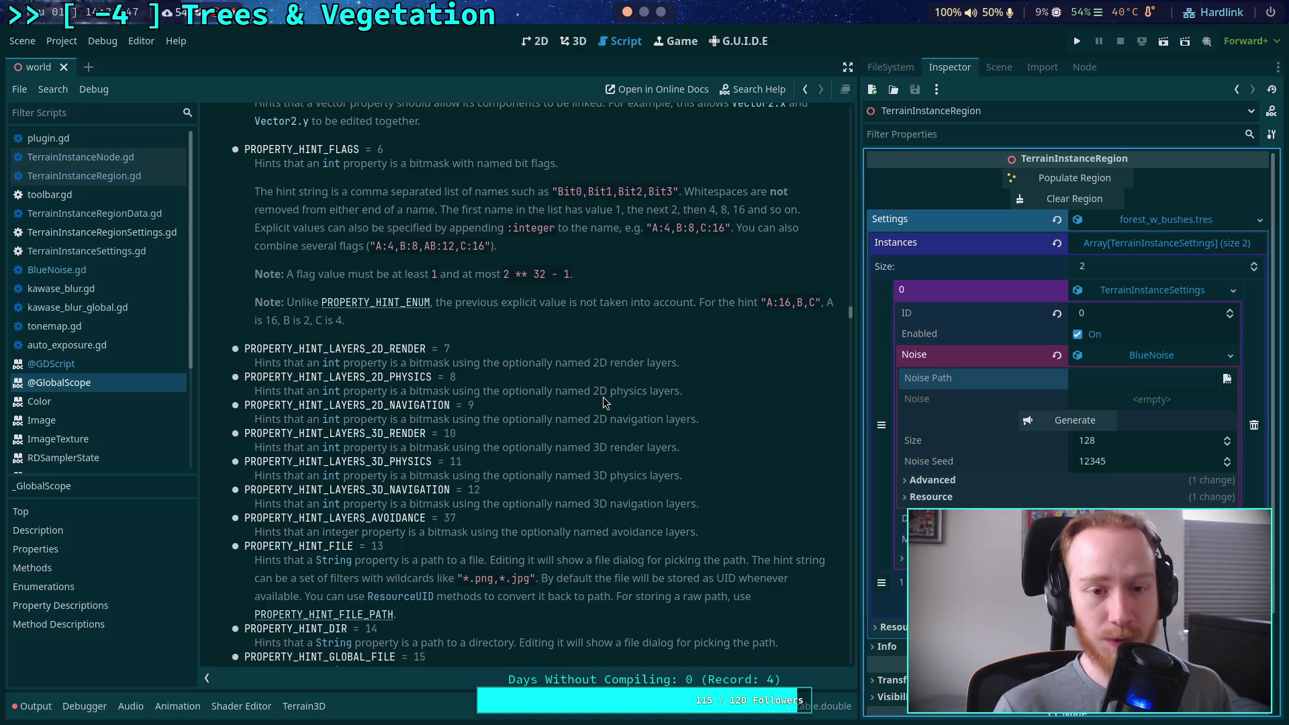
scroll(605, 393, up, 3)
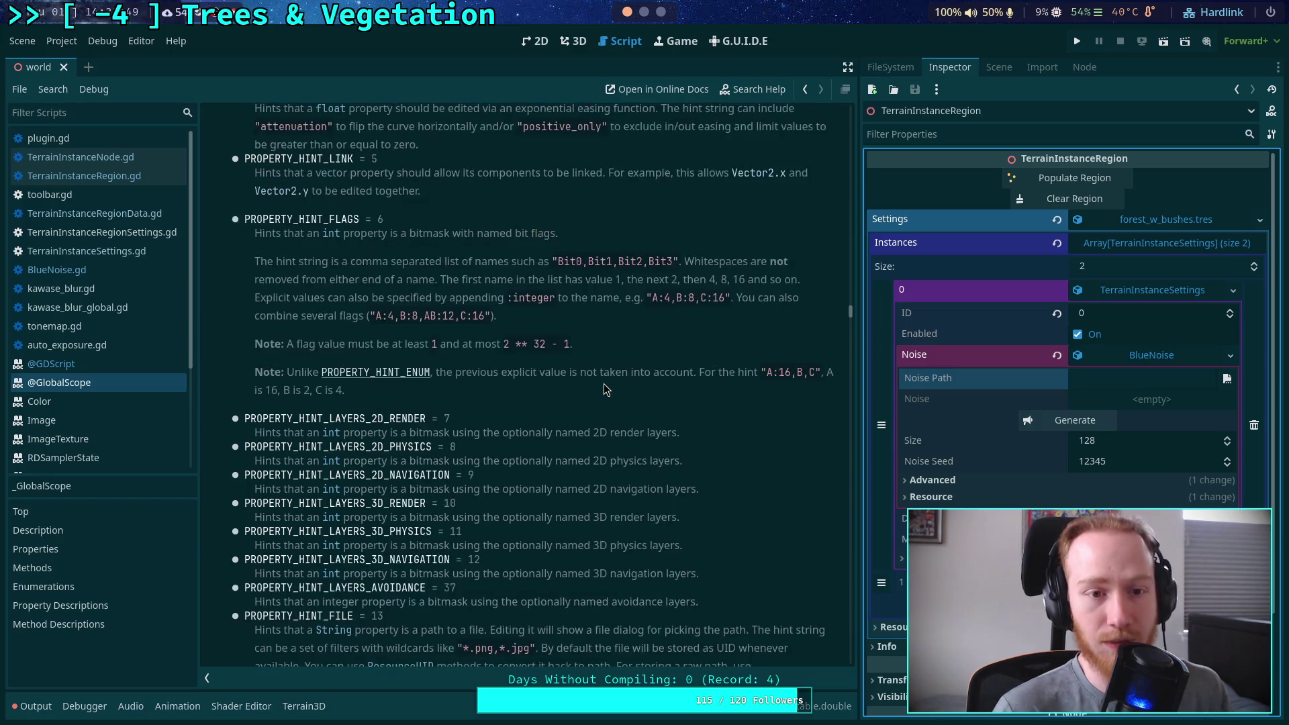
scroll(607, 385, up, 3)
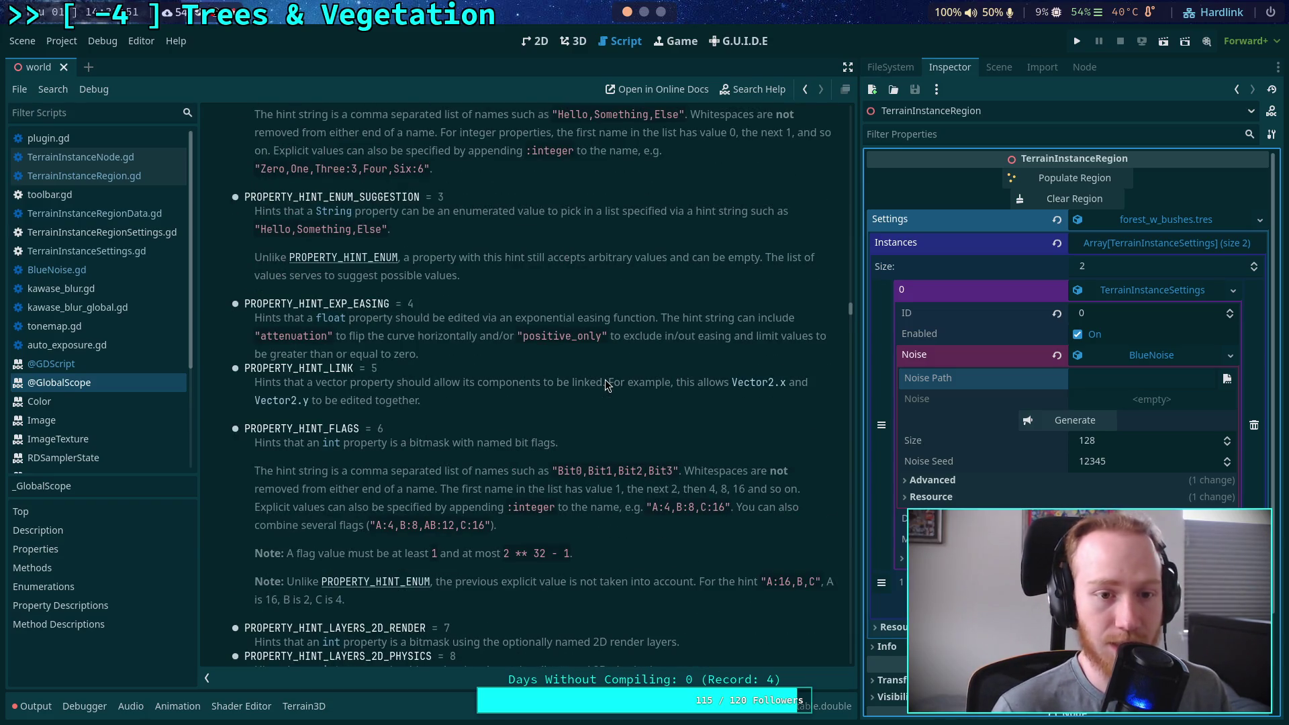
scroll(606, 385, down, 13)
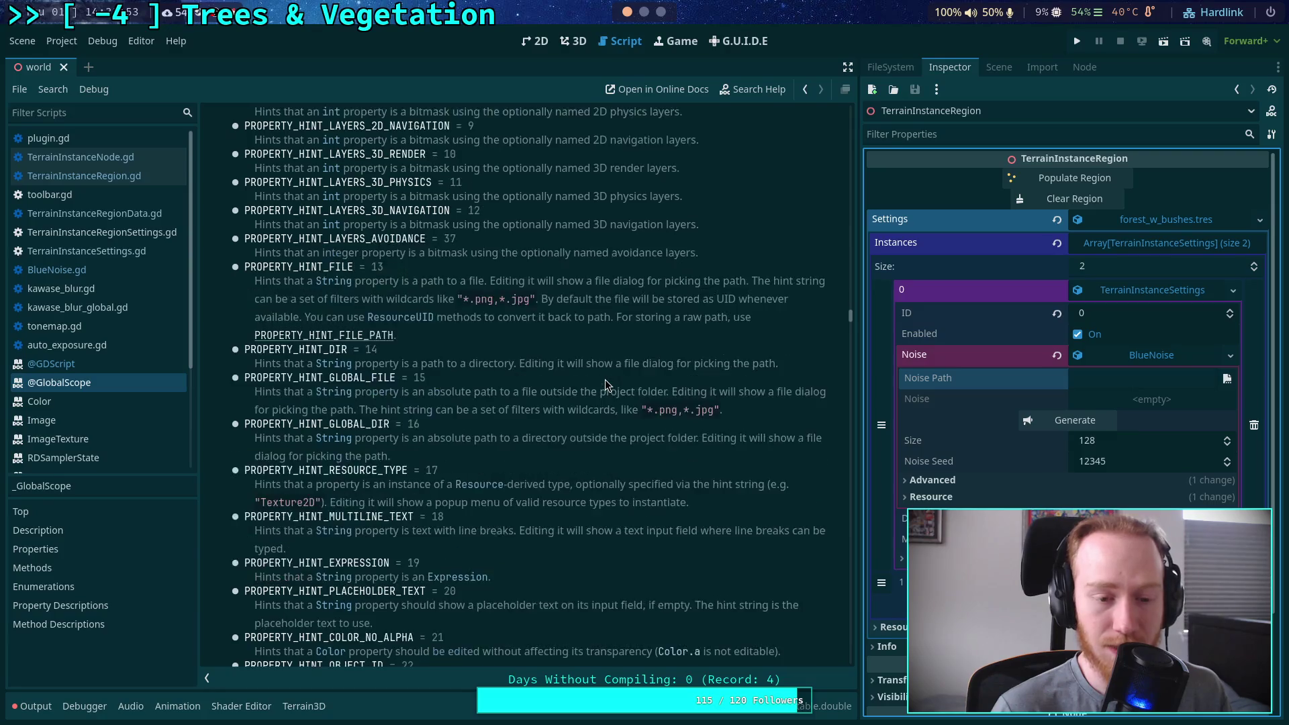
scroll(606, 385, down, 3)
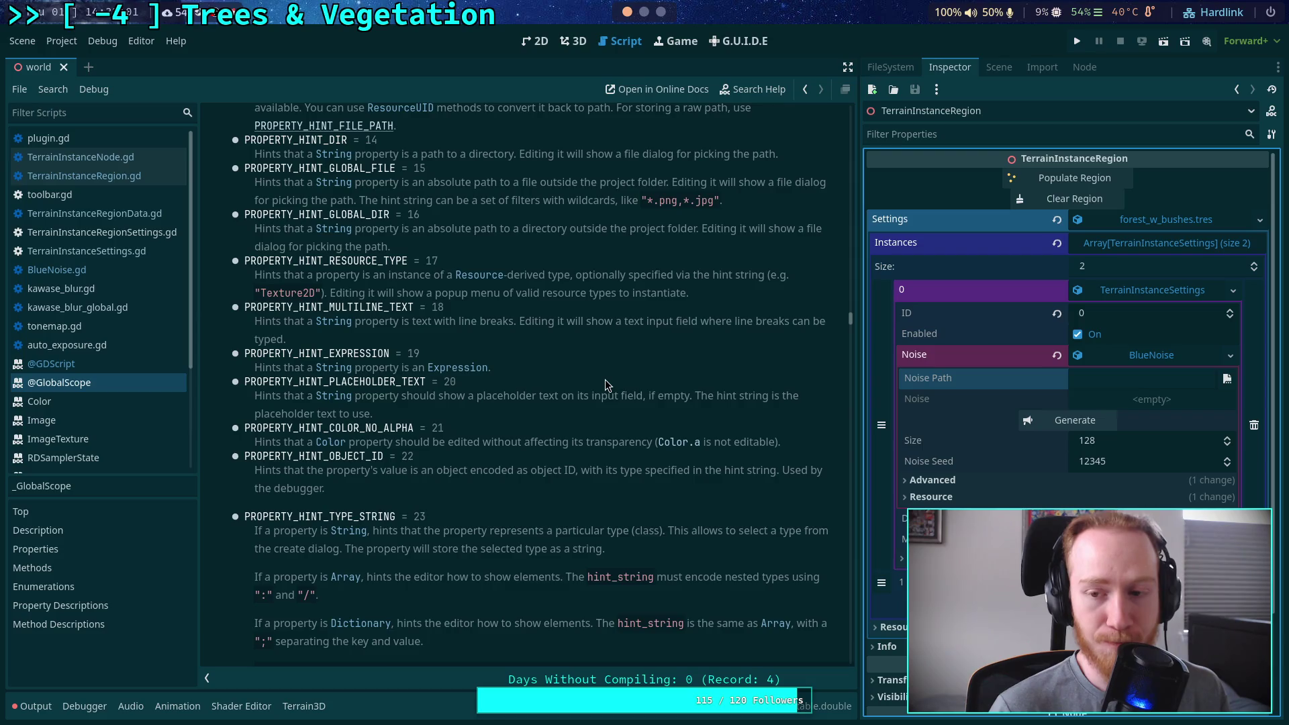
scroll(606, 385, down, 4)
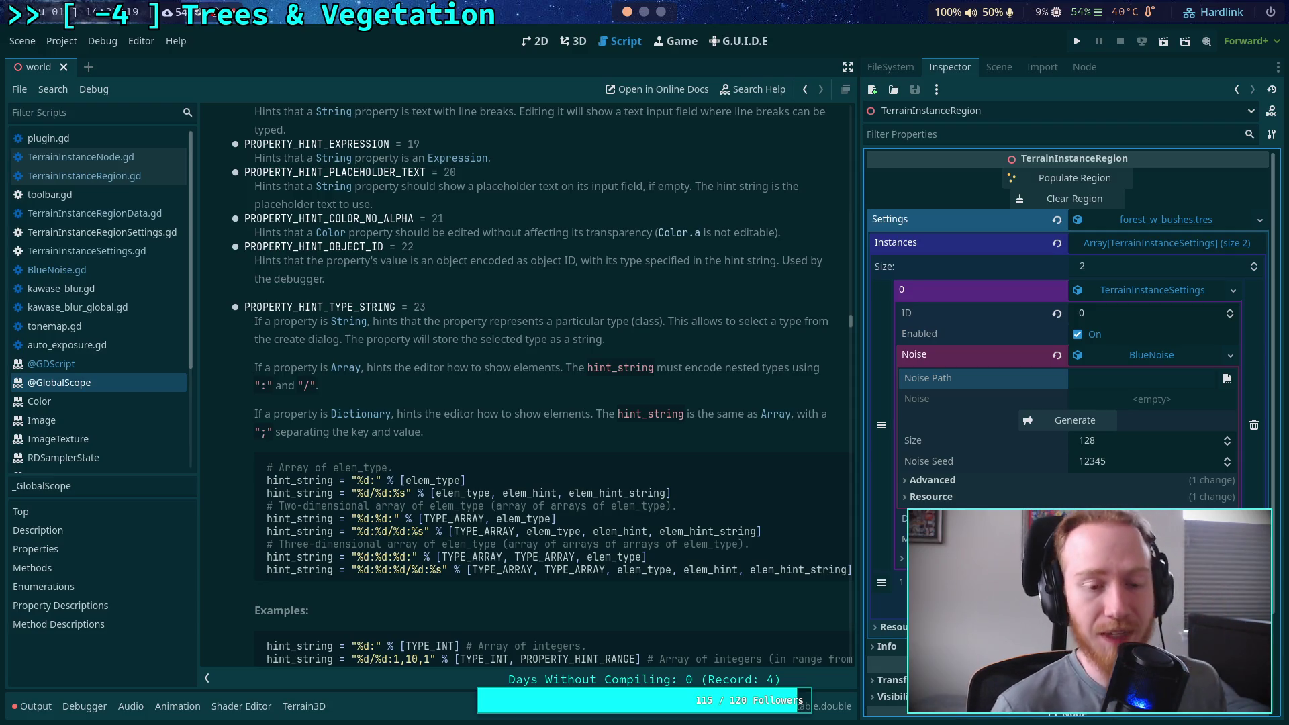
click(97, 177)
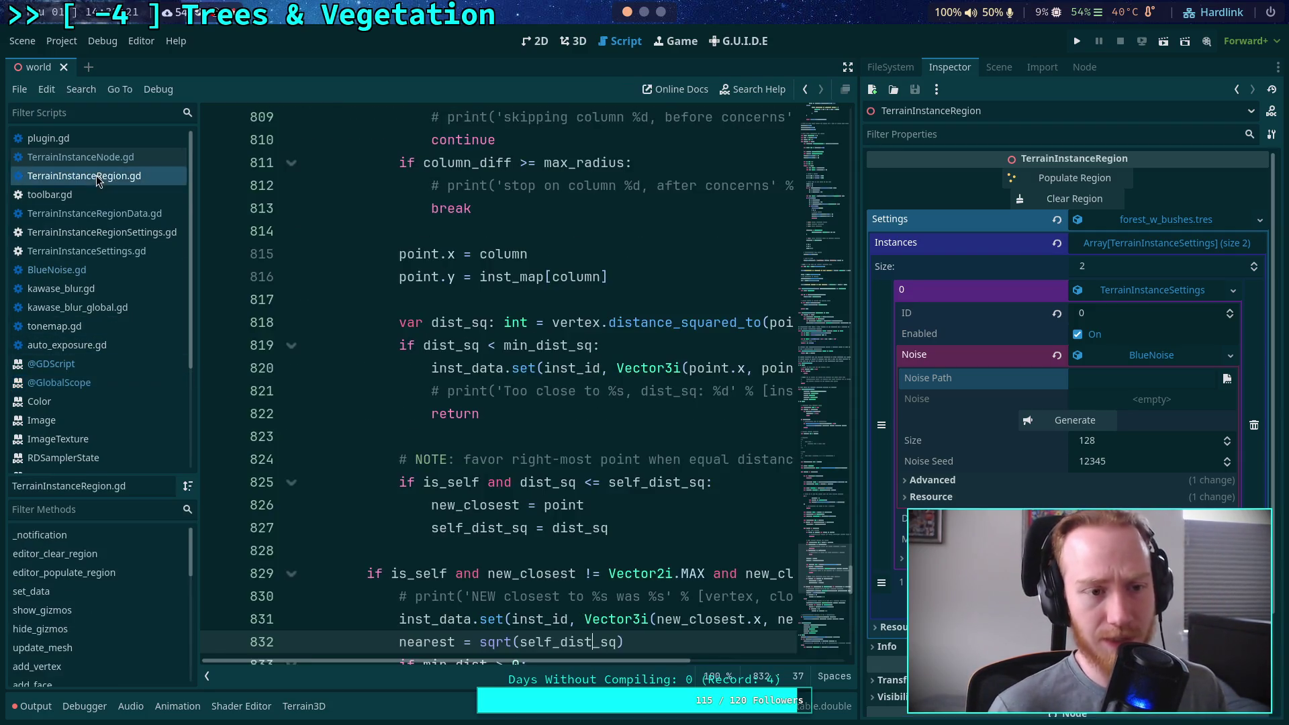
Widen the code view, then open the noise path file picker and cancel it
drag(860, 280, 990, 280)
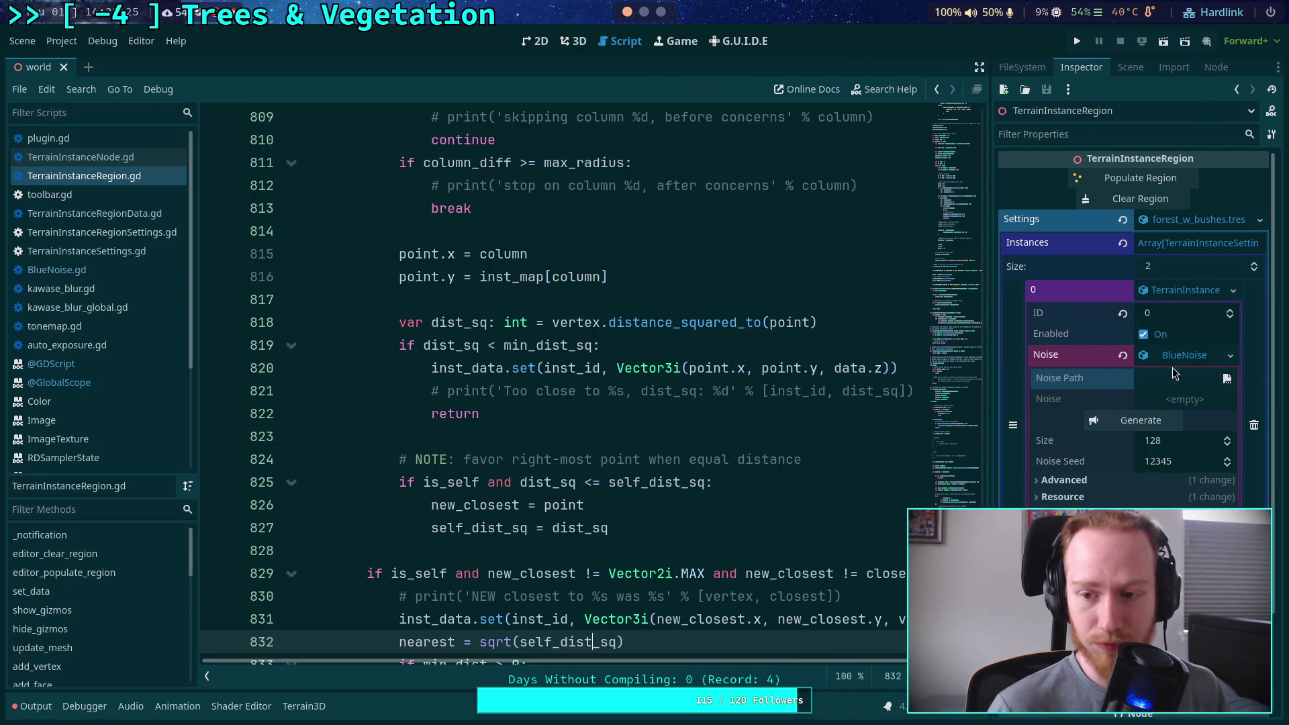
click(1227, 378)
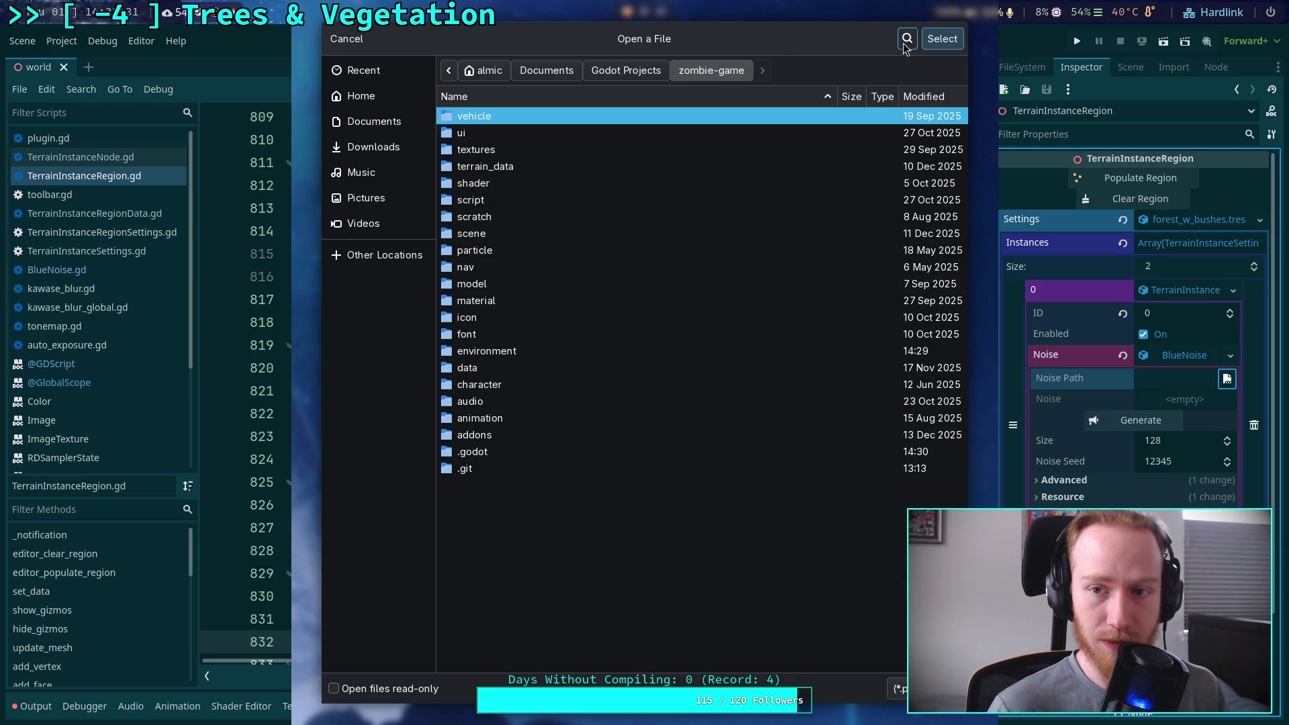
click(348, 39)
Open TerrainInstanceSettings.gd, then switch workspaces to the blue-noise article in the browser
scroll(282, 201, up, 5)
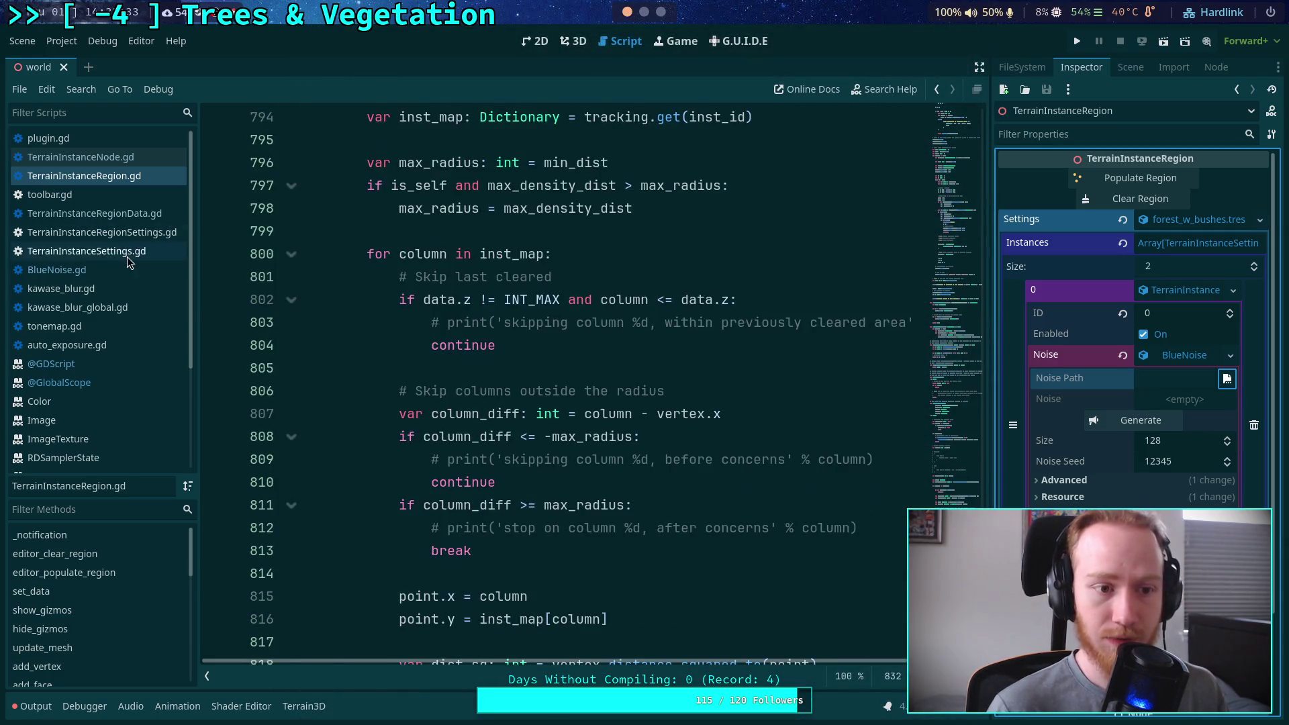
click(86, 250)
key(super+2)
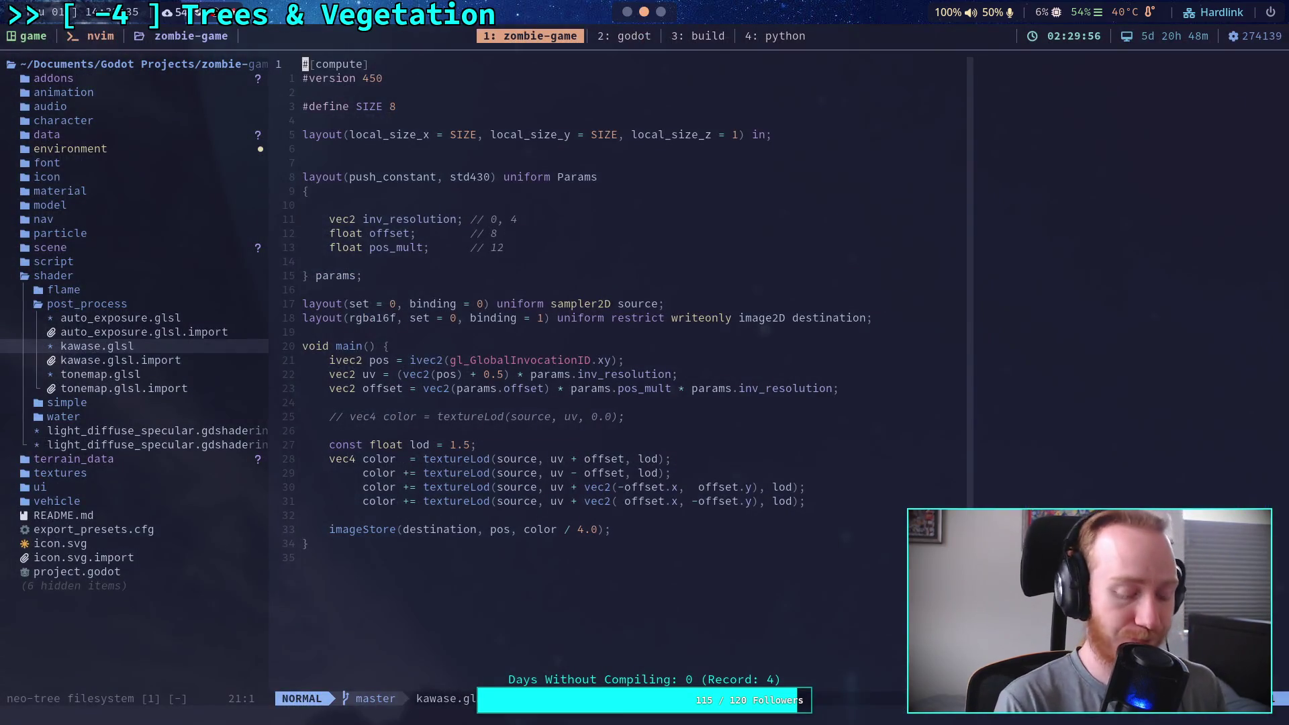
key(super+3)
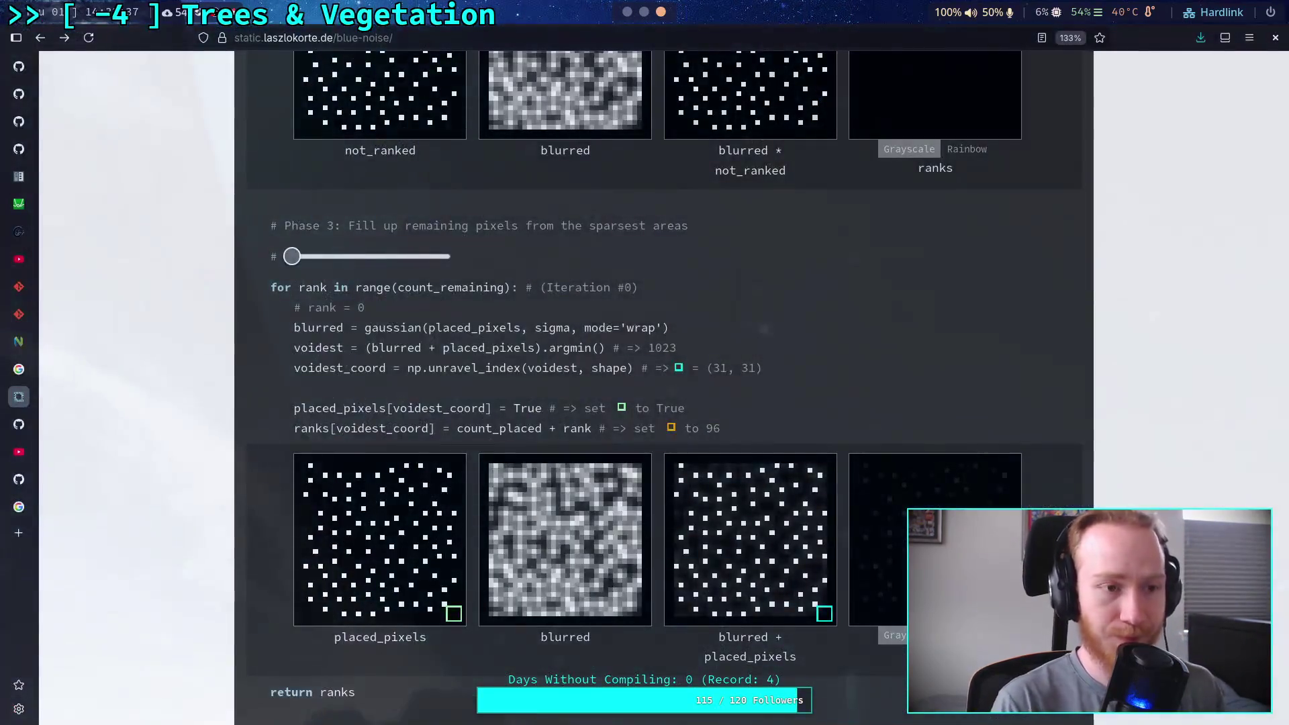
click(19, 177)
key(/)
key(End)
key(shift+Left)
key(shift+Left)
key(shift+Left)
text(@export_custe)
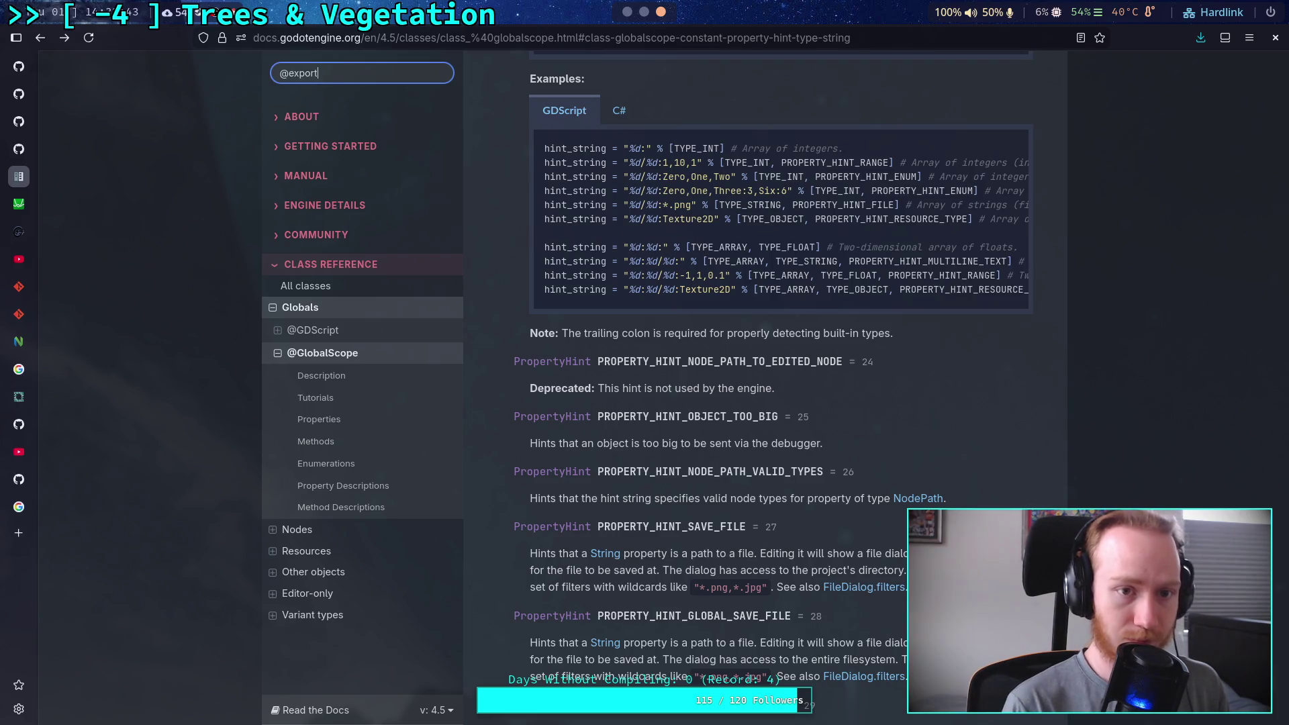
key(BackSpace)
text(om)
key(Return)
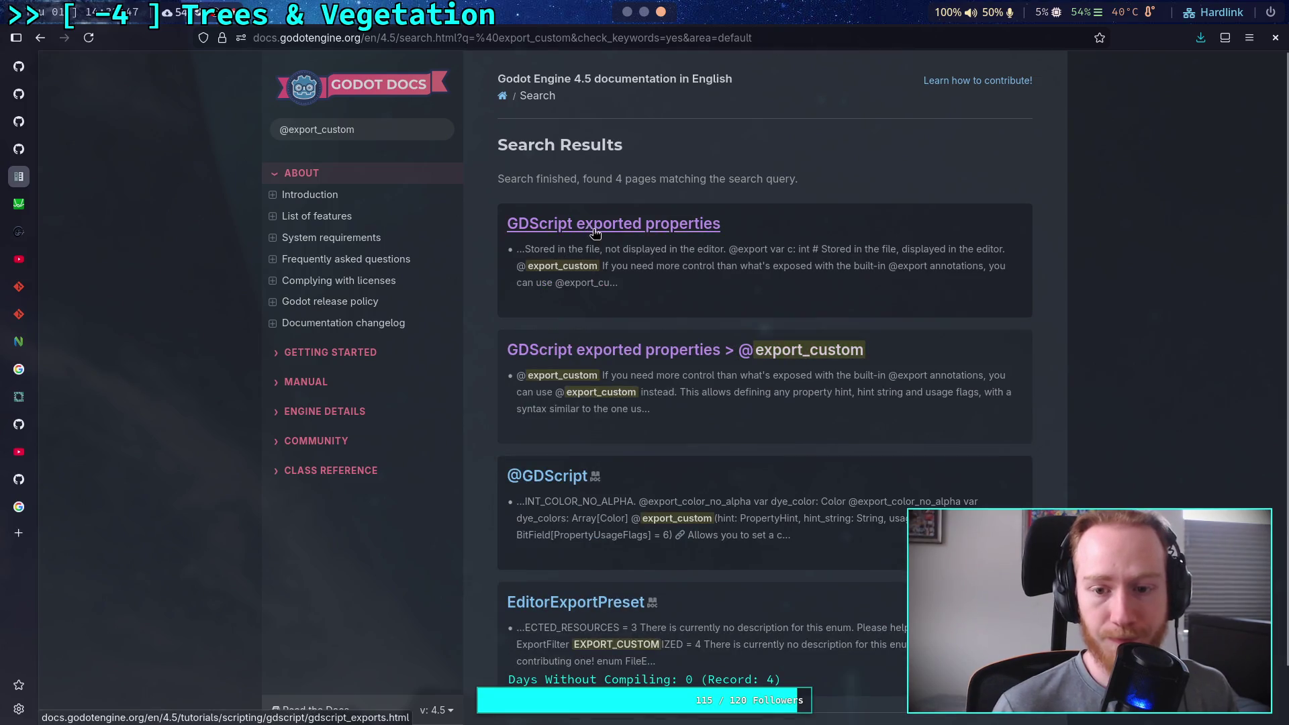
click(637, 352)
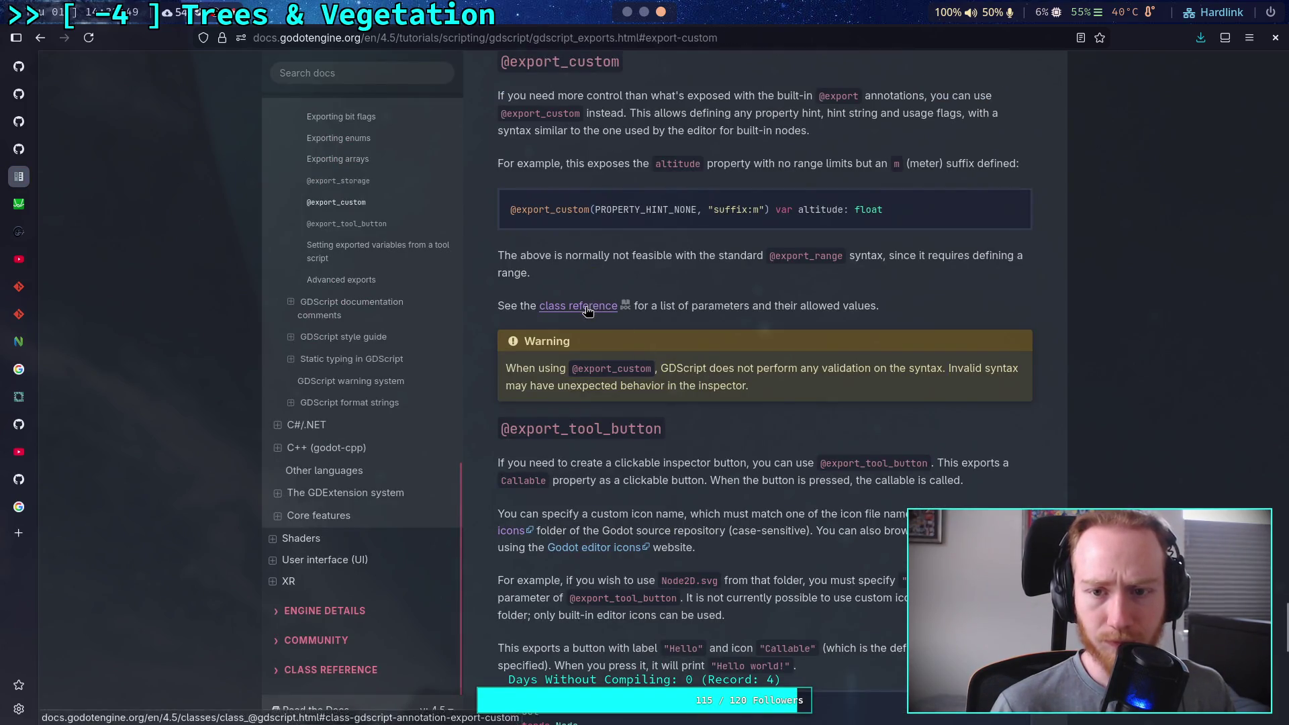
click(583, 306)
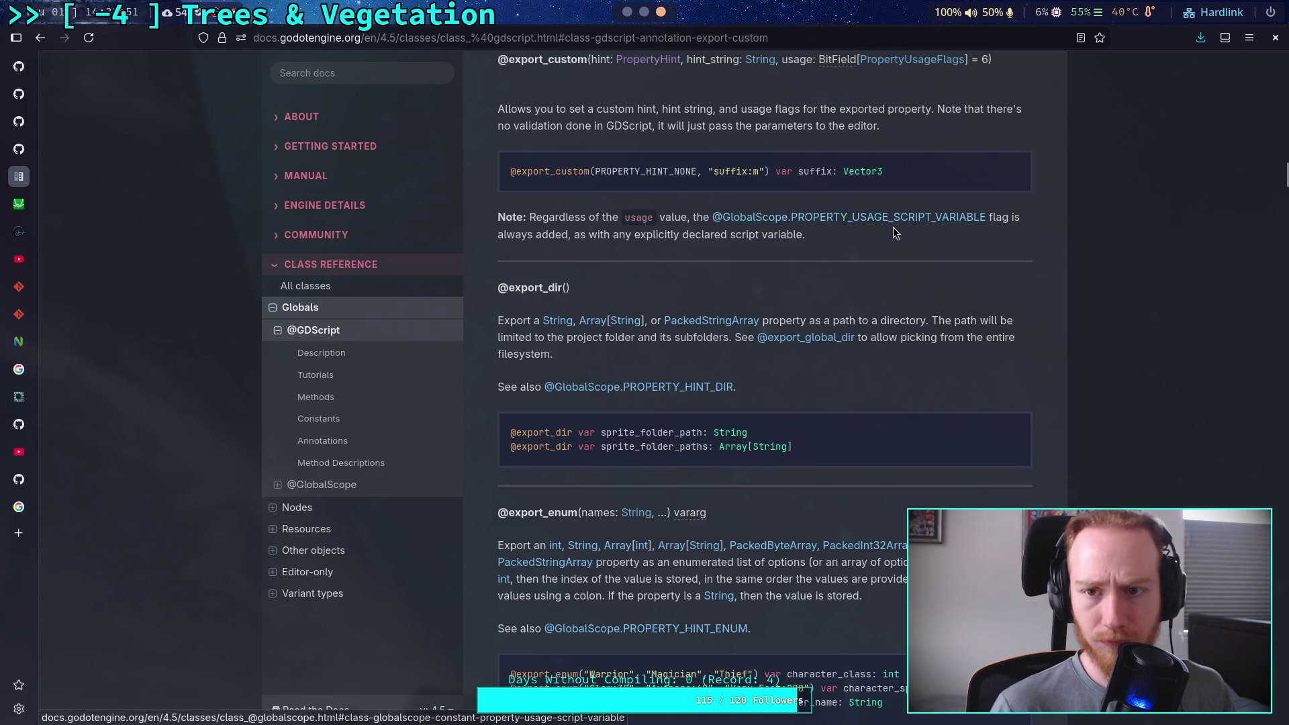
scroll(873, 227, up, 3)
click(650, 231)
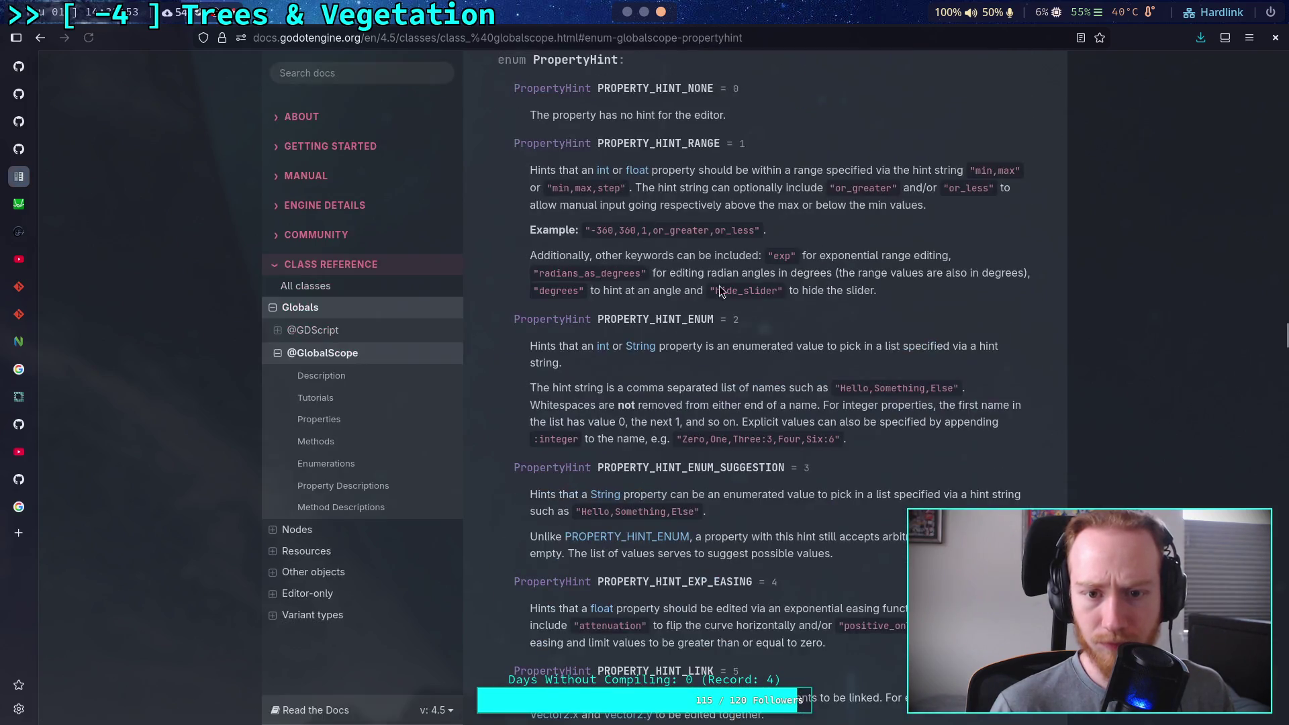
Scroll the PropertyHint values down to the PROPERTY_HINT_FILE_PATH entry
scroll(740, 307, down, 1)
scroll(817, 336, down, 7)
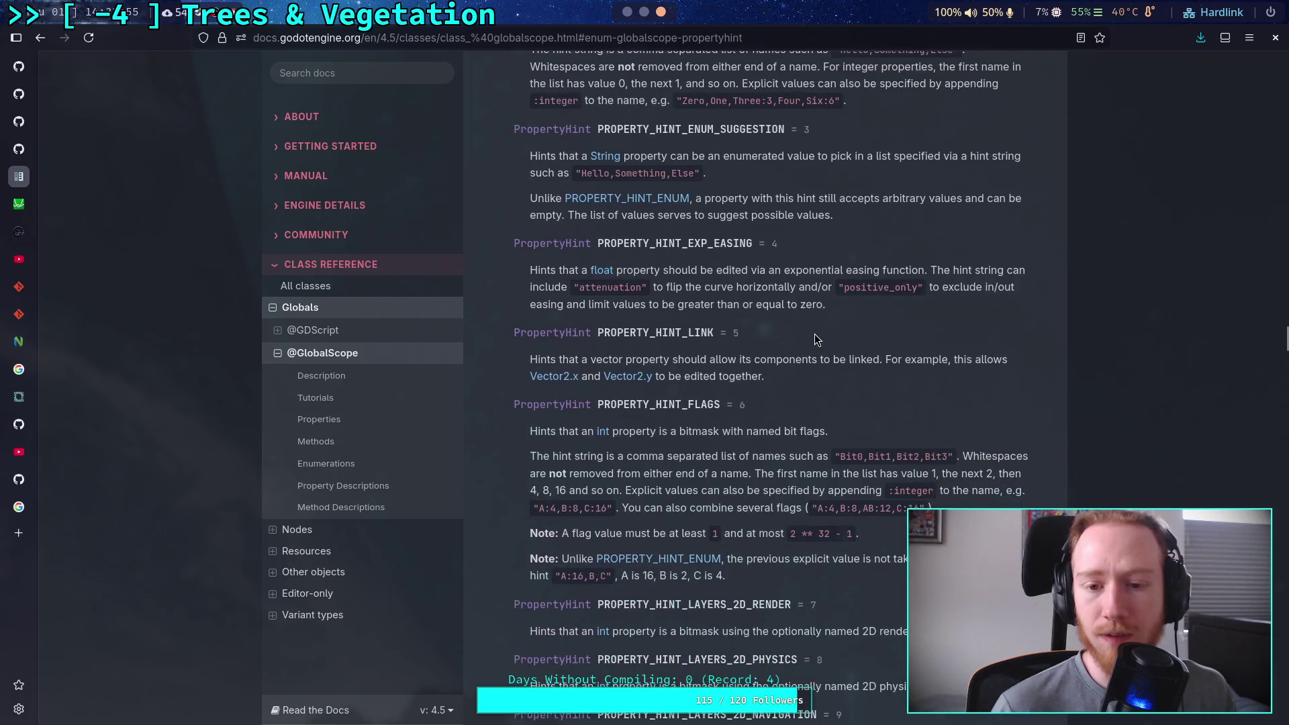
scroll(814, 334, down, 8)
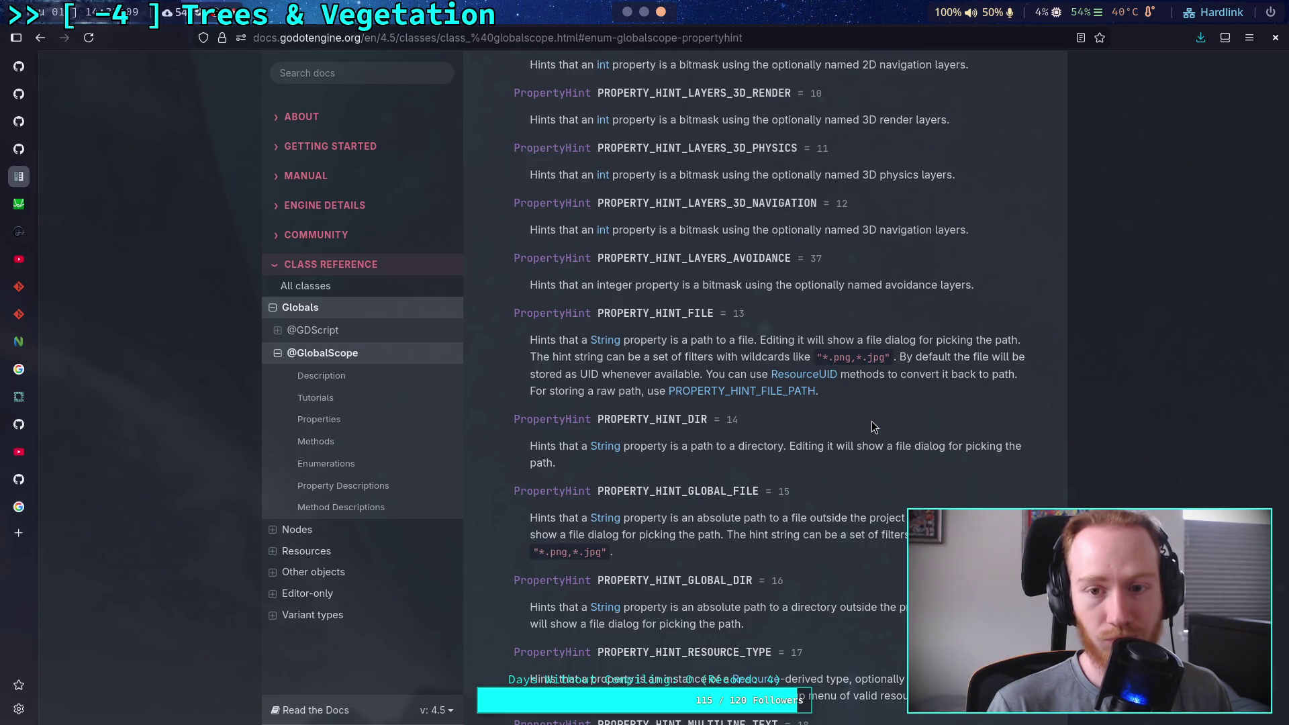
scroll(872, 421, down, 3)
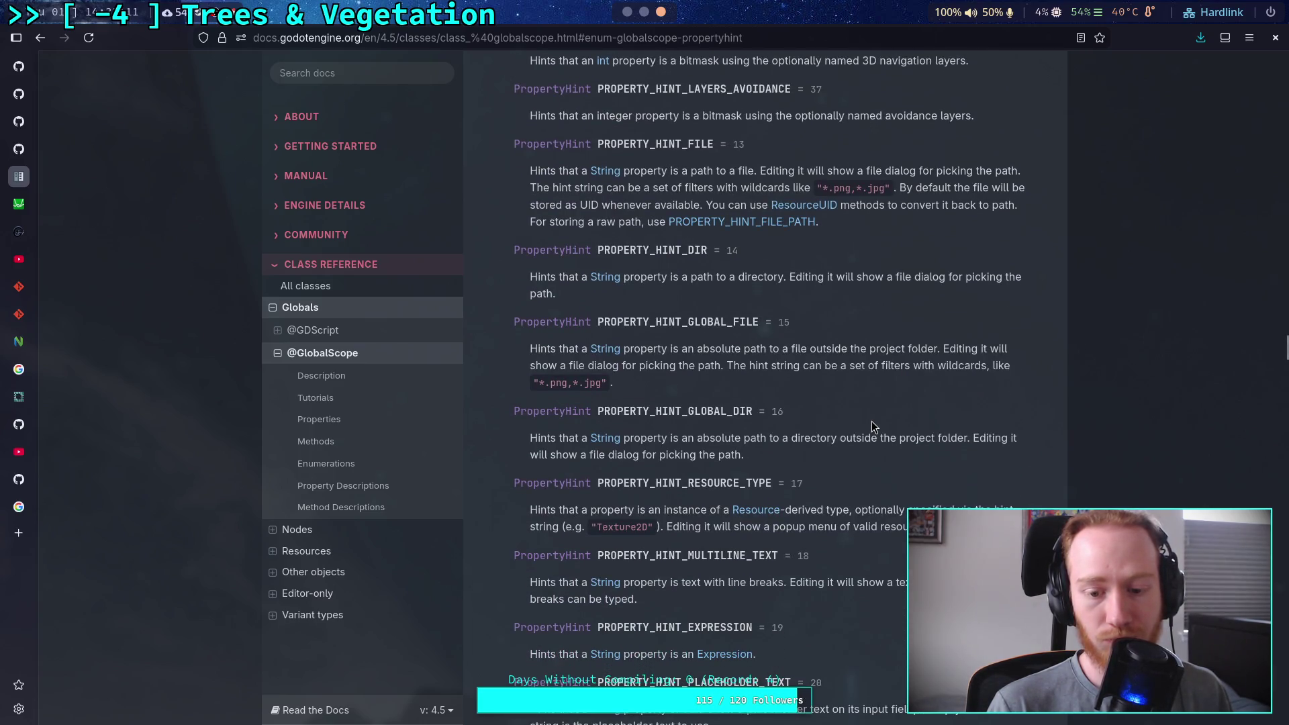
scroll(871, 421, up, 3)
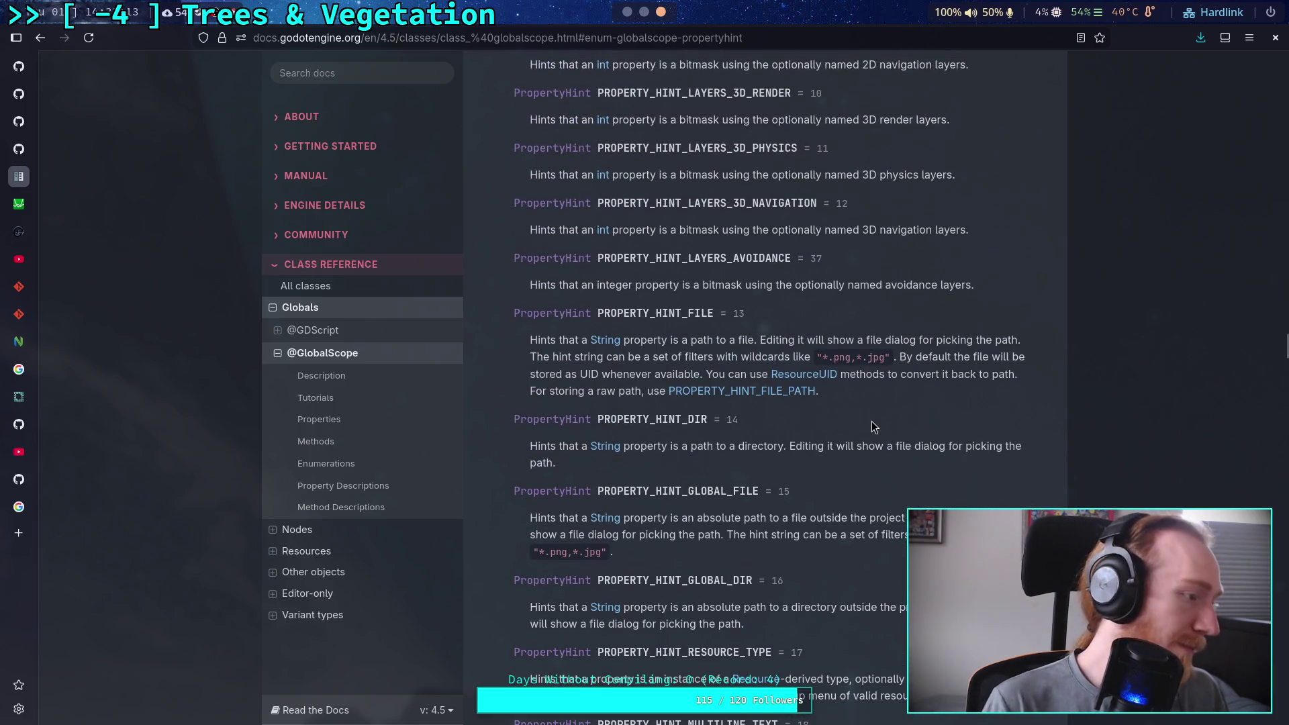
scroll(872, 423, down, 3)
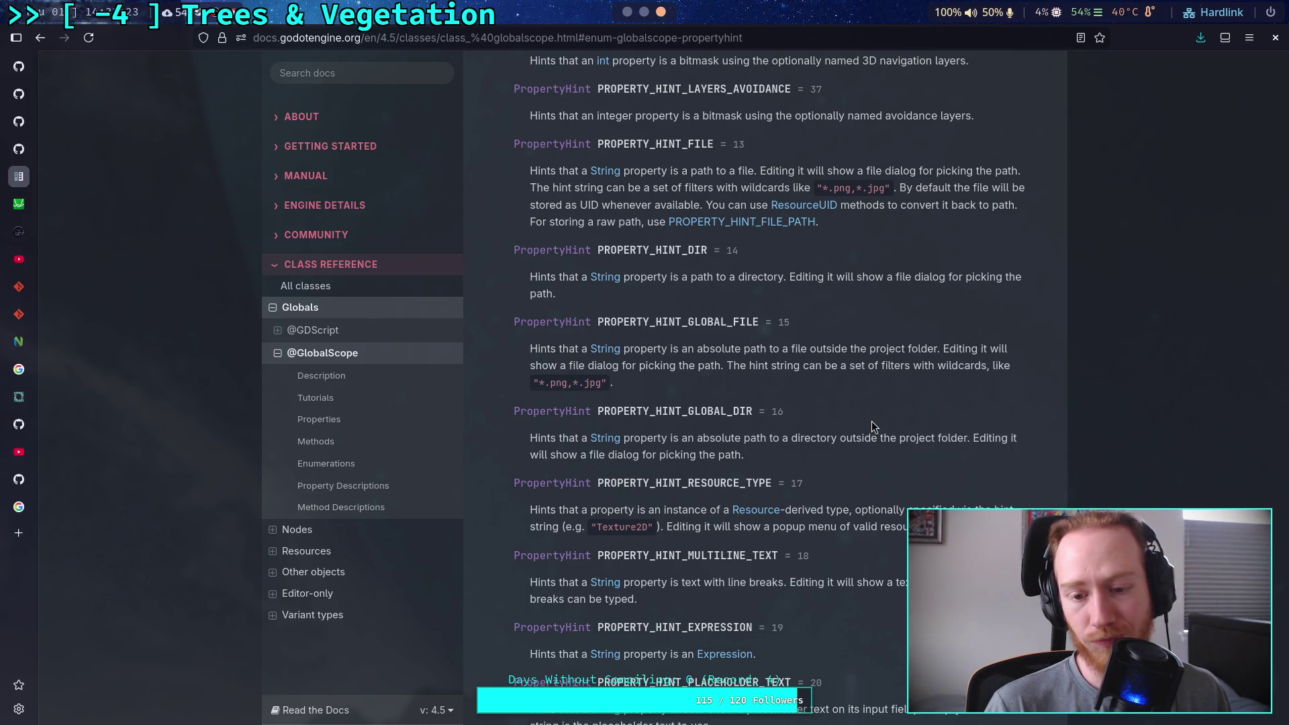
click(785, 223)
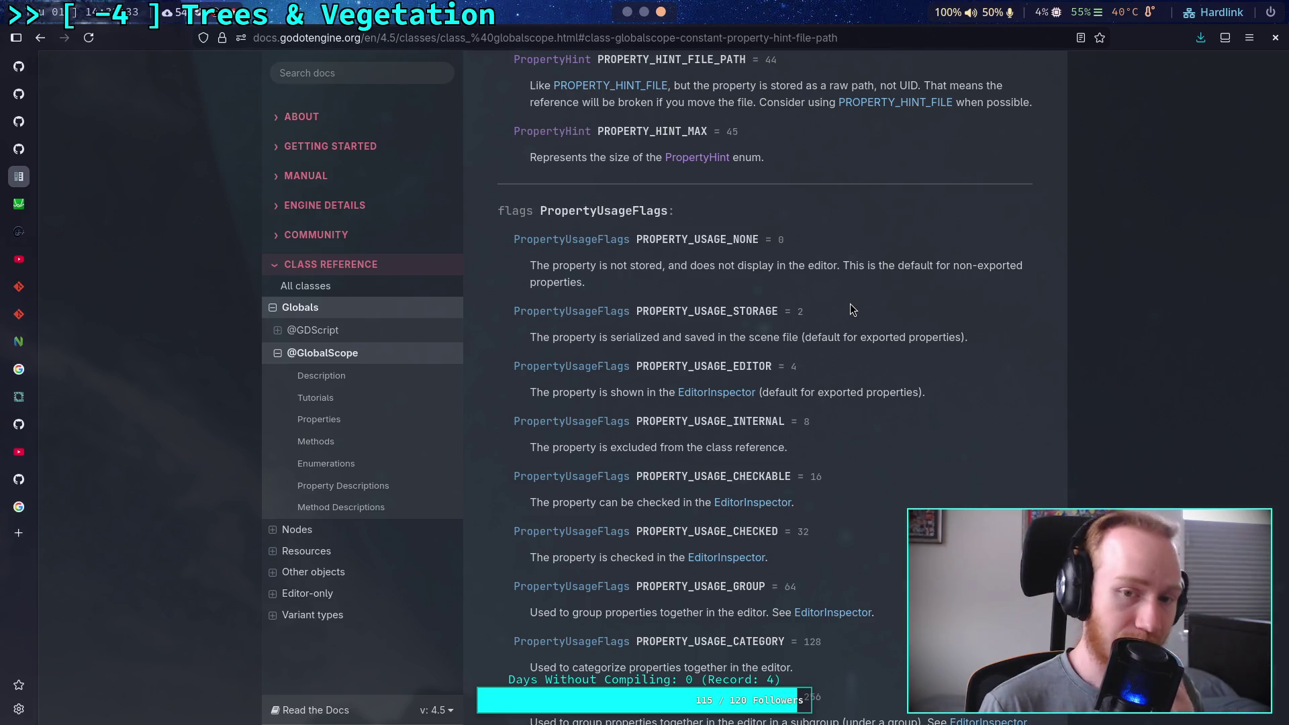
Scroll through the remaining hints and PropertyUsageFlags, then return to the Godot editor
scroll(837, 342, down, 2)
scroll(837, 340, down, 4)
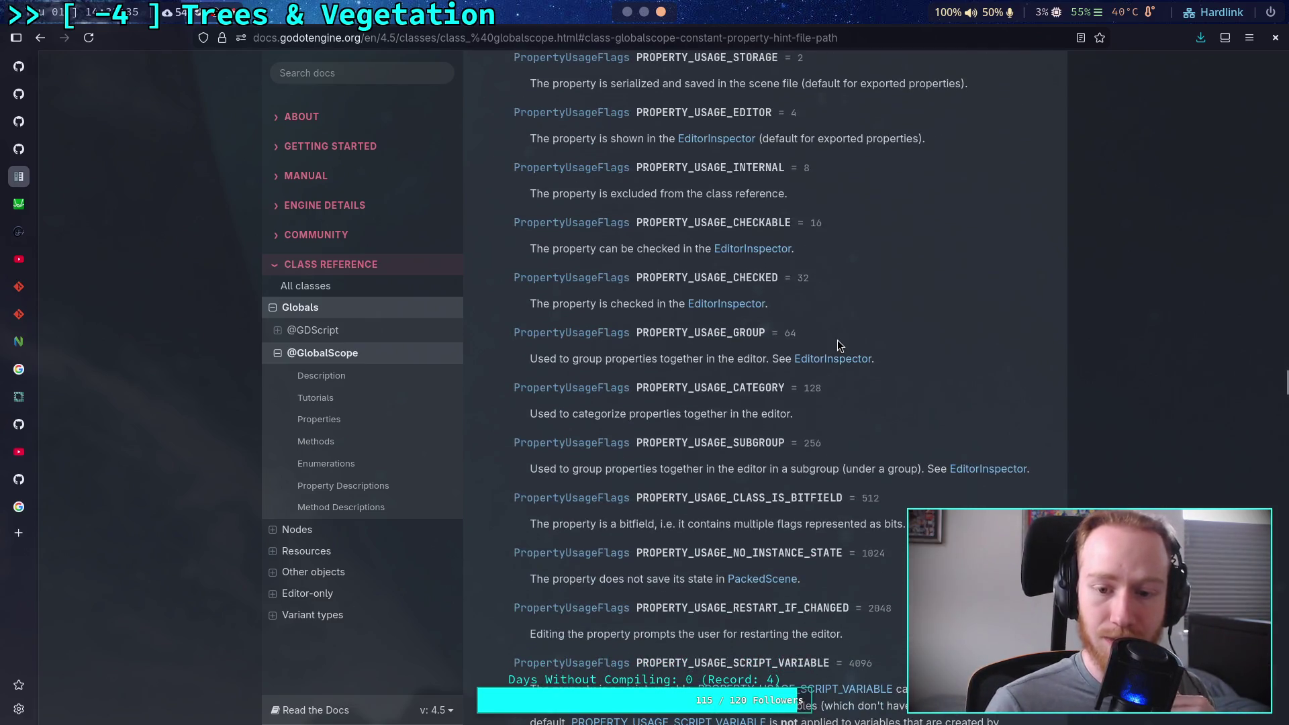
scroll(836, 339, down, 4)
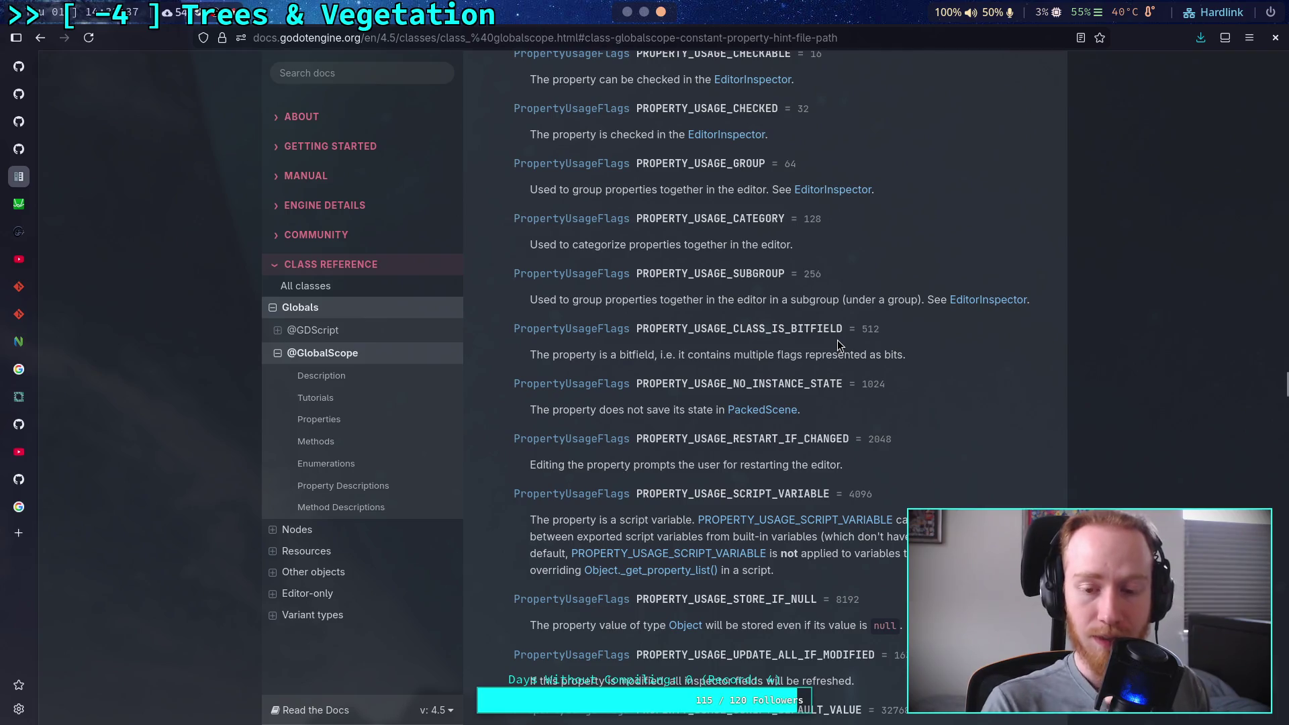
scroll(836, 339, down, 4)
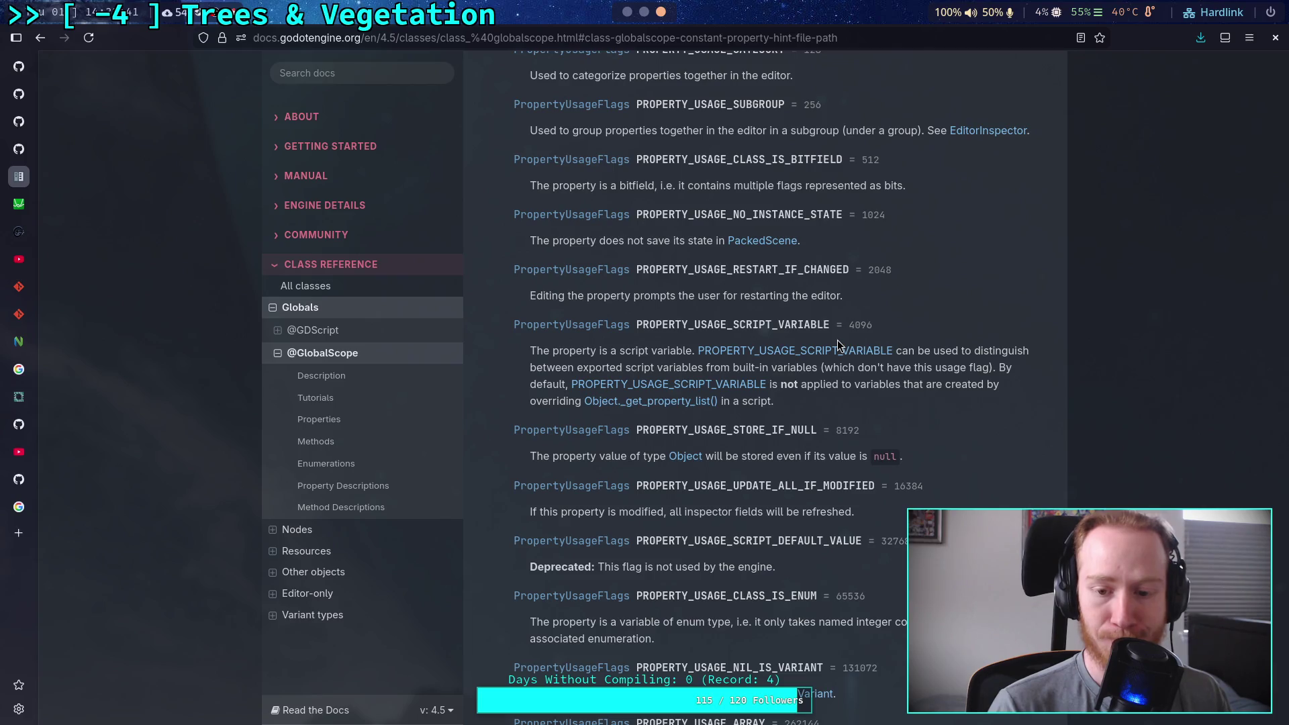
scroll(837, 339, down, 10)
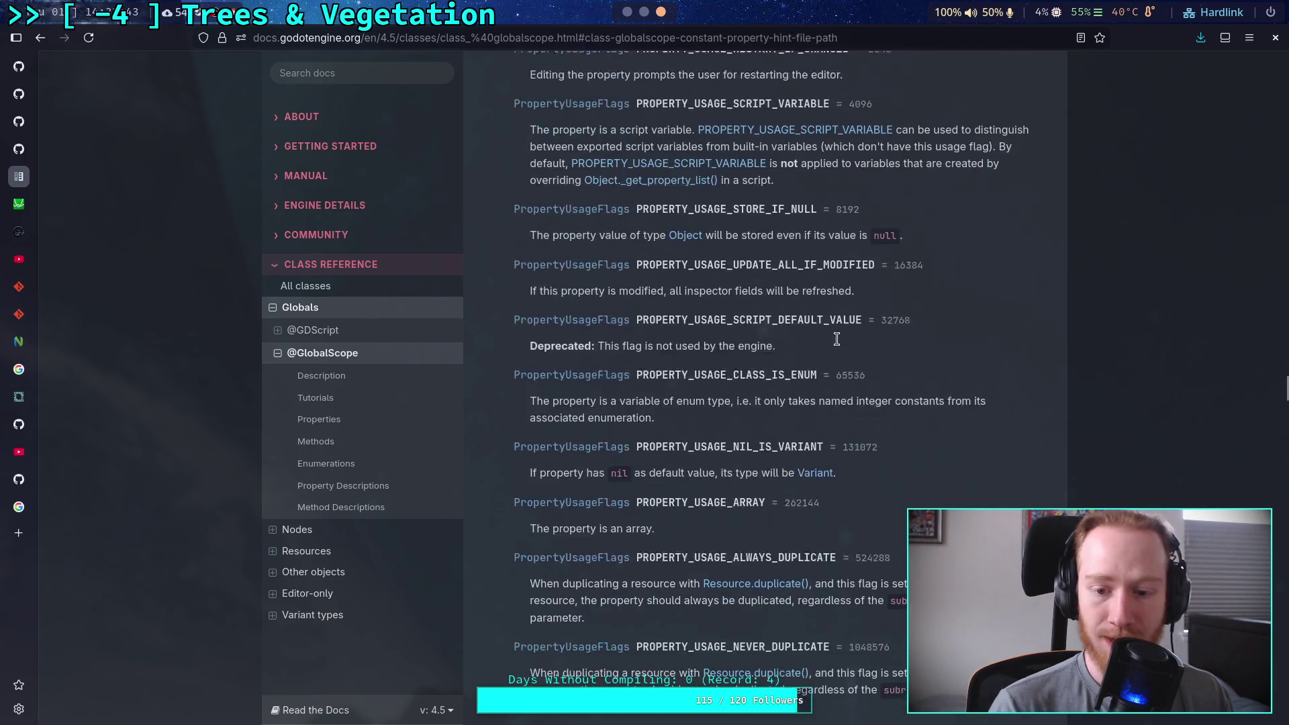
scroll(836, 340, down, 4)
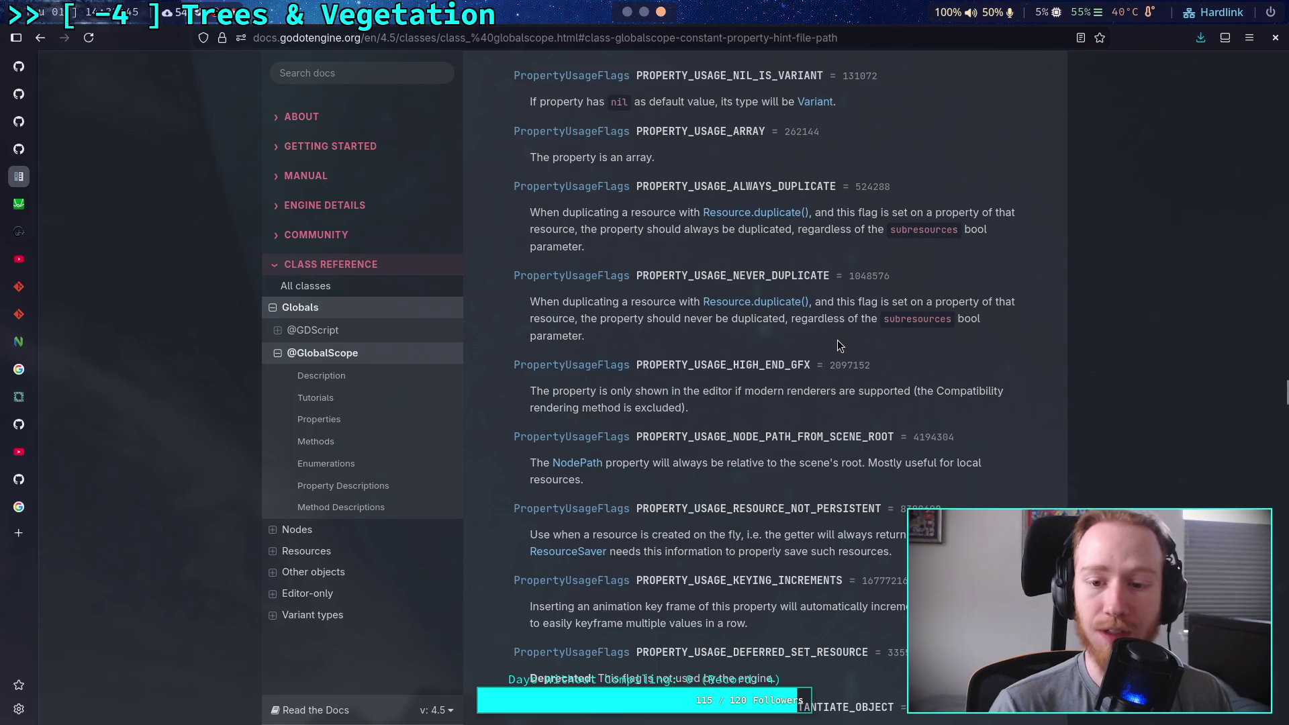
scroll(837, 342, down, 8)
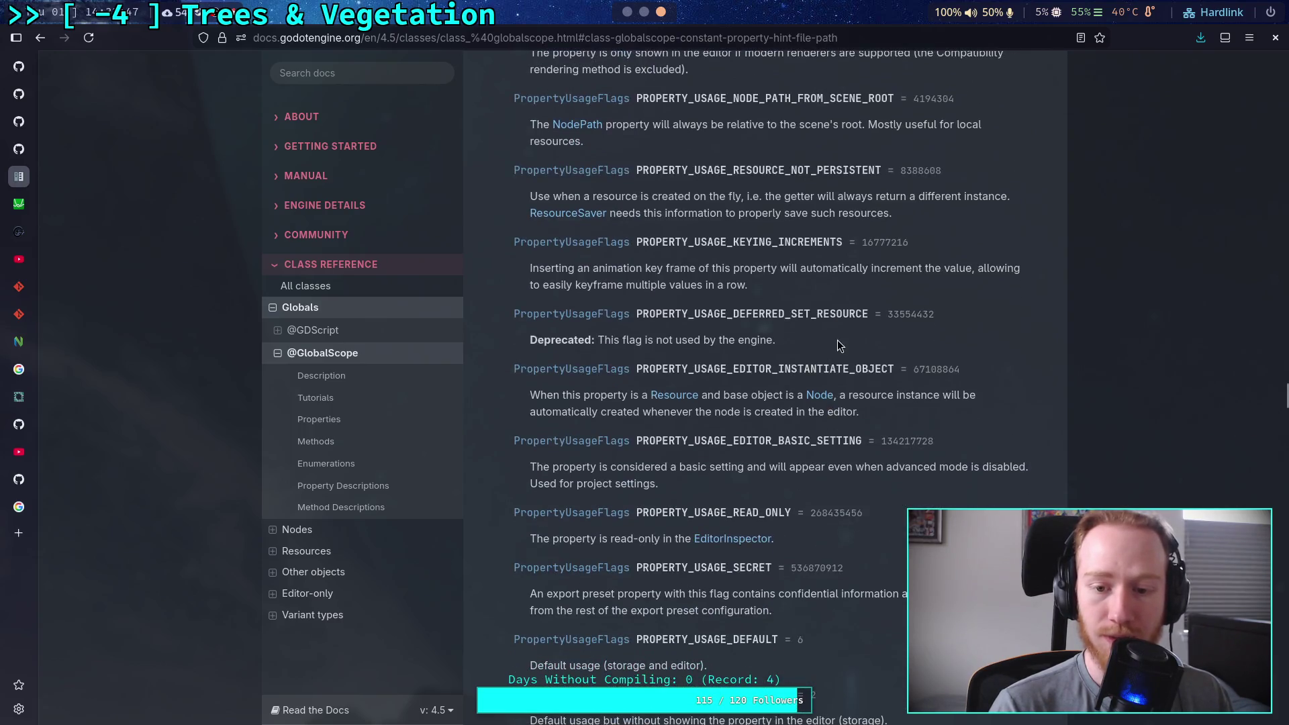
scroll(837, 340, down, 2)
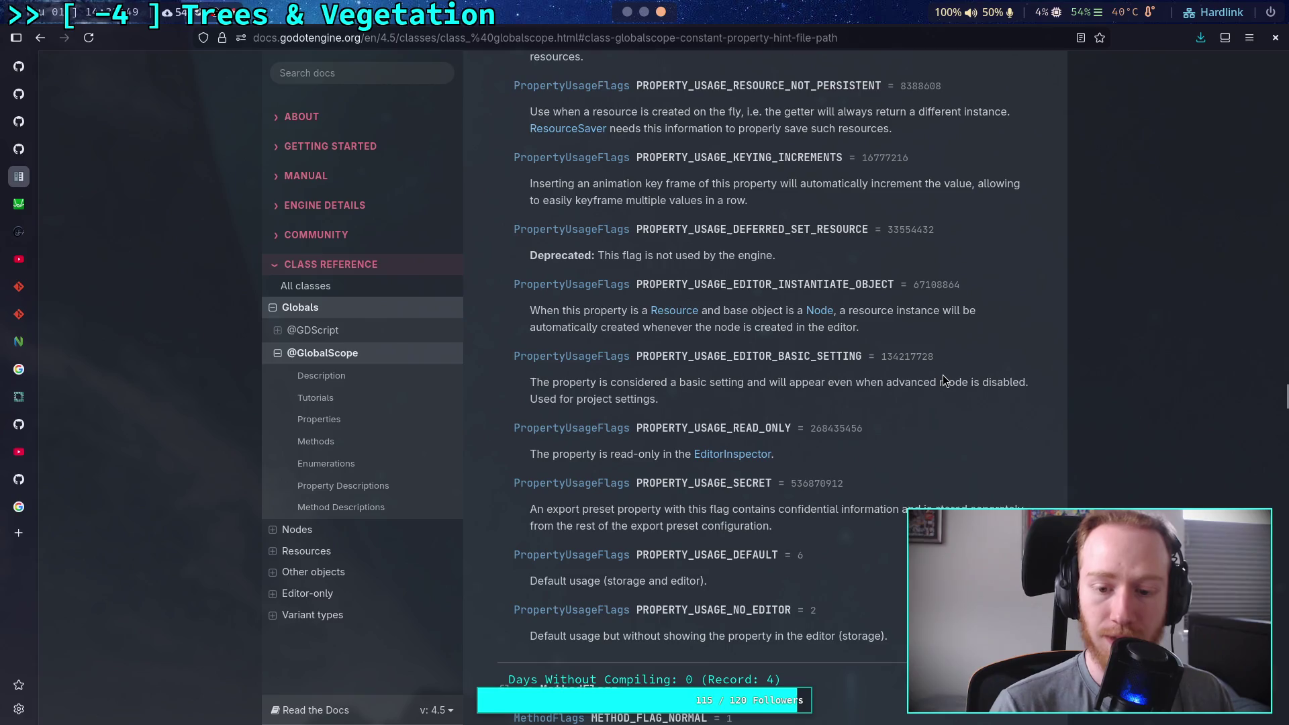
scroll(943, 378, up, 10)
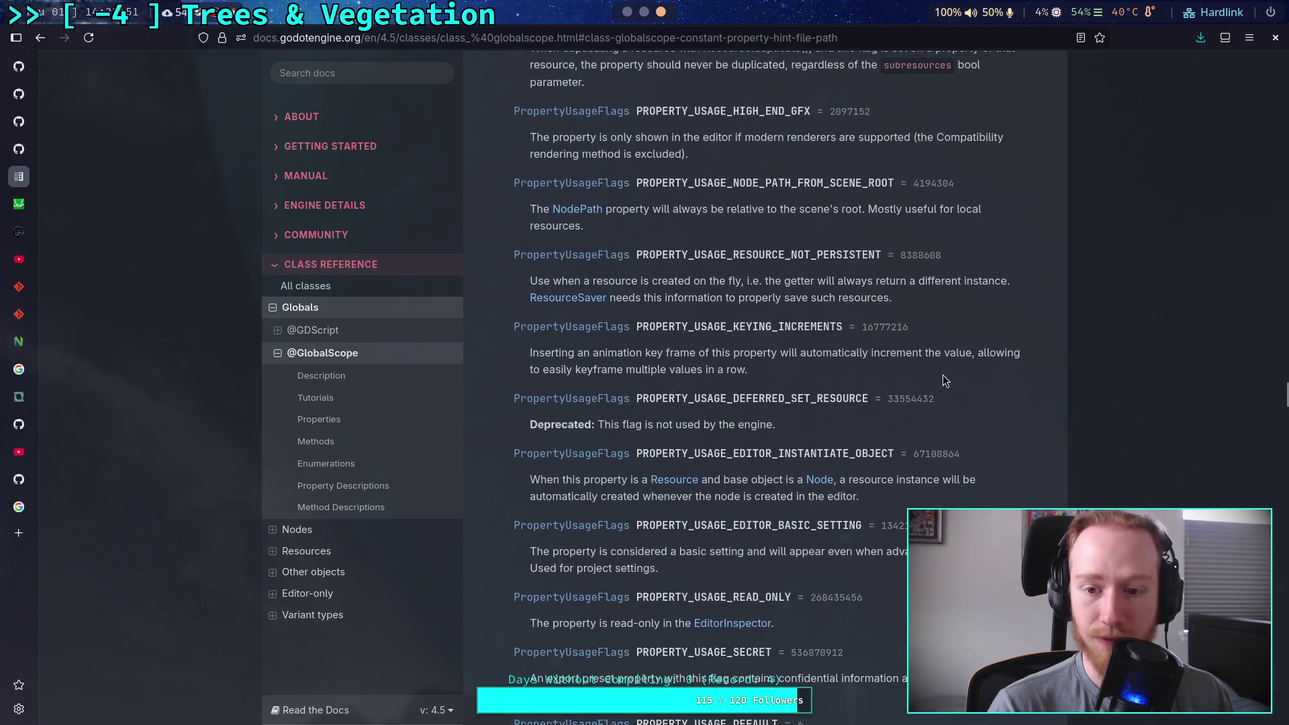
scroll(942, 379, up, 8)
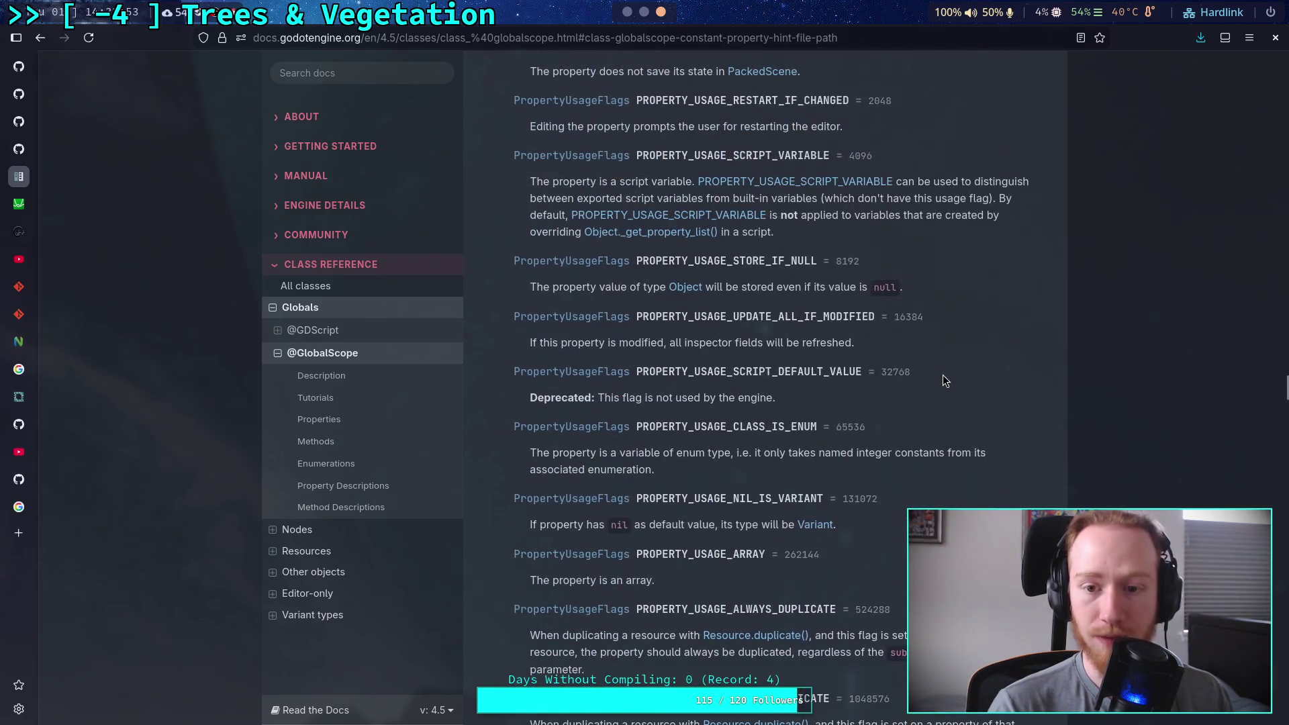
scroll(943, 379, up, 5)
scroll(943, 377, up, 6)
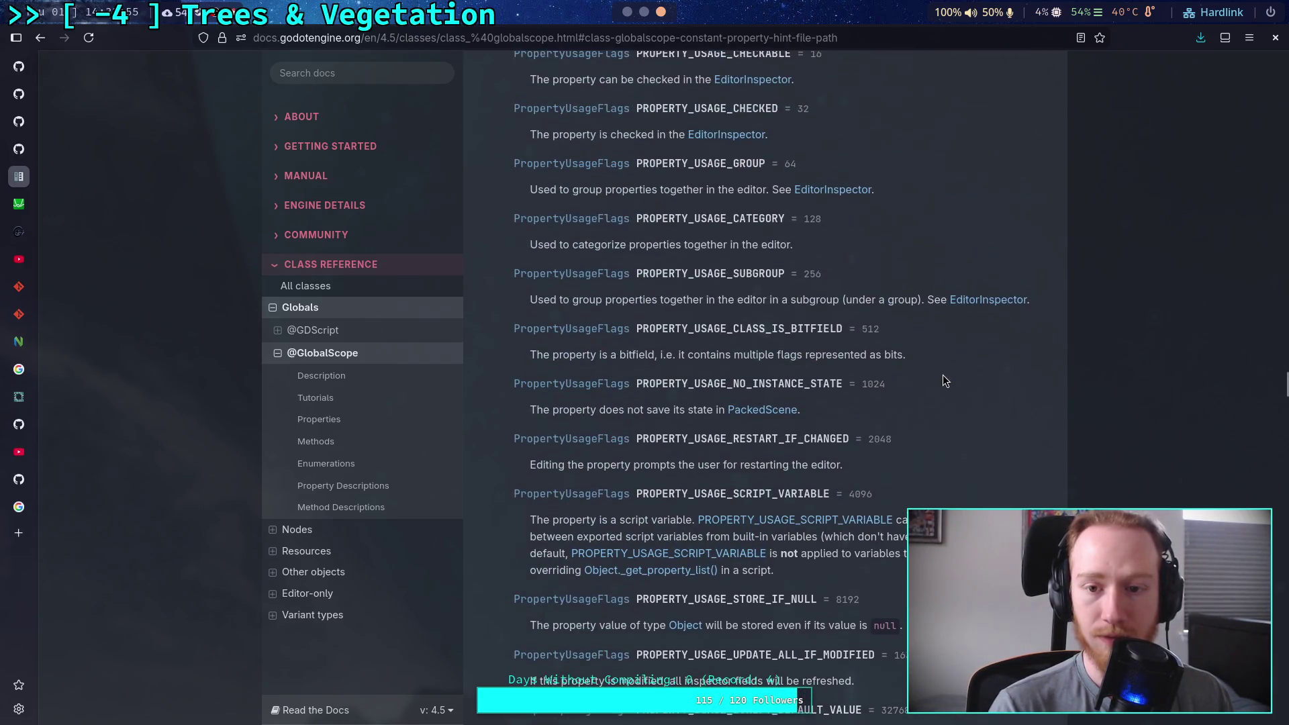
scroll(943, 377, up, 8)
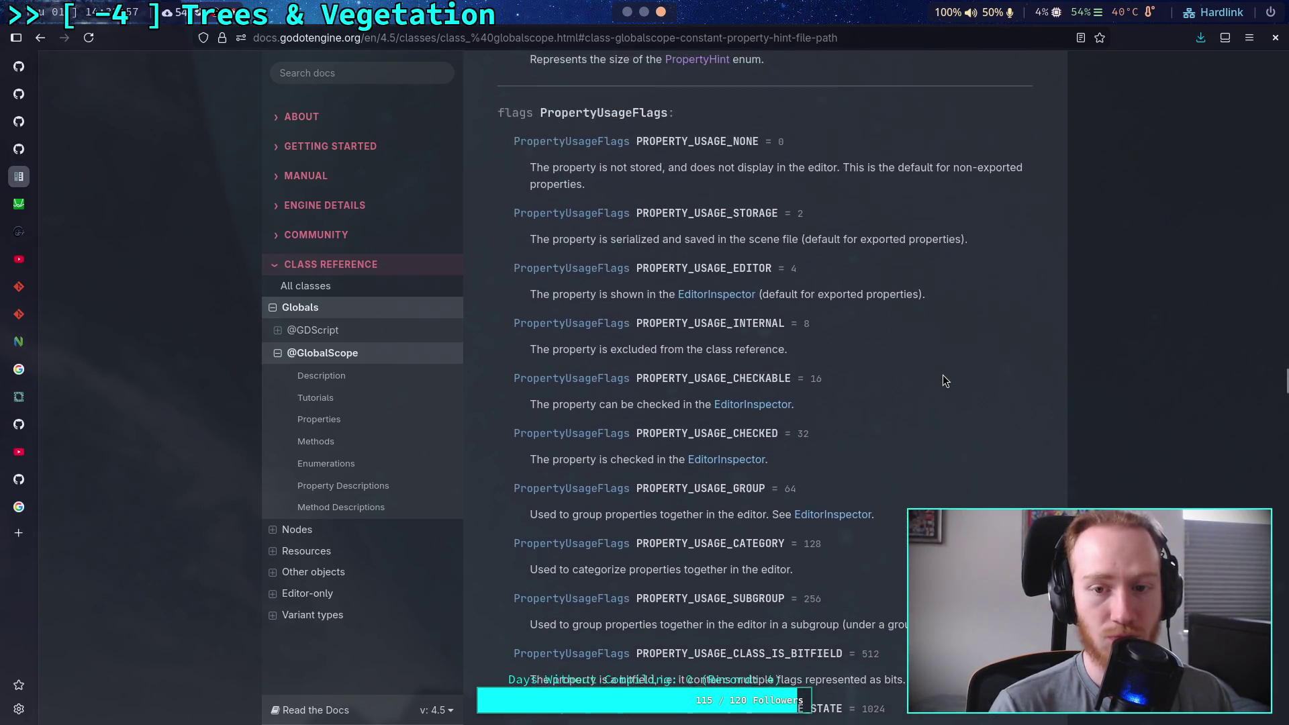
scroll(942, 377, up, 17)
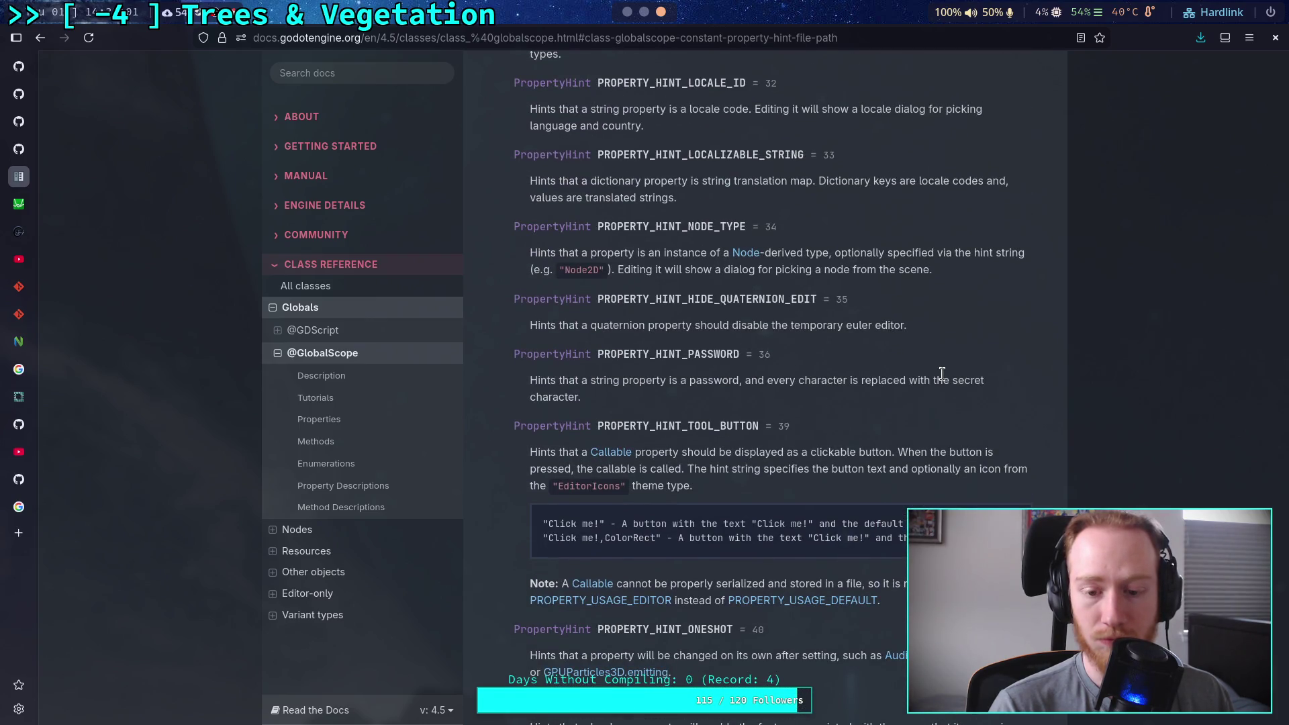
scroll(942, 374, up, 9)
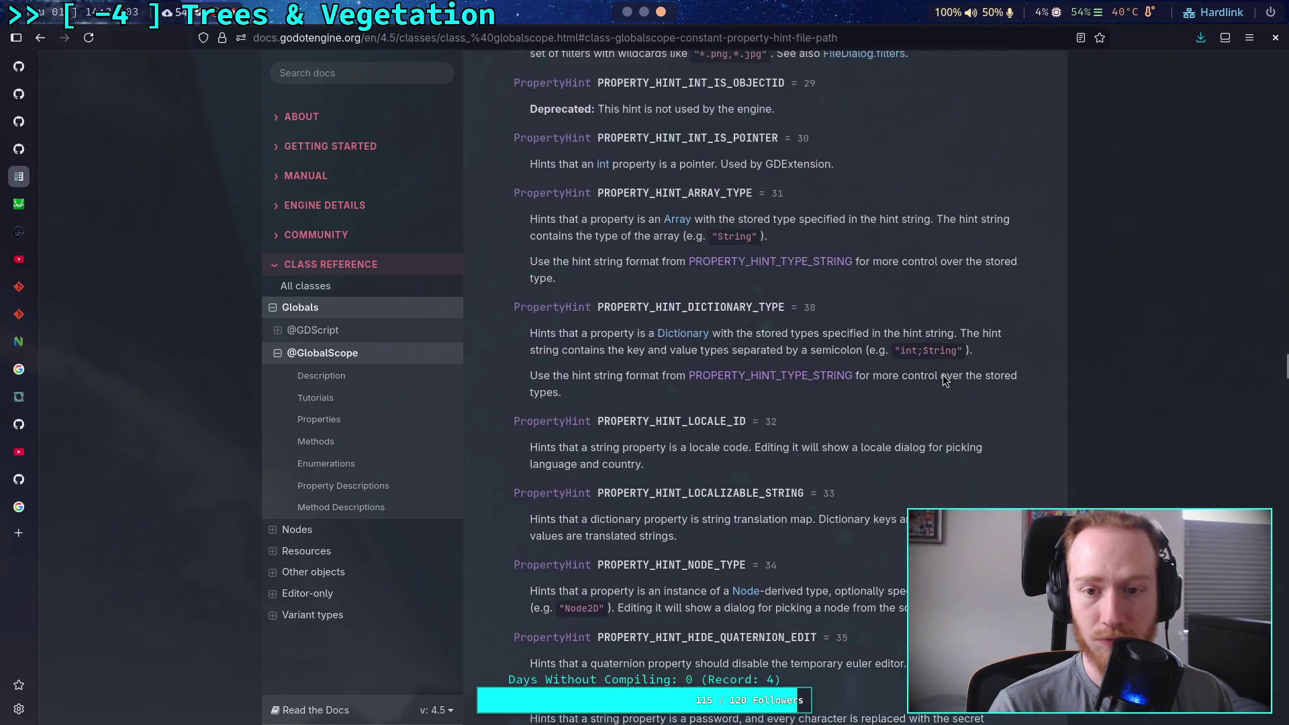
scroll(942, 380, down, 13)
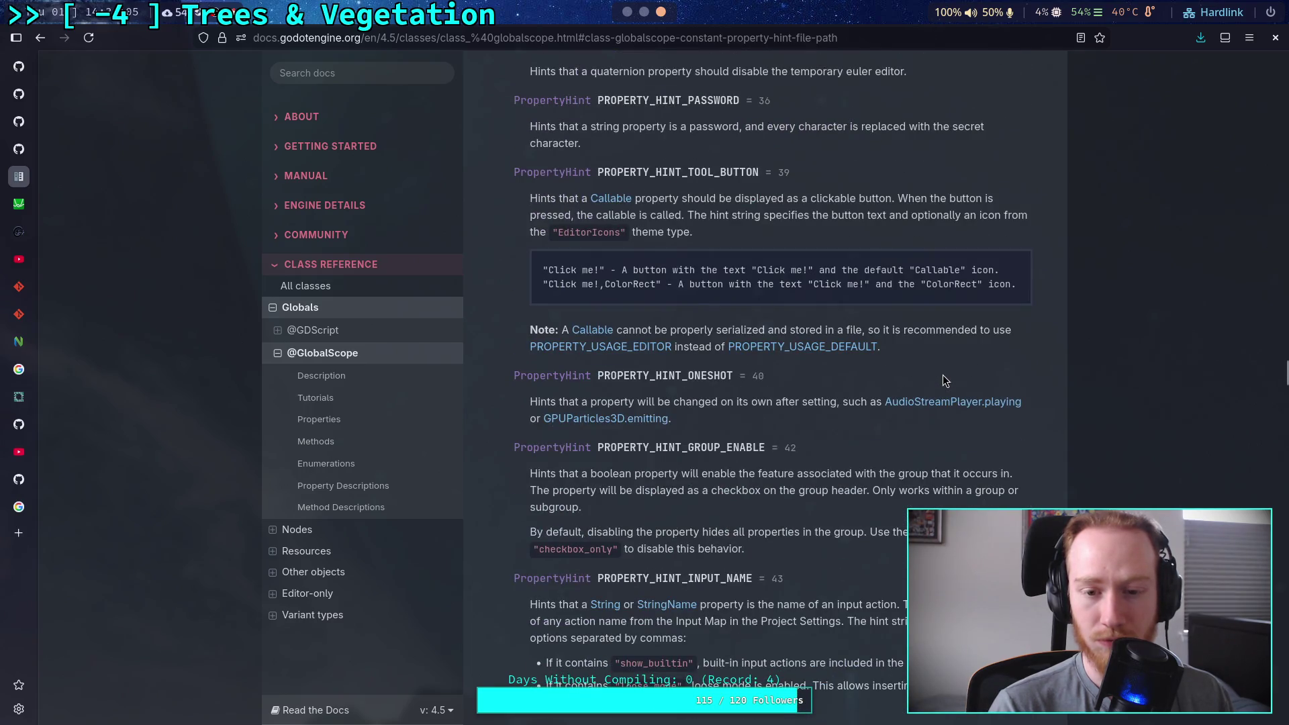
scroll(943, 377, up, 5)
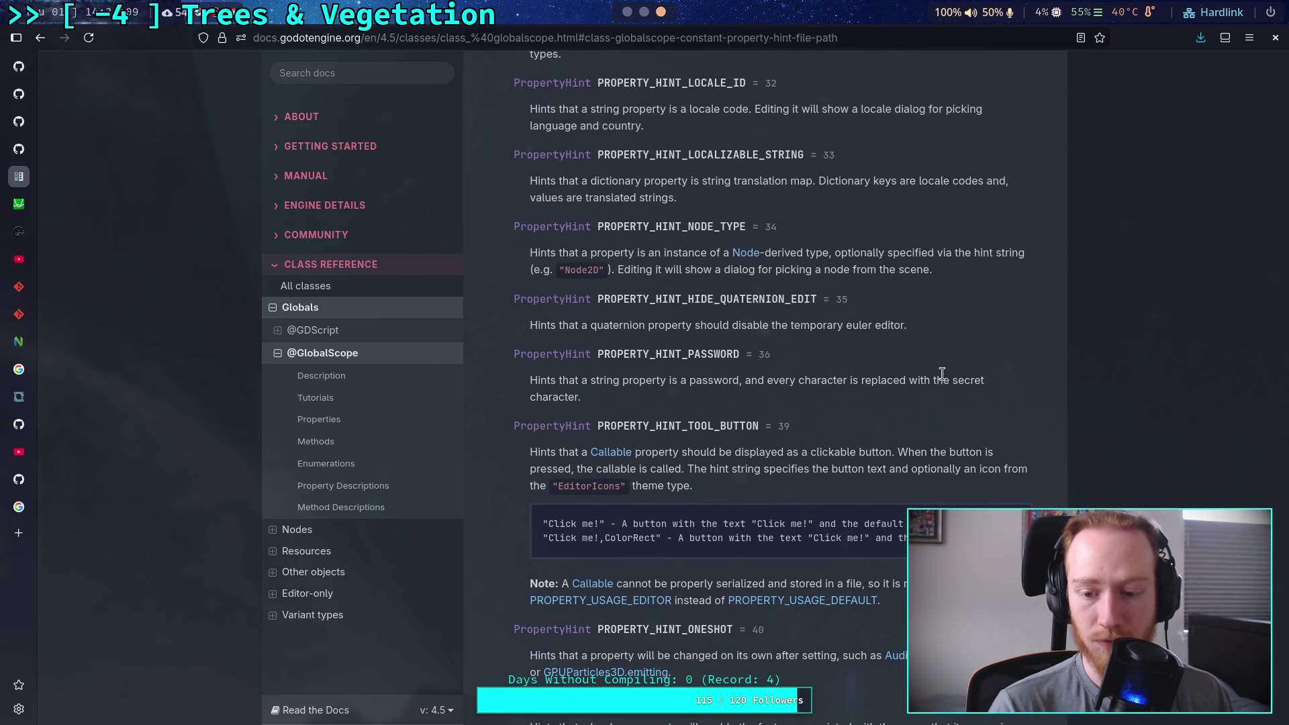
scroll(942, 374, up, 14)
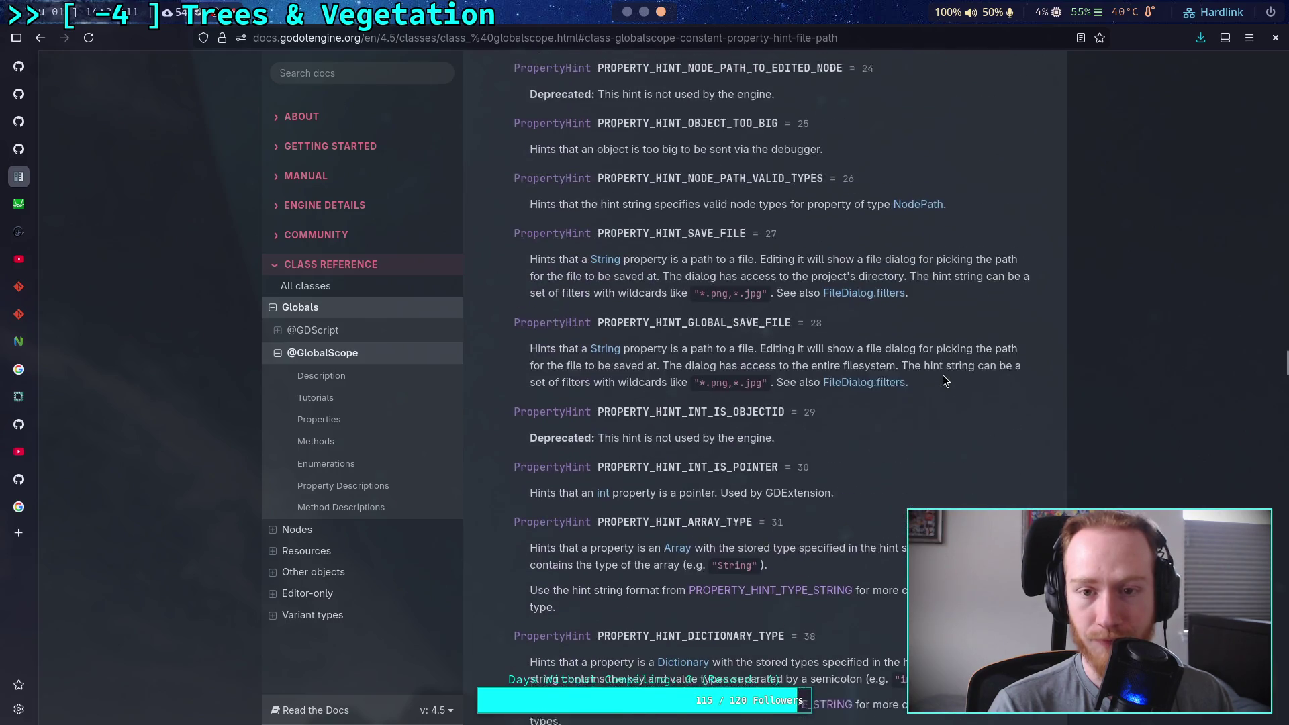
scroll(942, 379, up, 3)
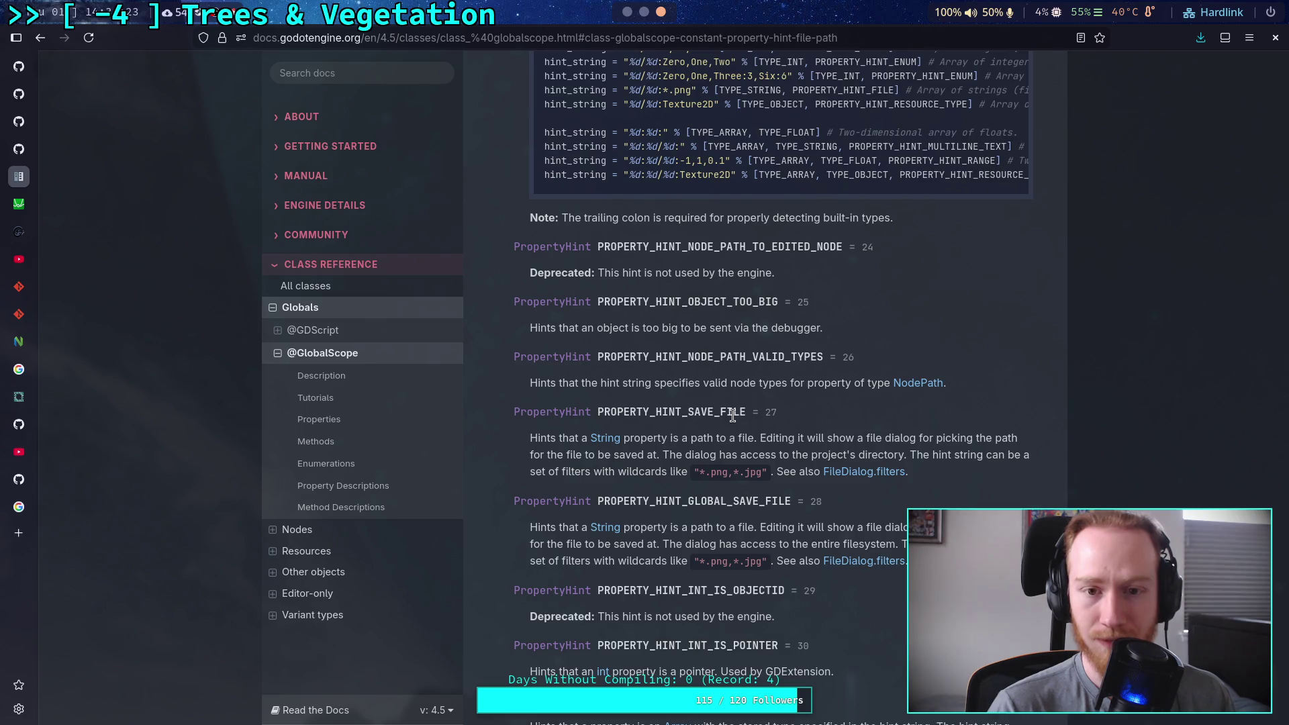
key(alt+Tab)
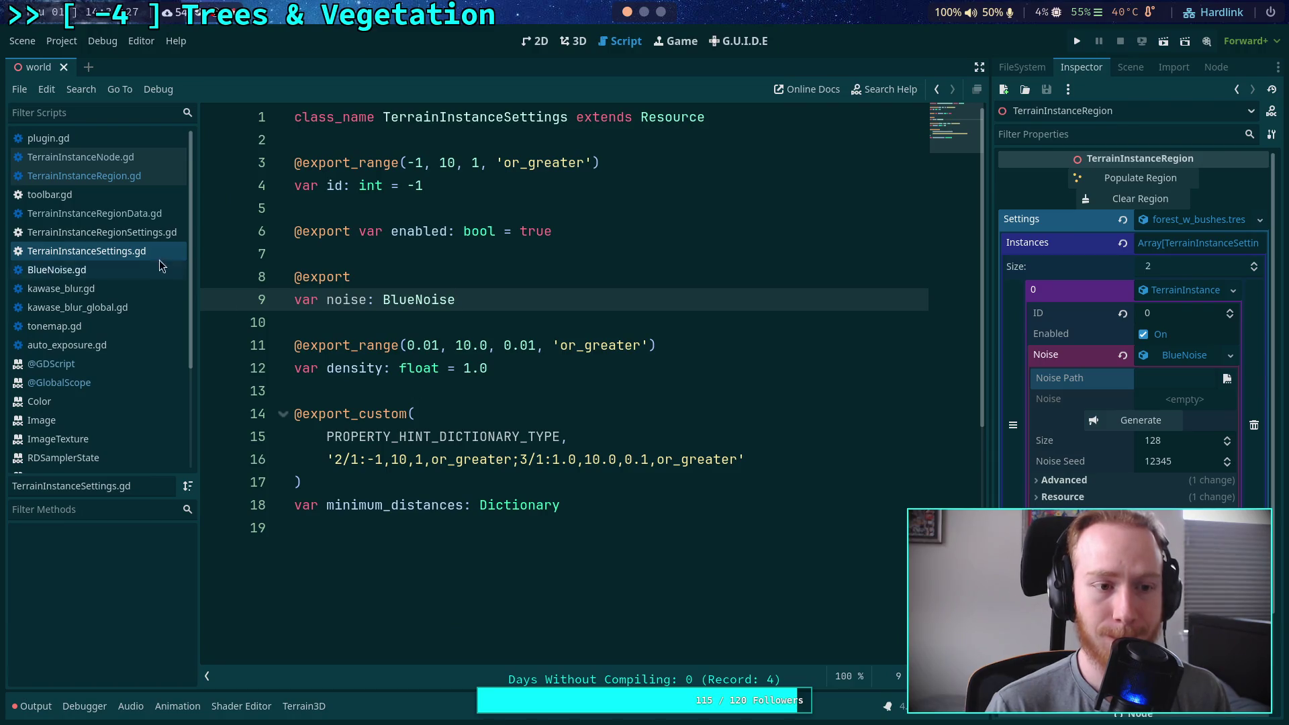
click(126, 215)
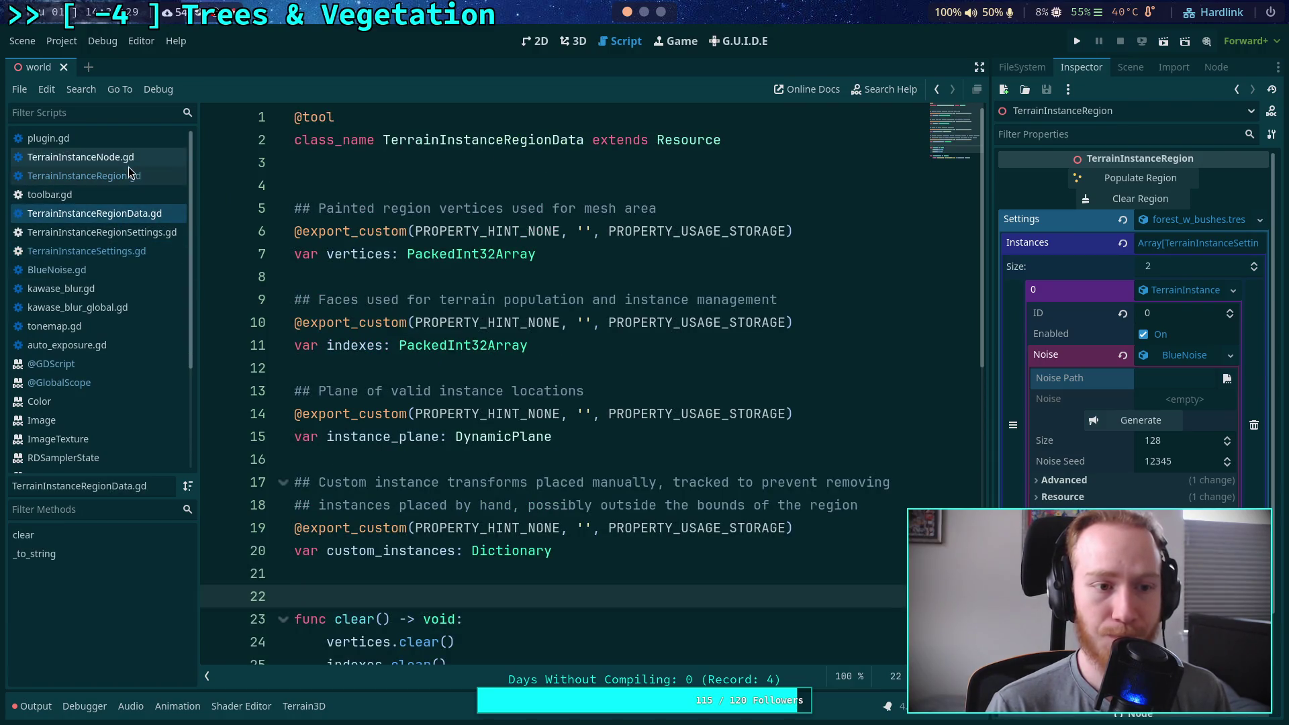
click(87, 271)
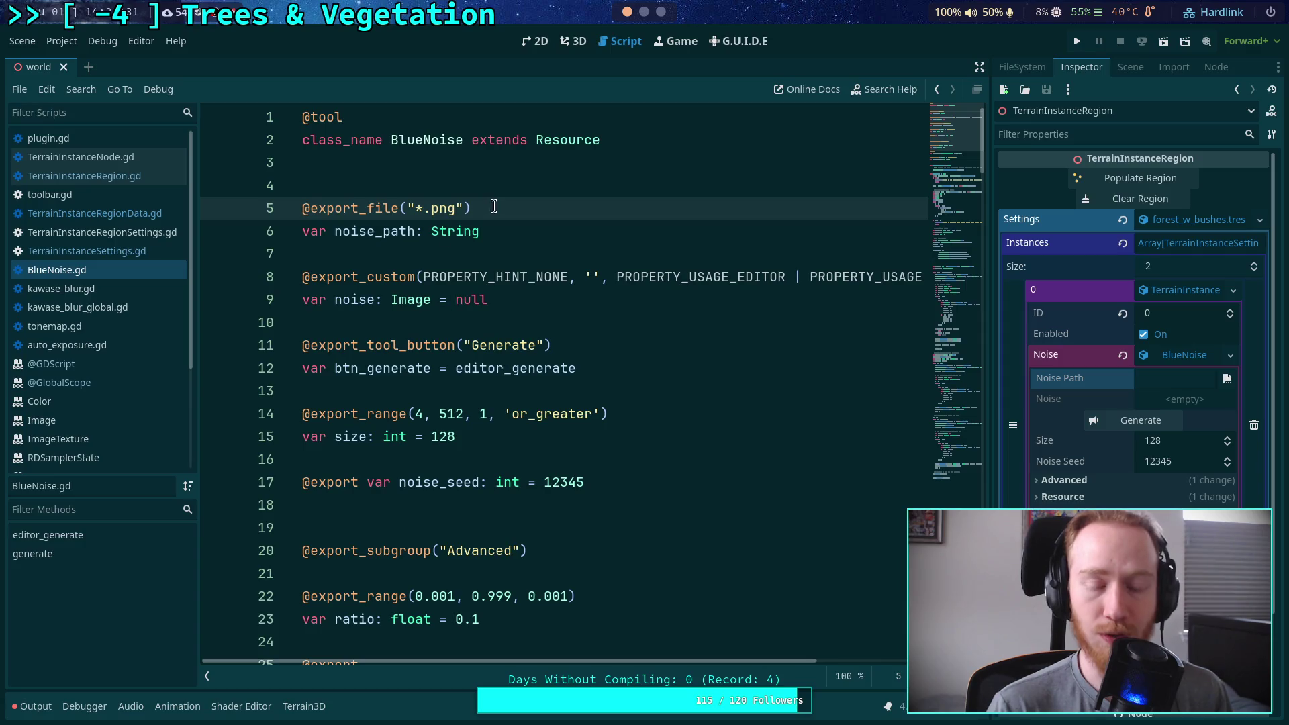
drag(493, 208, 361, 211)
key(BackSpace)
key(Down)
key(Down)
key(Down)
key(Down)
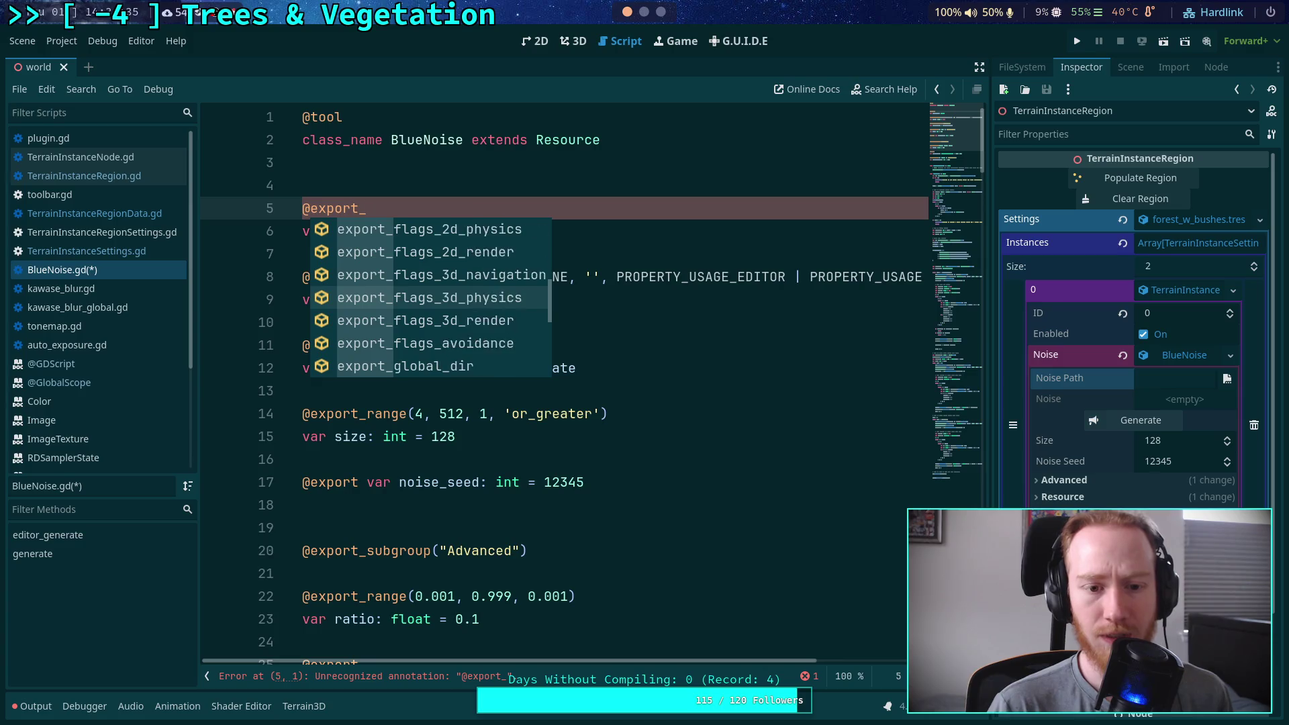
key(Down)
key(Down)
key(Down)
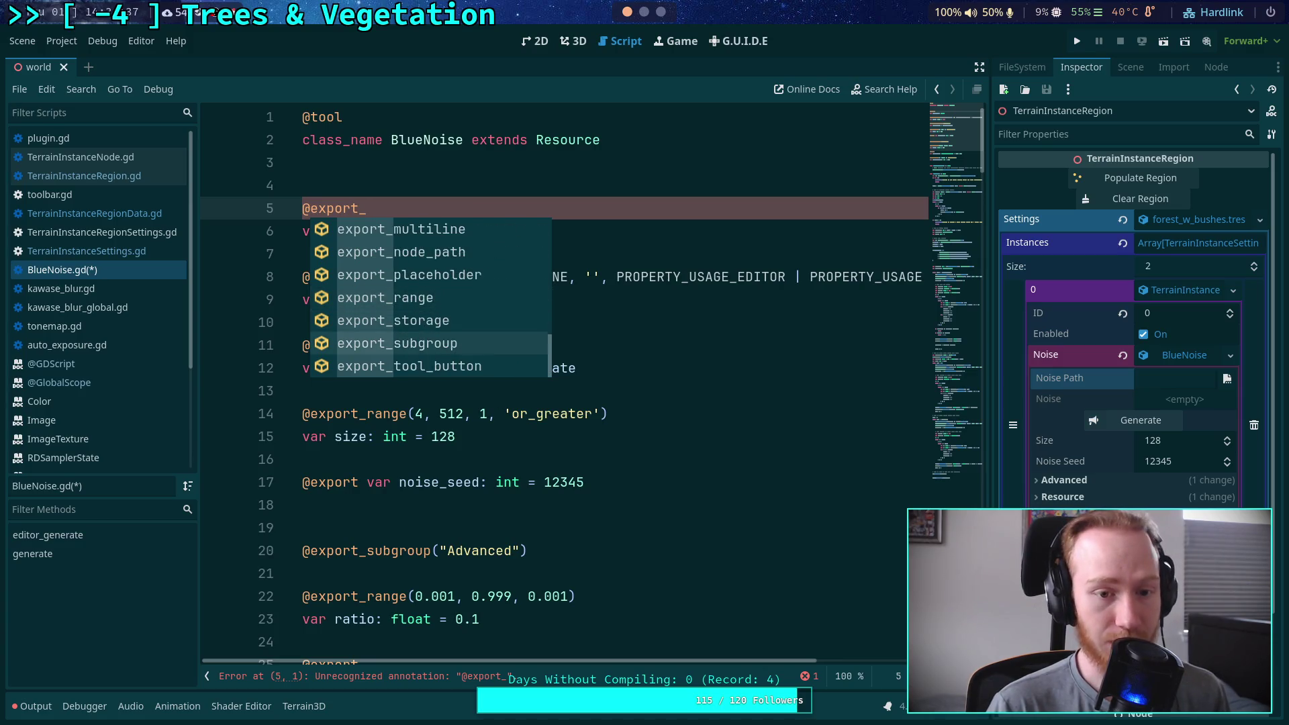
text(sa)
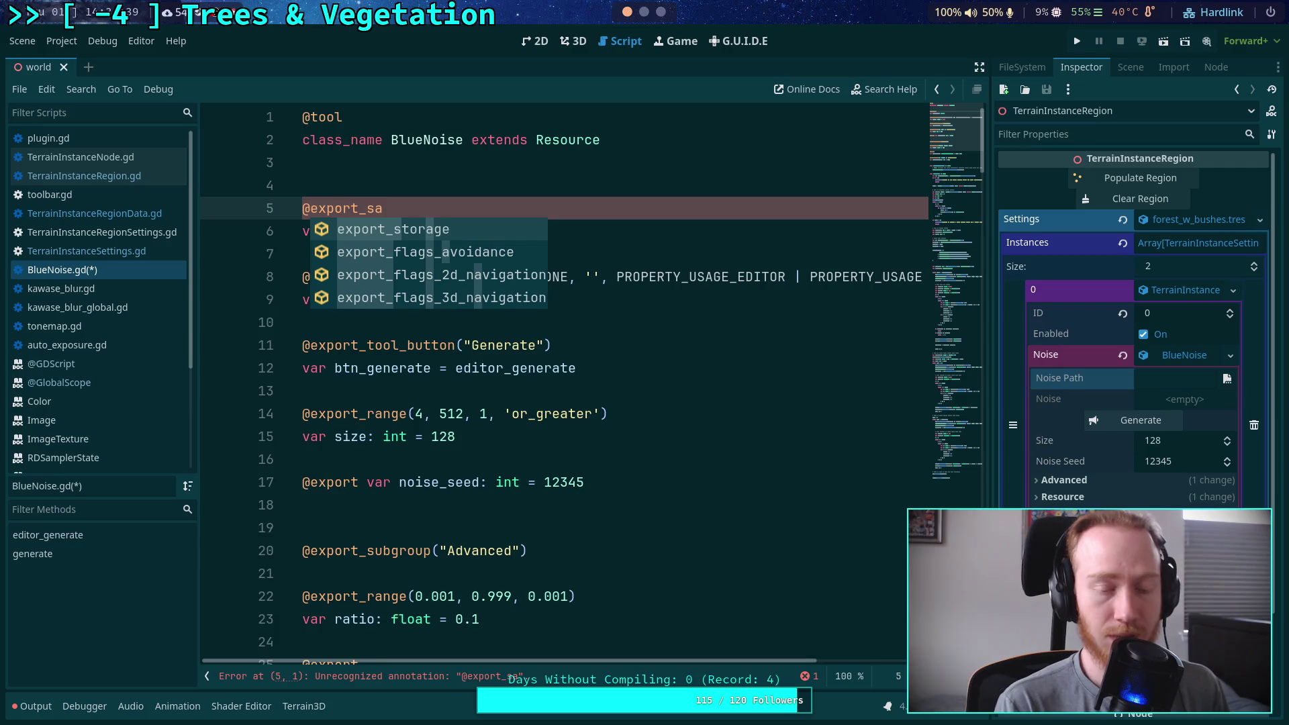
key(BackSpace)
key(BackSpace)
text(cu)
key(Return)
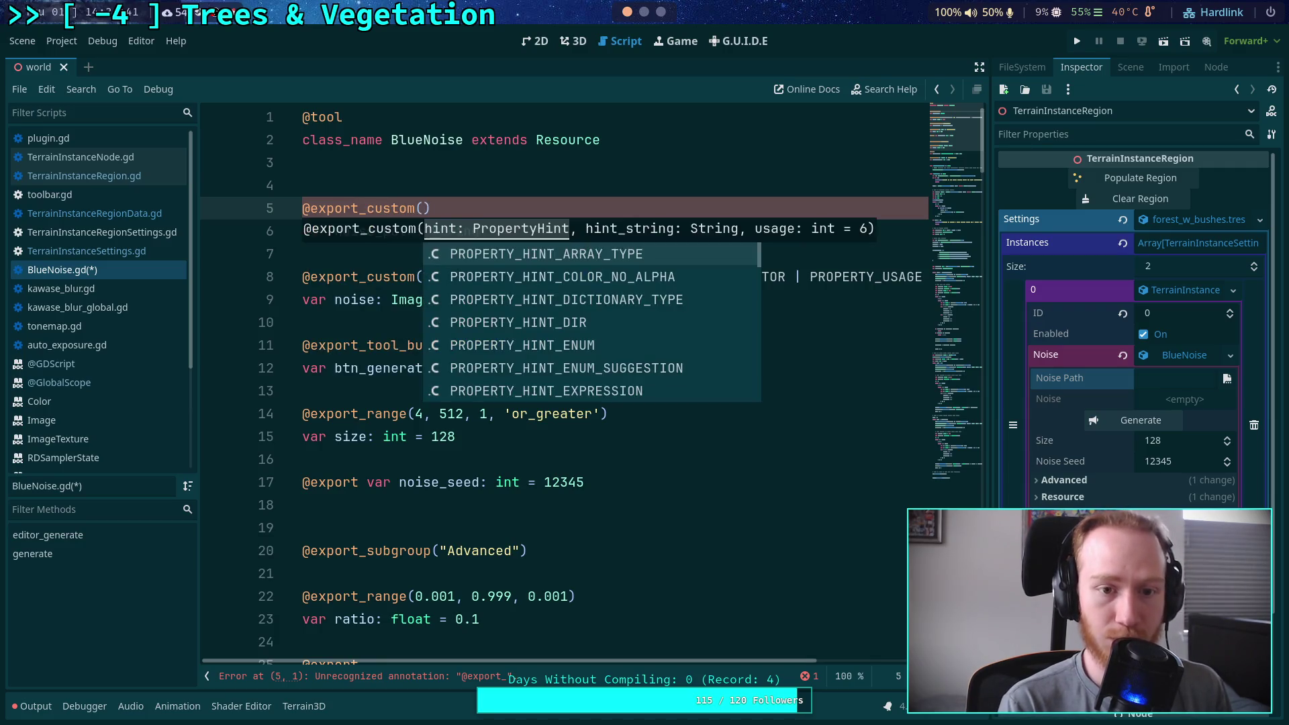
Choose PROPERTY_HINT_SAVE_FILE as the annotation's hint argument and save
key(Down)
key(Down)
key(Down)
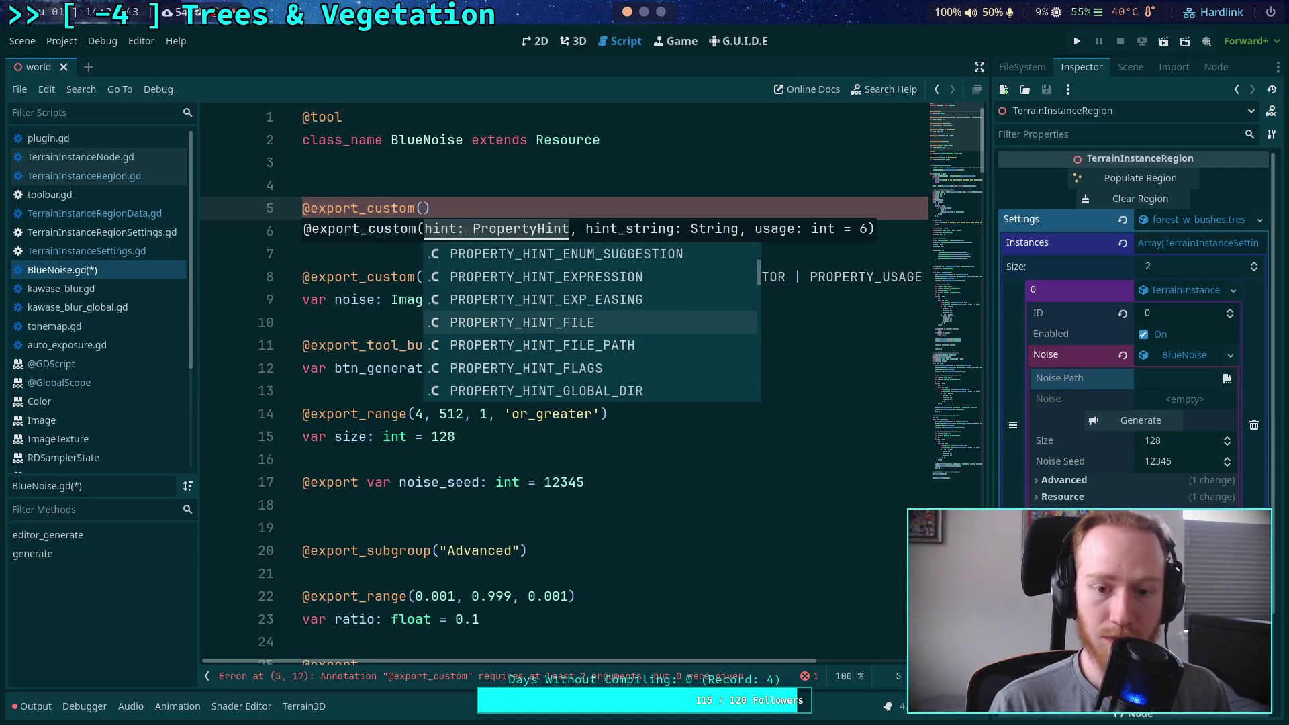
key(Down)
key(Down)
key(Down)
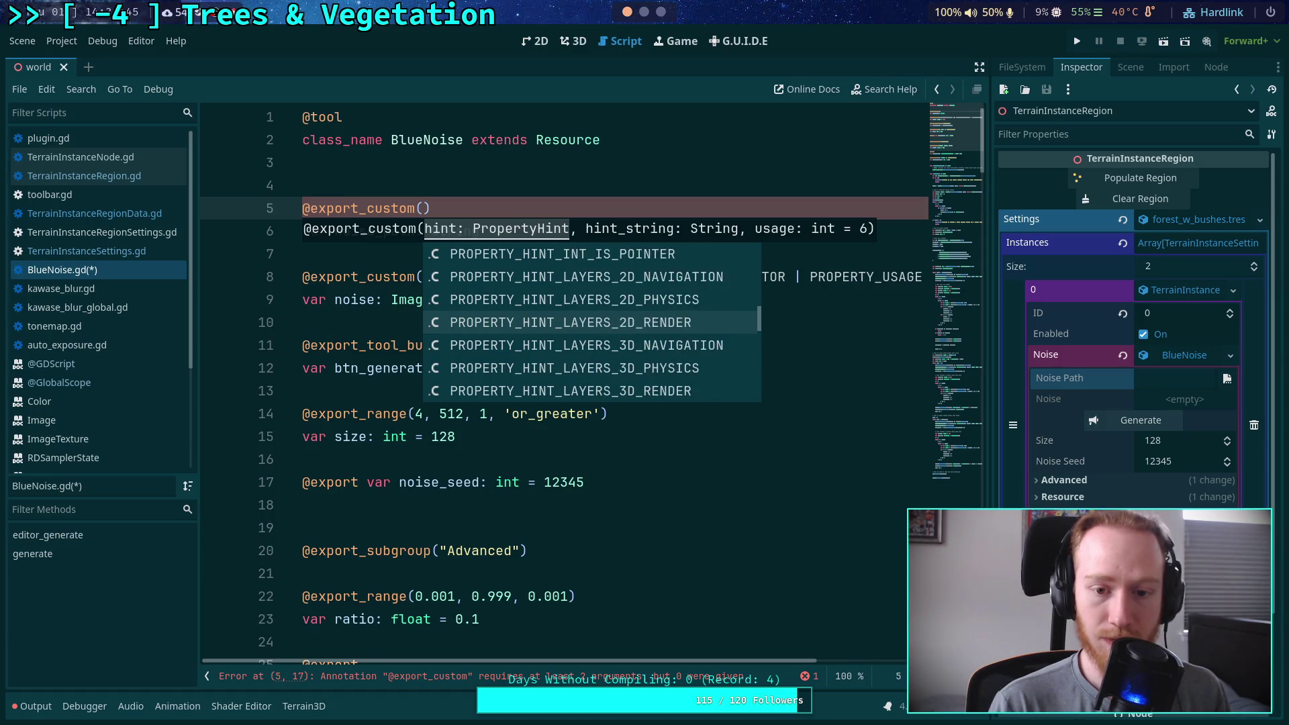
key(Down)
key(Down)
key(Down)
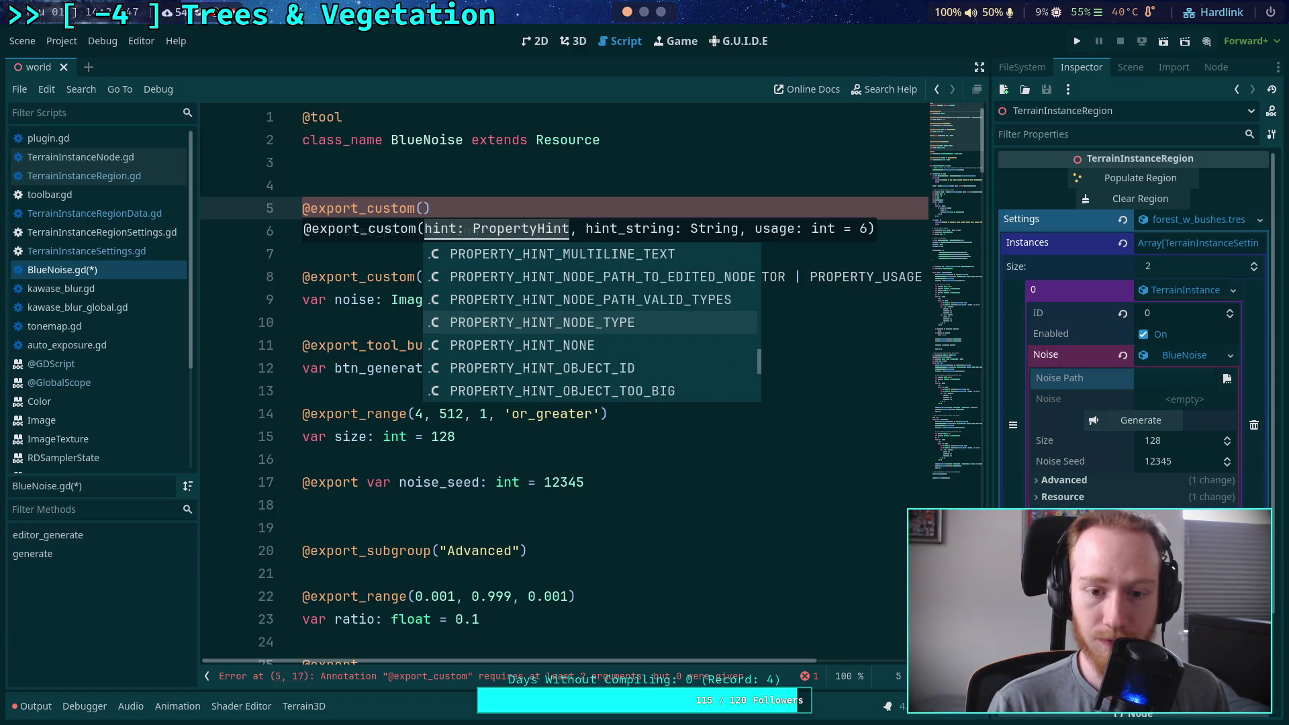
key(Down)
key(Down)
key(Down)
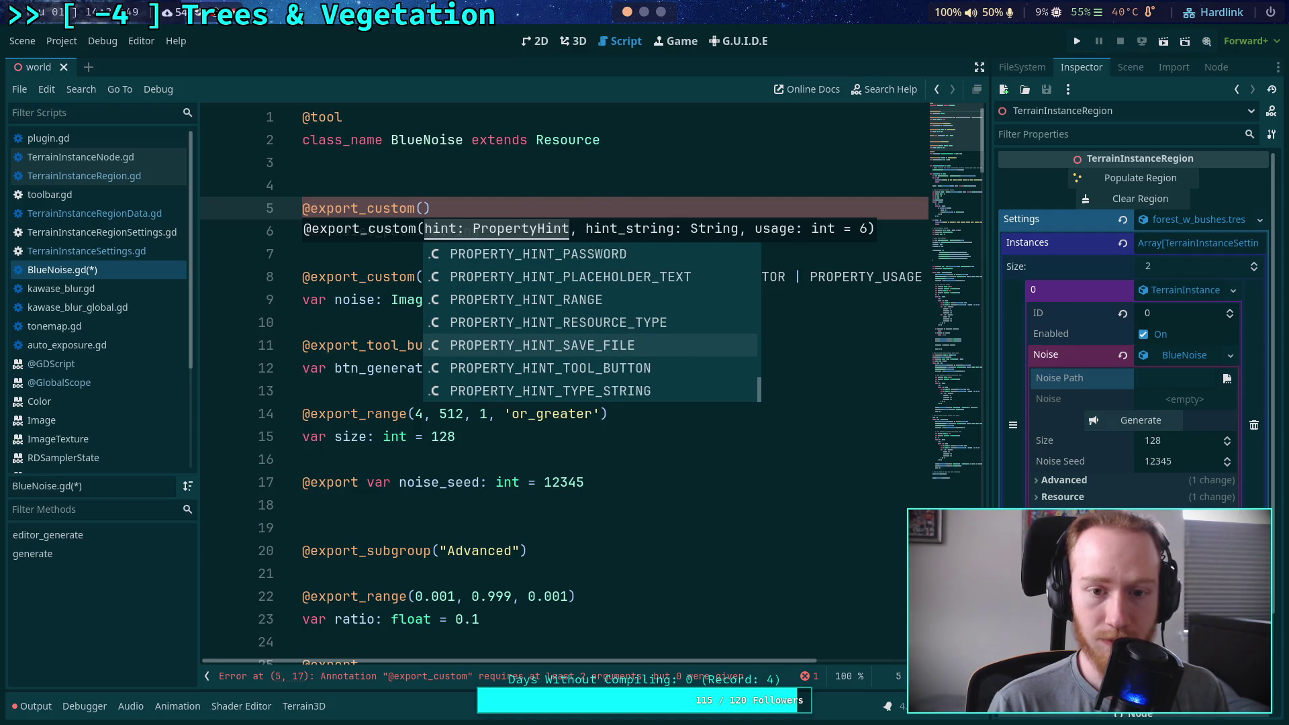
key(Return)
text(,)
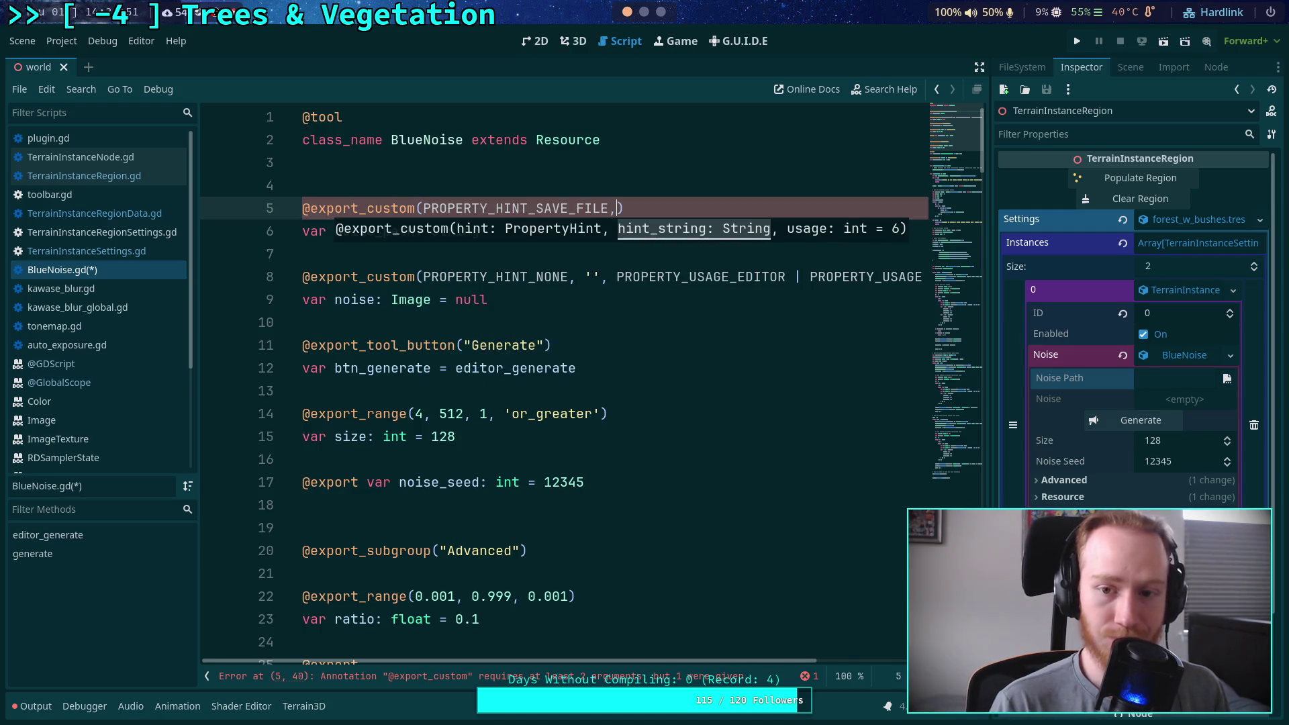
key(ctrl+s)
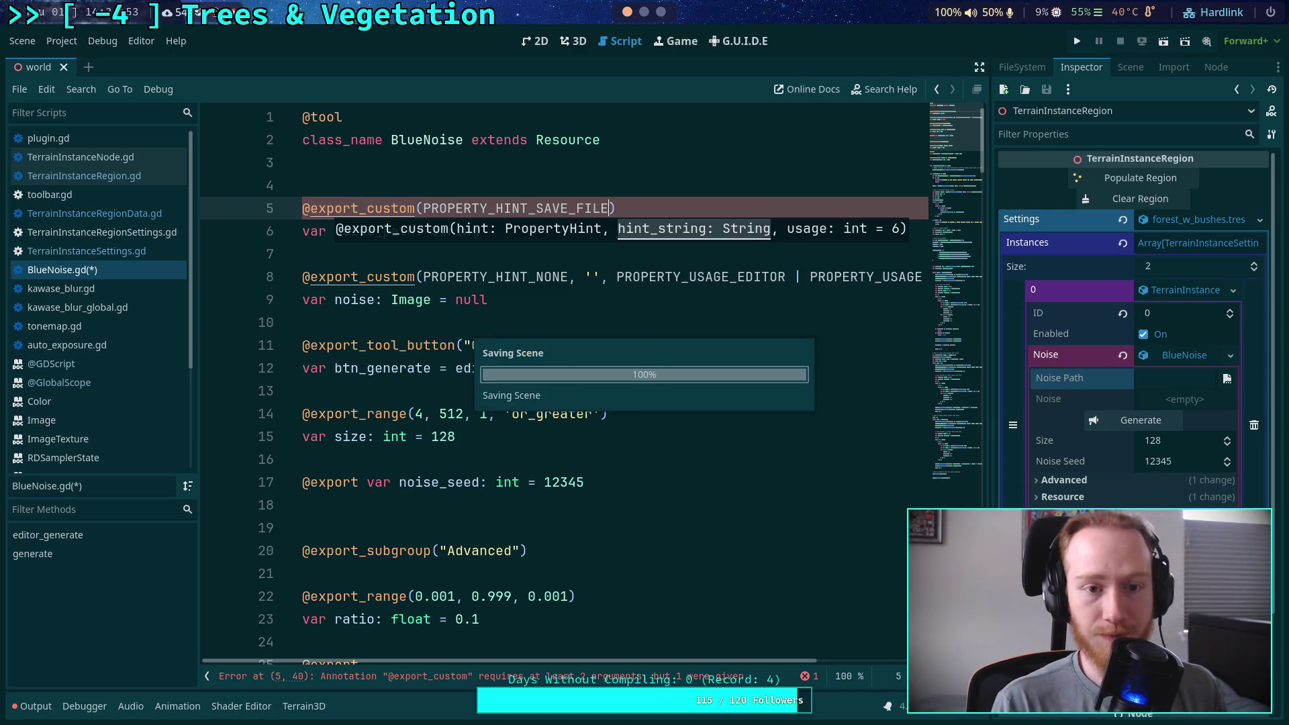
Add '*.png' as the annotation's second argument and save the script
click(393, 285)
click(611, 208)
text(, '')
key(ctrl+s)
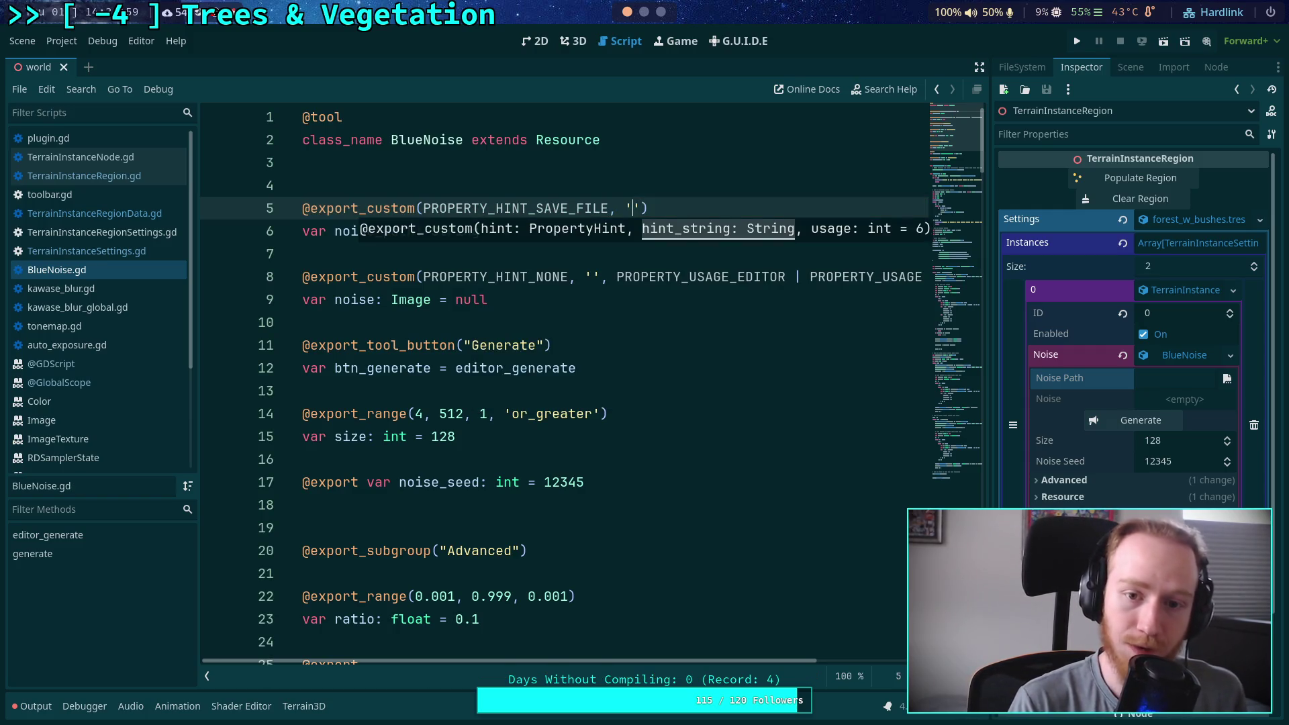
text(*)
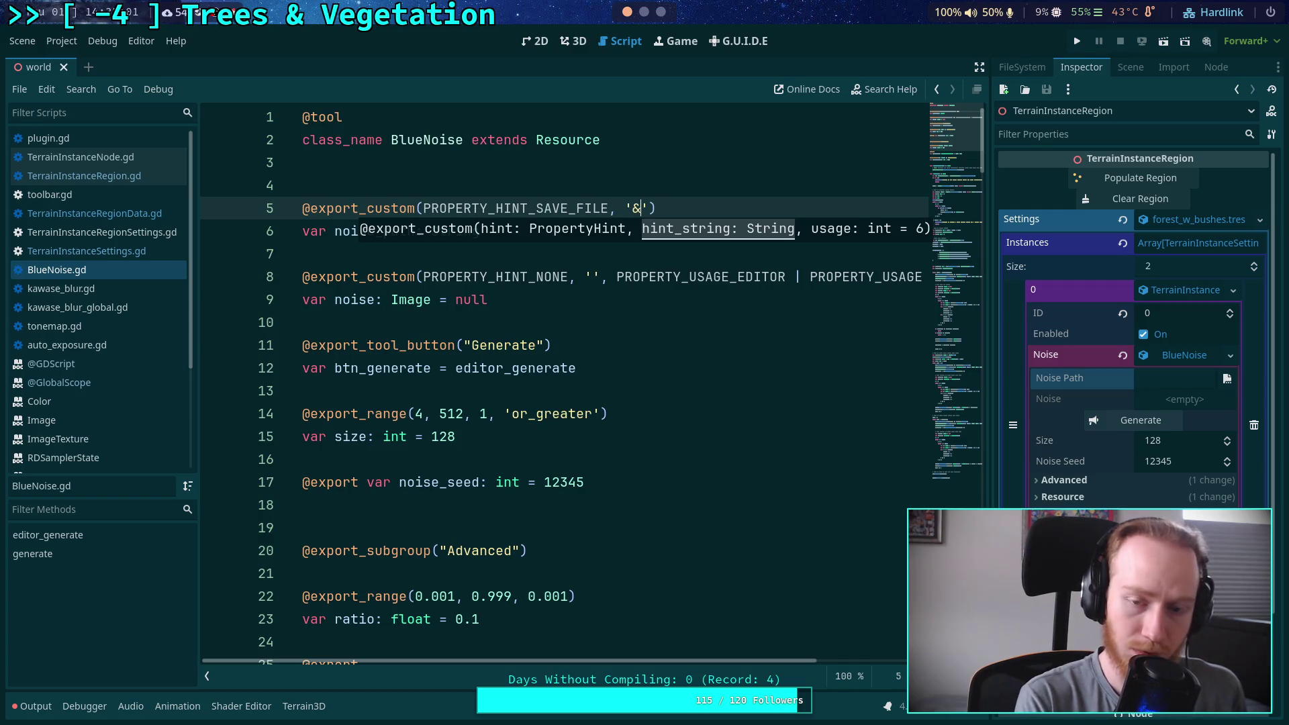
text(.png)
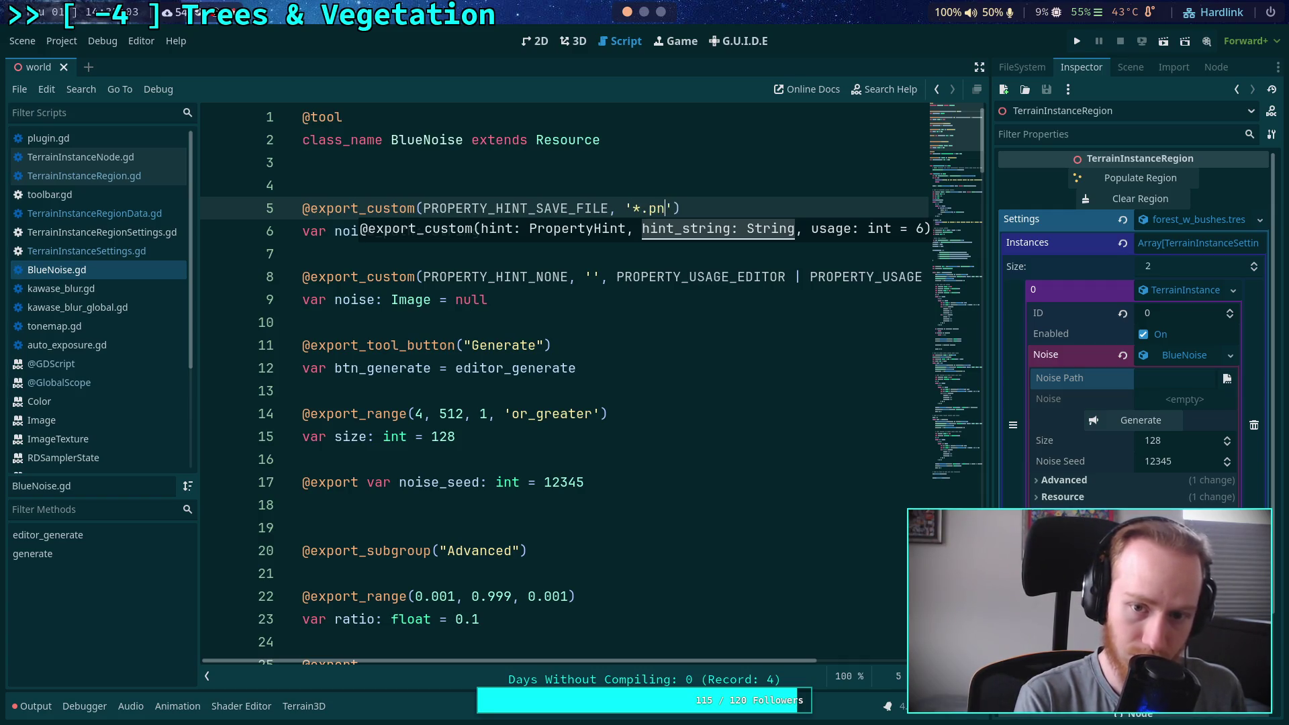
key(ctrl+s)
click(570, 320)
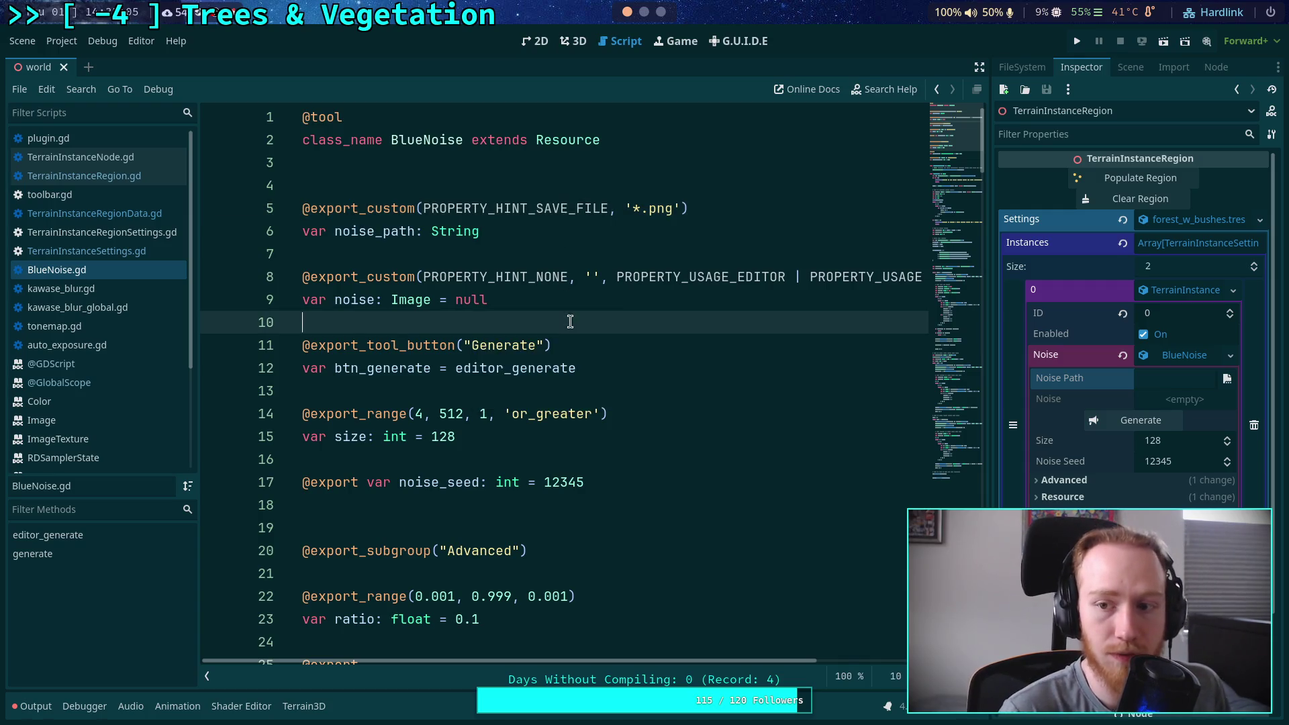
Select TerrainInstanceRegion in the Scene dock and expand Instances element 0
click(1130, 67)
click(1081, 389)
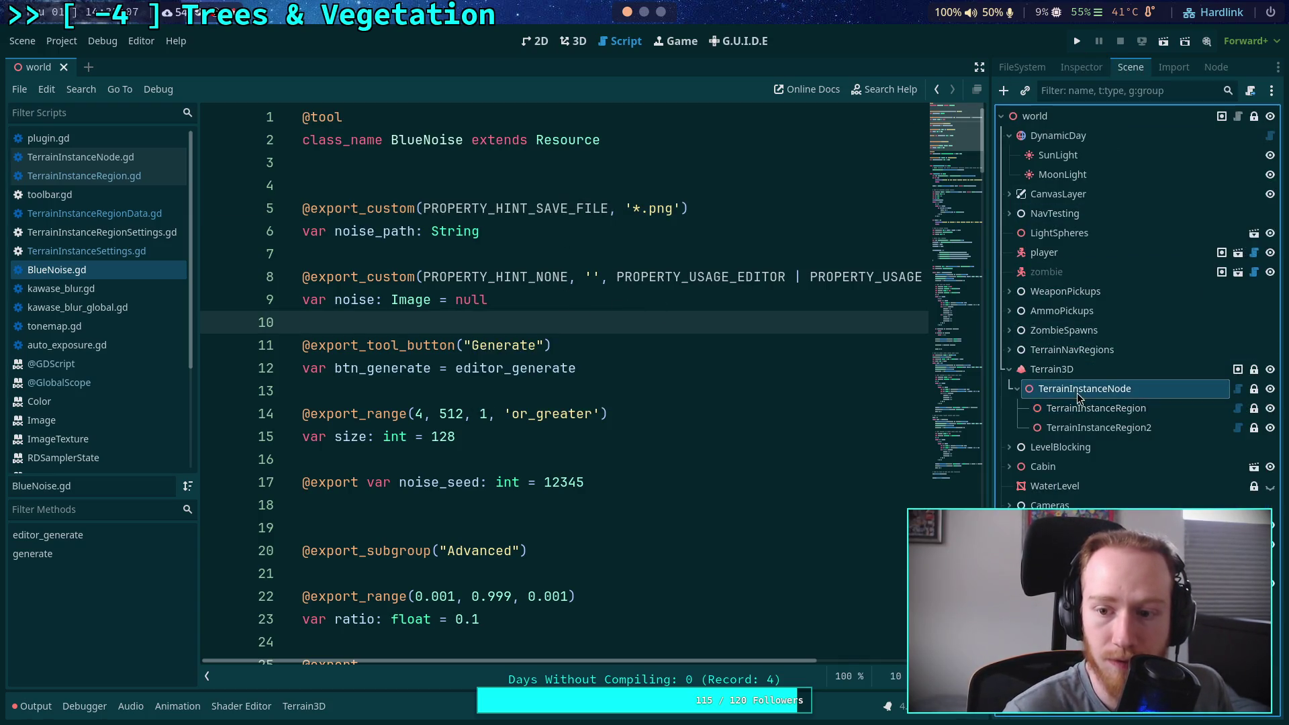
click(1087, 409)
click(1079, 66)
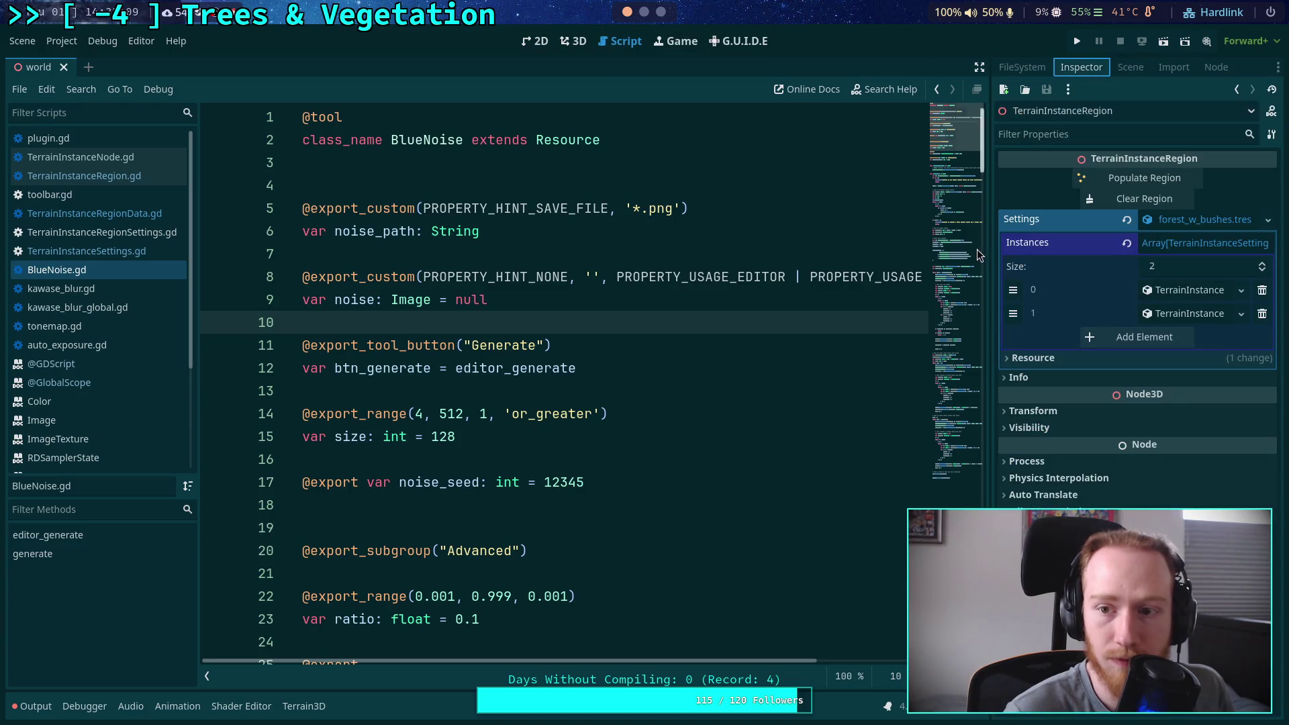
drag(990, 237, 780, 237)
click(1142, 289)
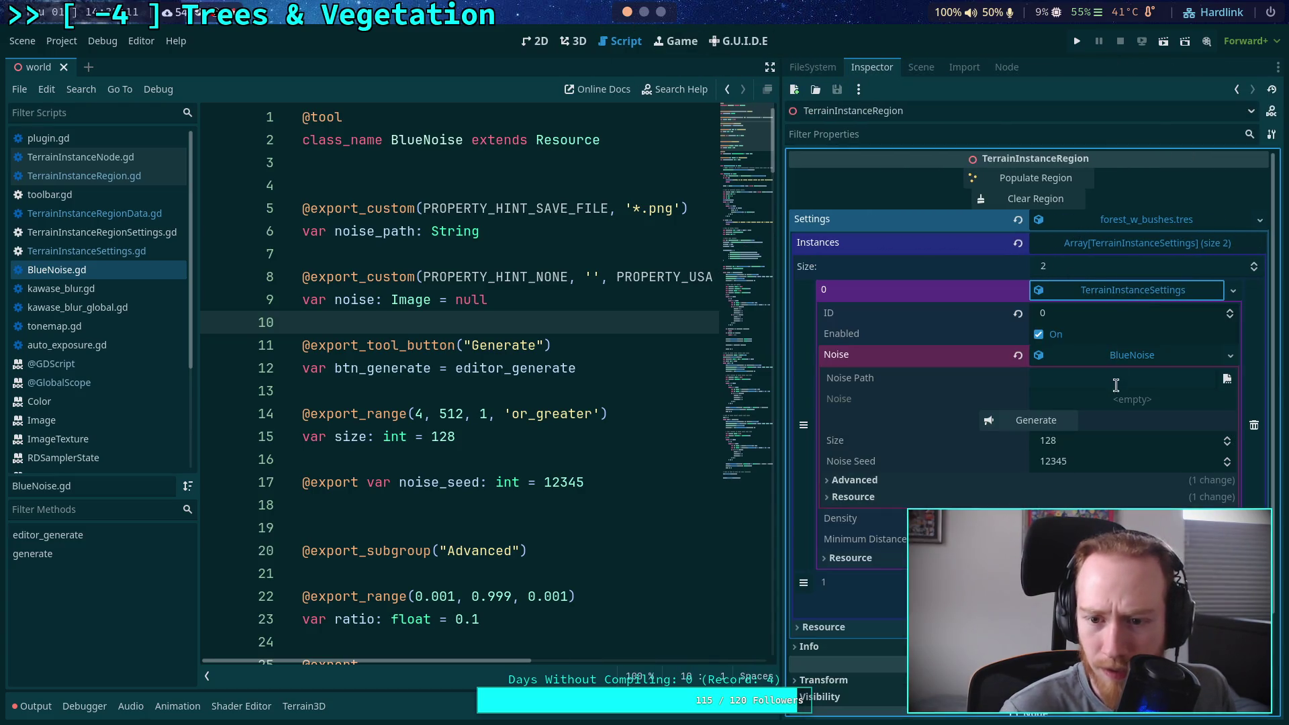
Set Noise Path to scene/world/pop_settings/tree_noise.png through the save dialog
click(1227, 378)
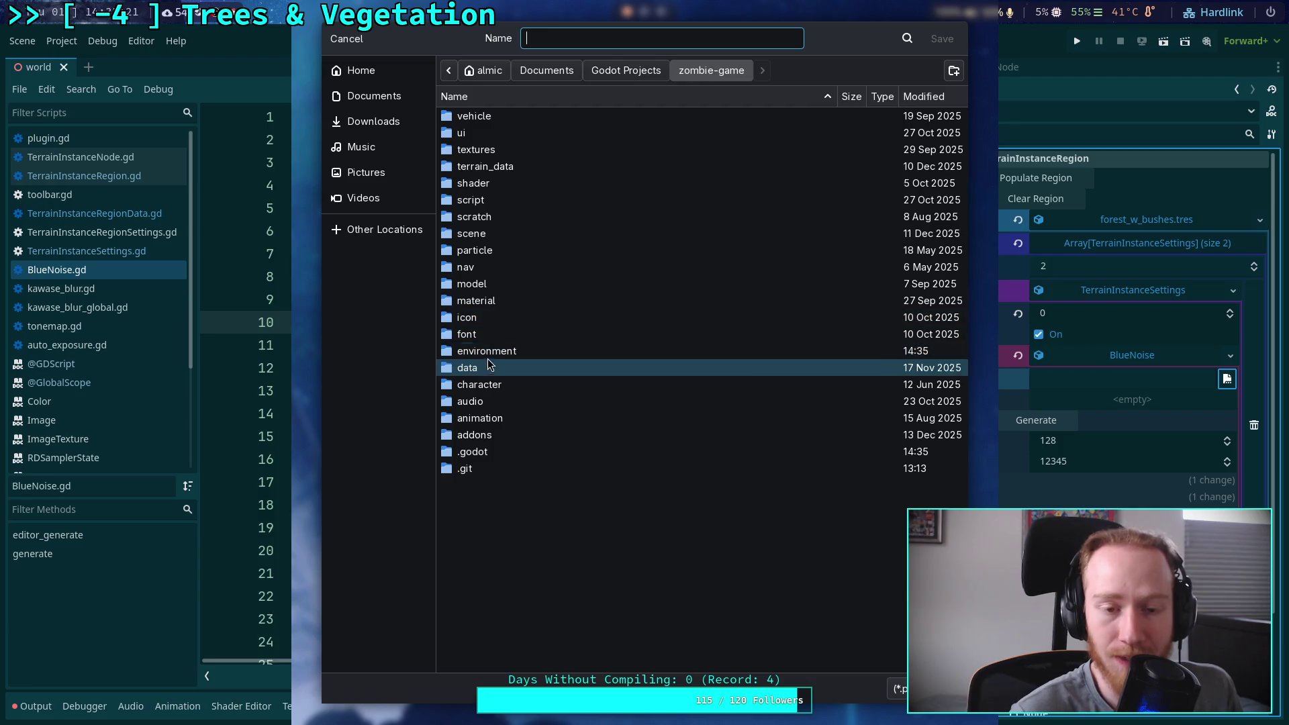
double_click(507, 232)
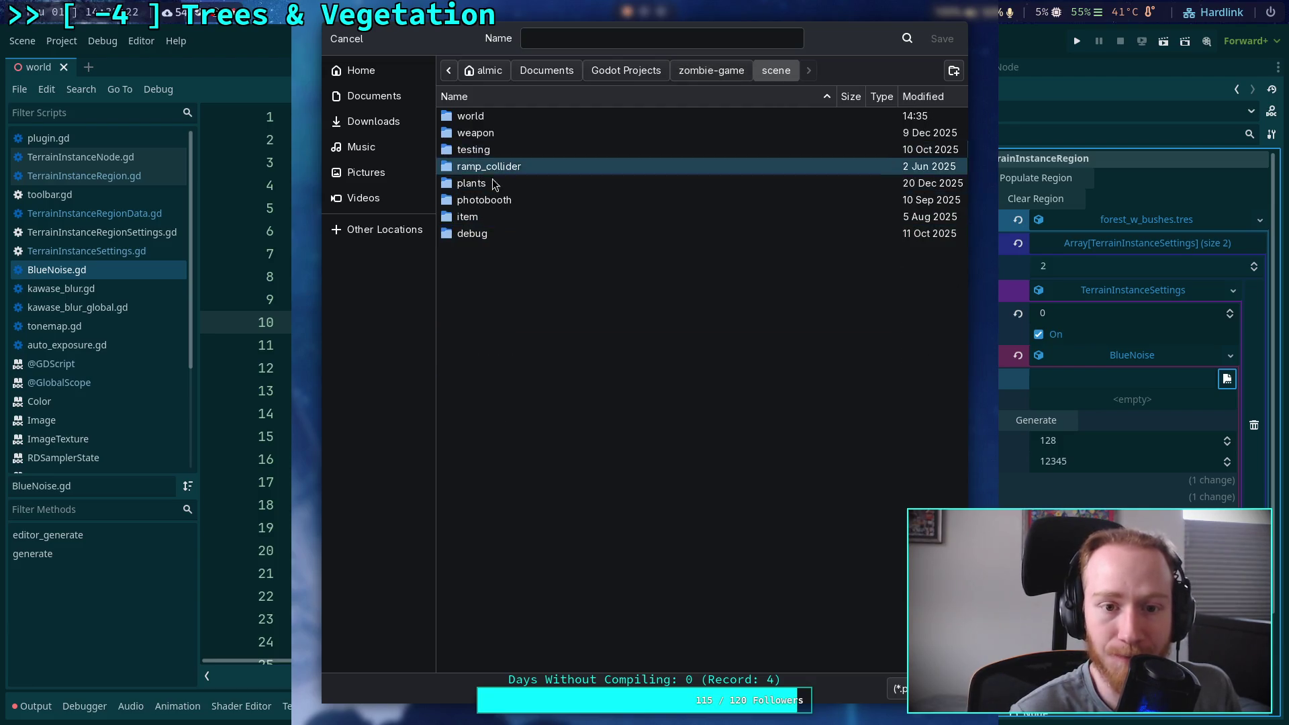
double_click(500, 117)
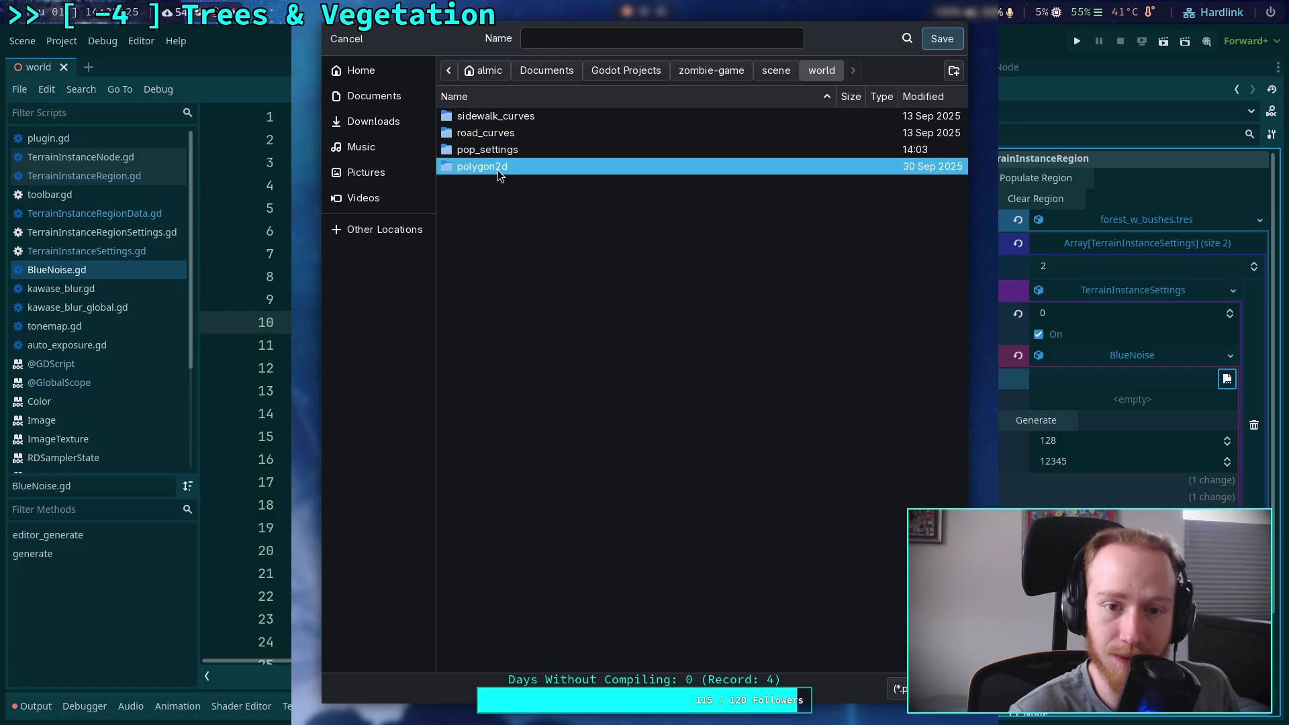
double_click(497, 149)
click(591, 38)
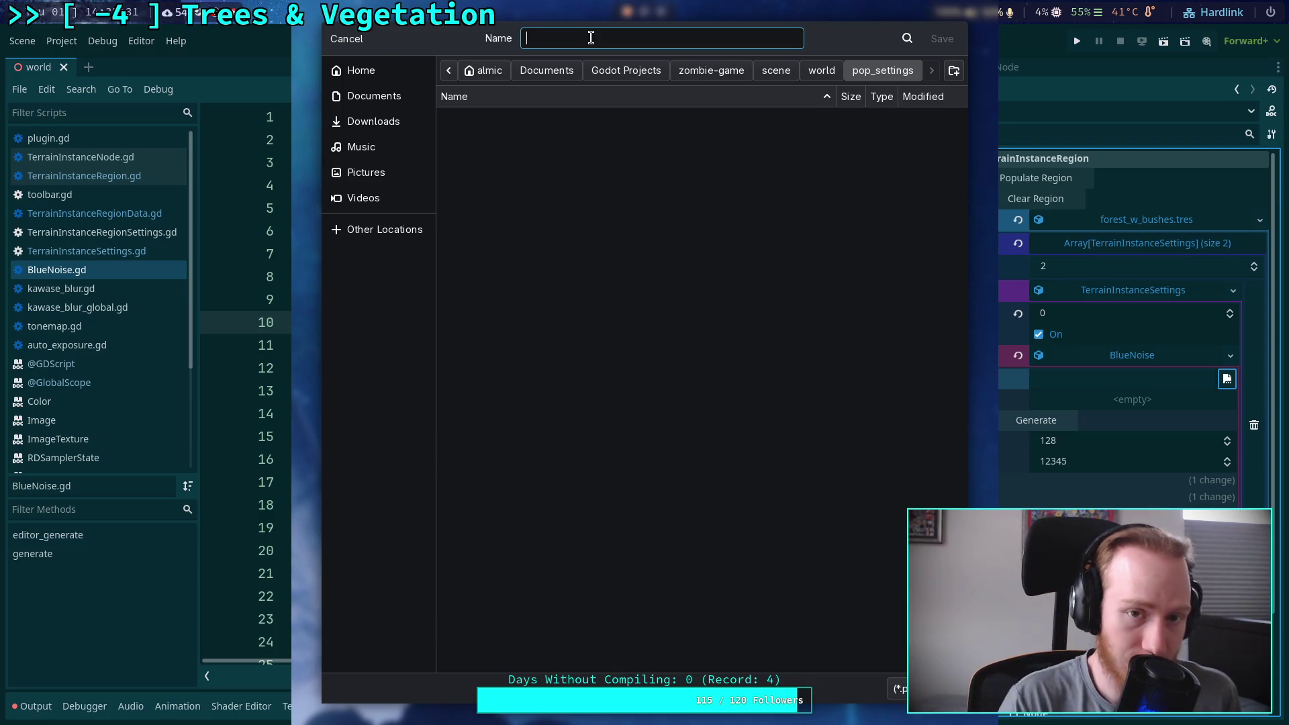
text(tree_noise)
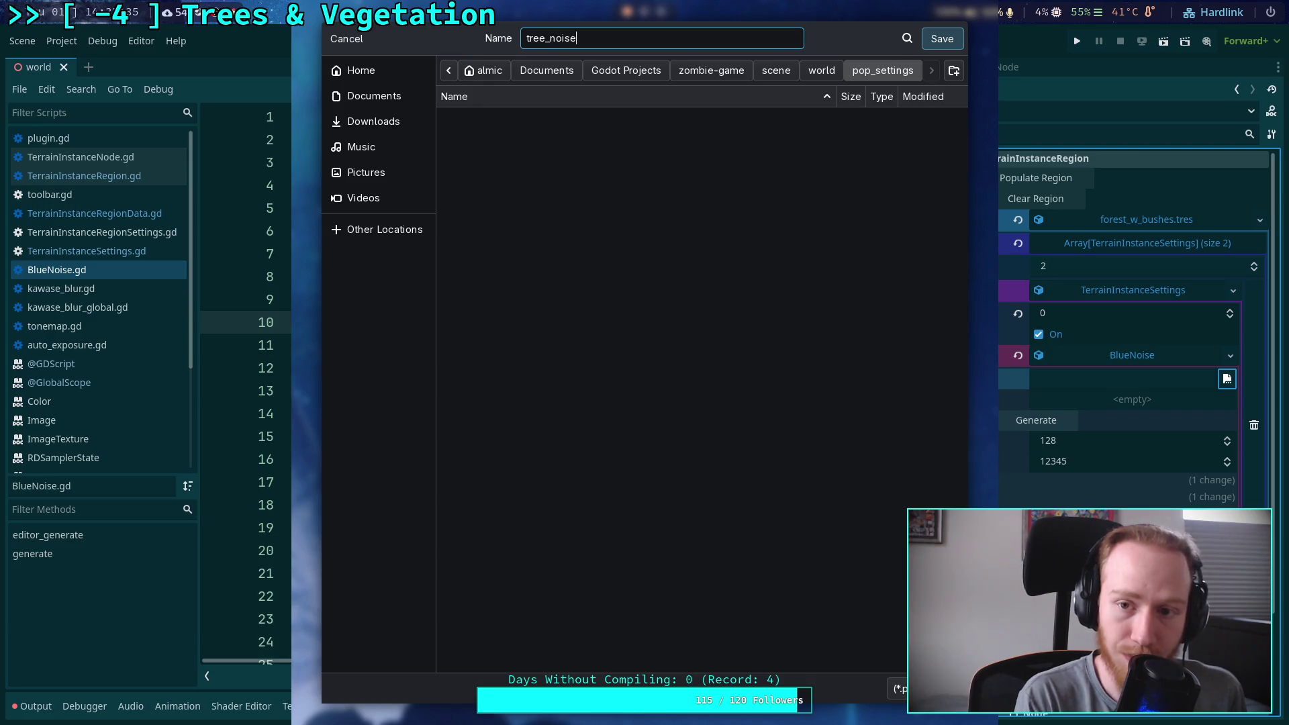
click(942, 38)
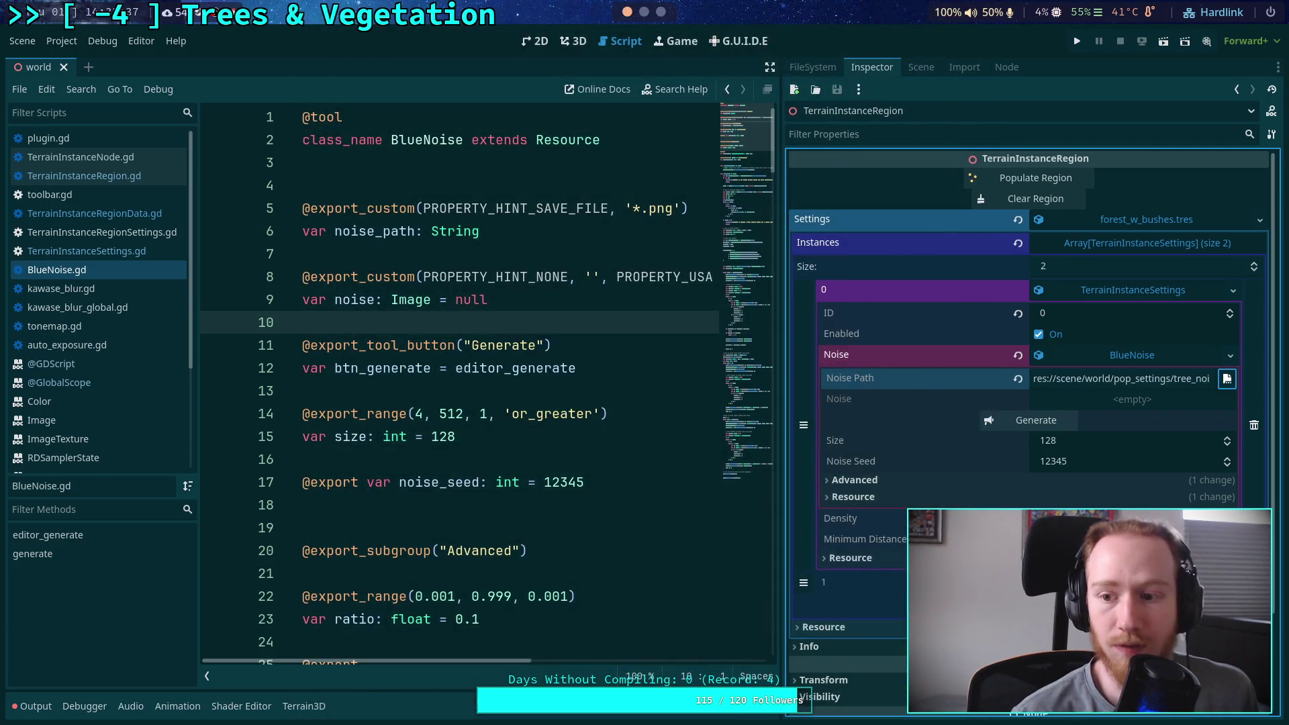
Clear the Output log and expand the BlueNoise Advanced settings
drag(781, 339, 594, 352)
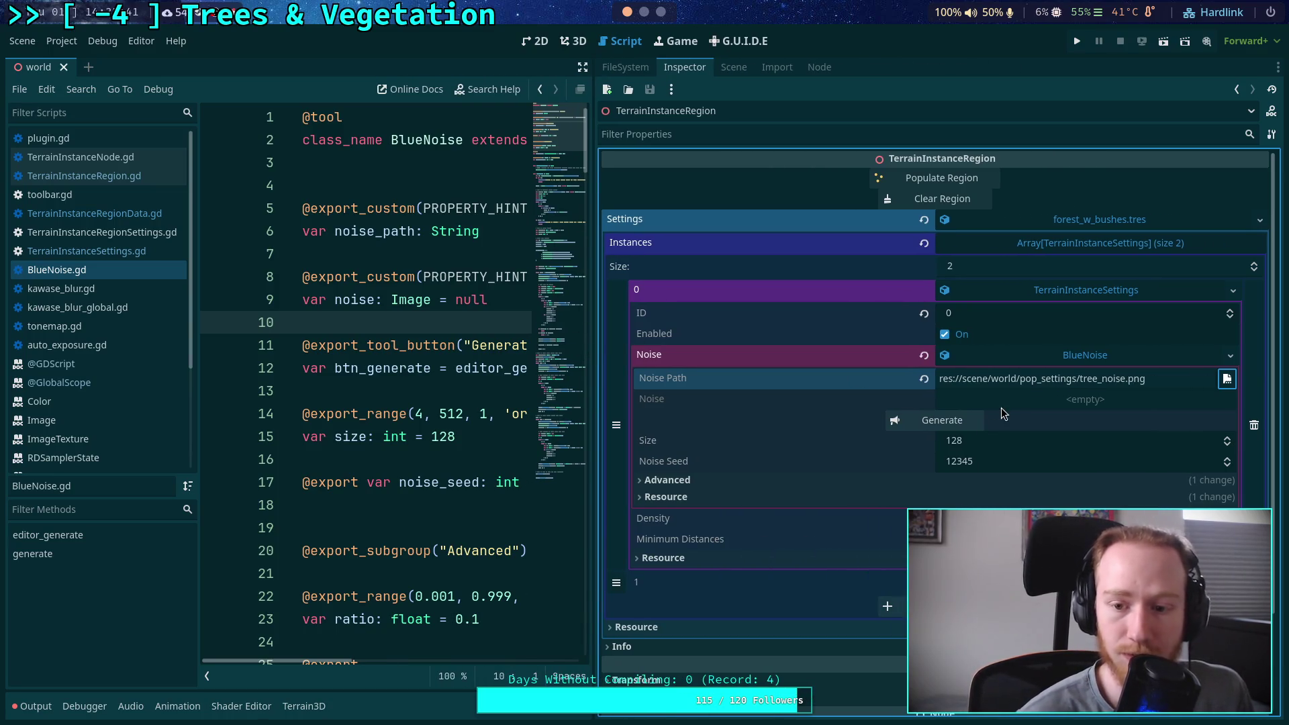
click(37, 706)
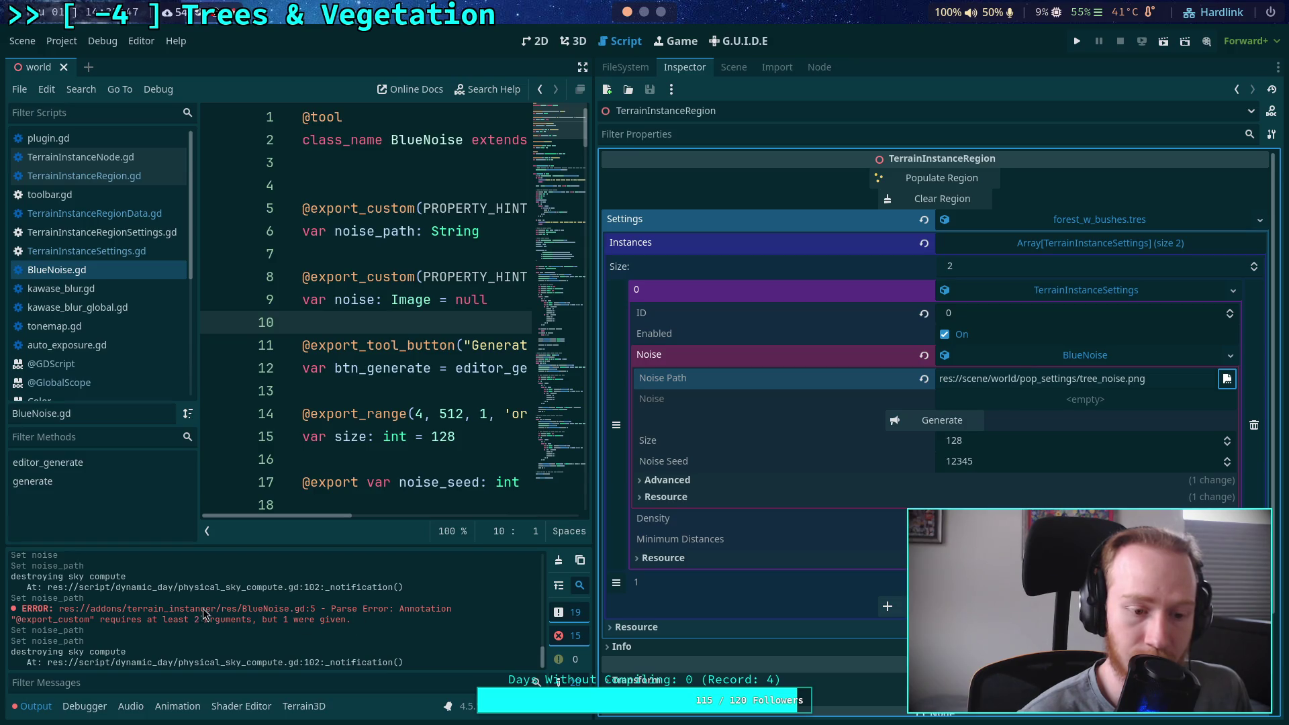
click(558, 561)
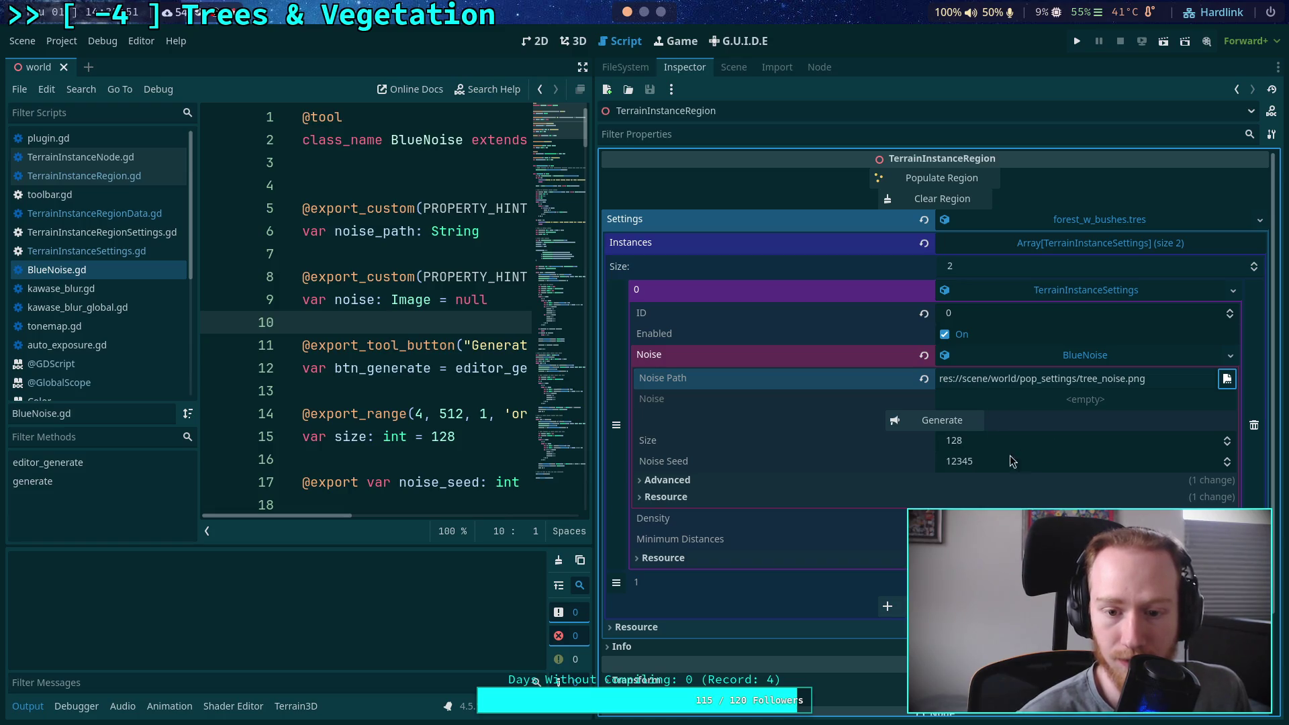
click(975, 478)
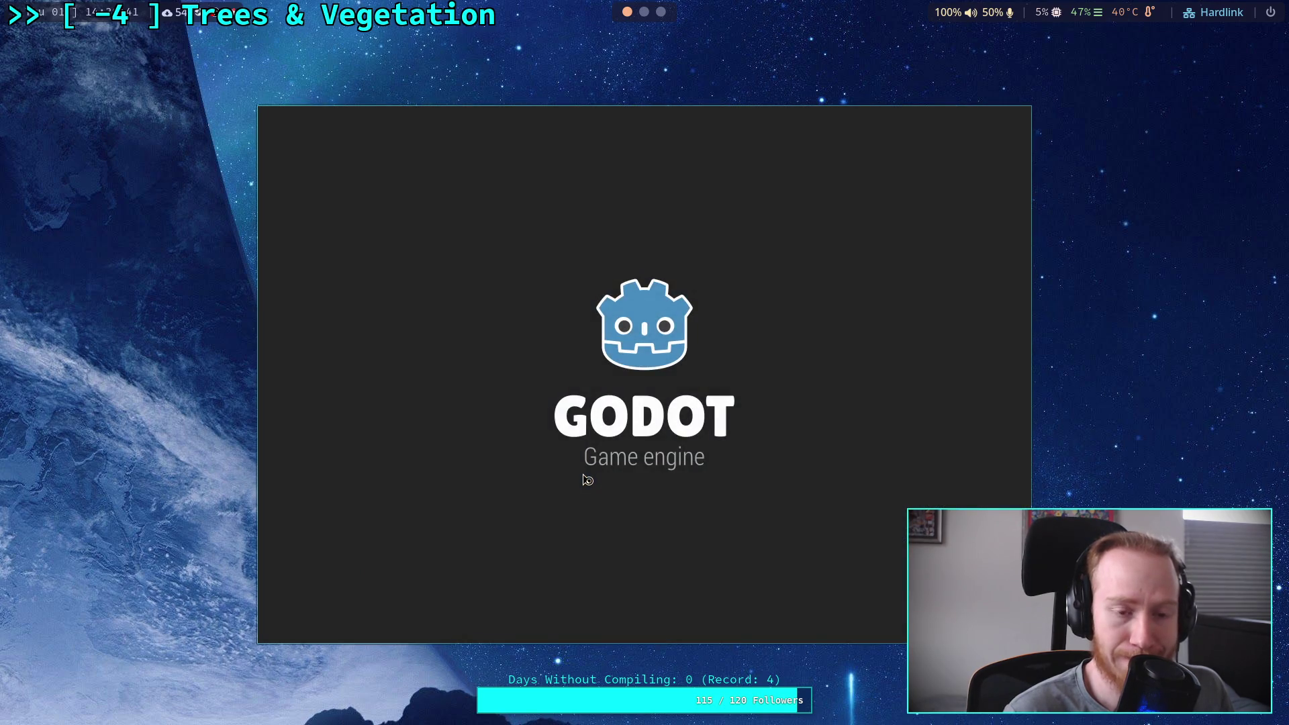
Open the Zombie Game project from the Project Manager and widen the code editor
click(802, 200)
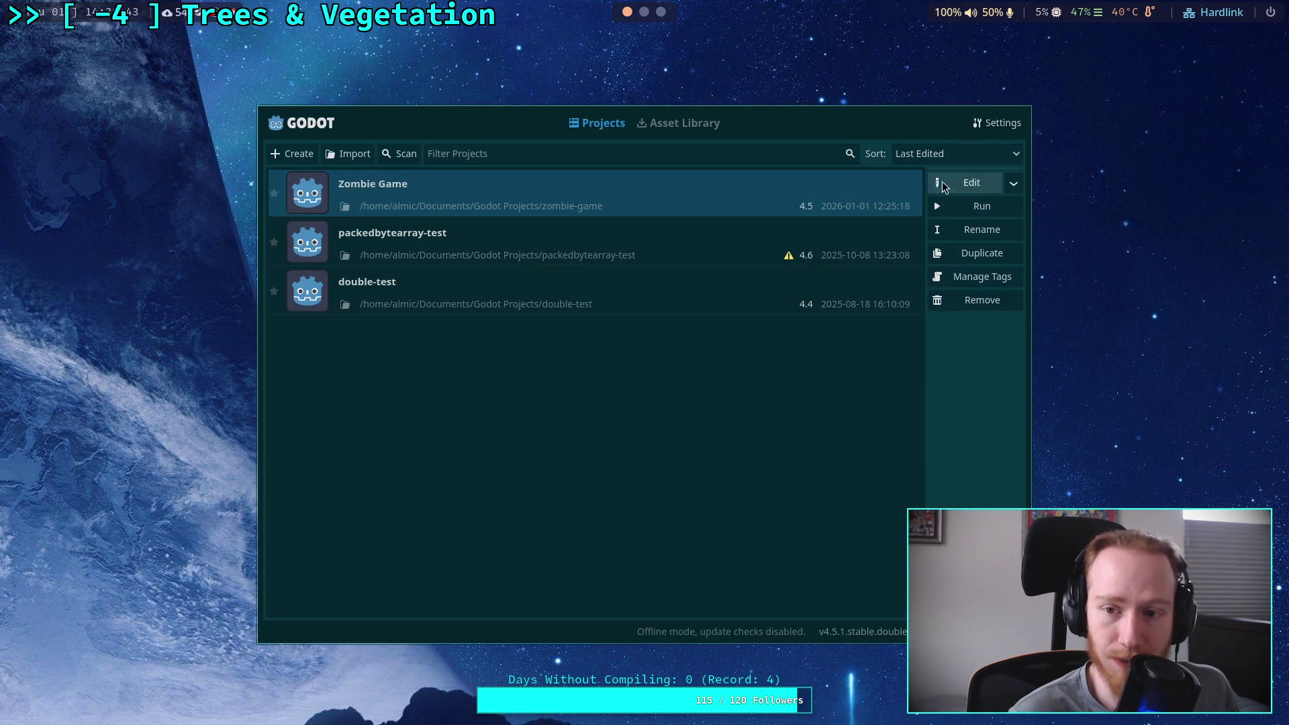
click(942, 181)
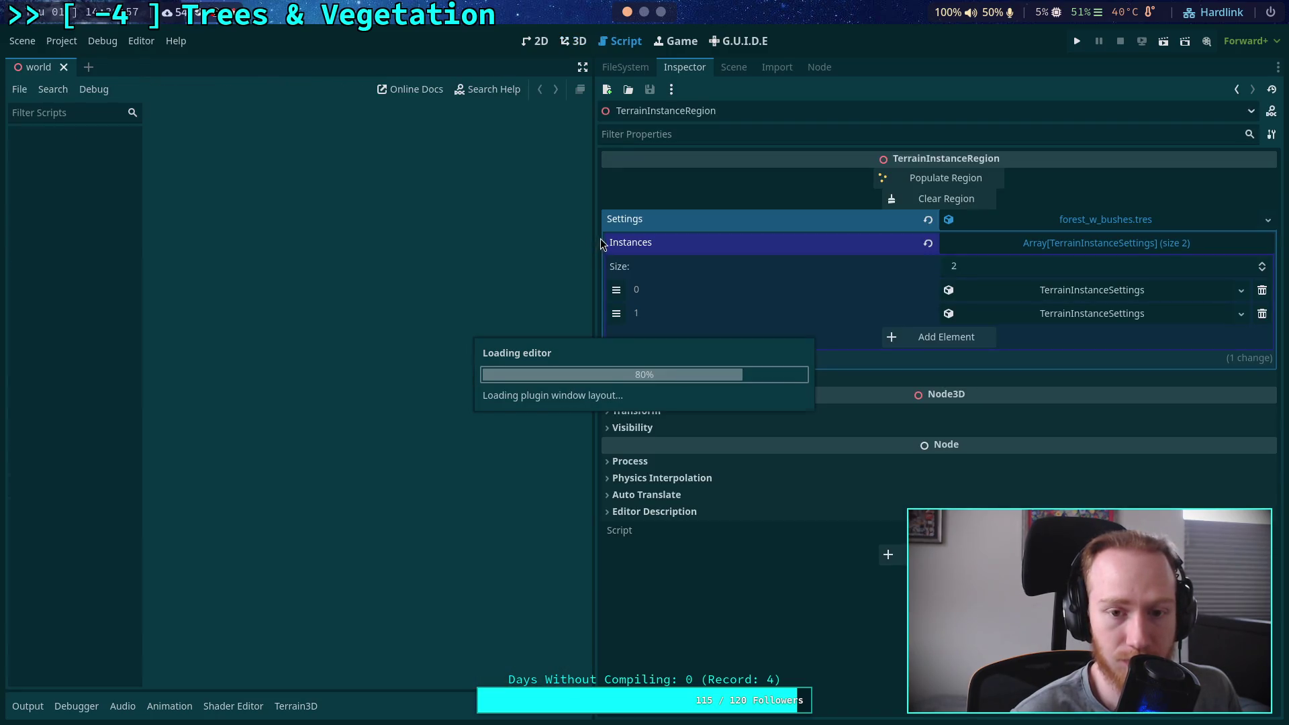
drag(596, 272, 709, 272)
Give instance 0's Noise property a new BlueNoise resource and expand it
click(1142, 290)
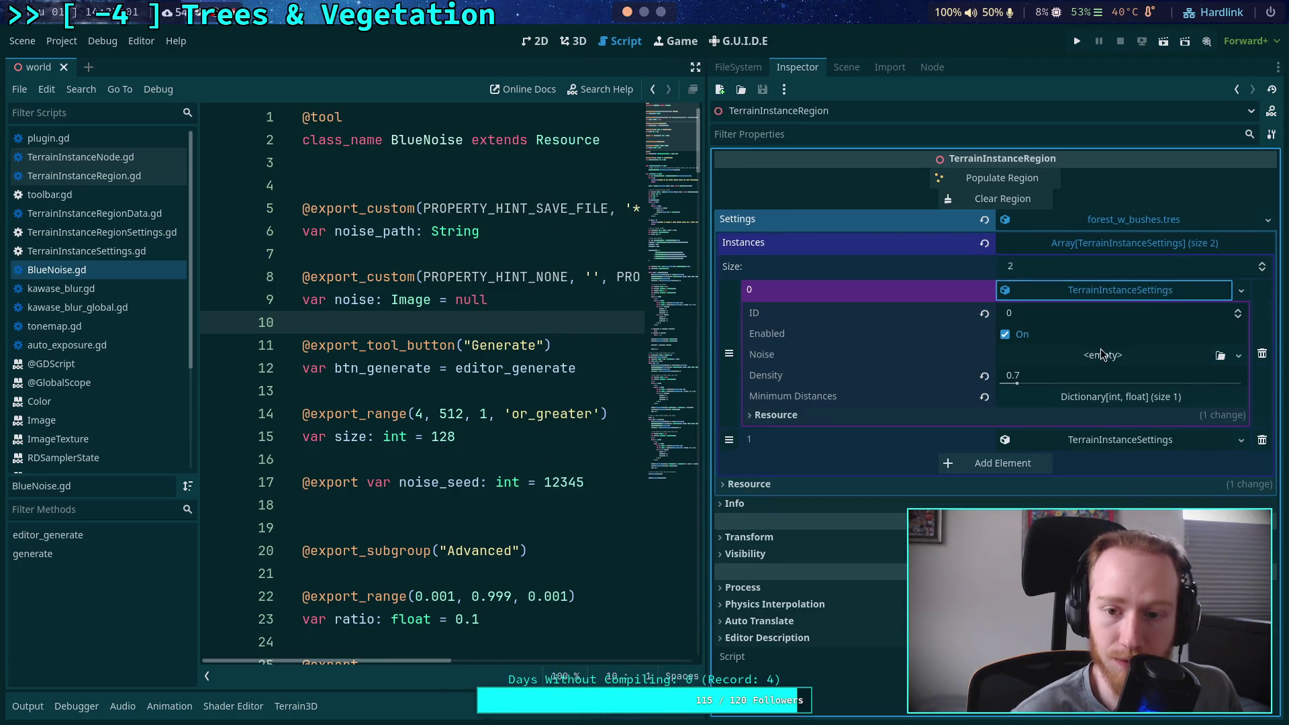
click(1119, 361)
click(1195, 401)
click(1210, 377)
Save Noise Path as scene/world/pop_settings/tree_noise.png and set Size to 4
click(1227, 379)
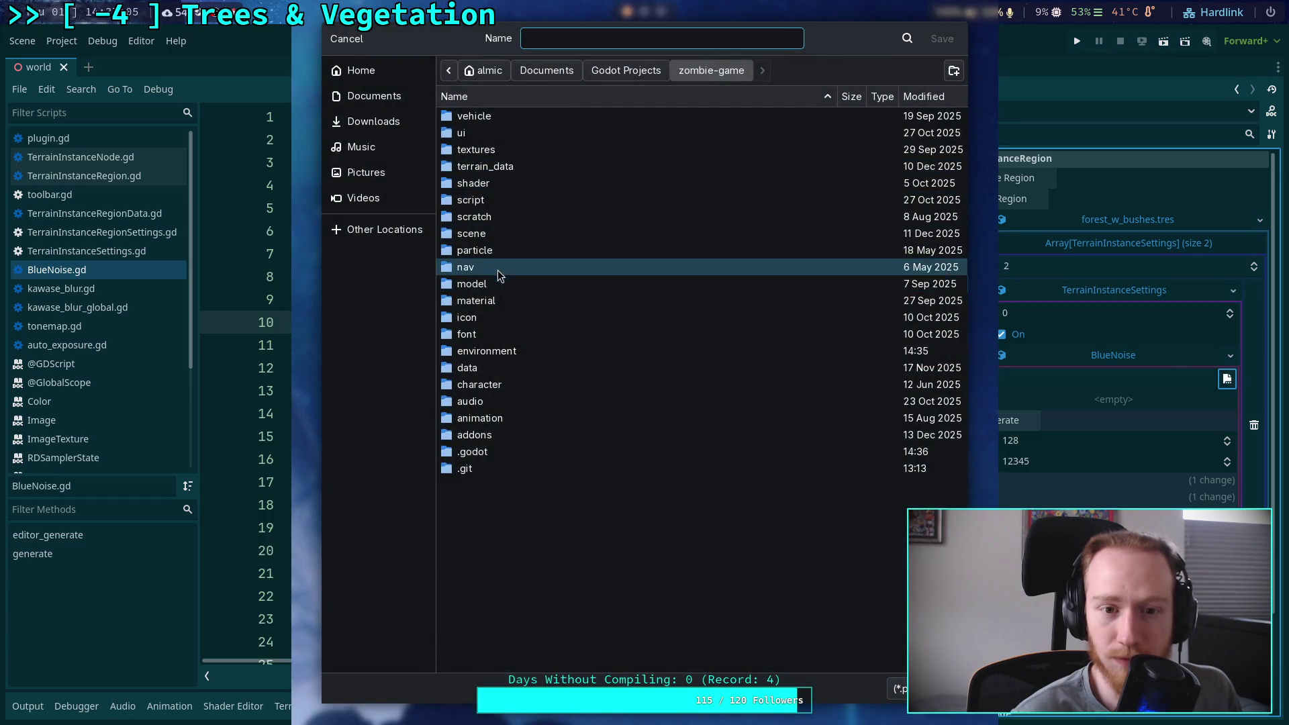
double_click(493, 234)
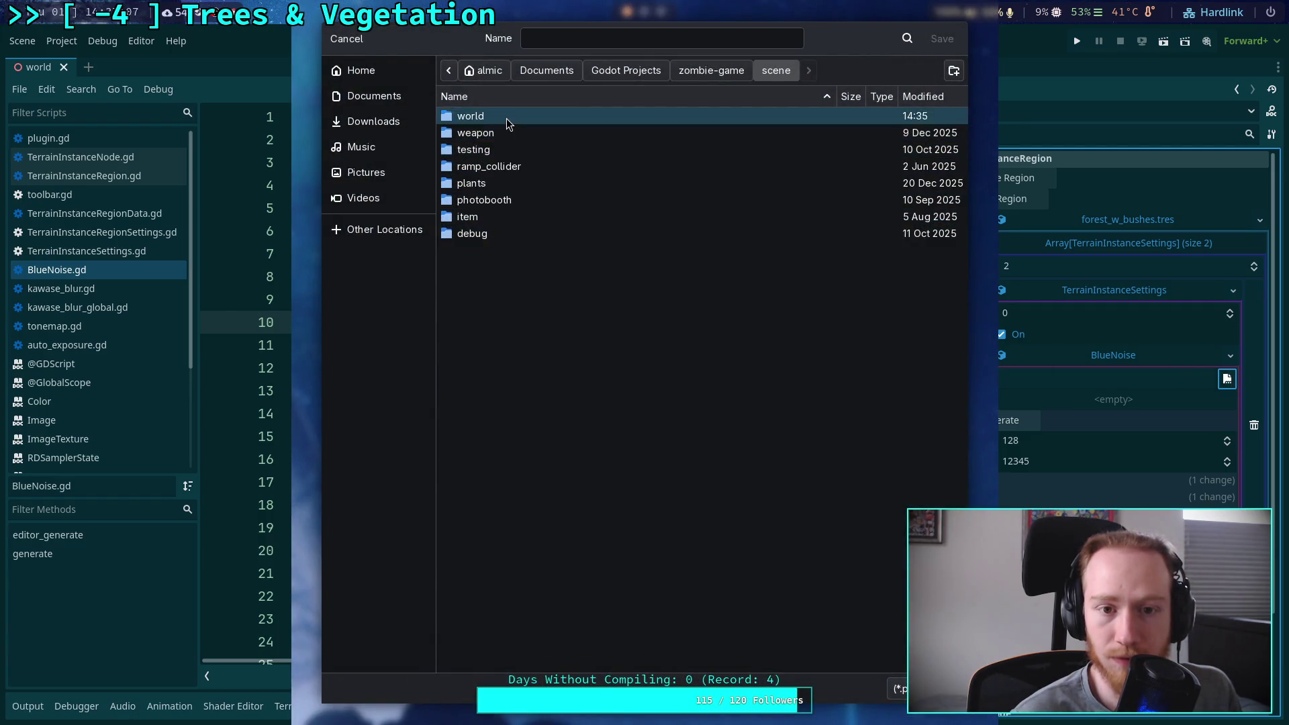
double_click(507, 116)
double_click(509, 150)
click(682, 39)
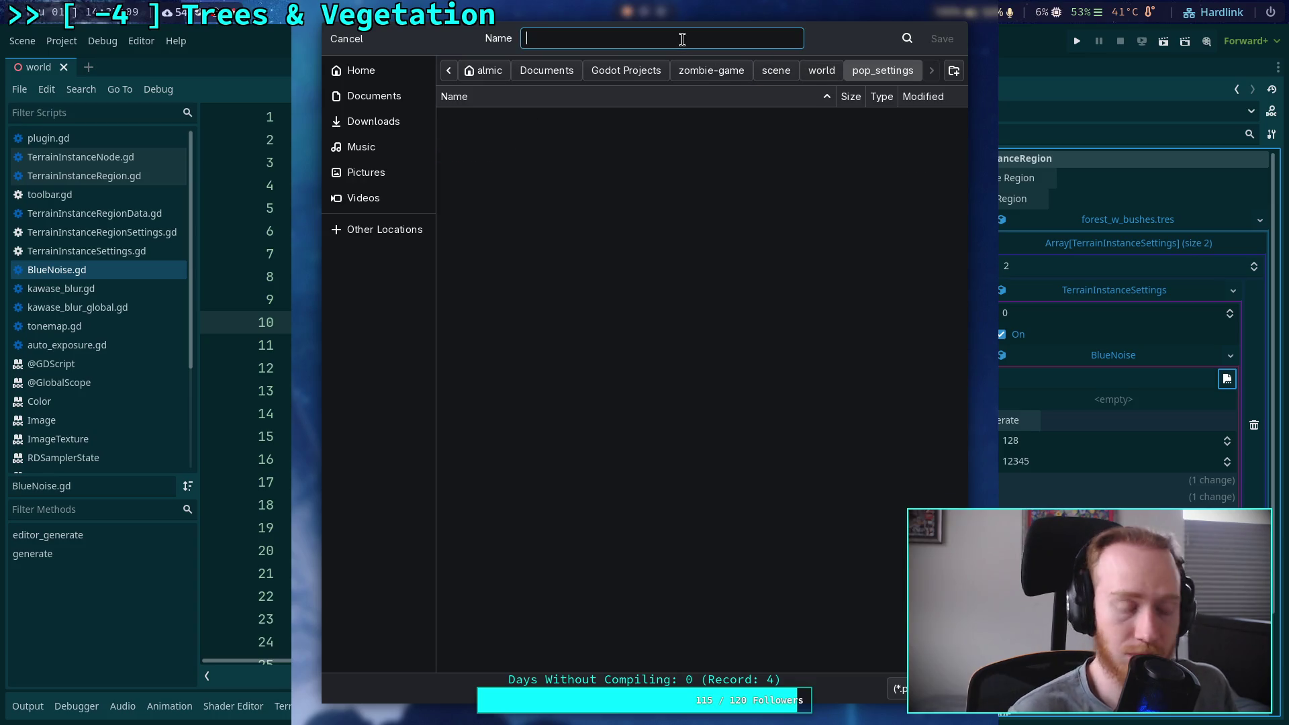
text(tree)
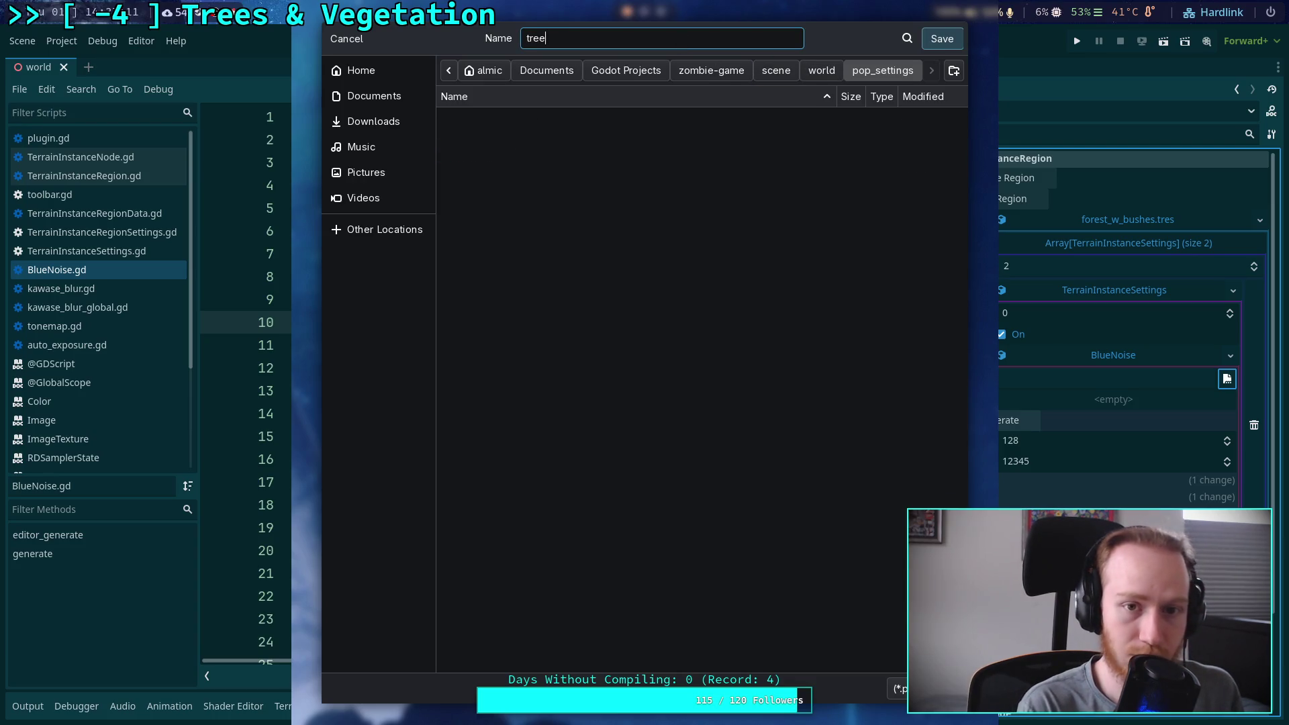
text(_noise)
click(942, 38)
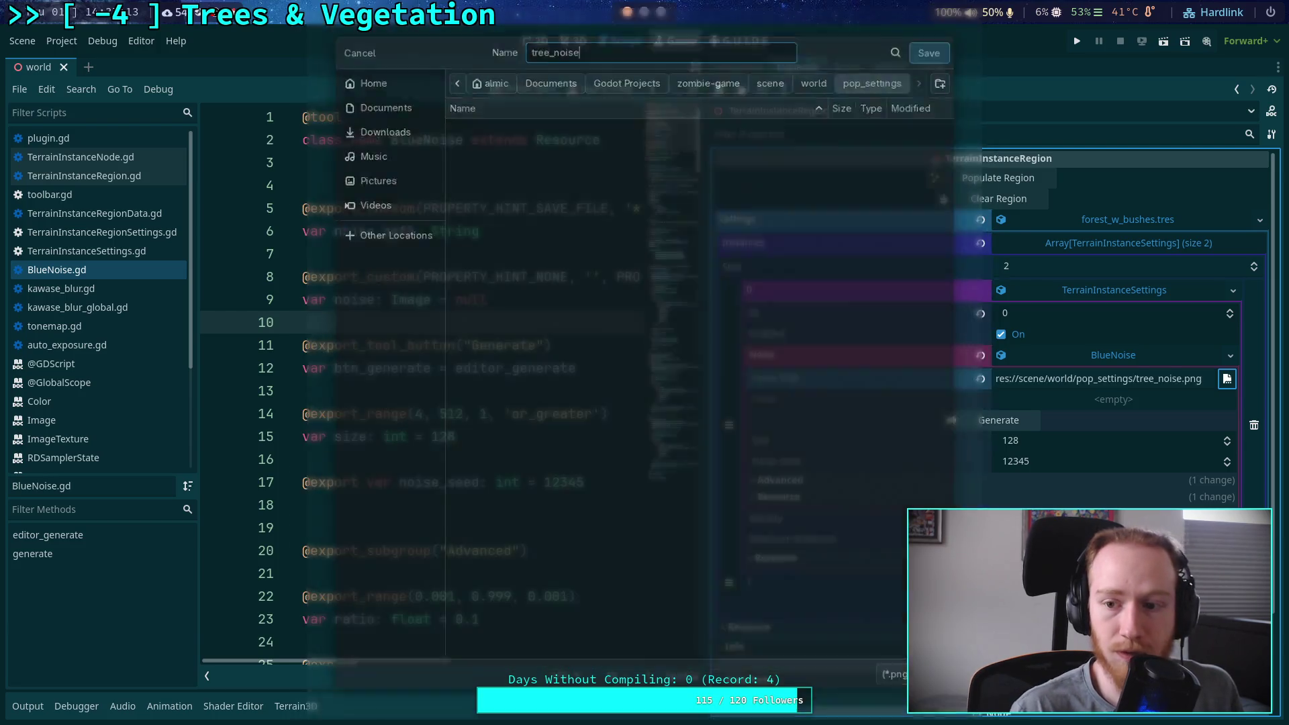
click(1063, 440)
text(4)
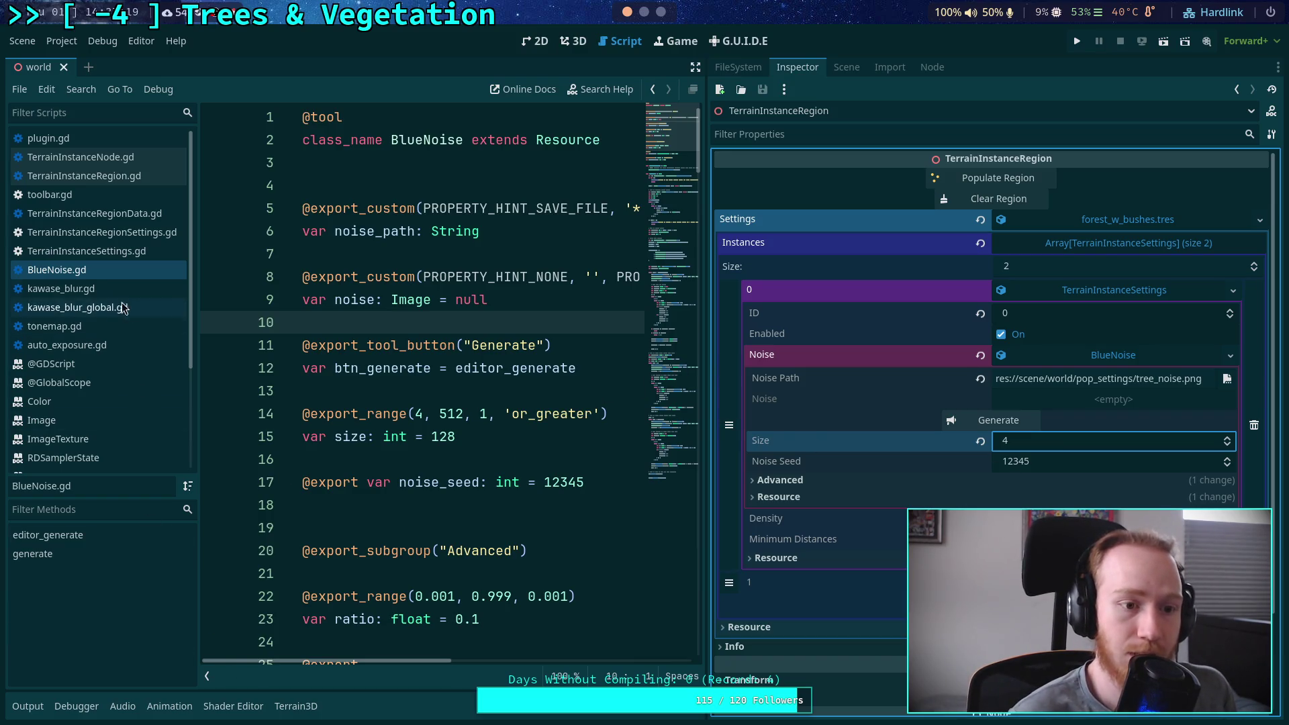
Hide the script list and add print('Generating initial noise') below the Step 1 comment
click(208, 676)
scroll(354, 402, down, 13)
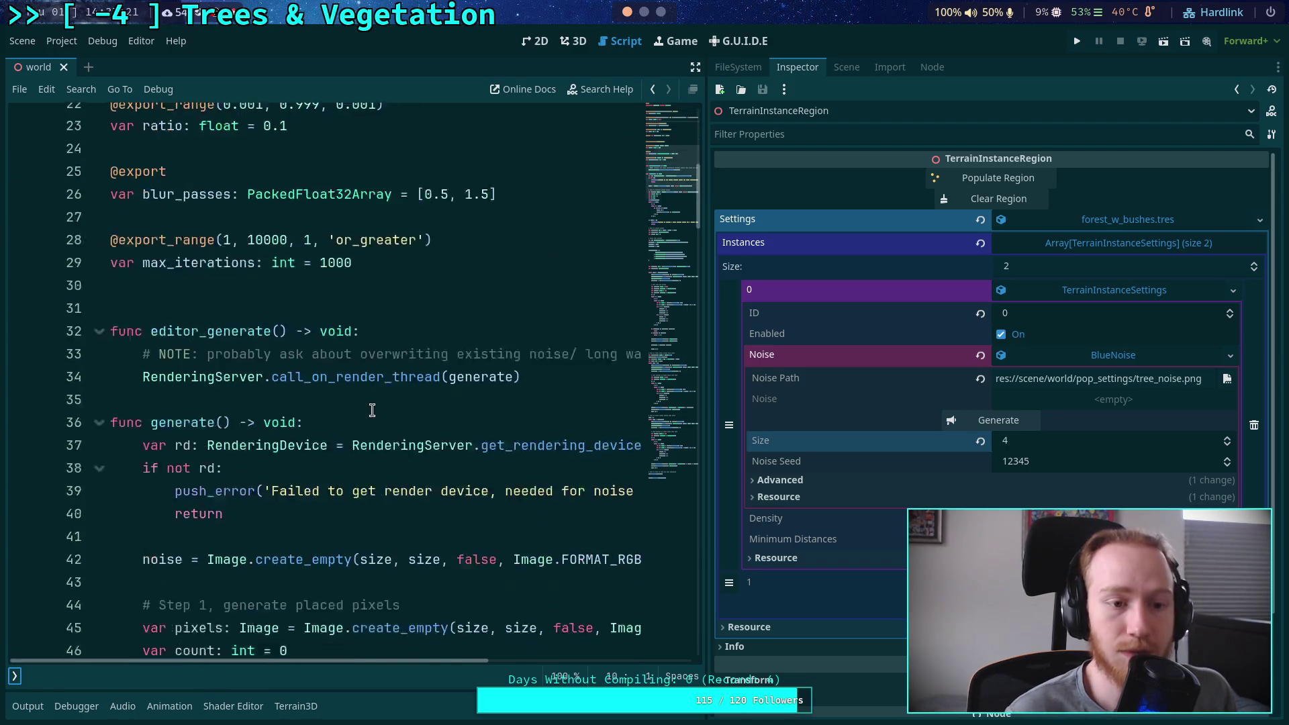
scroll(390, 409, up, 3)
scroll(390, 409, down, 2)
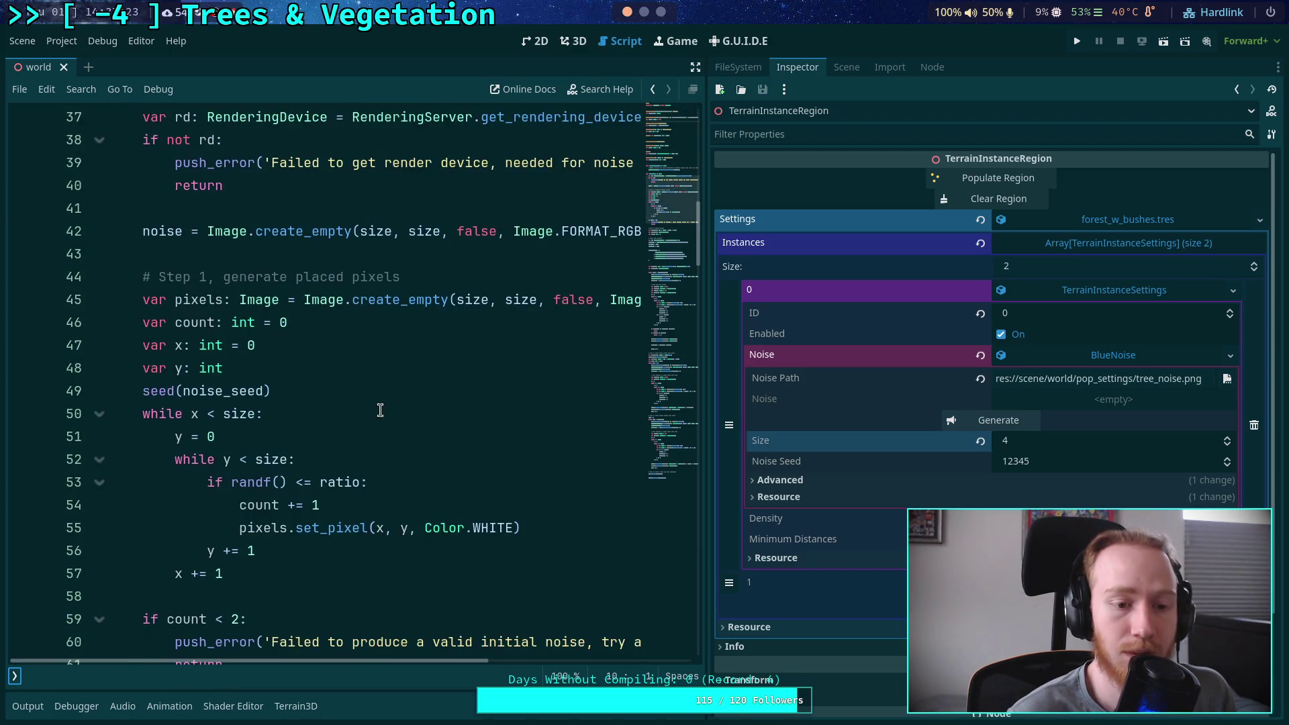
click(447, 281)
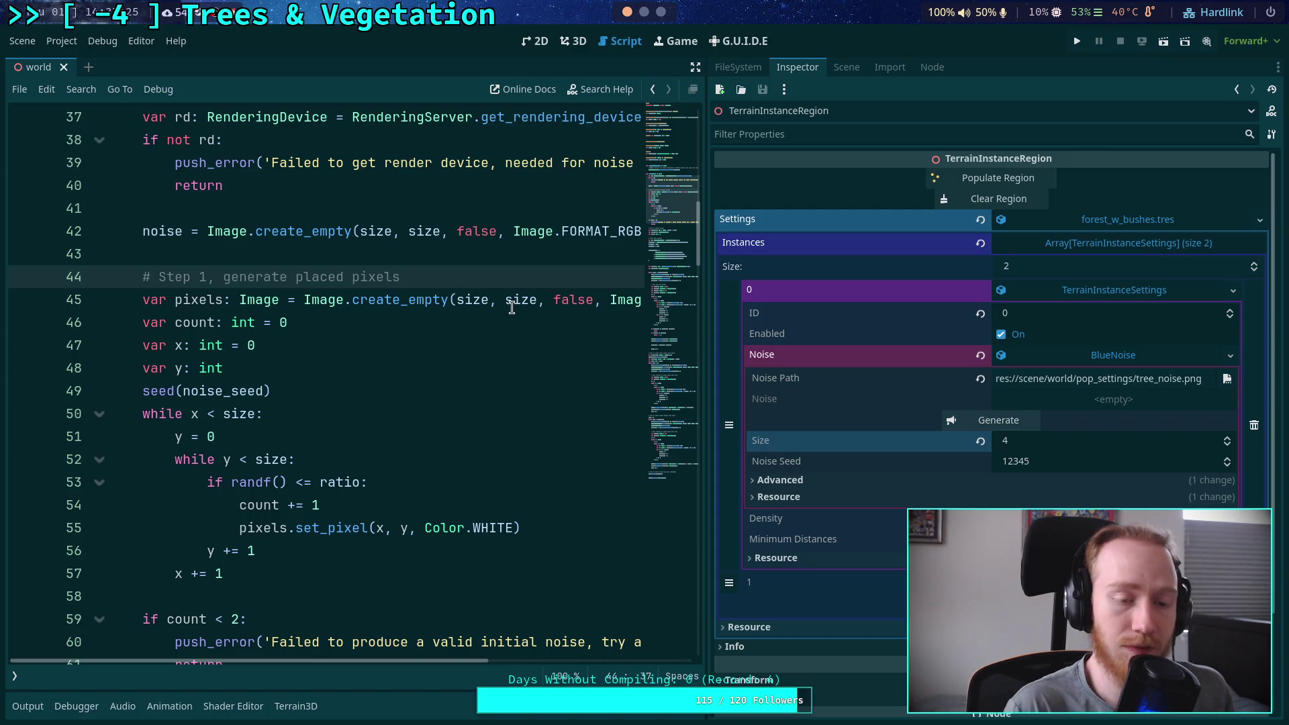
key(Return)
text((')
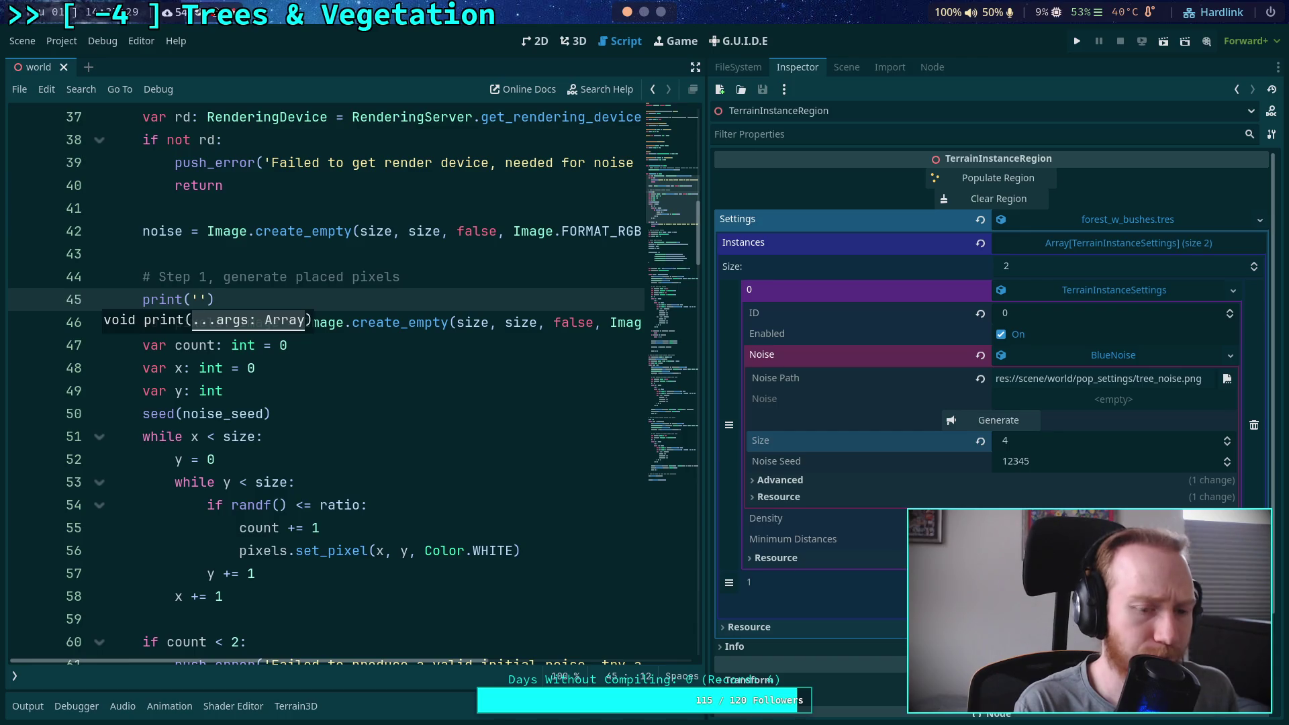
text(Gene)
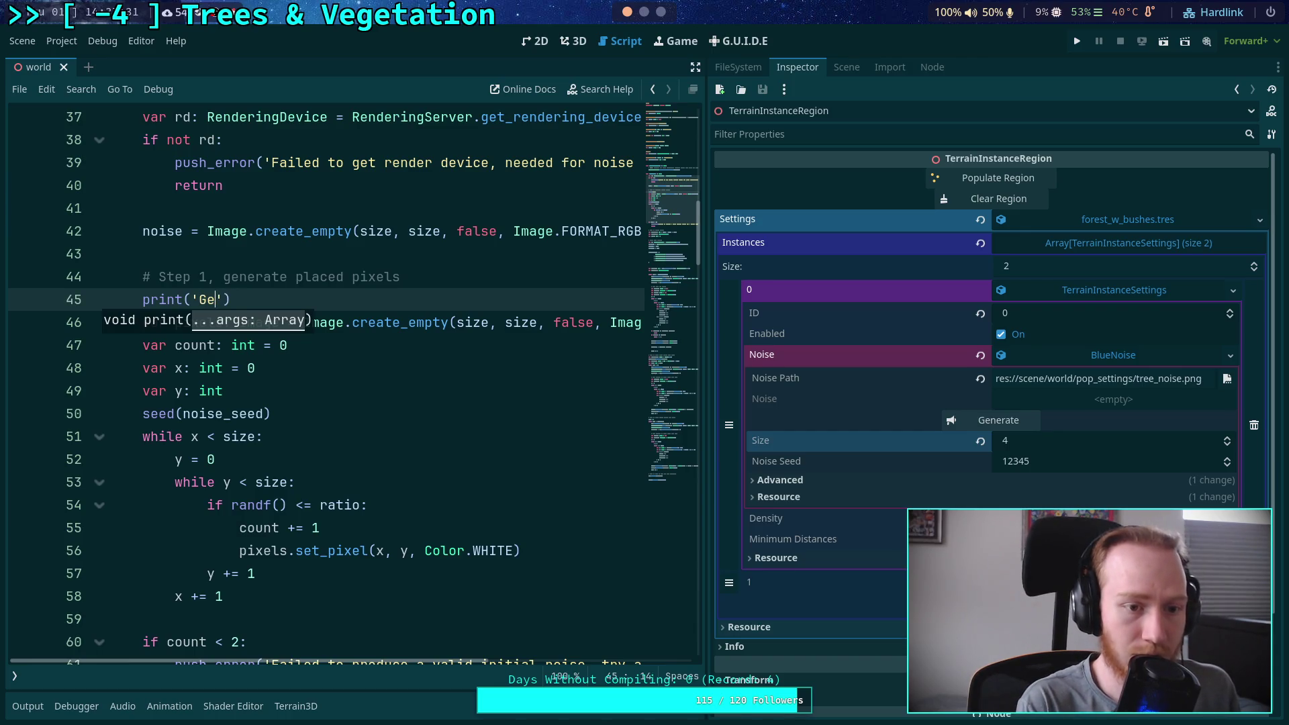
text(rating initi)
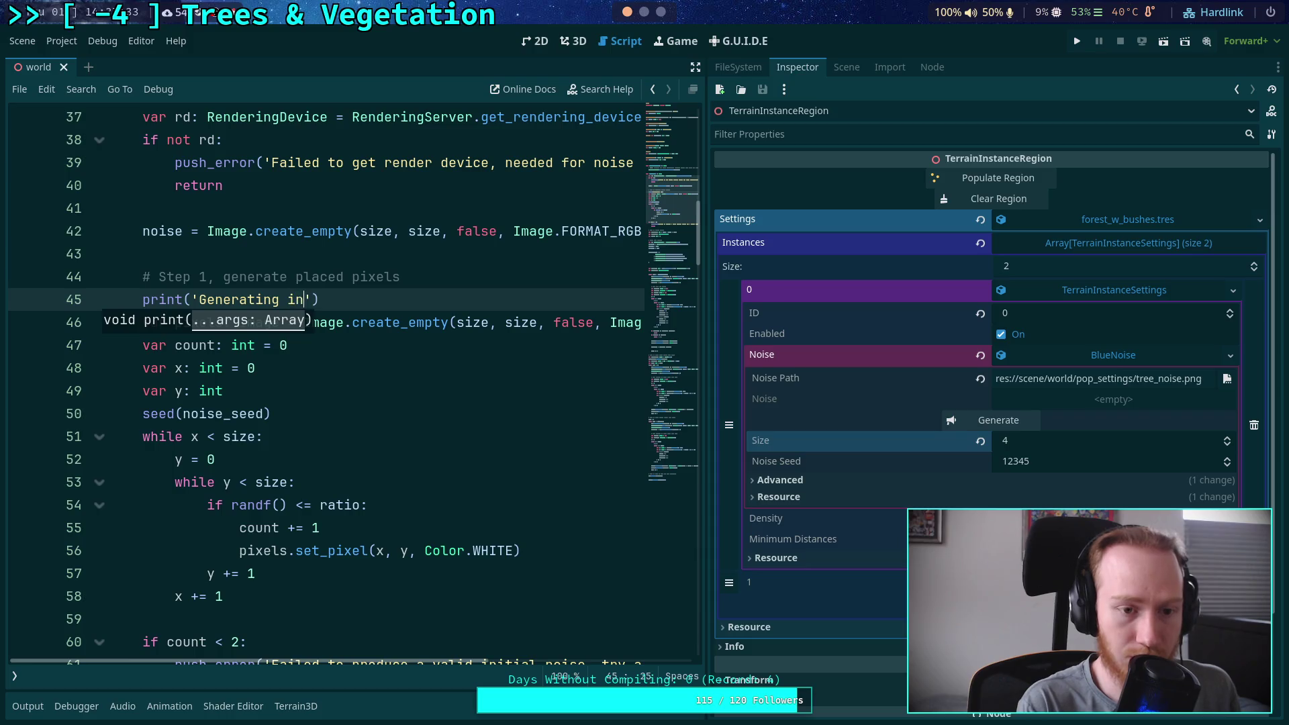
text(al noise)
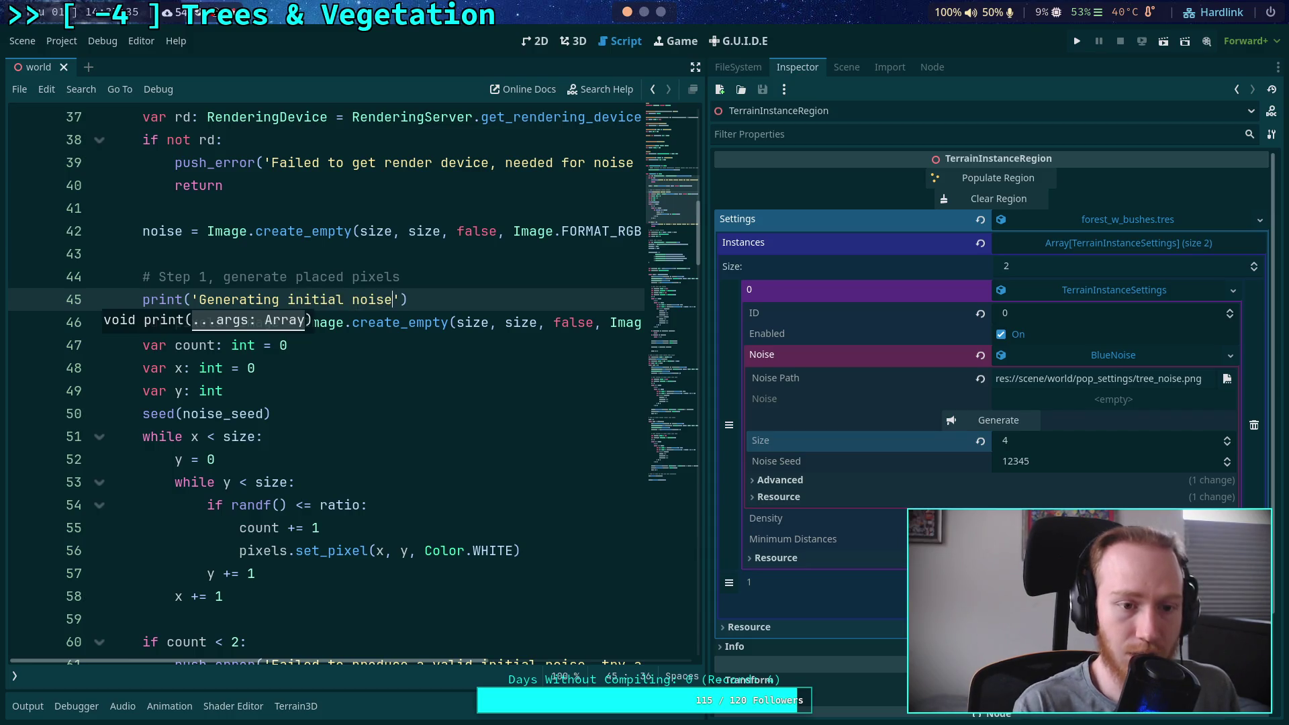
Inspect the outer and inner loop conditions and the y += 1 increment in Step 1
click(521, 453)
scroll(513, 443, down, 3)
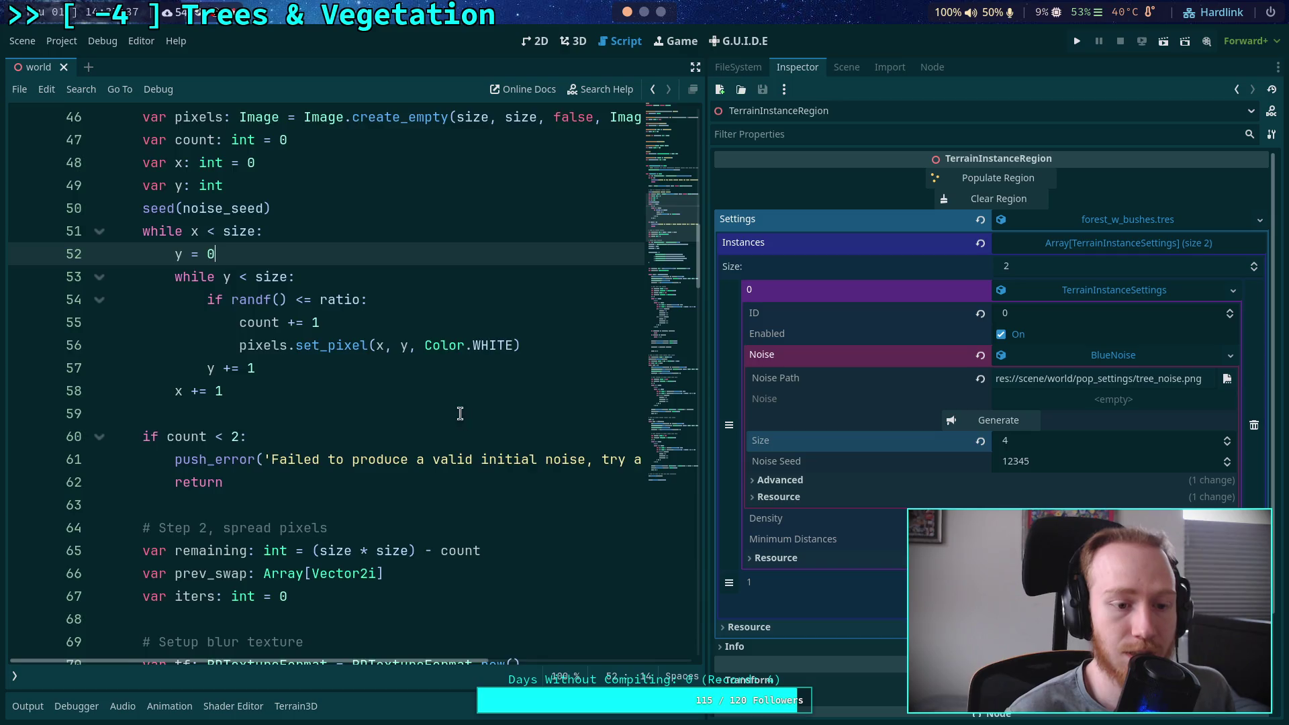
scroll(460, 413, down, 2)
scroll(409, 401, up, 3)
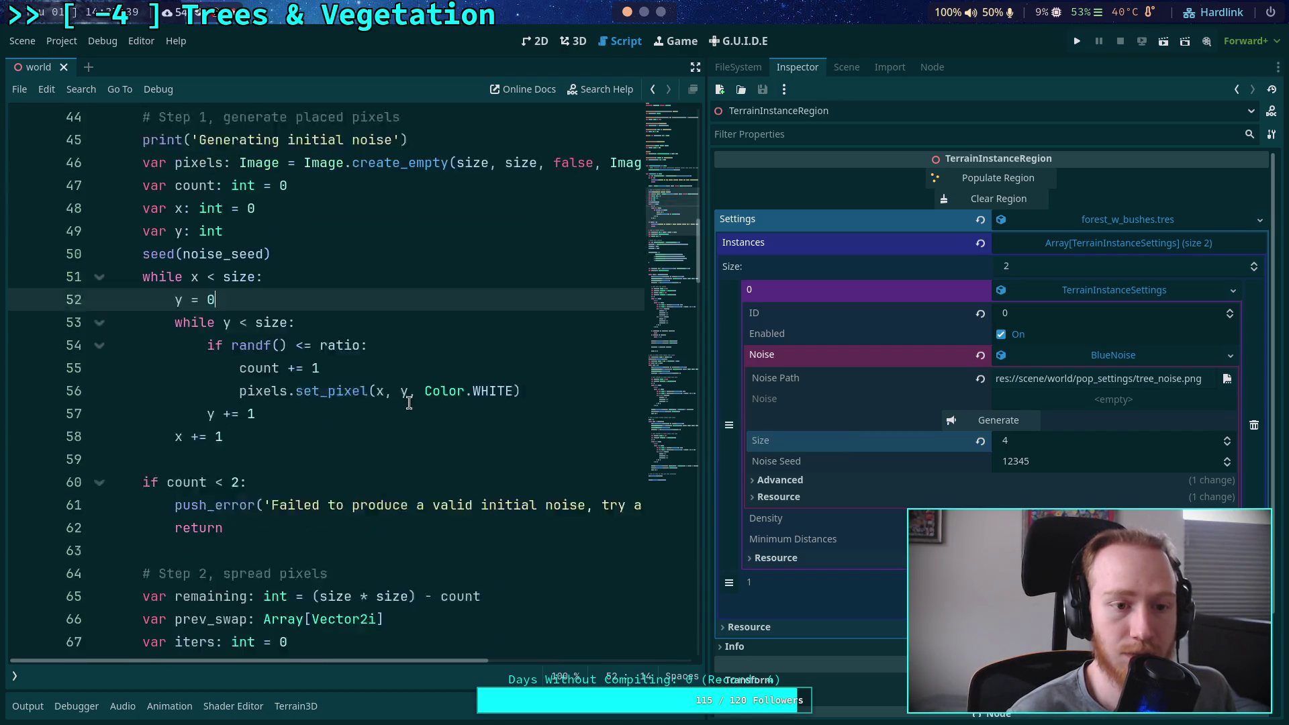
drag(191, 299, 223, 299)
drag(227, 345, 250, 345)
drag(207, 436, 267, 431)
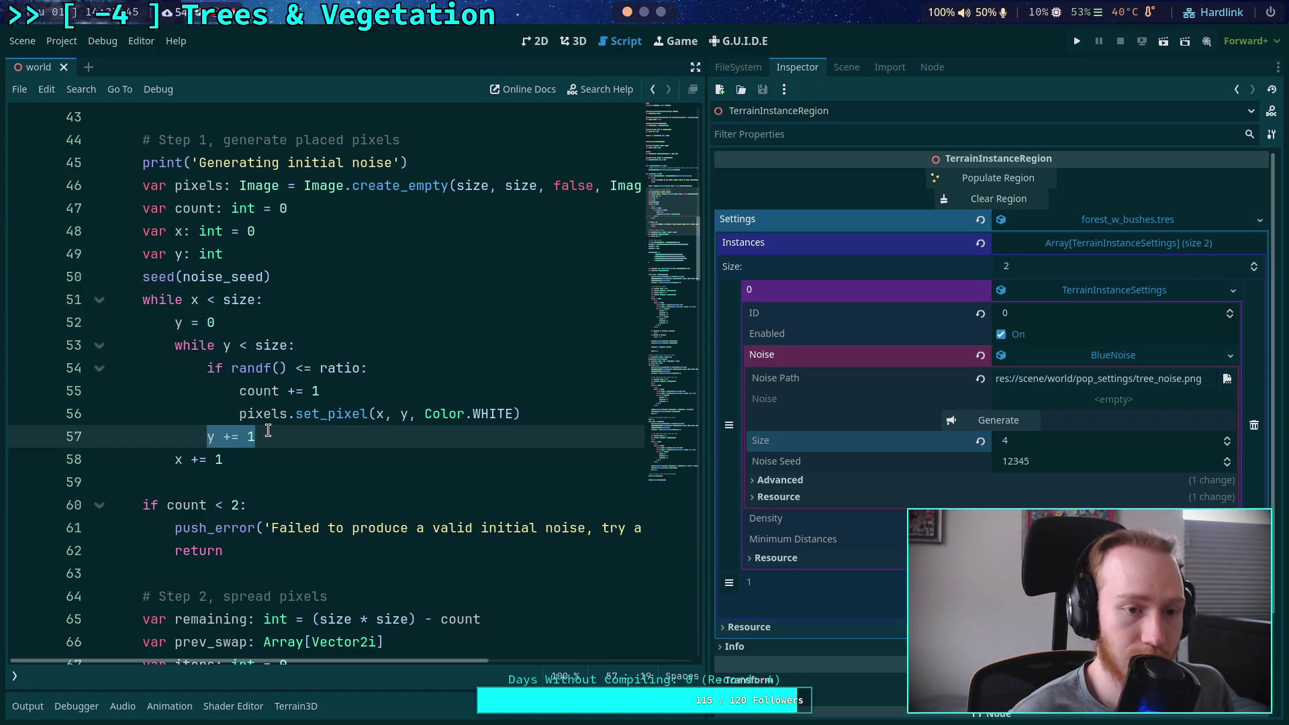
Add print('Spreading pixels') below the Step 2 comment and save the script
scroll(268, 431, down, 6)
scroll(259, 401, up, 6)
scroll(317, 364, down, 3)
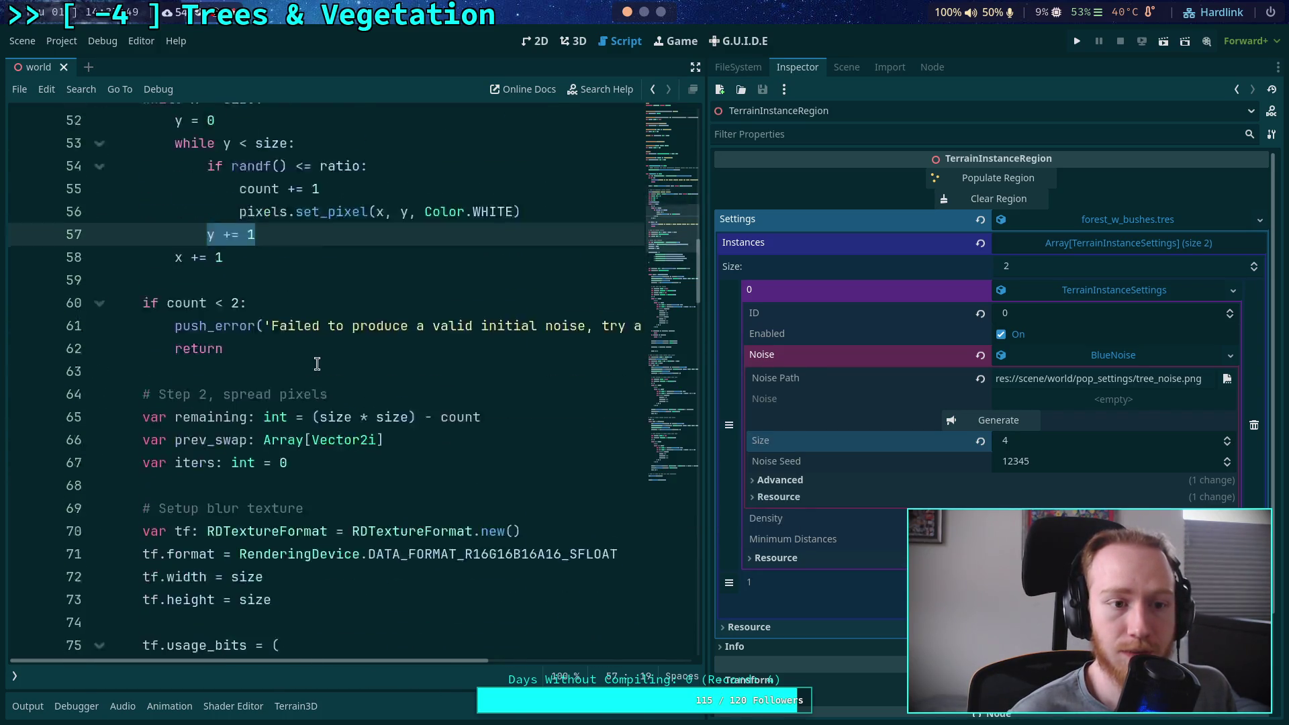
scroll(317, 364, down, 1)
click(395, 329)
key(Return)
text(int(')
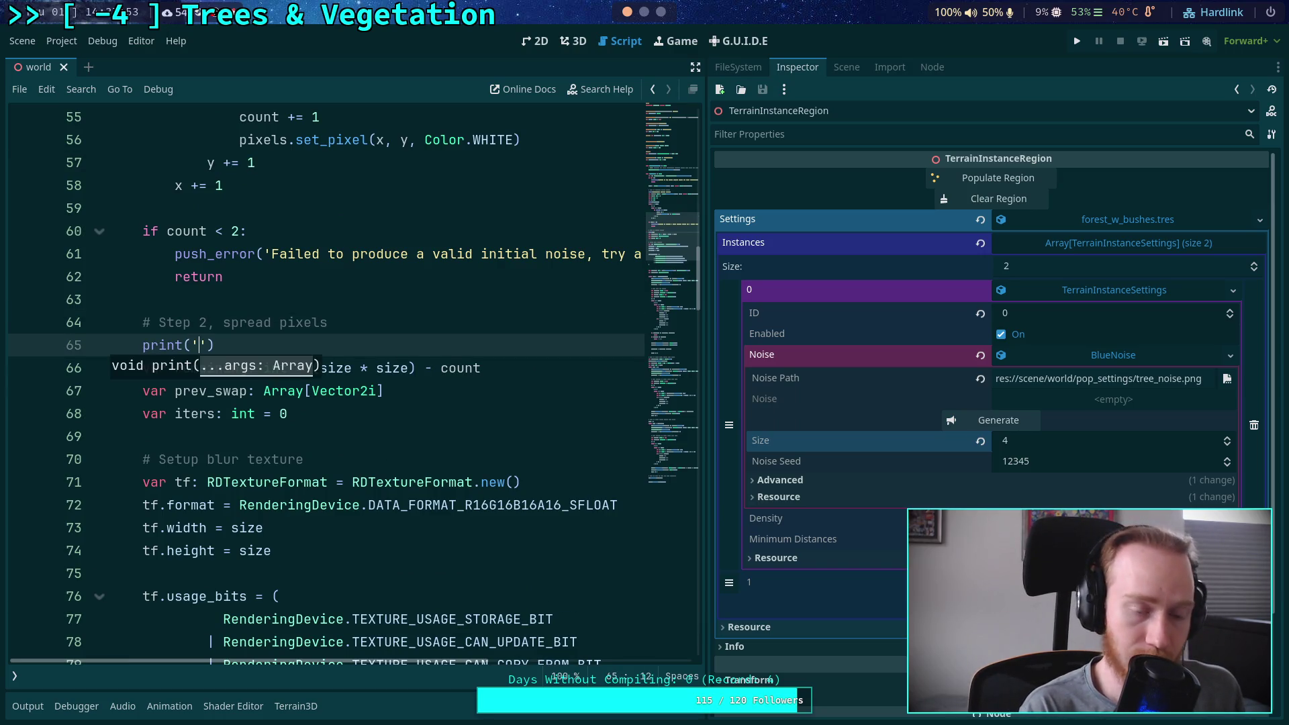
text(Spreading )
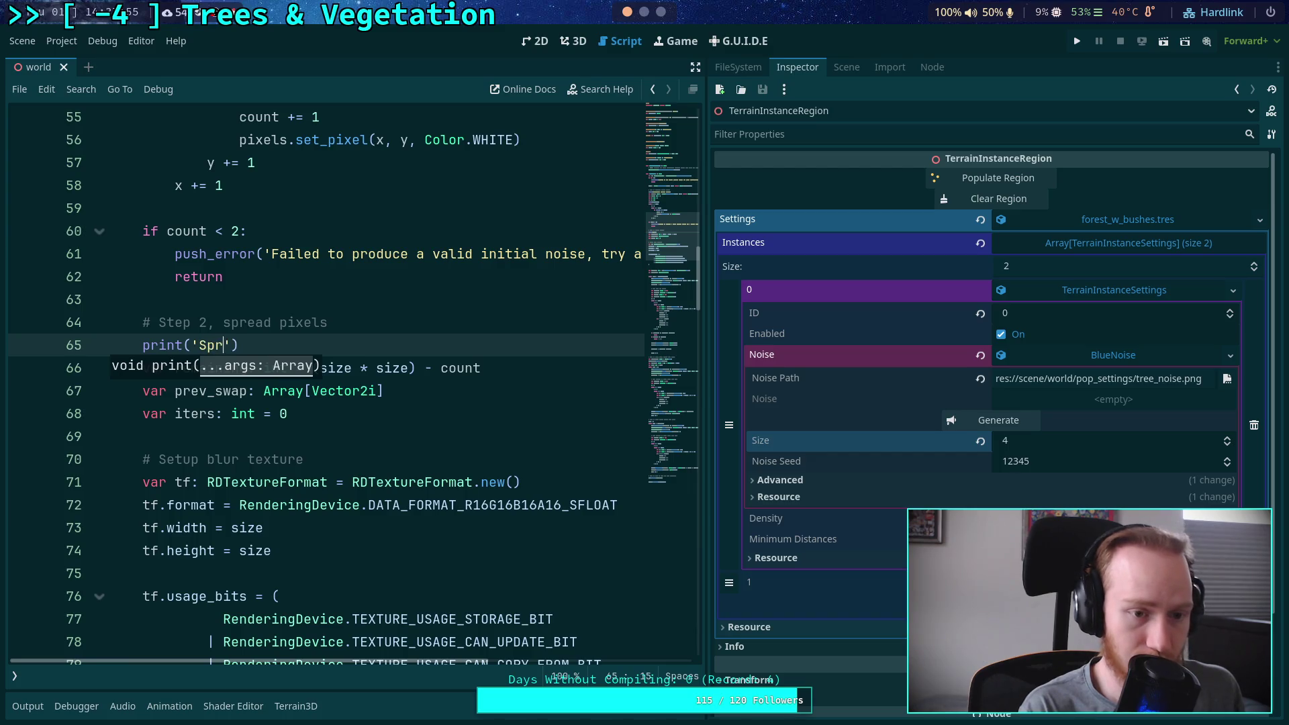
text(pixels)
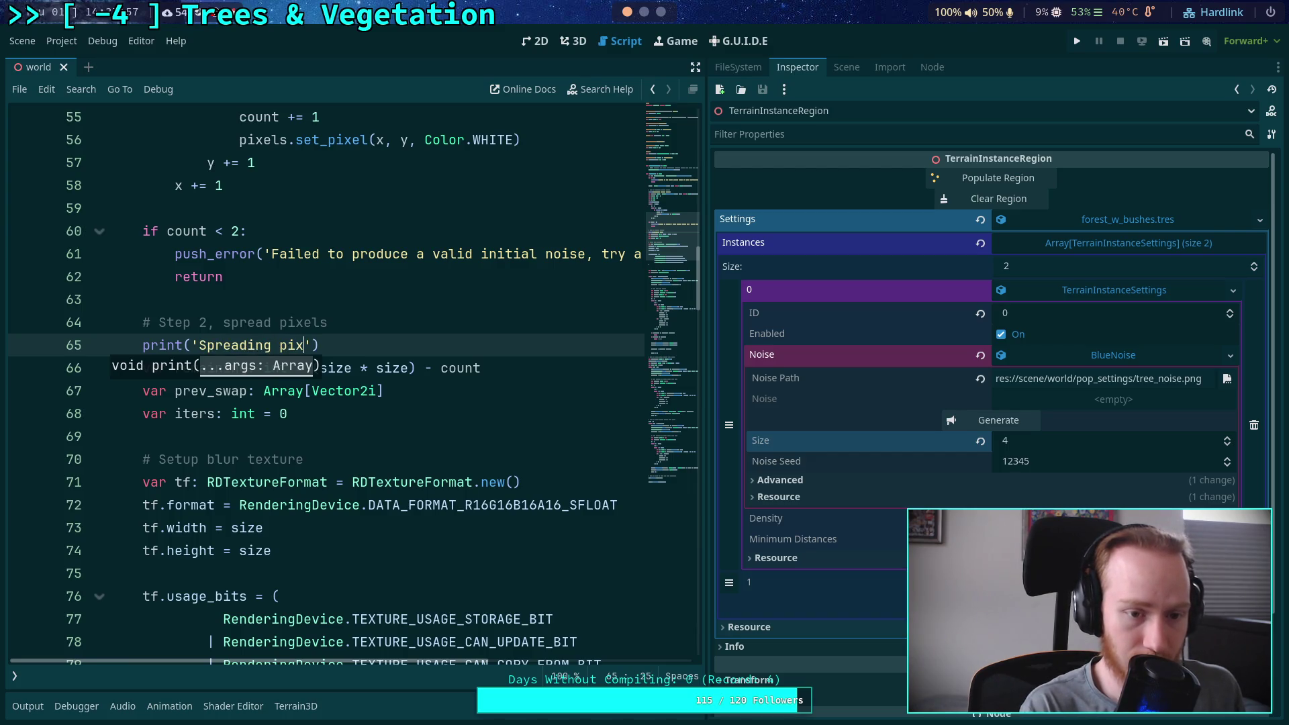
key(ctrl+s)
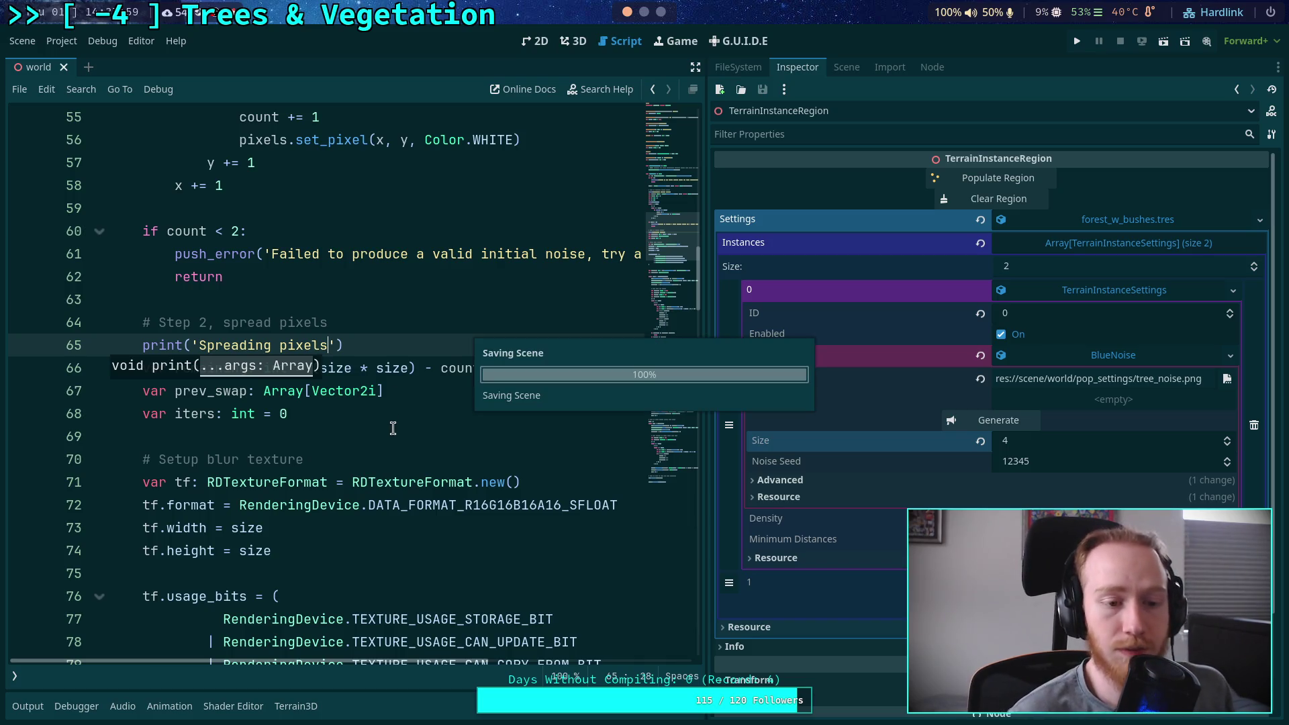
Review the iterations loop and the prev_swap comparison and assignment on lines 115 and 123
click(354, 428)
scroll(322, 419, down, 10)
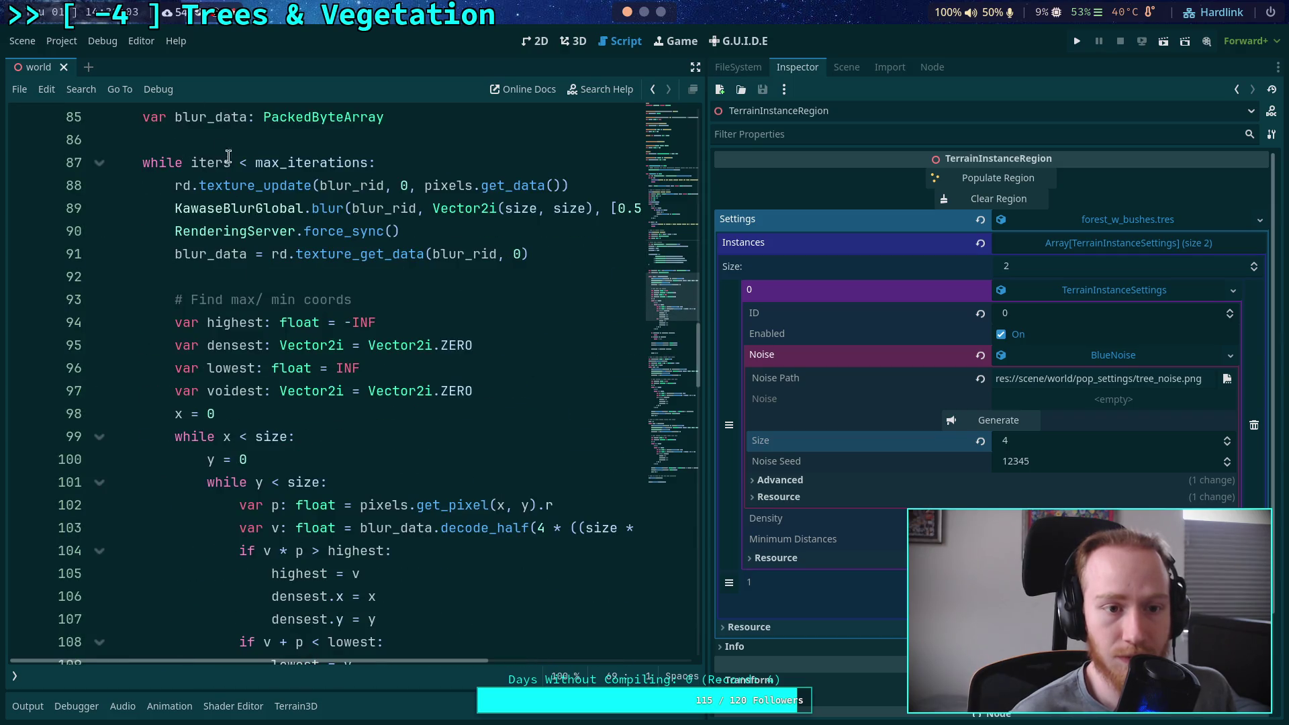
click(208, 156)
scroll(362, 334, down, 4)
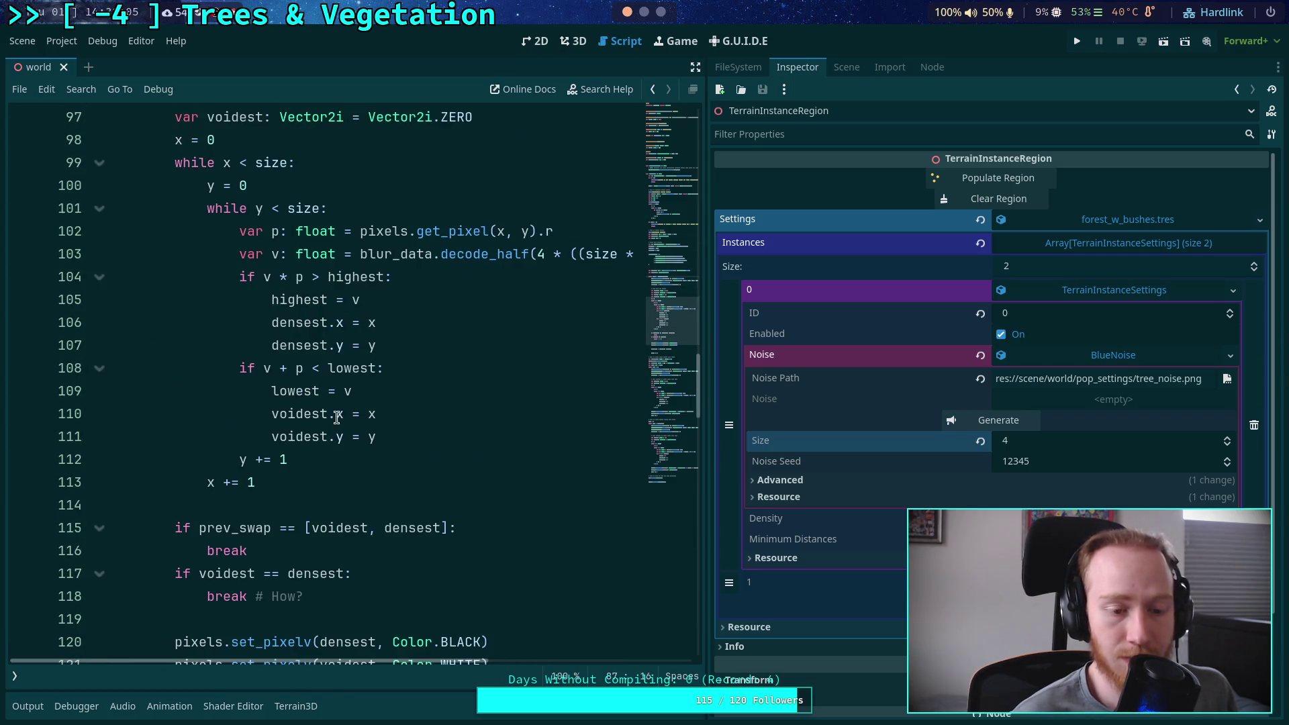
scroll(312, 430, down, 3)
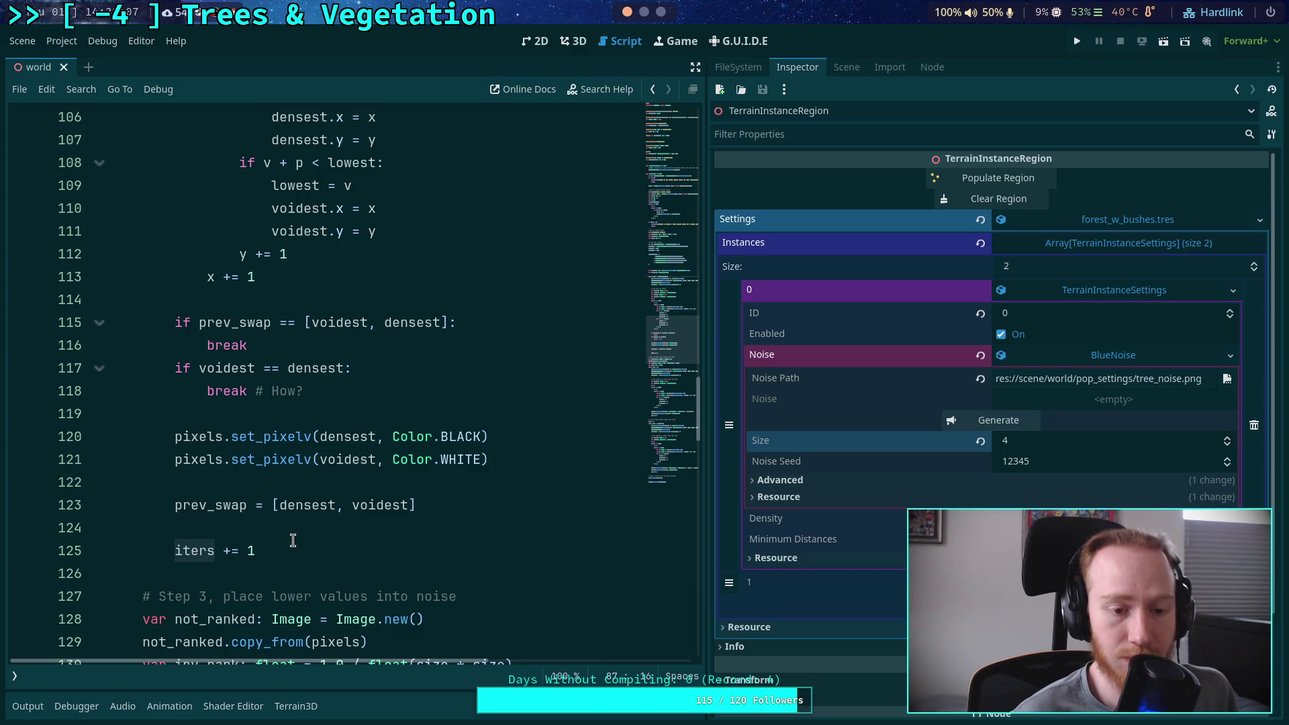
scroll(303, 520, down, 2)
mouse_move(294, 482)
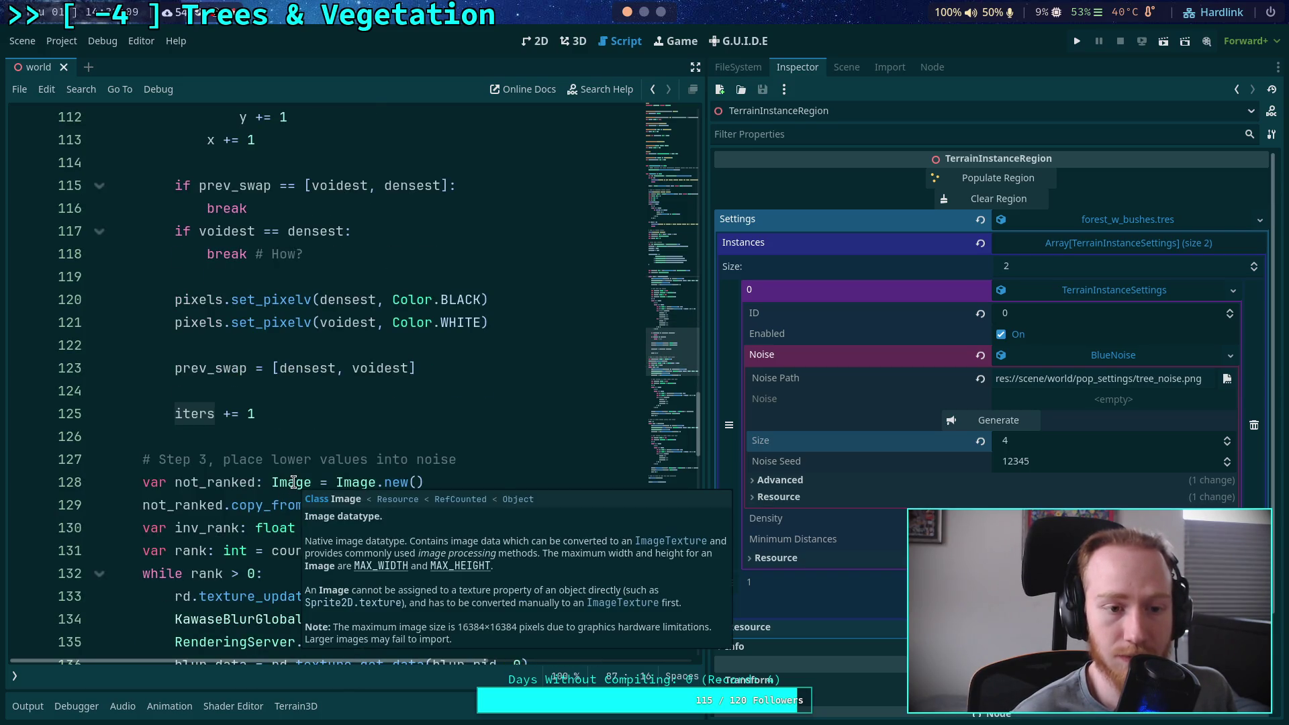
drag(416, 368, 184, 368)
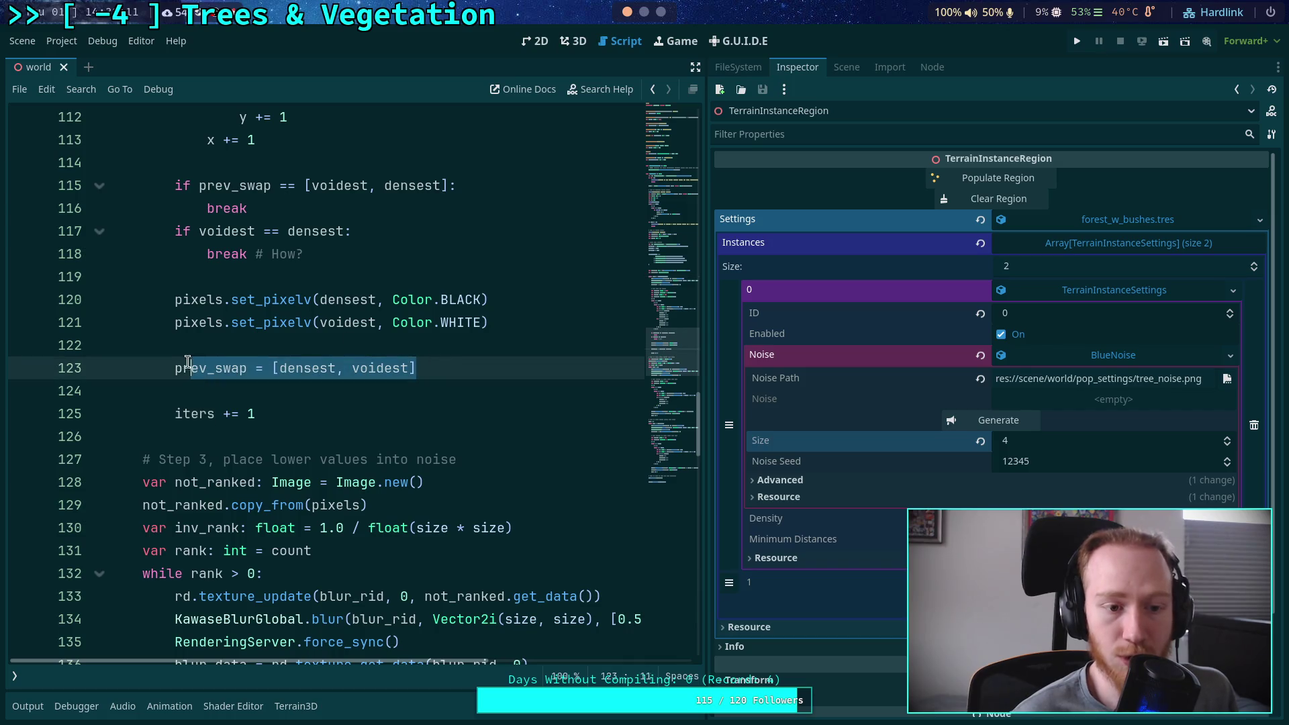
drag(193, 185, 497, 181)
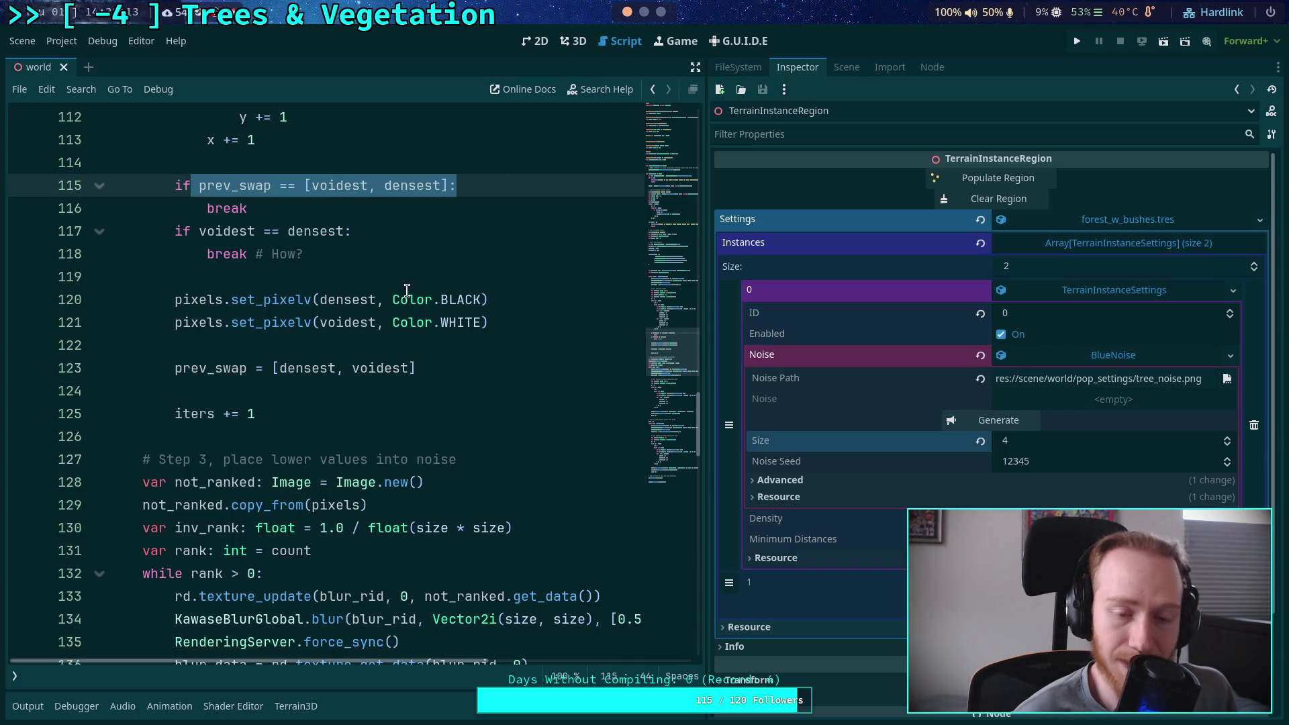
scroll(346, 414, up, 2)
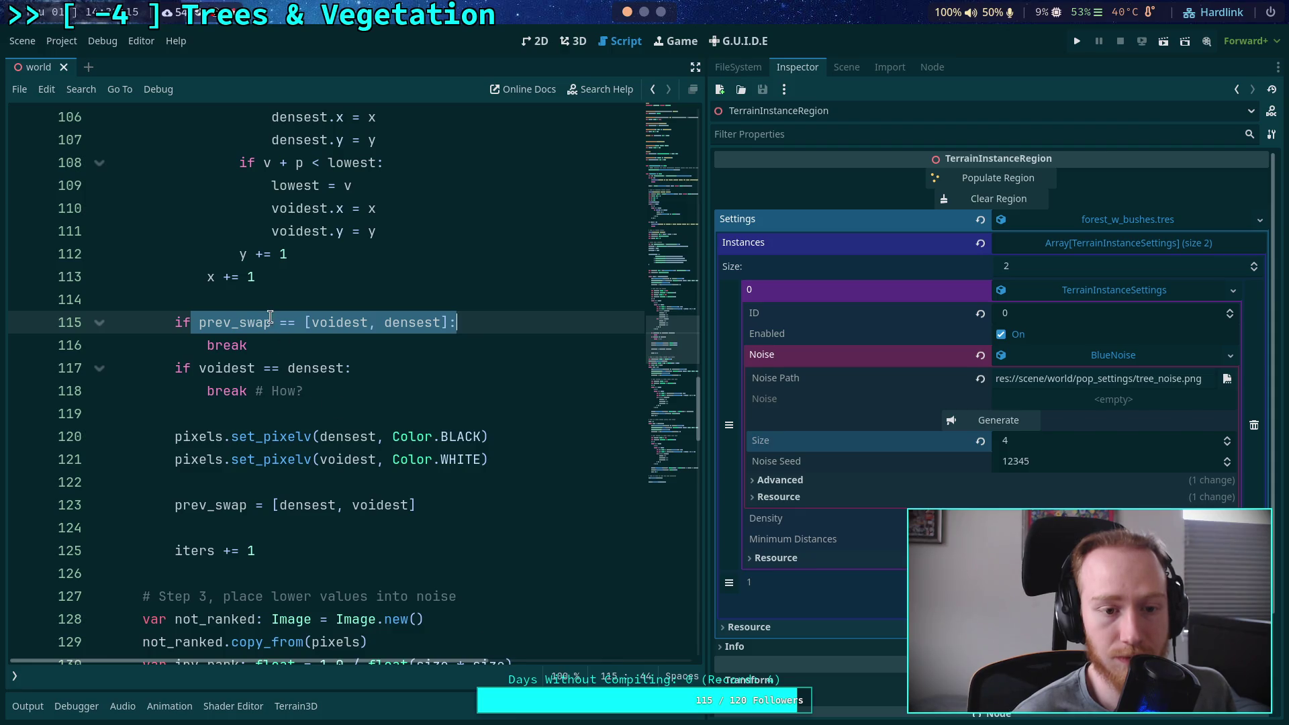
click(350, 323)
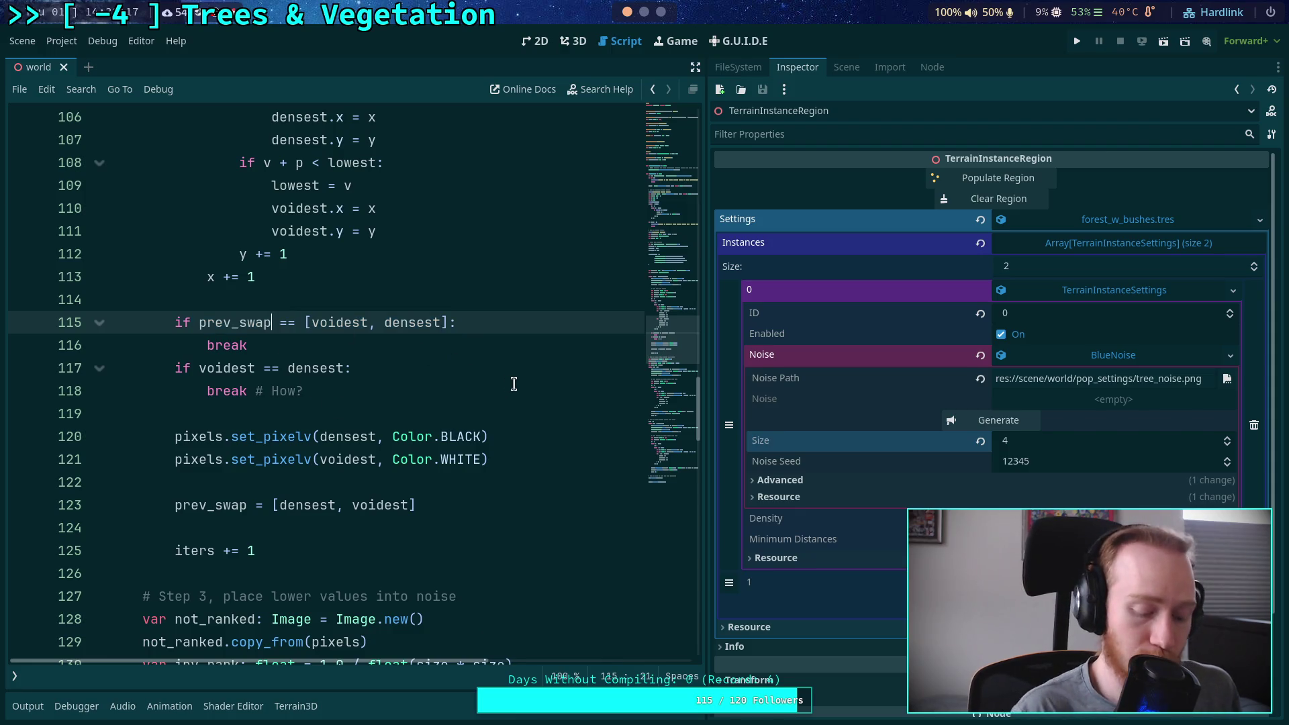
Add print('Placing low values') below the Step 3 comment
scroll(514, 384, down, 6)
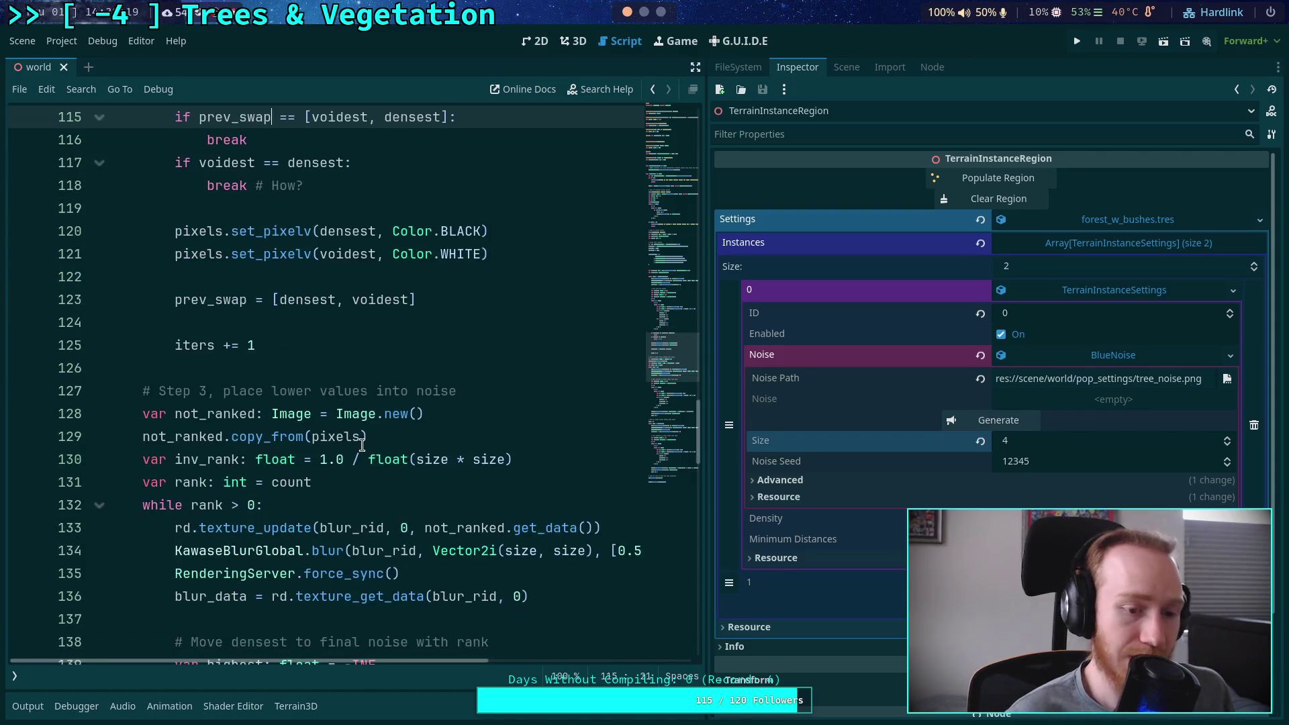
click(492, 192)
key(Return)
text(nt(')
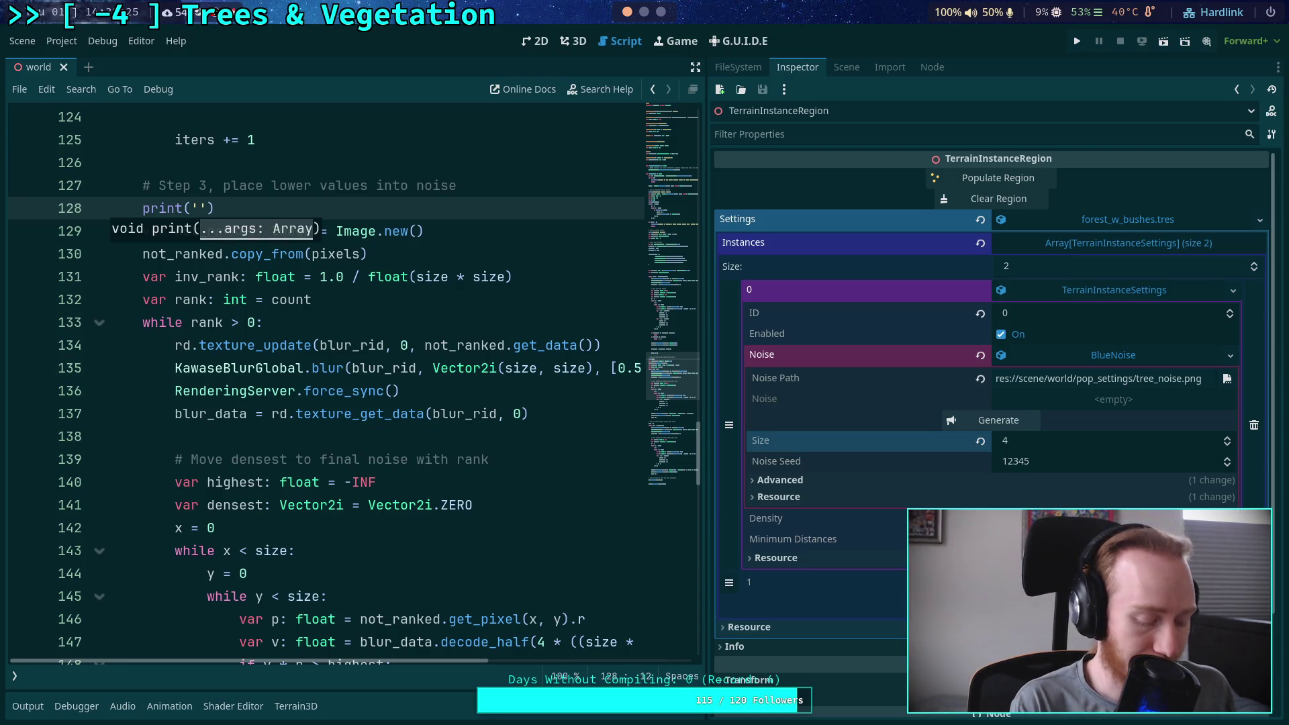
text(Low )
text(value)
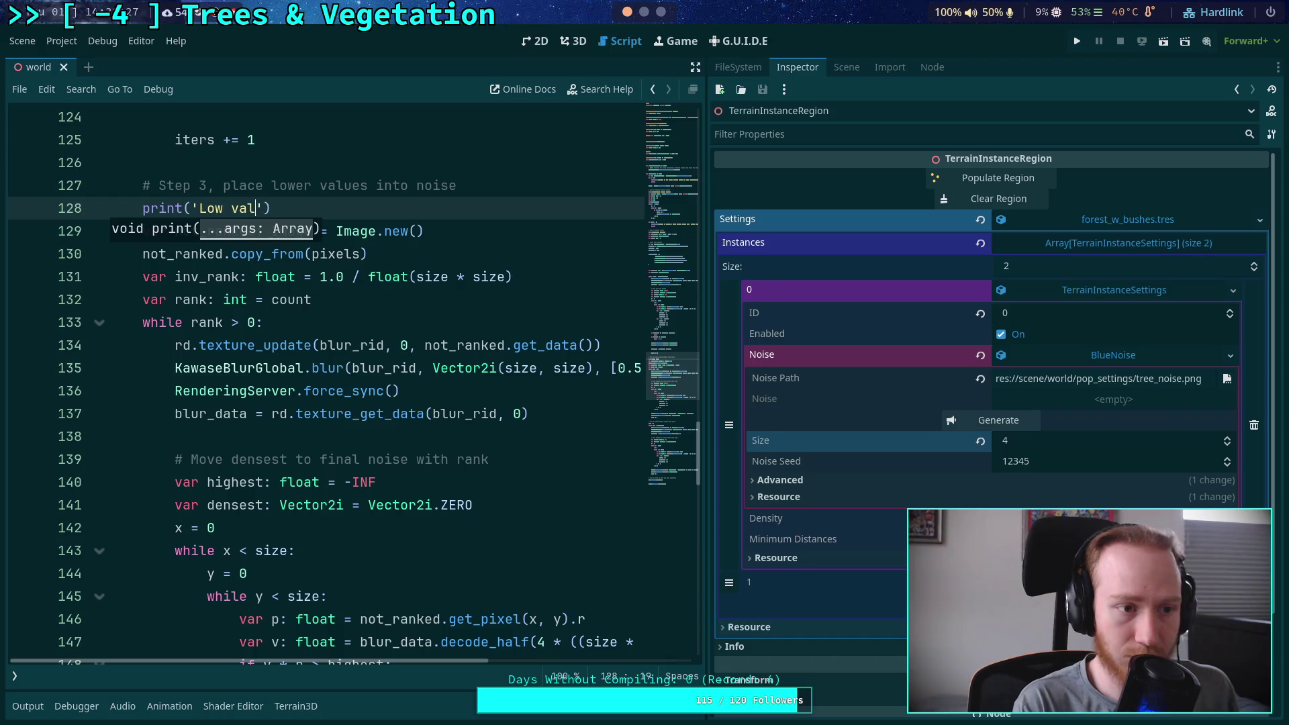
key(BackSpace)
key(BackSpace)
key(BackSpace)
text(Placing )
text(low values)
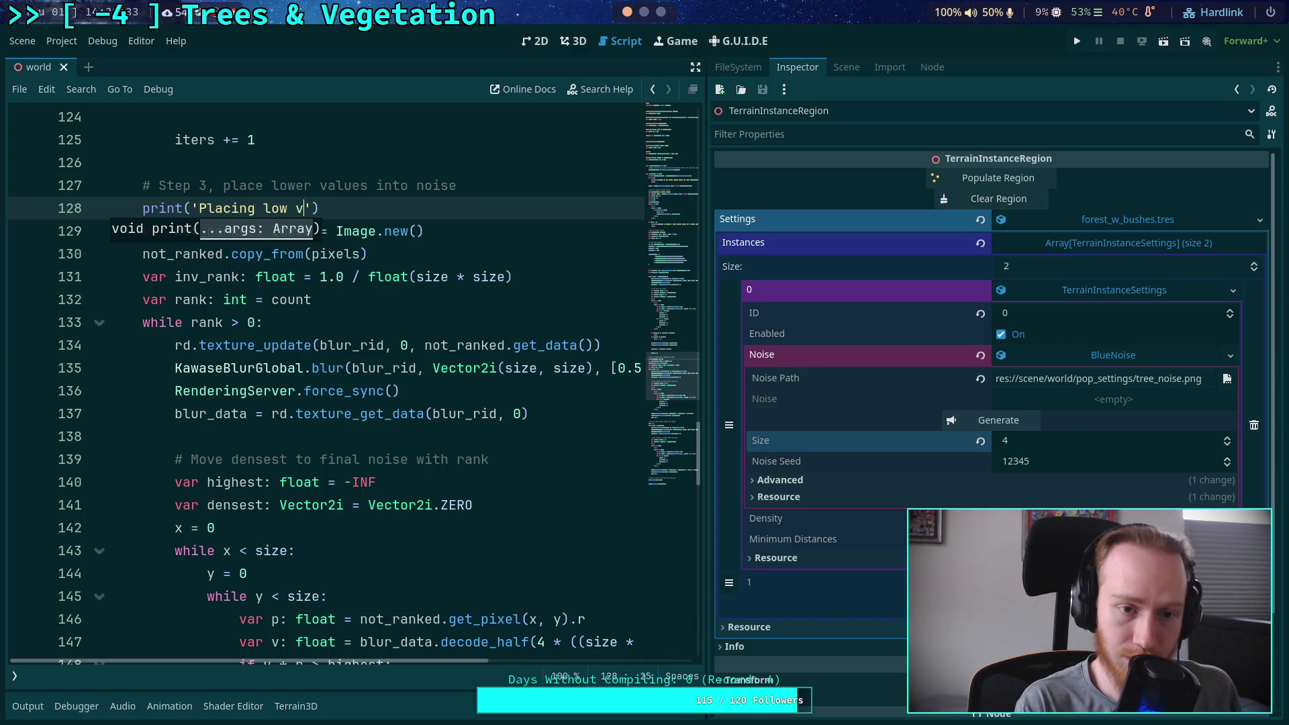
Add print('Placing high values') below the Step 4 comment
scroll(545, 358, down, 8)
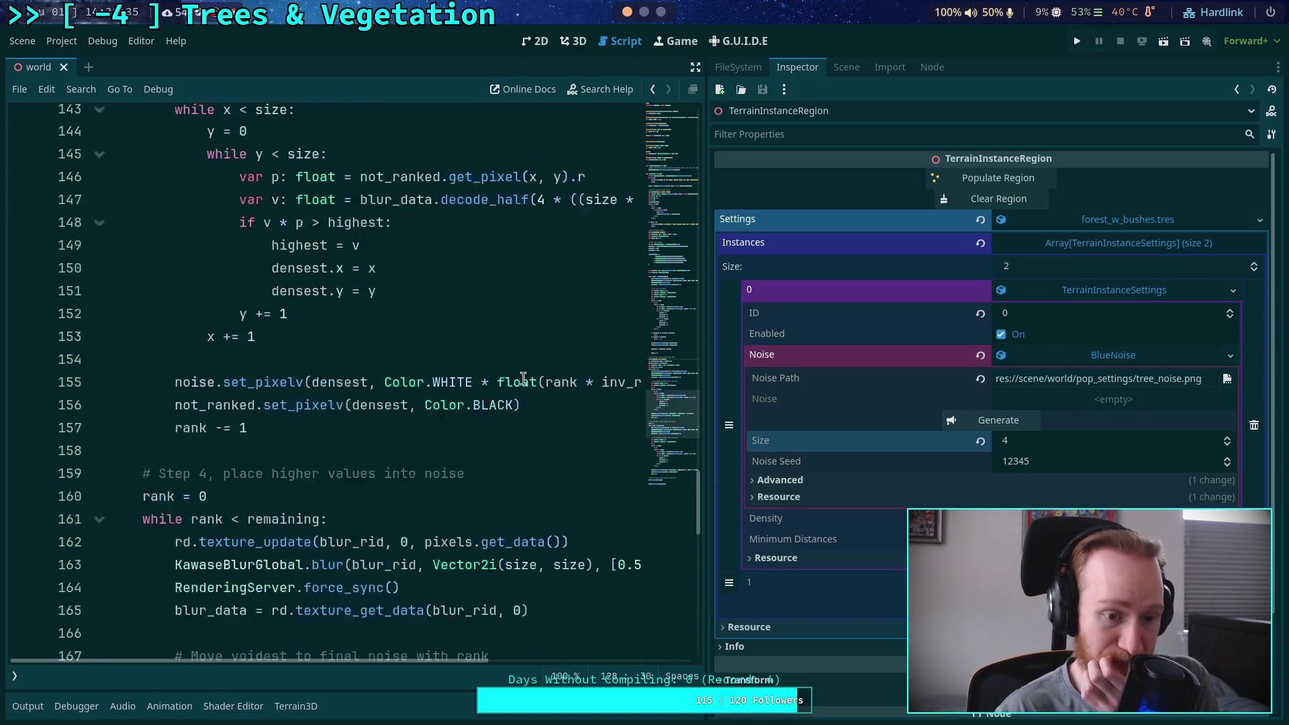
click(547, 356)
key(Return)
text(r)
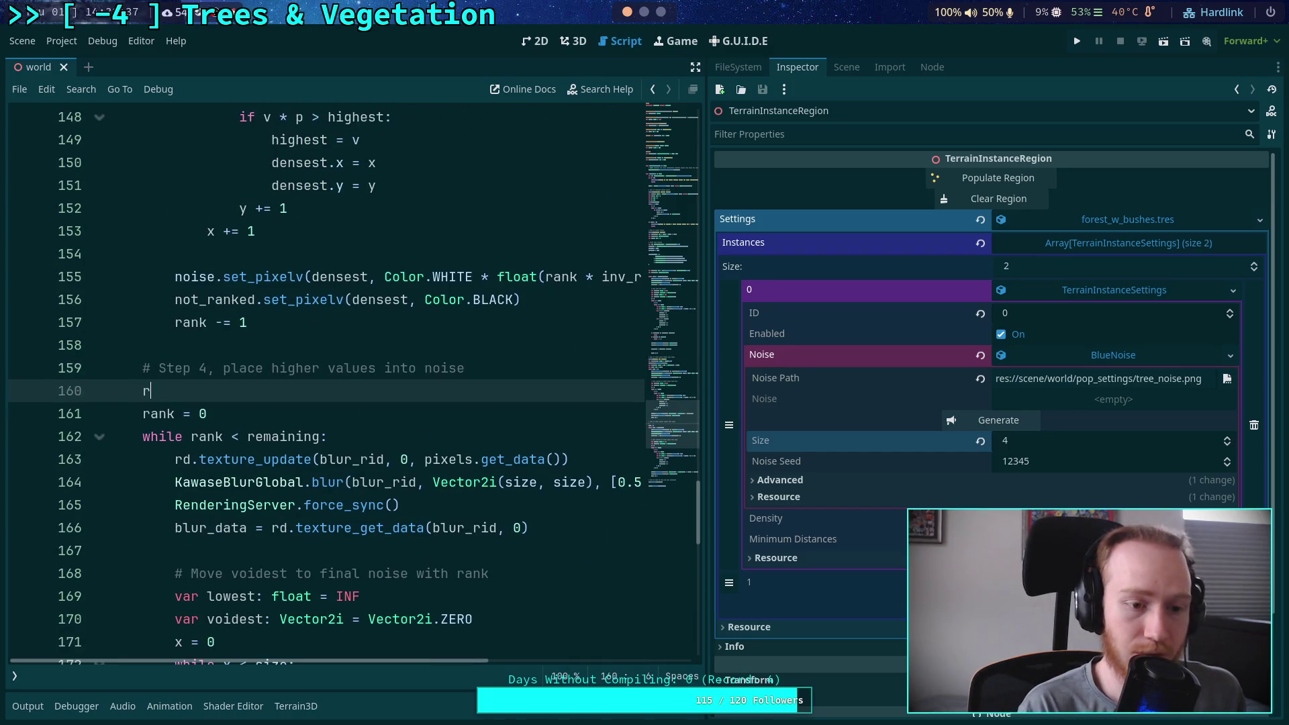
text(print)
key(Return)
text('Pl)
text(acing high )
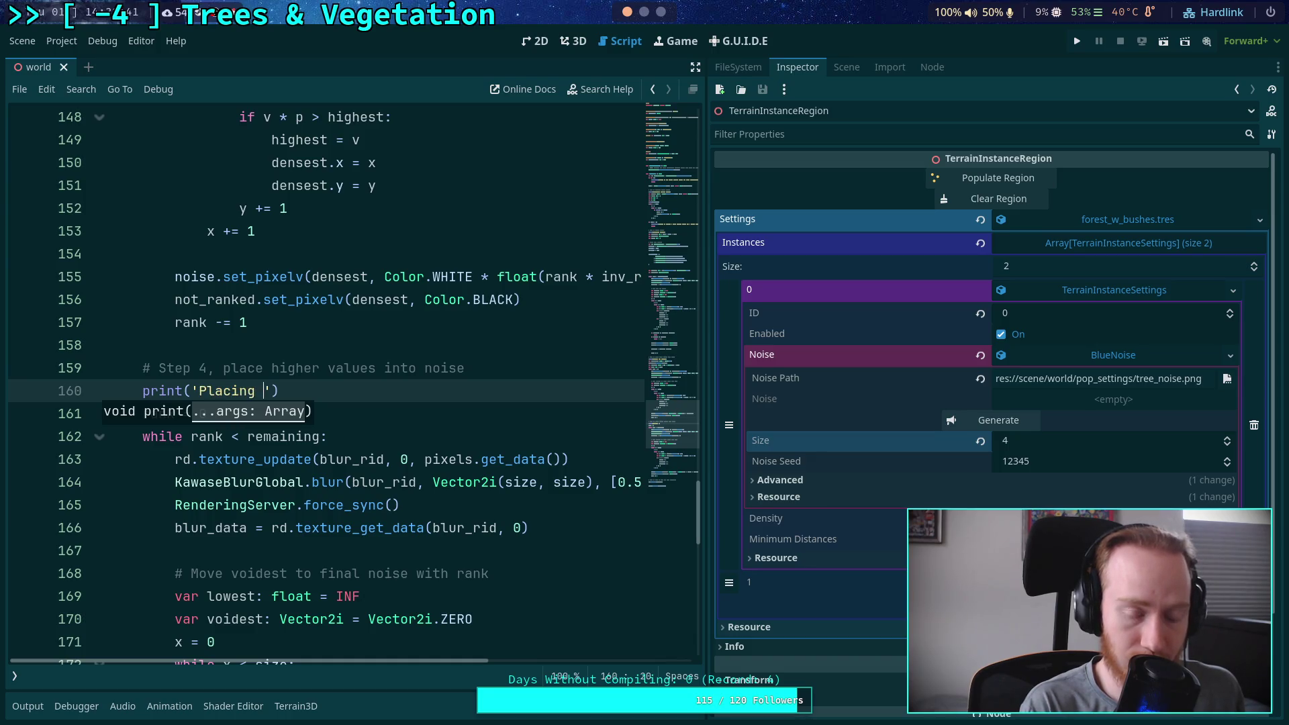
text(values)
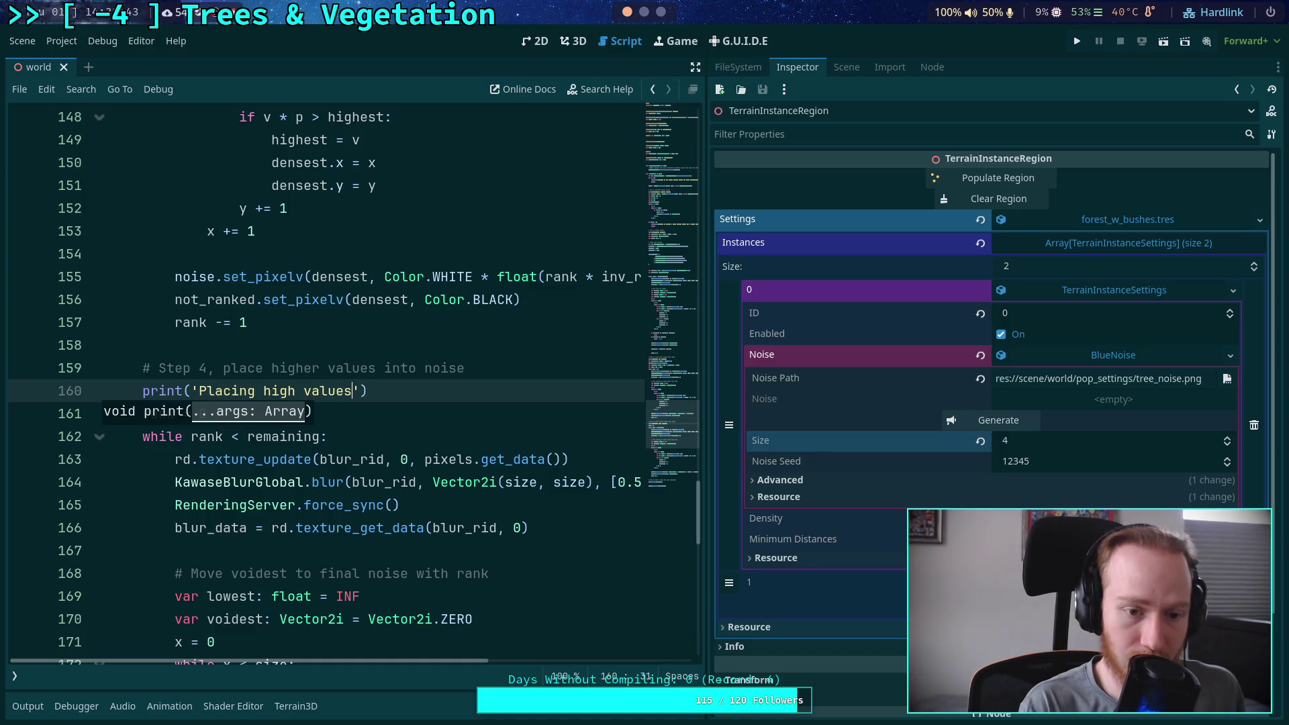
click(386, 368)
scroll(386, 368, down, 8)
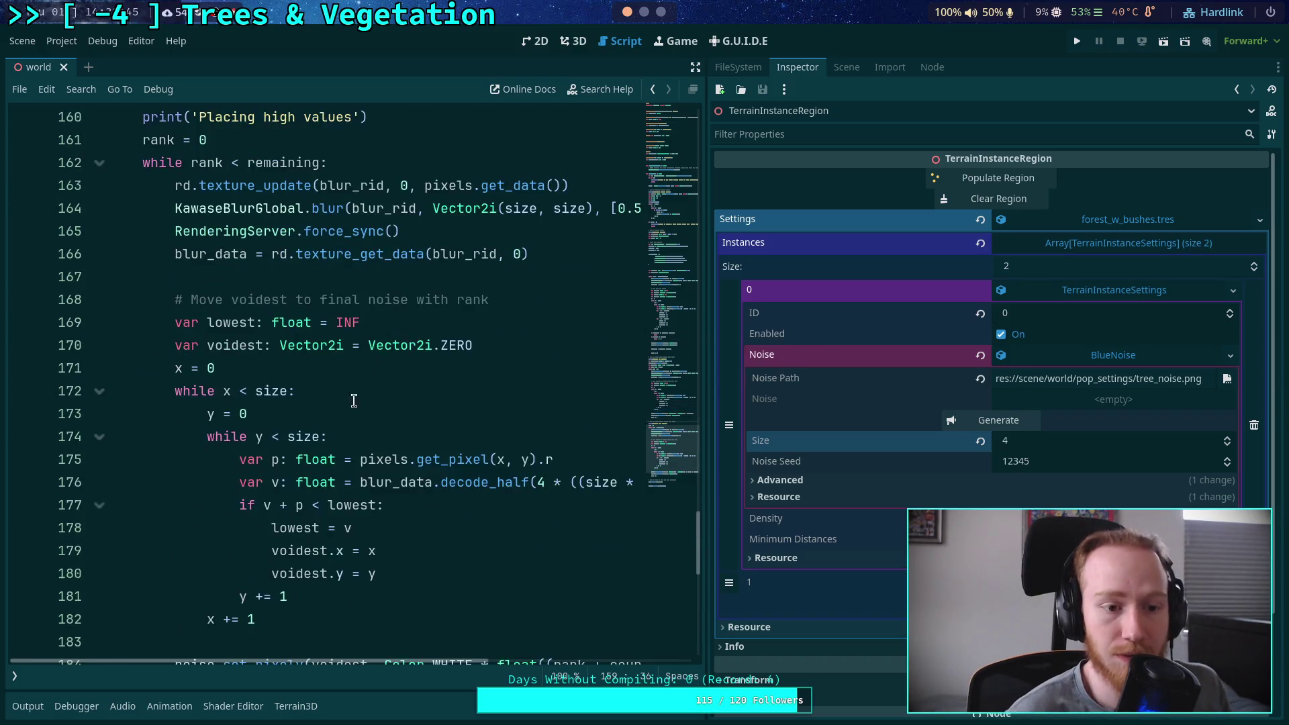
Review the rank loops in the script, highlighting every use of rank
double_click(191, 435)
scroll(191, 435, up, 17)
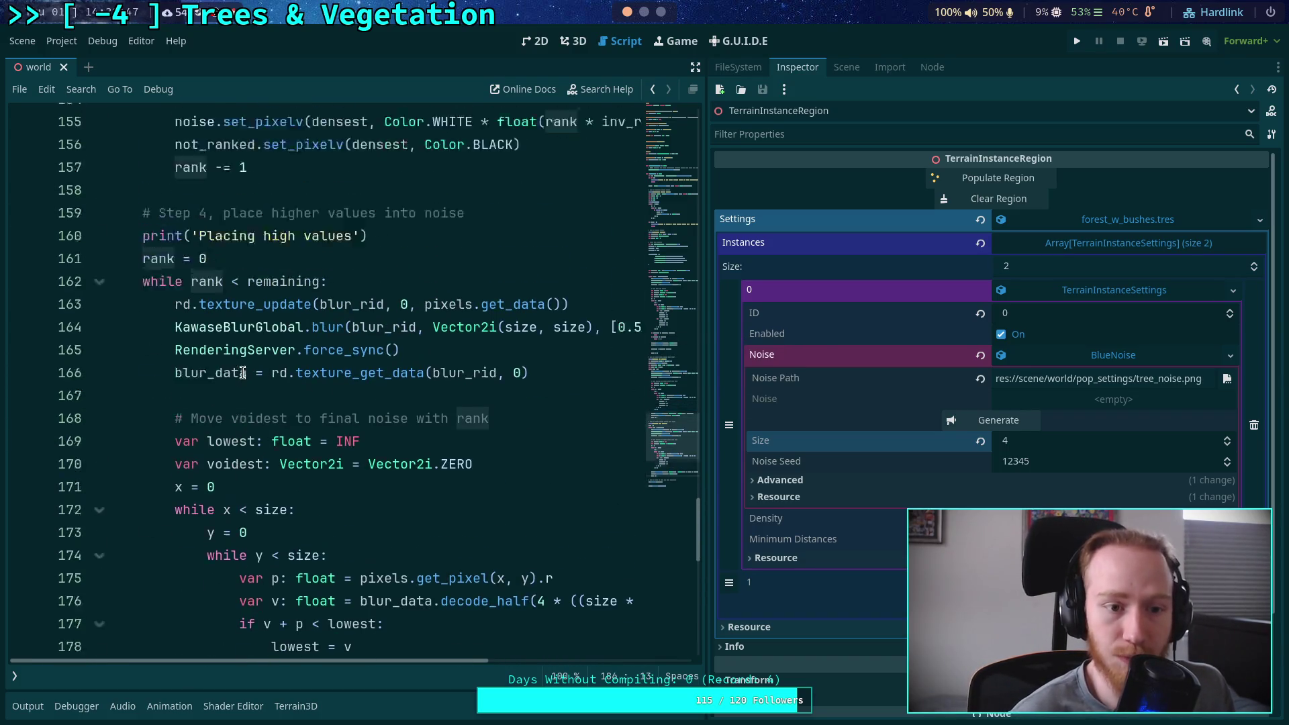
click(255, 391)
scroll(255, 391, down, 6)
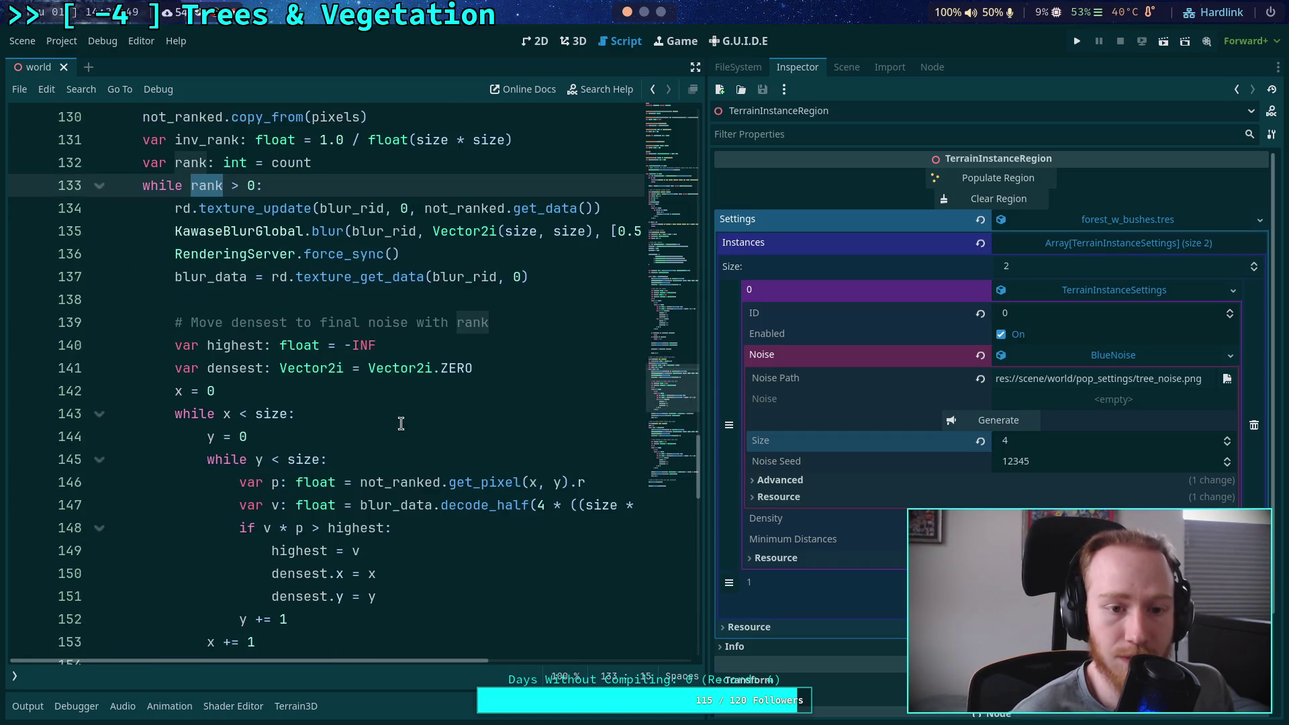
click(257, 437)
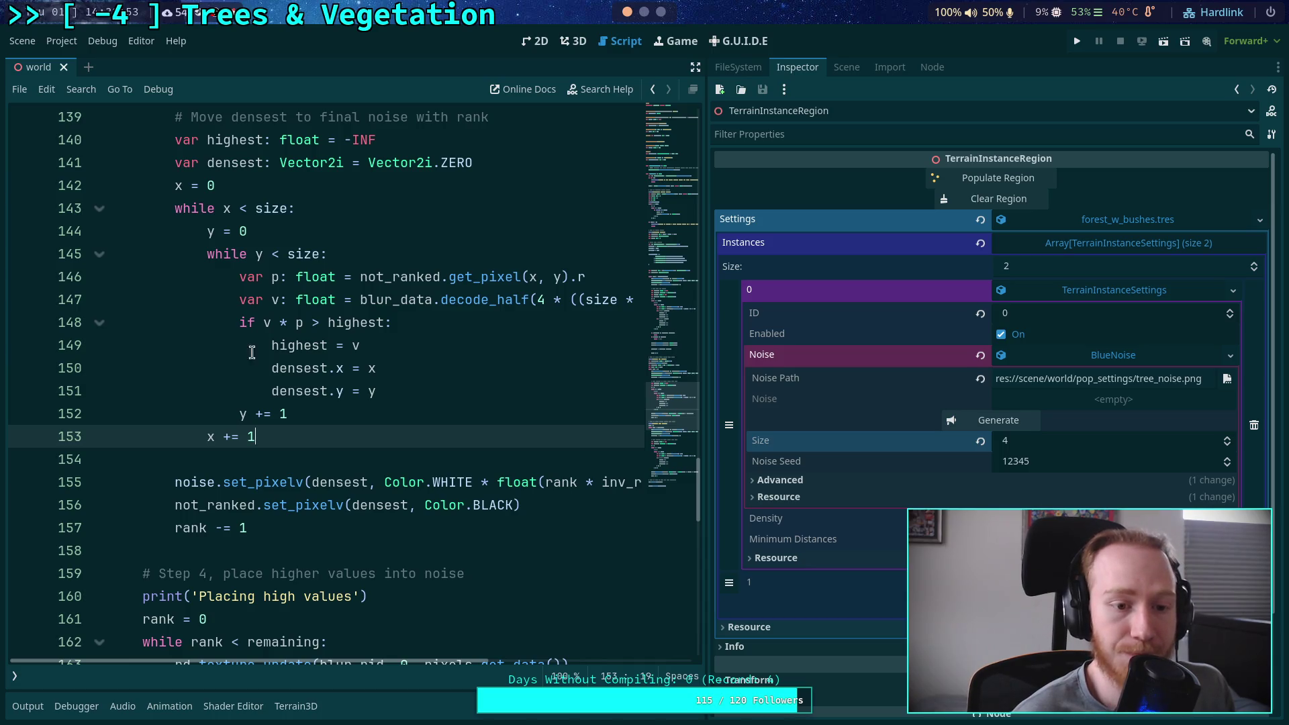
click(235, 412)
scroll(305, 377, down, 10)
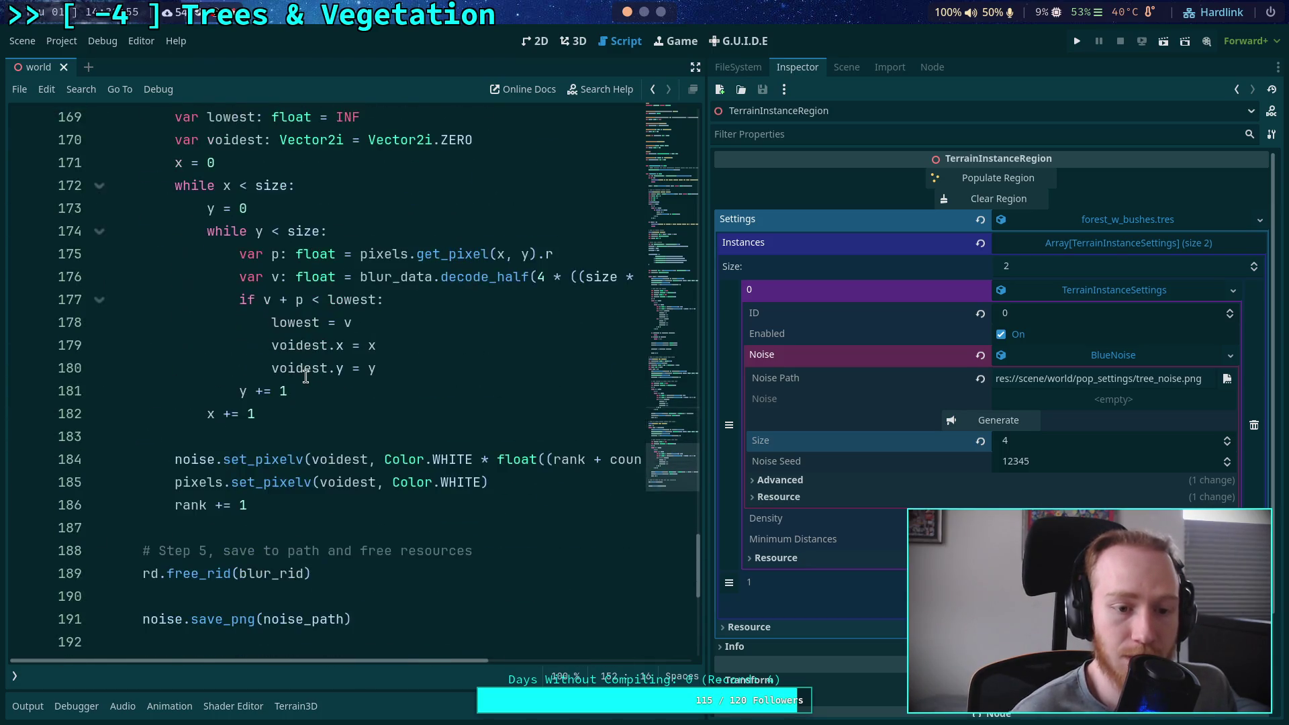
click(239, 390)
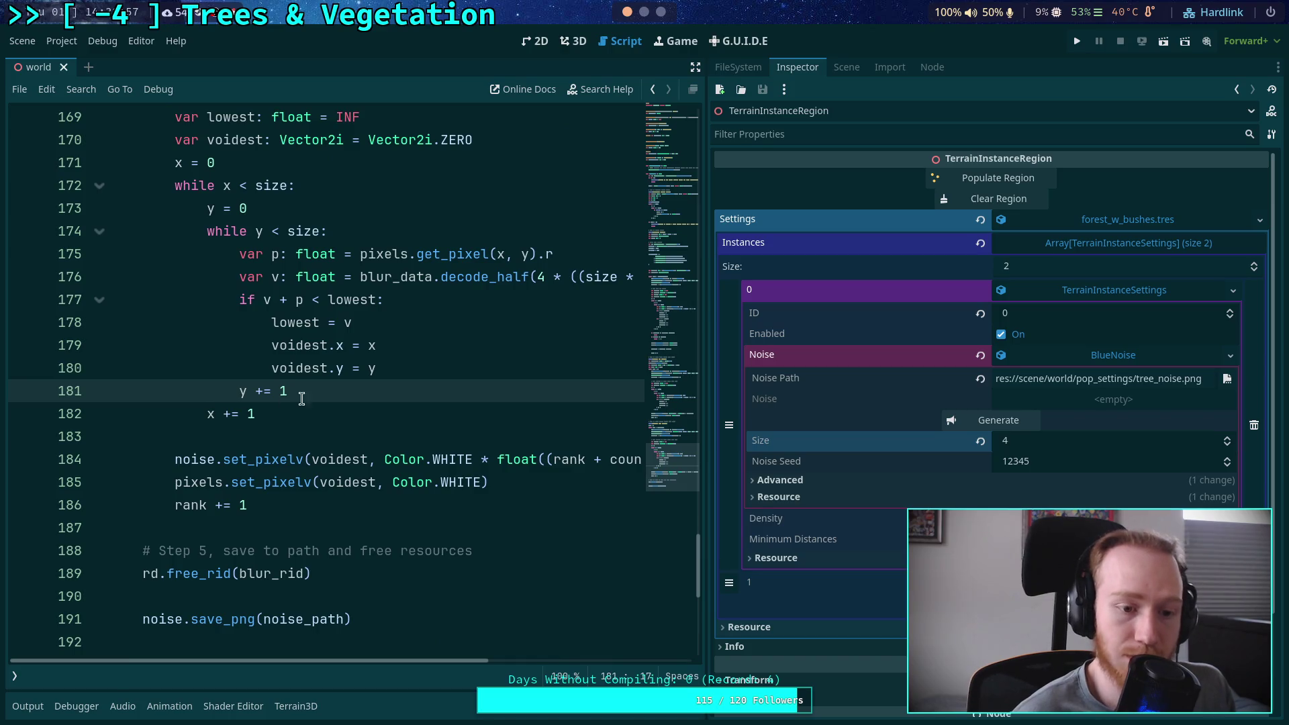
scroll(302, 399, down, 2)
click(265, 389)
Inspect the force_sync call on line 165, then show the Output log in the bottom panel
scroll(284, 388, up, 2)
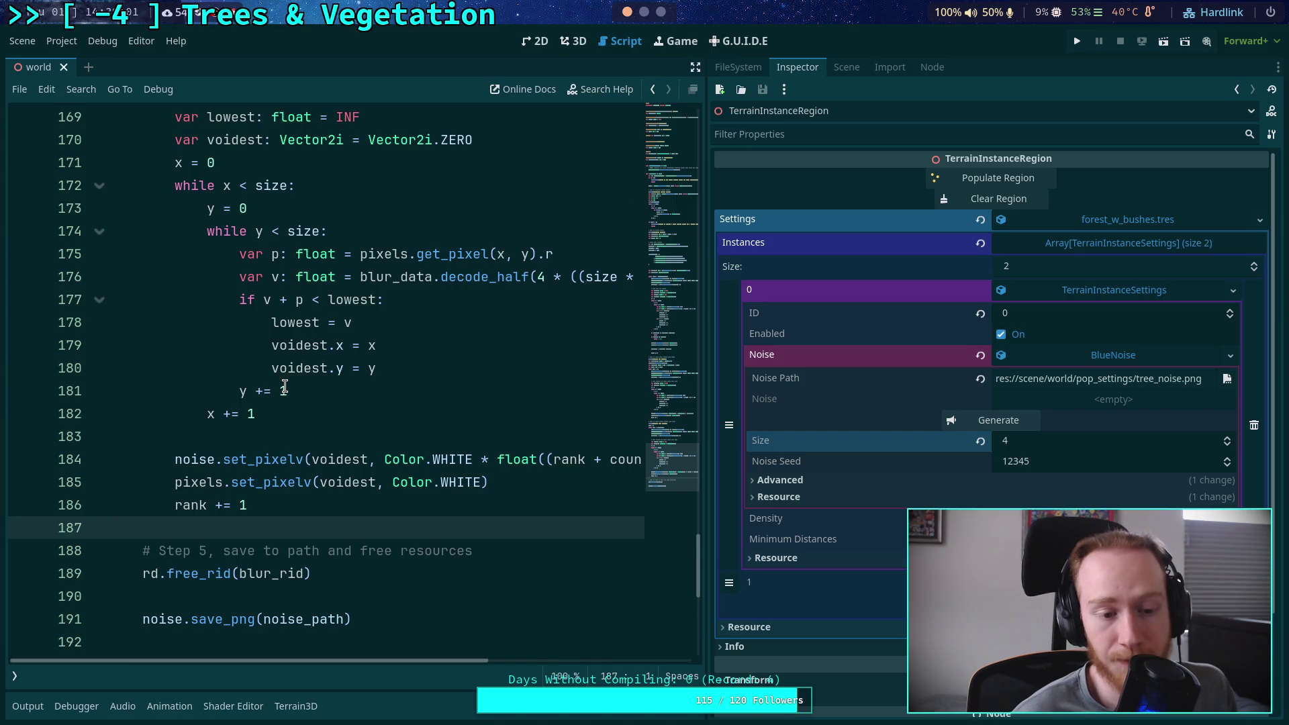
scroll(285, 388, up, 6)
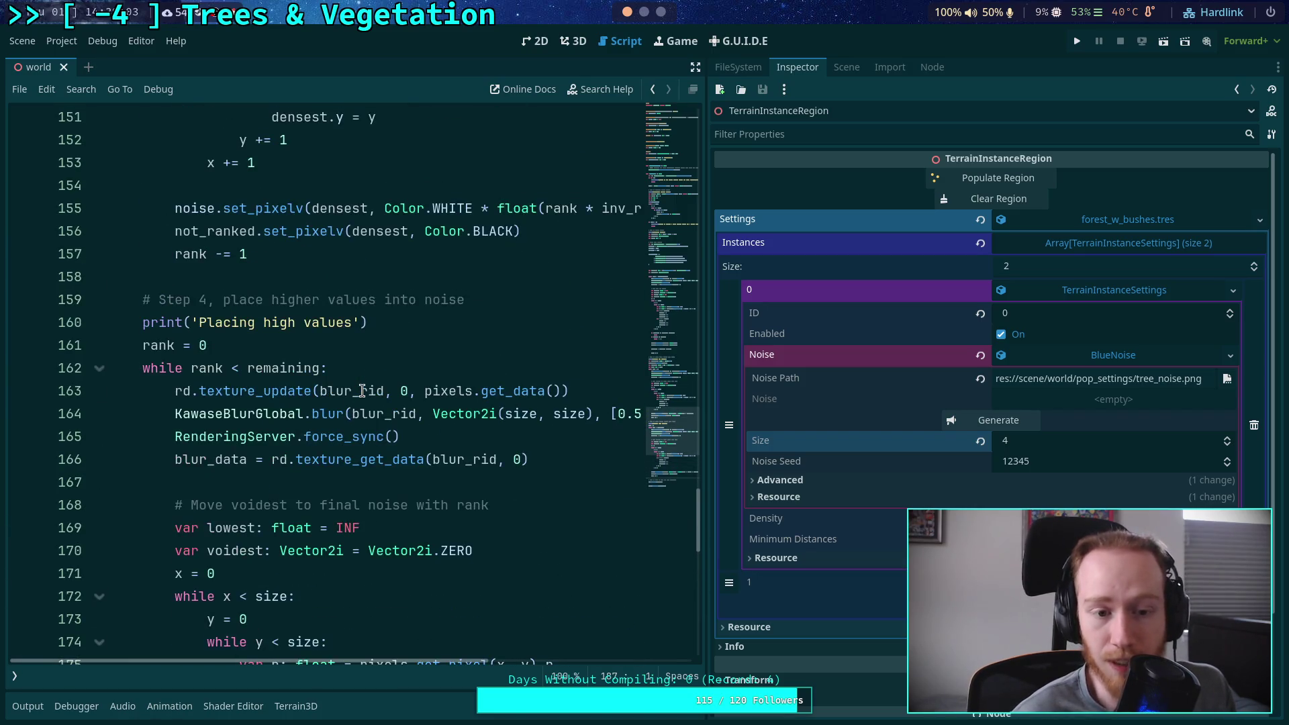
mouse_move(362, 390)
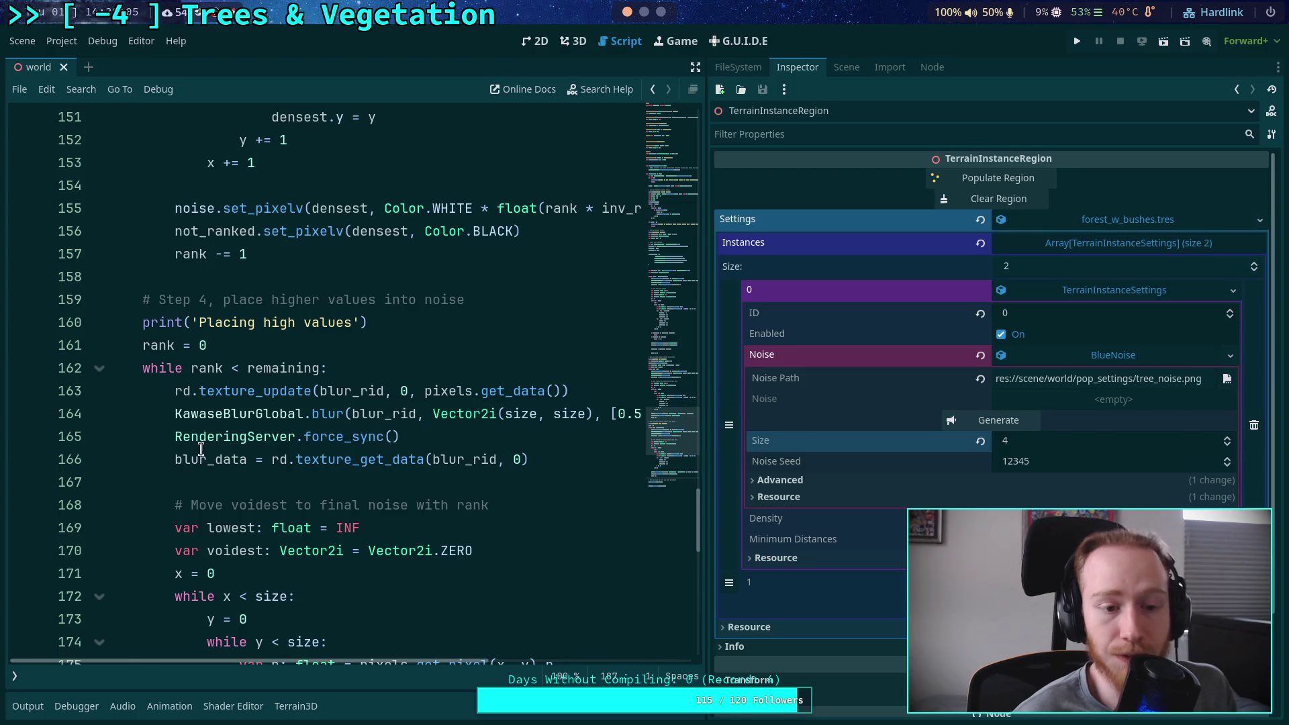
drag(174, 438, 434, 434)
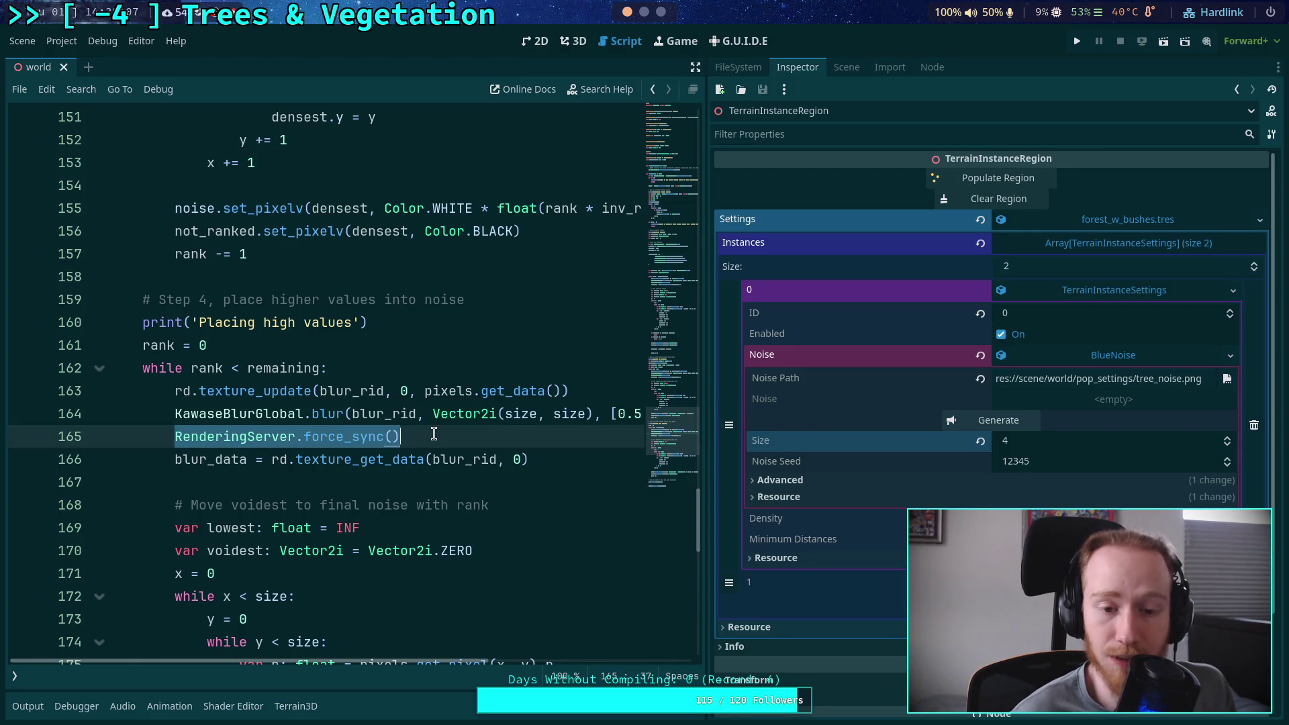
click(435, 435)
scroll(417, 436, up, 3)
click(225, 461)
click(202, 483)
scroll(228, 469, up, 4)
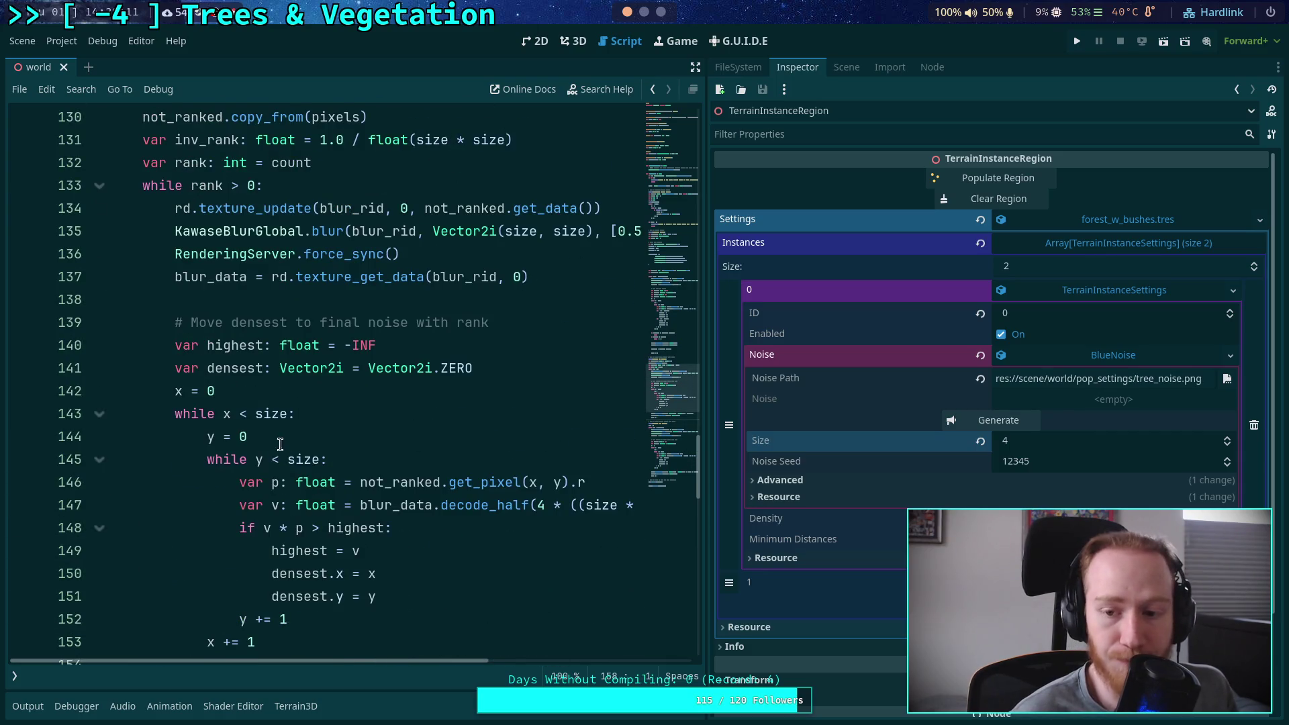
click(28, 706)
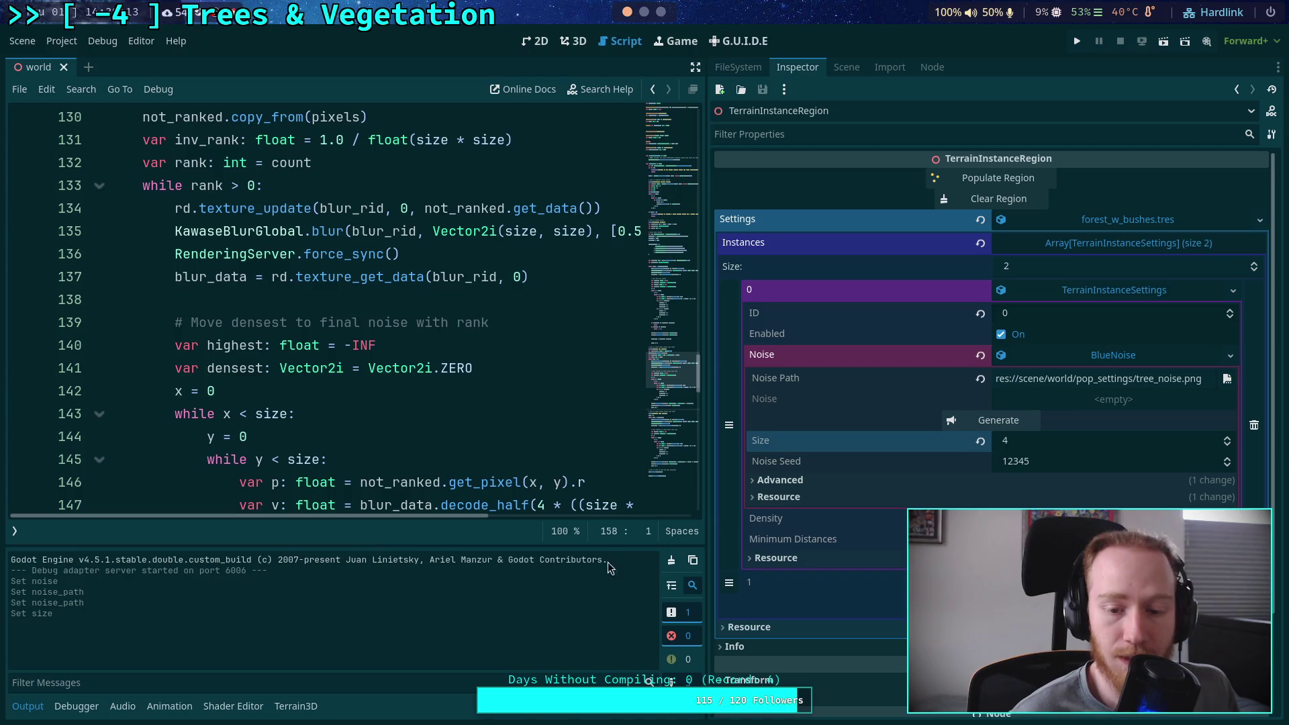
Generate the blue-noise preview, then set Size to 8 and regenerate, checking the enlarged texture
click(969, 420)
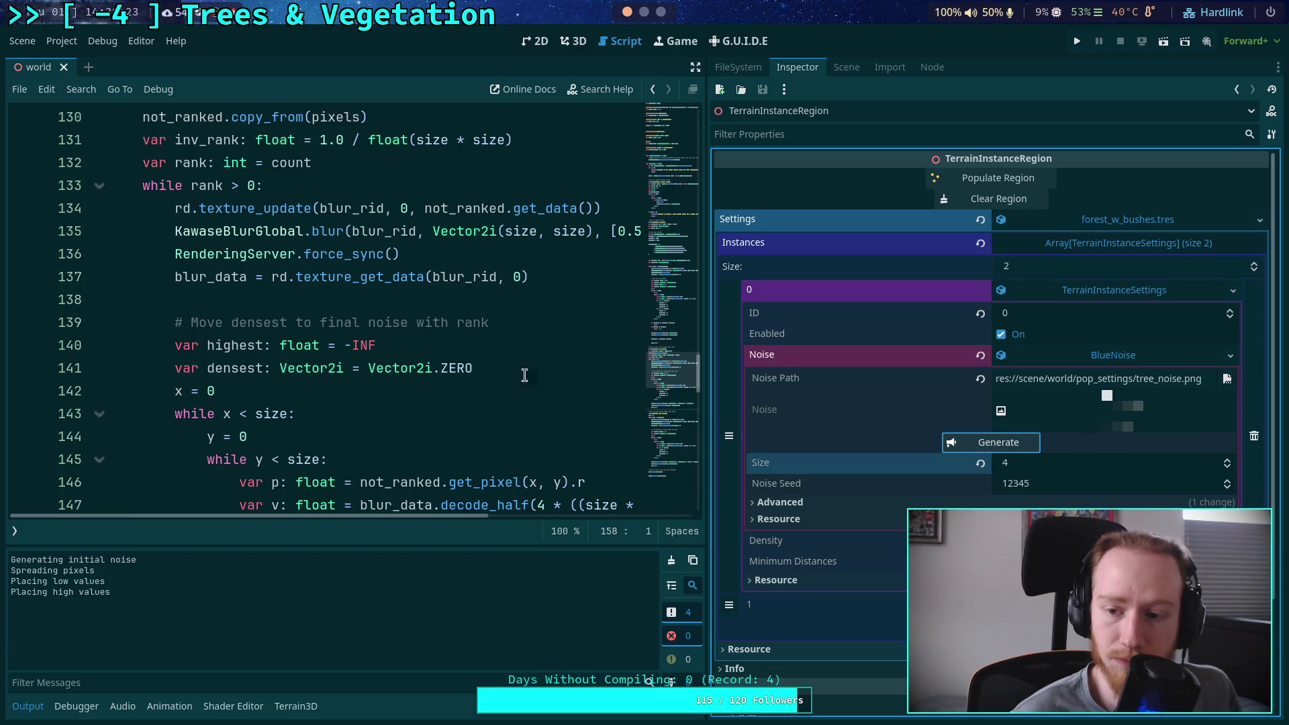
click(1229, 464)
text(7)
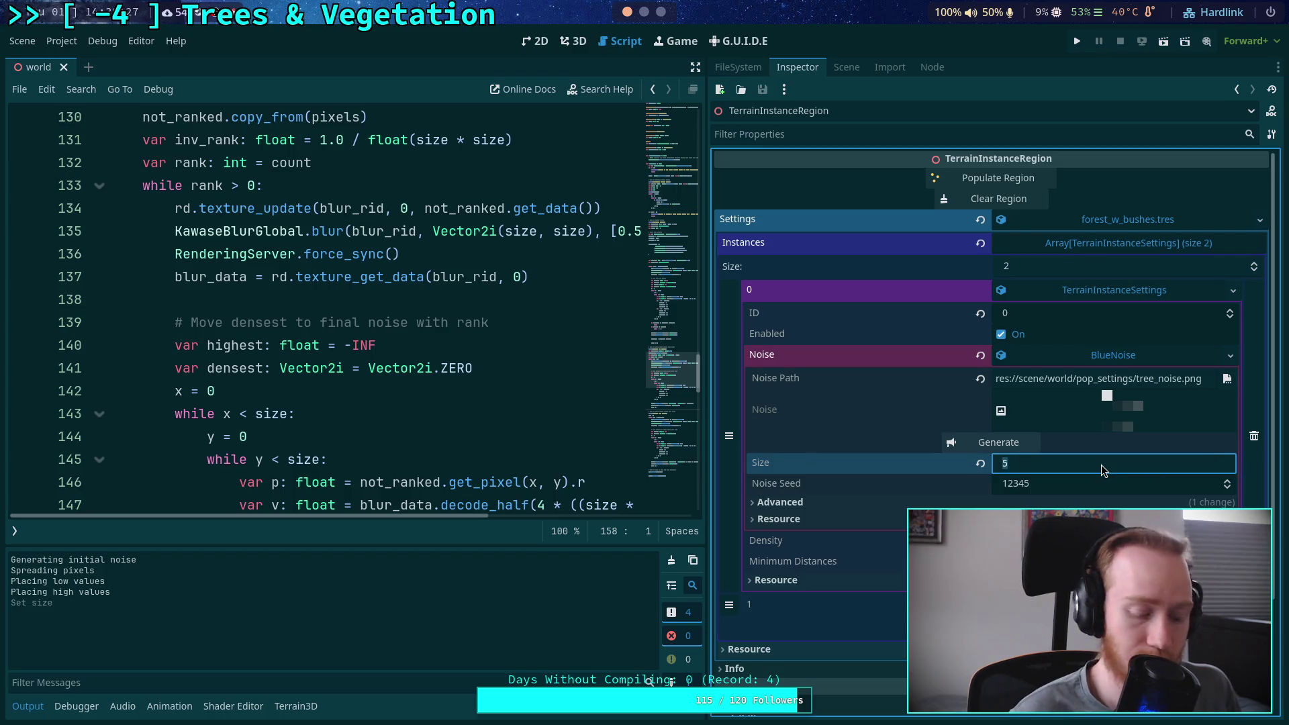
text(8)
key(Return)
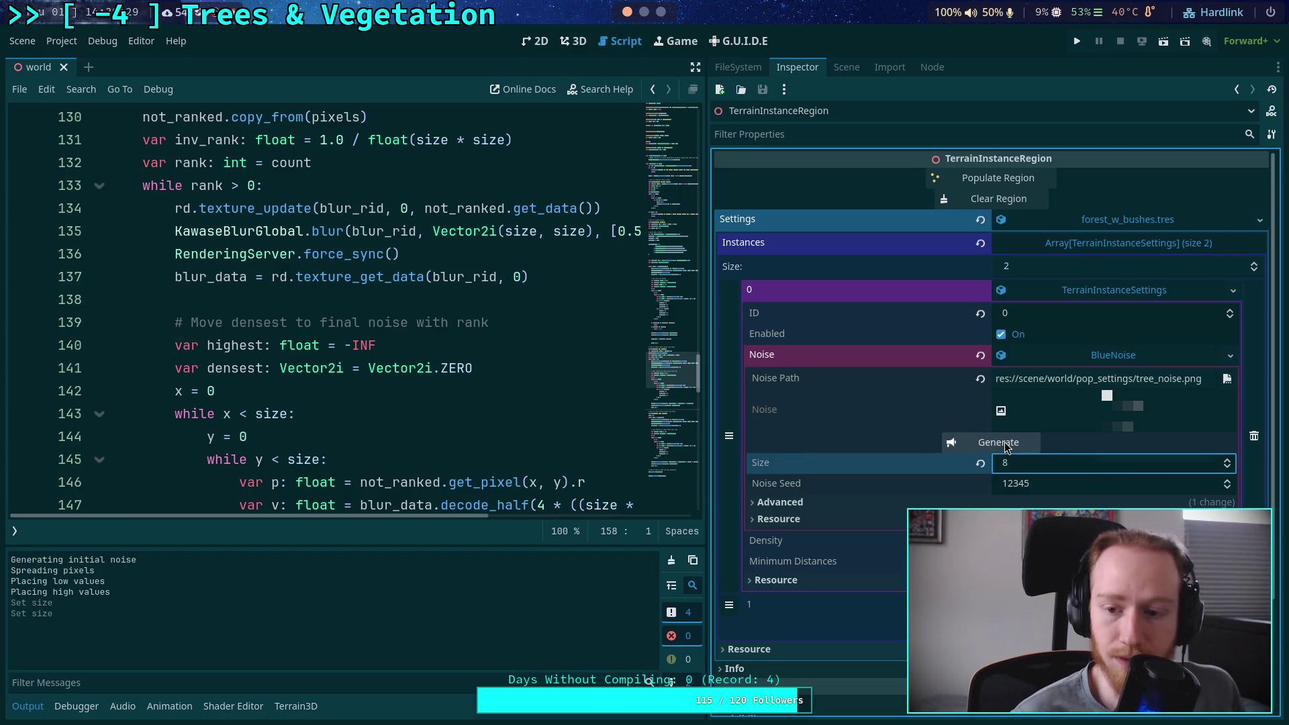
click(1005, 443)
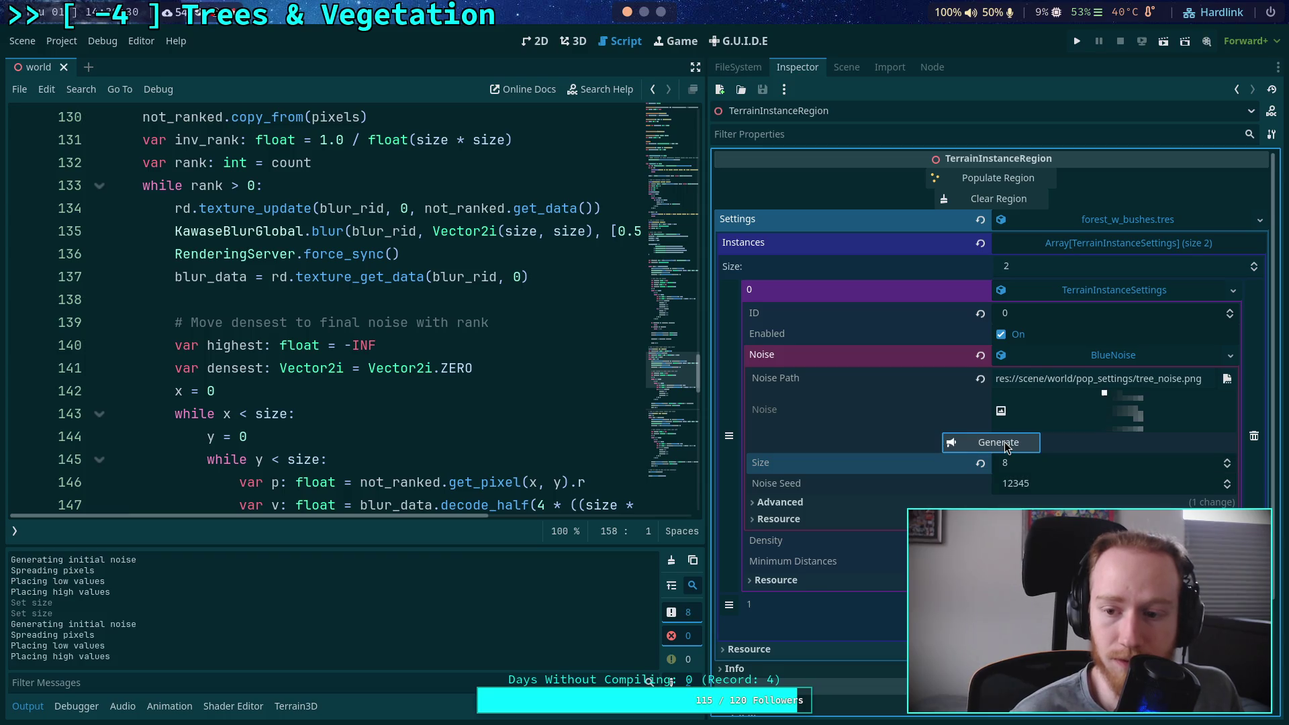
click(1127, 416)
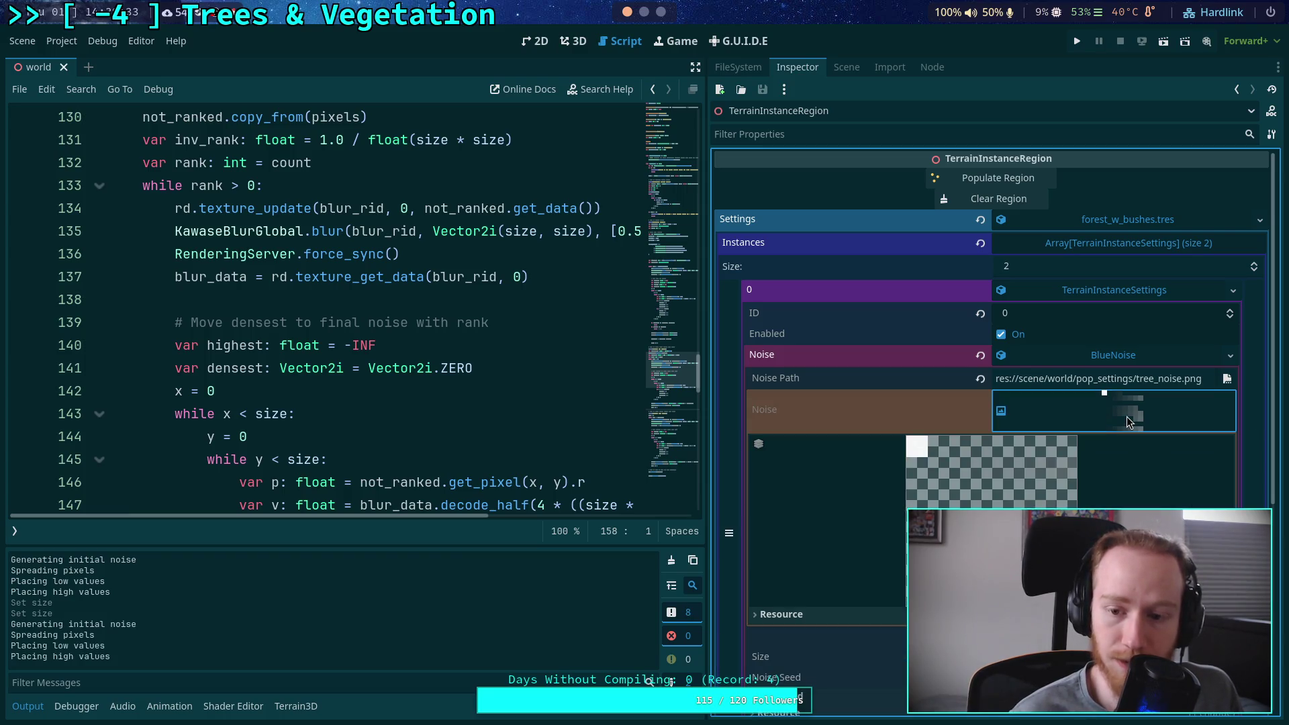
click(1127, 416)
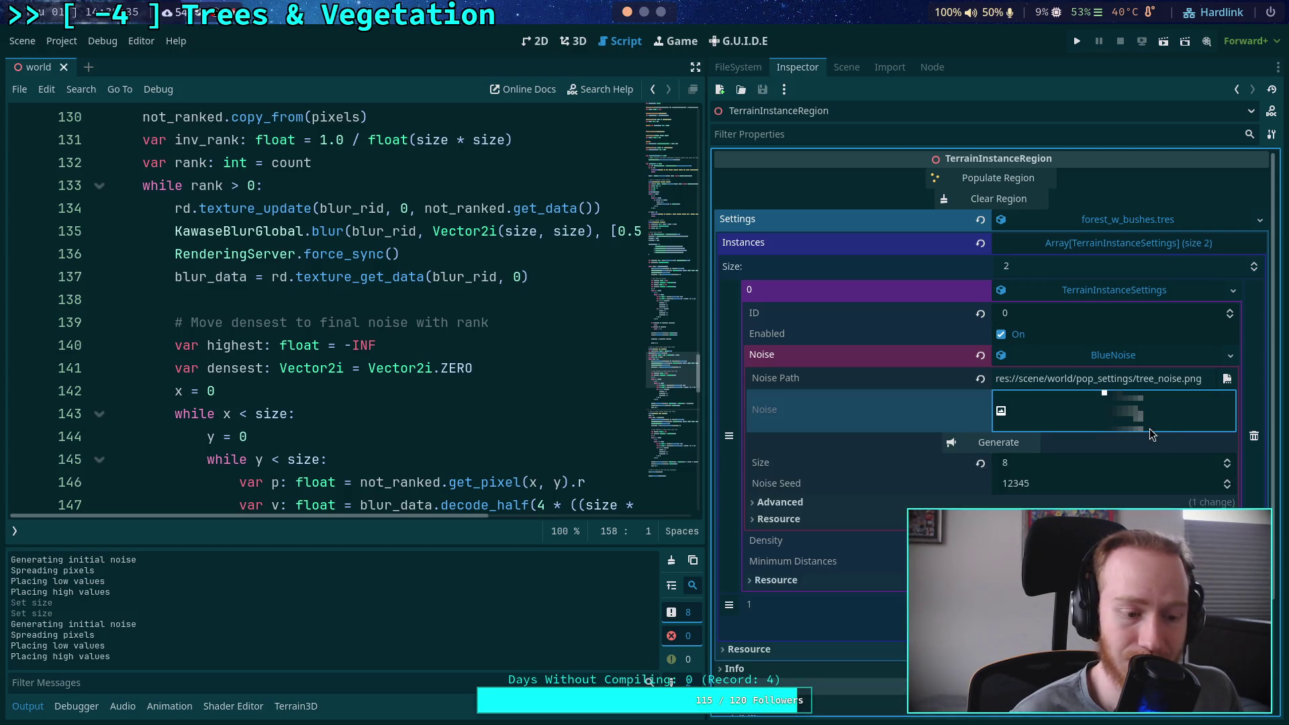
Set the BlueNoise Size to 16 and regenerate the preview
click(1053, 464)
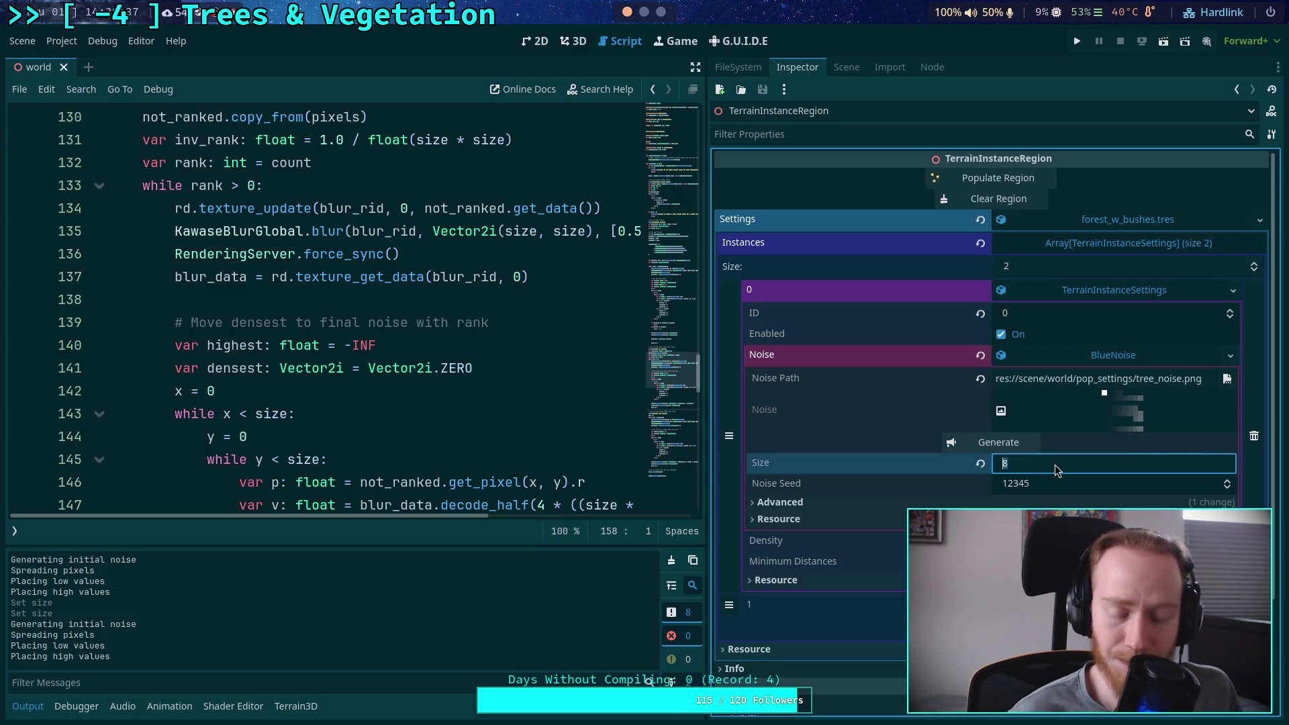
text(16)
key(Tab)
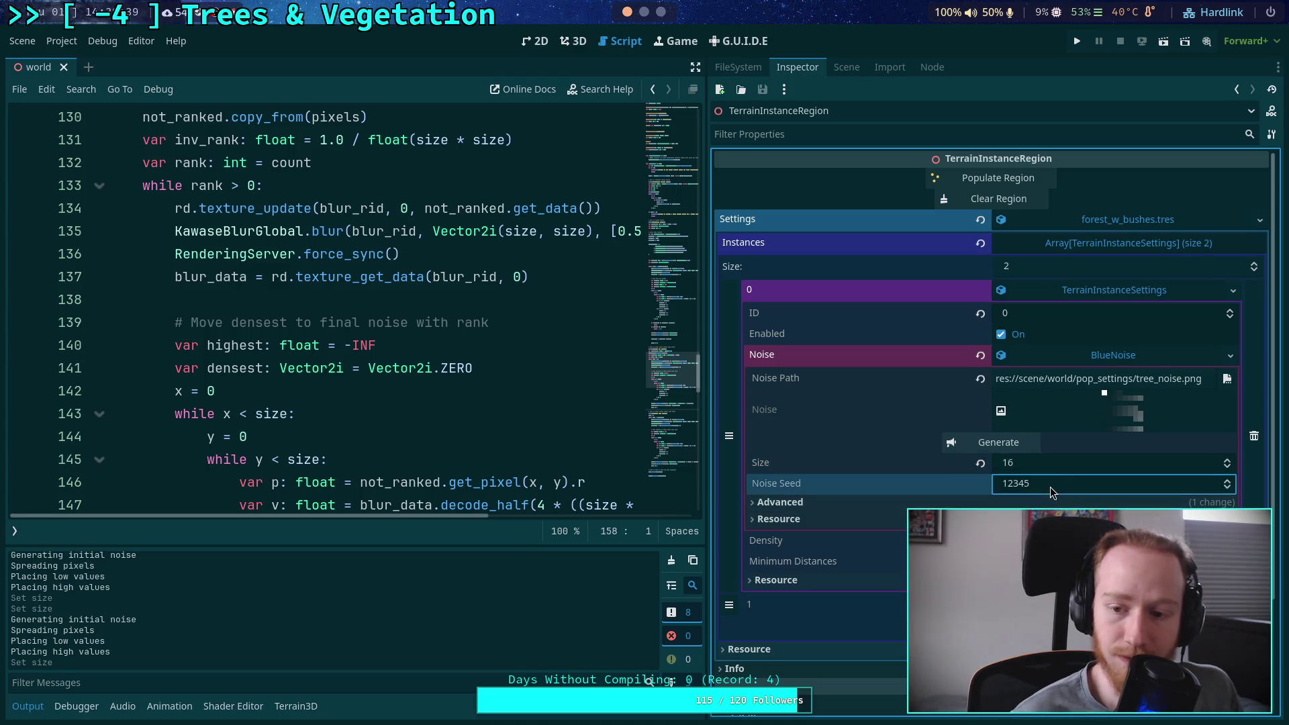
click(1015, 444)
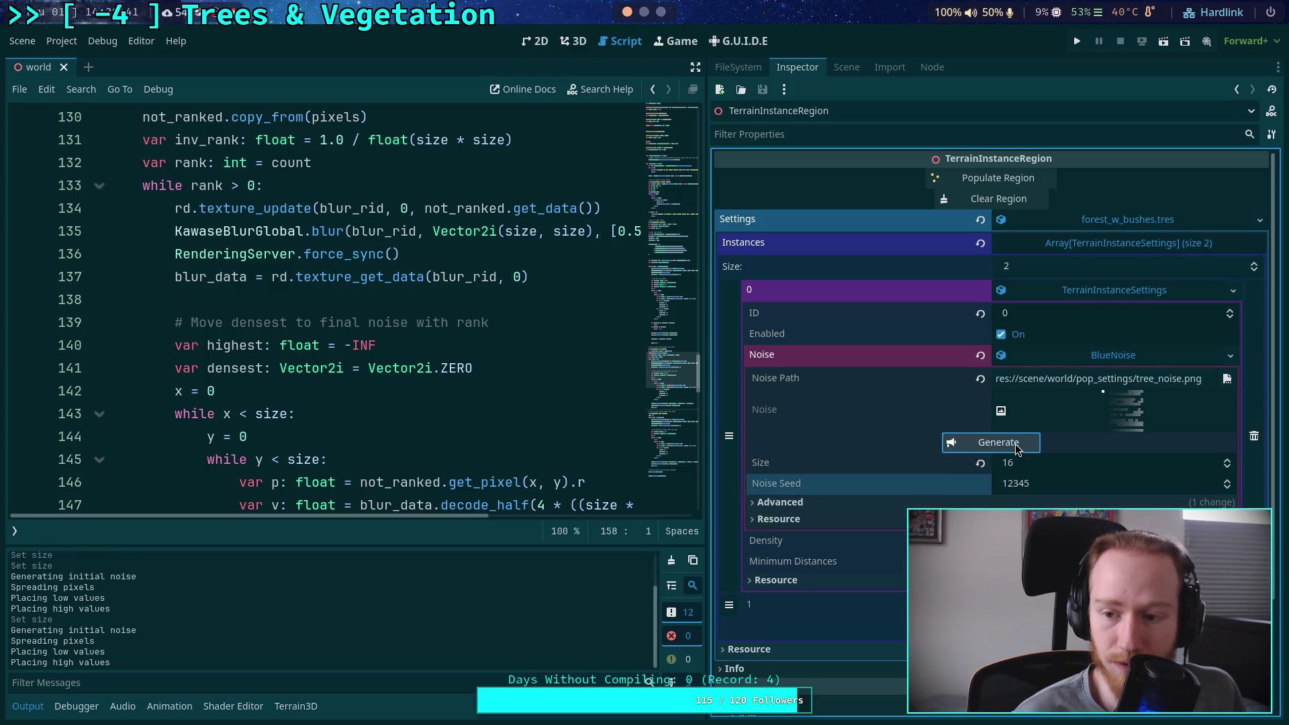
scroll(552, 404, down, 4)
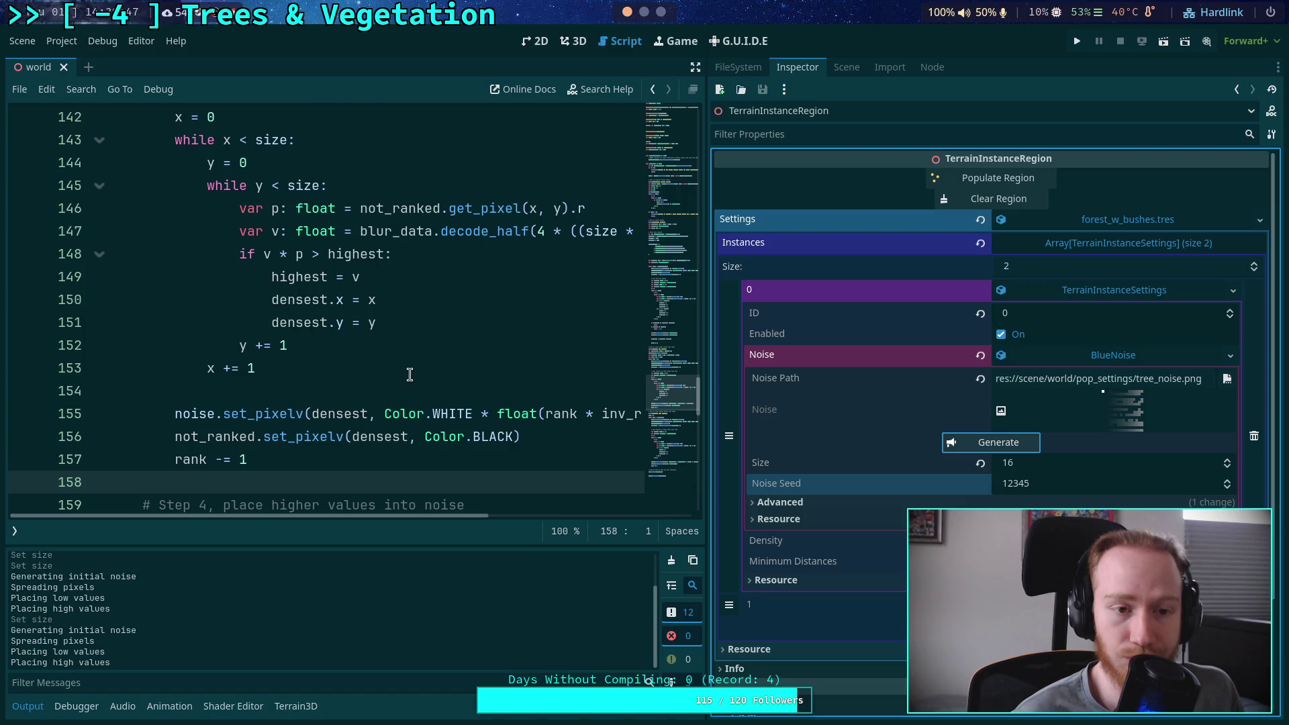
scroll(404, 371, up, 2)
click(179, 208)
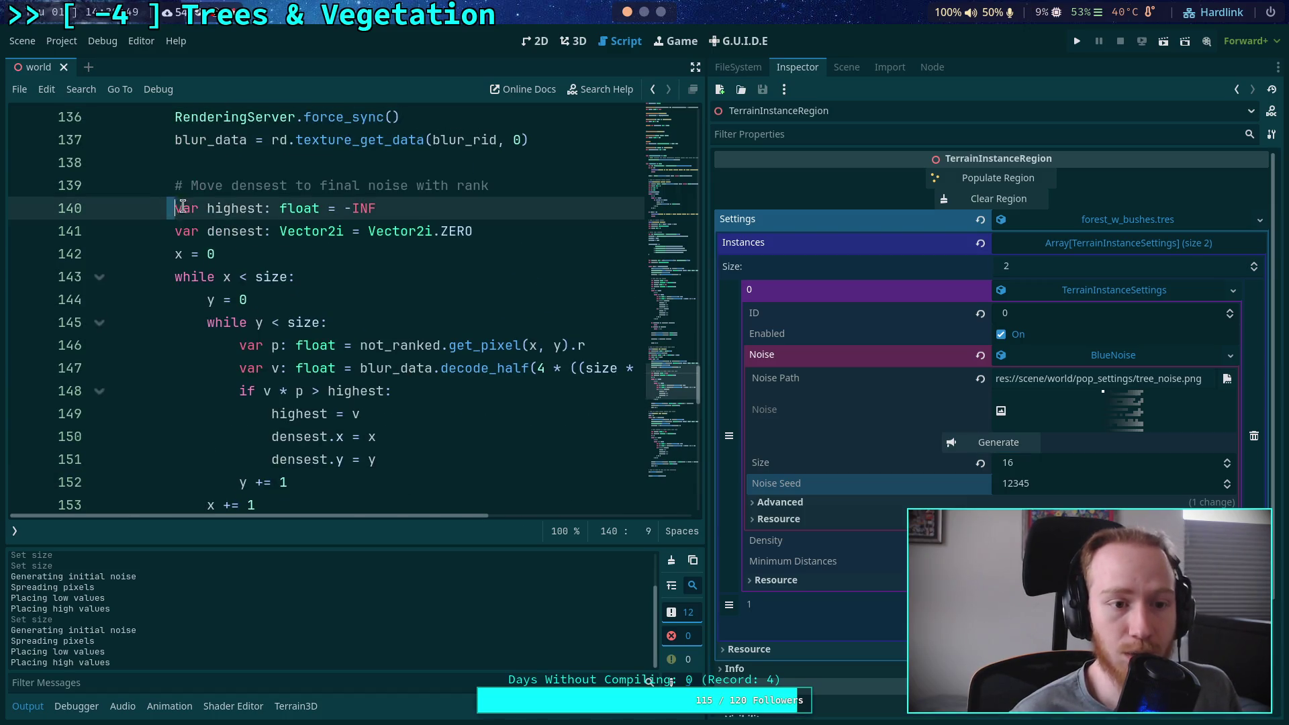
drag(377, 208, 175, 208)
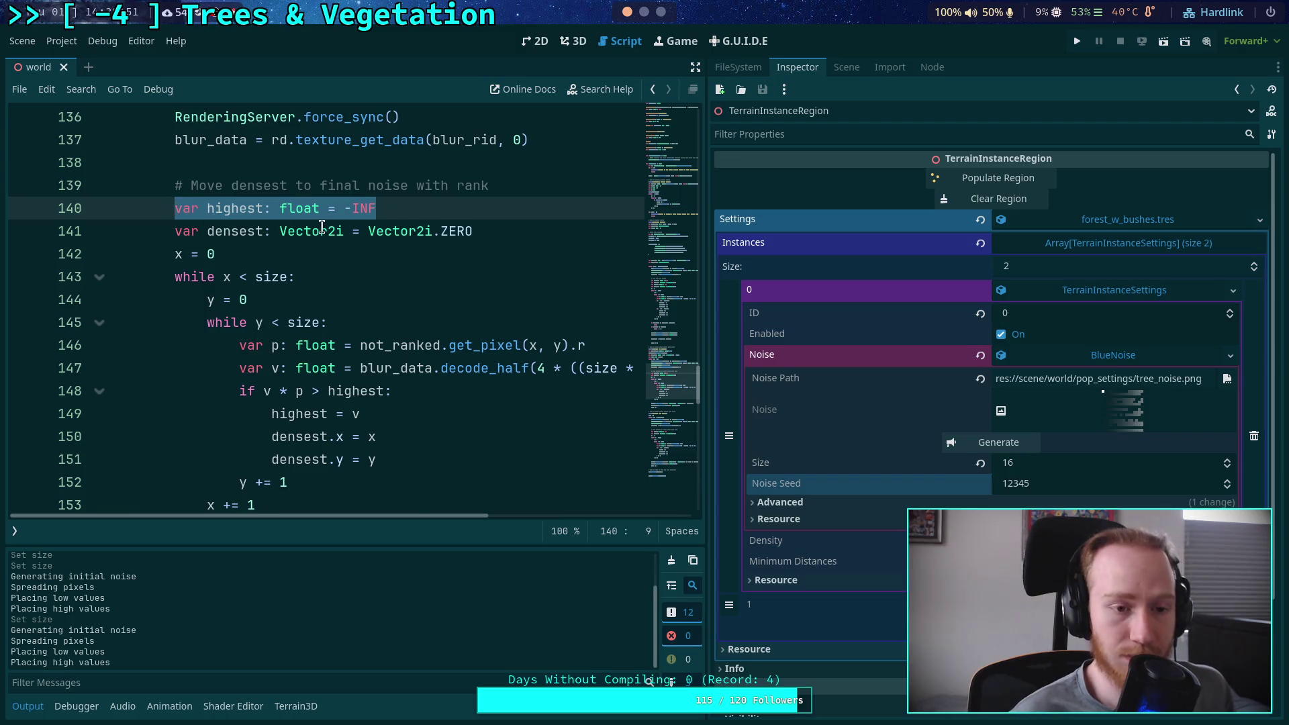
scroll(318, 229, up, 2)
scroll(287, 268, up, 2)
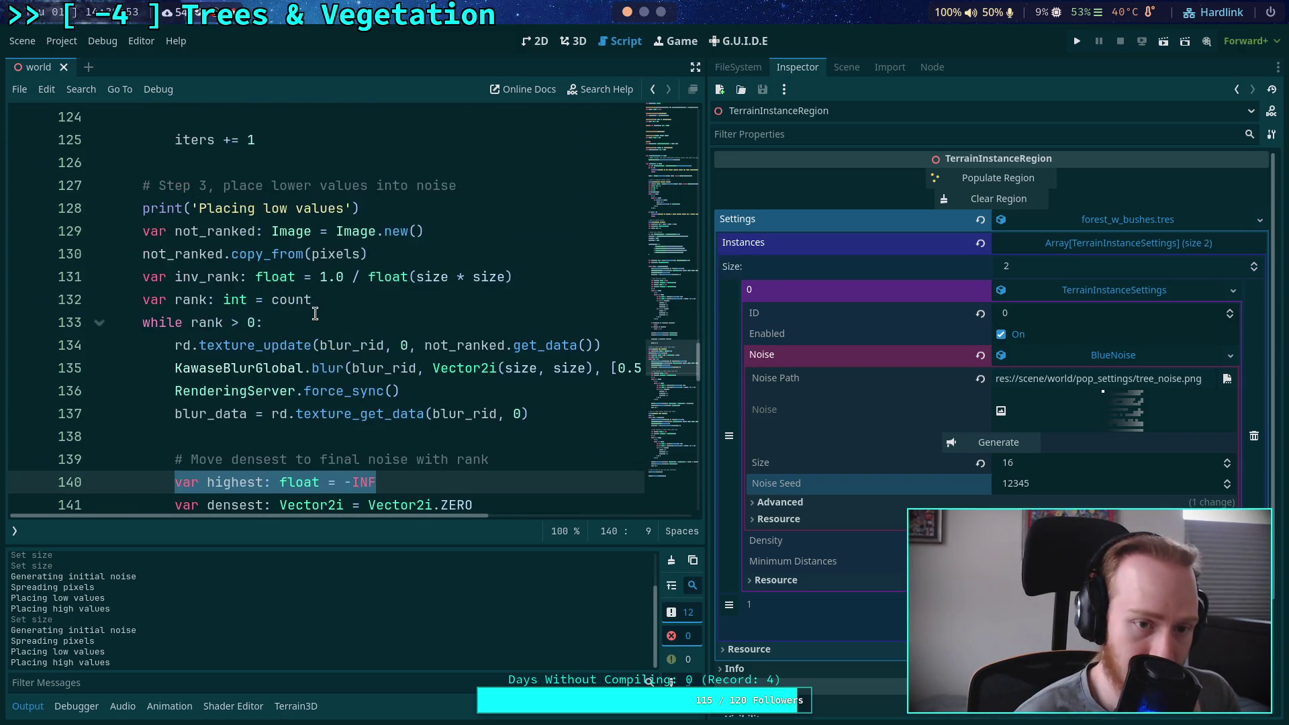
scroll(315, 313, down, 7)
scroll(314, 313, up, 3)
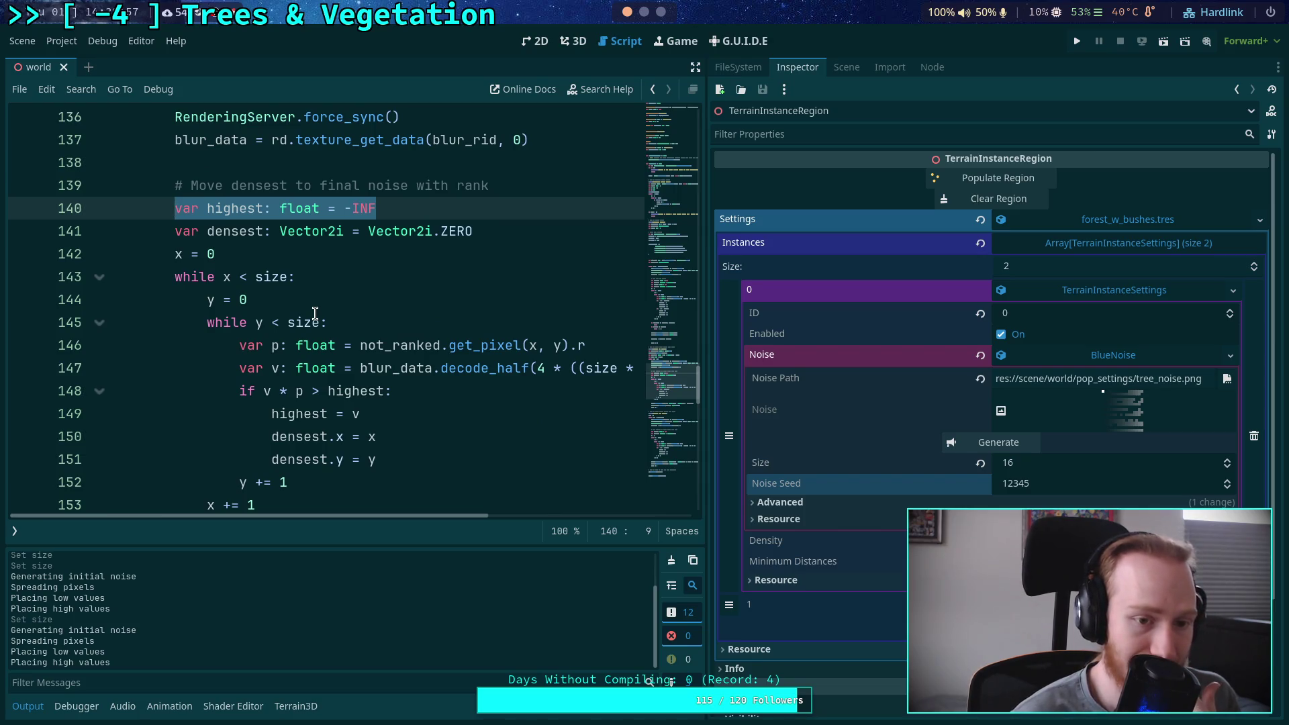
scroll(315, 314, down, 2)
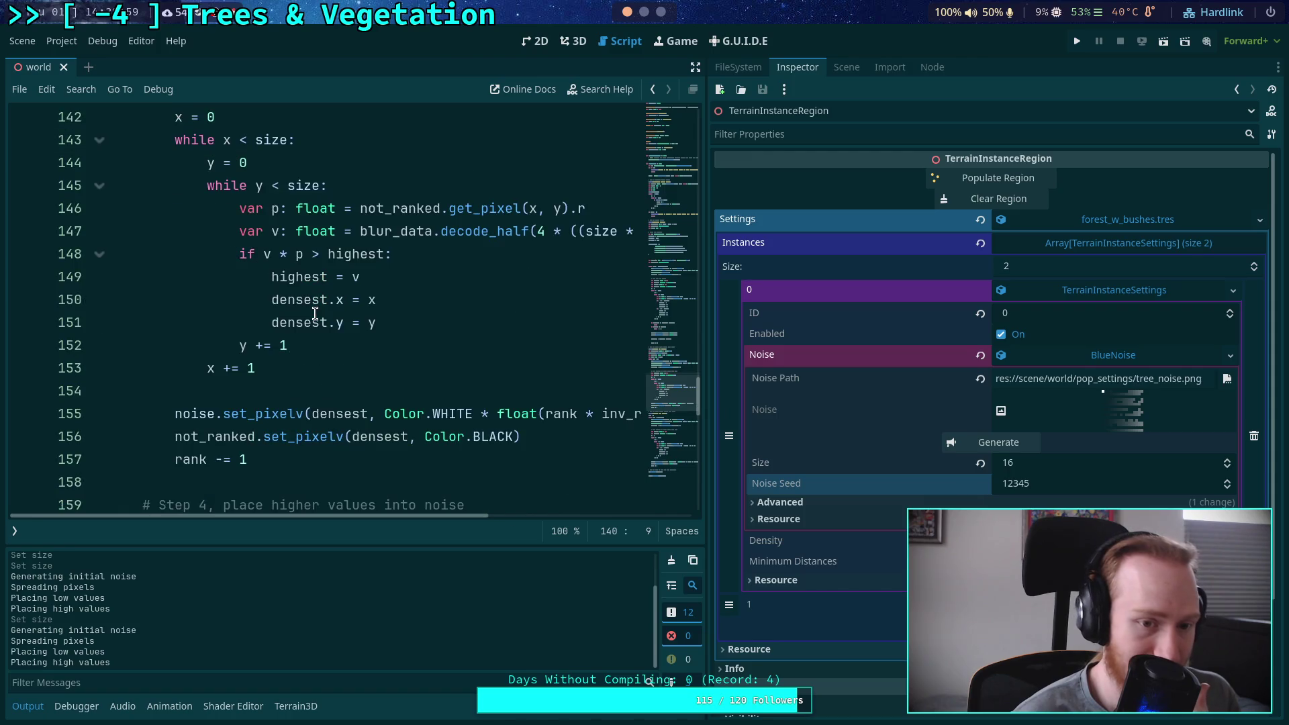
scroll(314, 313, down, 1)
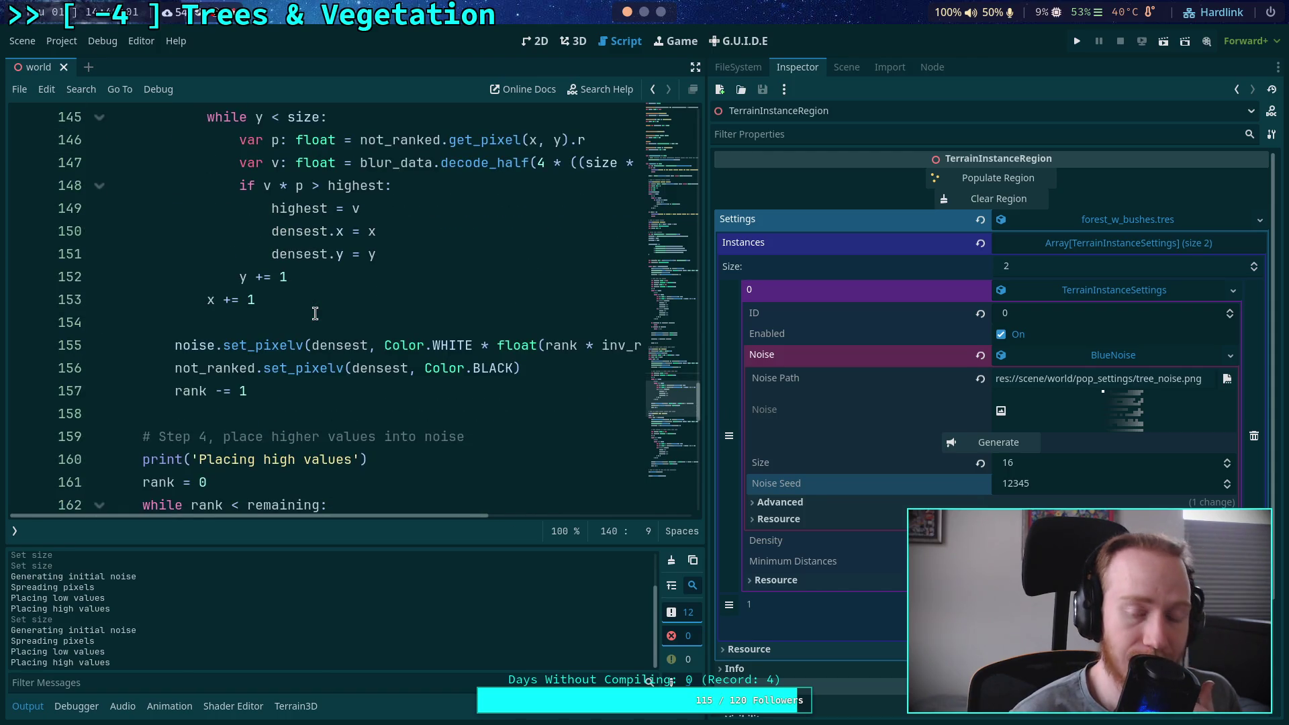
mouse_move(465, 516)
mouse_down()
mouse_move(561, 509)
mouse_move(421, 512)
mouse_up()
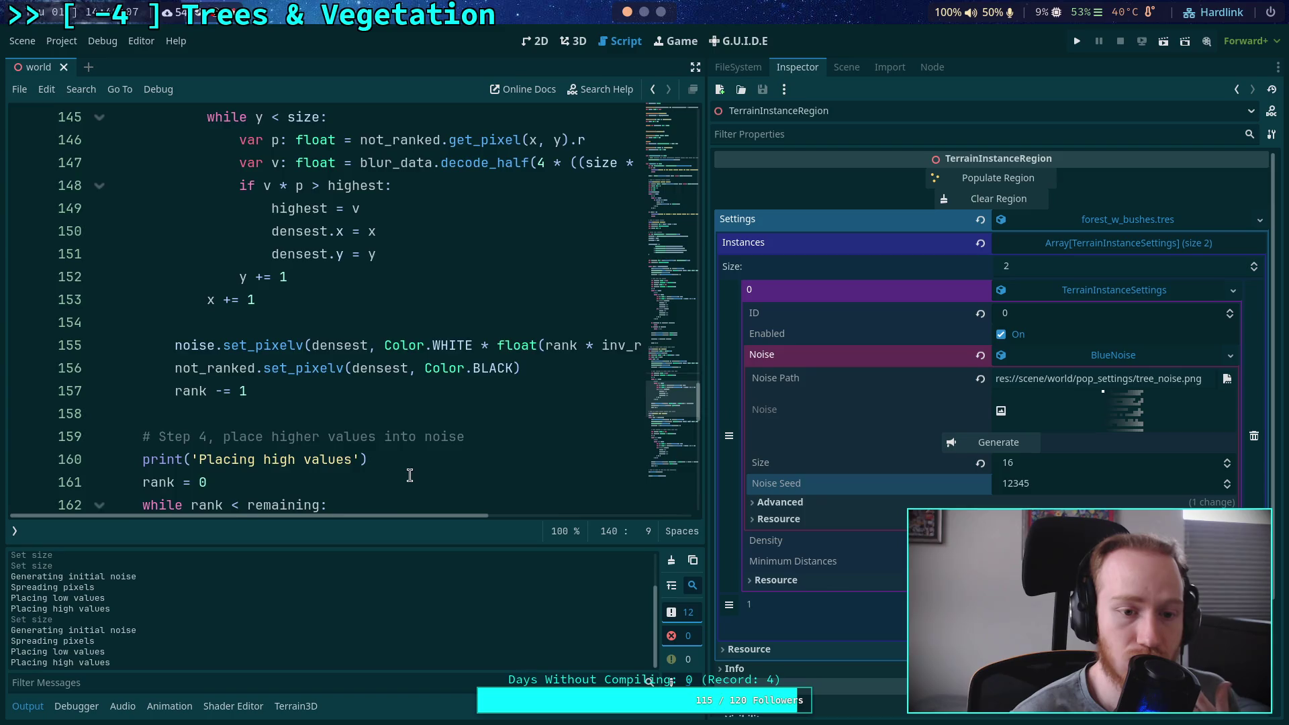
scroll(409, 474, down, 1)
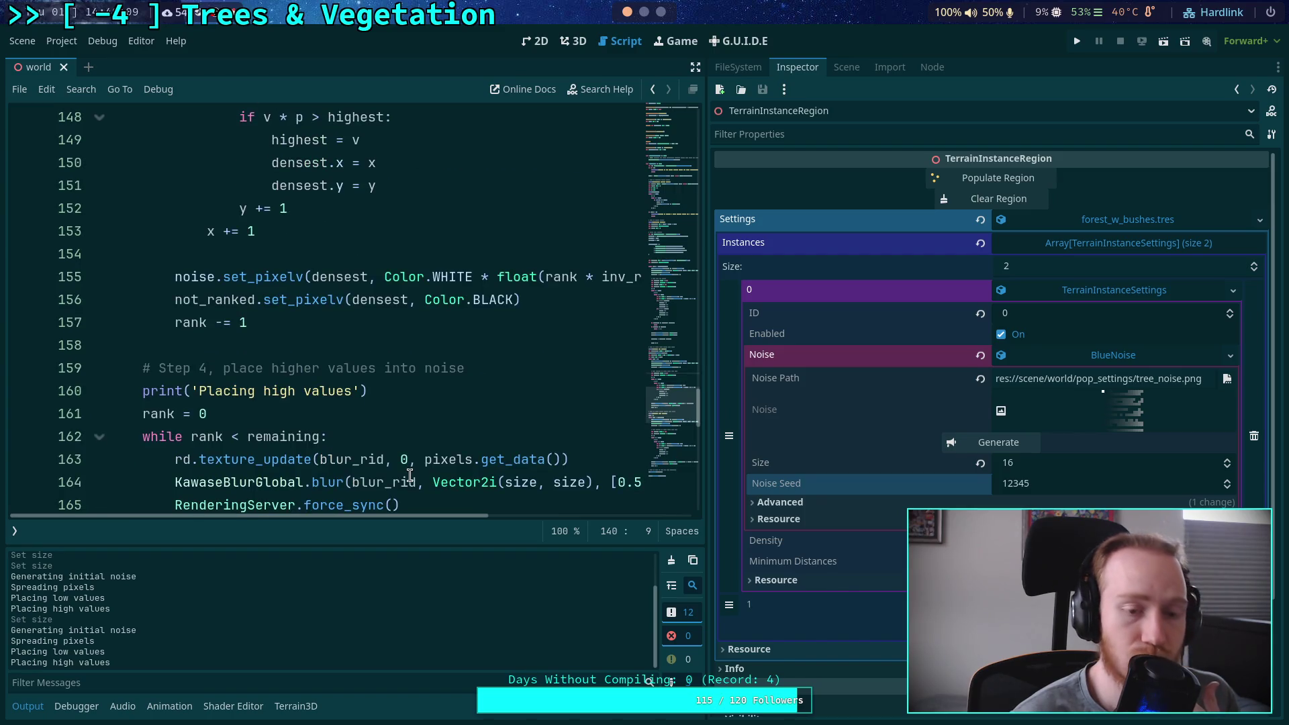
scroll(410, 475, down, 2)
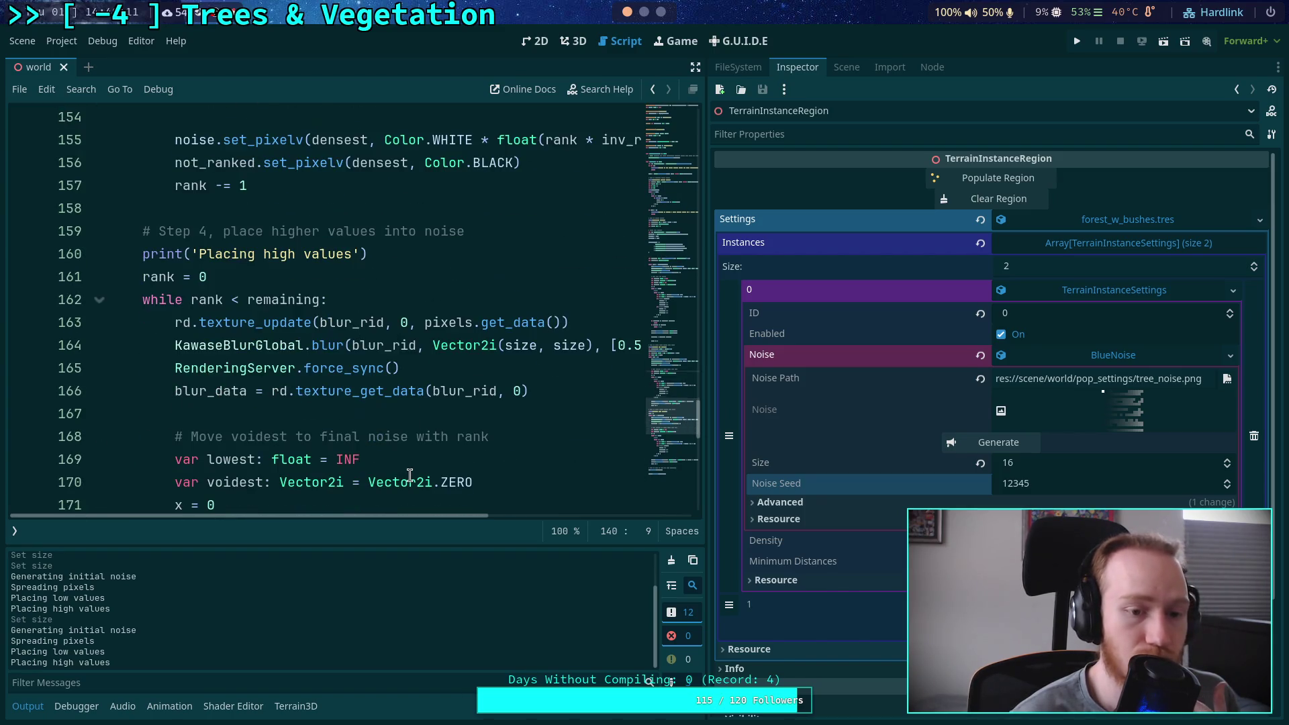
scroll(409, 475, down, 1)
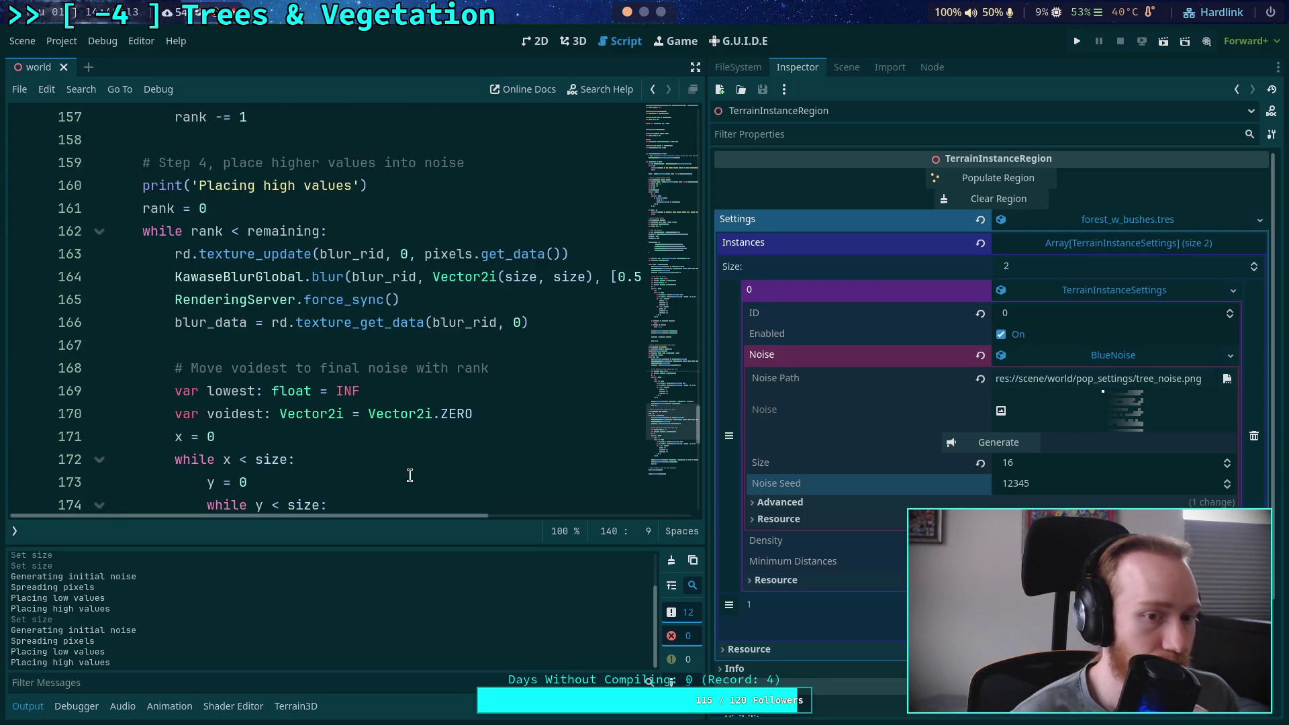
scroll(409, 476, up, 4)
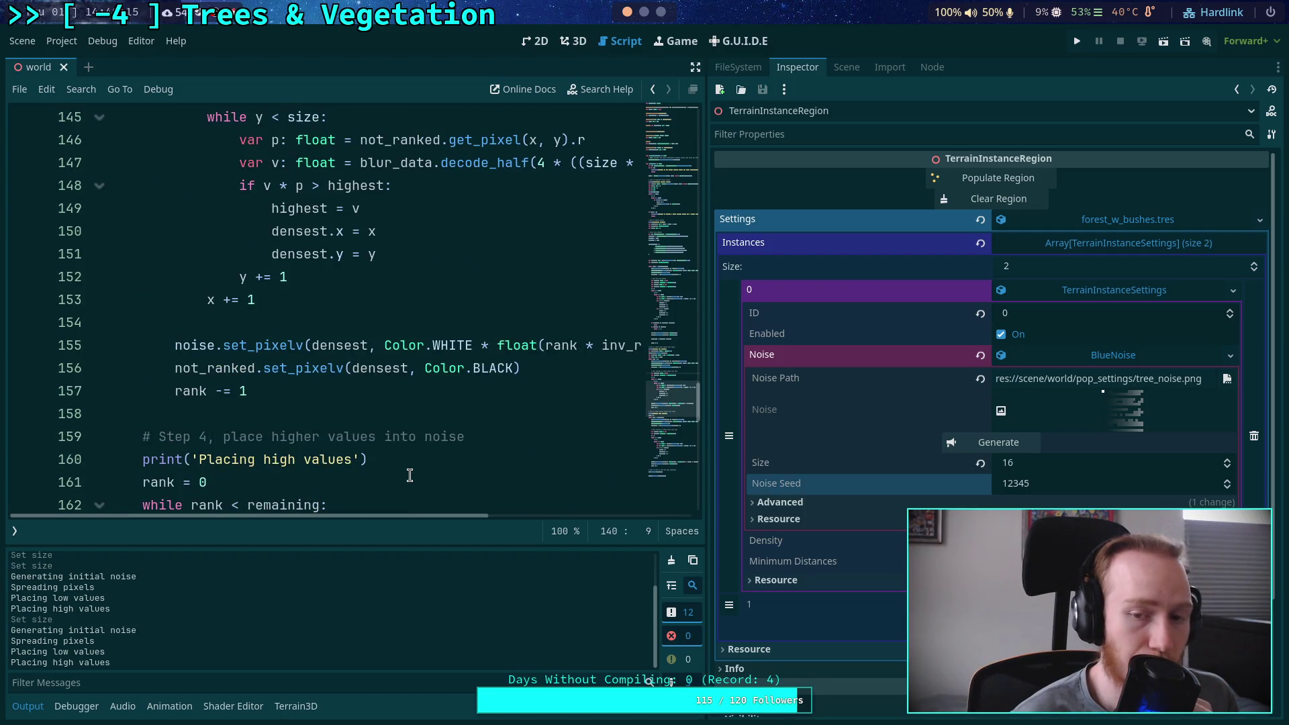
scroll(409, 475, down, 3)
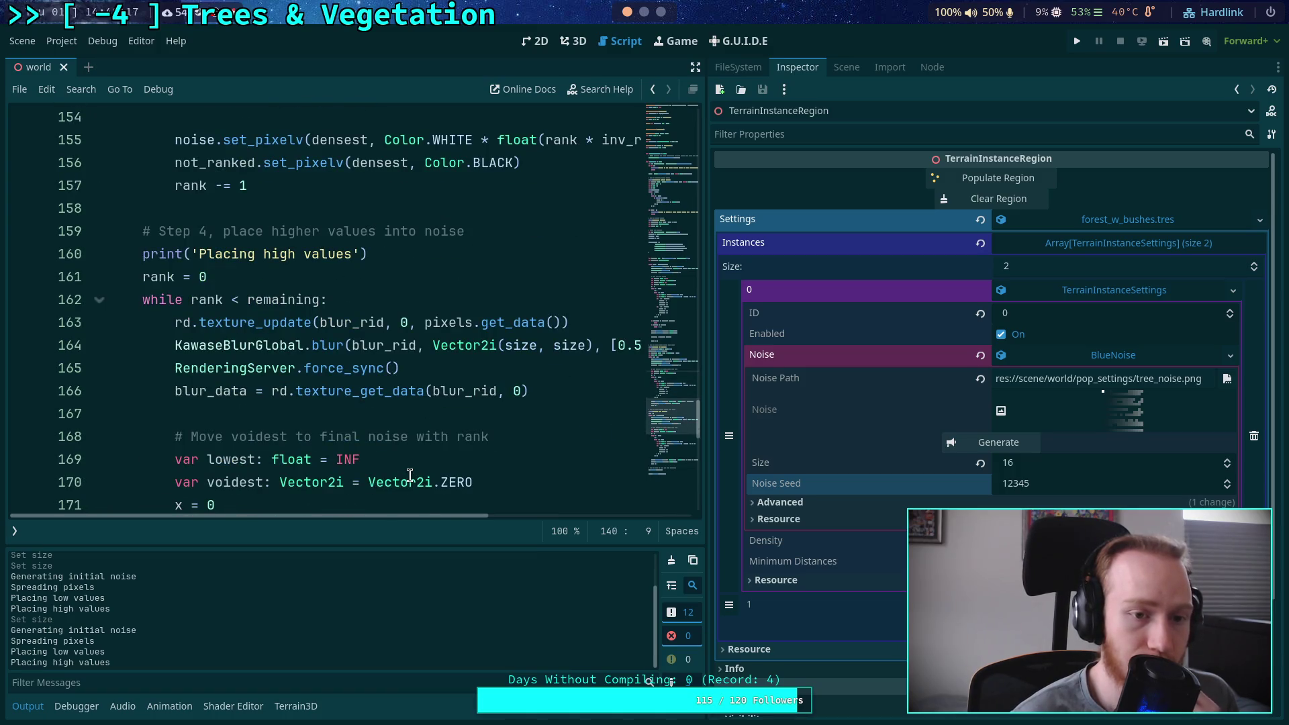
scroll(410, 475, up, 4)
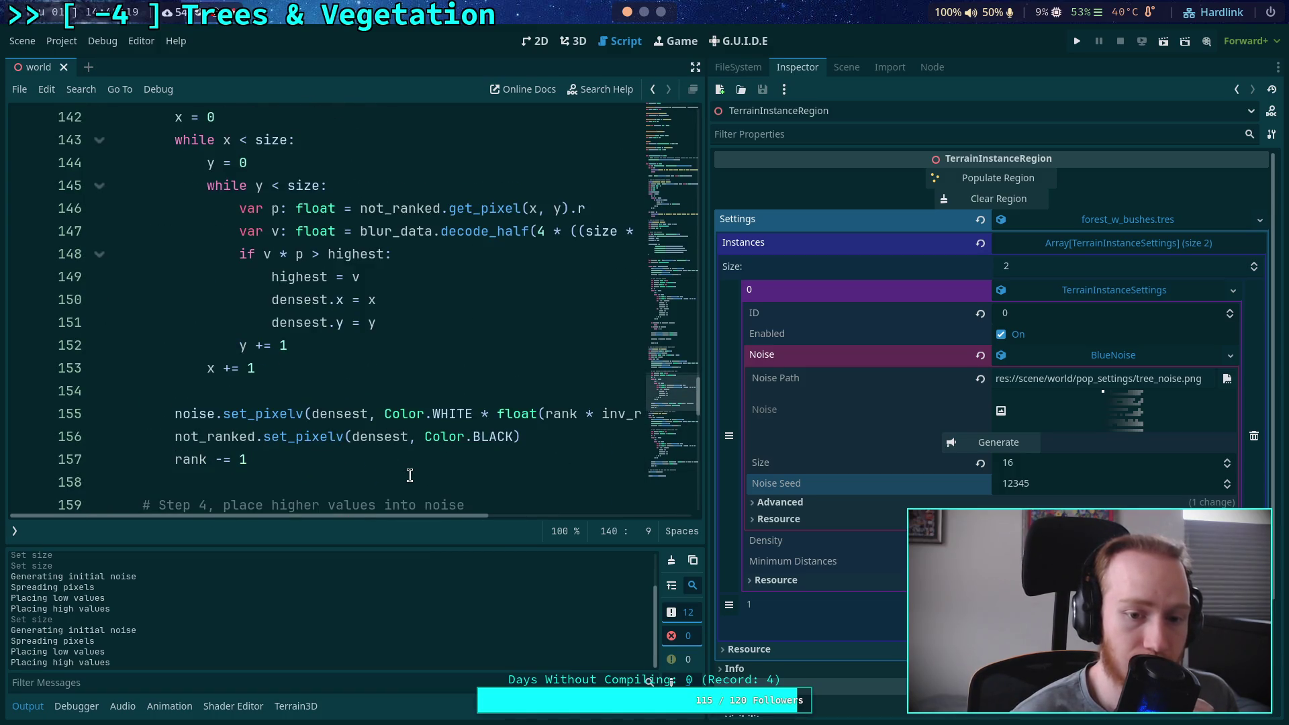
scroll(409, 475, up, 2)
scroll(410, 475, up, 3)
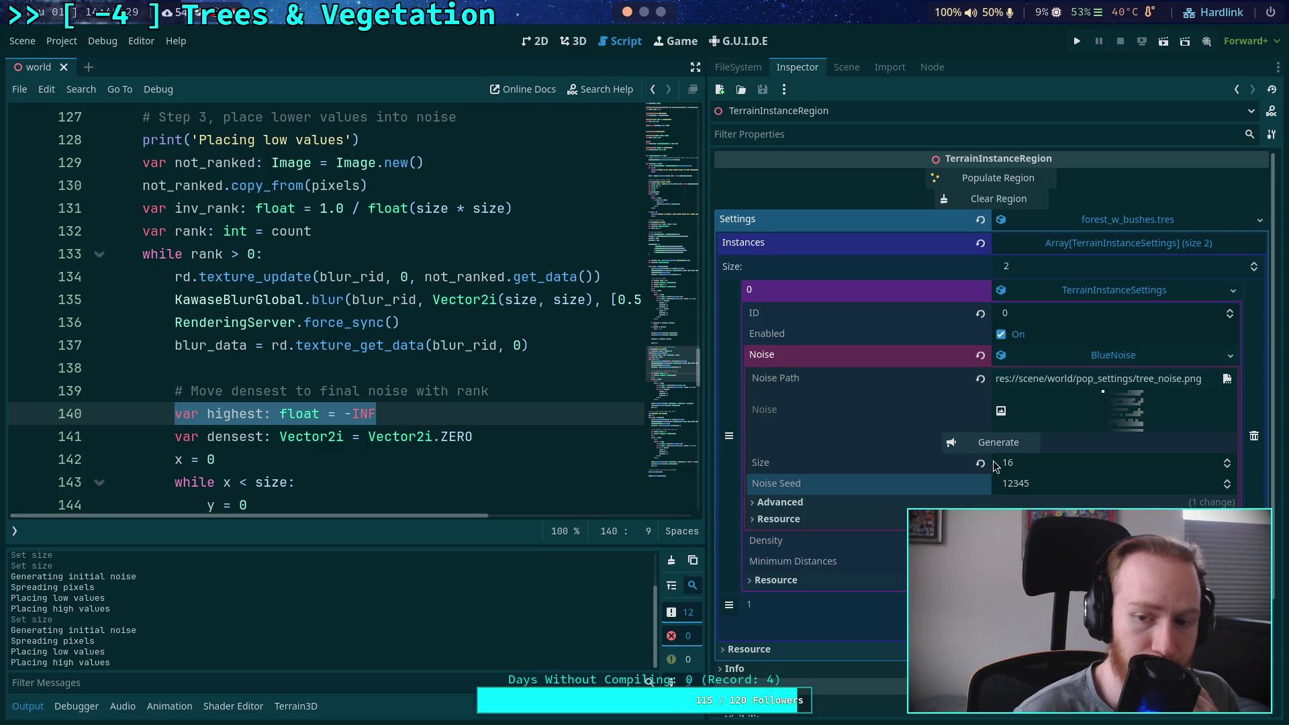
click(1227, 487)
Regenerate the noise with seed 12344, then review Step 5 where the noise is saved as PNG
click(1003, 448)
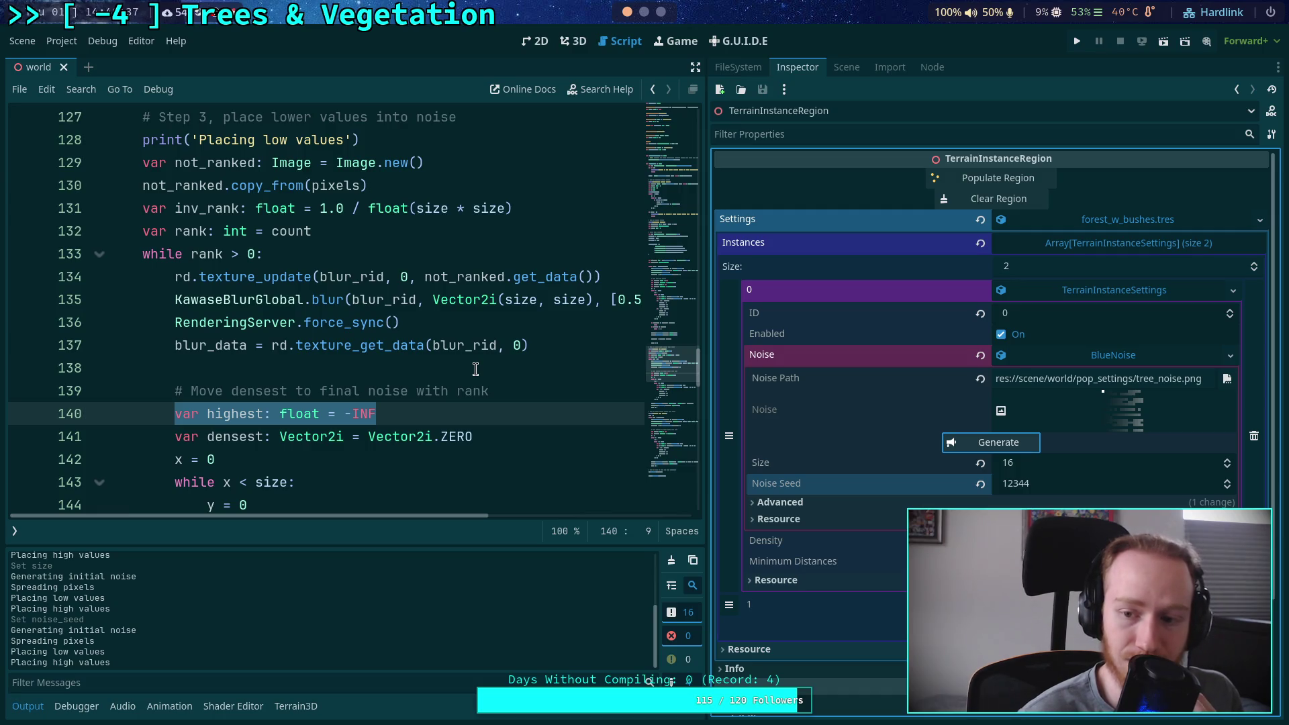
scroll(475, 368, down, 7)
scroll(476, 368, down, 8)
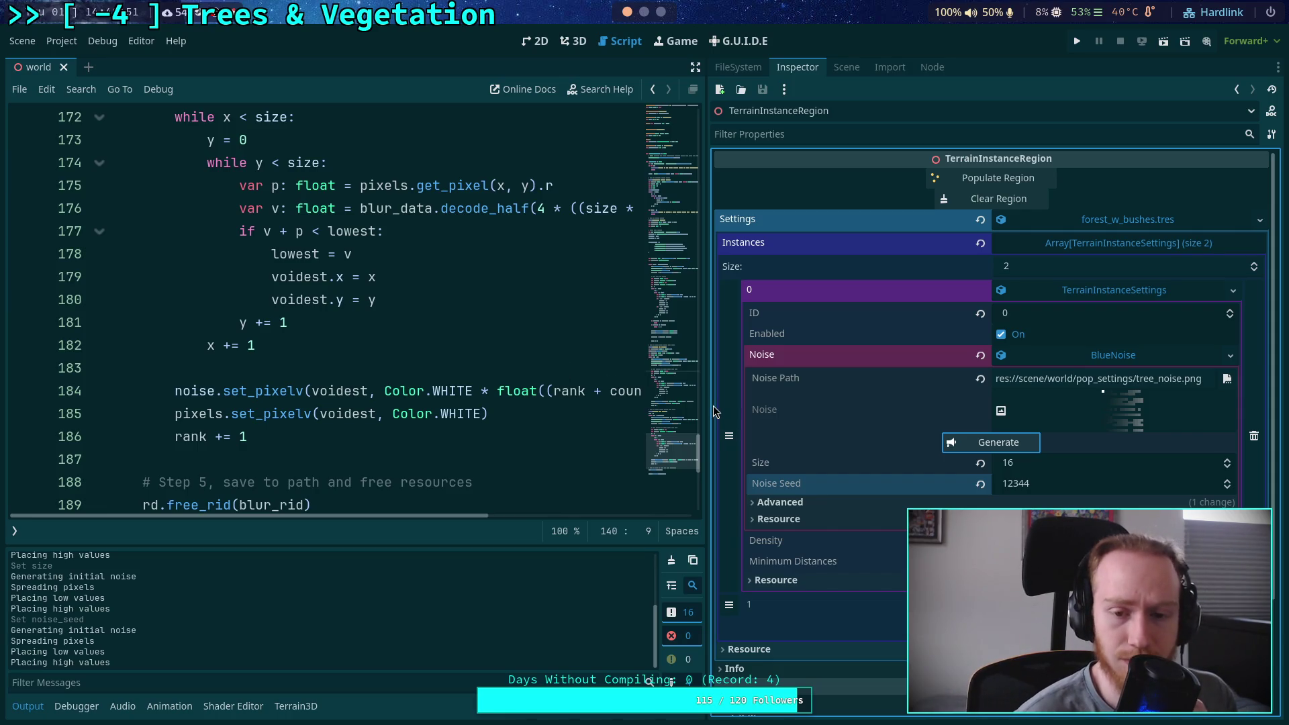
drag(706, 406, 787, 406)
scroll(567, 416, down, 3)
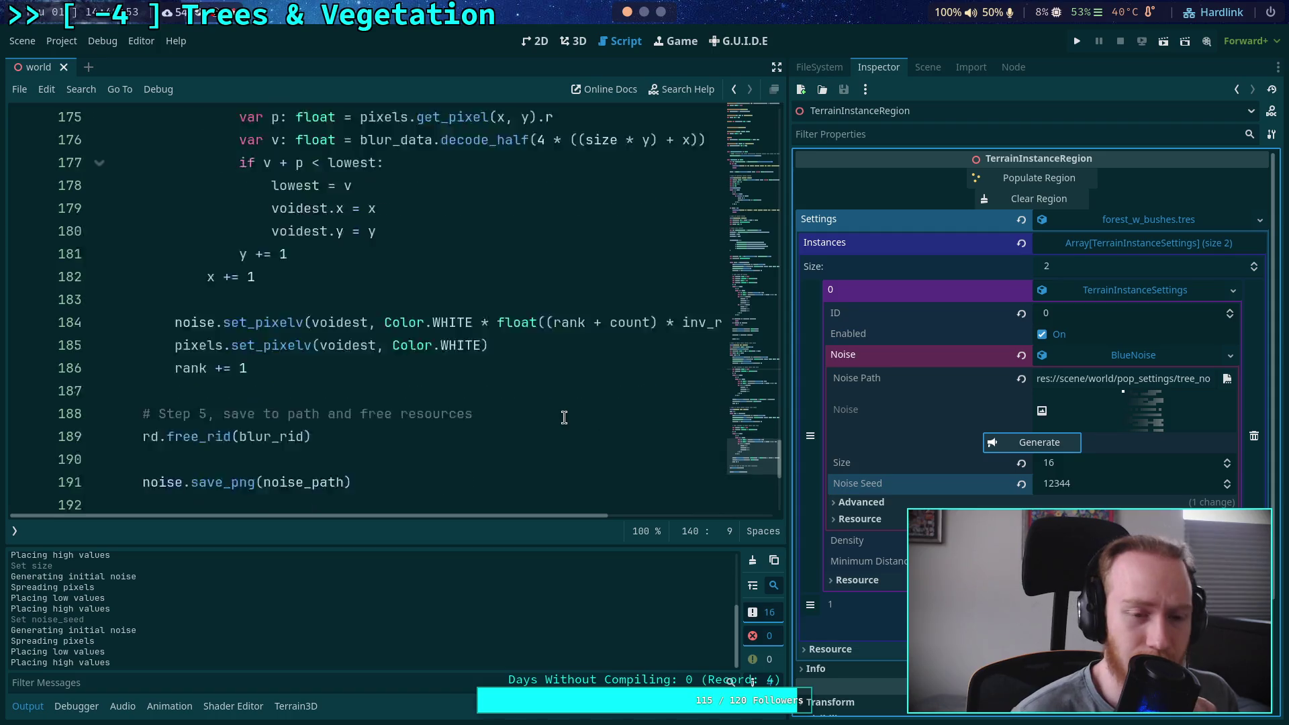
Set the BlueNoise Size to 32, then 64, regenerating the blue noise at 64
click(1108, 464)
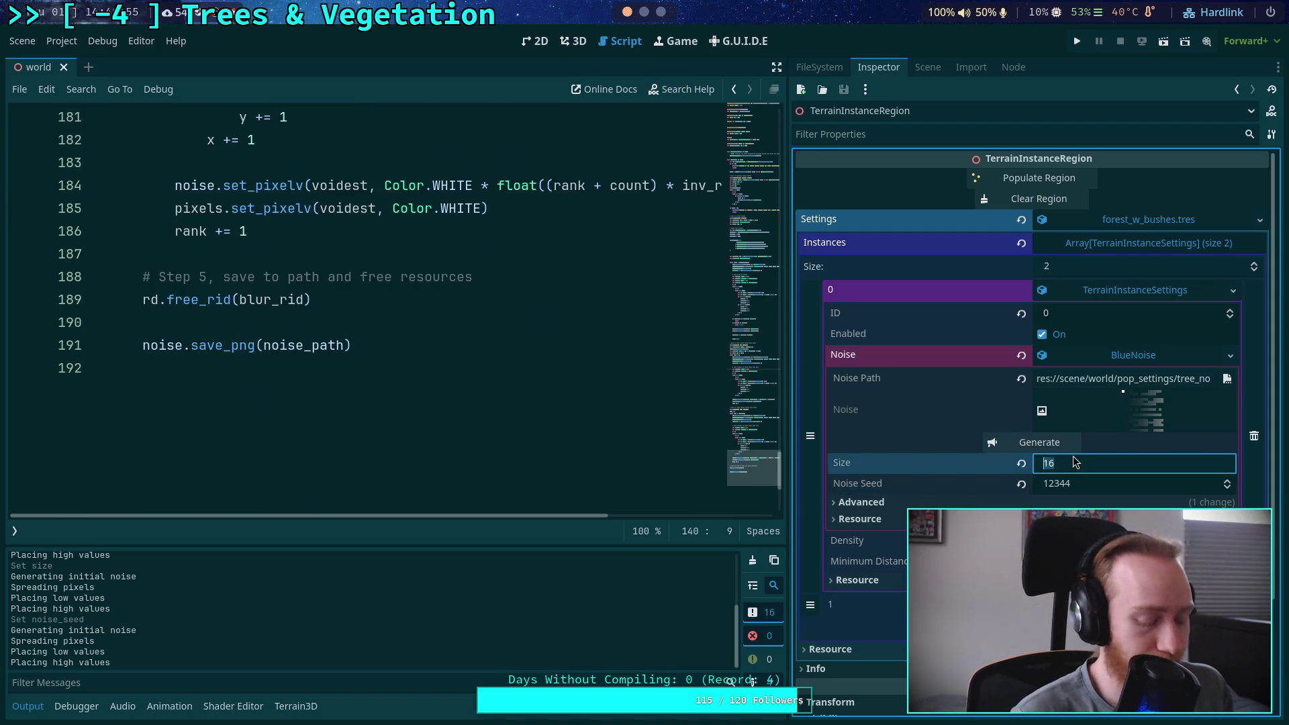
text(4)
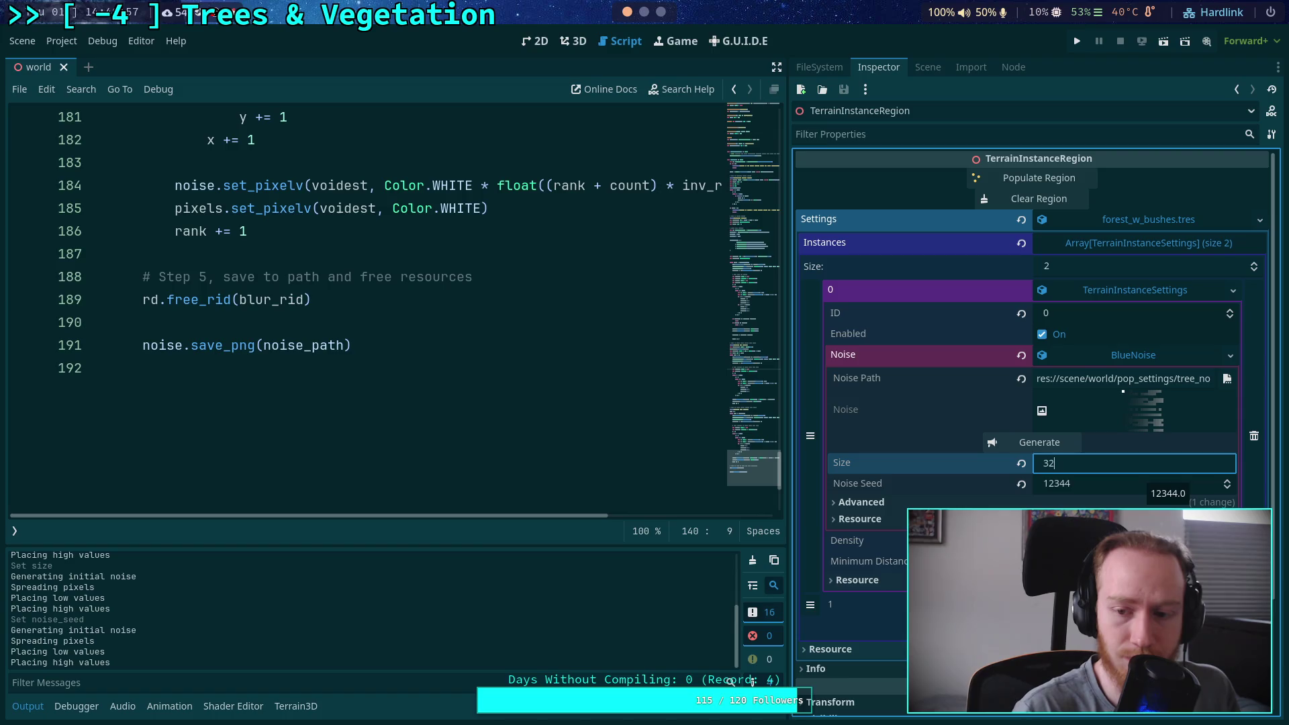
click(1004, 443)
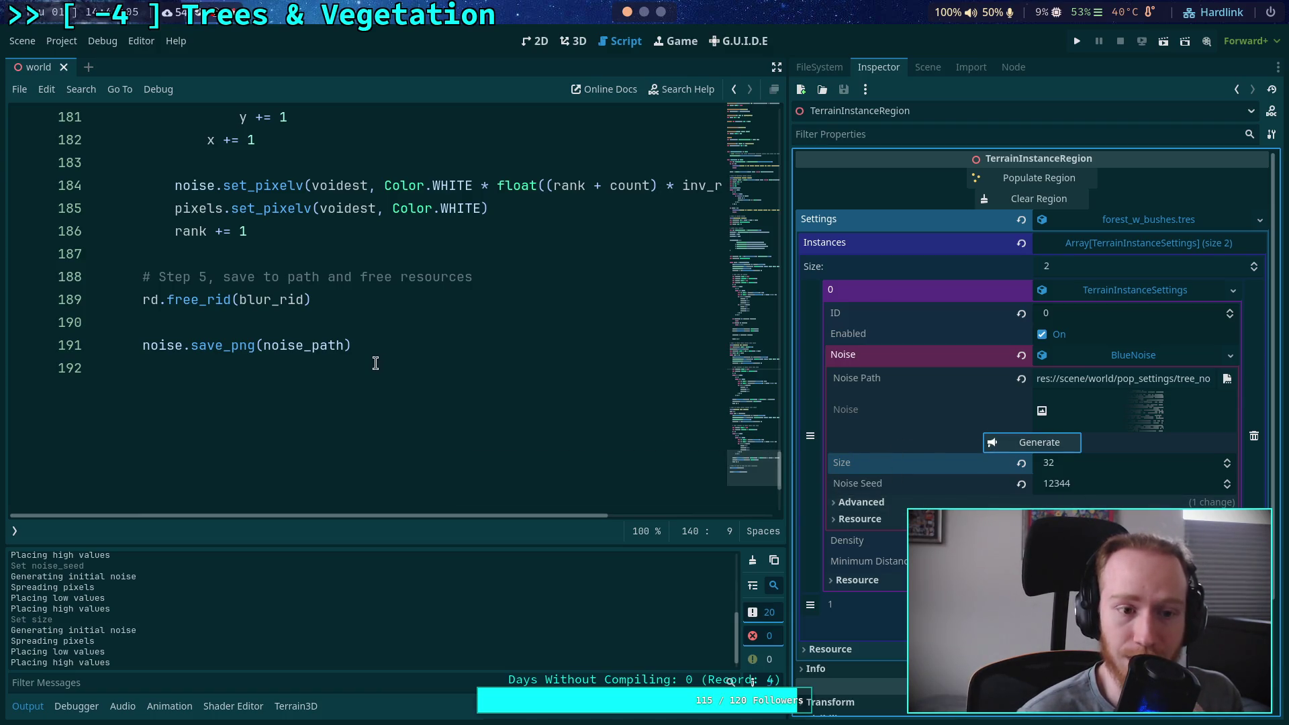
mouse_move(331, 345)
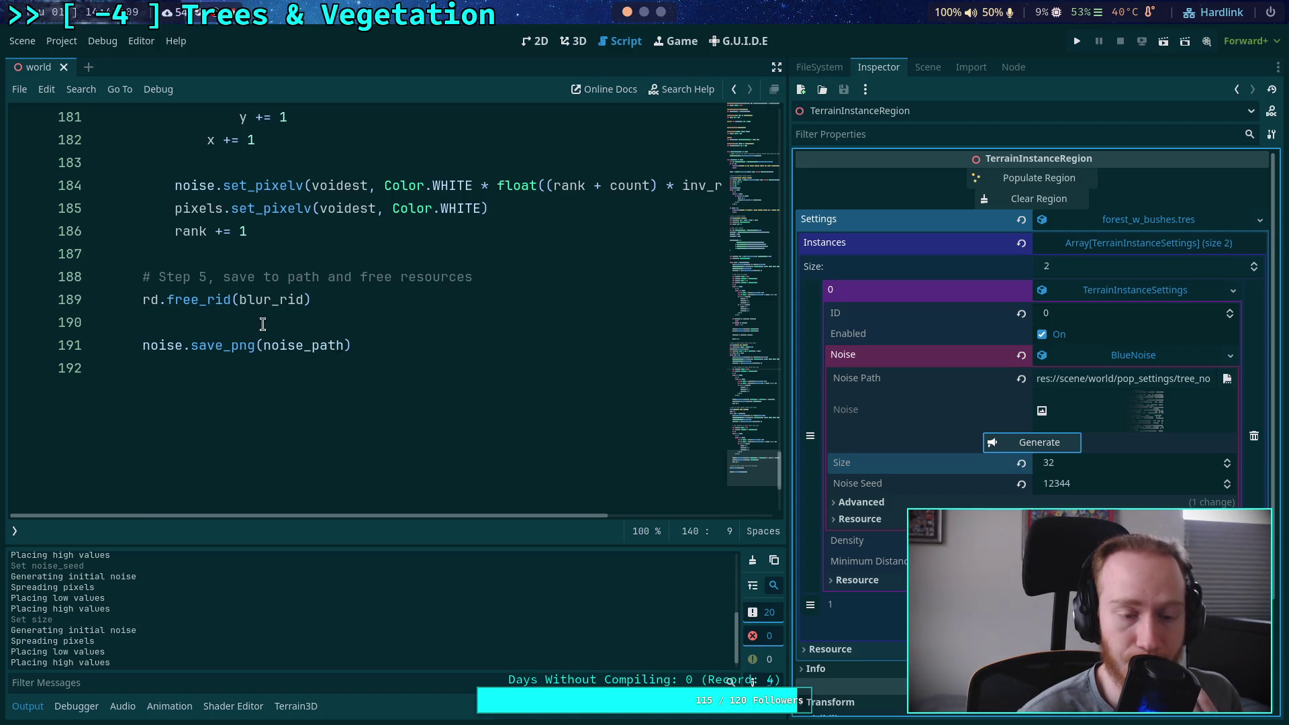
click(1107, 466)
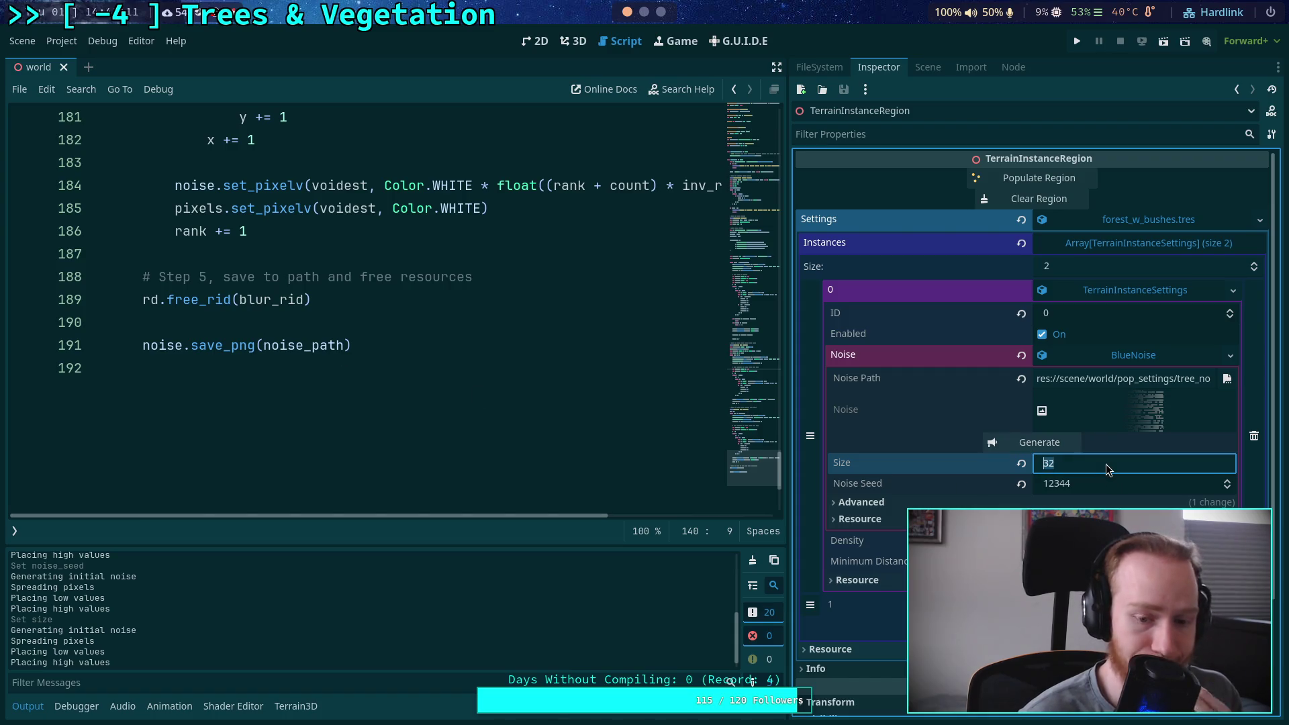
text(7)
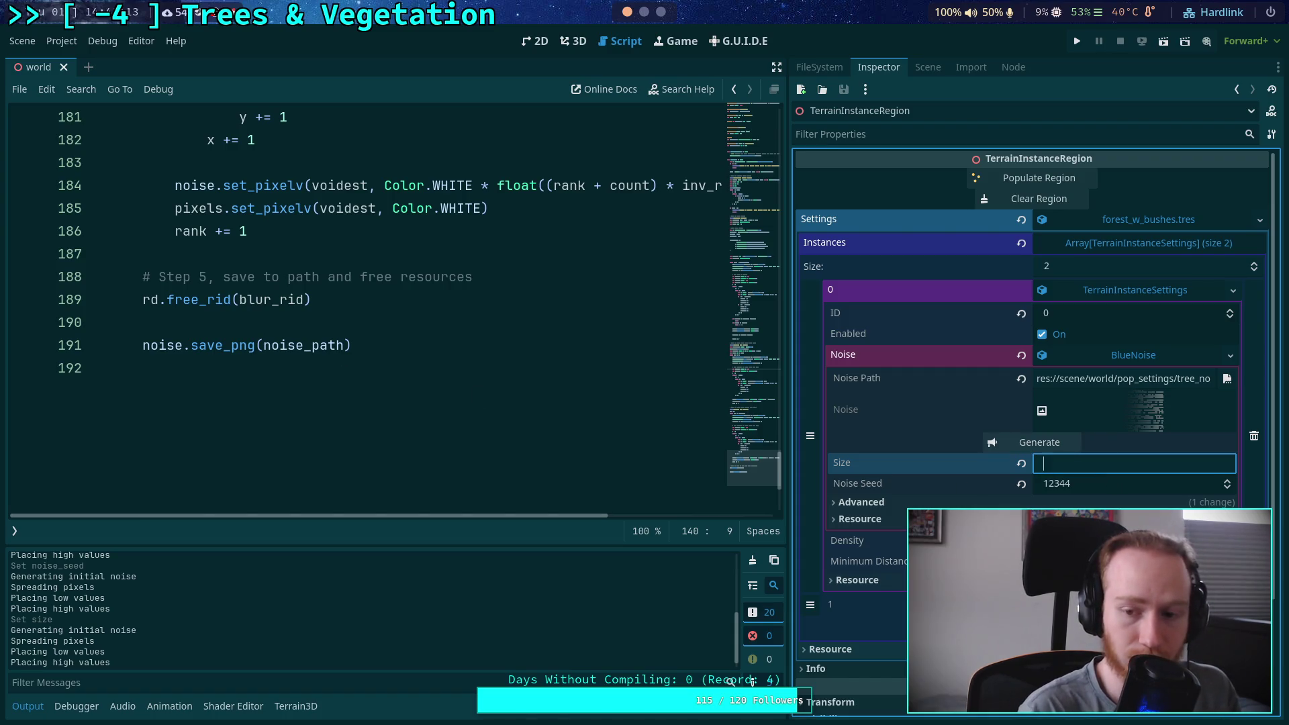
text(64)
click(1009, 445)
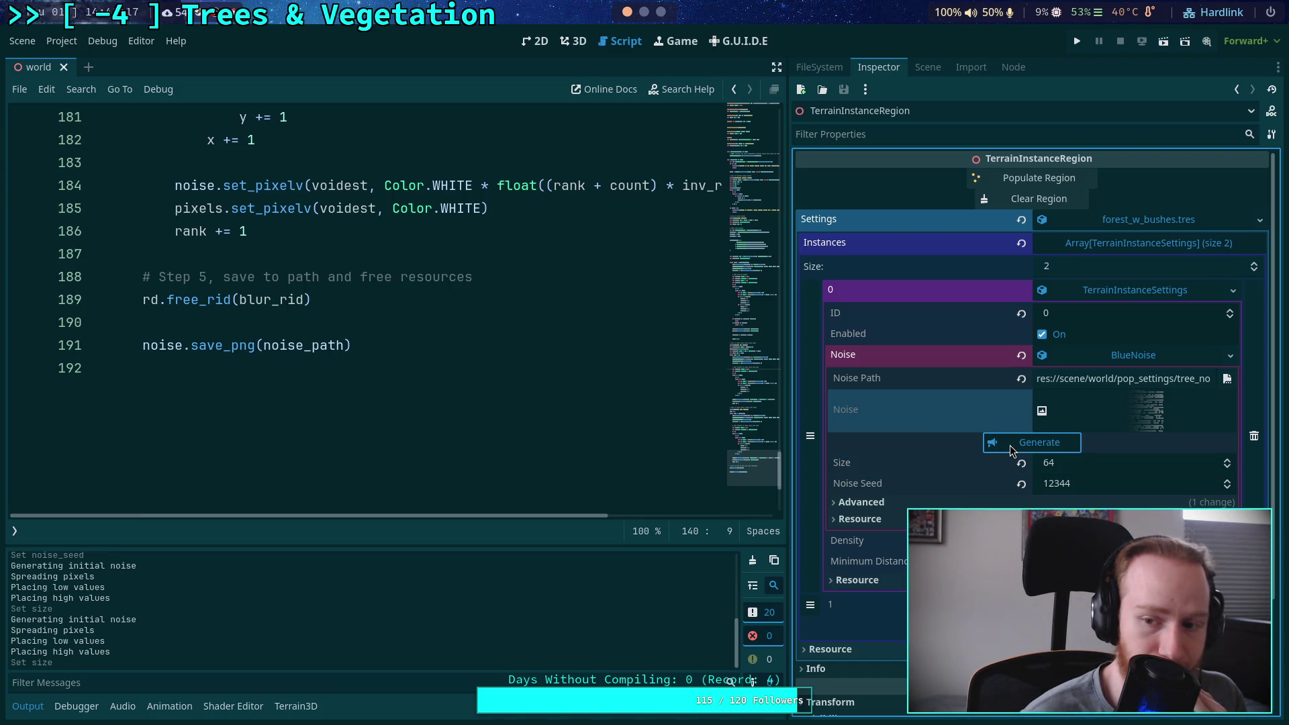
click(1010, 445)
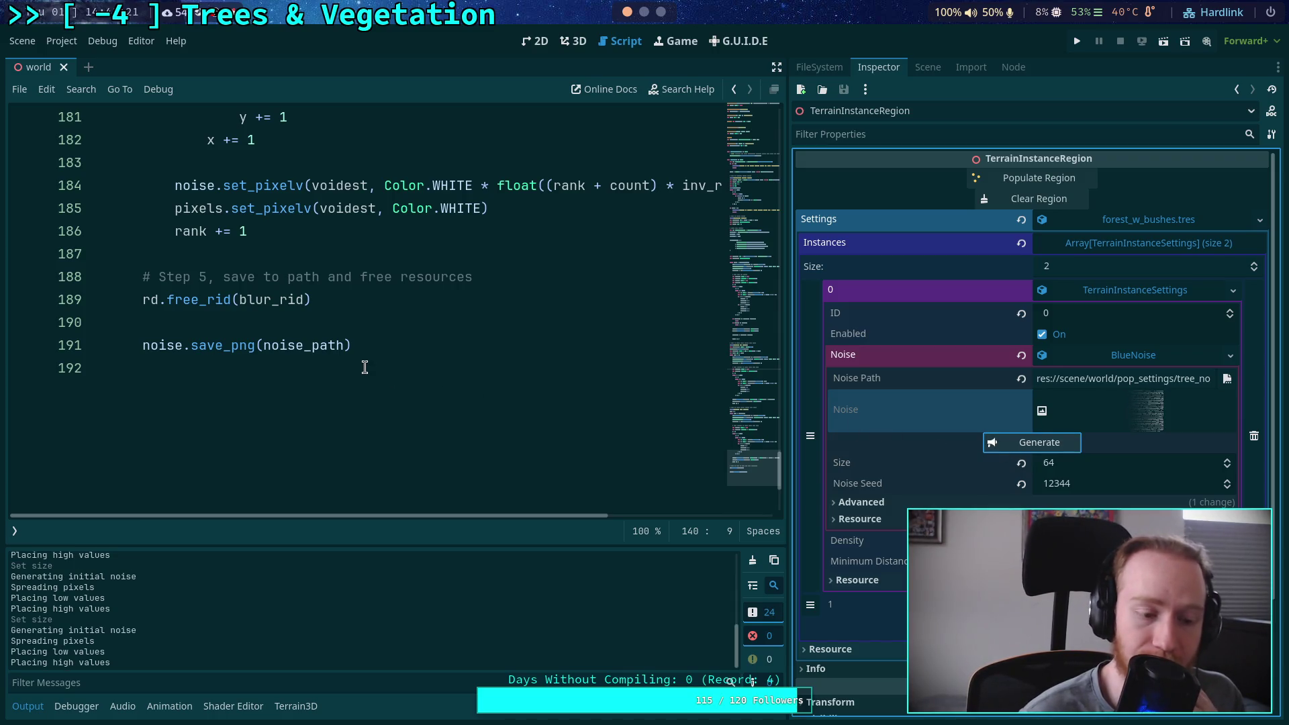
scroll(362, 365, up, 13)
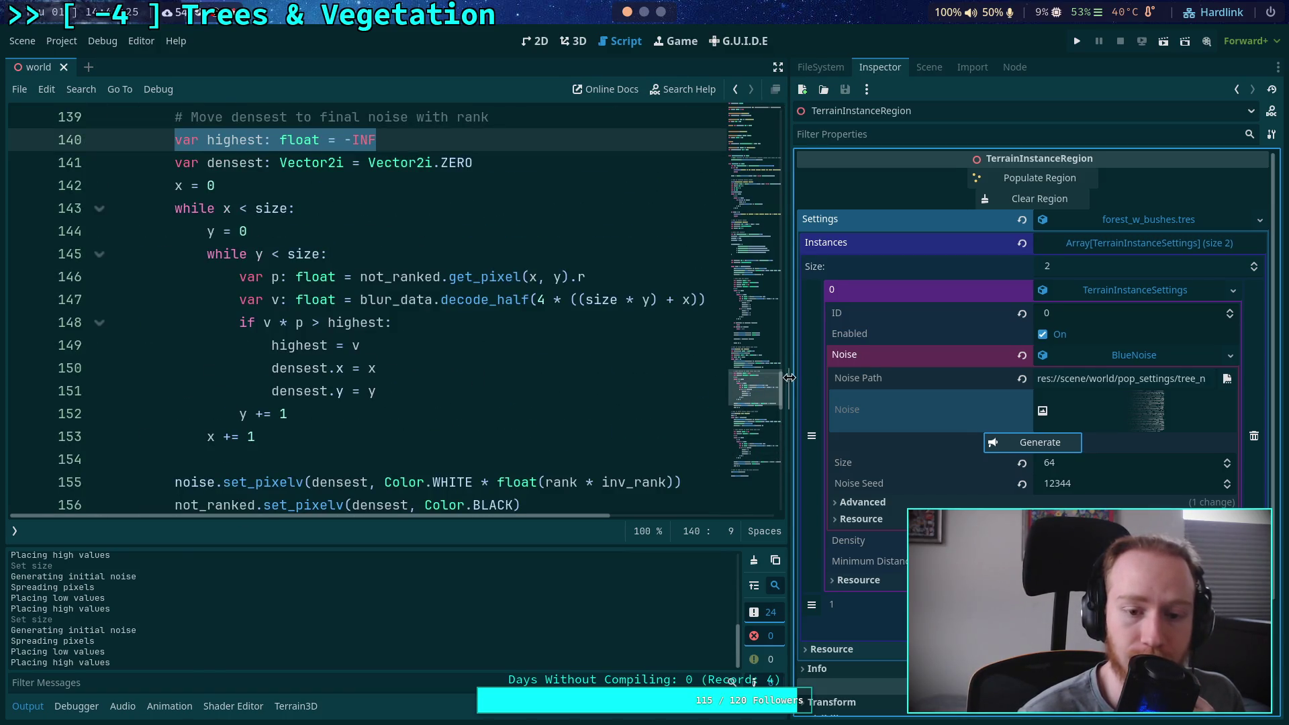
drag(787, 374, 832, 374)
scroll(531, 370, down, 3)
scroll(531, 370, up, 3)
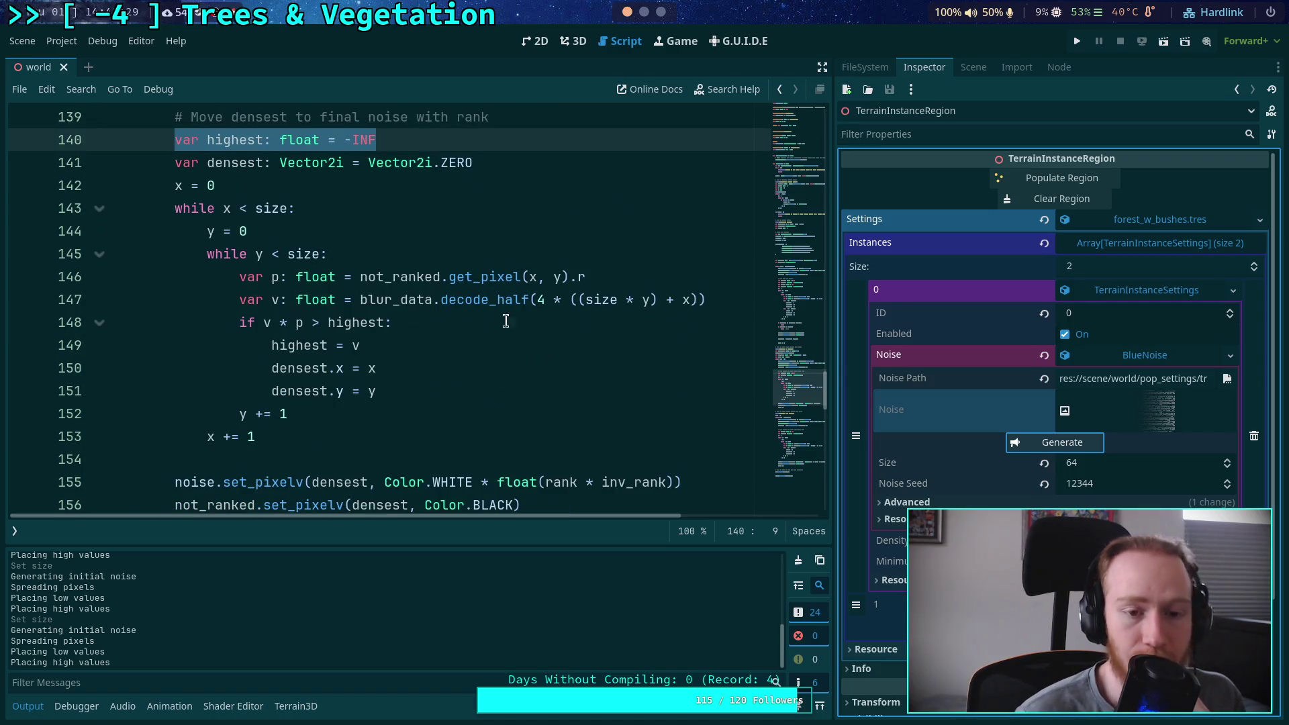
mouse_move(462, 304)
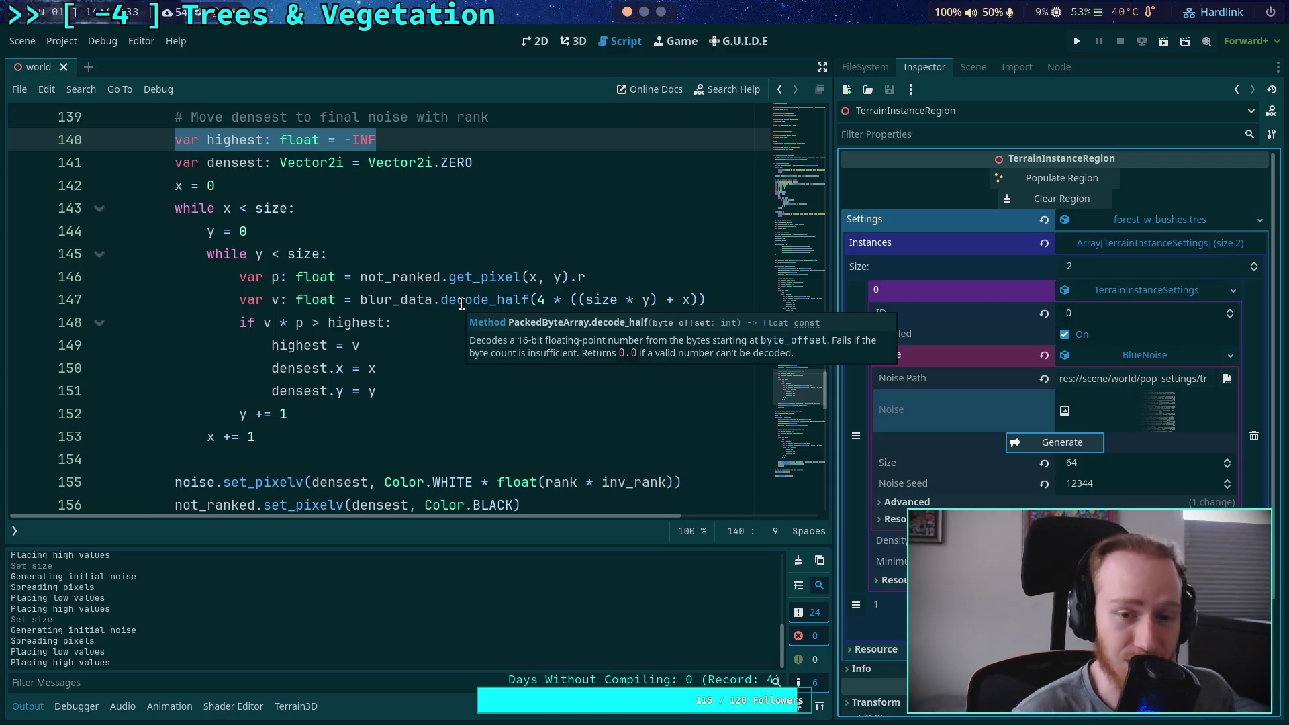
scroll(461, 303, up, 1)
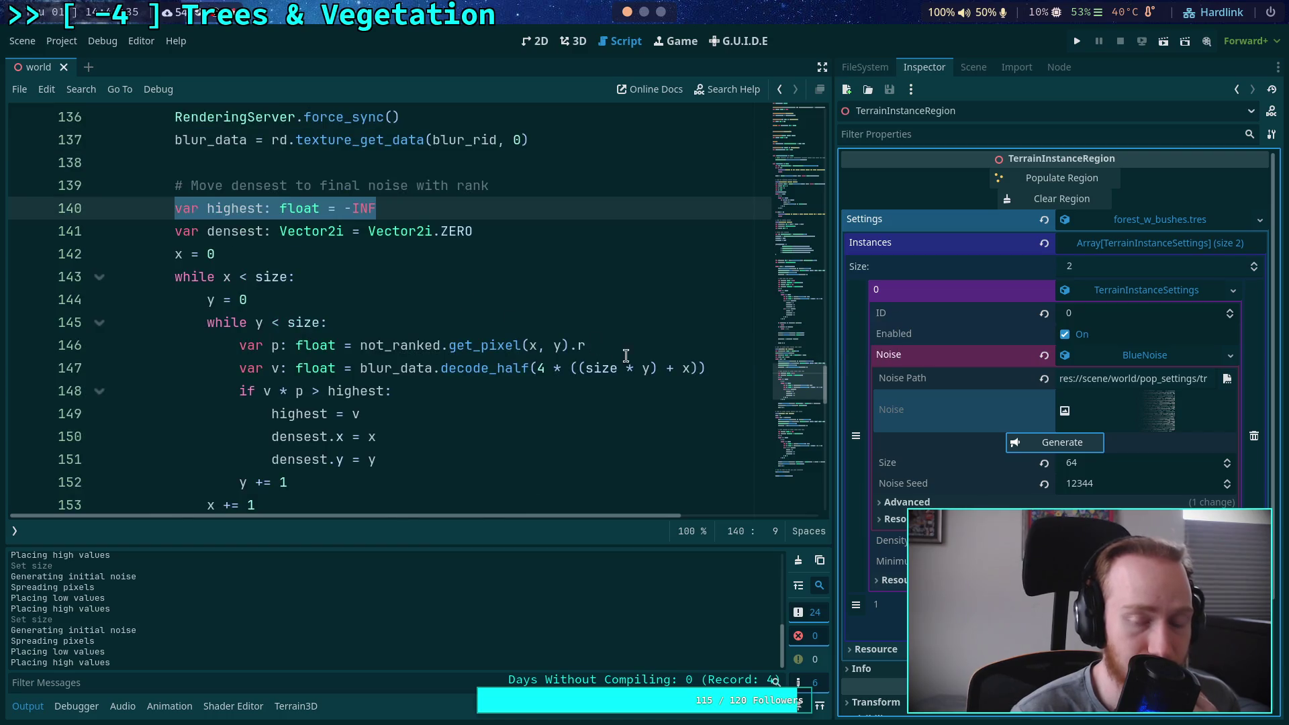
mouse_move(599, 364)
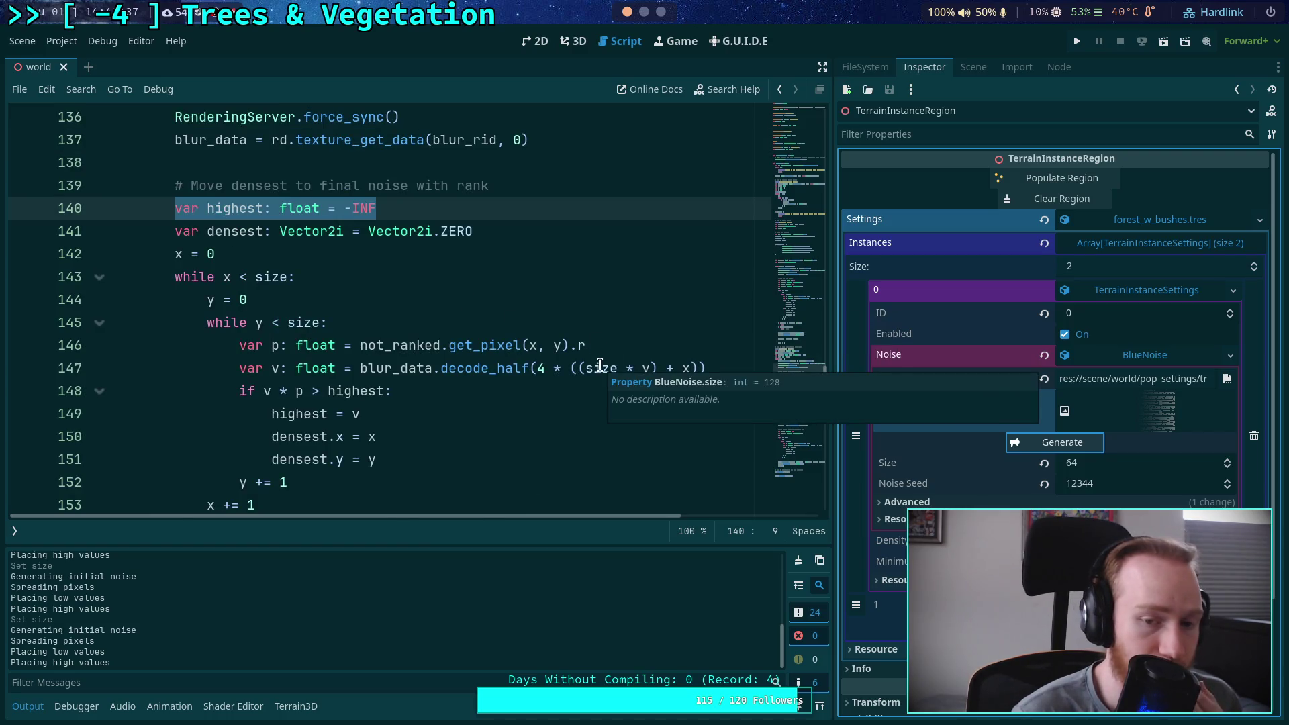
click(699, 369)
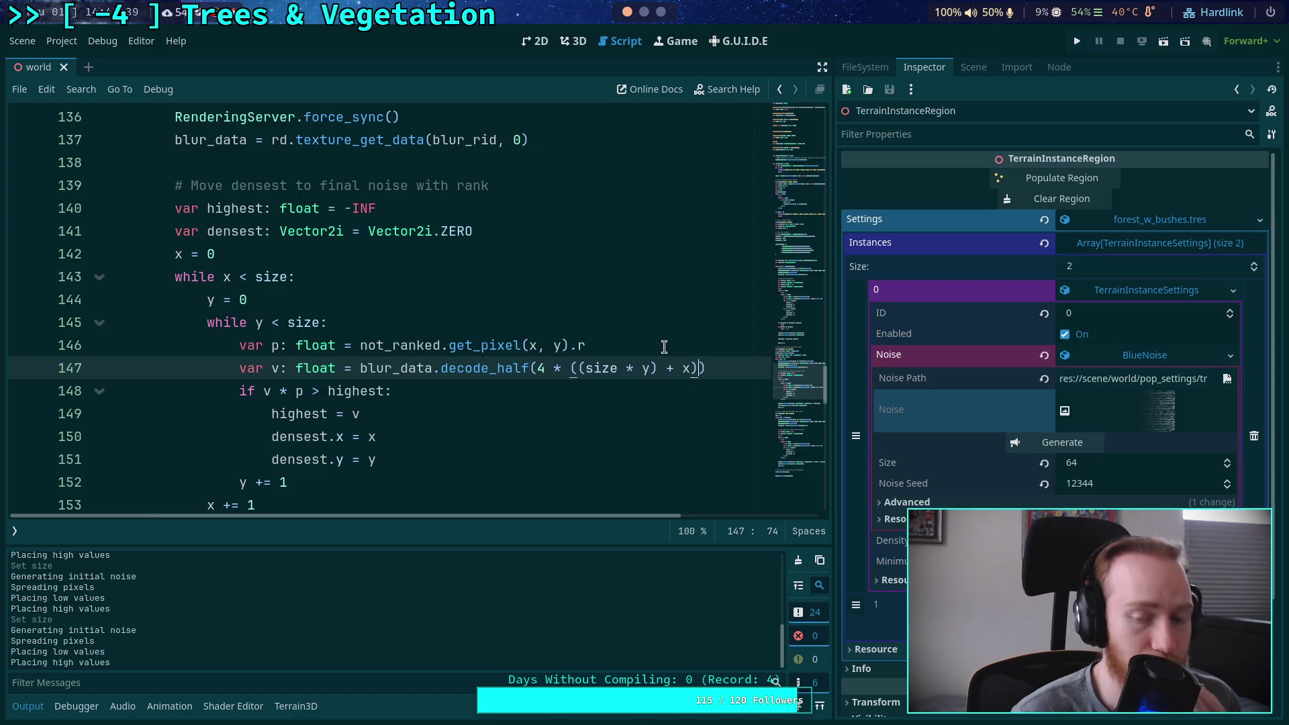
mouse_move(388, 375)
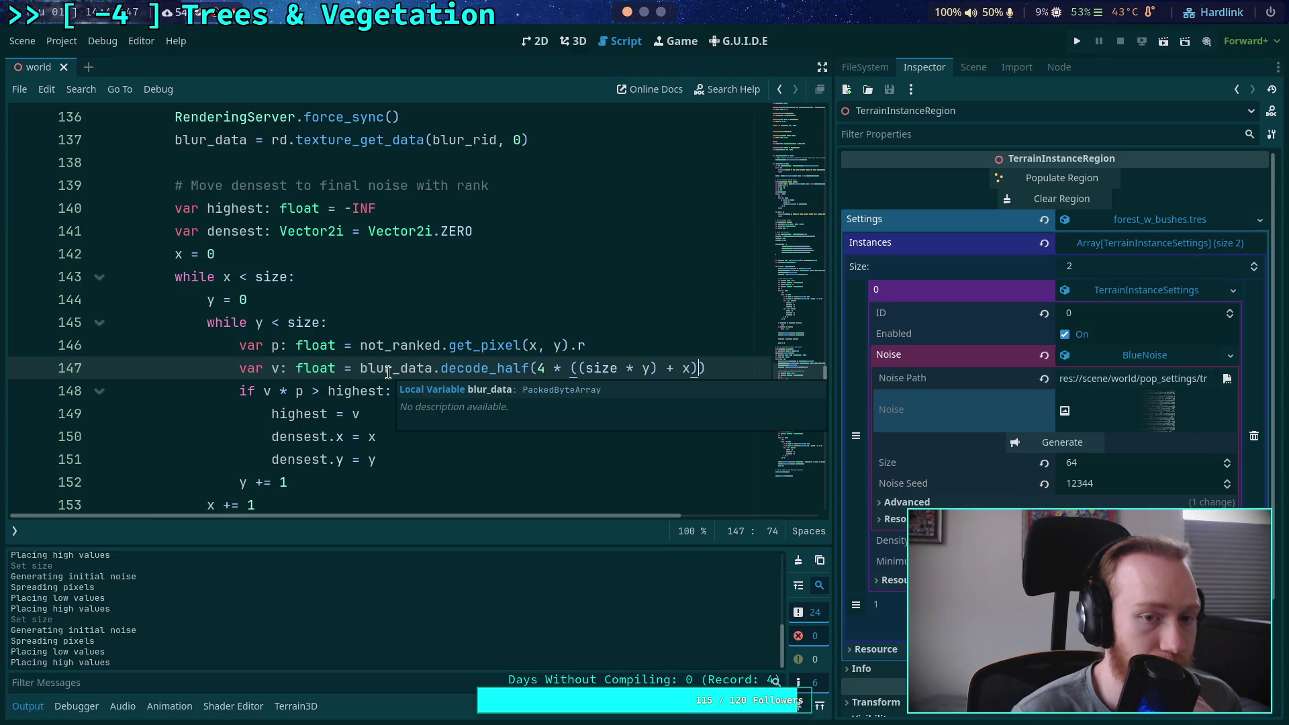
scroll(383, 370, up, 3)
scroll(357, 355, down, 1)
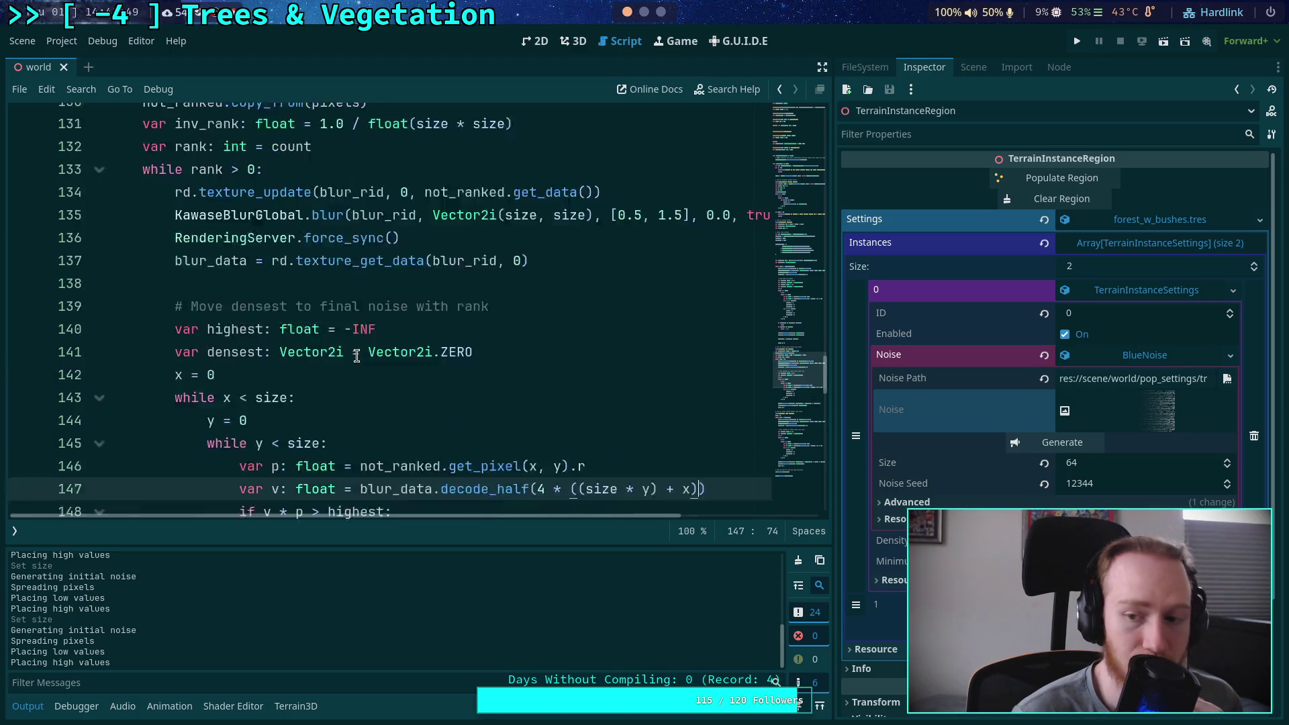
scroll(357, 356, down, 1)
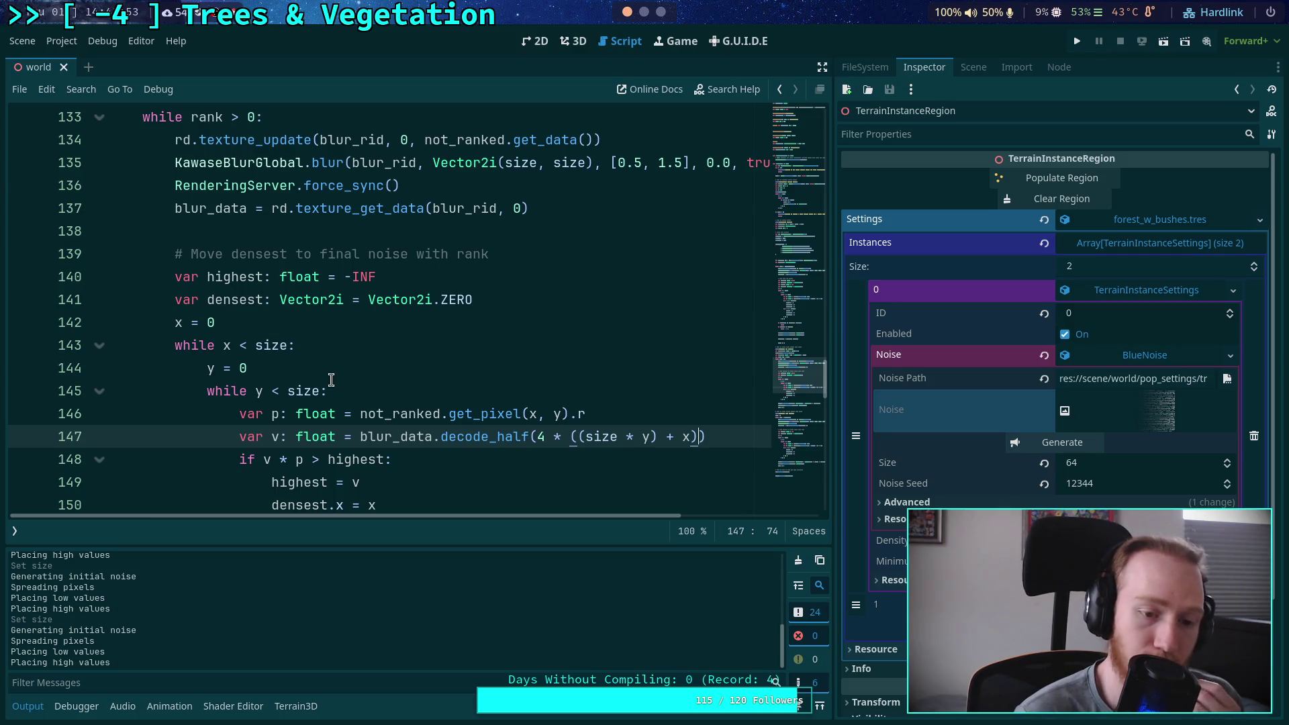
scroll(332, 367, up, 1)
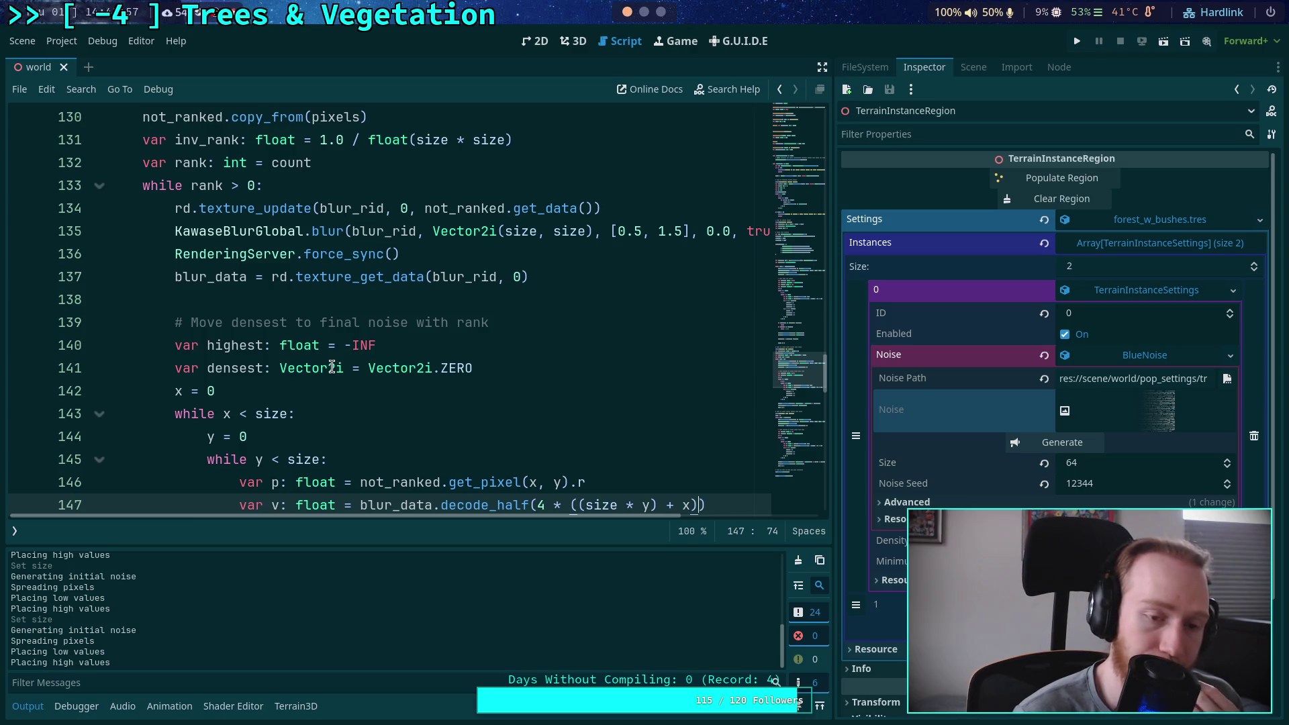
double_click(349, 277)
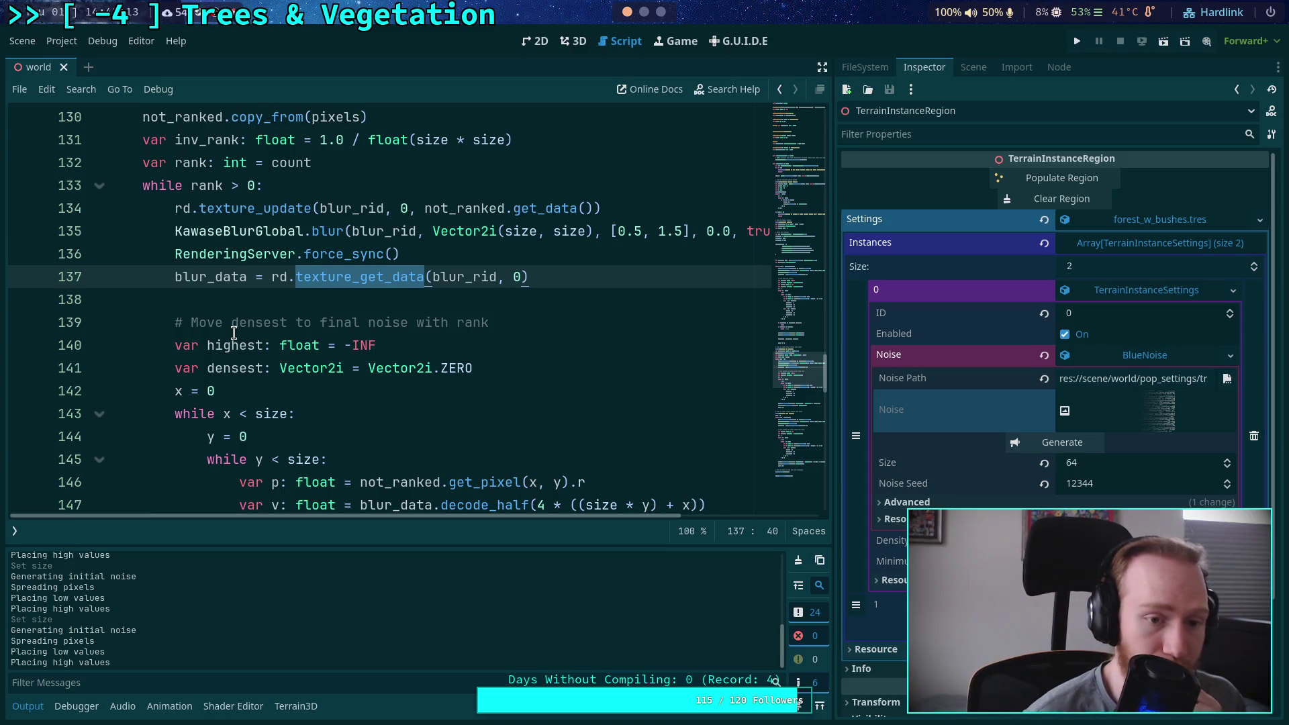
click(287, 300)
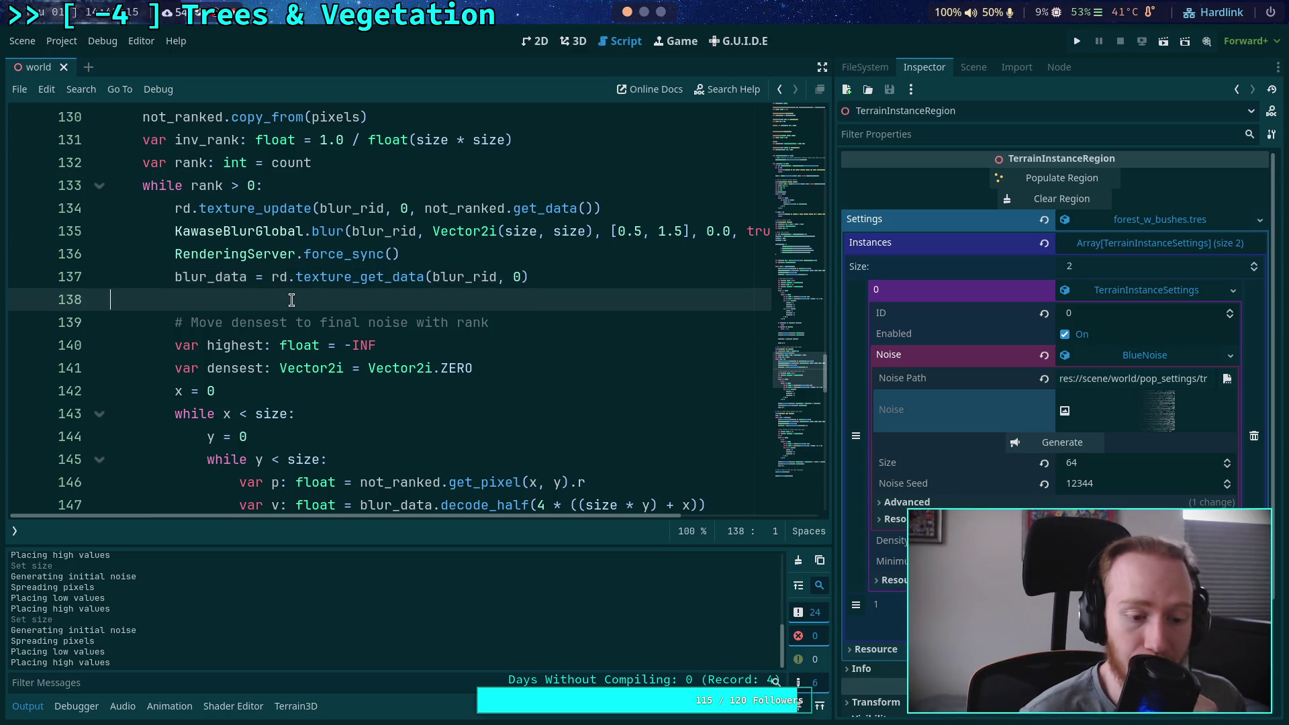
Make line 109 store lowest = v + p and line 105 store highest = v * p
scroll(292, 300, up, 2)
scroll(292, 299, up, 10)
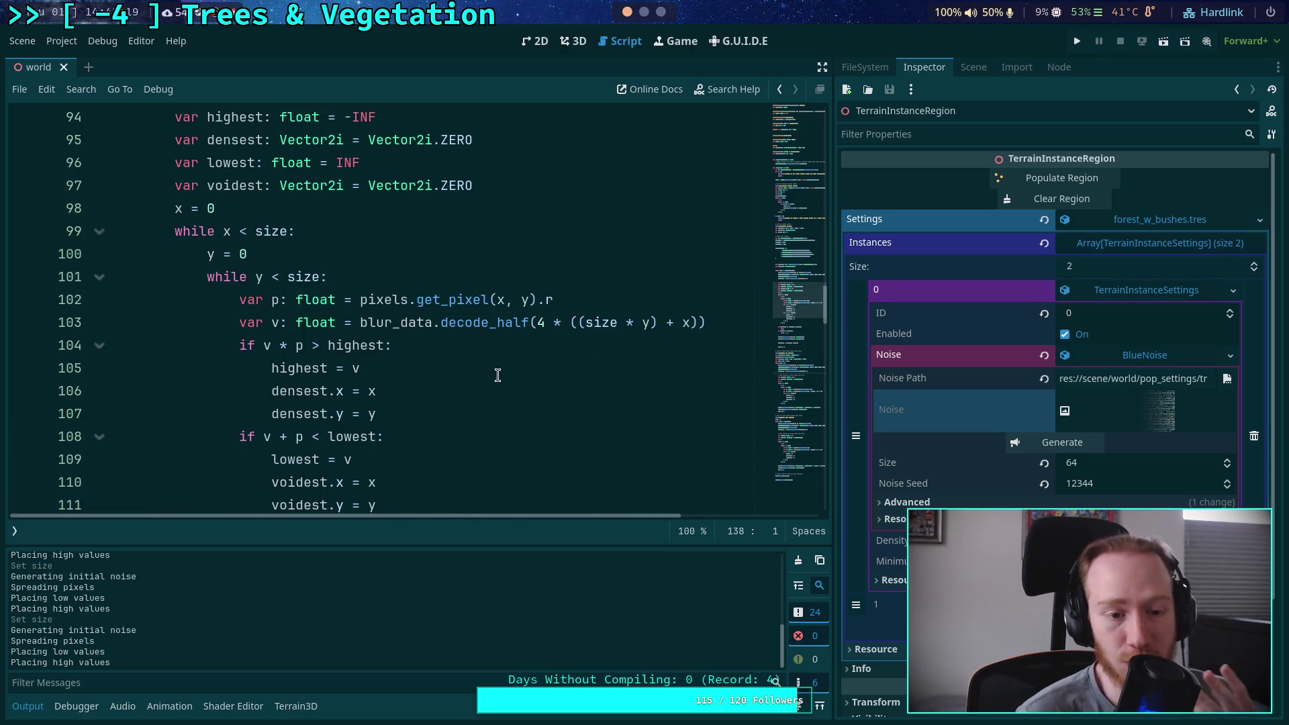
scroll(500, 369, down, 1)
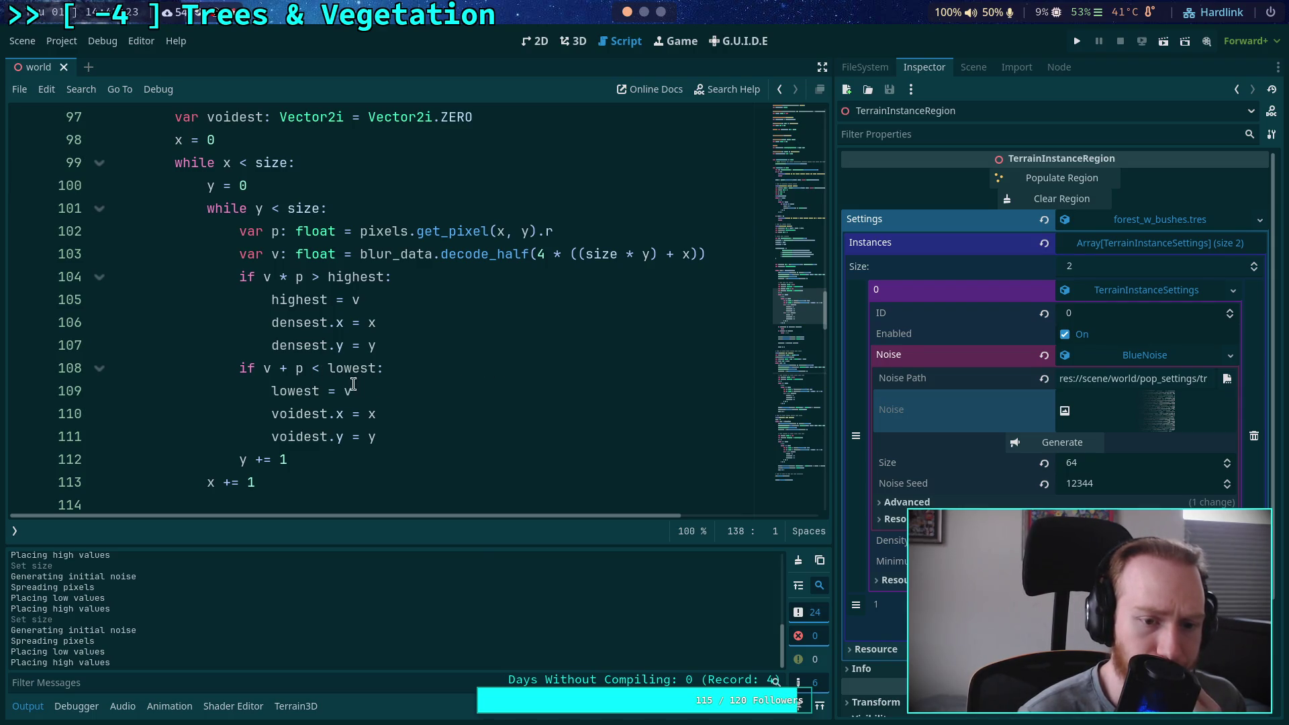
click(394, 391)
text(p)
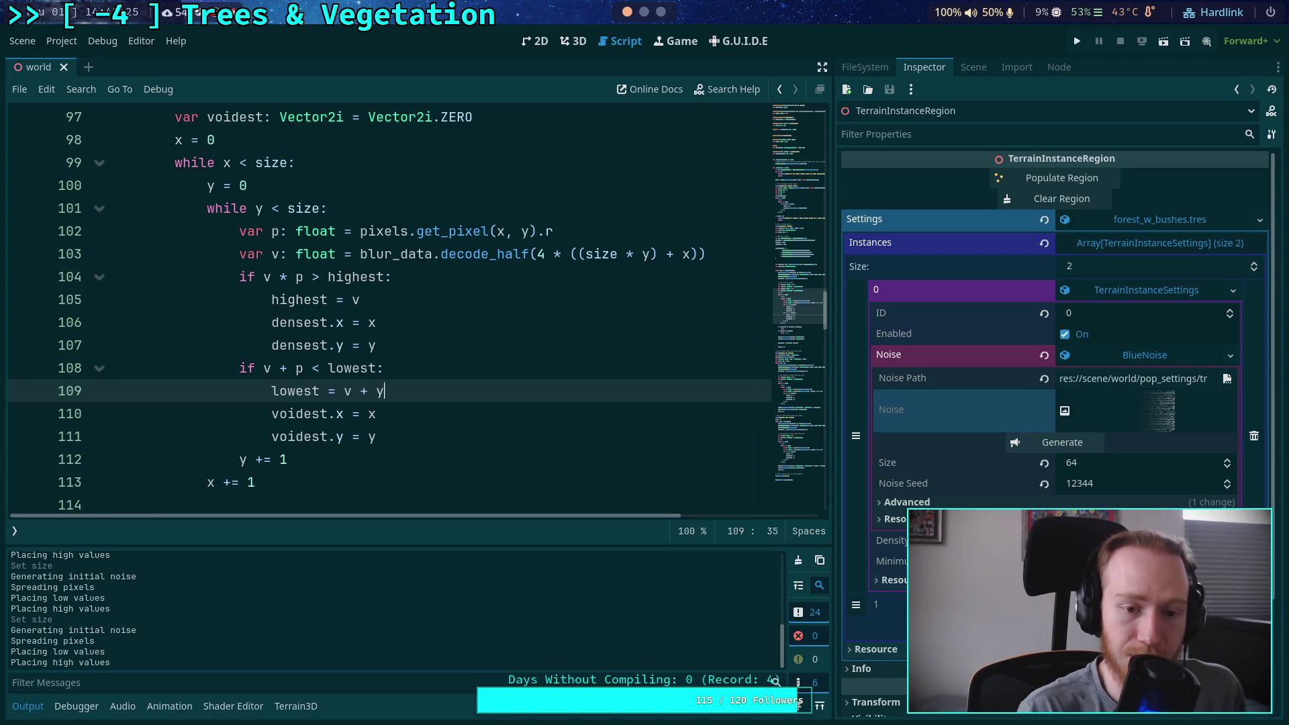
click(410, 302)
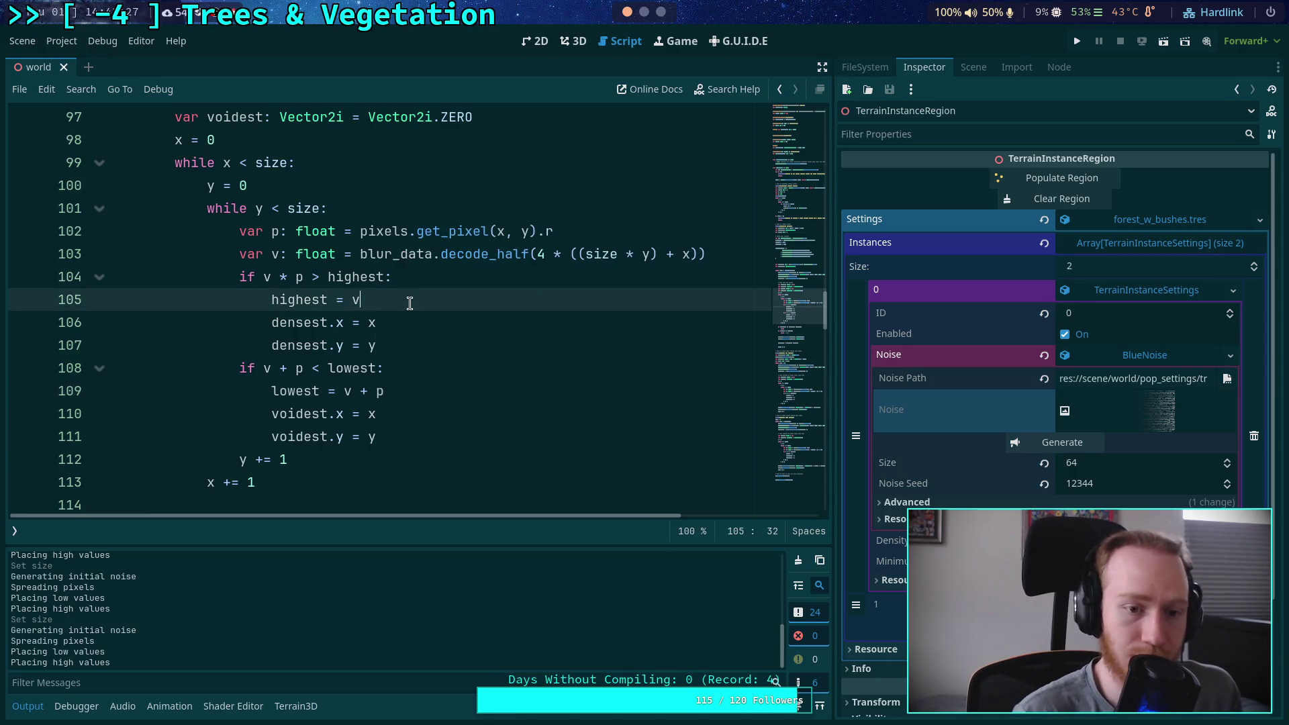
text( * p)
Apply the same weighting on lines 149 and 178, then start entering a new noise Size
scroll(403, 323, down, 1)
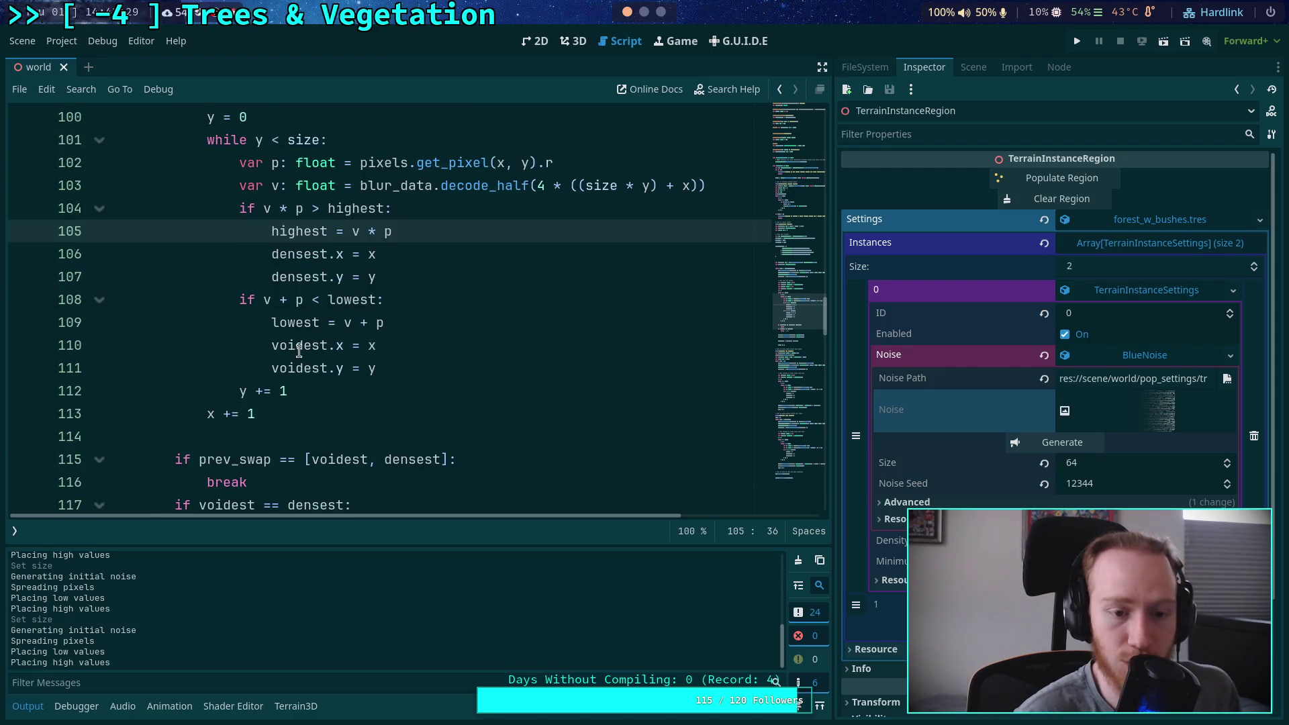
click(304, 345)
scroll(402, 323, down, 4)
scroll(423, 335, down, 7)
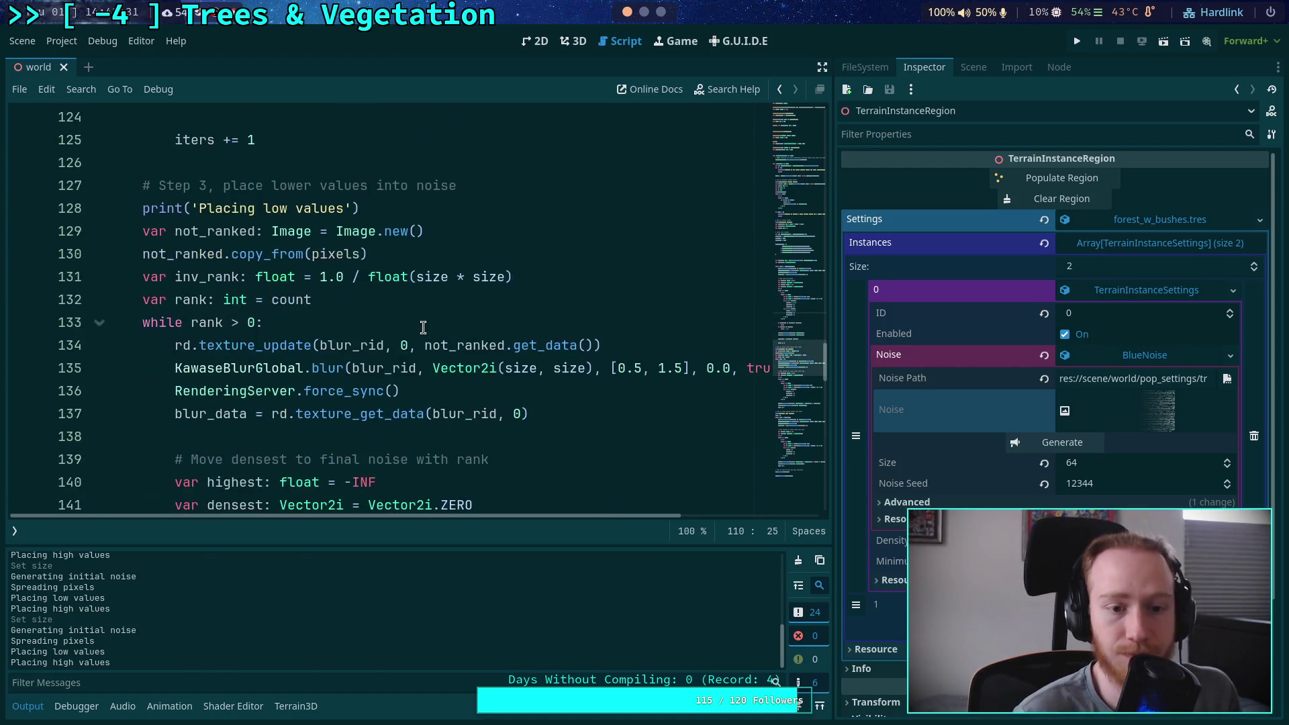
text(highest = v * p)
scroll(435, 349, down, 3)
click(447, 275)
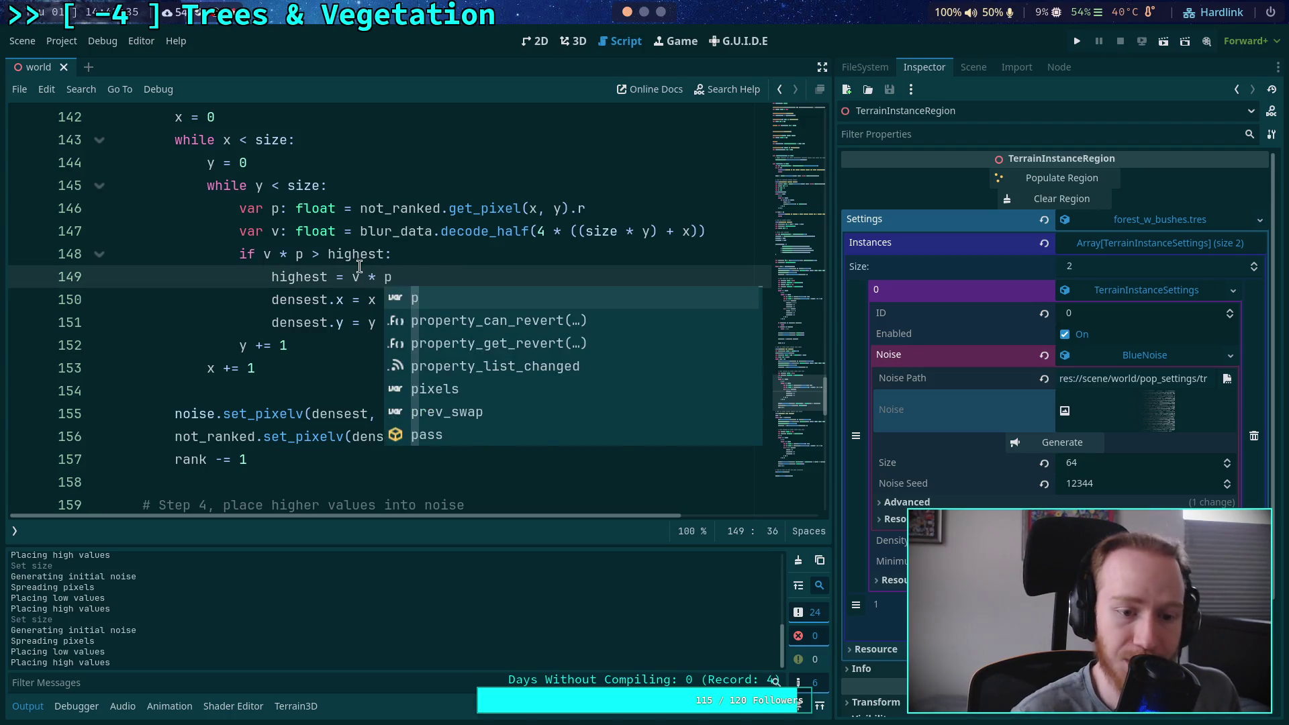
key(Escape)
scroll(409, 364, down, 8)
click(425, 390)
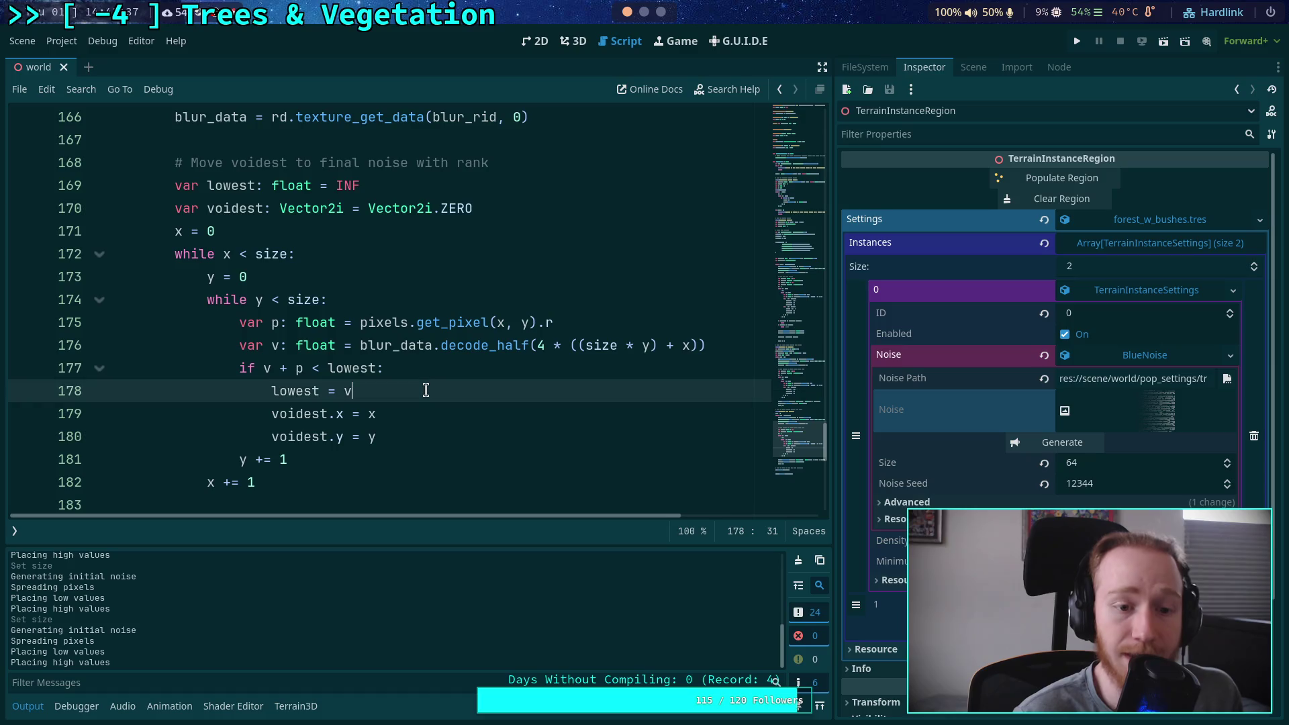
text( + p)
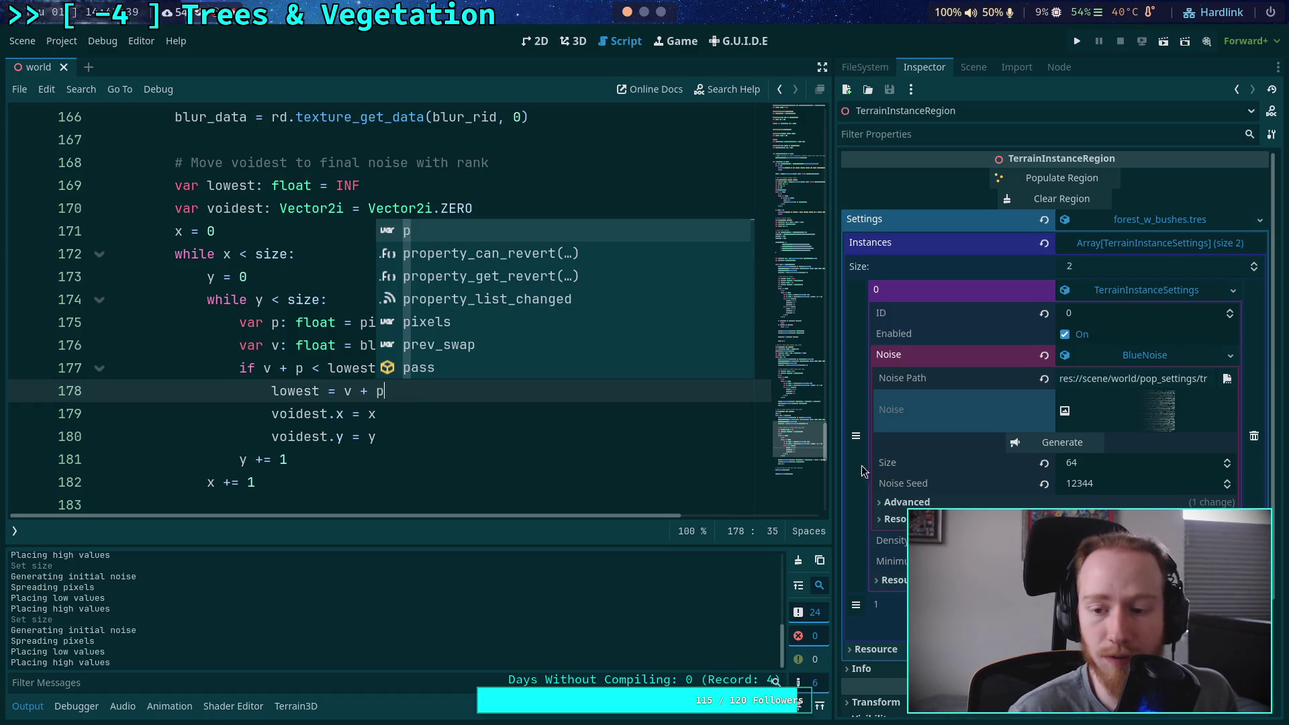
click(1094, 469)
text(1)
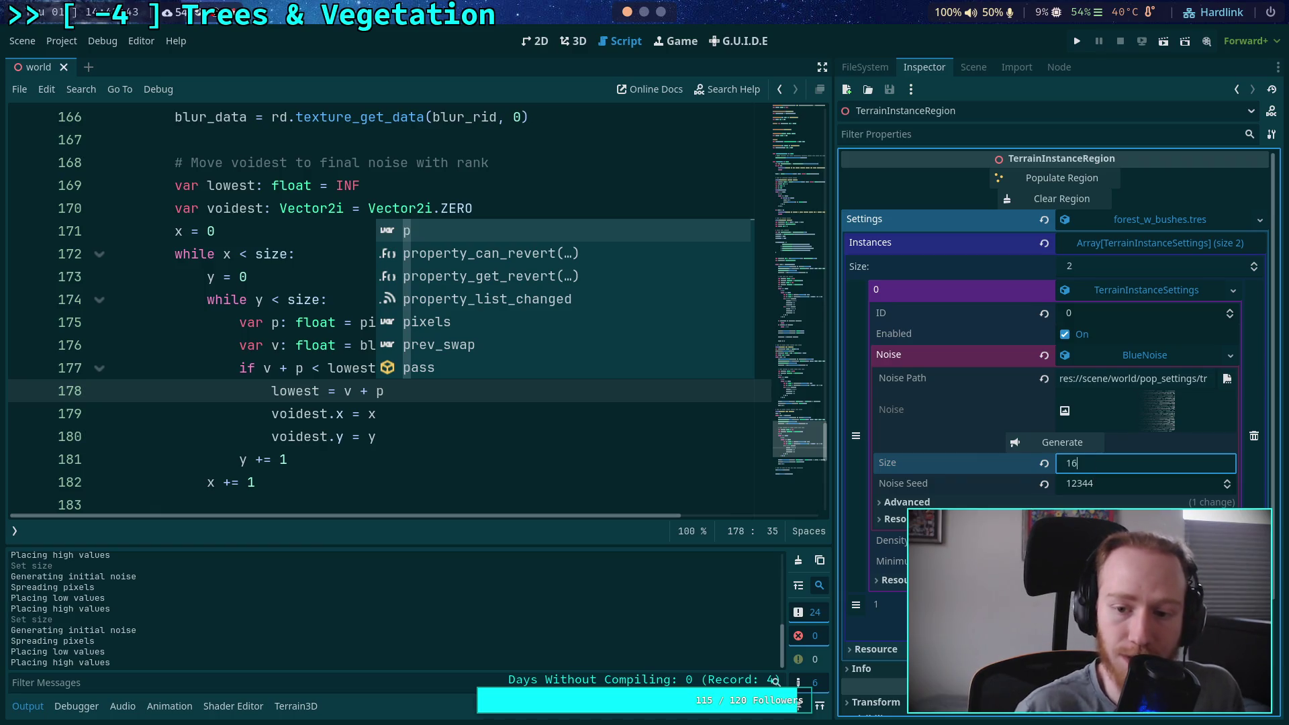
Commit Size 16 and regenerate, then inspect the decode_half and blur_data uses on line 176
click(596, 437)
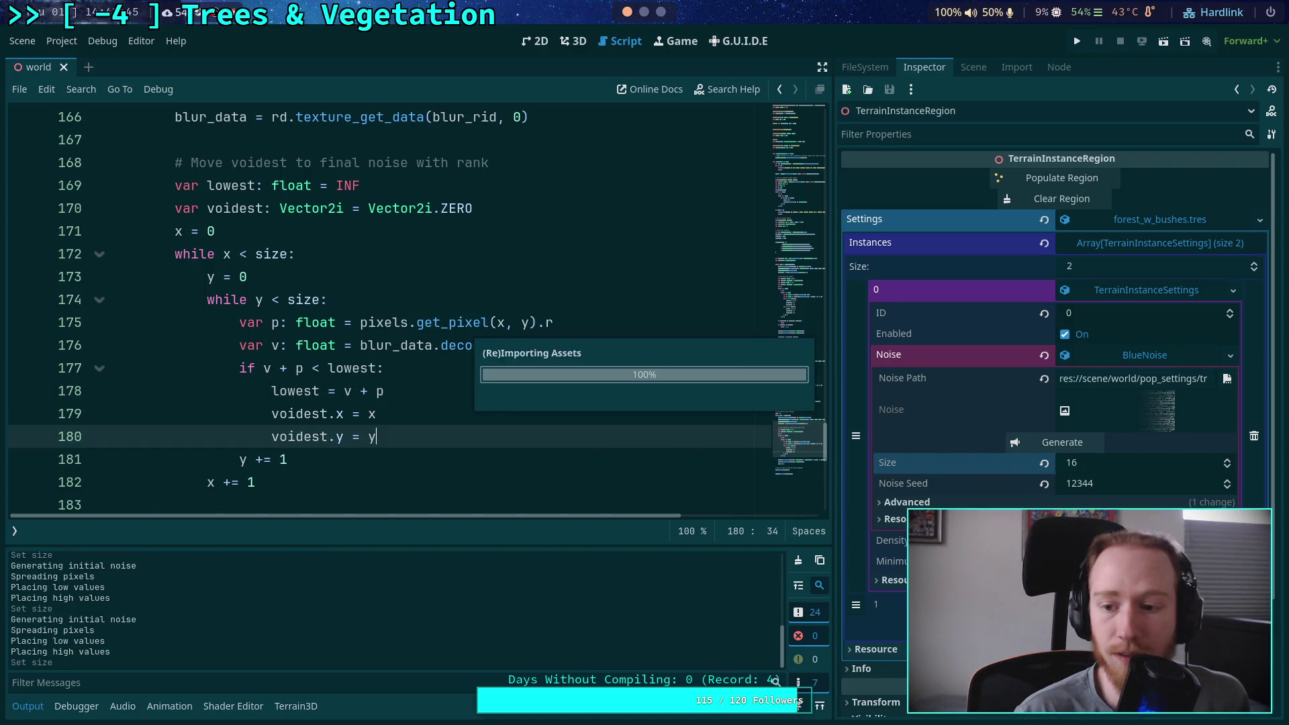
click(1084, 438)
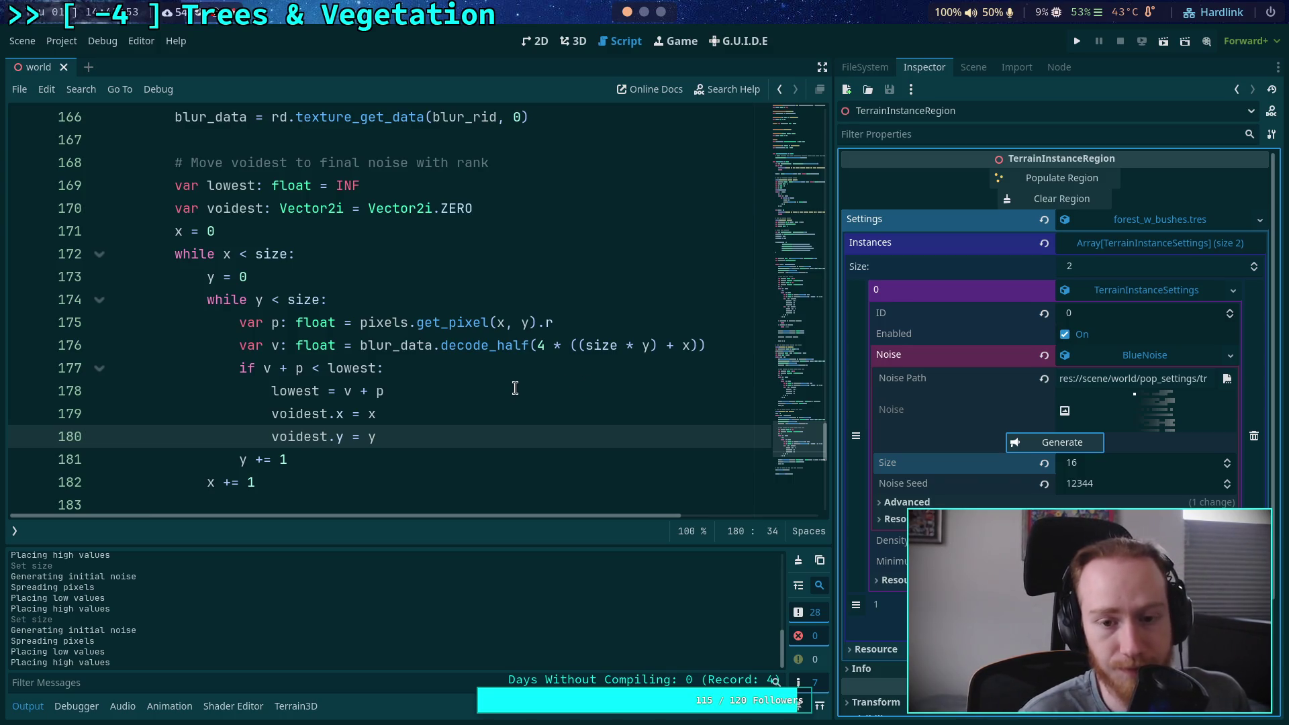
drag(491, 345, 712, 346)
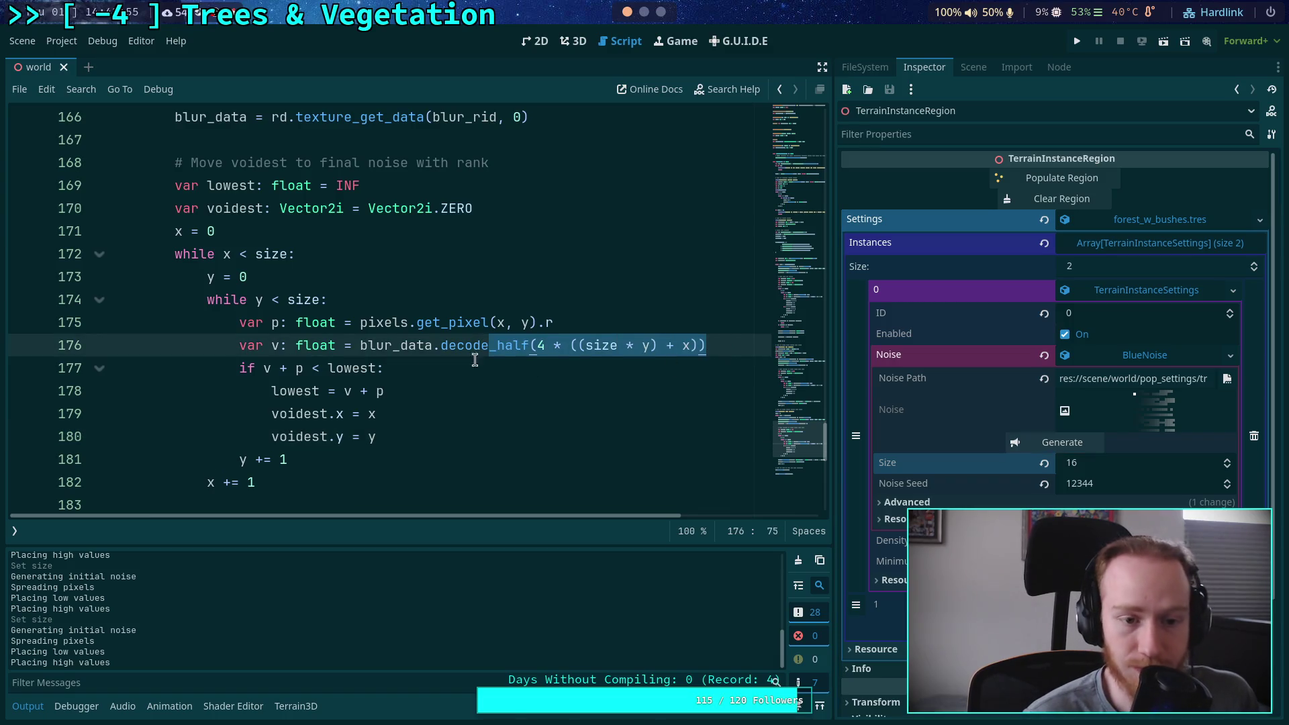
click(354, 345)
double_click(392, 345)
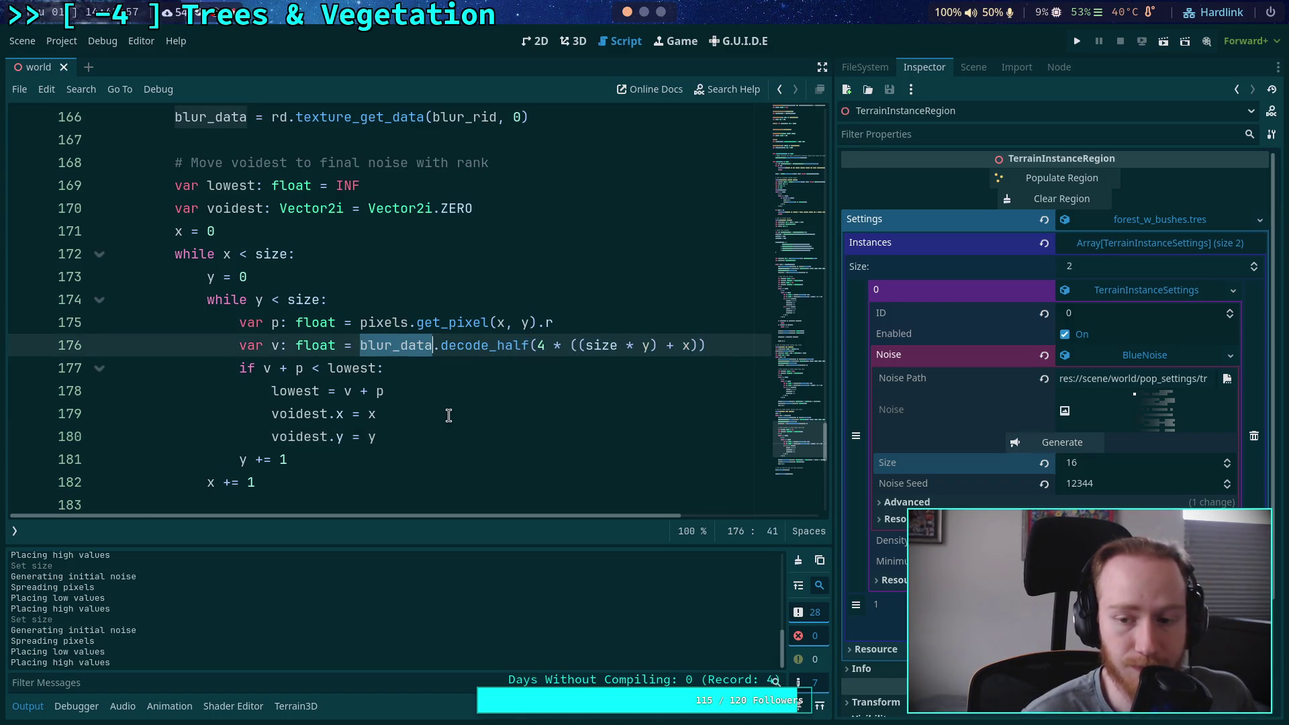
Set Size to 4 and generate, then raise Noise Seed to 12345 and regenerate
click(1132, 466)
text(4)
key(Return)
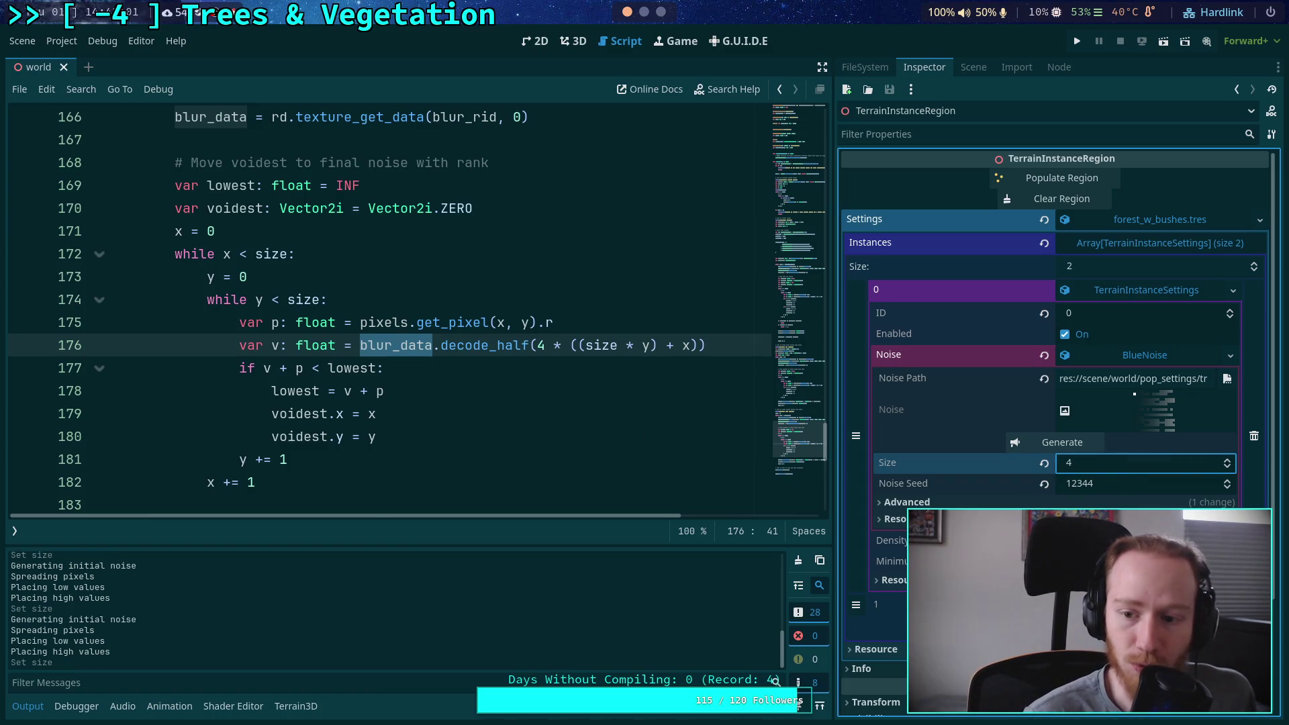
click(1091, 444)
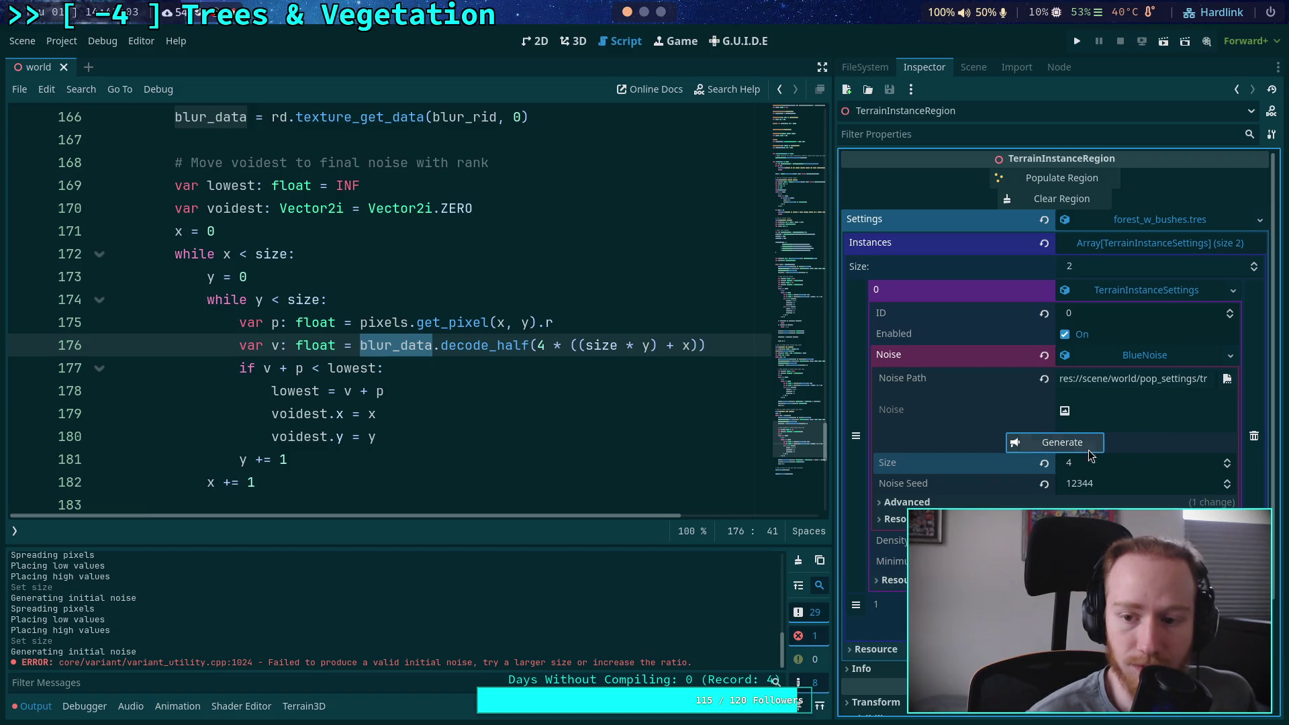
click(1227, 480)
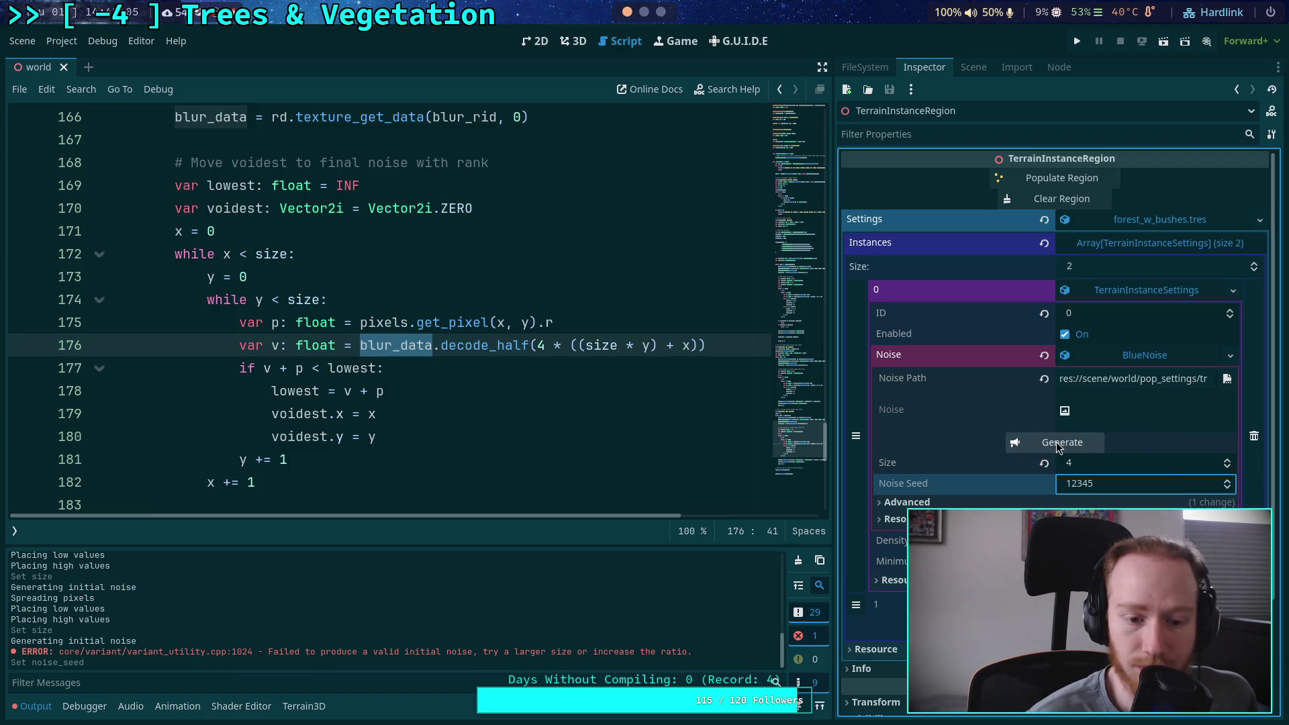
click(1063, 446)
Review the lowest check on line 177 and expand the noise resource's Advanced settings
click(688, 416)
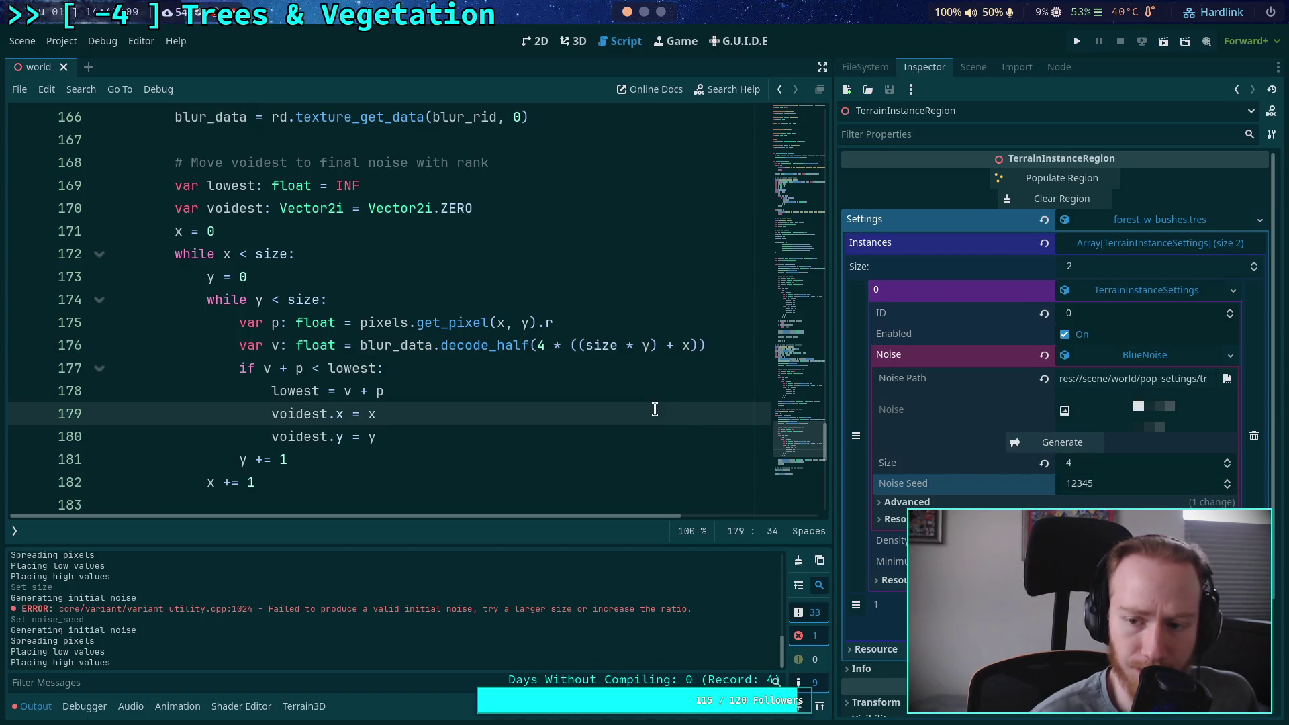
click(437, 377)
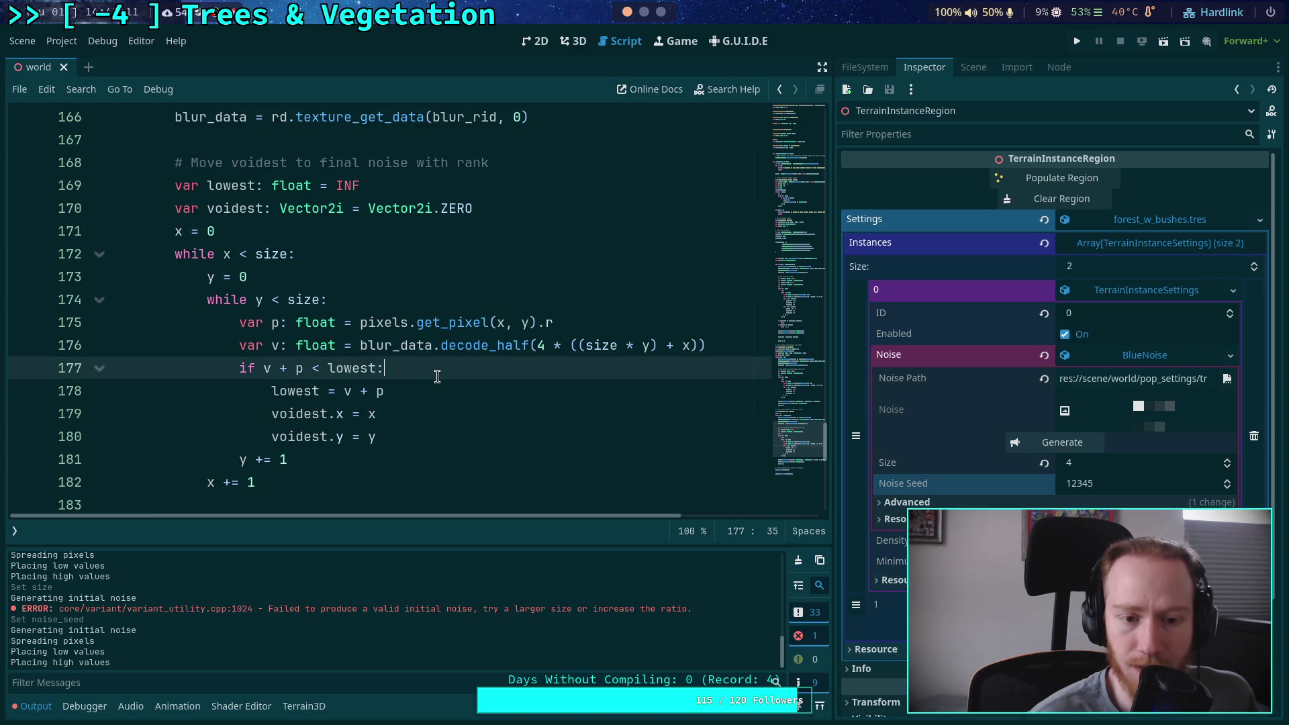
scroll(437, 377, up, 9)
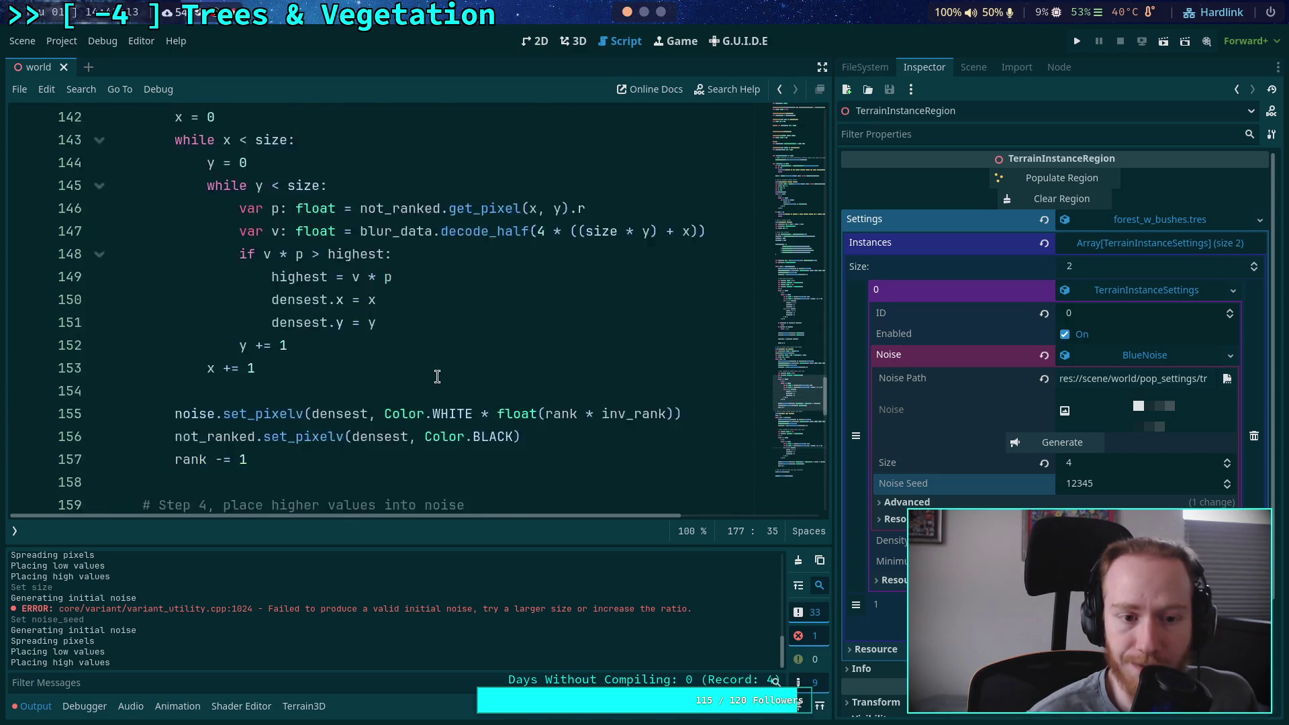
scroll(437, 376, up, 12)
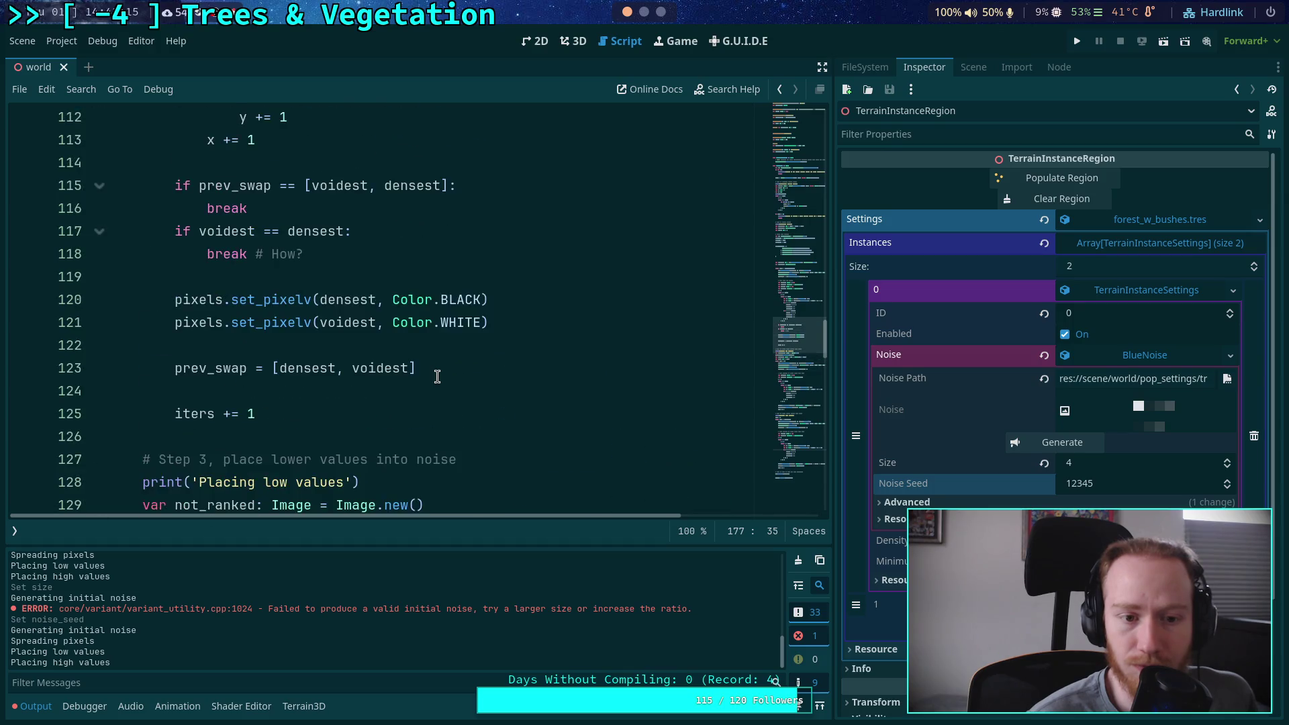
scroll(437, 376, up, 4)
click(907, 502)
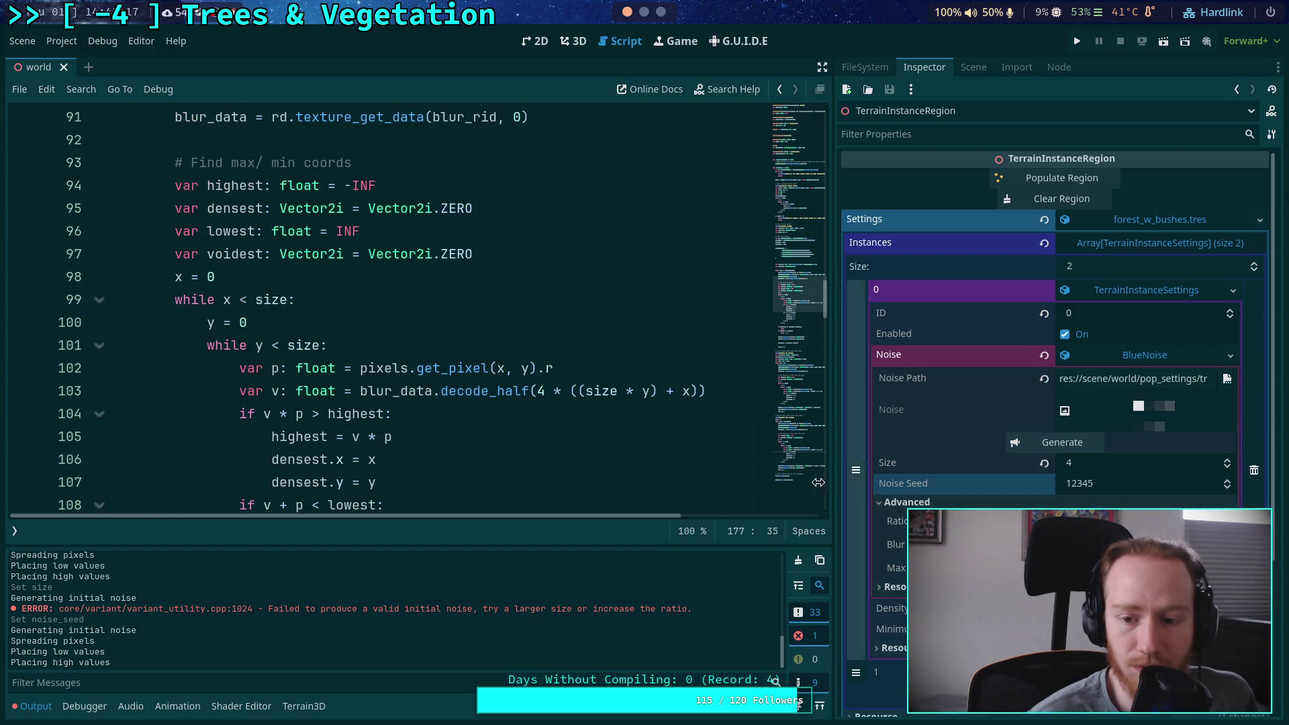
Scroll through the blur texture and loop code, placing the caret after the early return
scroll(539, 415, up, 3)
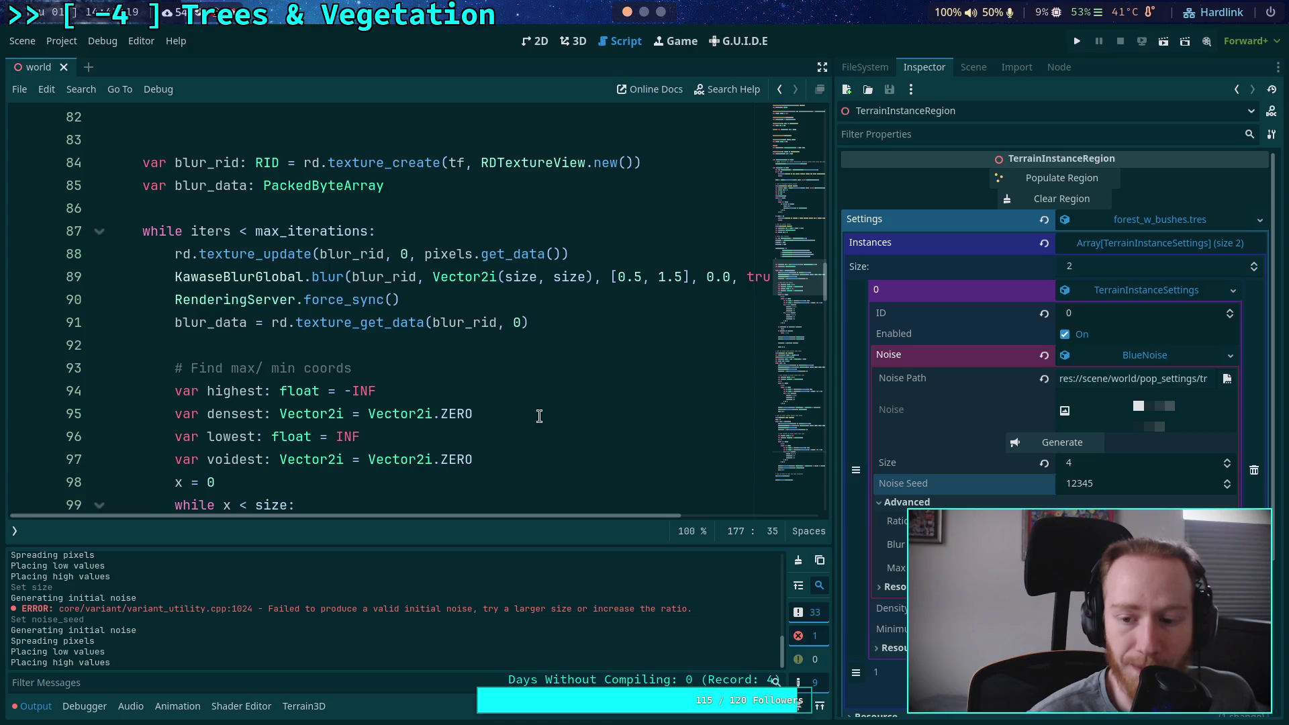
scroll(539, 416, up, 2)
scroll(540, 416, up, 2)
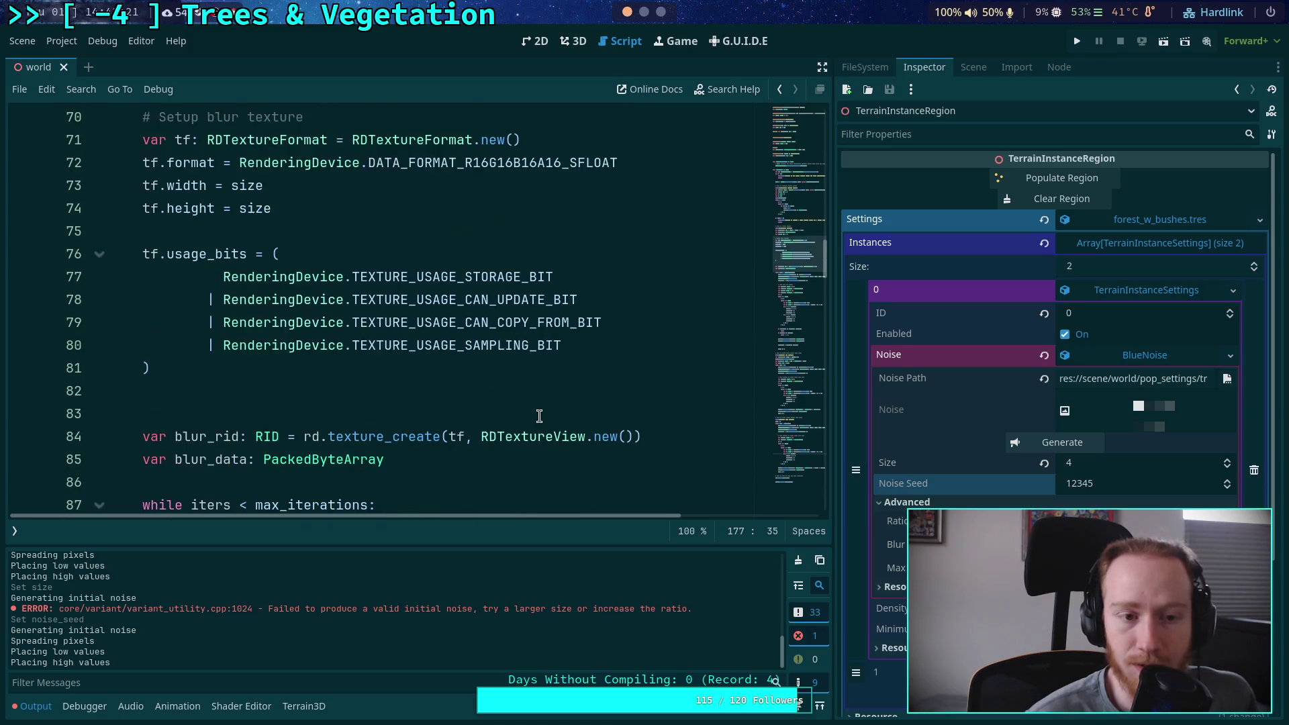
scroll(517, 423, down, 4)
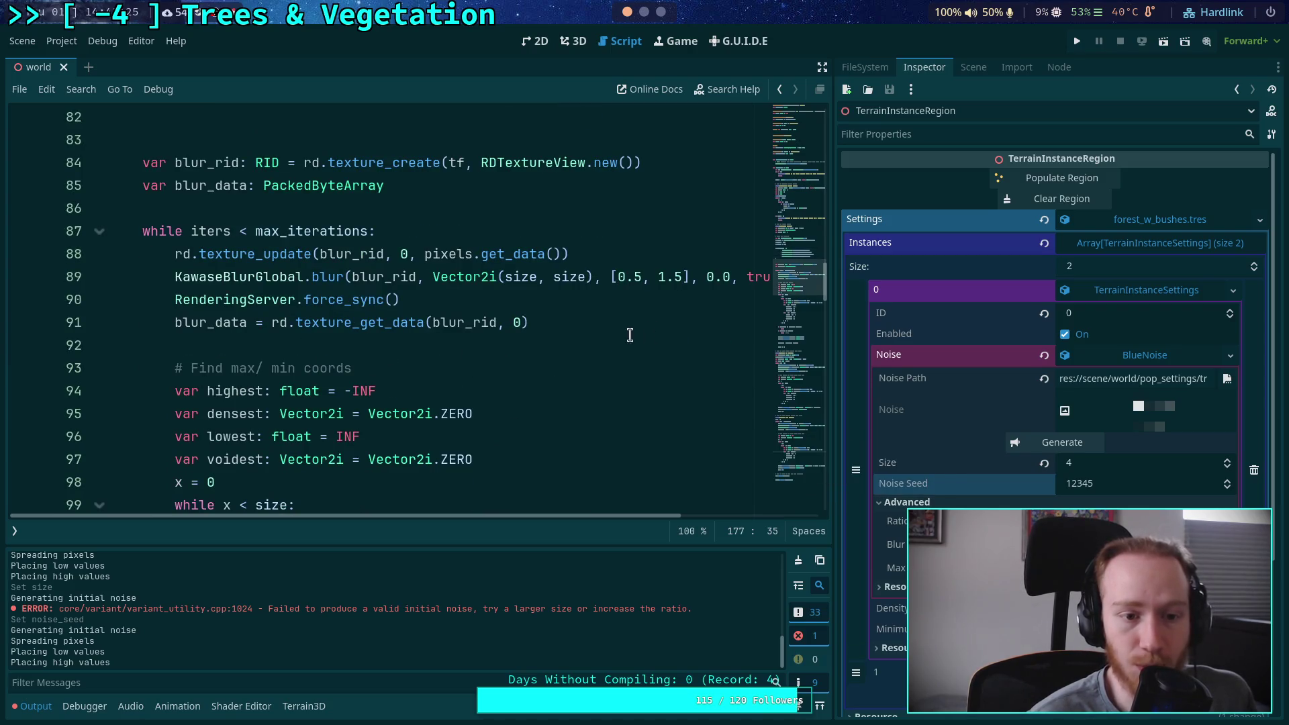
scroll(643, 329, up, 13)
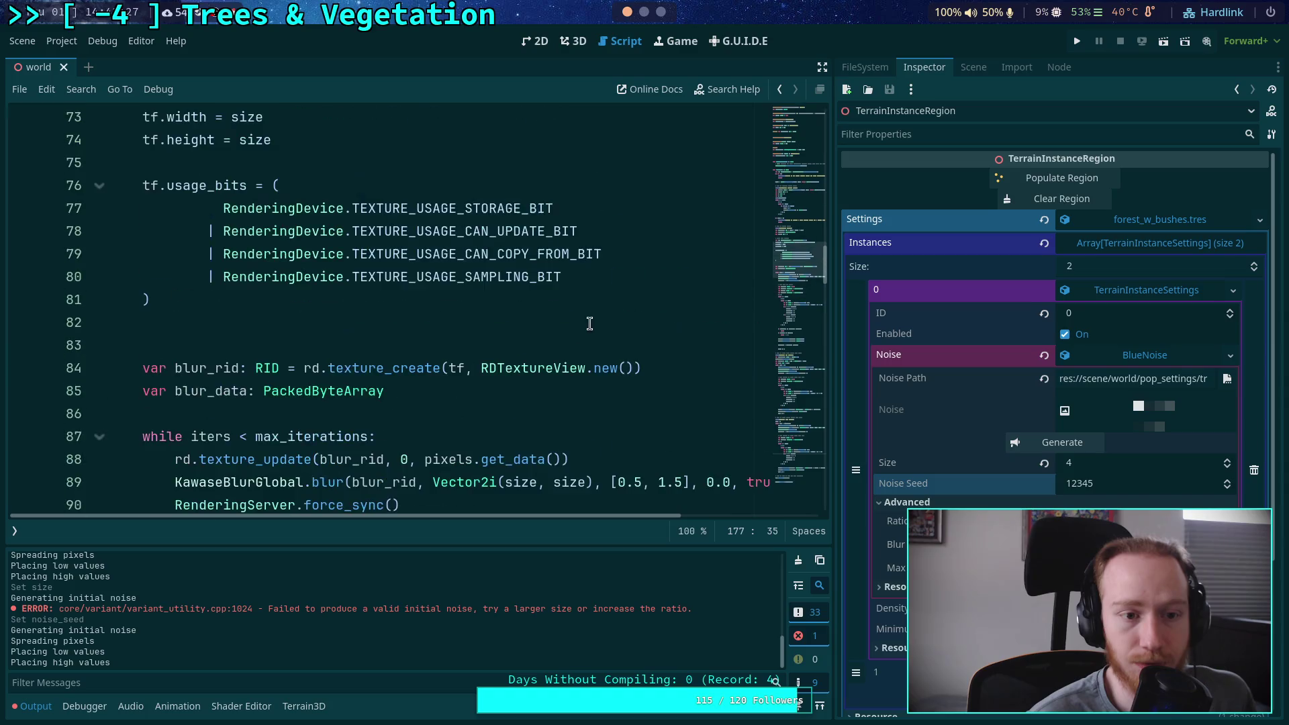
scroll(418, 317, up, 2)
scroll(406, 322, down, 4)
click(359, 352)
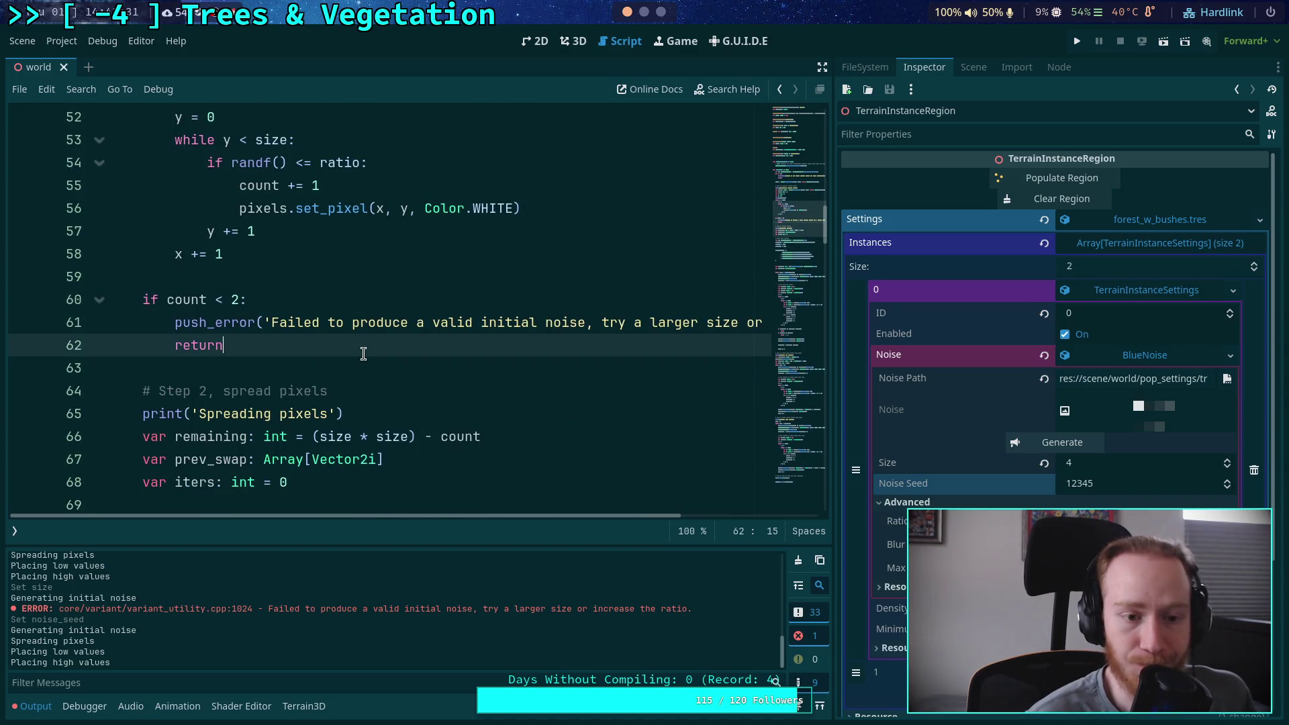
Add print(pixels.get_data()) on a new line after the early return
scroll(362, 363, down, 1)
key(Return)
key(Return)
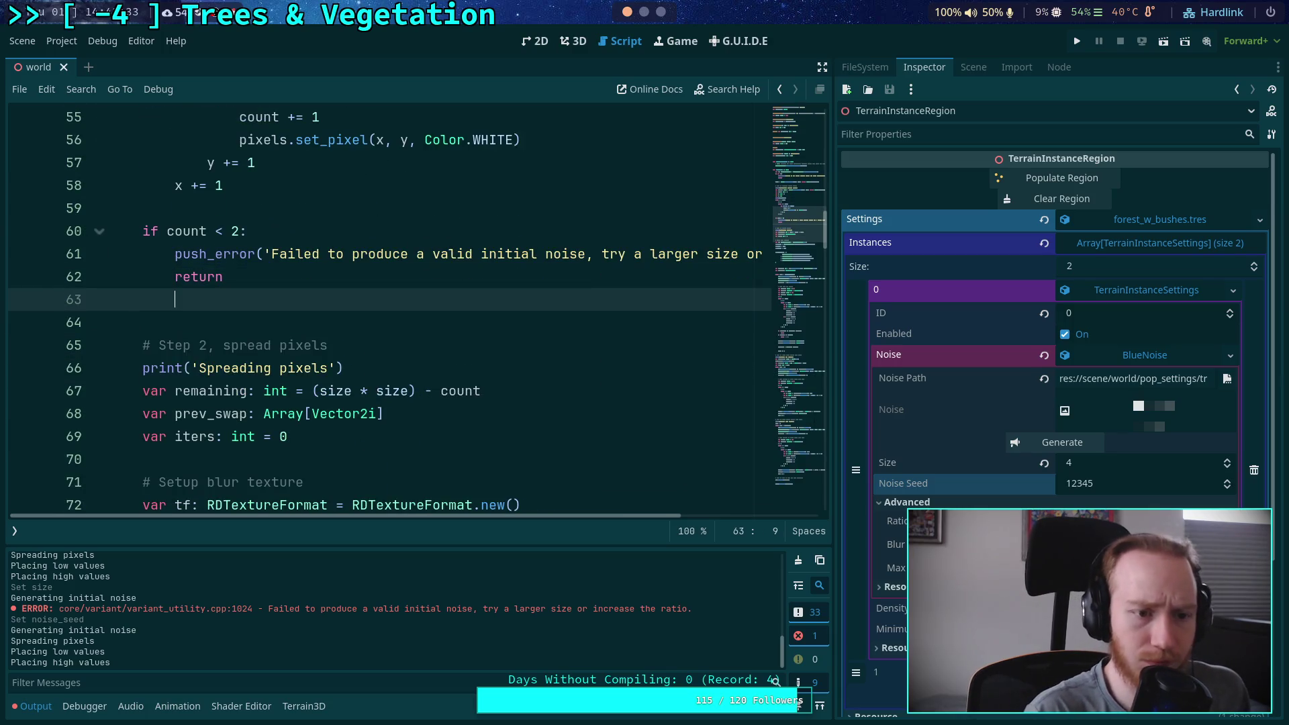
text(print(pixels.data)
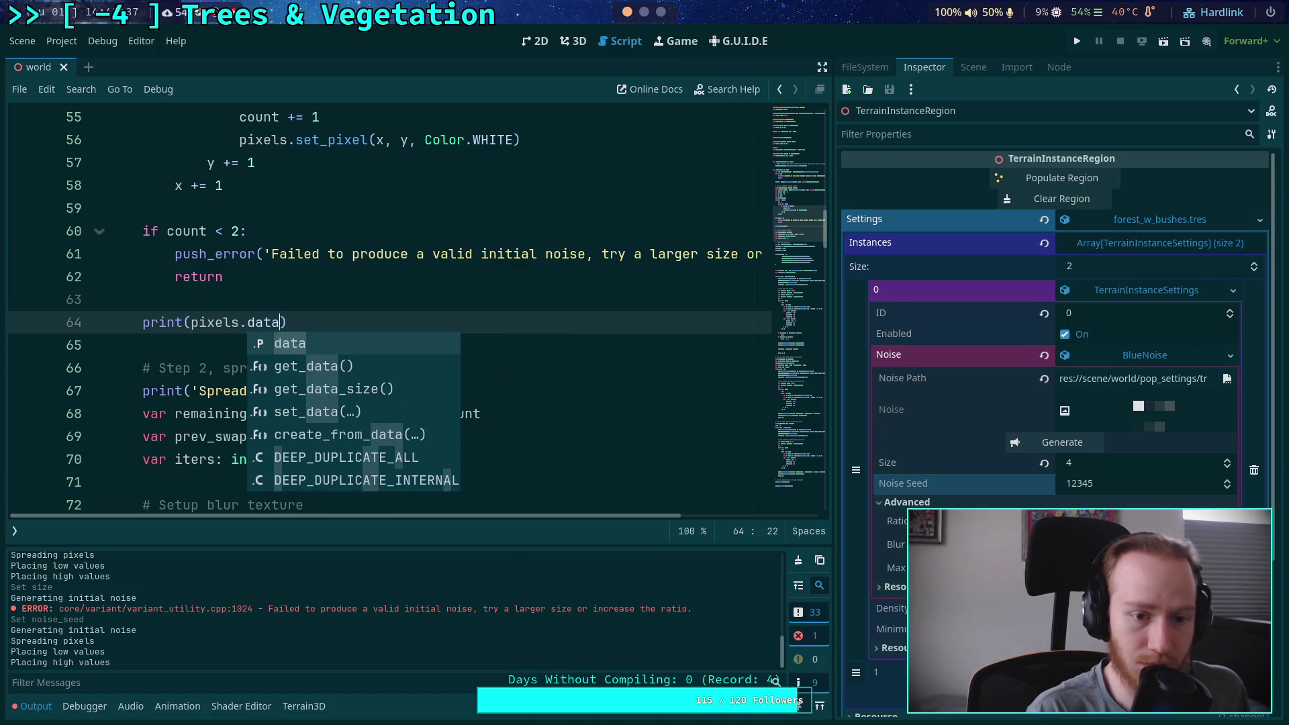
click(368, 365)
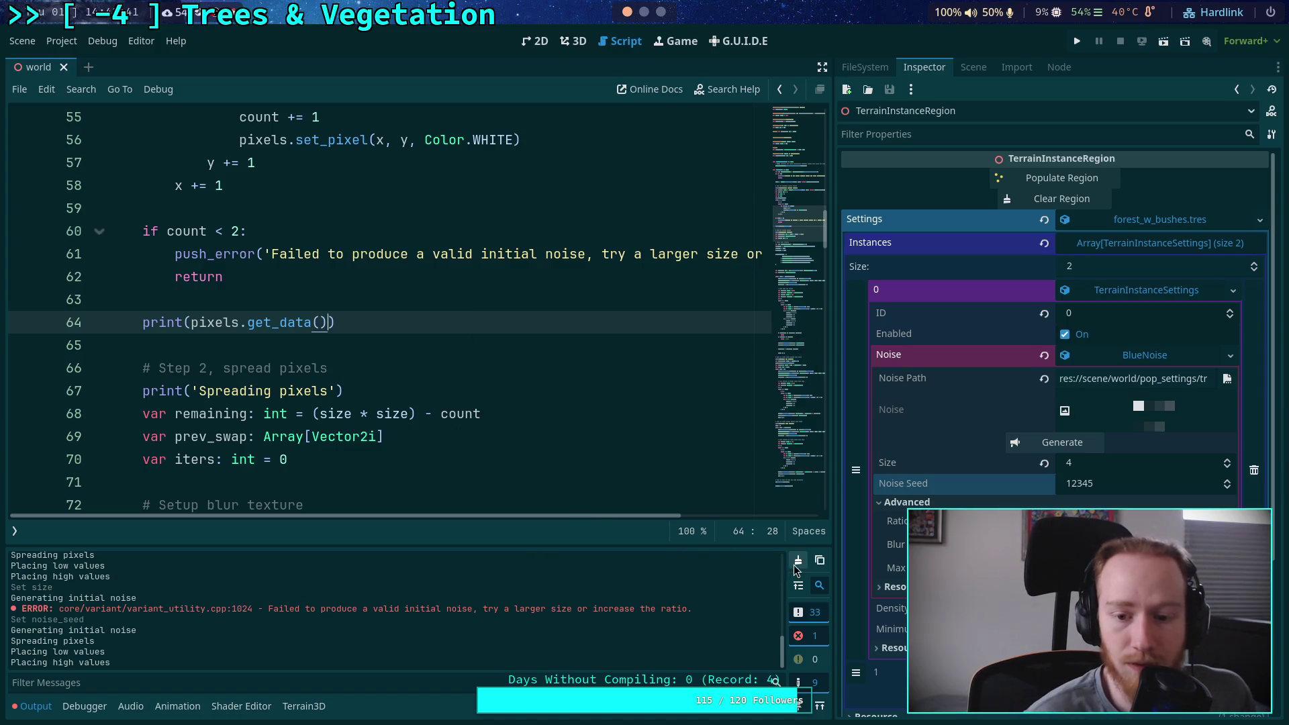
Regenerate the blue noise and inspect the printed byte values of 0 and 60
click(1068, 445)
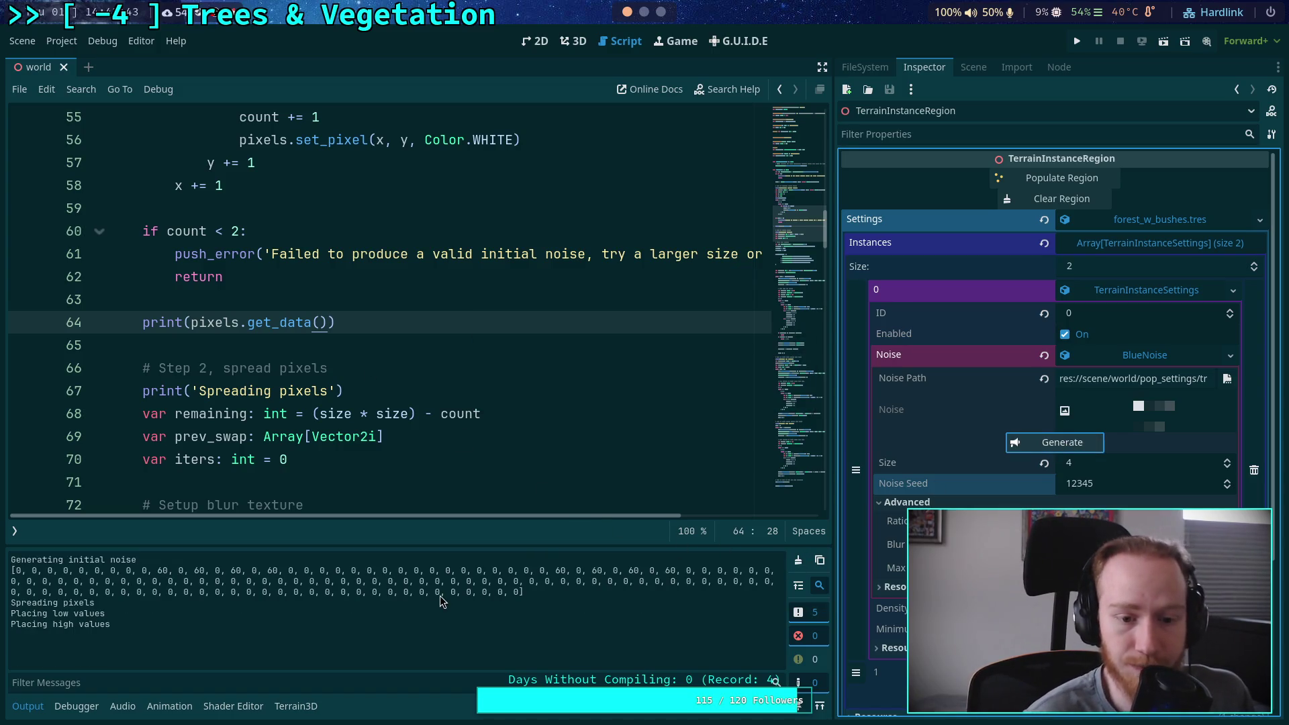
drag(557, 570, 639, 570)
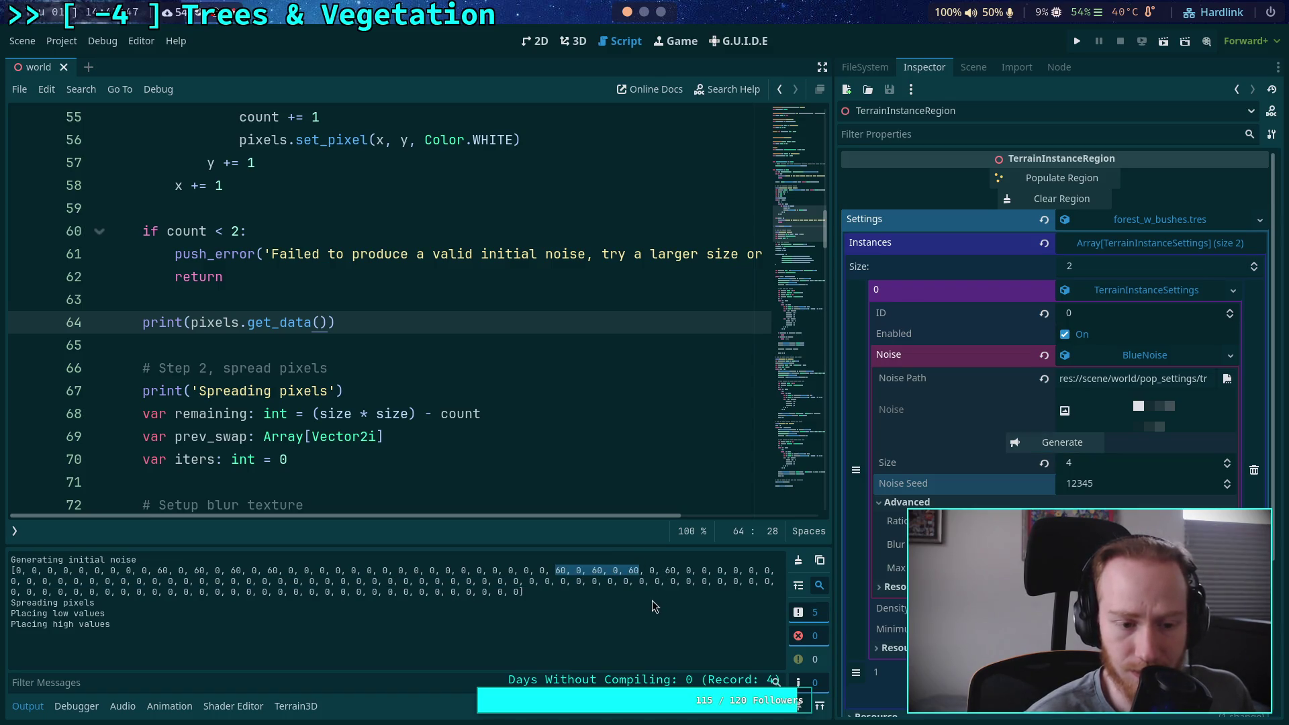
scroll(389, 463, up, 2)
scroll(396, 430, down, 1)
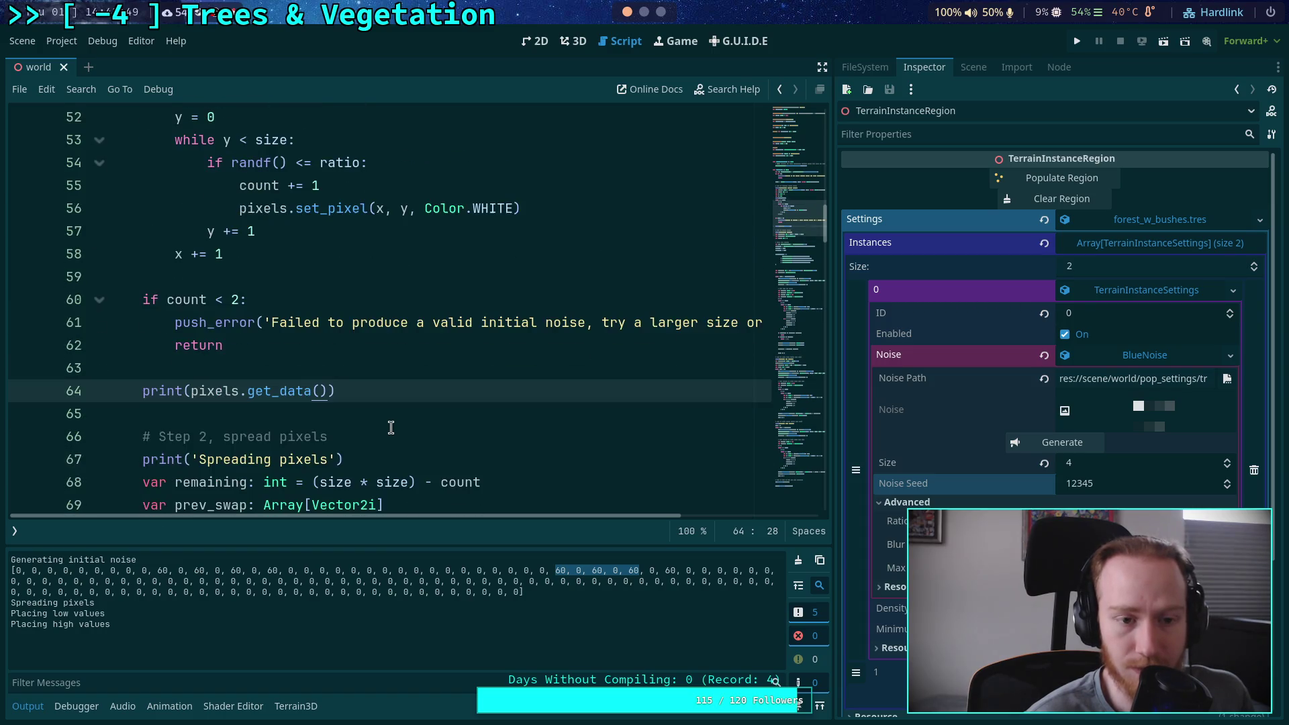
scroll(390, 428, up, 4)
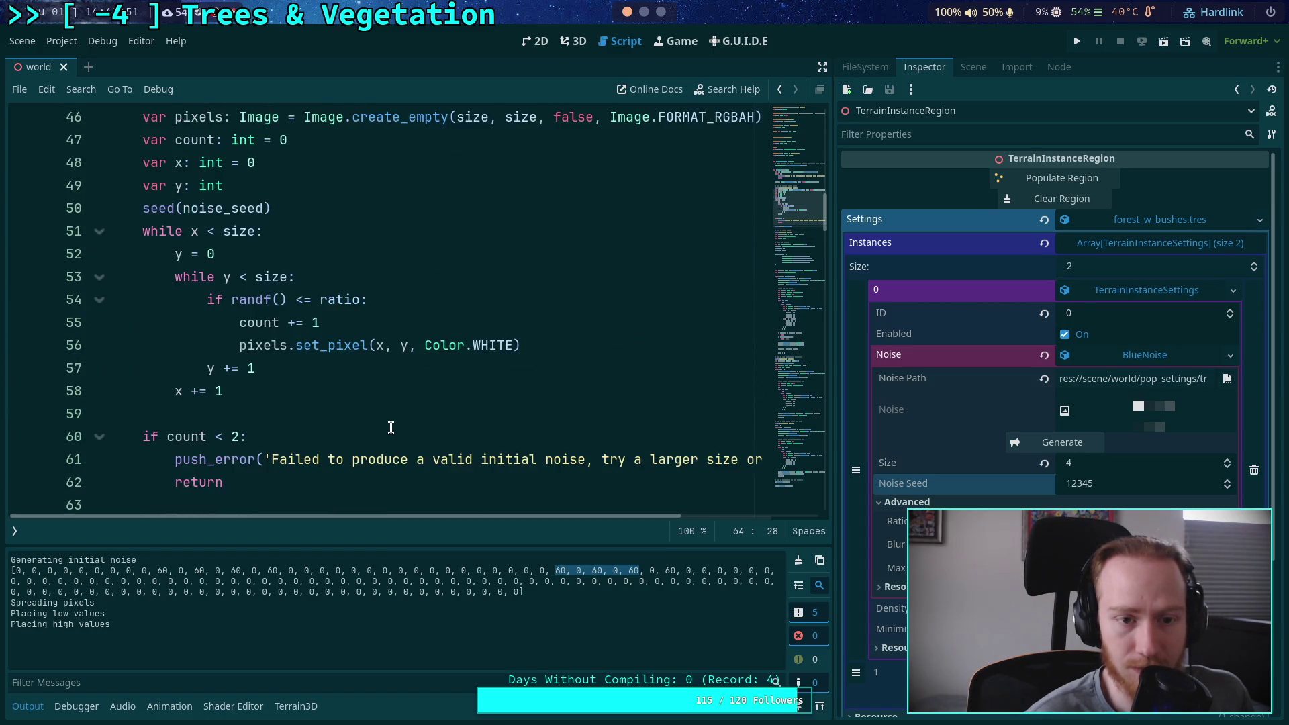
scroll(391, 428, down, 4)
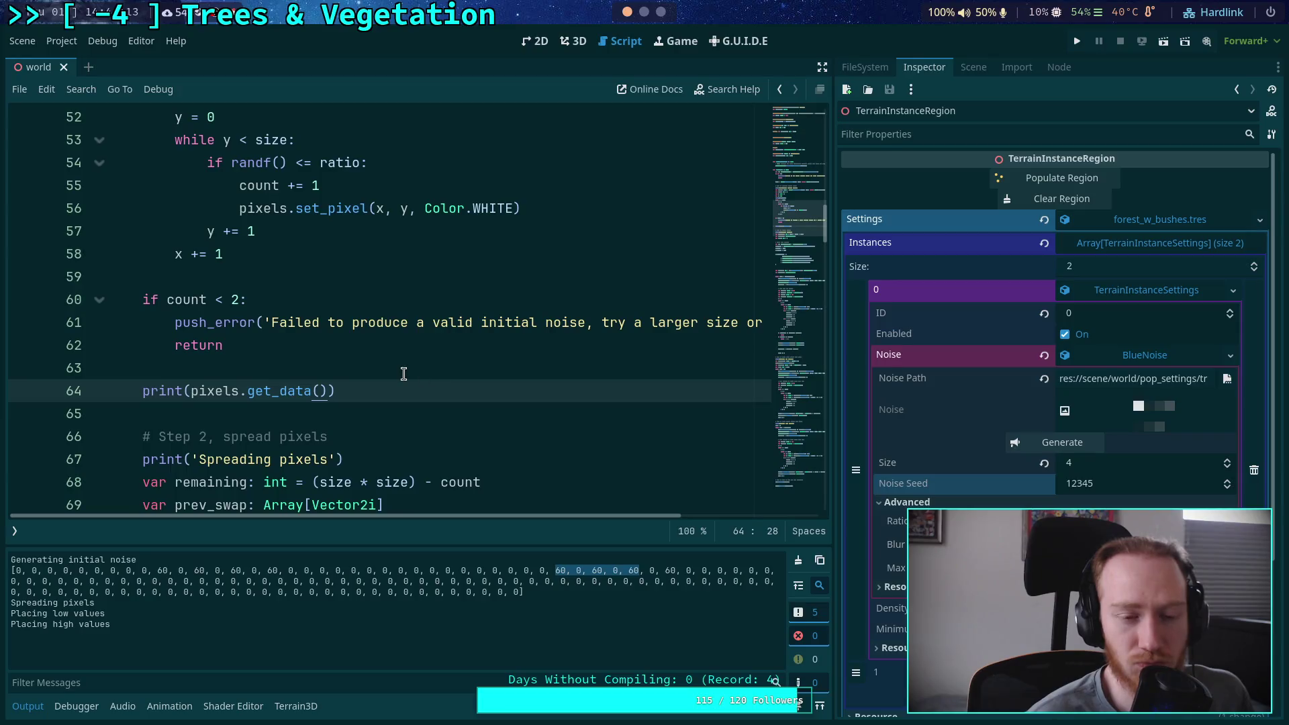
drag(328, 391, 248, 391)
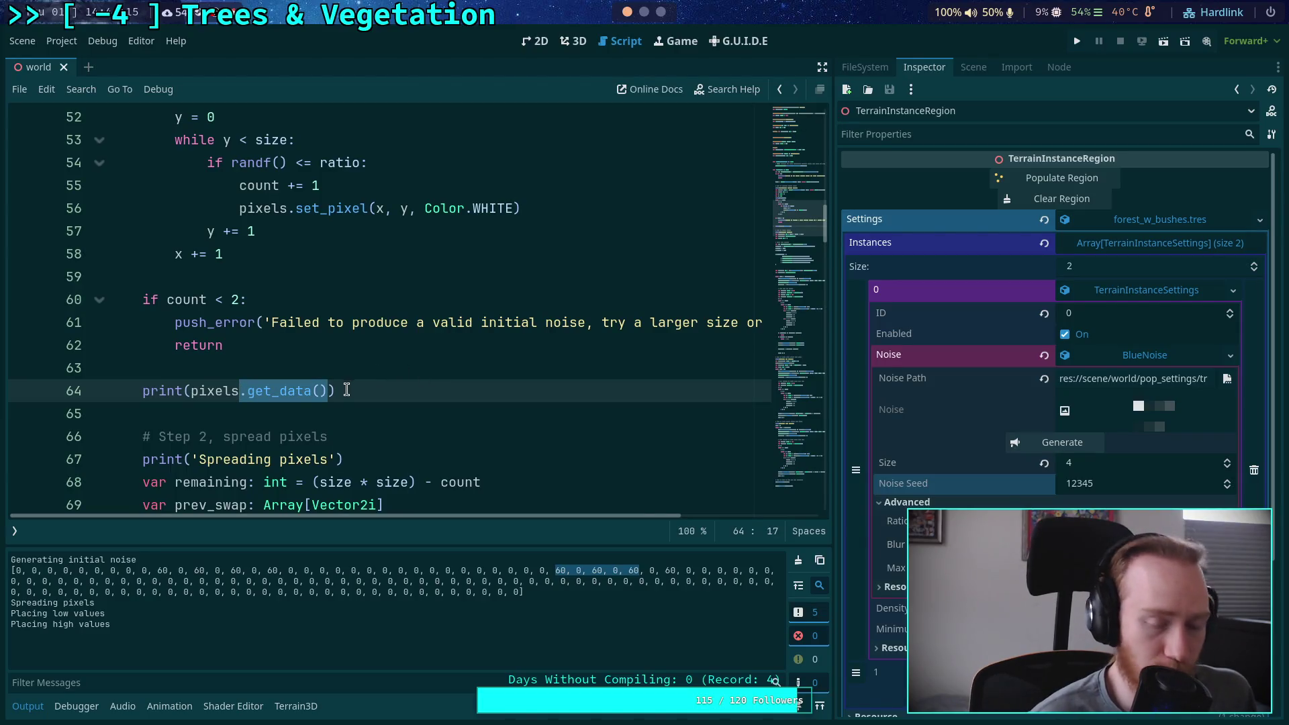
key(Right)
Append .to_float32_array() to the printed get_data() call
text(.)
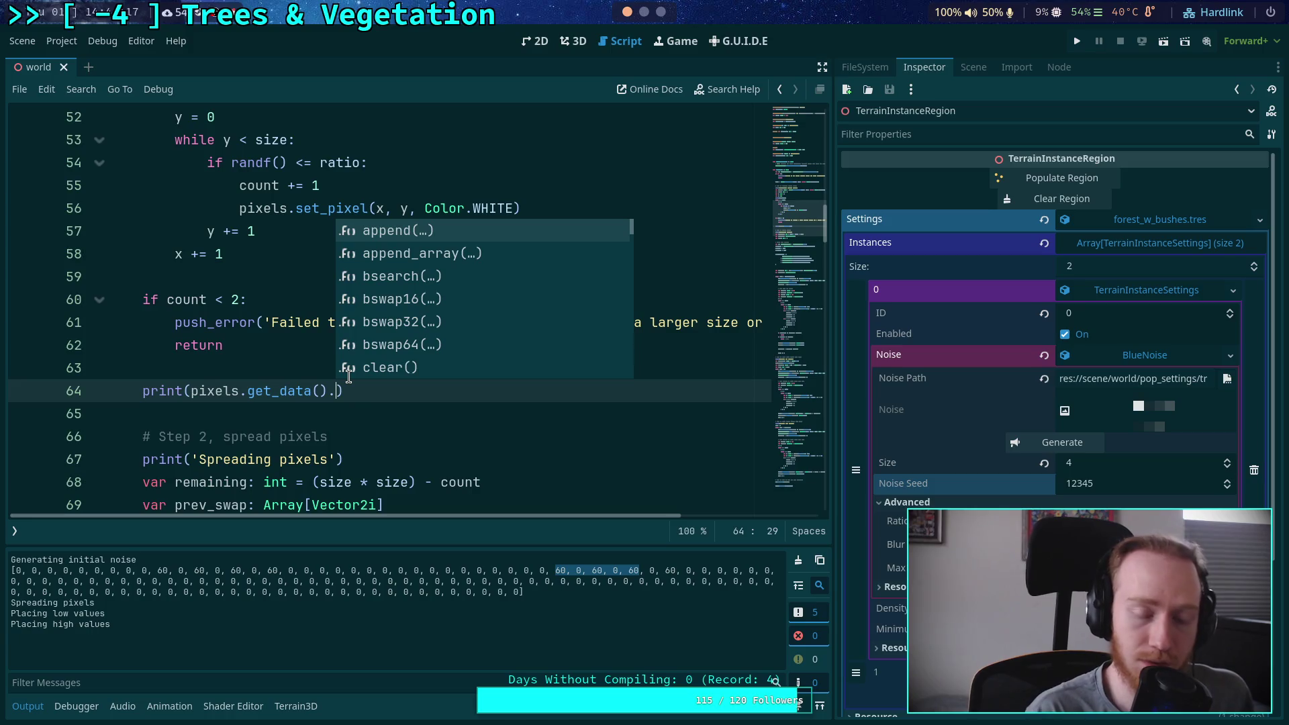
key(Down)
key(Down)
key(Down)
key(Down)
key(Down)
key(Down)
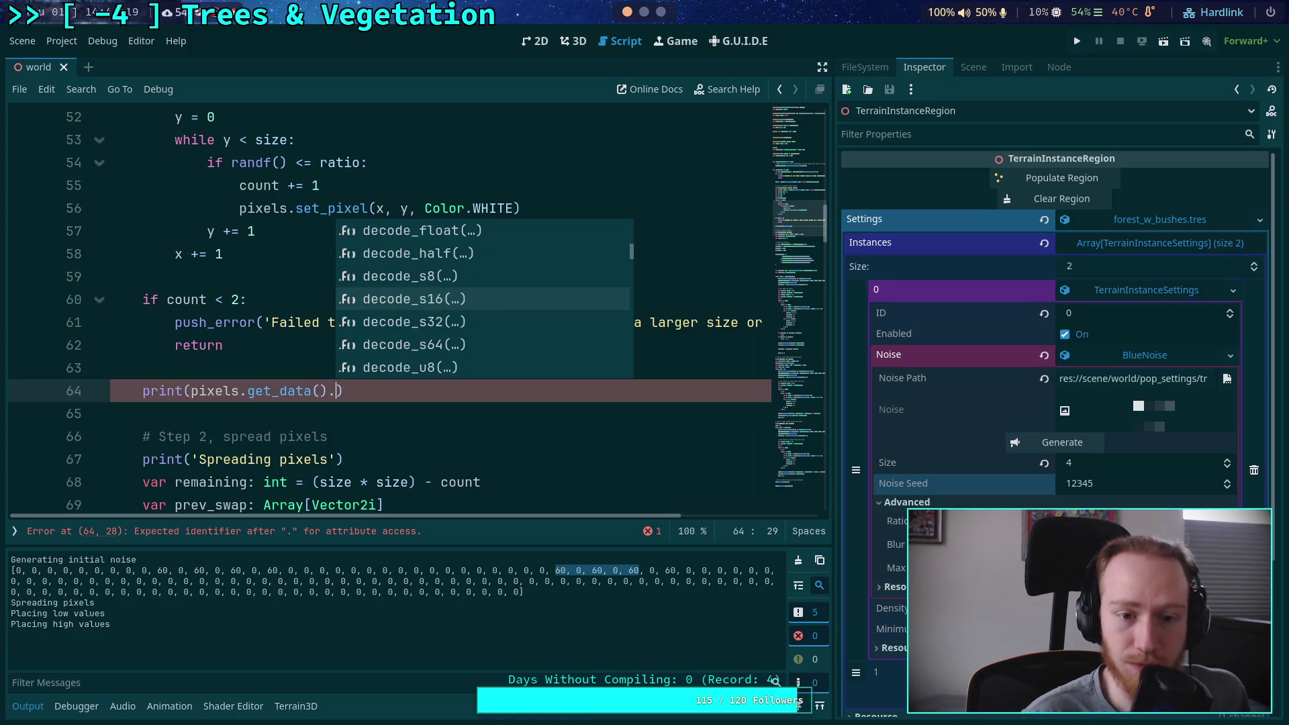
key(Down)
key(Down)
key(Down)
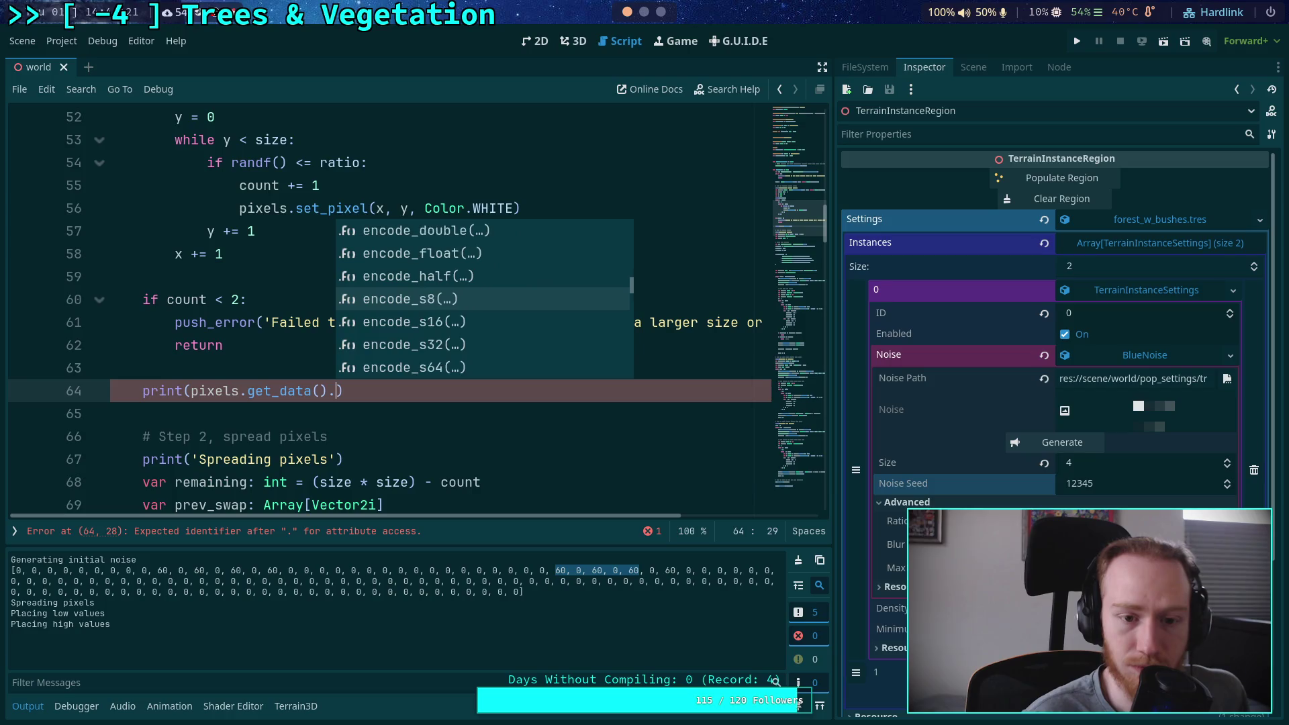
key(Down)
key(Down)
key(Down)
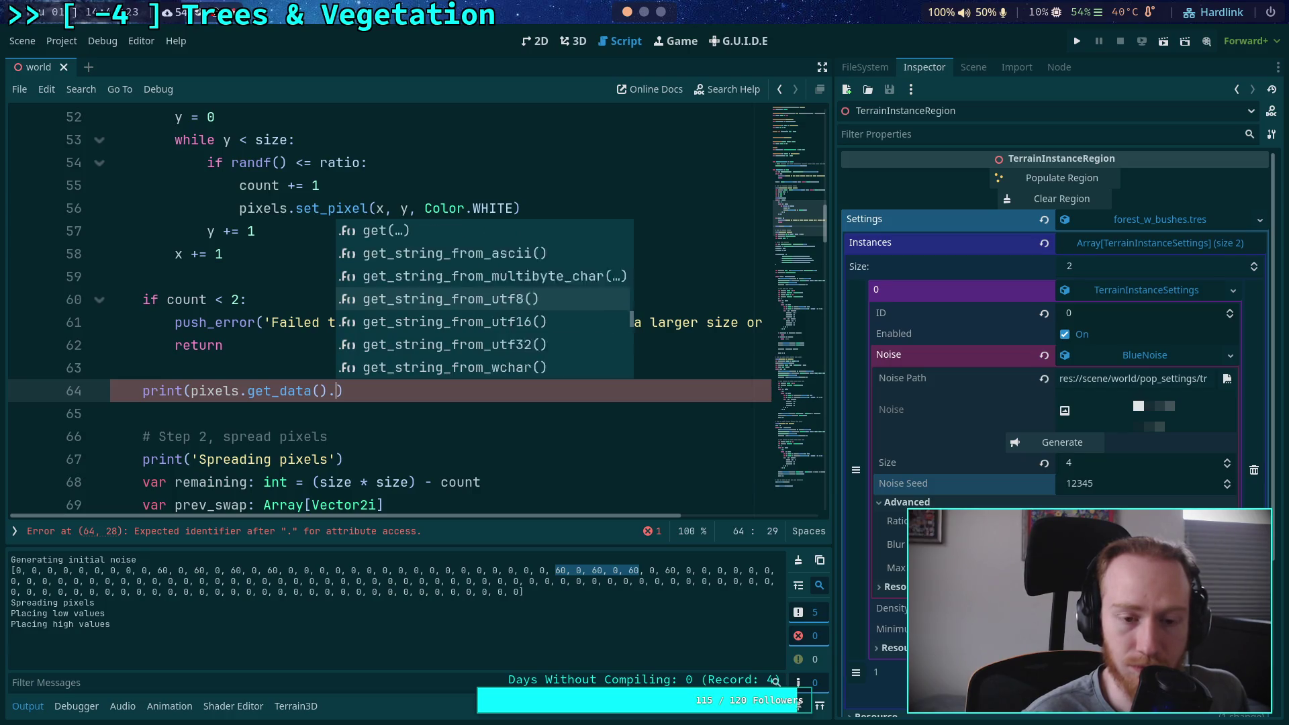
key(Down)
key(Down)
key(Down)
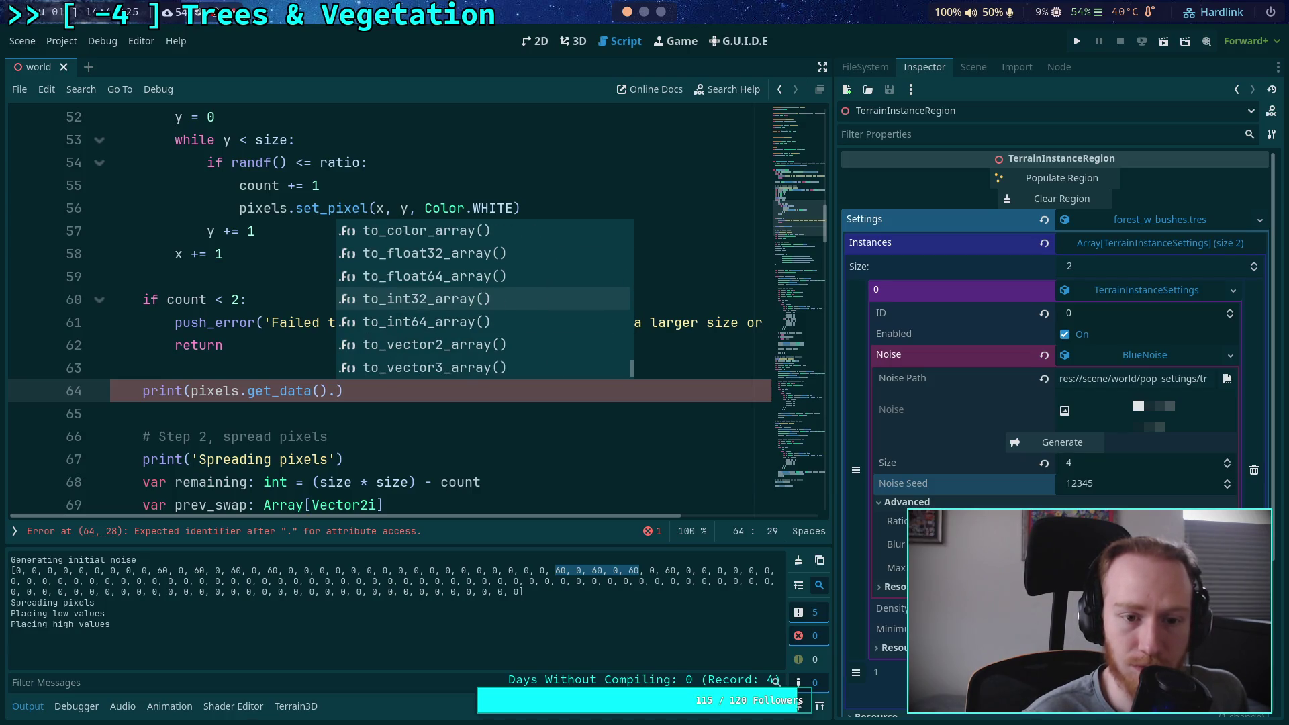
key(Up)
key(Up)
key(Return)
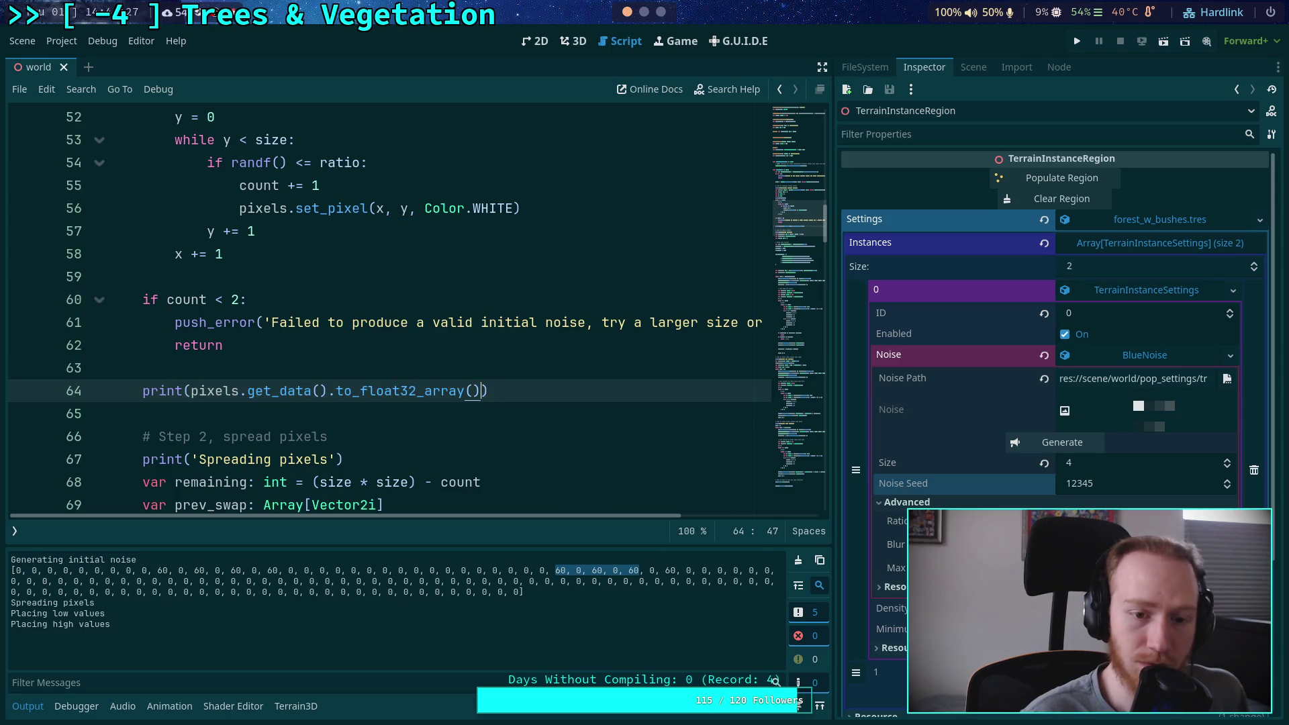
Save, clear the Output log and regenerate to print the float values
key(ctrl+s)
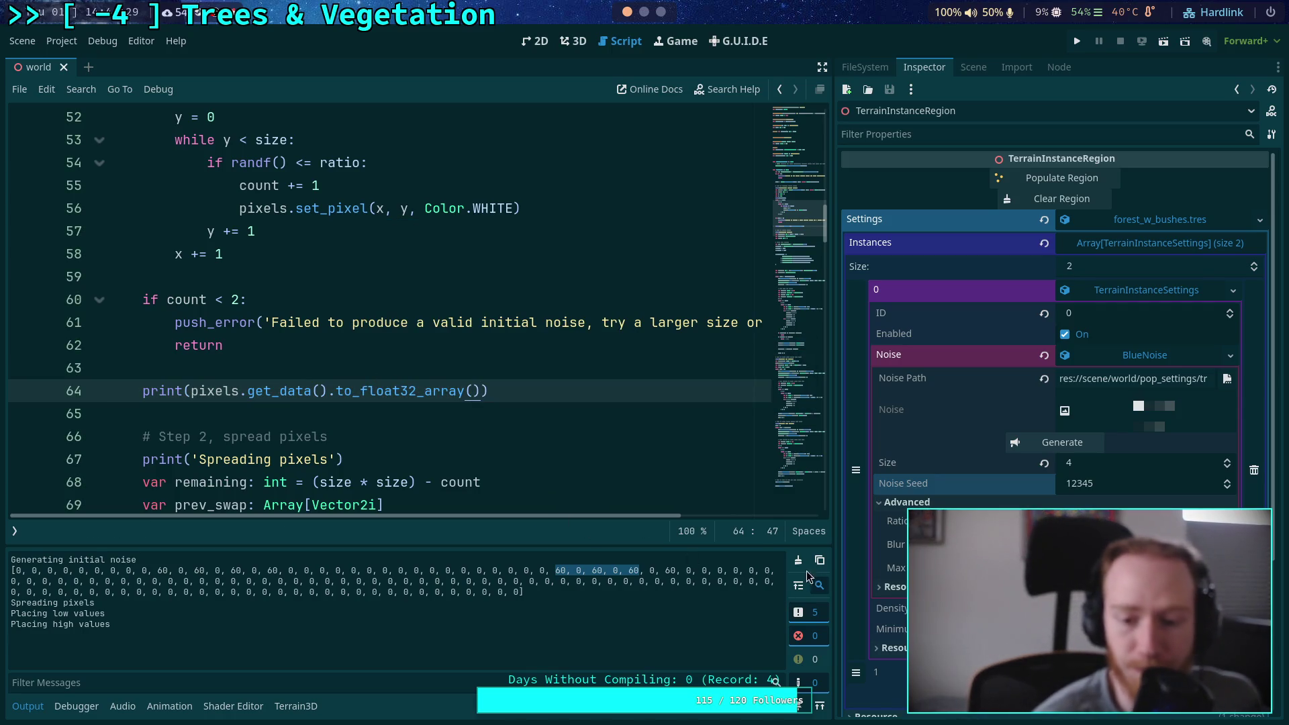
click(798, 560)
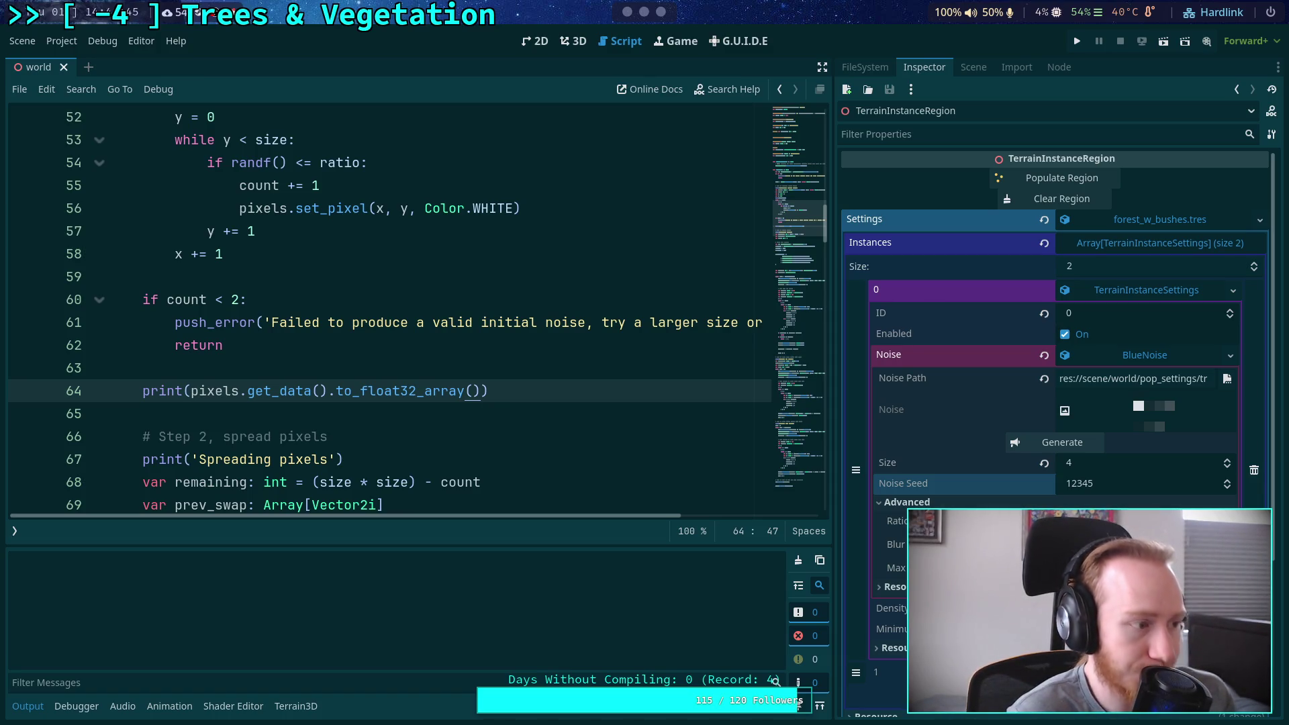
click(1068, 448)
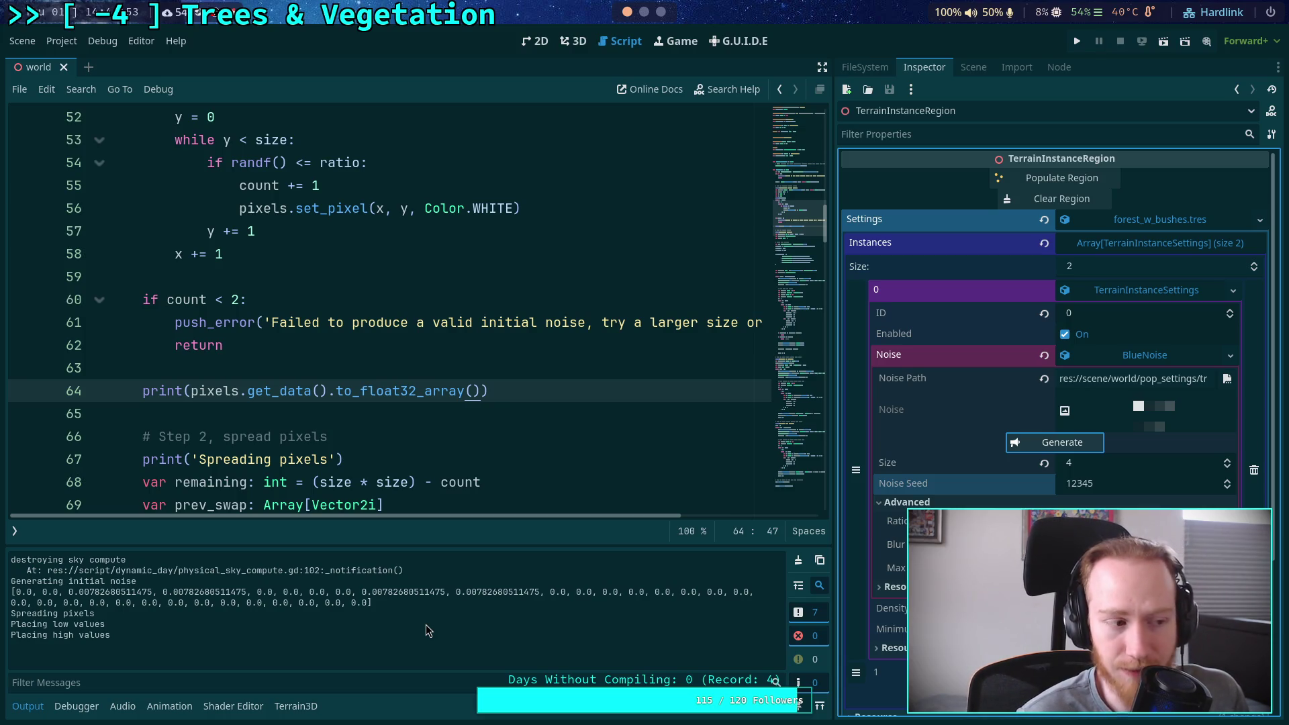
Change the conversion to 16, then replace it with .to_color_array()
drag(400, 390, 417, 391)
text(16)
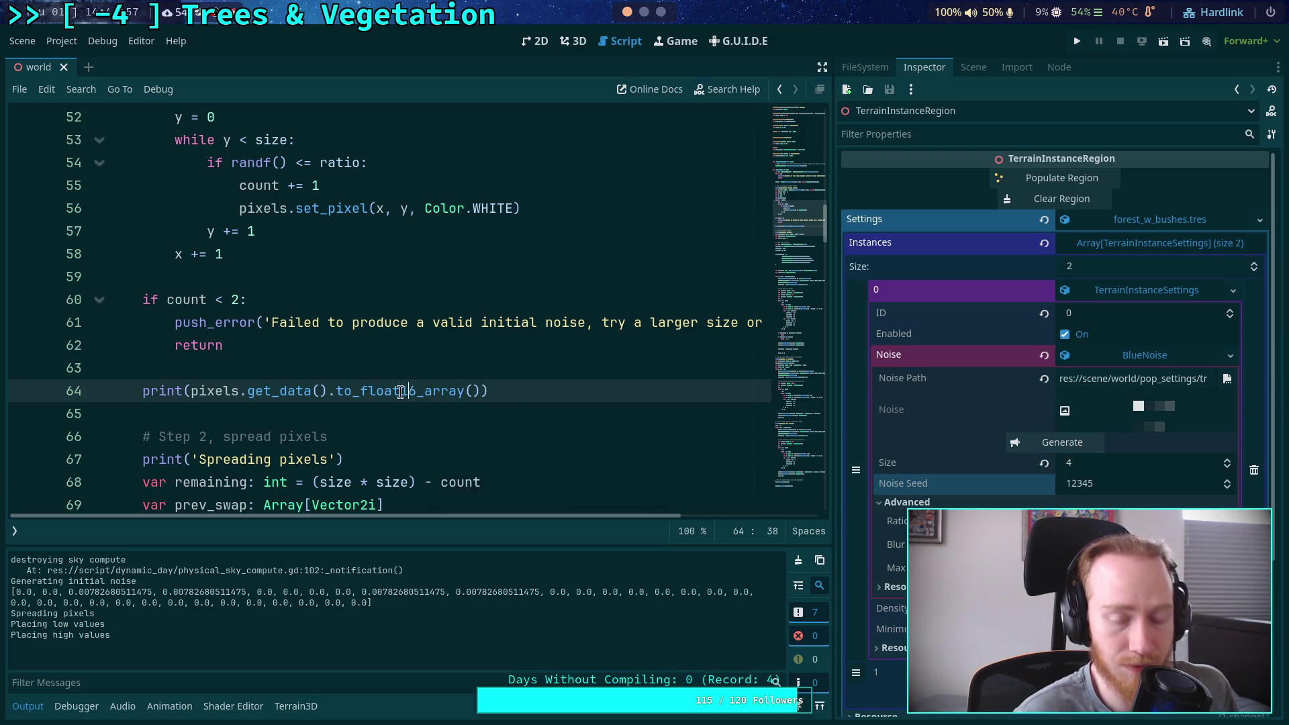
drag(480, 391, 328, 390)
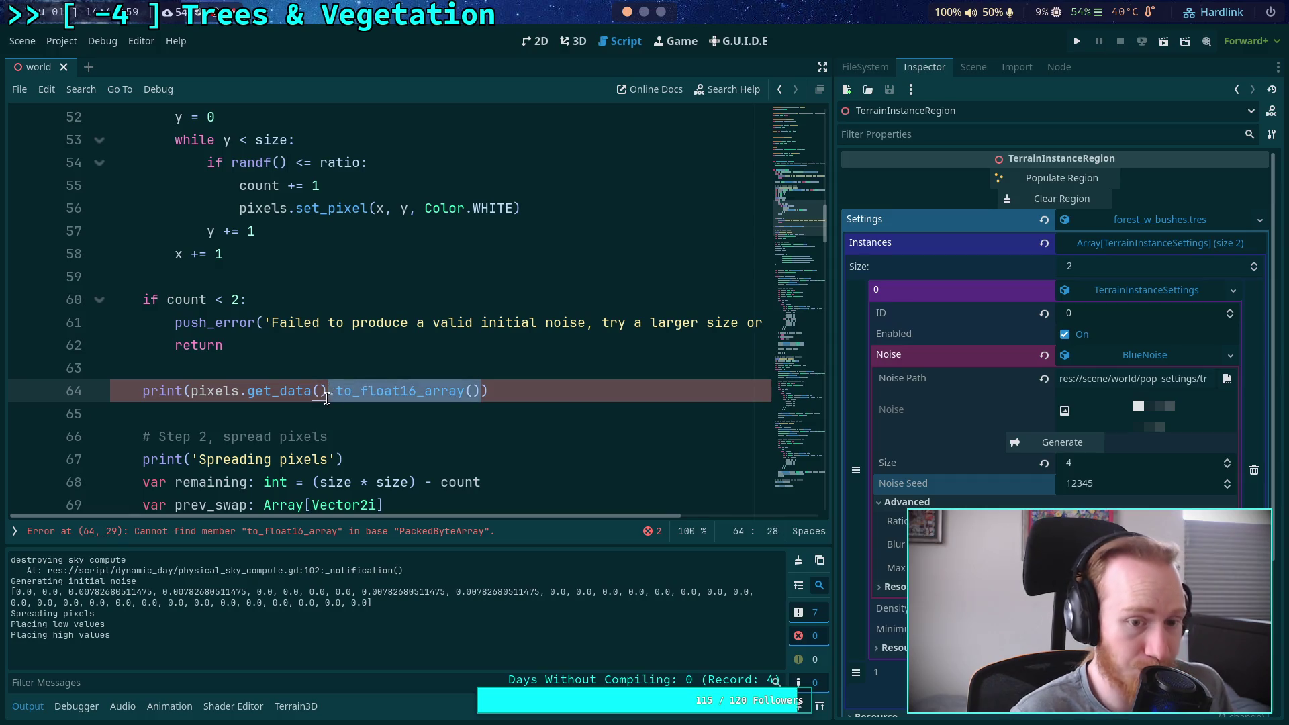
key(BackSpace)
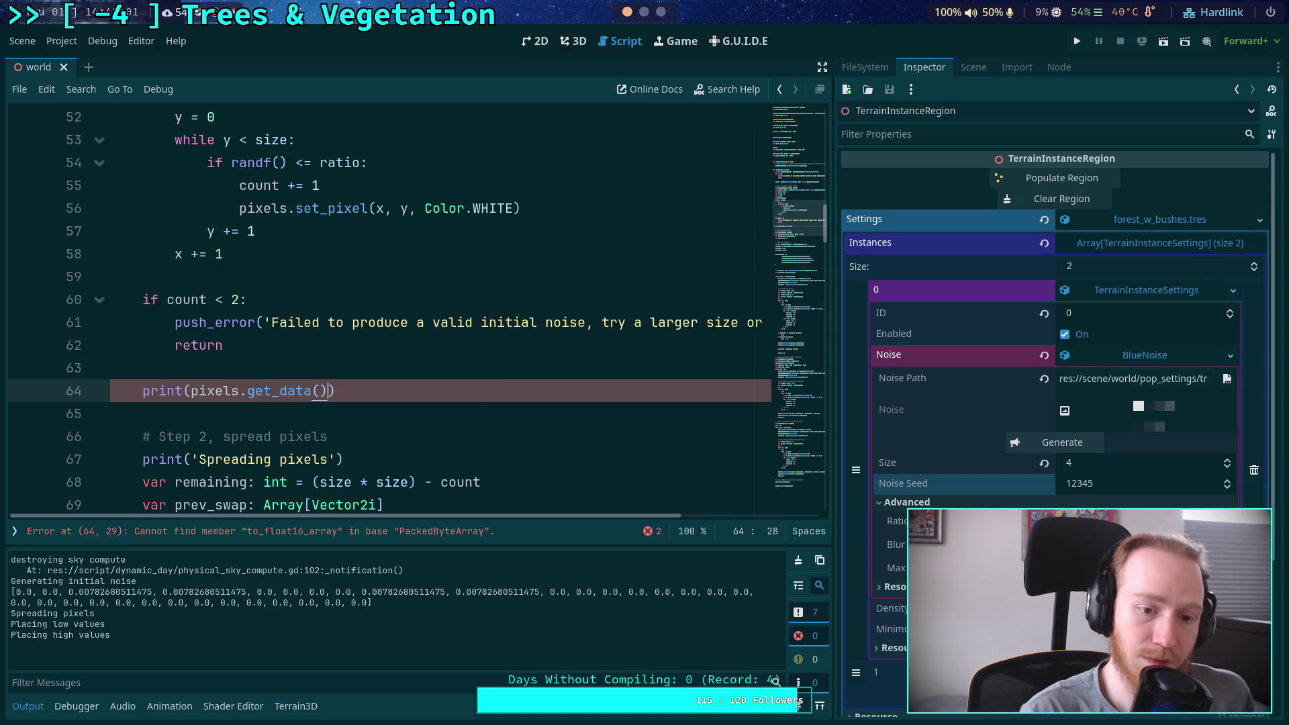
text(.)
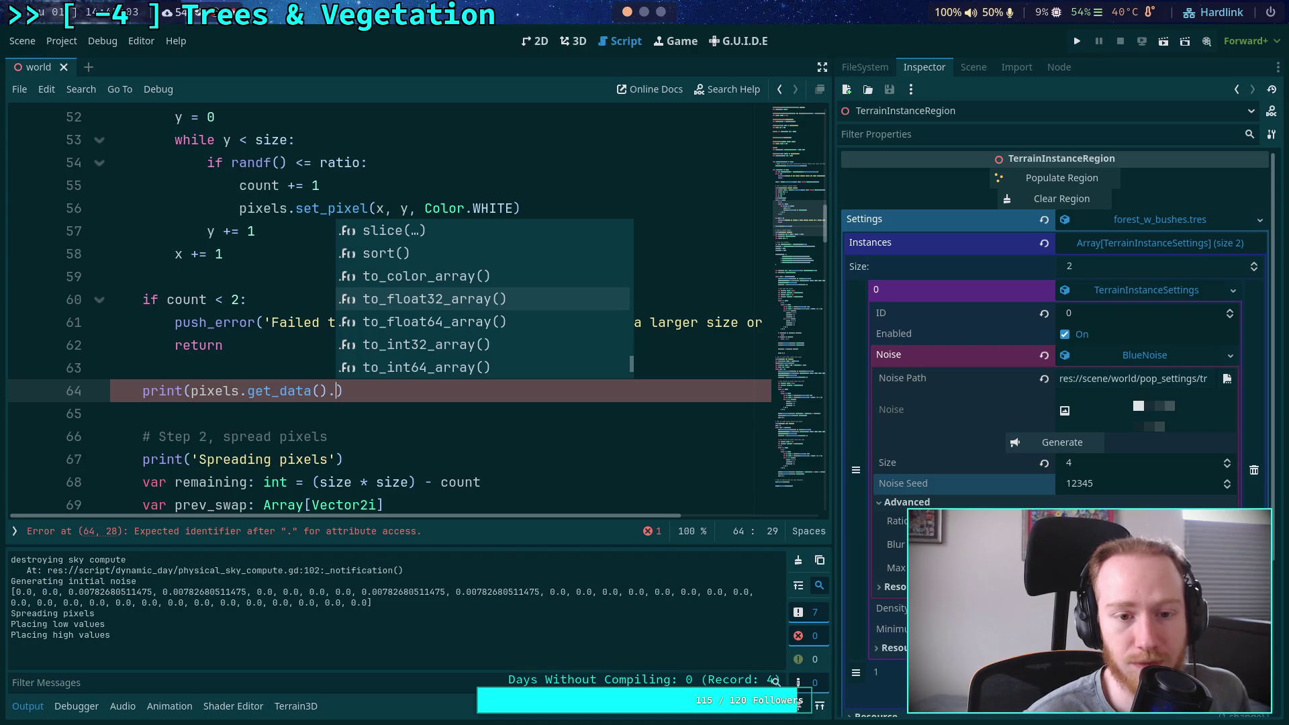
key(Up)
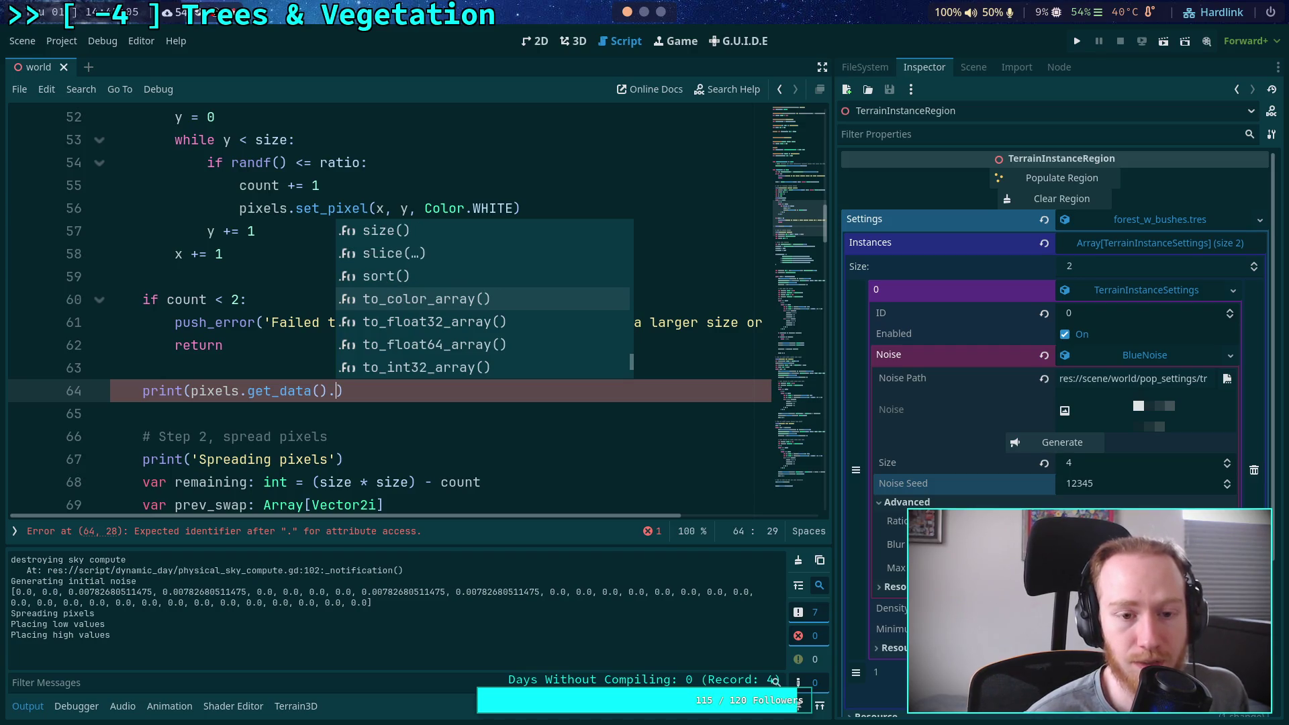
key(Return)
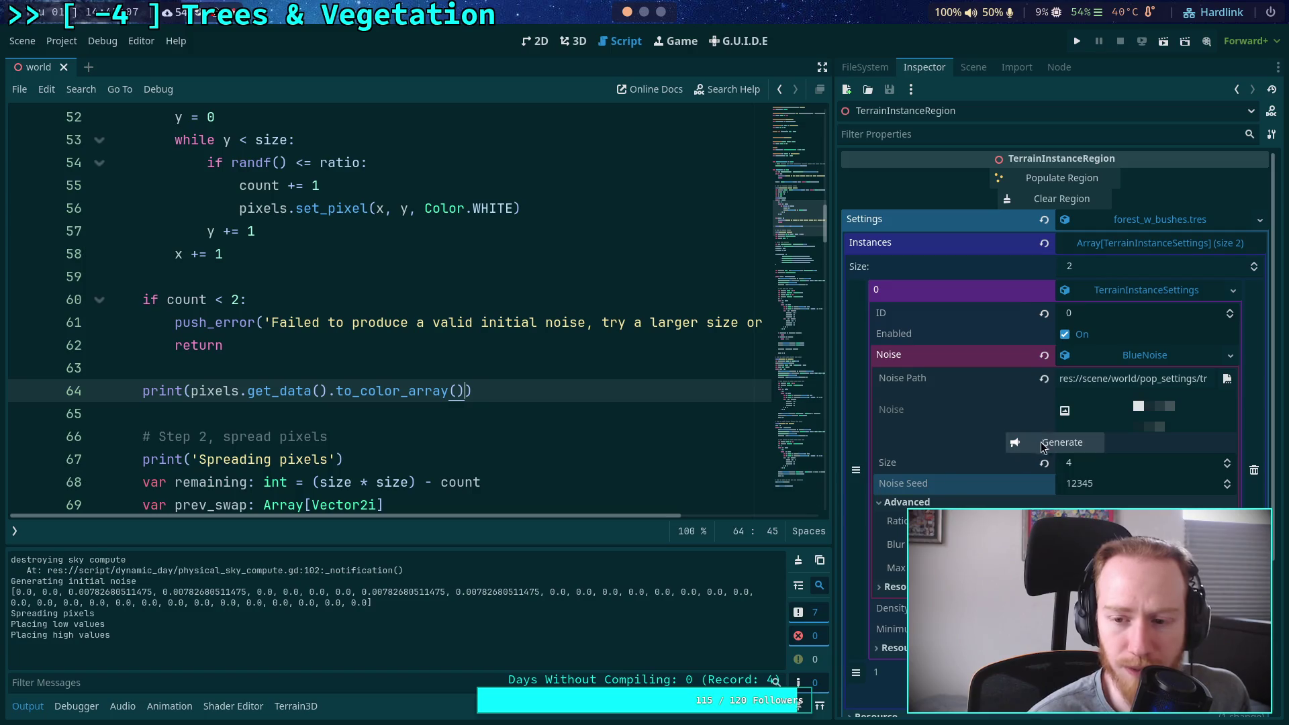
Clear Output, save and regenerate to log the color tuples of the initial noise
click(805, 562)
key(ctrl+s)
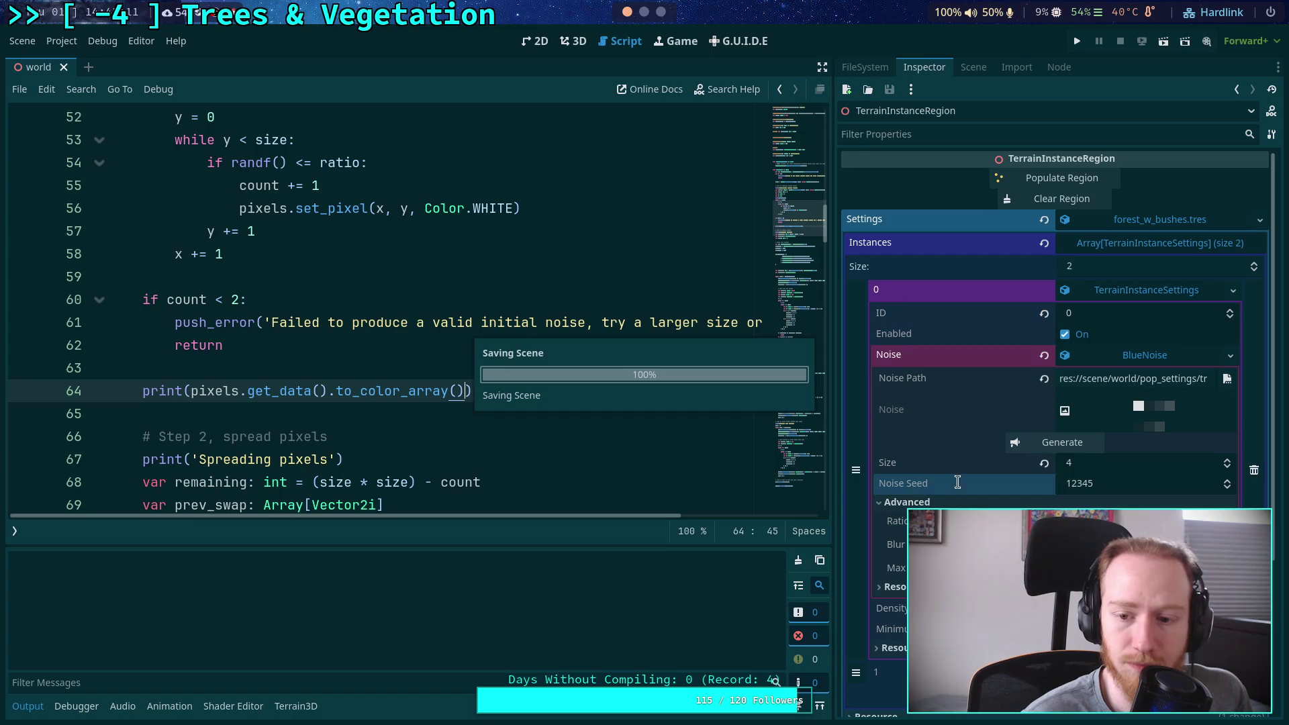
click(1051, 445)
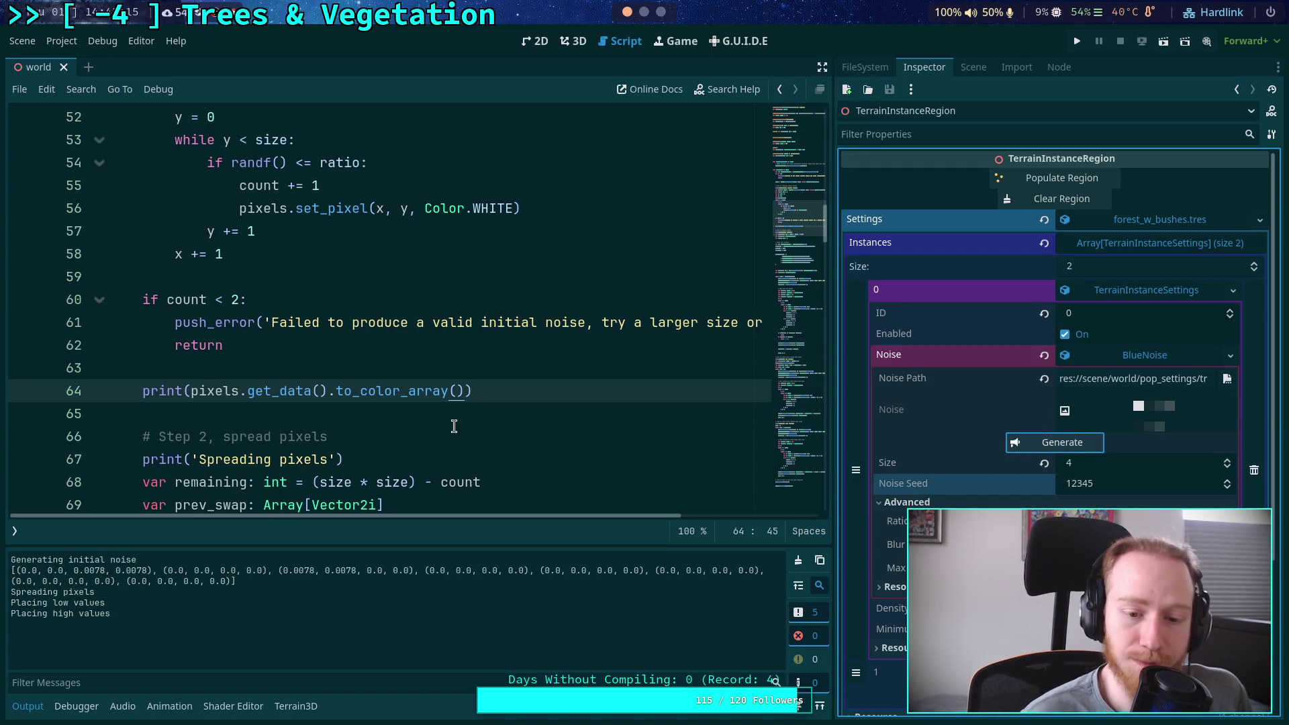
drag(464, 390, 329, 391)
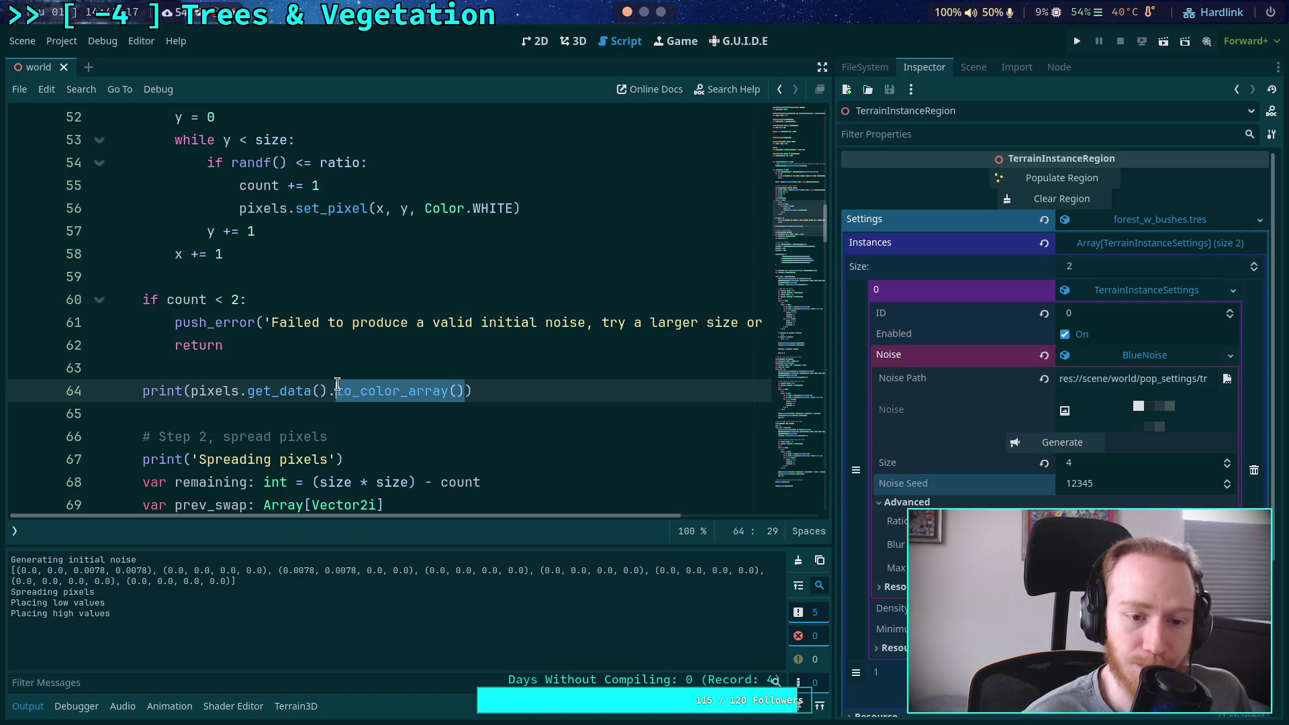
scroll(507, 408, up, 4)
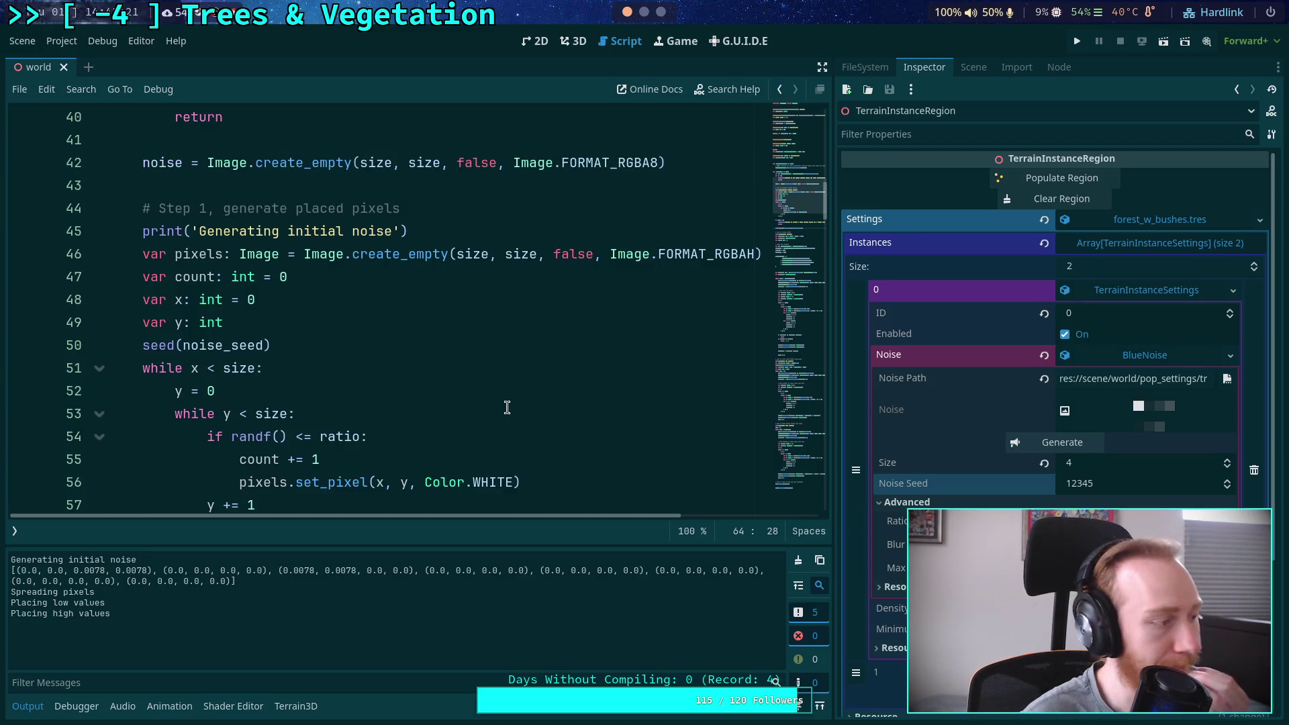
scroll(507, 407, down, 5)
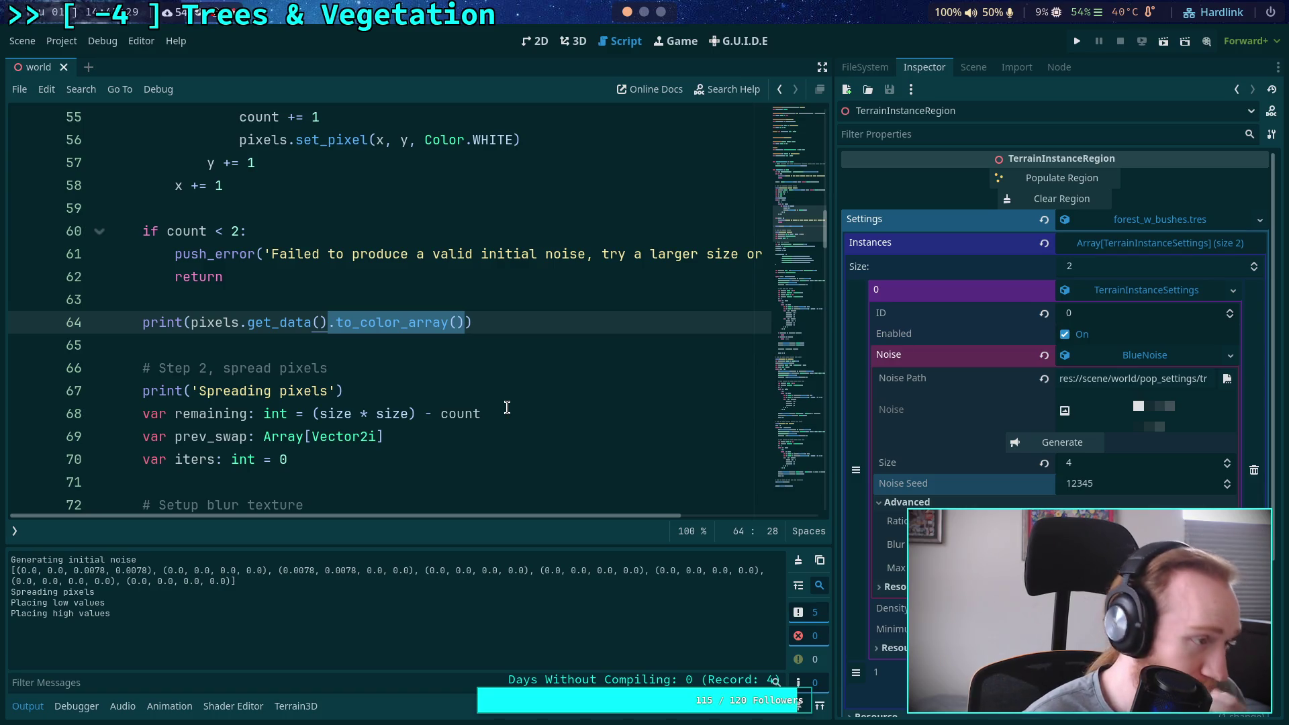
scroll(507, 407, up, 2)
scroll(506, 408, down, 3)
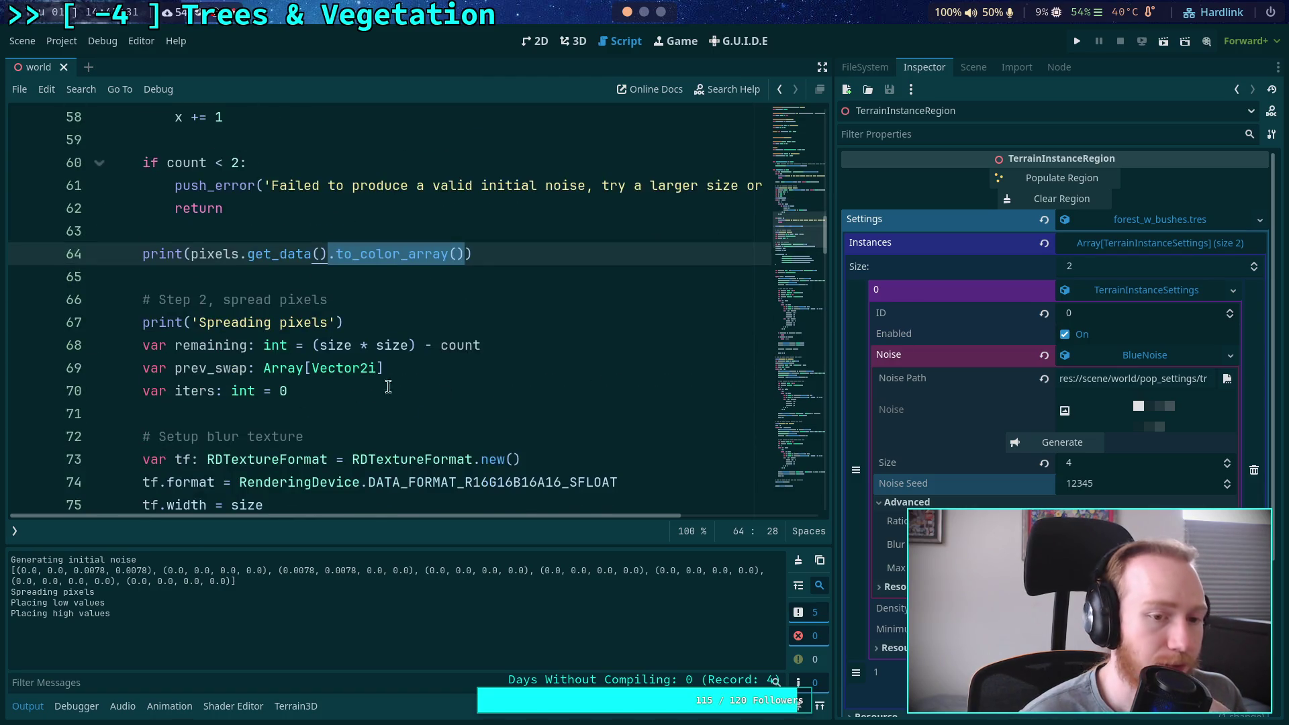
double_click(213, 253)
scroll(420, 371, down, 4)
scroll(419, 372, down, 4)
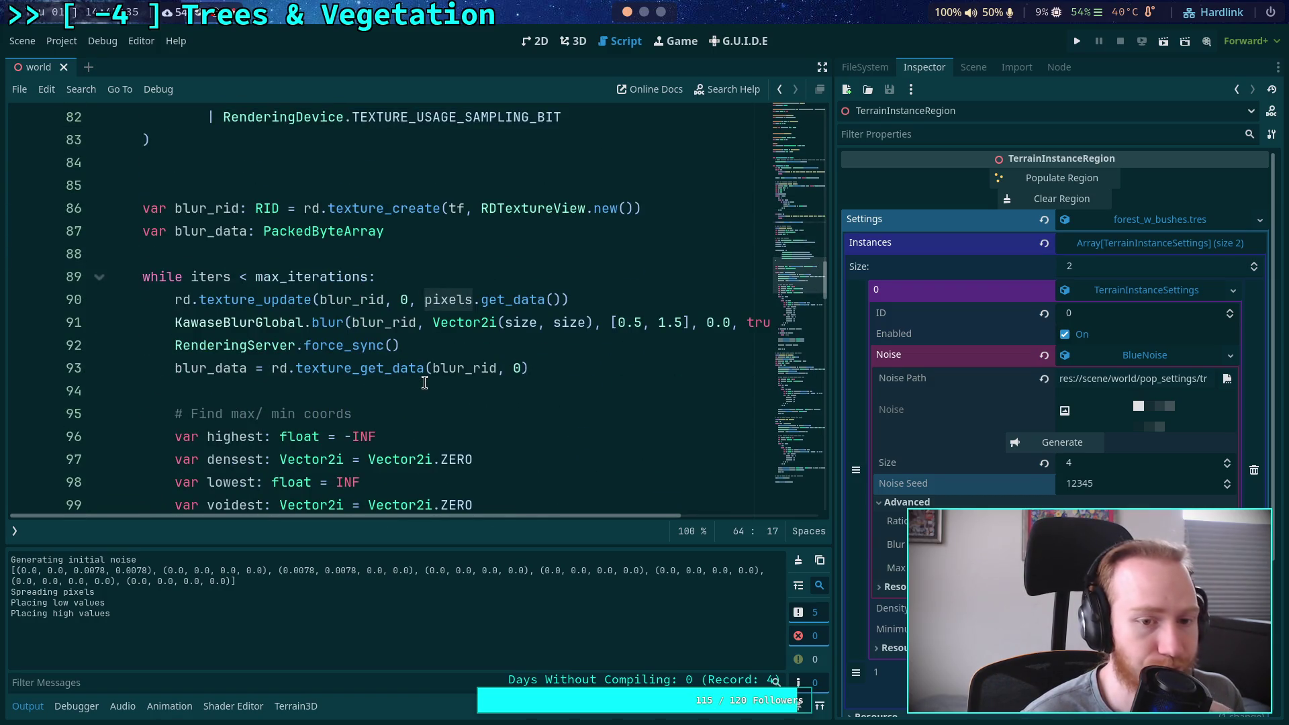
scroll(404, 376, up, 4)
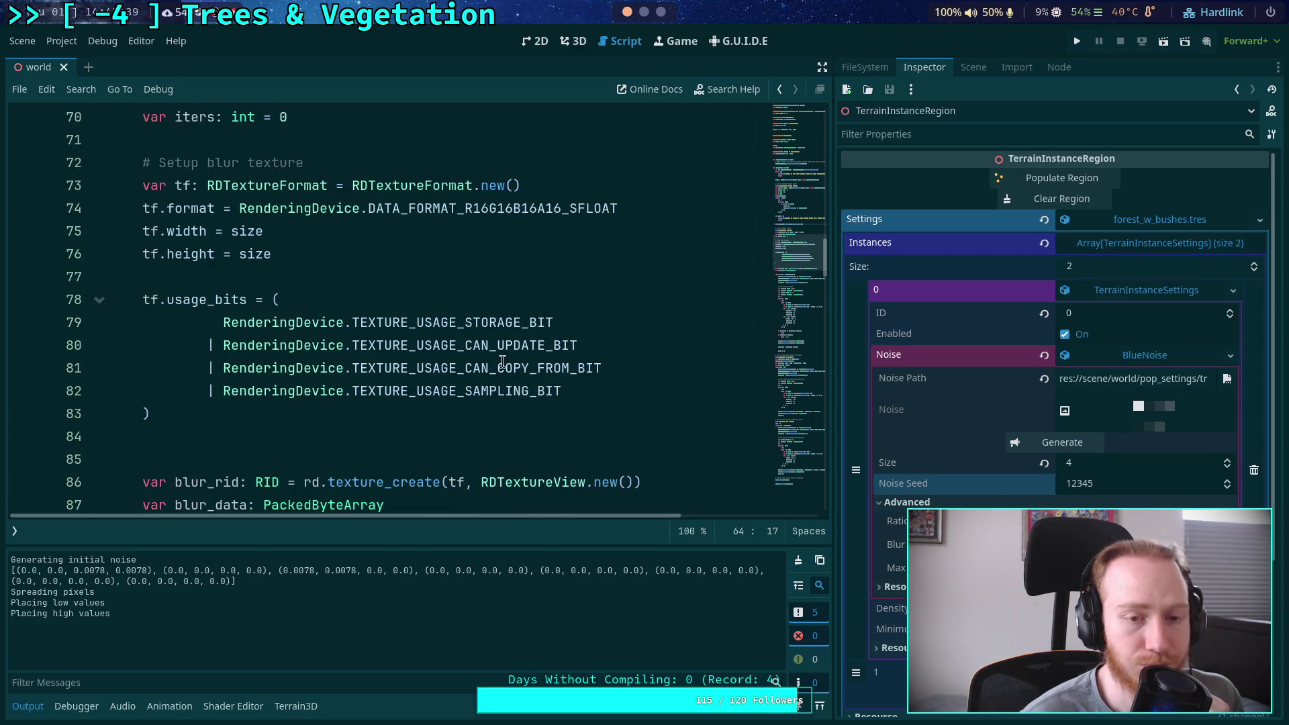
scroll(504, 355, down, 1)
scroll(504, 351, up, 7)
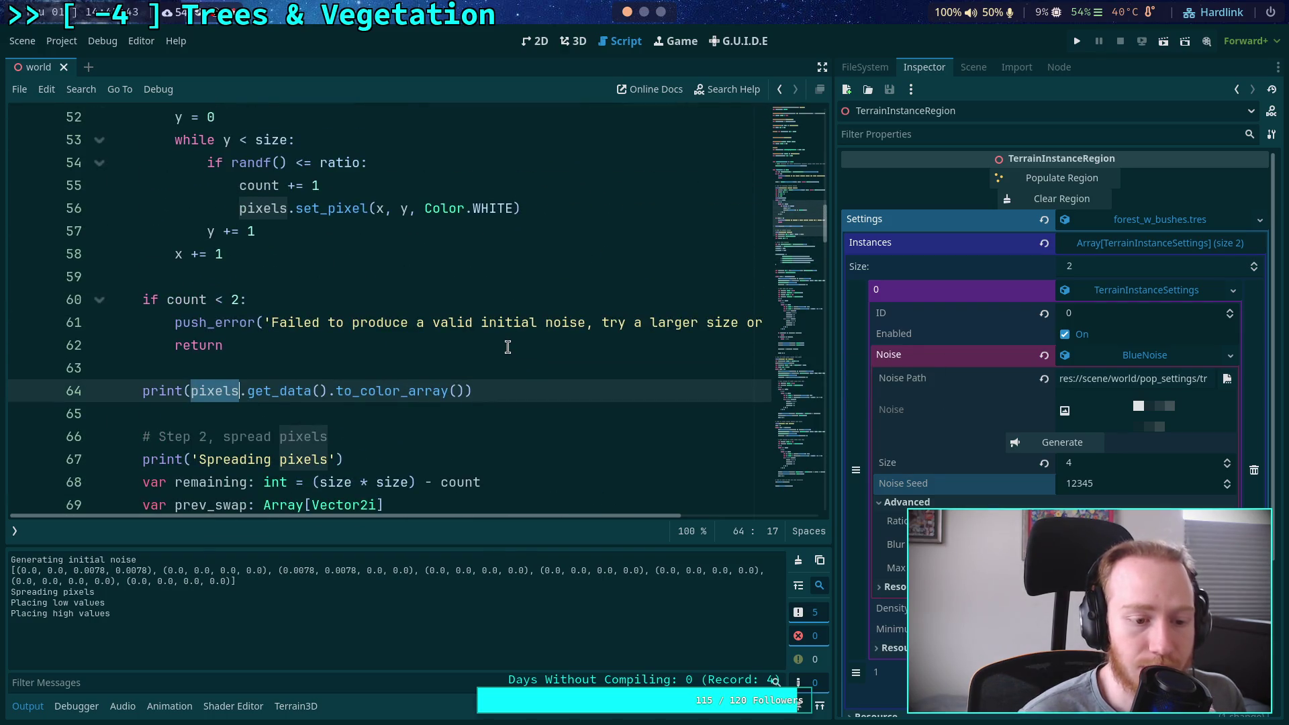
scroll(508, 346, down, 11)
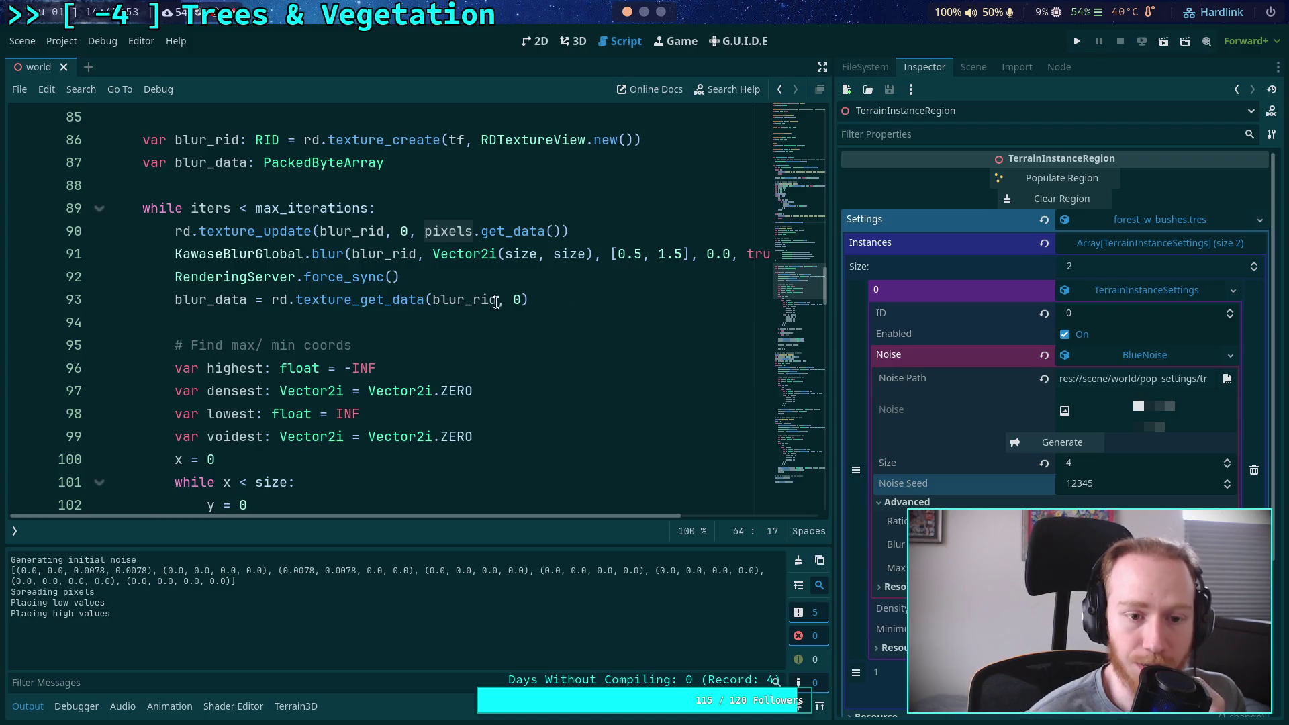
click(598, 299)
Add noise.set_data(size, size, false, Image.FORMAT_RGBAH, blur_data) after line 93
key(Return)
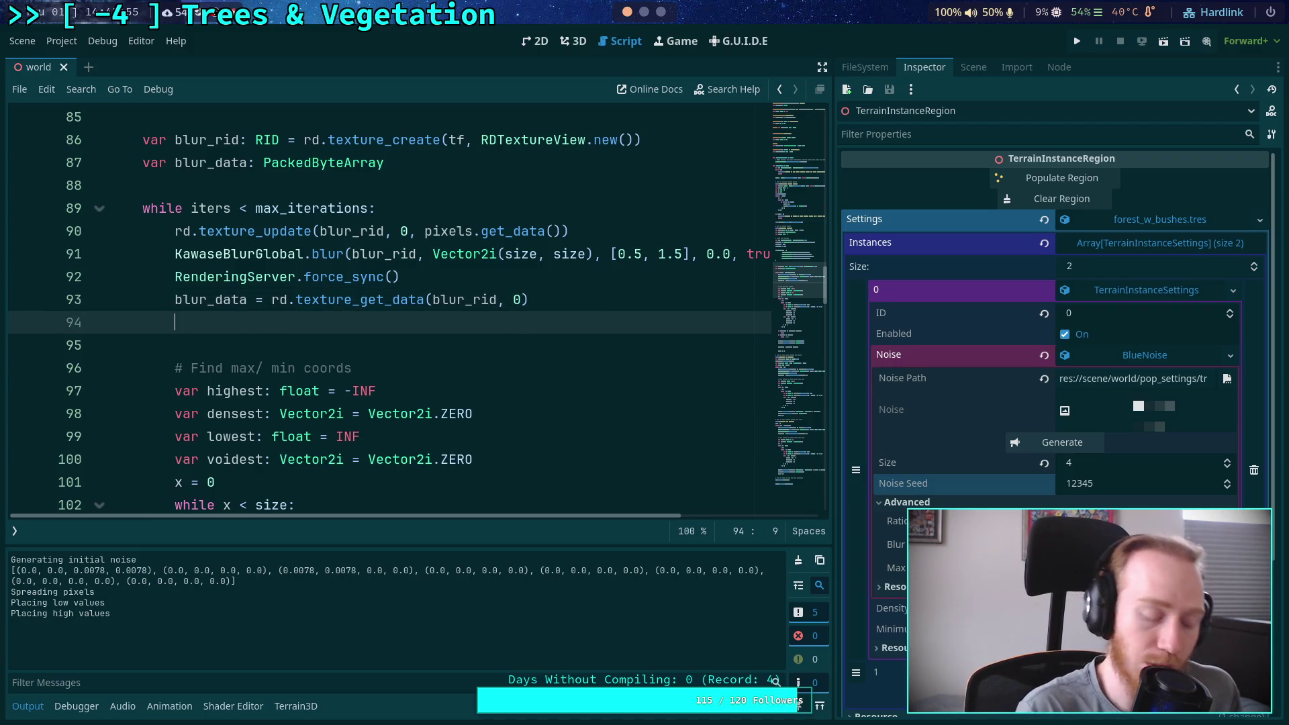
text(noise.)
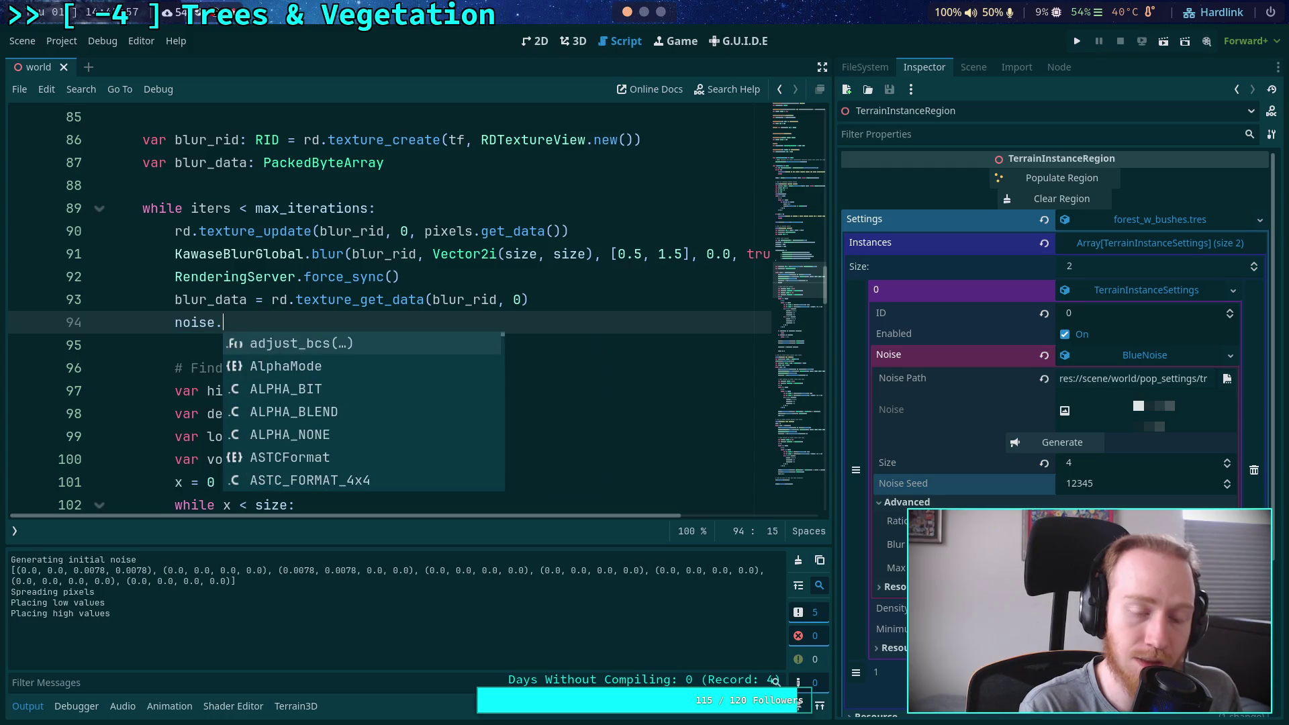
text(set_)
key(Return)
text(size, size)
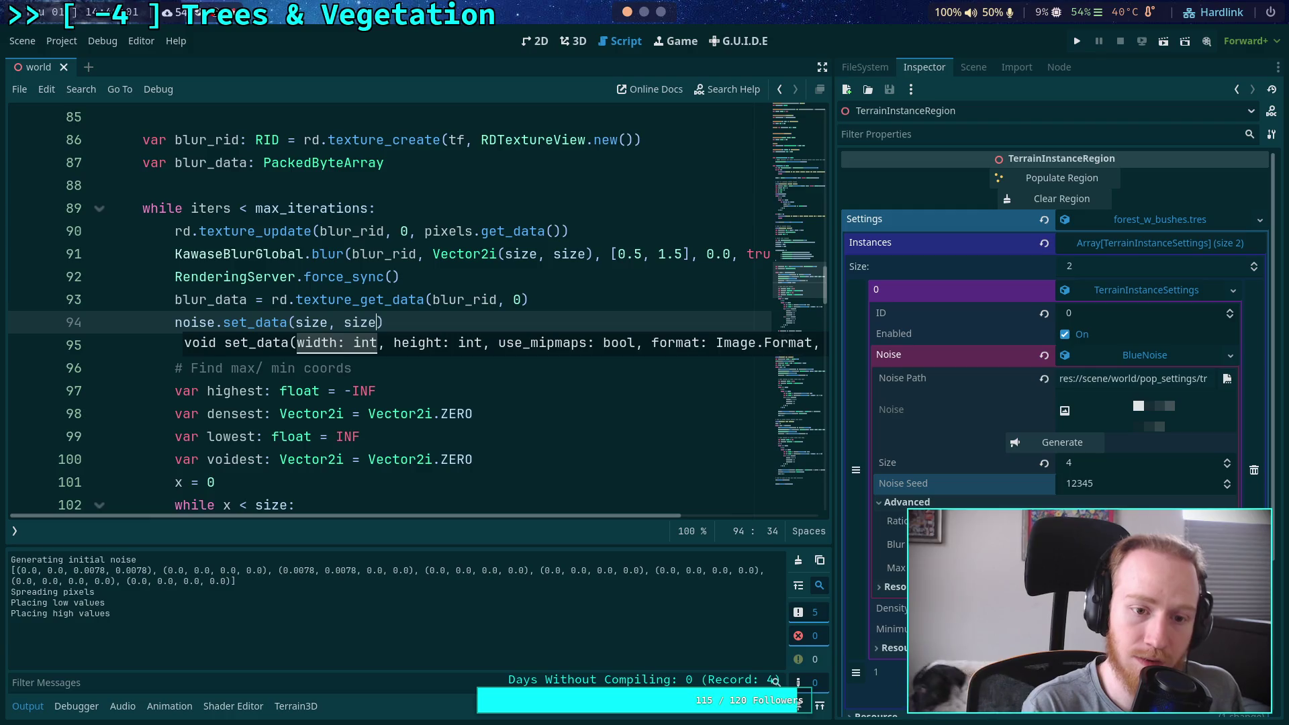
text(, false,)
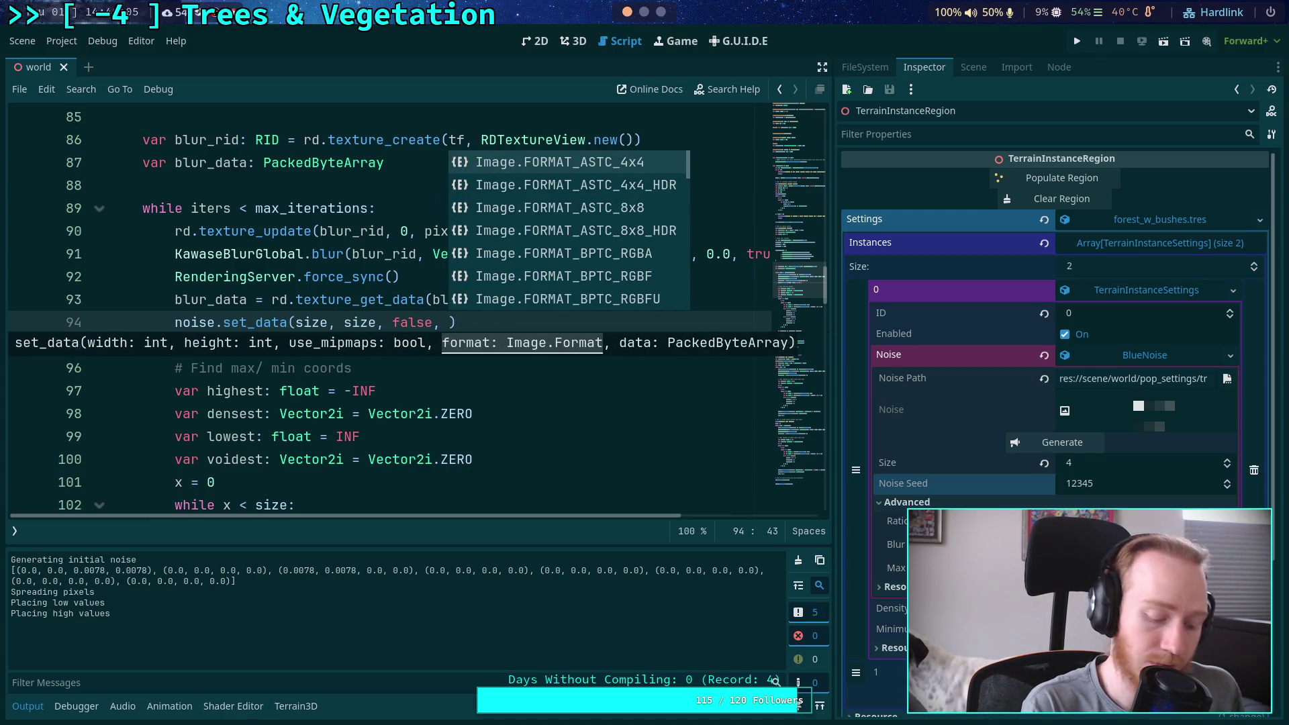
key(Down)
key(Down)
key(Down)
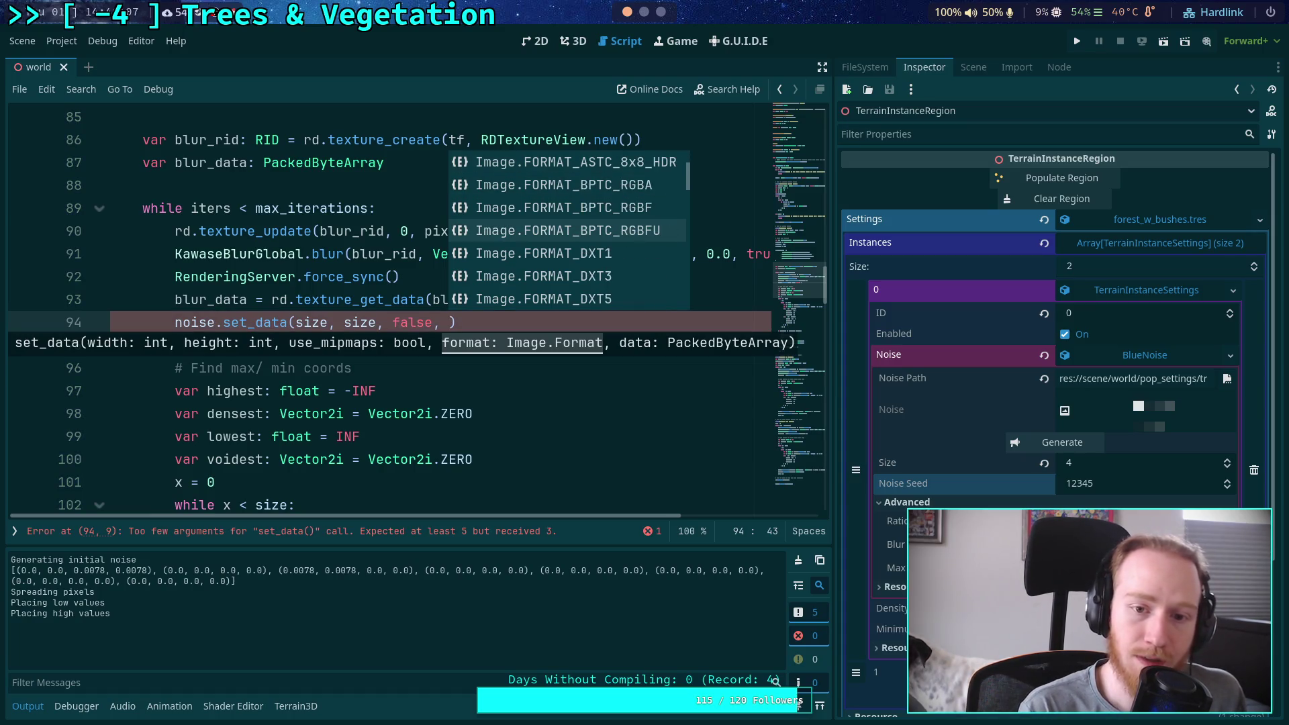
key(Down)
key(Down)
key(Down)
key(Down)
key(Down)
key(Down)
key(Return)
text(,)
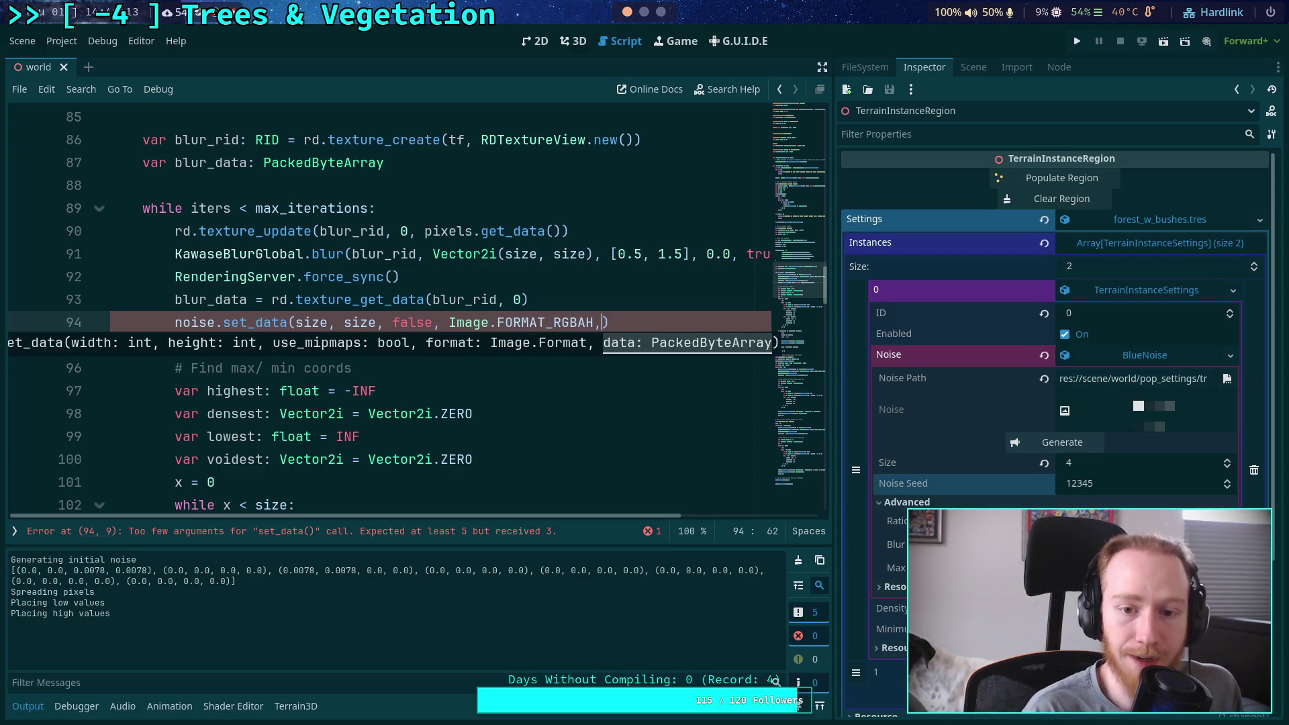
text( blur_data)
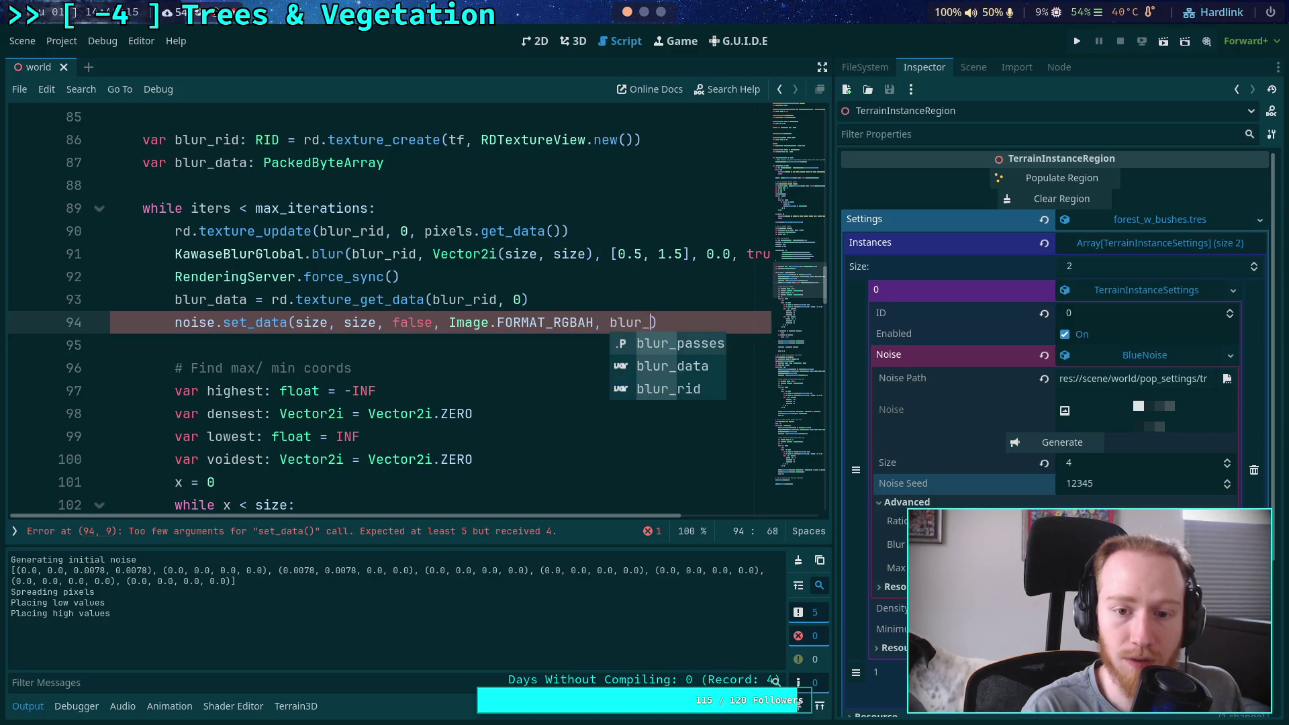
Add a return line below the set_data call and clear the Output log
key(End)
key(Return)
text(return)
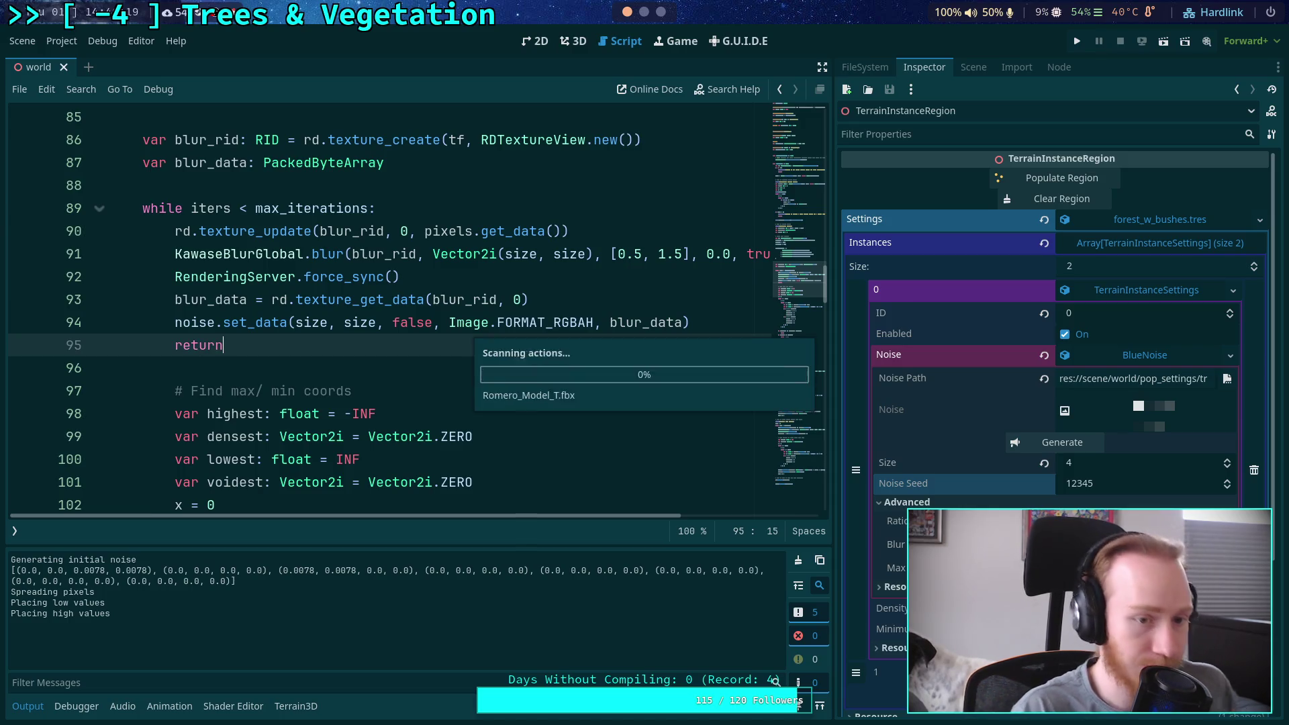
key(Escape)
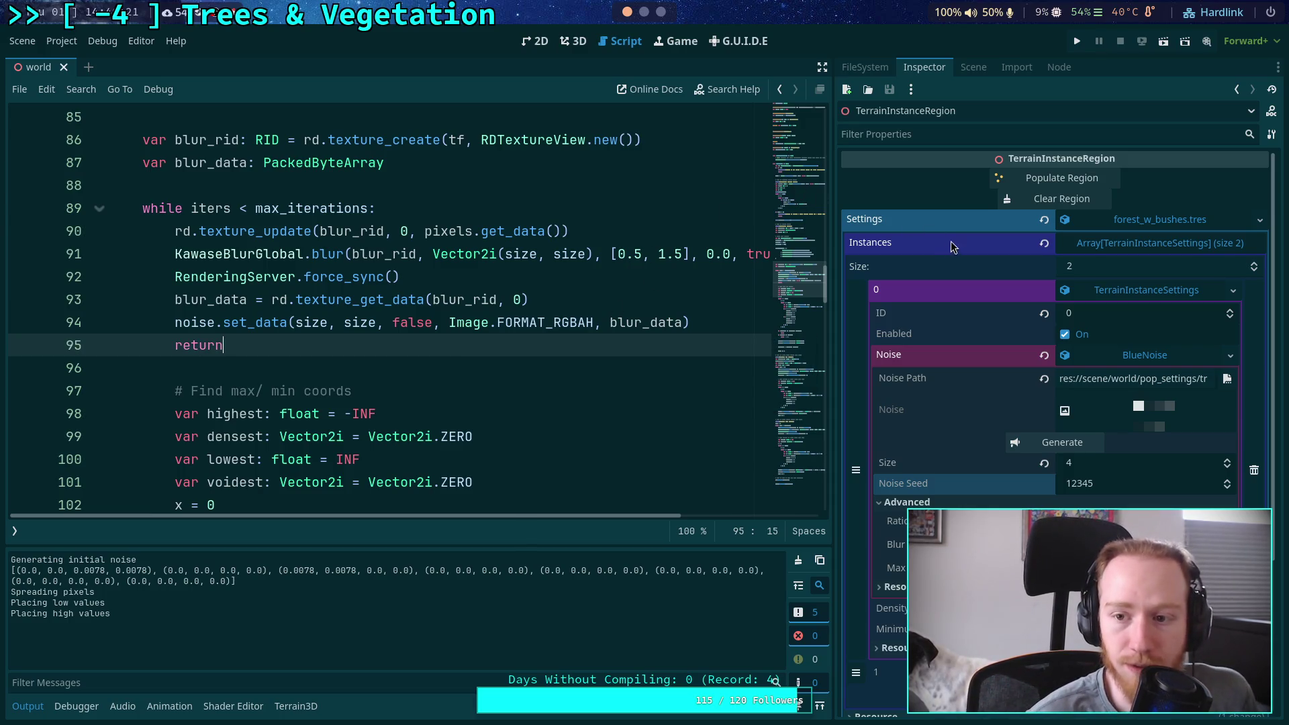
click(798, 560)
Save, regenerate the blurred noise preview, and select the [0.5, 1.5] argument on line 91
key(ctrl+s)
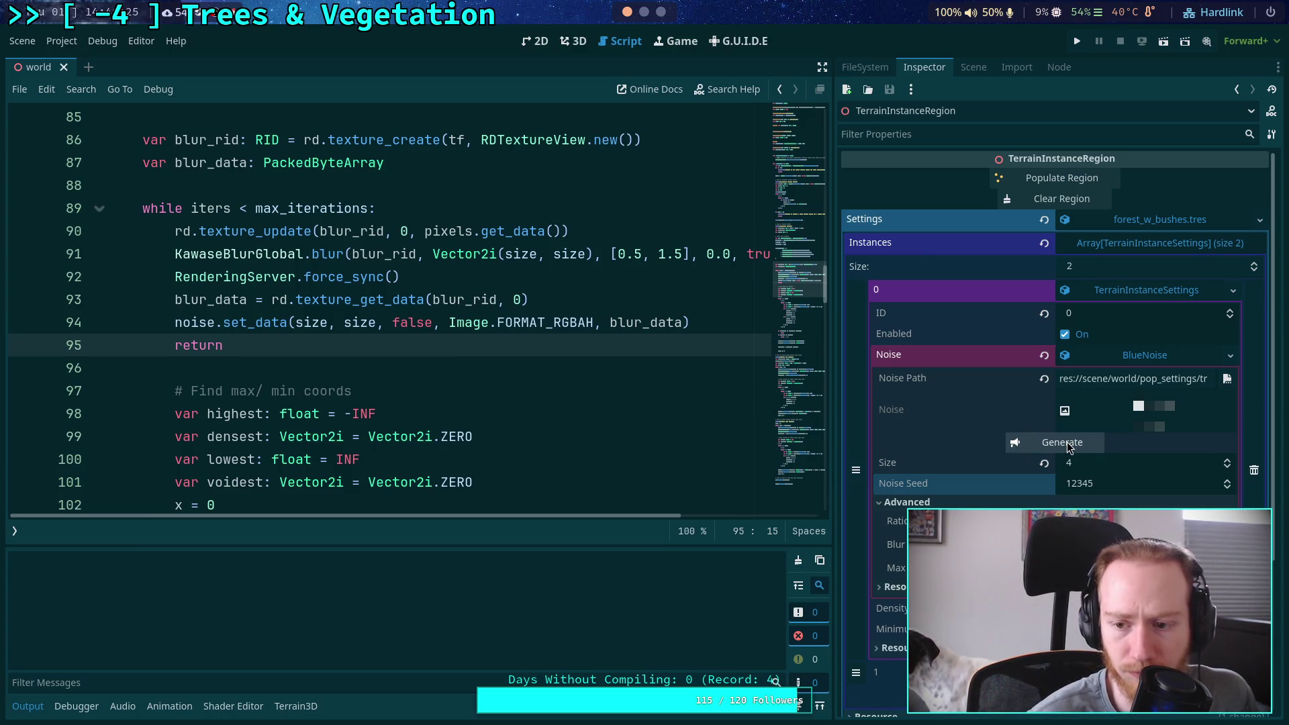
click(1067, 445)
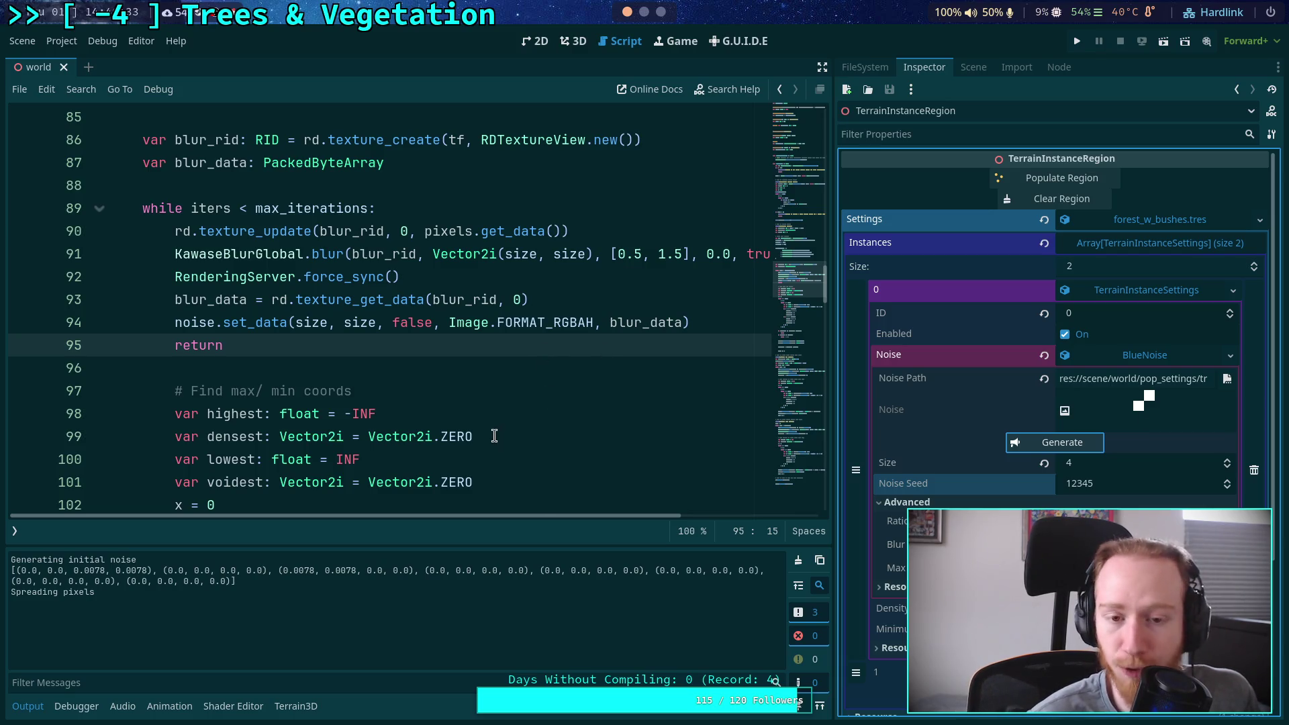
scroll(516, 439, up, 1)
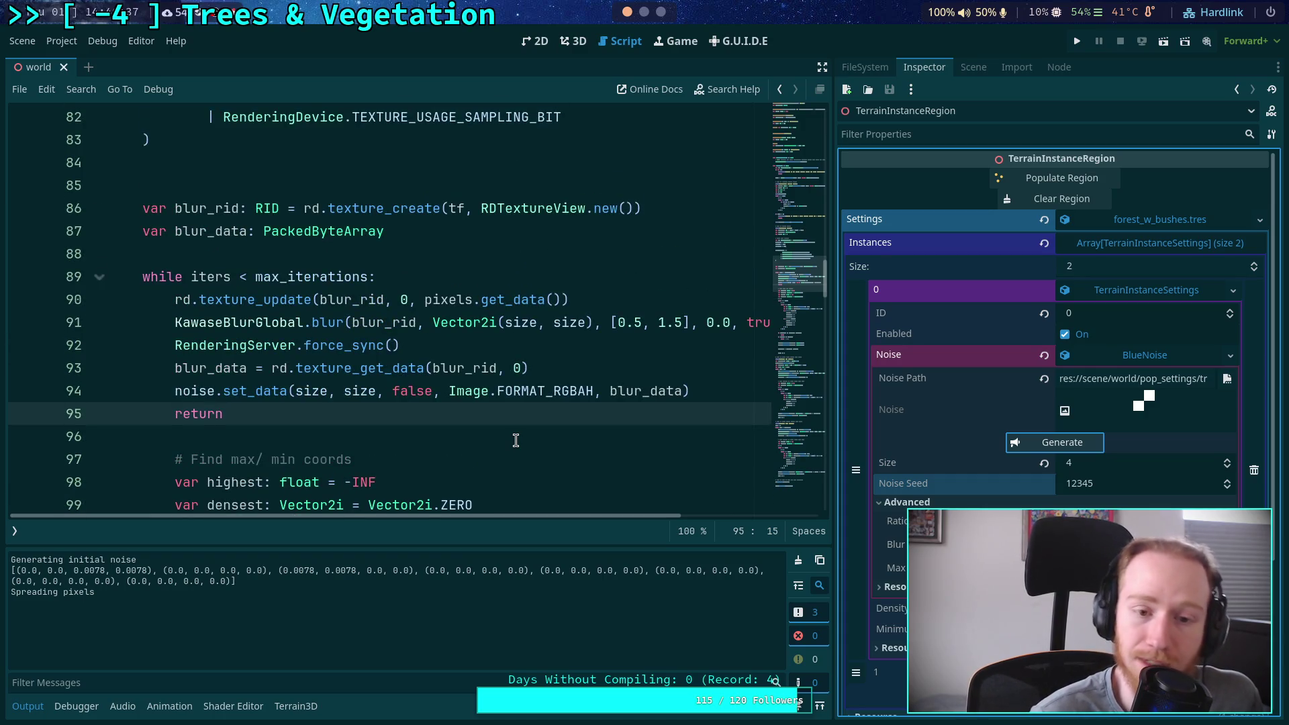
drag(610, 322, 690, 318)
Replace [0.5, 1.5] with blur_passes in the blur calls on lines 91, 139 and 168
key(BackSpace)
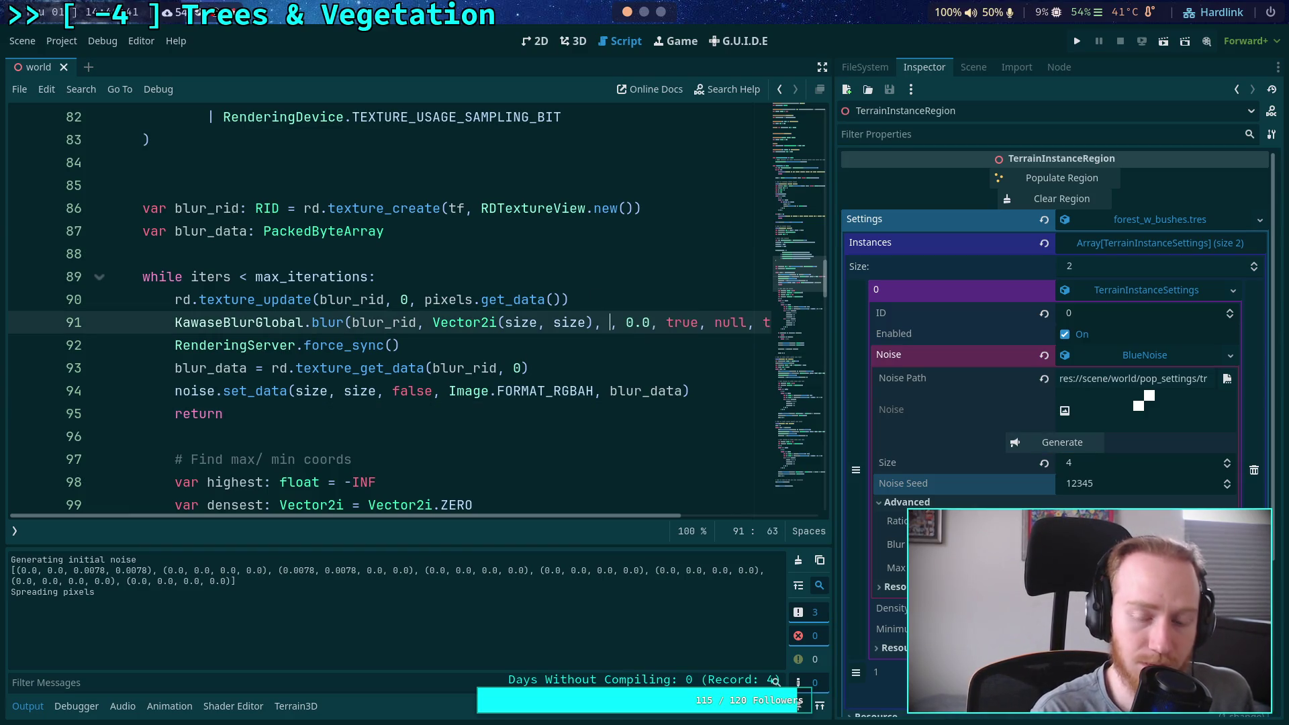
text(bl)
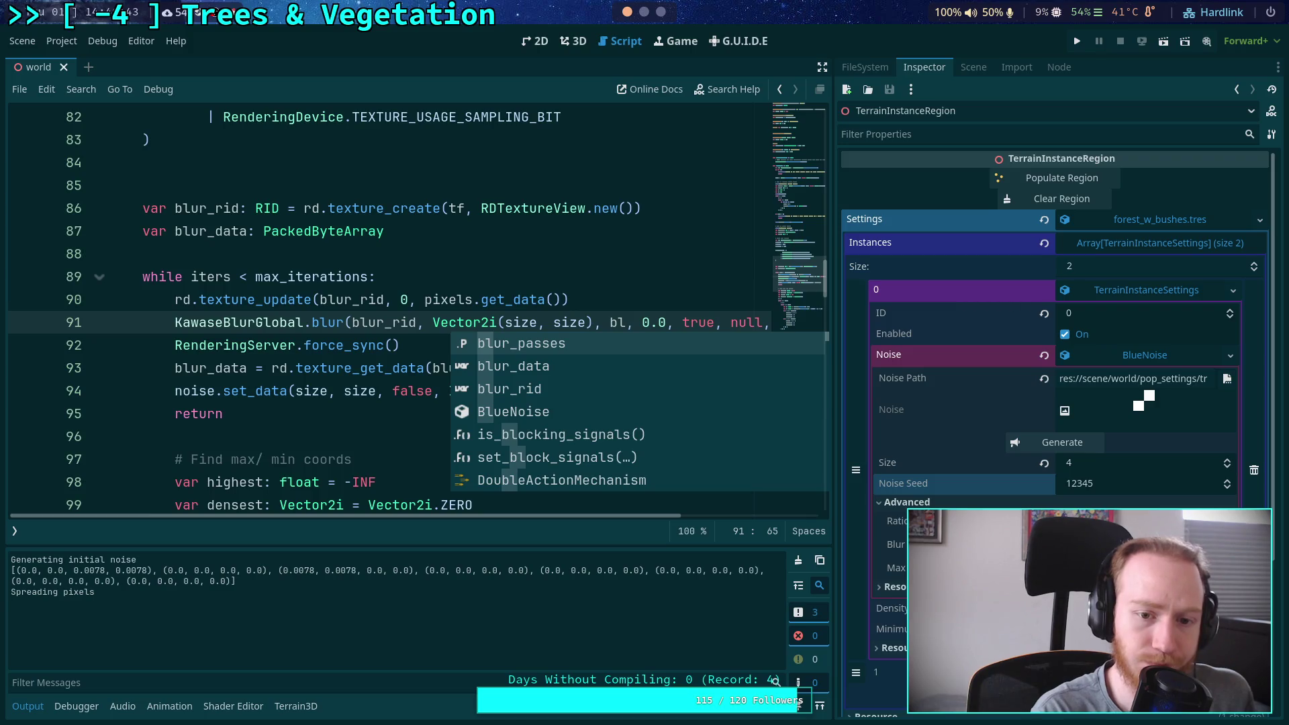
key(Return)
scroll(675, 326, down, 13)
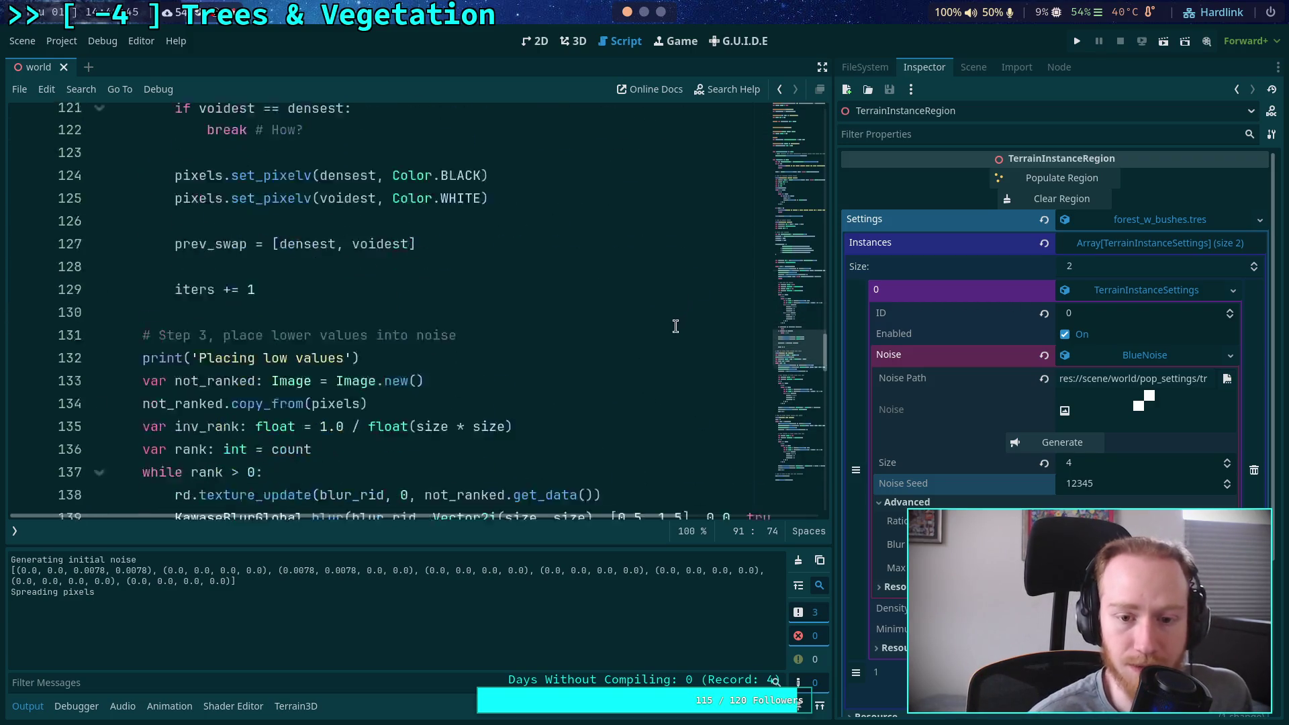
scroll(676, 327, down, 5)
drag(612, 186, 688, 182)
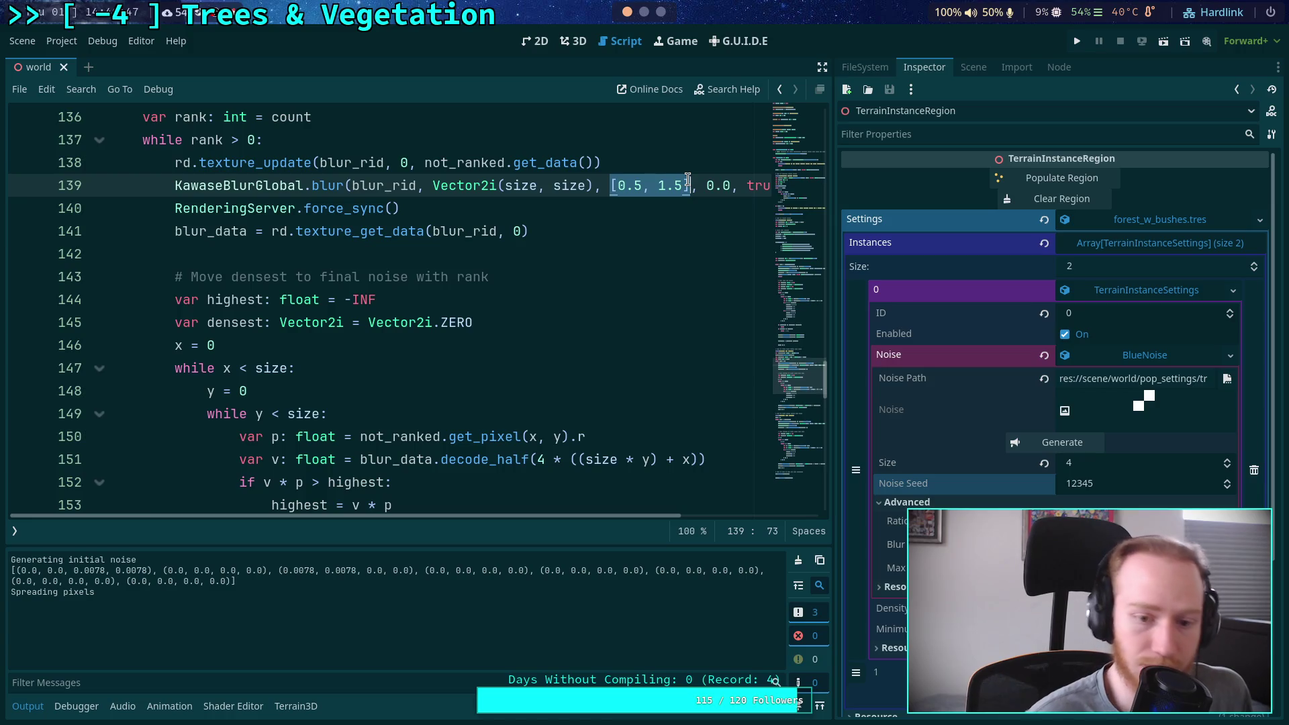
text(bl)
key(Return)
scroll(609, 331, down, 8)
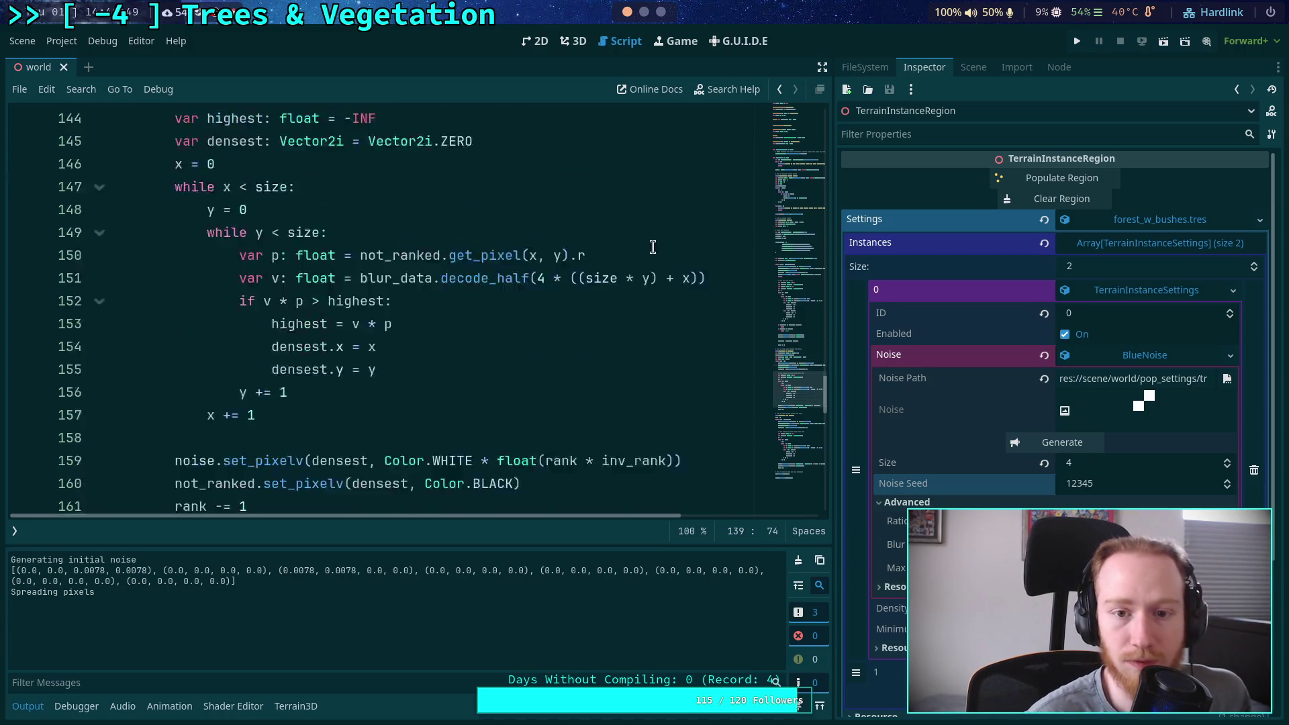
drag(610, 300, 690, 296)
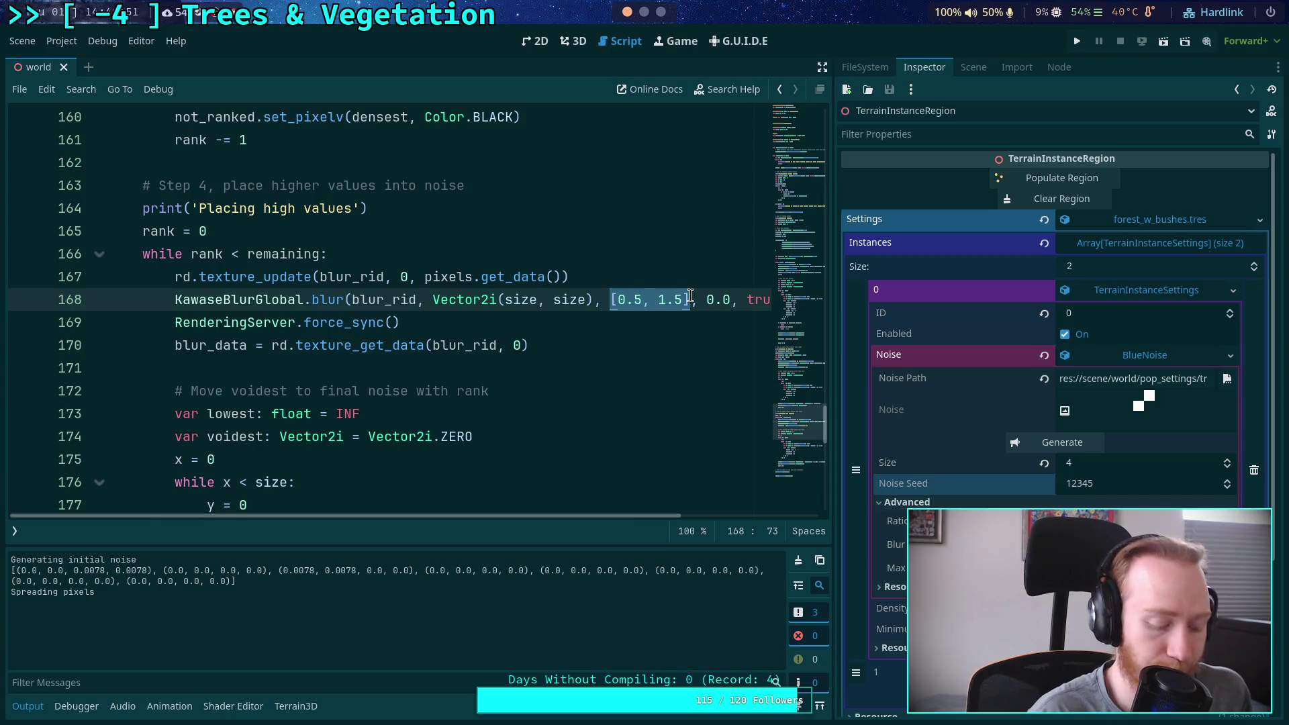
text(bl)
key(Return)
scroll(605, 312, up, 1)
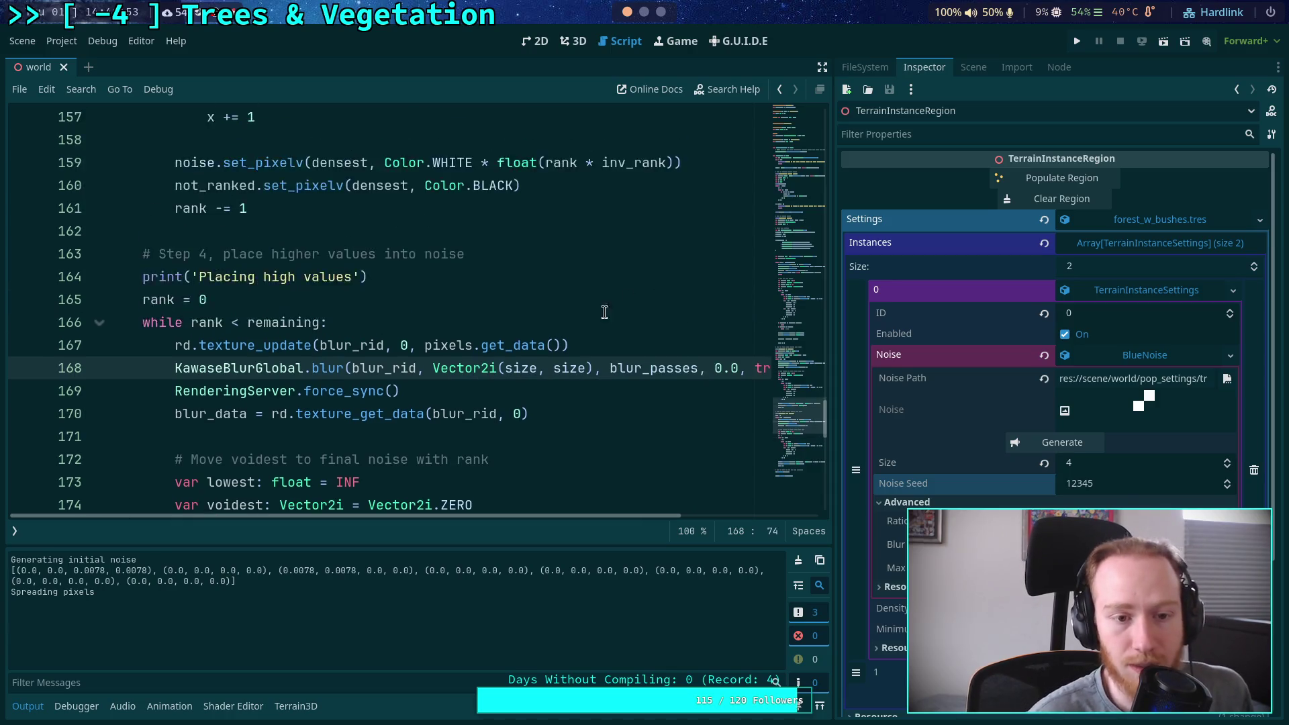
scroll(605, 312, up, 1)
click(569, 372)
scroll(569, 370, down, 3)
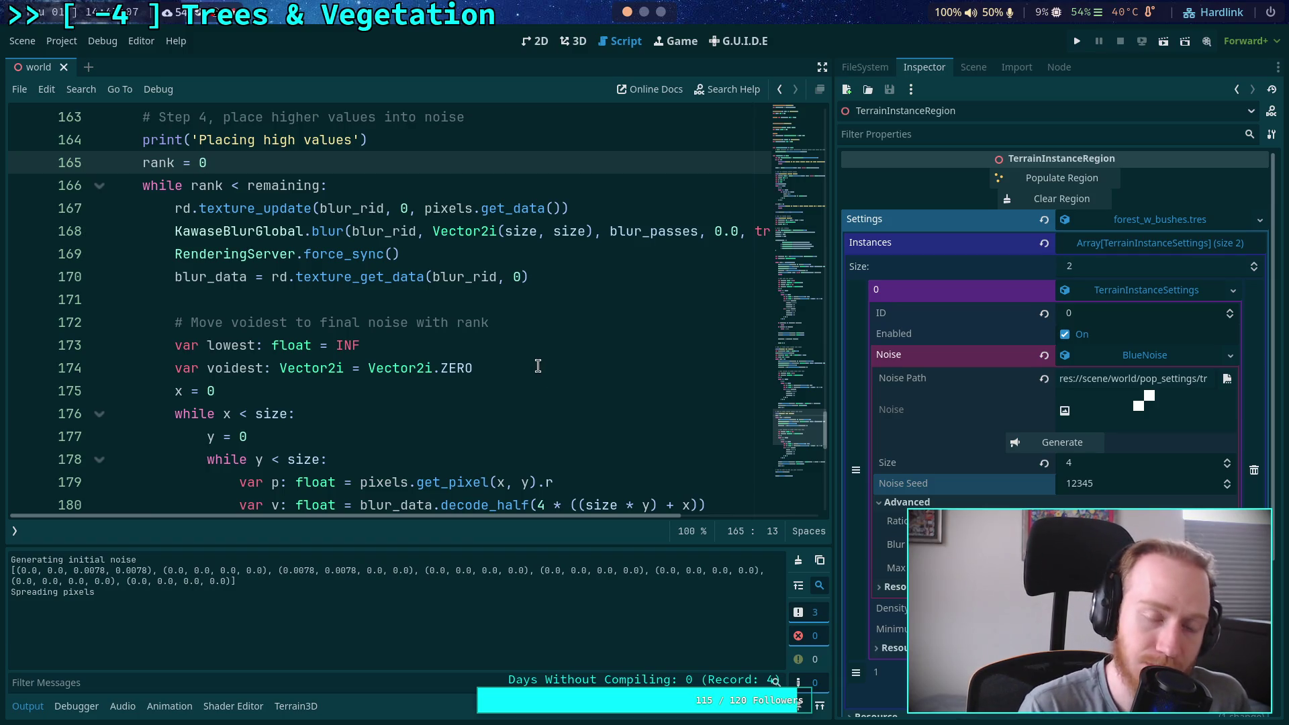
scroll(537, 366, up, 10)
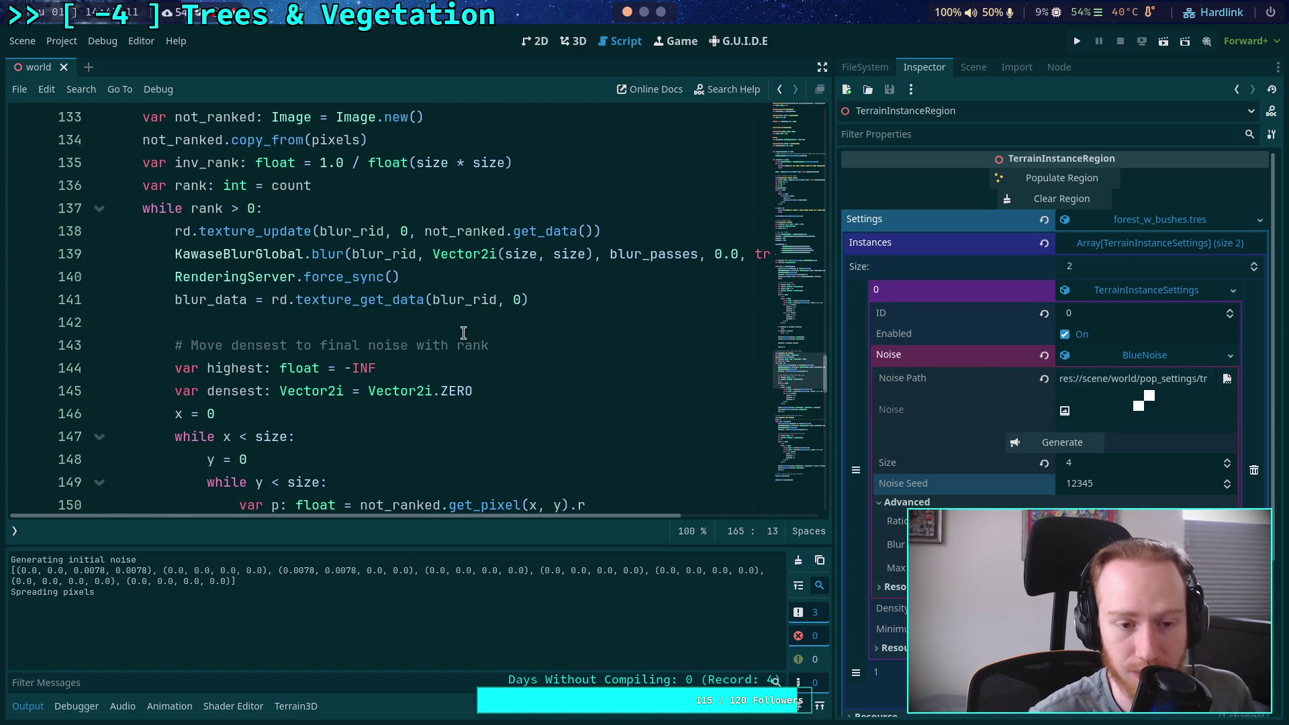
scroll(462, 334, up, 2)
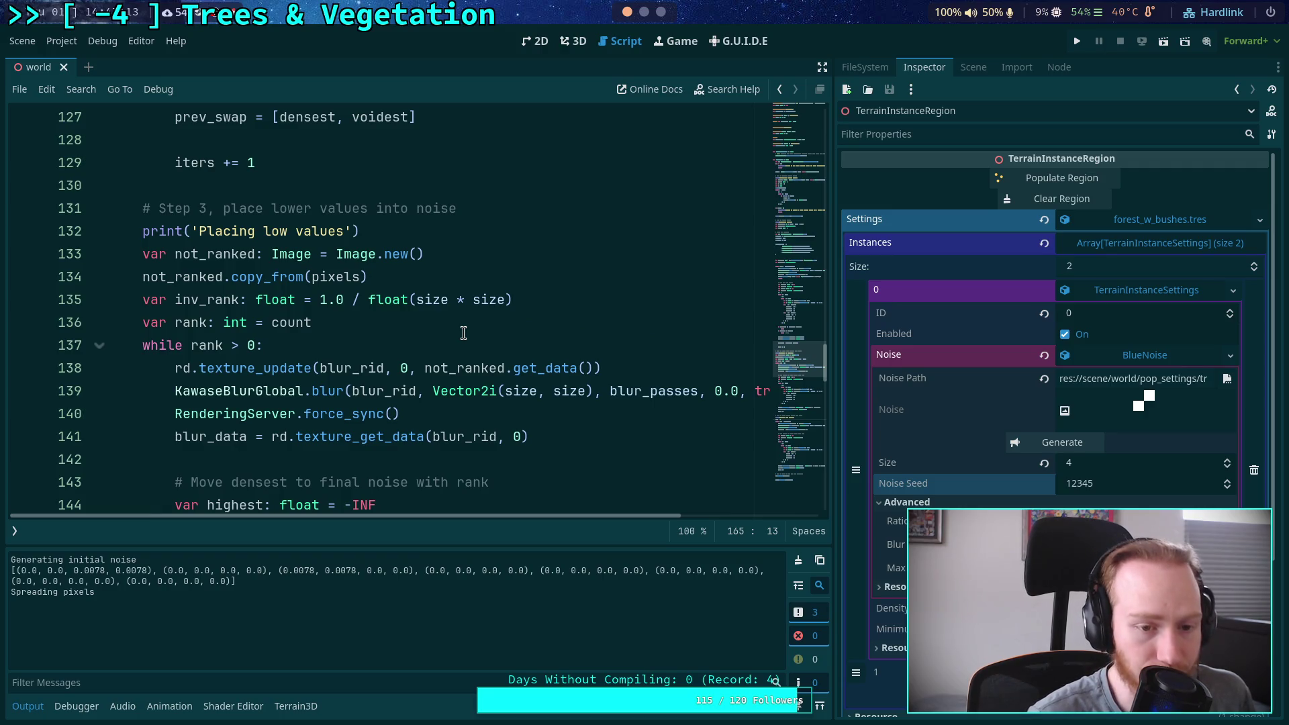
click(462, 335)
scroll(454, 339, up, 4)
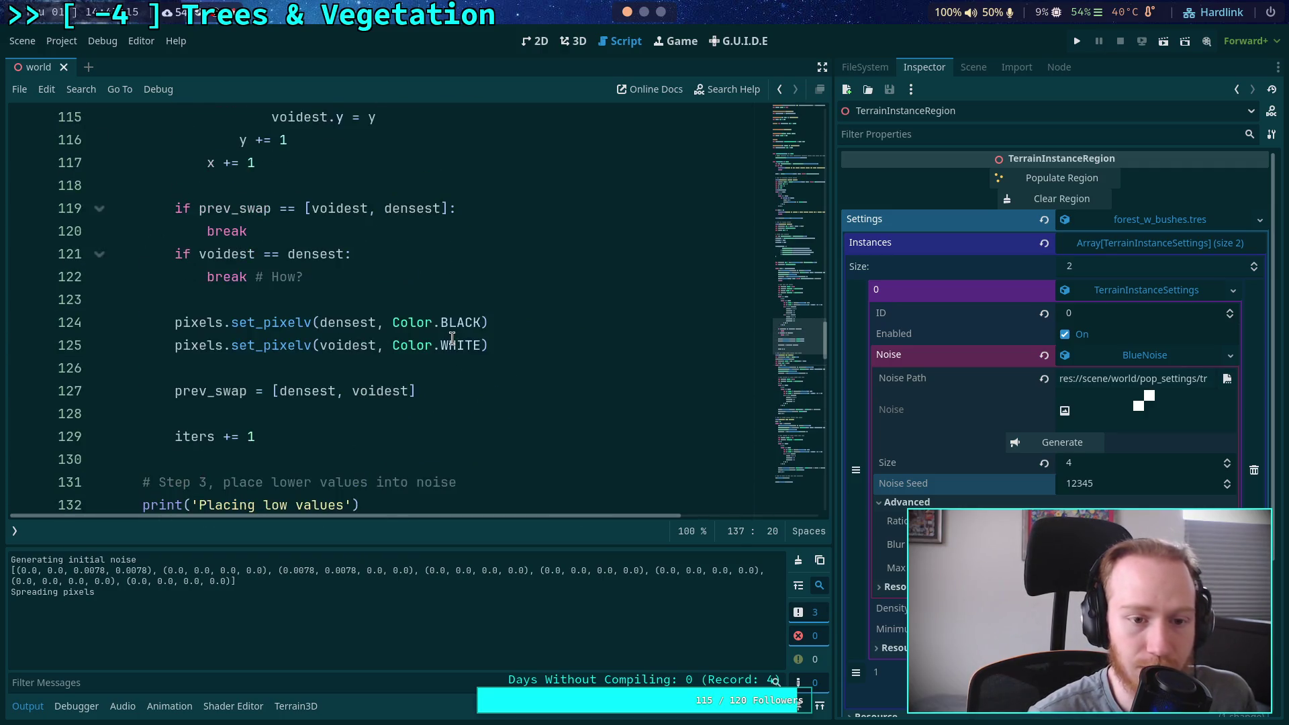
scroll(452, 338, down, 4)
mouse_move(400, 414)
mouse_down()
mouse_move(167, 416)
mouse_move(423, 412)
mouse_up()
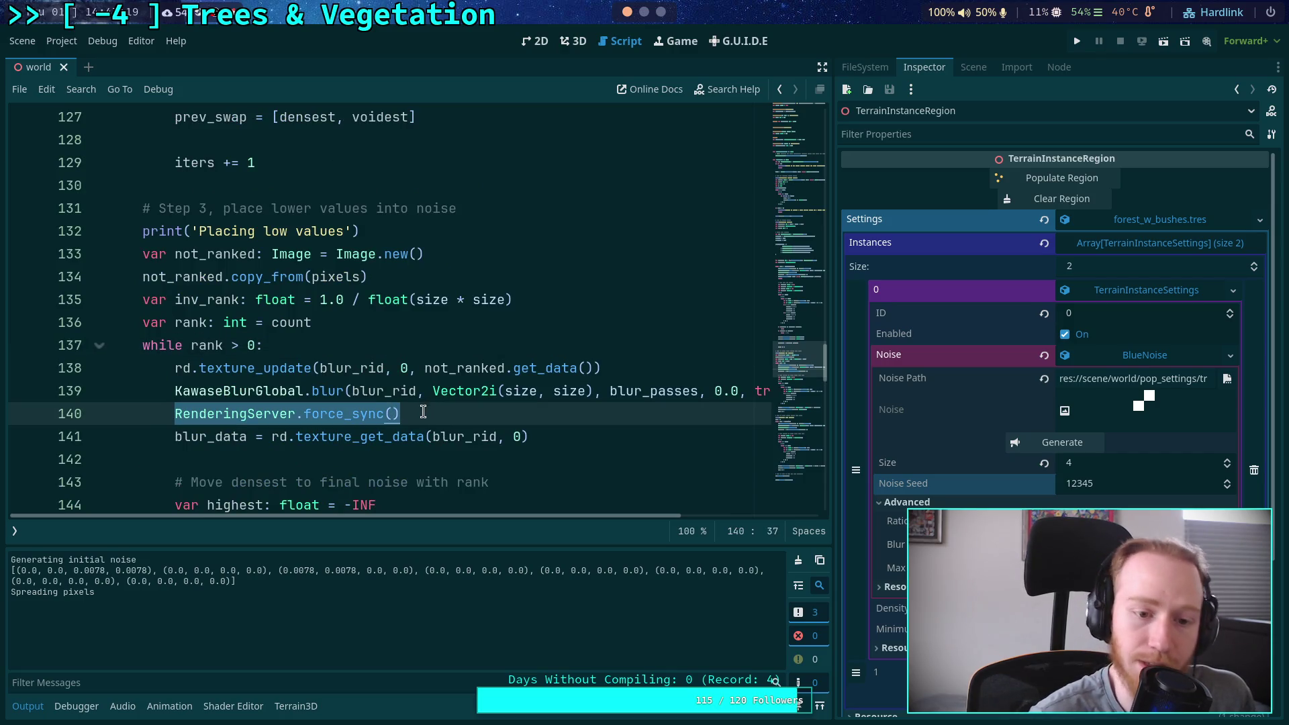
click(236, 435)
drag(173, 413, 585, 440)
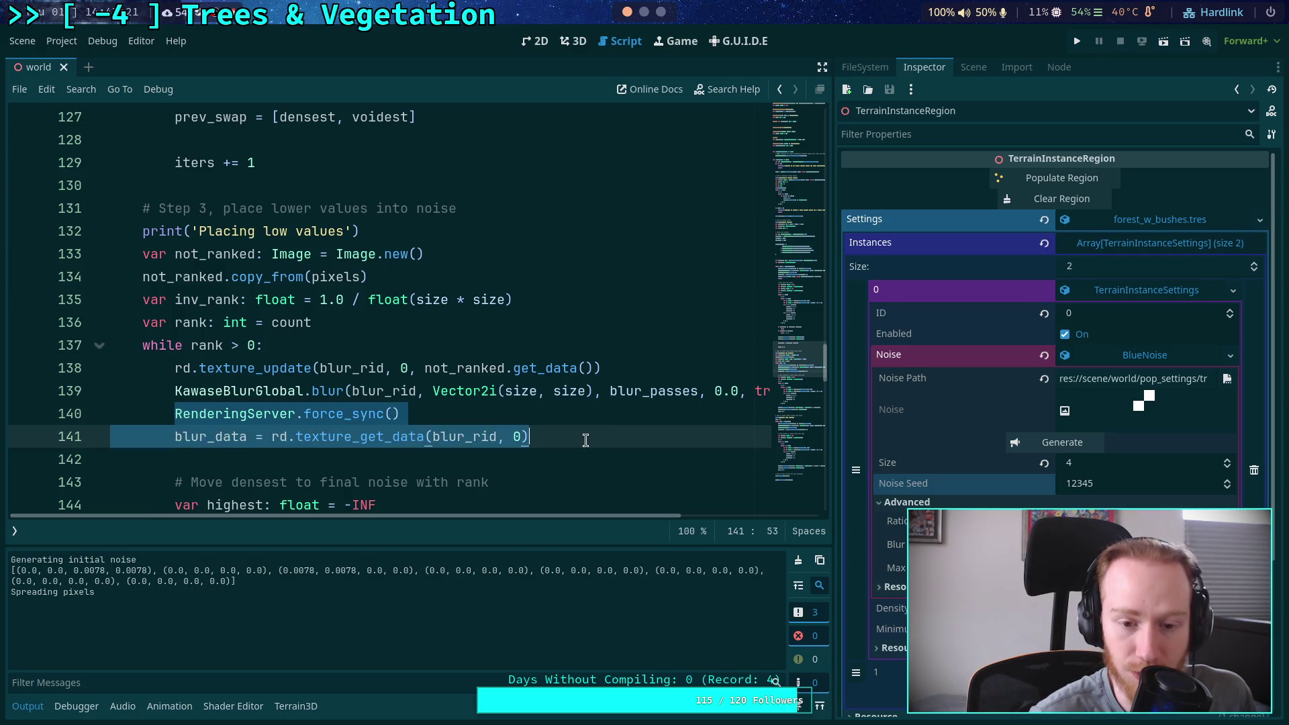
click(511, 417)
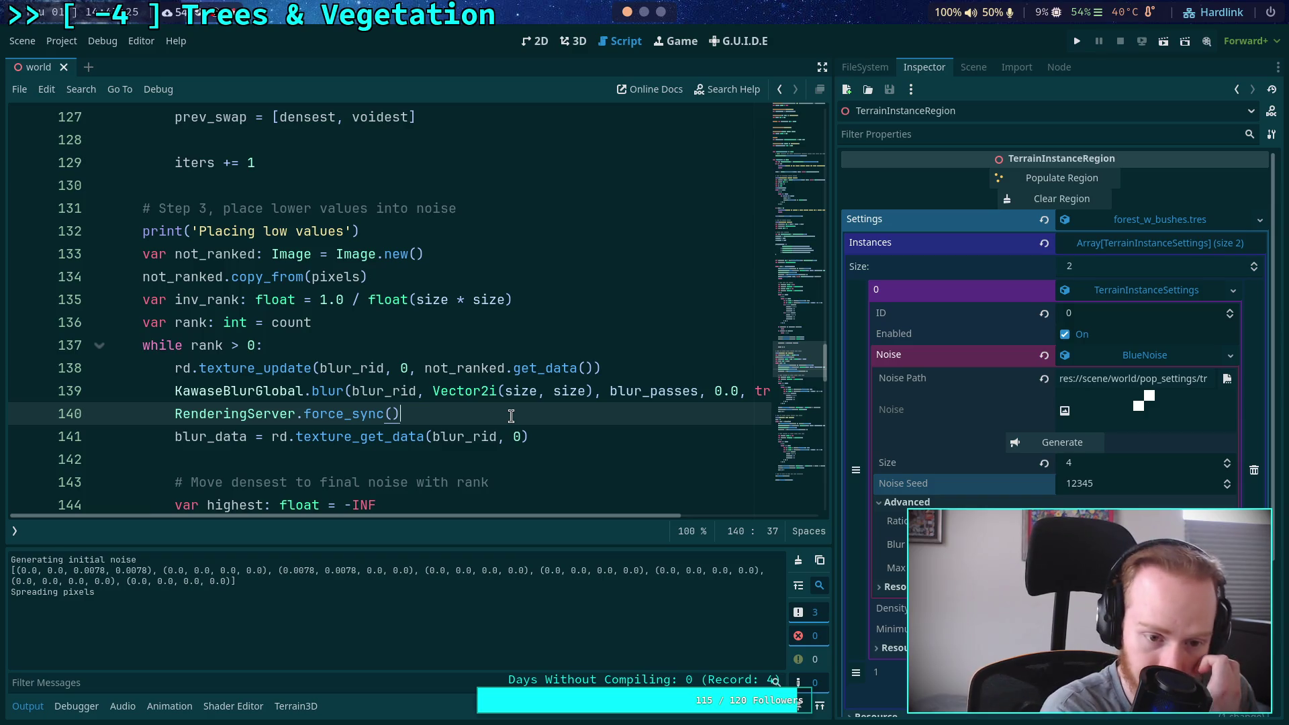
drag(528, 437, 287, 438)
text(.)
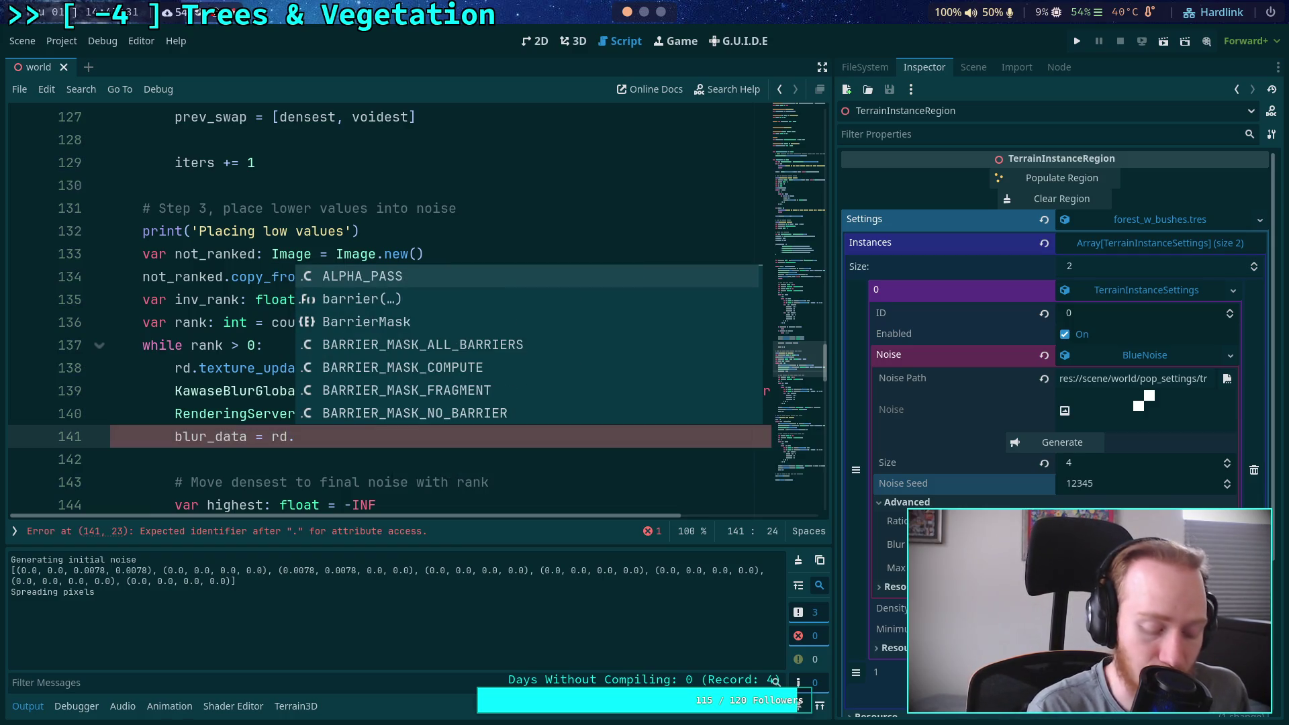
text(co)
Make line 141 call rd.texture_get_data_async() instead of texture_get_data(blur_rid, 0)
key(BackSpace)
key(BackSpace)
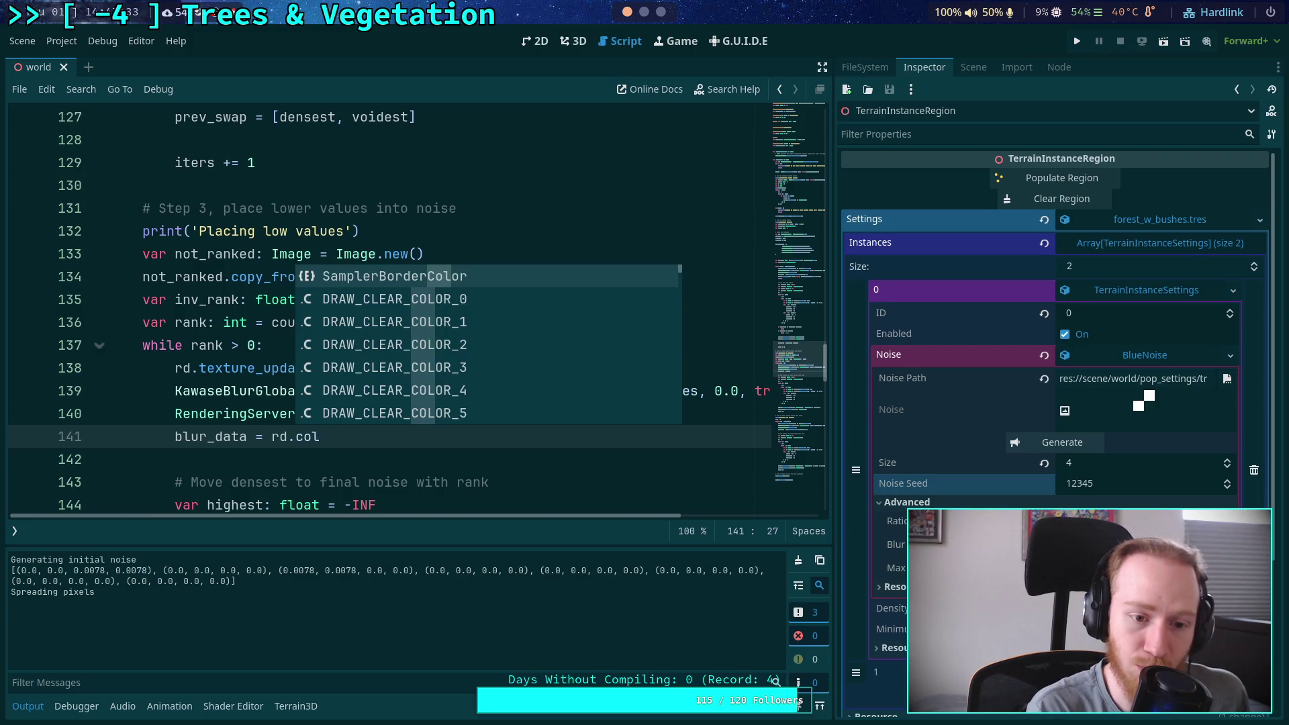
text(get)
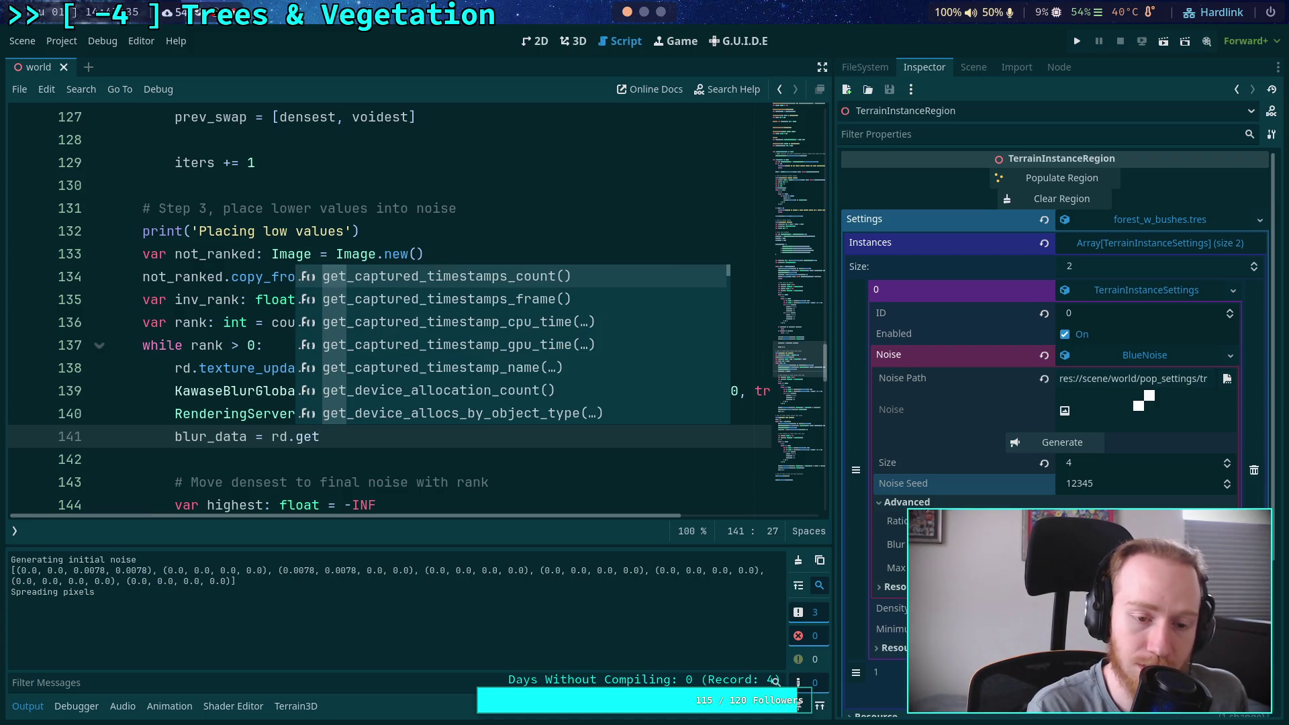
key(BackSpace)
key(BackSpace)
key(BackSpace)
text(texture)
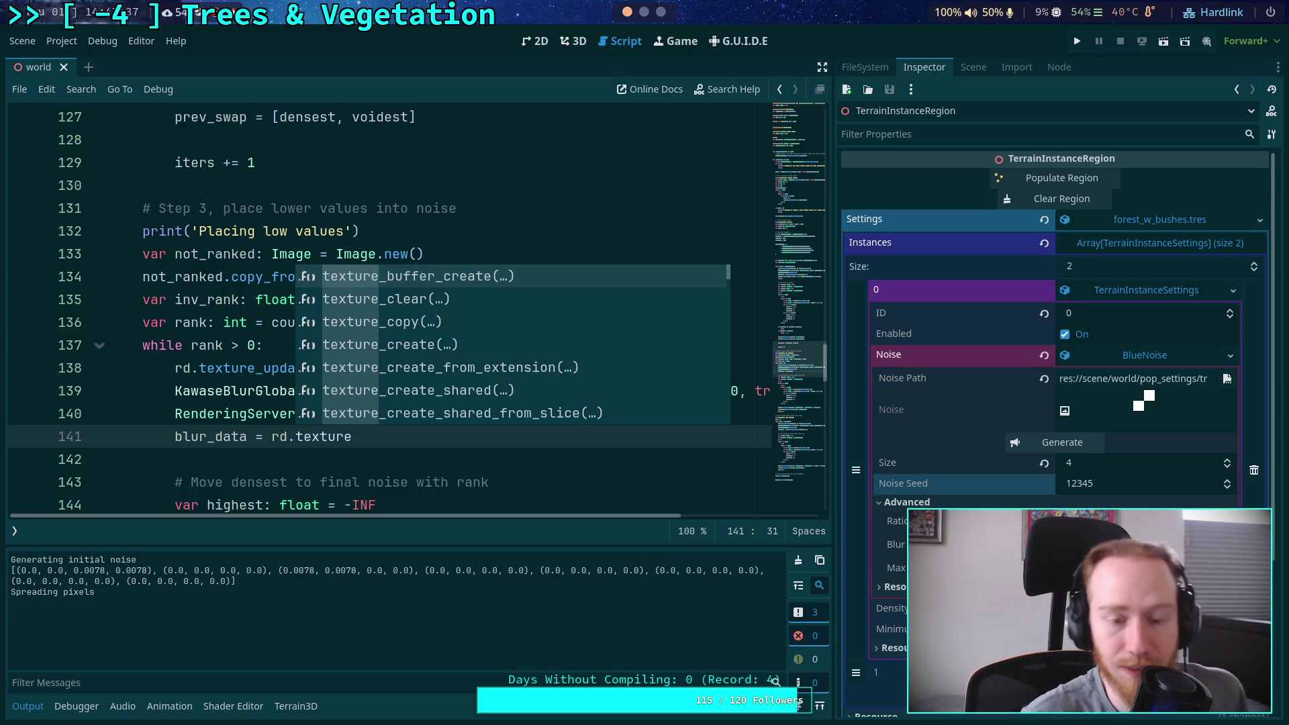
key(Down)
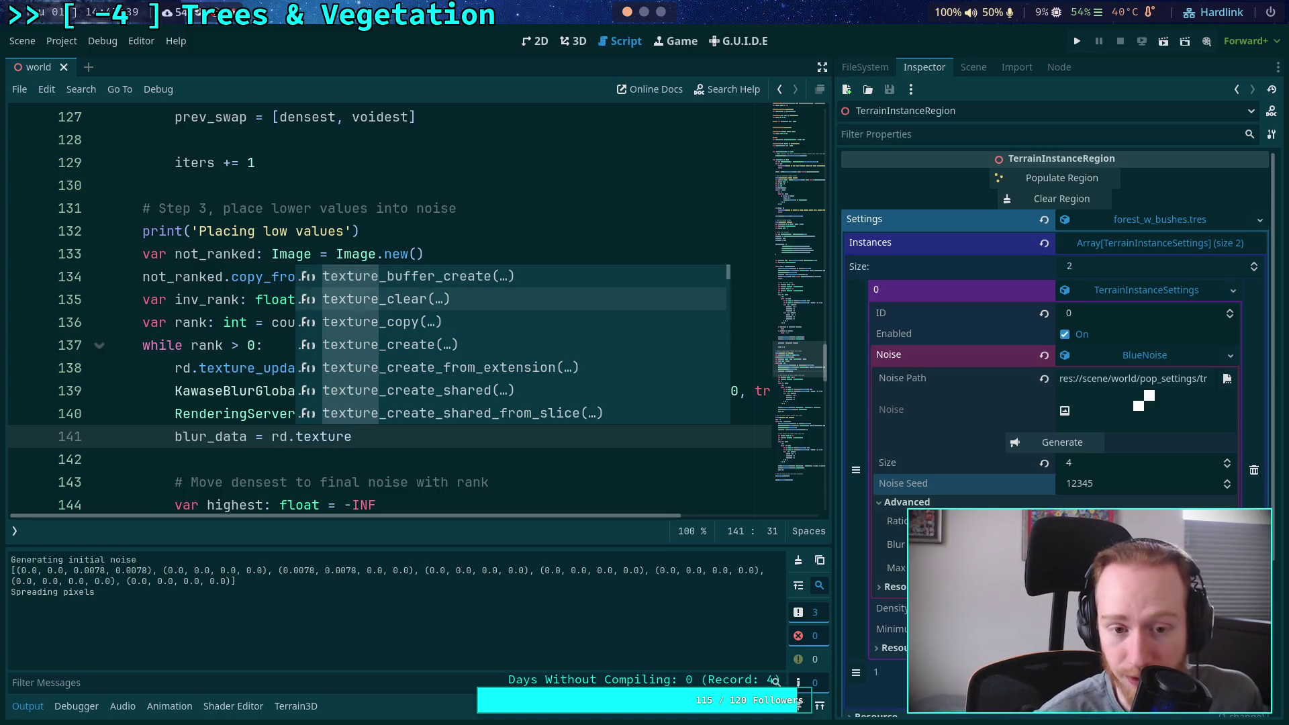
key(Down)
key(Down)
key(Down)
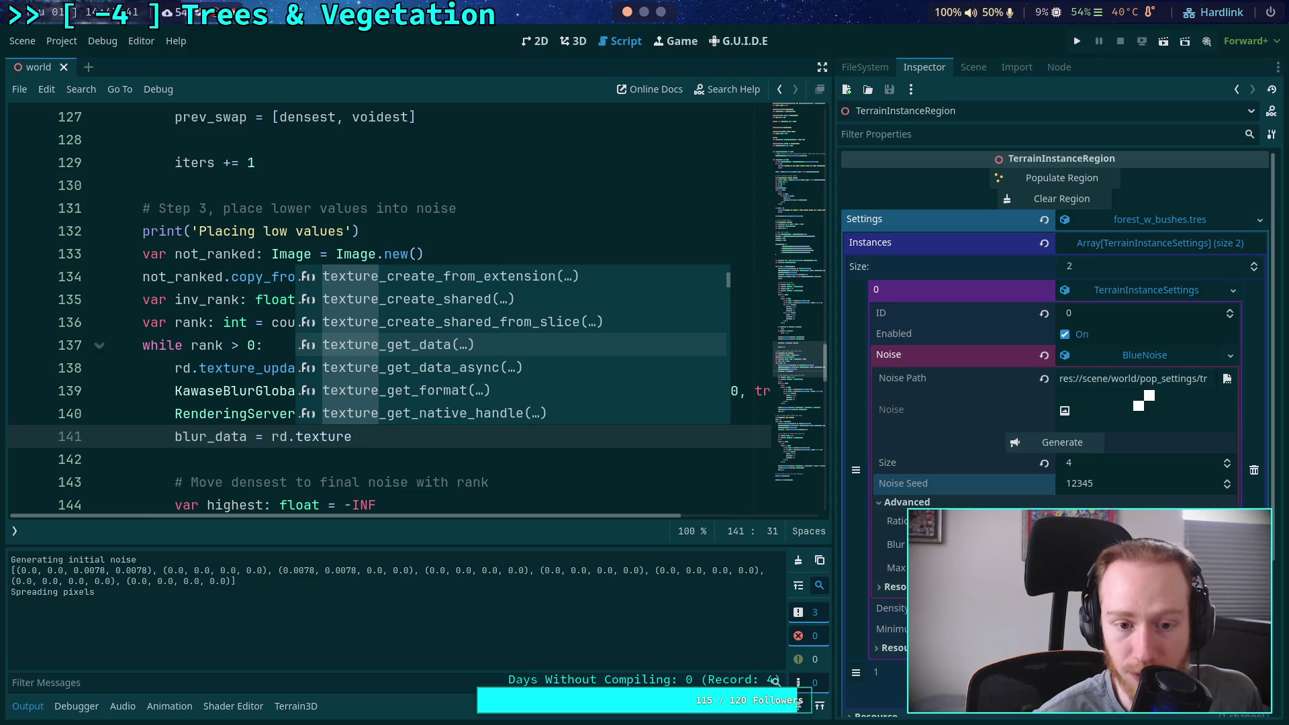
key(Down)
key(Down)
key(Down)
key(Down)
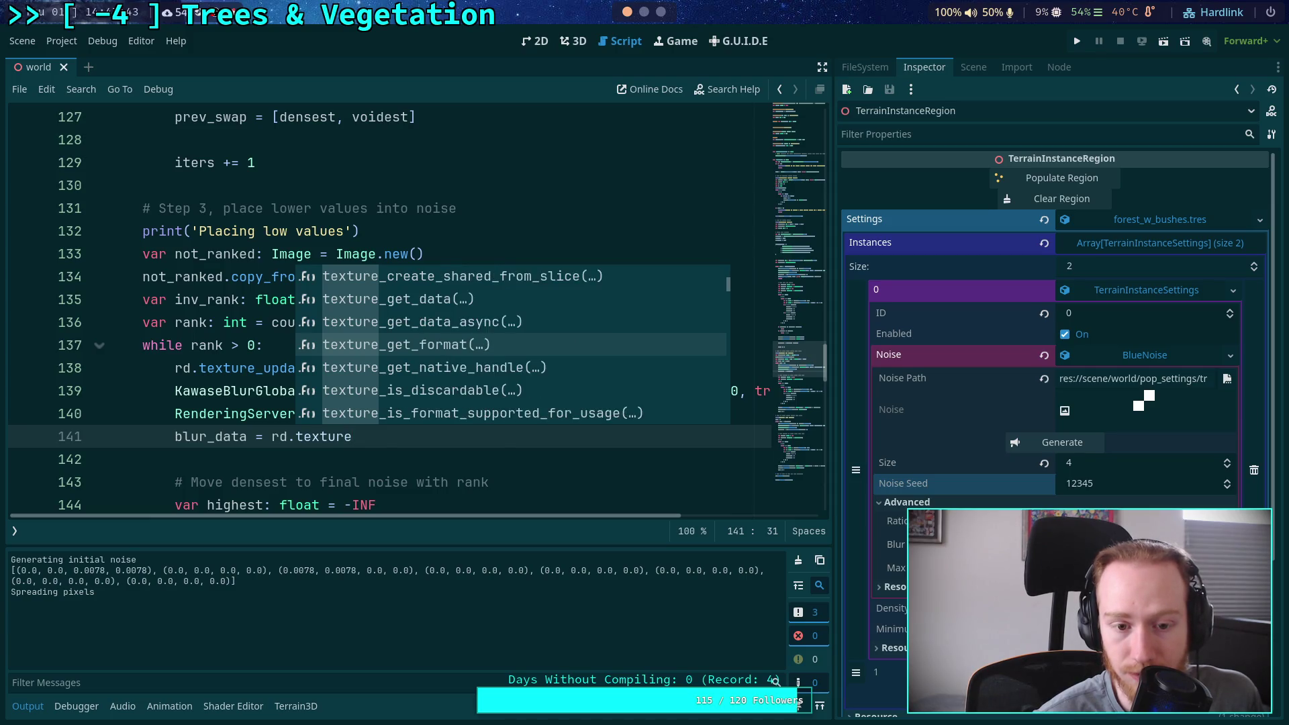
key(Down)
key(Down)
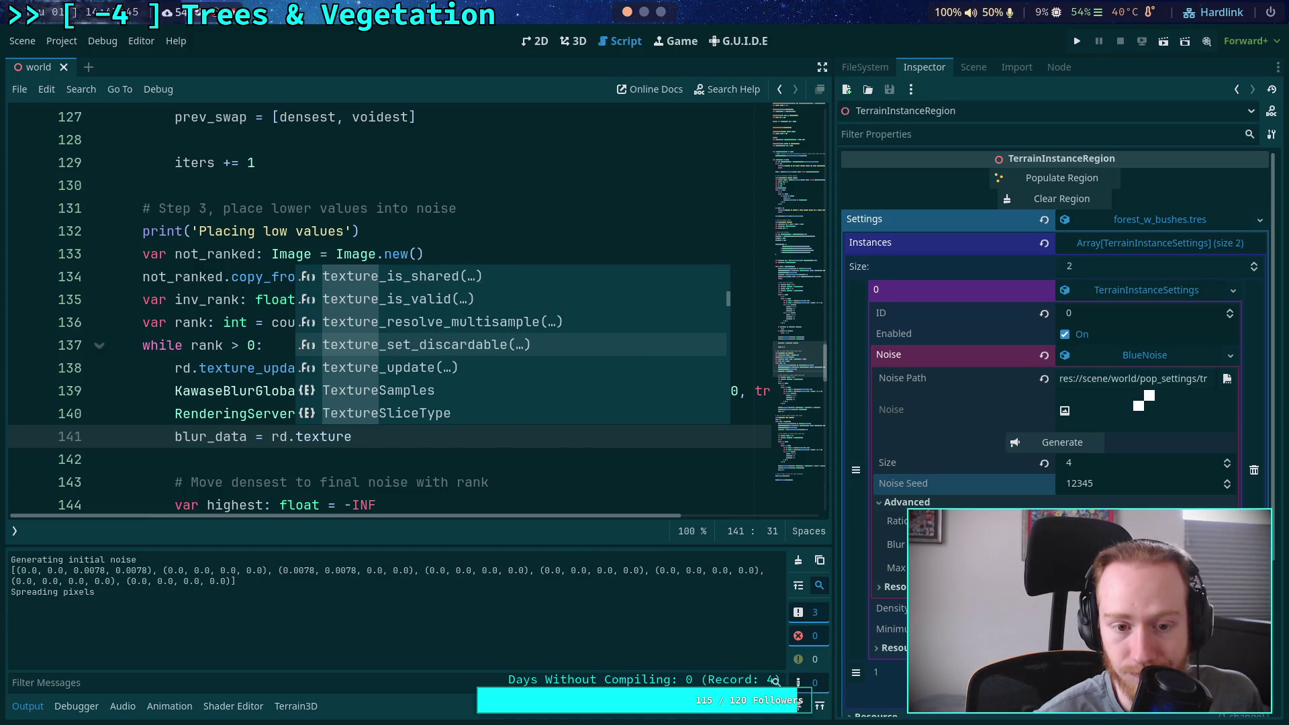
key(Up)
key(Up)
key(Up)
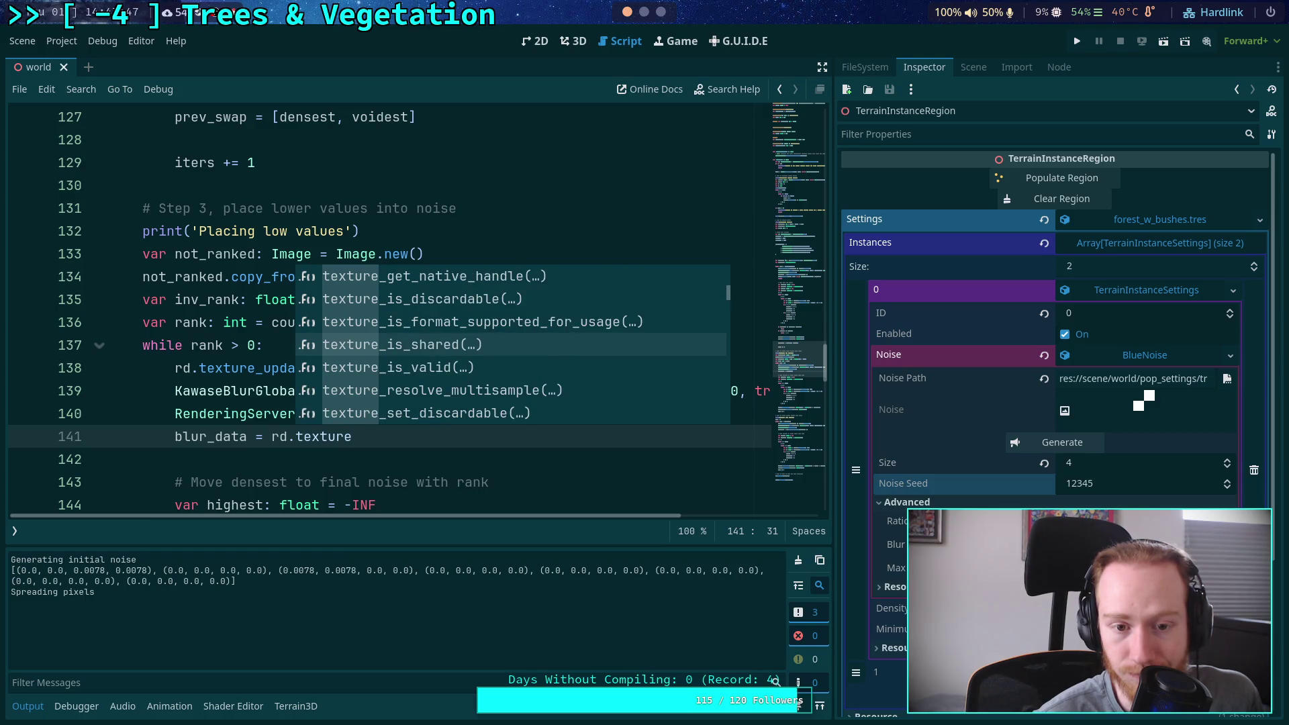
key(Down)
key(Down)
key(Down)
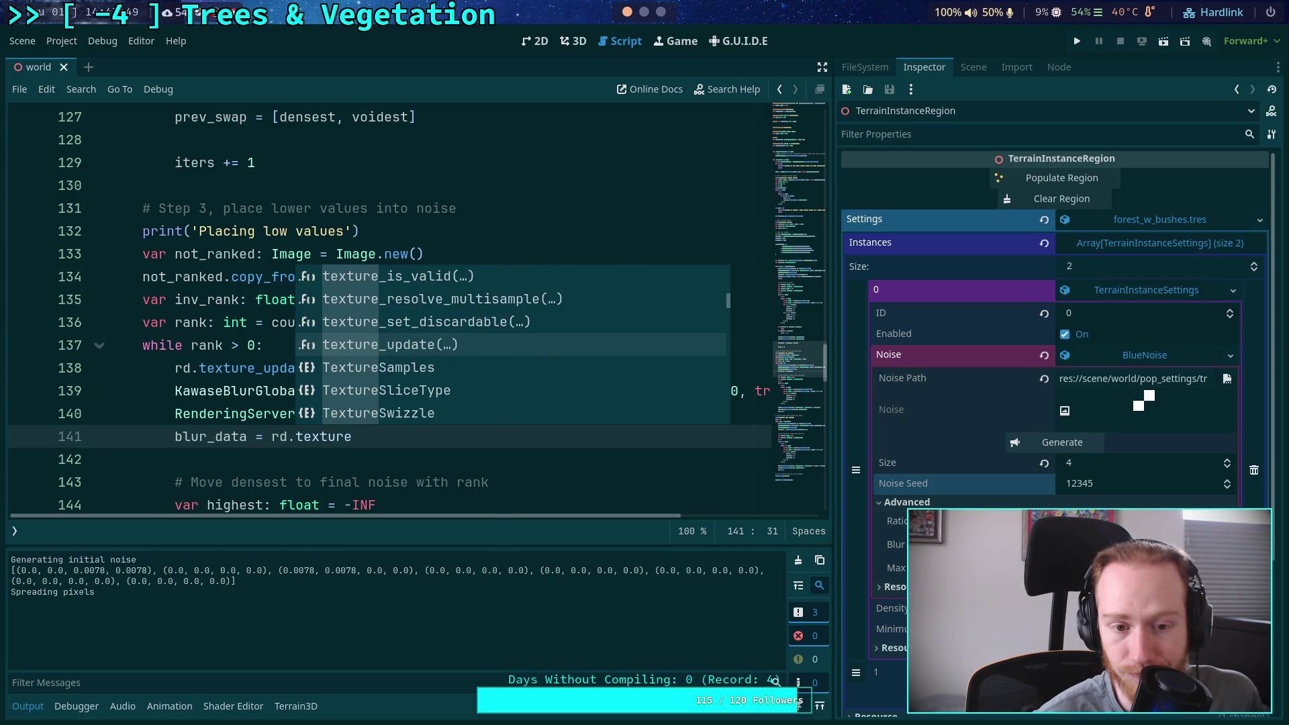
key(Down)
key(Down)
key(Down)
key(Up)
key(Up)
key(Up)
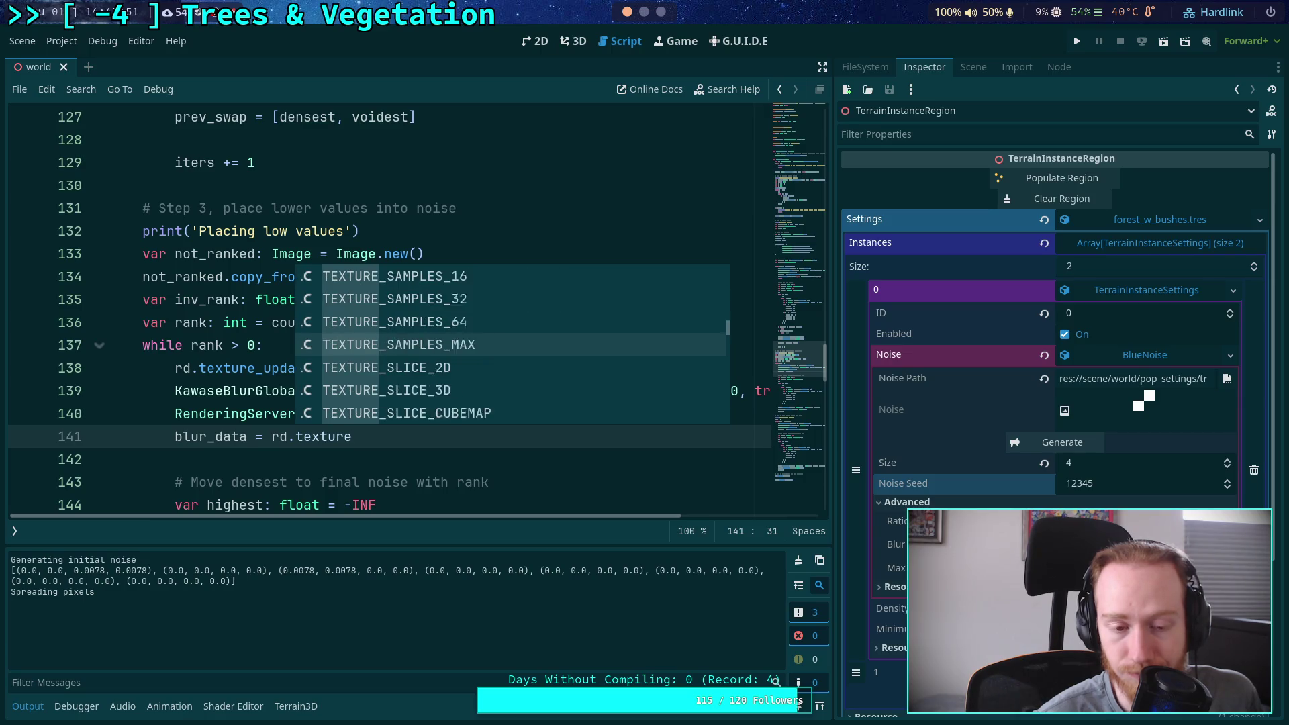
key(Up)
key(Up)
key(Up)
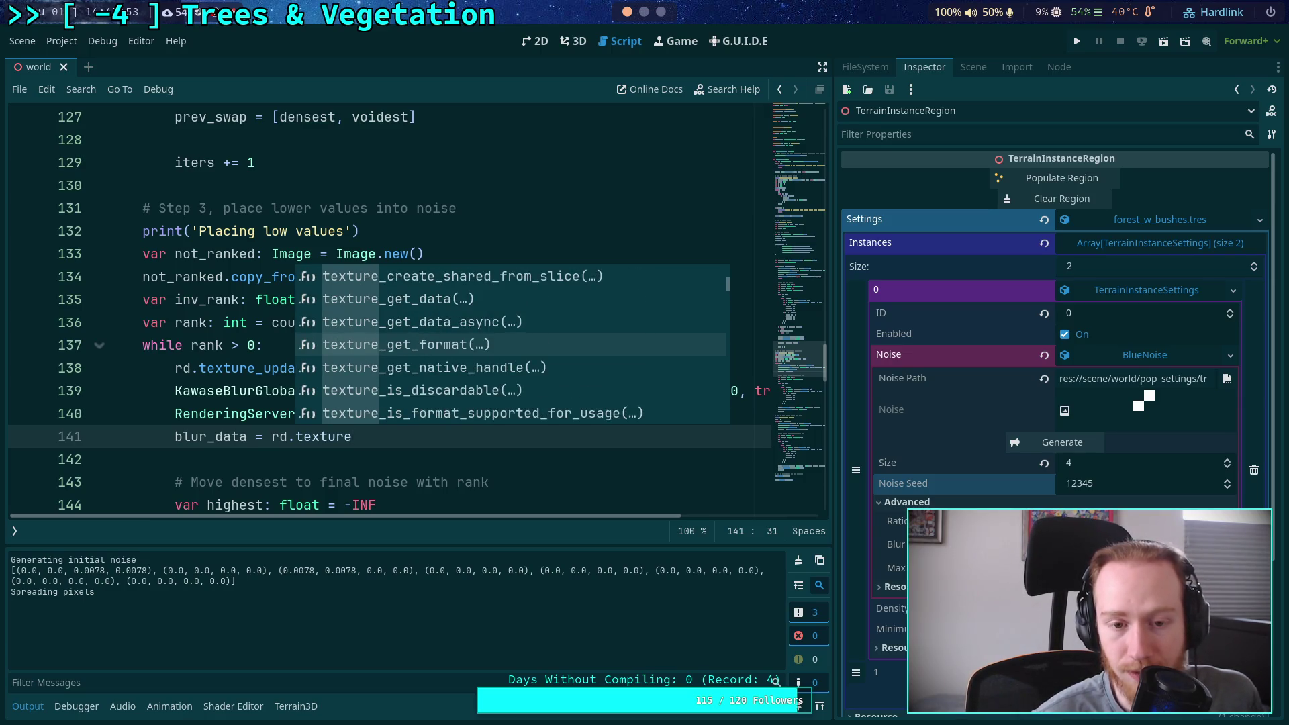
key(Return)
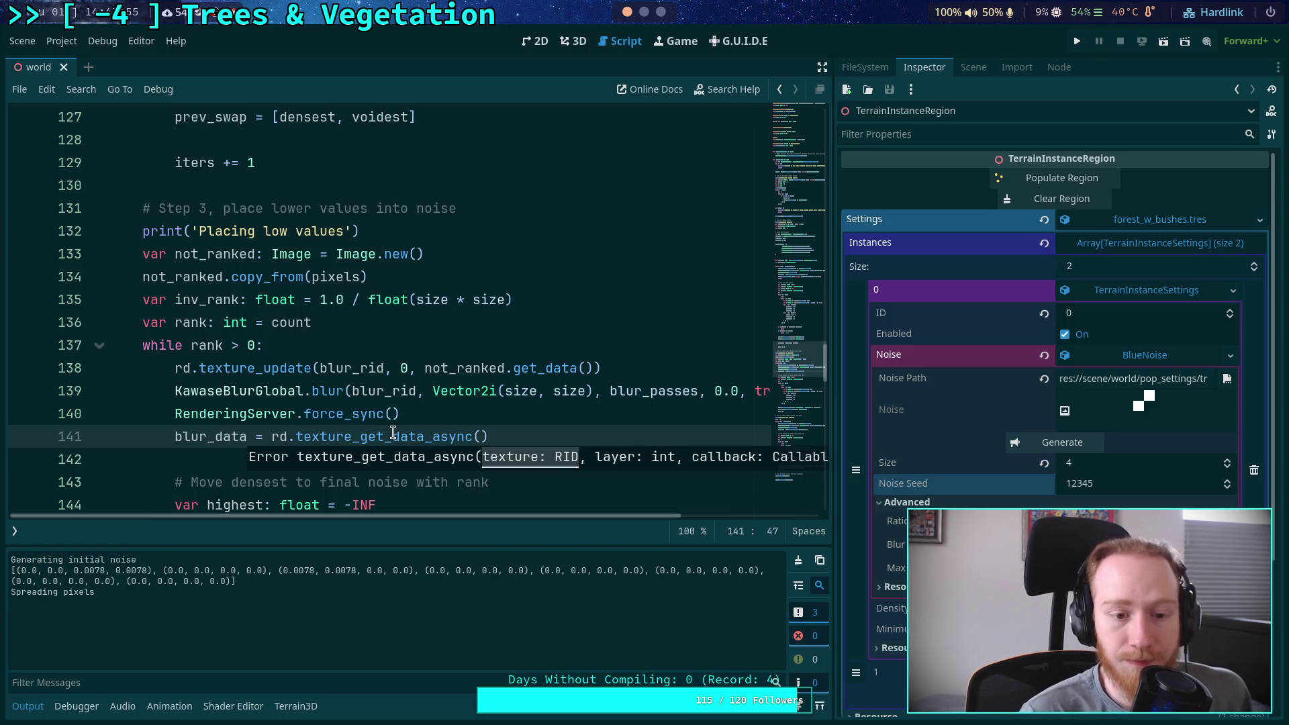
mouse_move(393, 433)
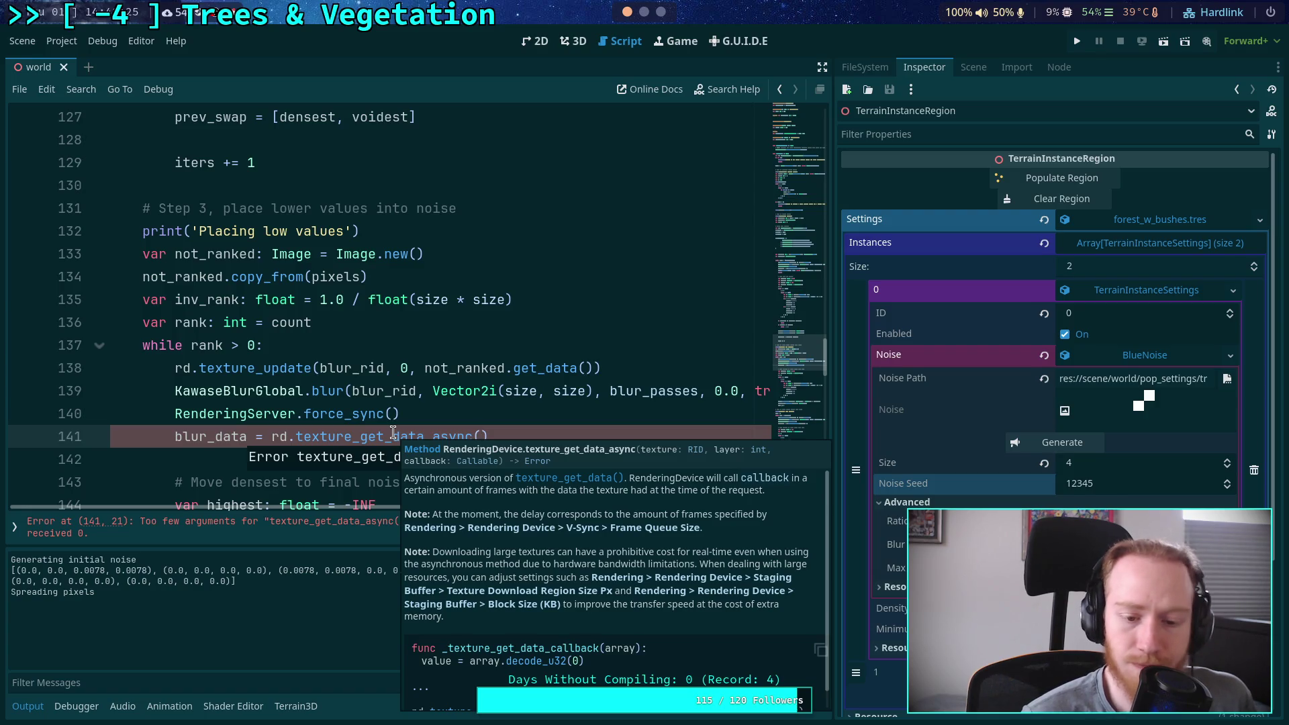
scroll(585, 598, down, 1)
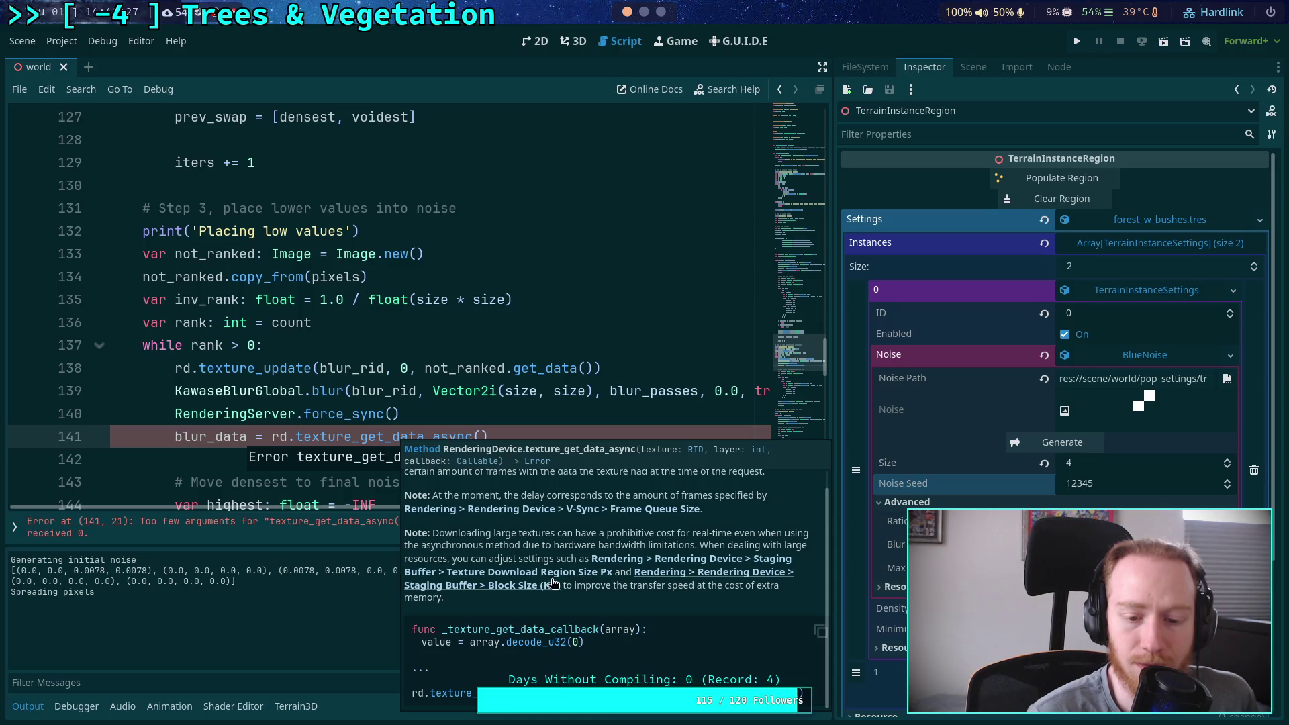
scroll(622, 608, up, 1)
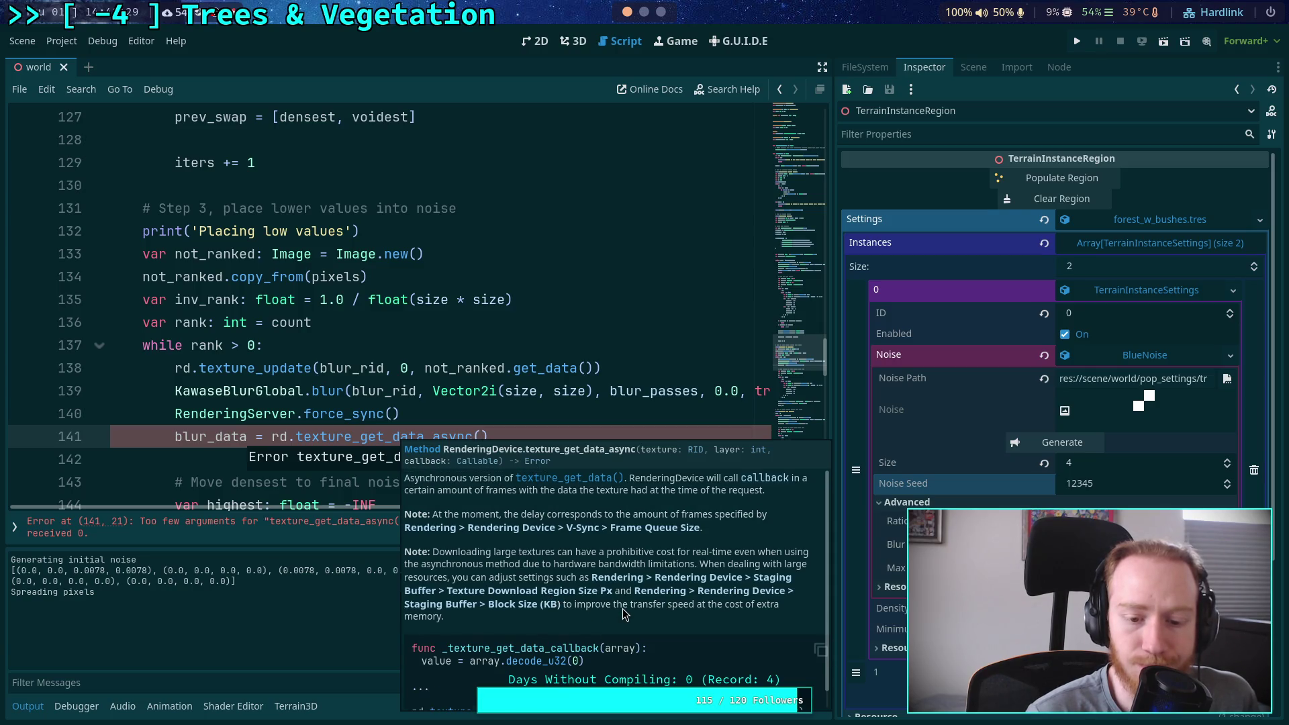
scroll(623, 608, down, 1)
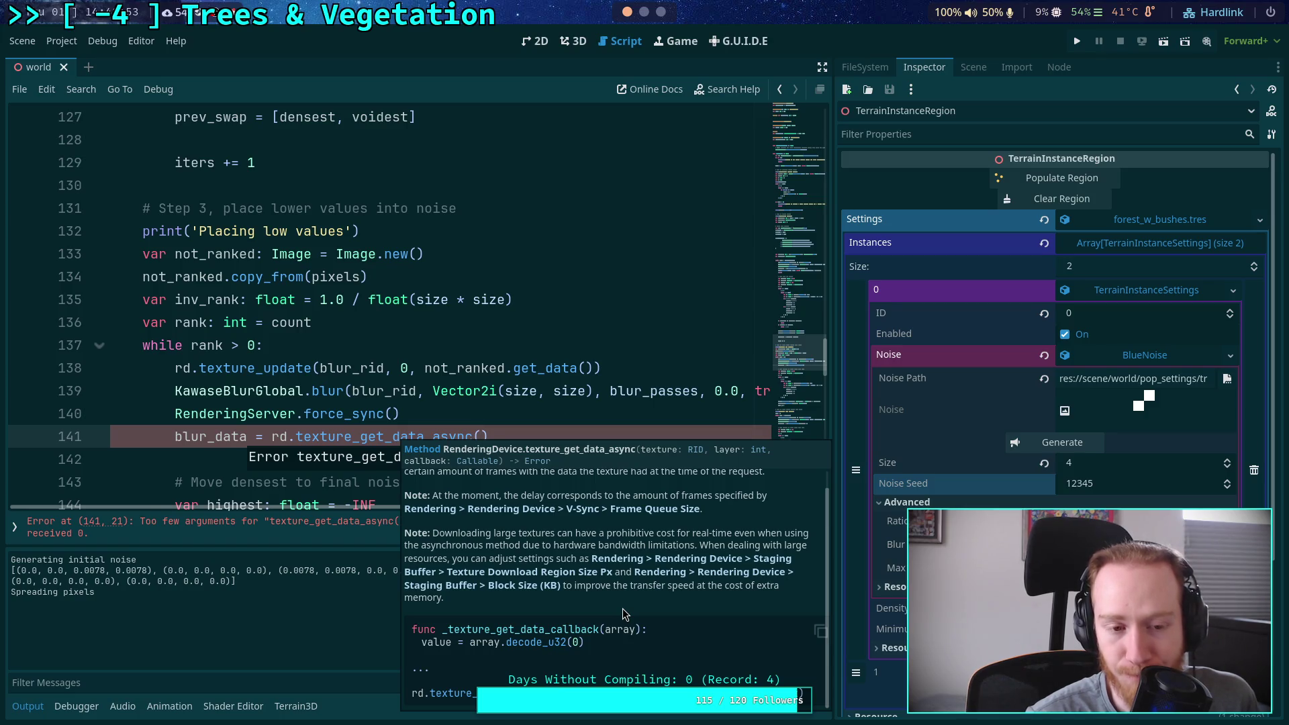
click(556, 391)
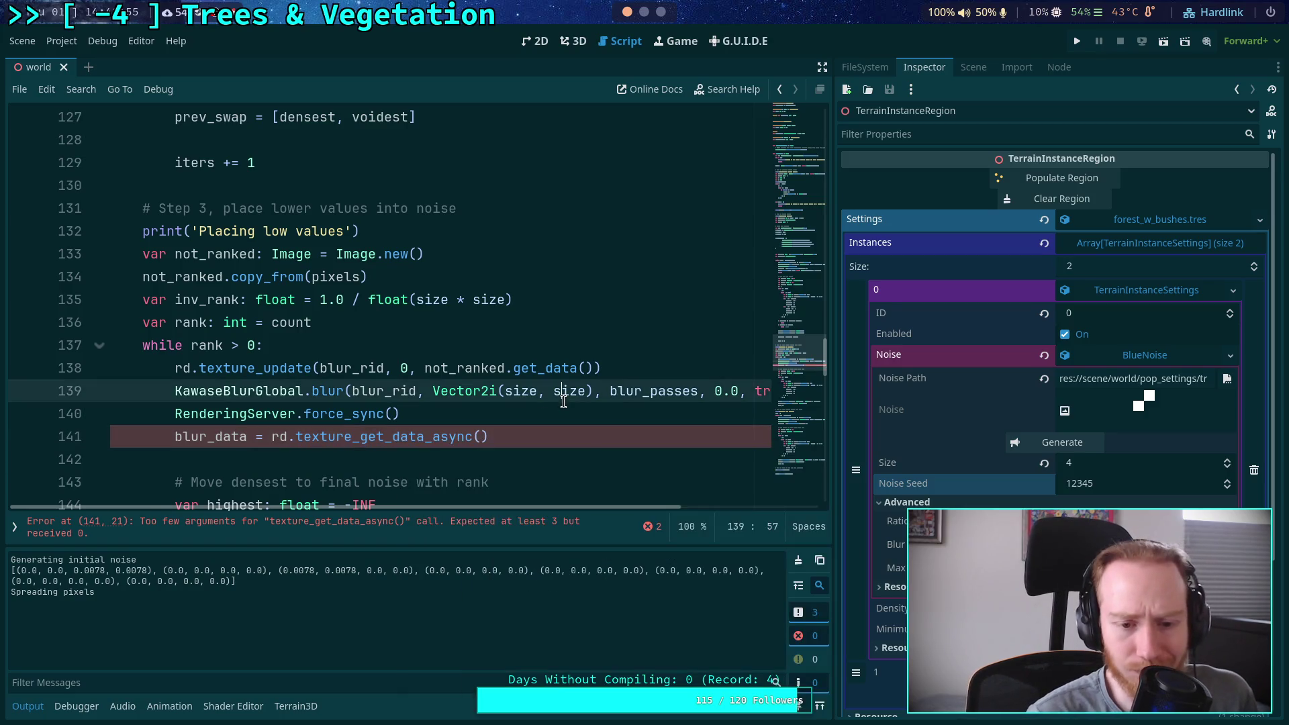
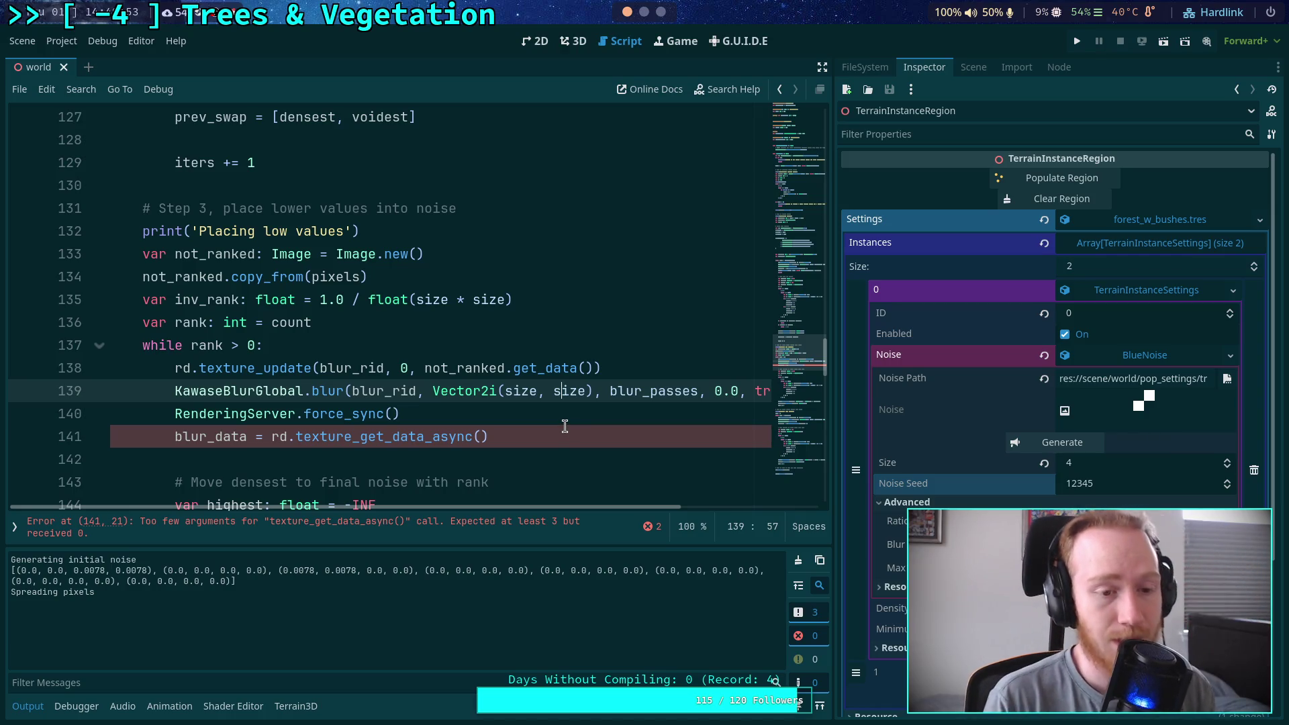
Review the coordinate search loop around the erroring line 141
click(534, 435)
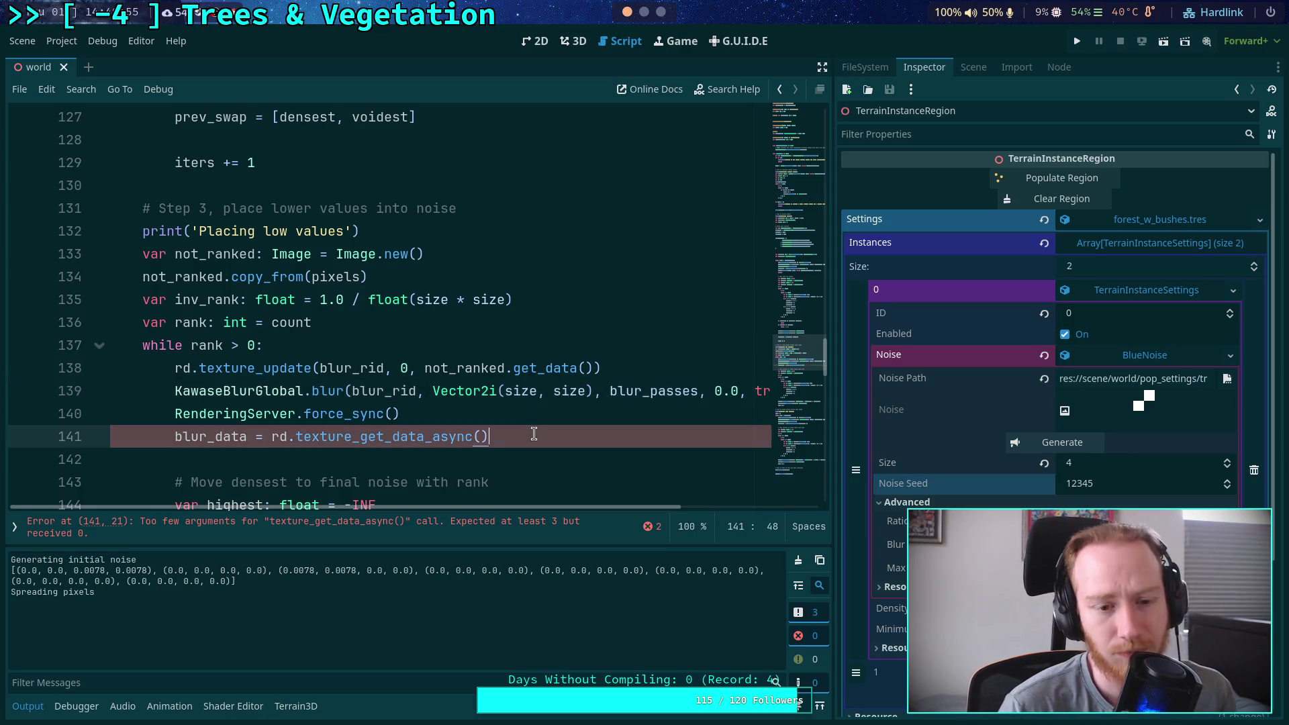
mouse_move(533, 434)
mouse_down()
mouse_move(221, 254)
mouse_move(176, 368)
mouse_move(239, 345)
mouse_up()
scroll(392, 380, up, 5)
mouse_move(392, 380)
mouse_down()
mouse_move(302, 259)
mouse_move(403, 339)
mouse_up()
scroll(302, 302, up, 4)
click(436, 345)
scroll(440, 342, down, 4)
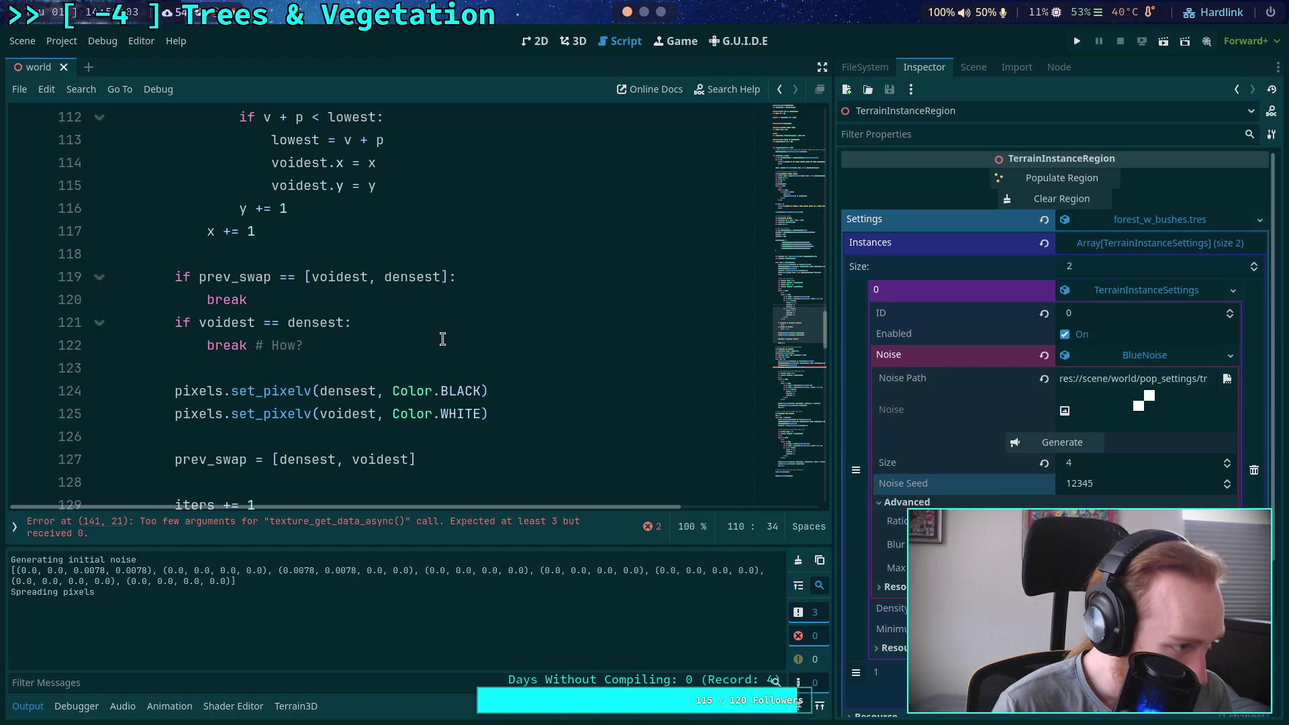
scroll(449, 302, down, 5)
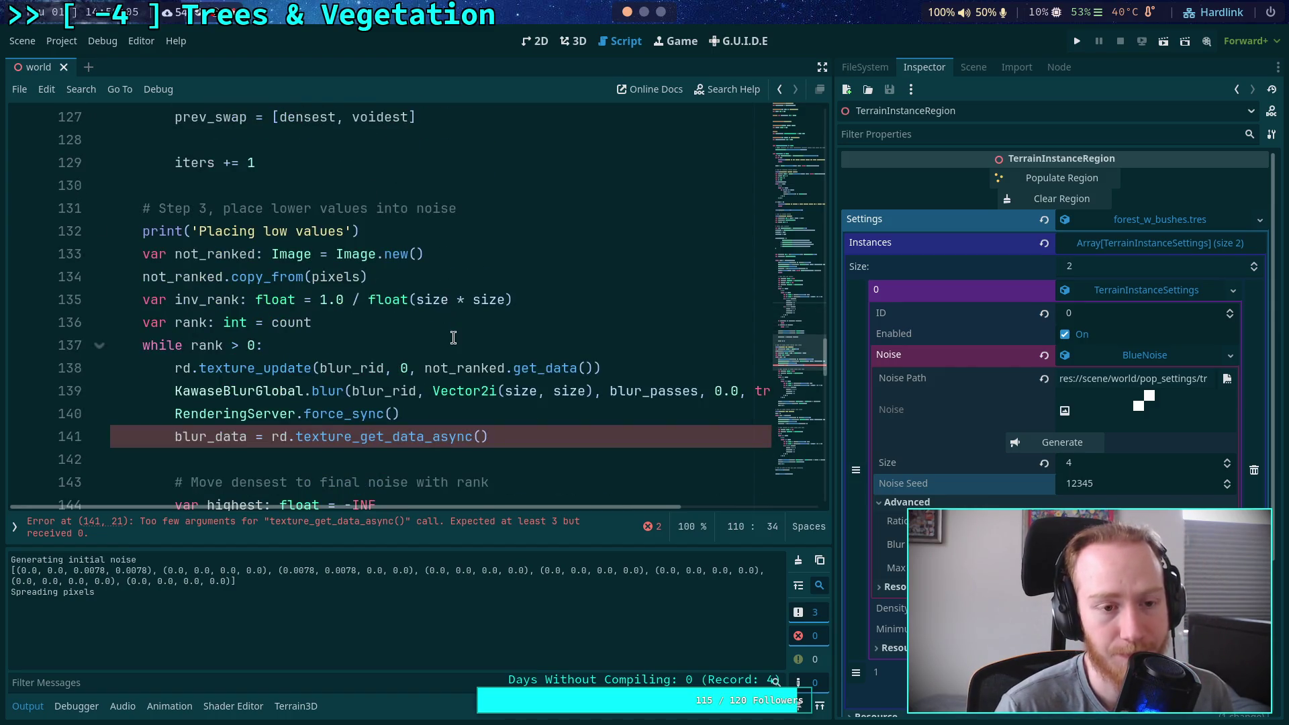
scroll(451, 329, up, 3)
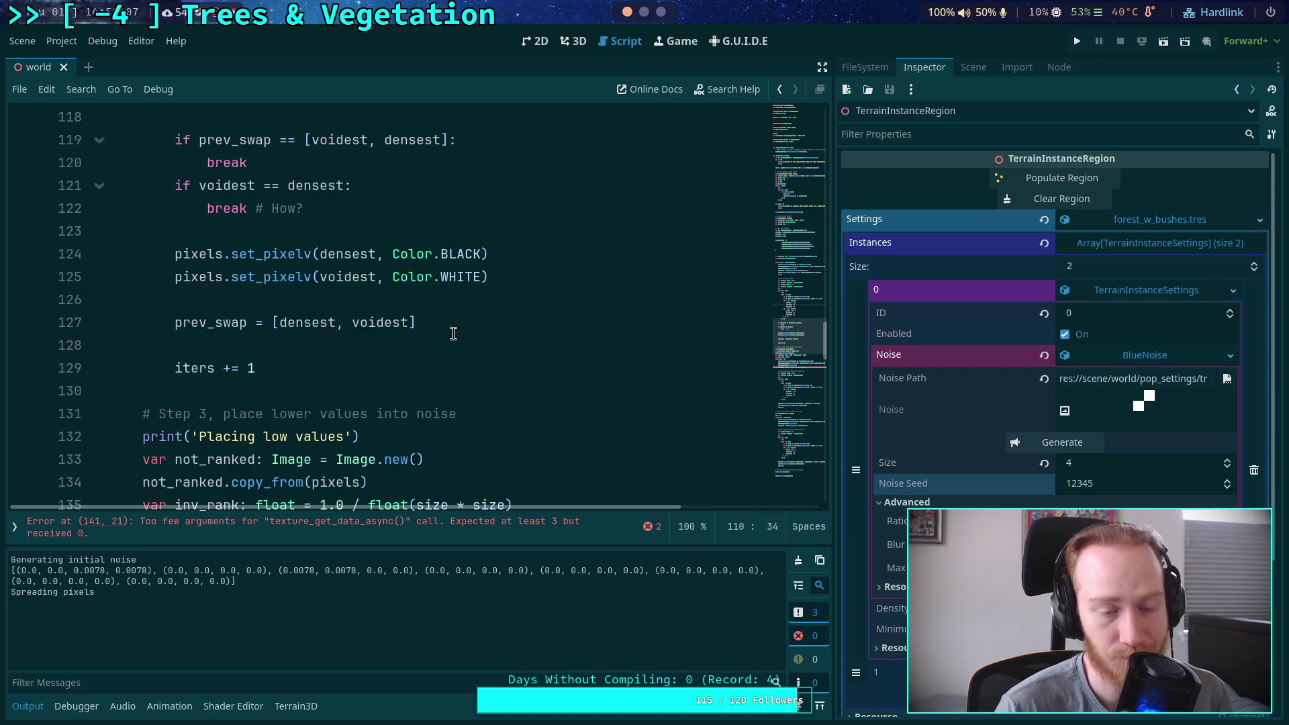
scroll(453, 333, up, 1)
scroll(453, 333, down, 5)
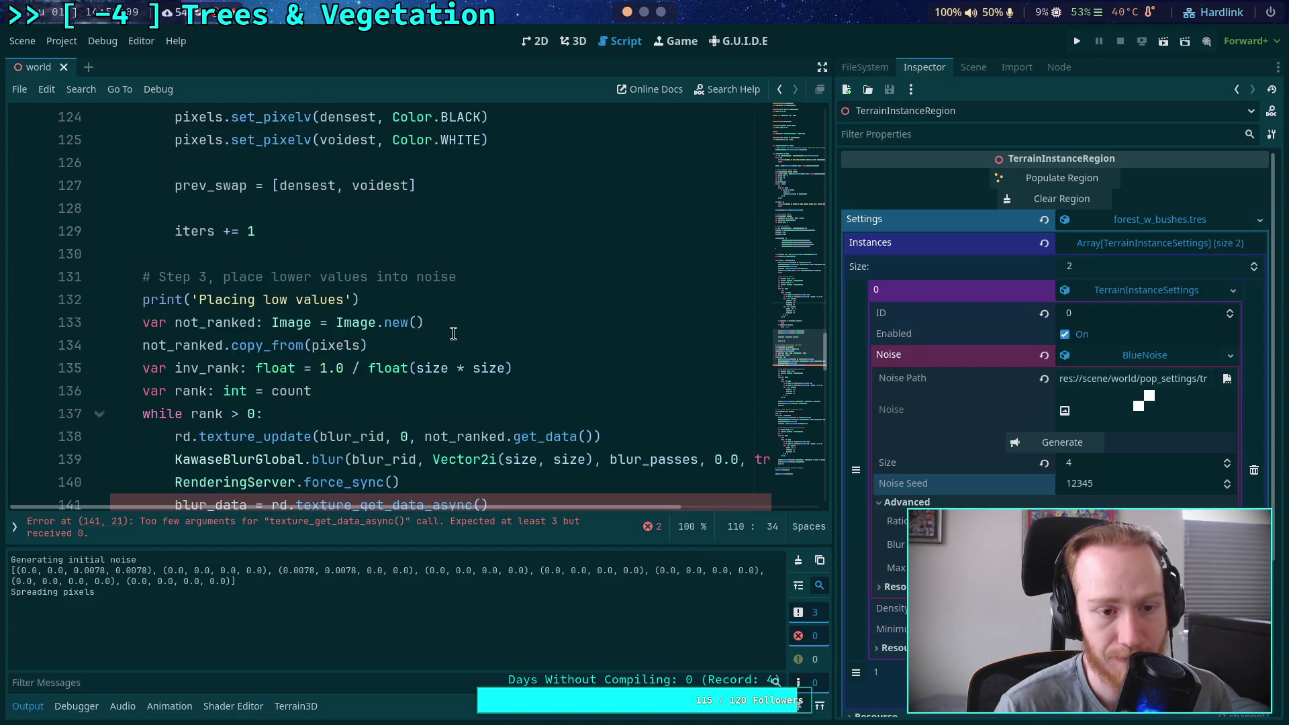
Collapse the Output panel and widen the code editor by narrowing the inspector
click(28, 705)
scroll(480, 436, down, 2)
scroll(480, 436, down, 3)
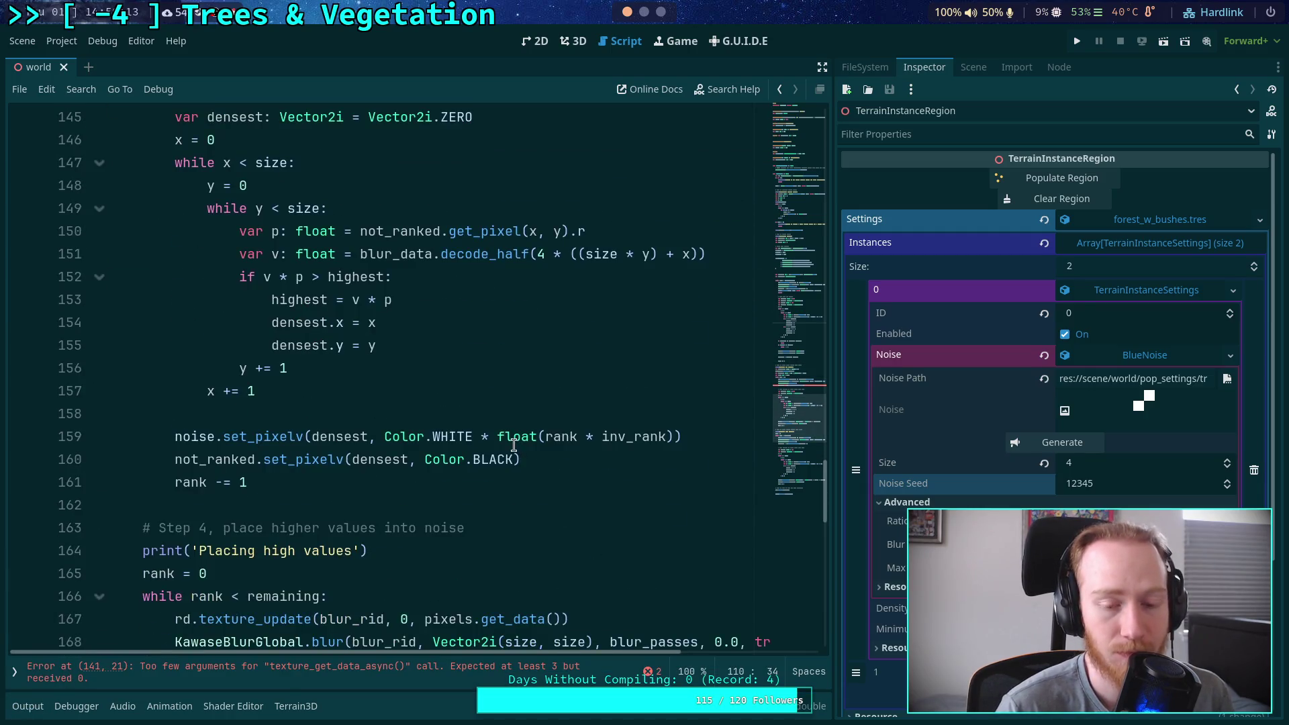
scroll(514, 433, up, 2)
scroll(514, 433, up, 2)
scroll(514, 433, down, 1)
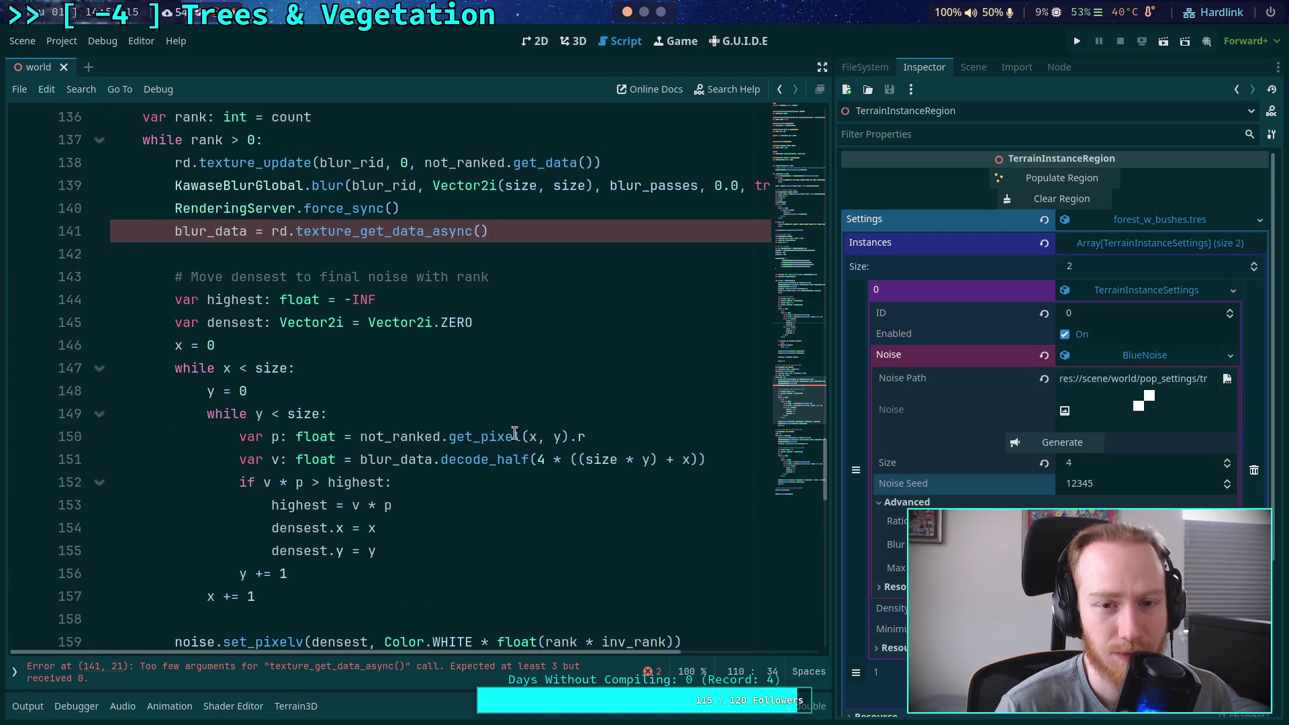
drag(832, 363, 888, 361)
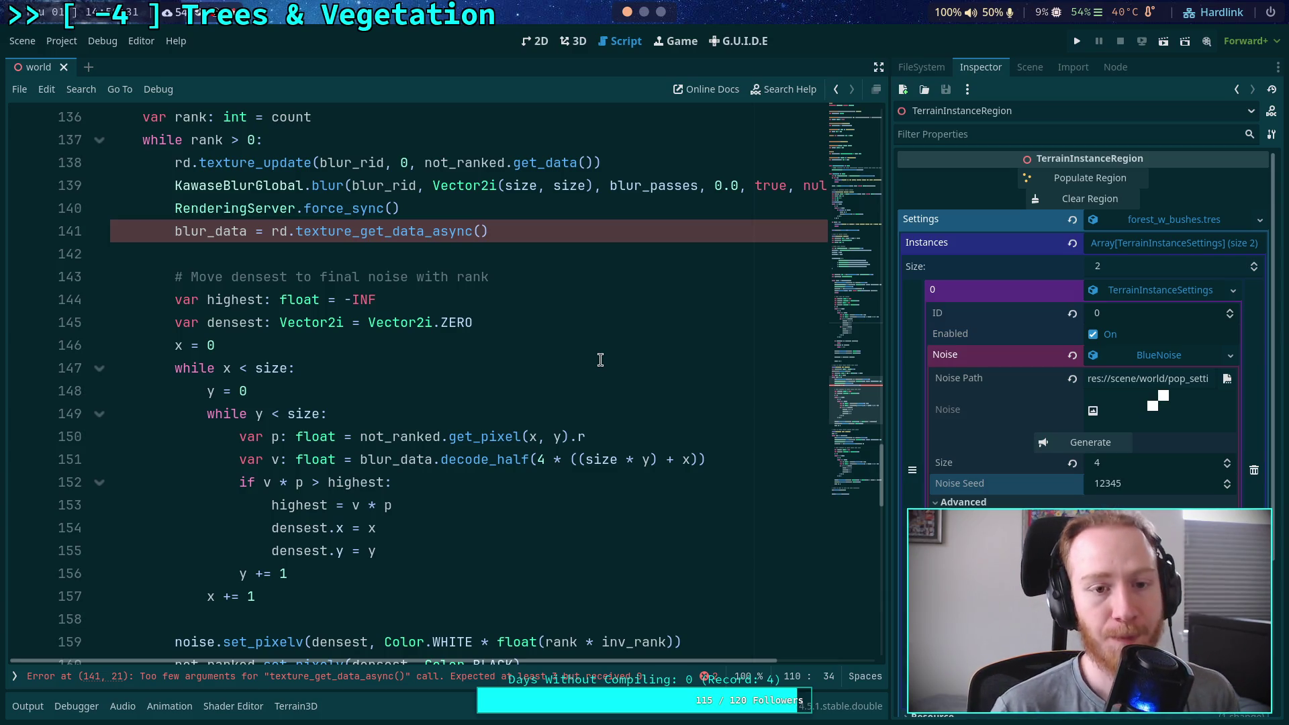
scroll(557, 445, down, 7)
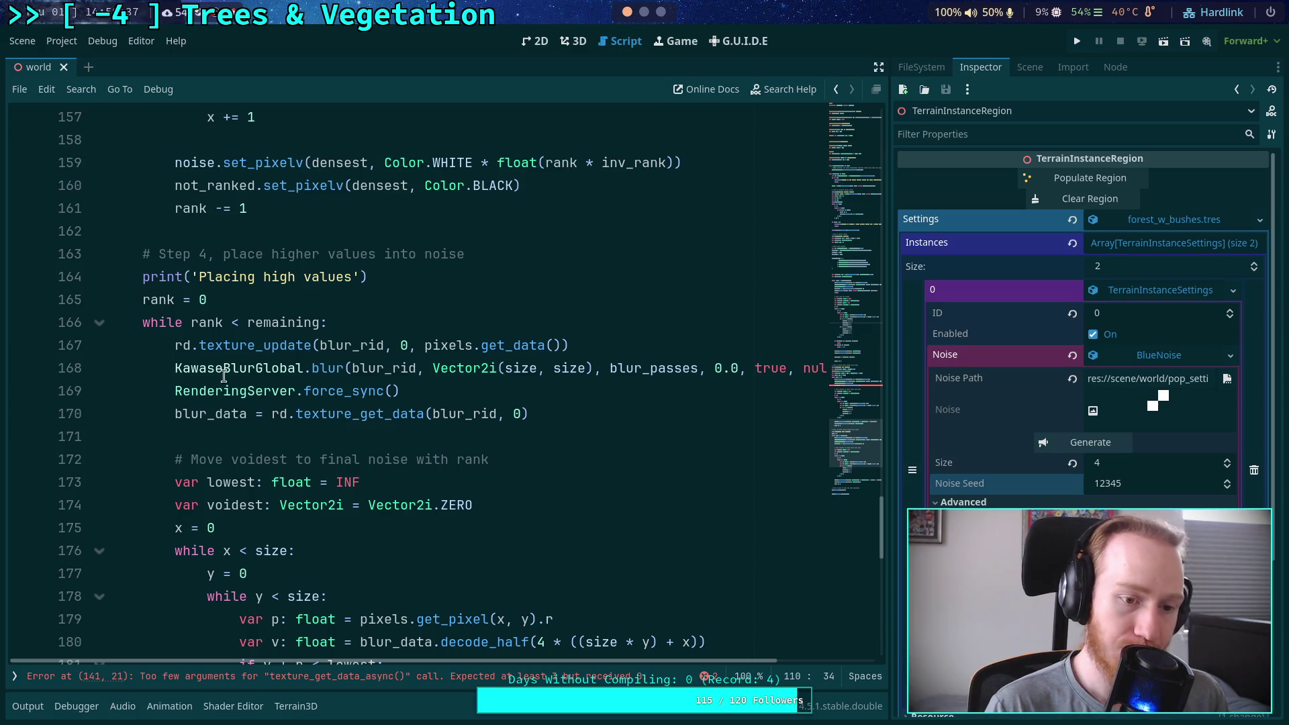
mouse_move(355, 413)
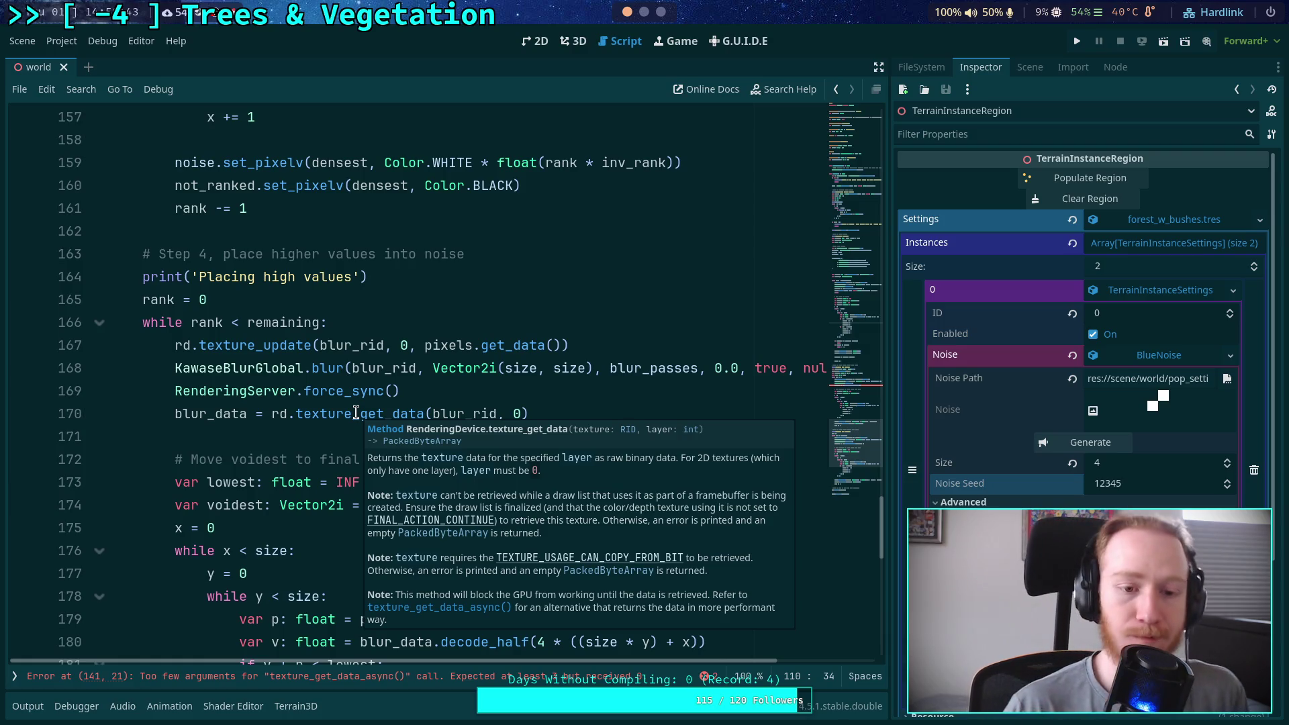
click(424, 368)
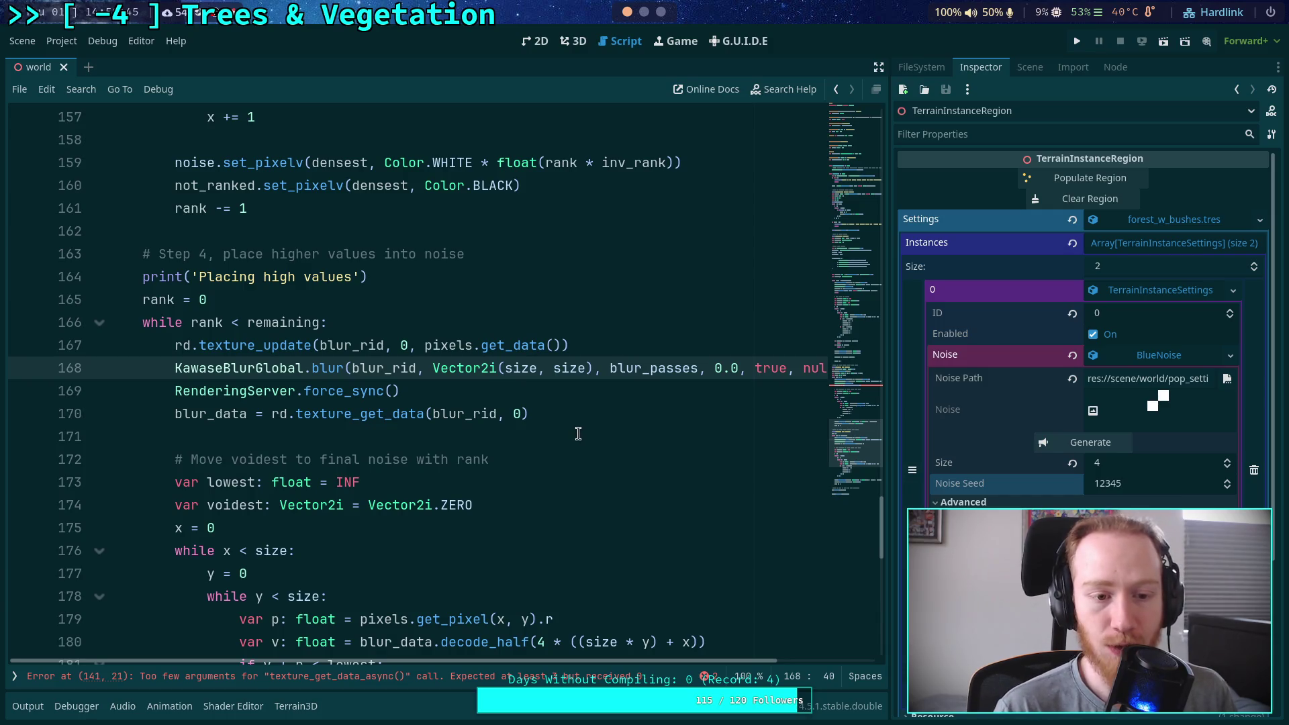
scroll(578, 435, up, 2)
scroll(577, 432, up, 7)
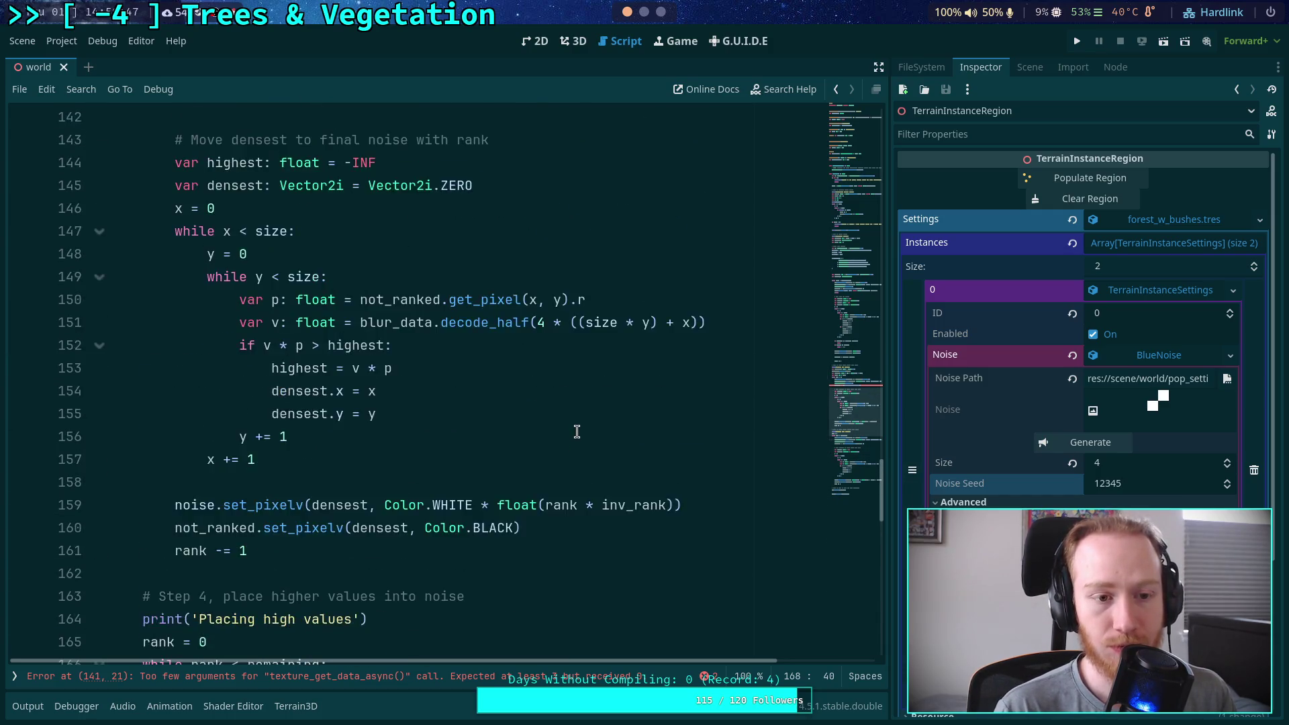
click(528, 370)
scroll(504, 396, up, 7)
scroll(485, 395, up, 10)
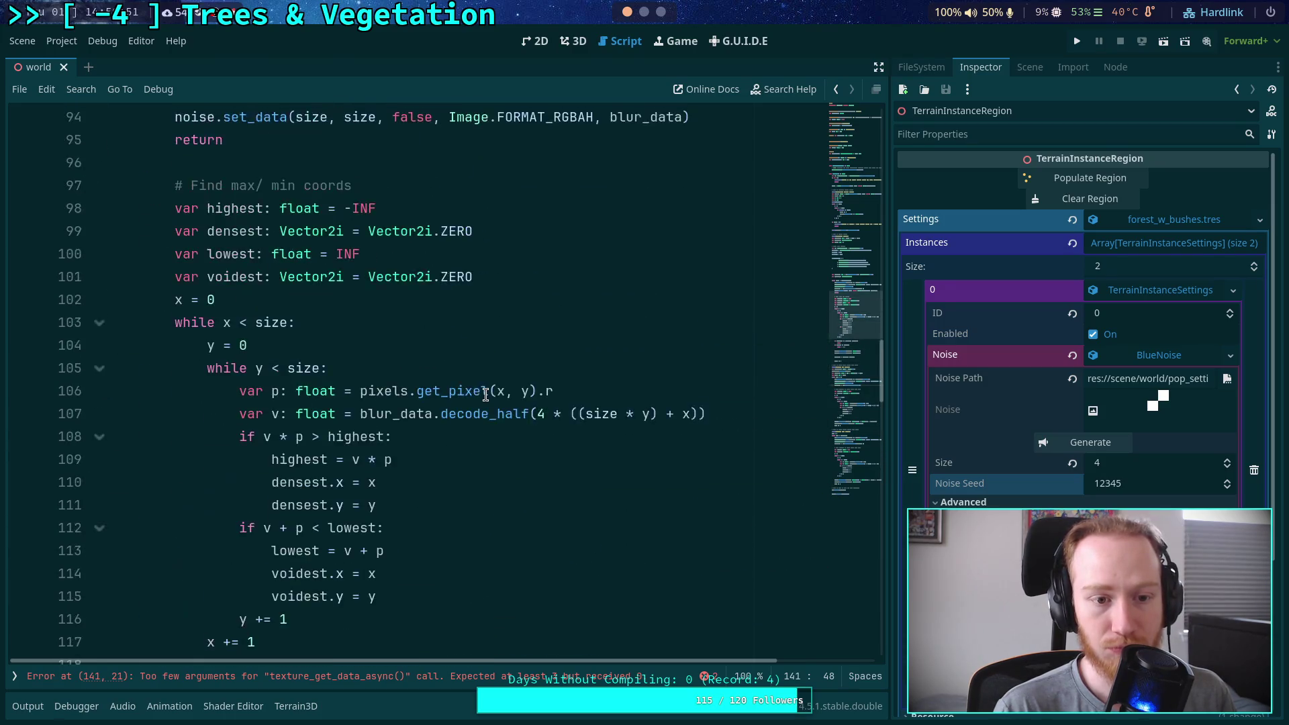
scroll(481, 393, down, 11)
scroll(542, 404, down, 13)
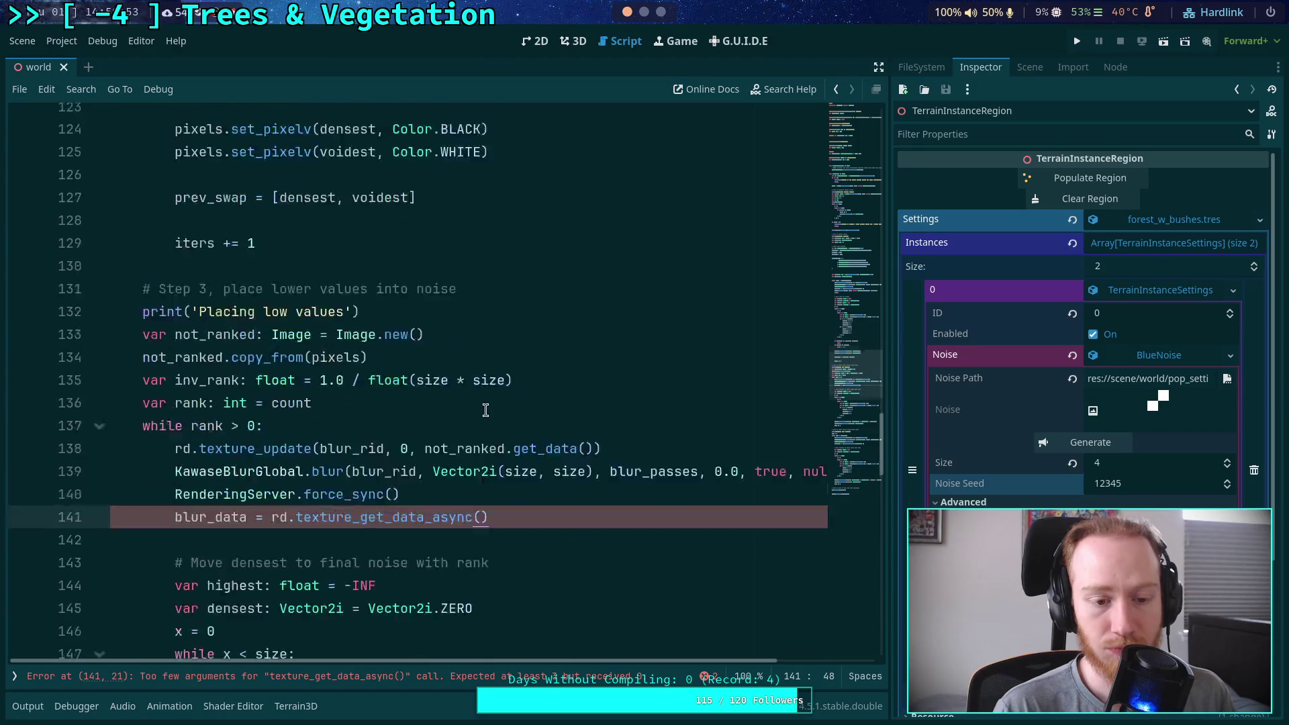
scroll(542, 404, up, 8)
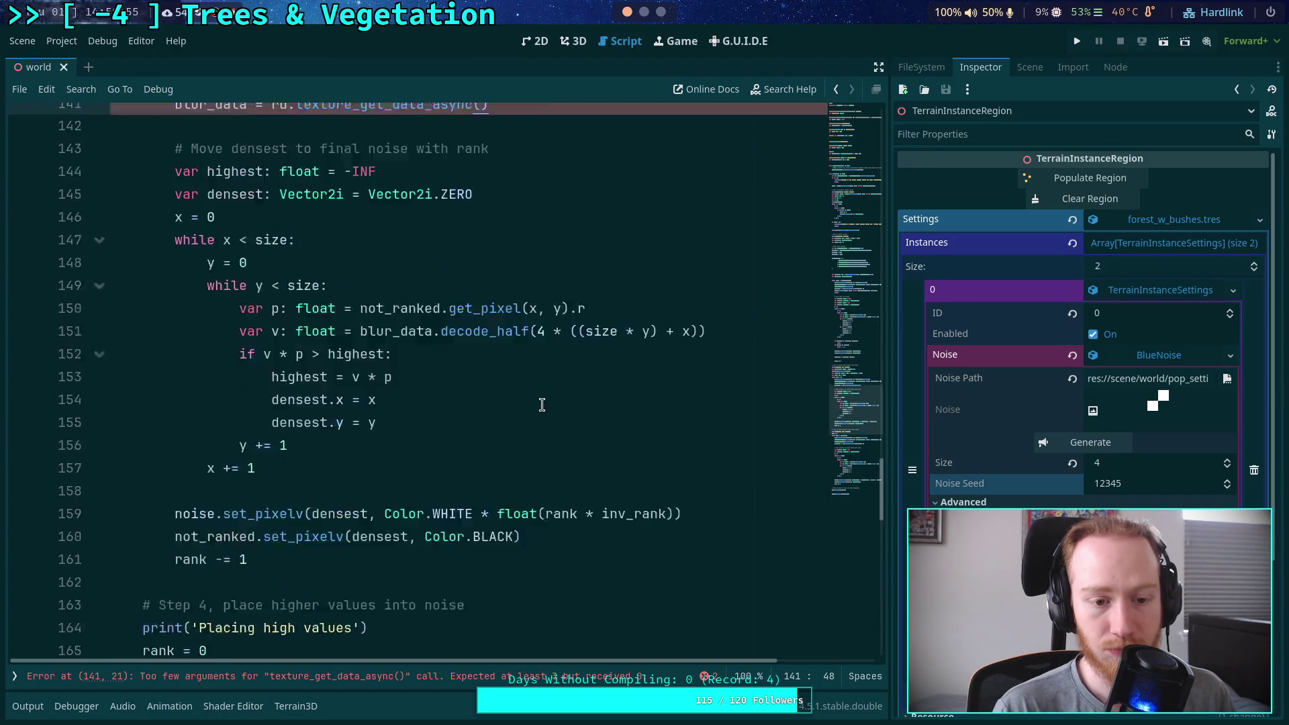
drag(521, 437, 272, 437)
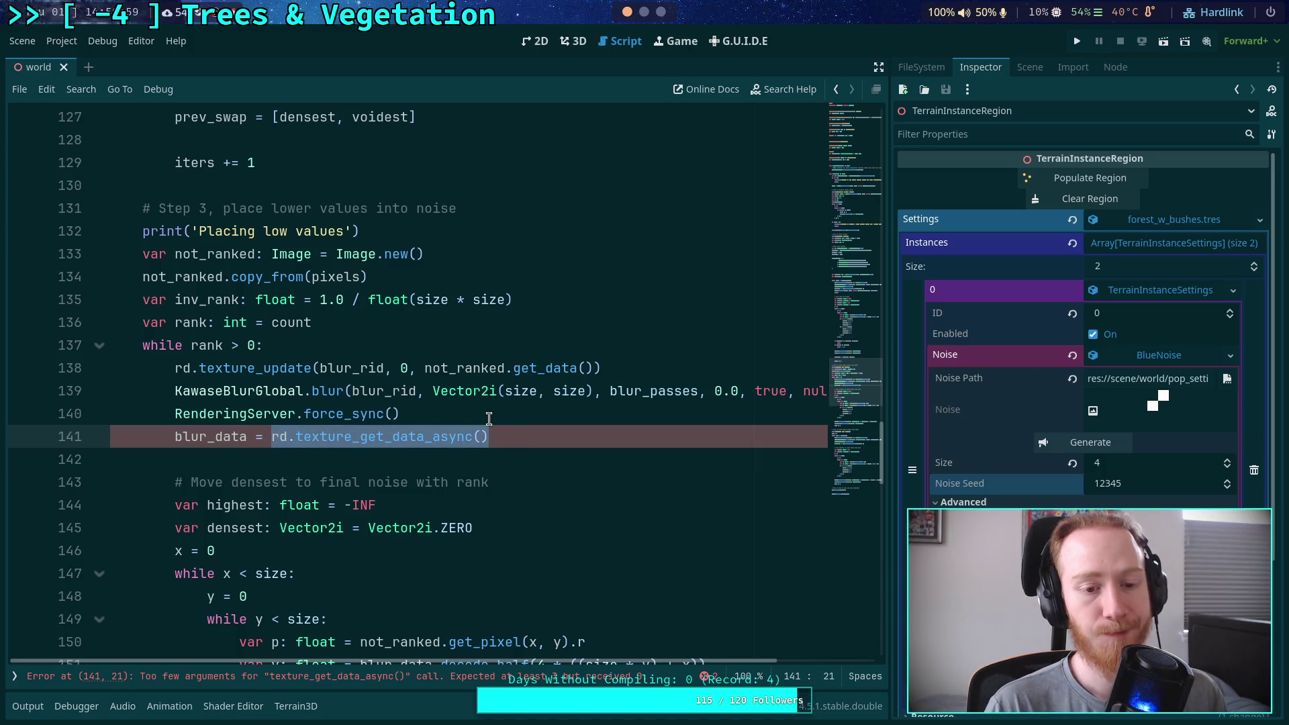
Replace the texture_get_data_async() call on line 141 with rd.texture_create_shared() from autocomplete
drag(502, 437, 295, 437)
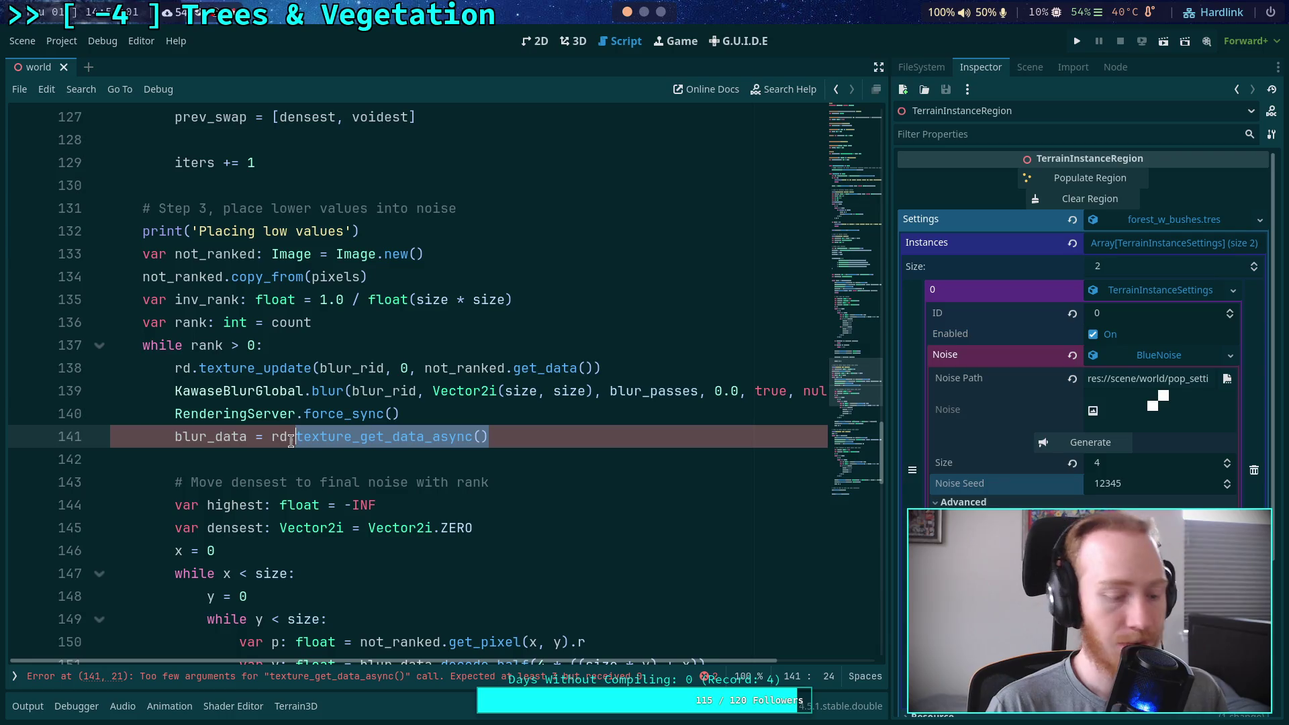
key(BackSpace)
text(text)
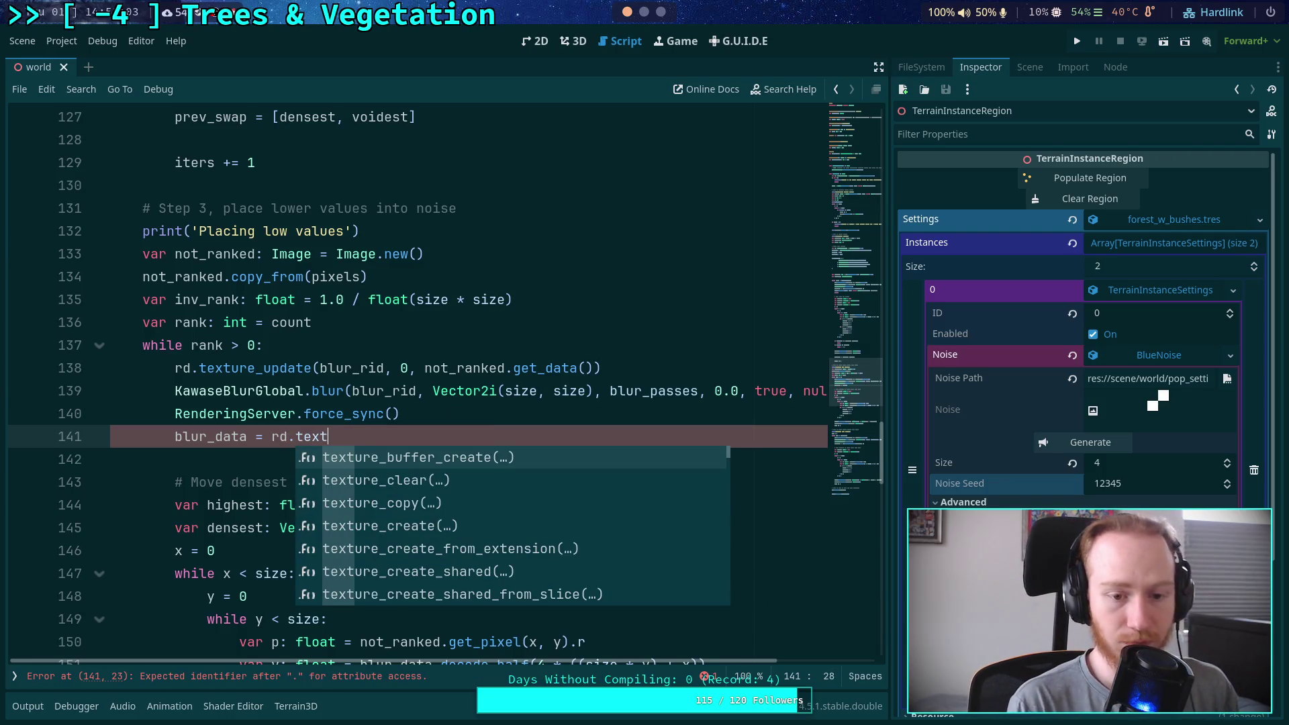
key(Down)
key(Down)
key(Down)
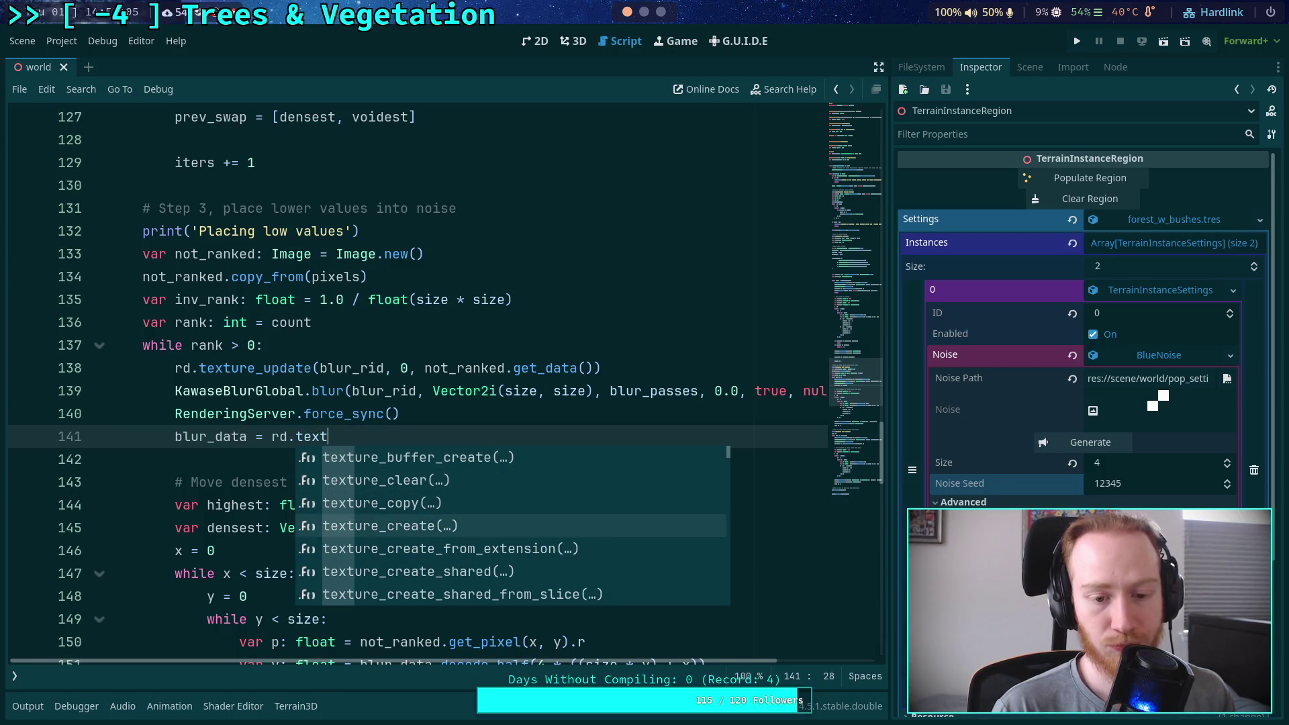
key(Down)
key(Down)
key(Down)
key(Up)
key(Return)
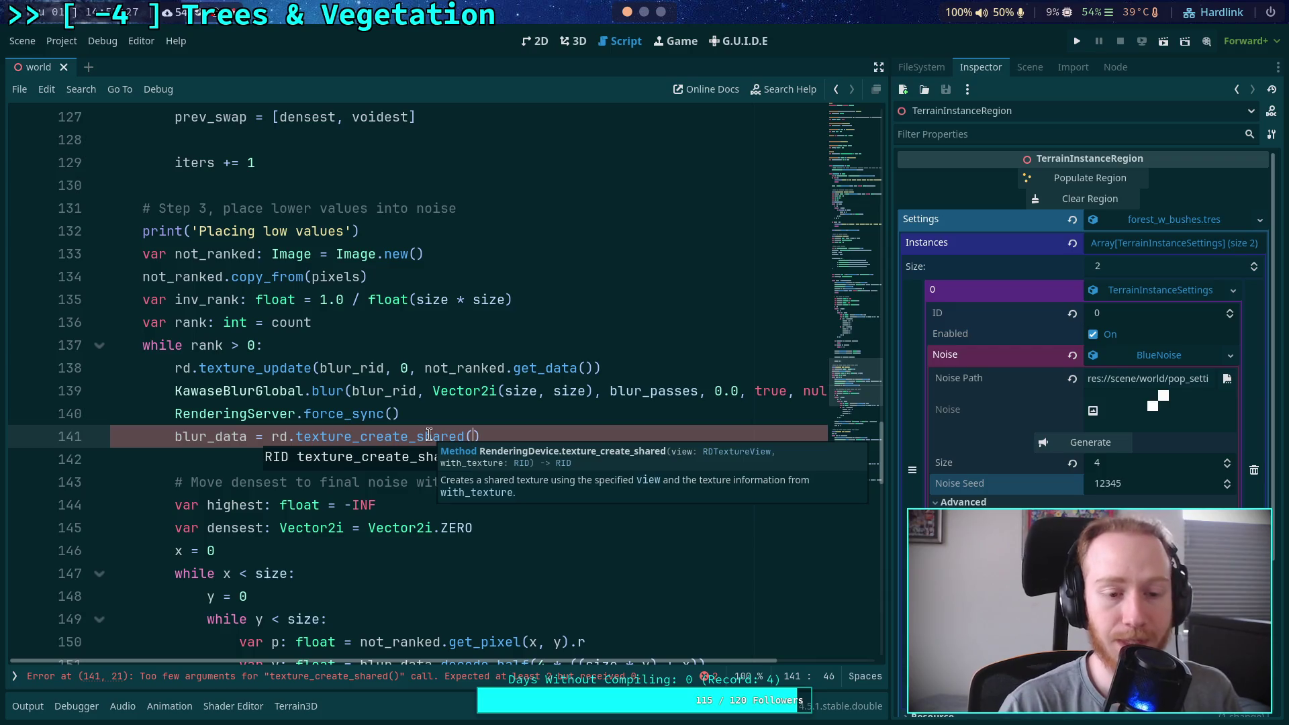
scroll(276, 388, down, 2)
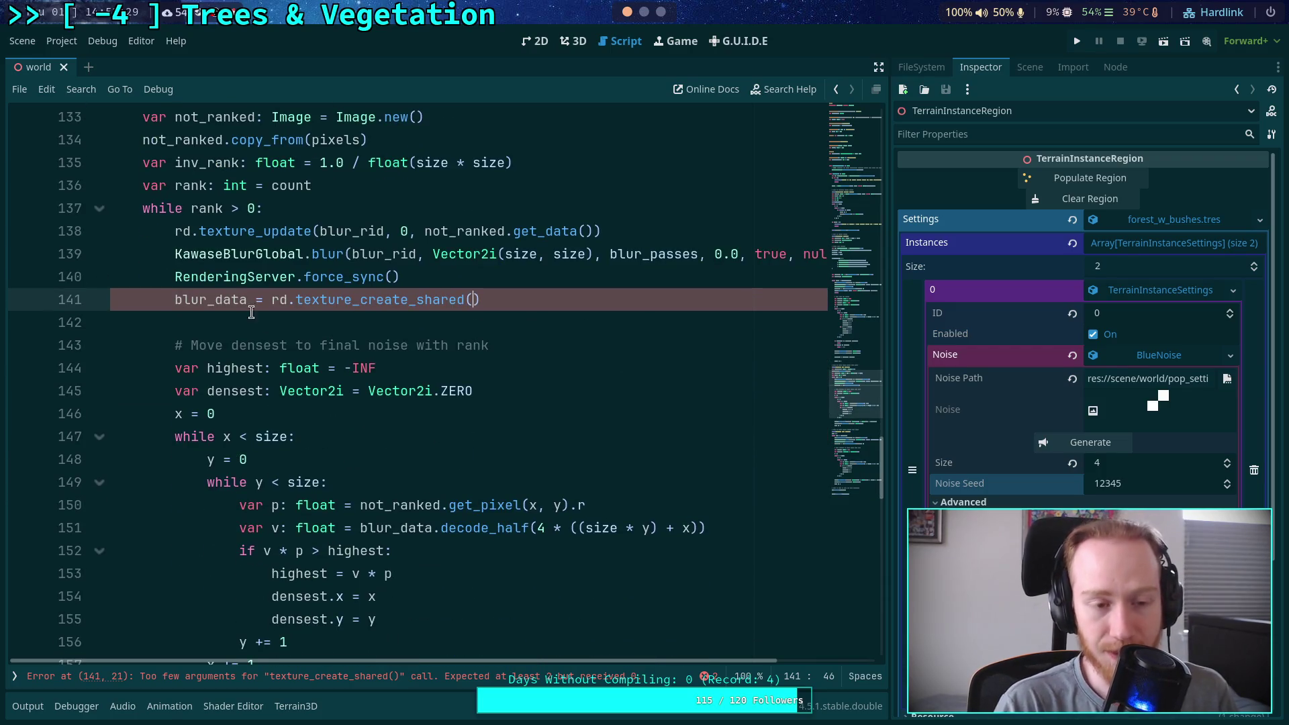
drag(180, 254, 641, 255)
click(527, 275)
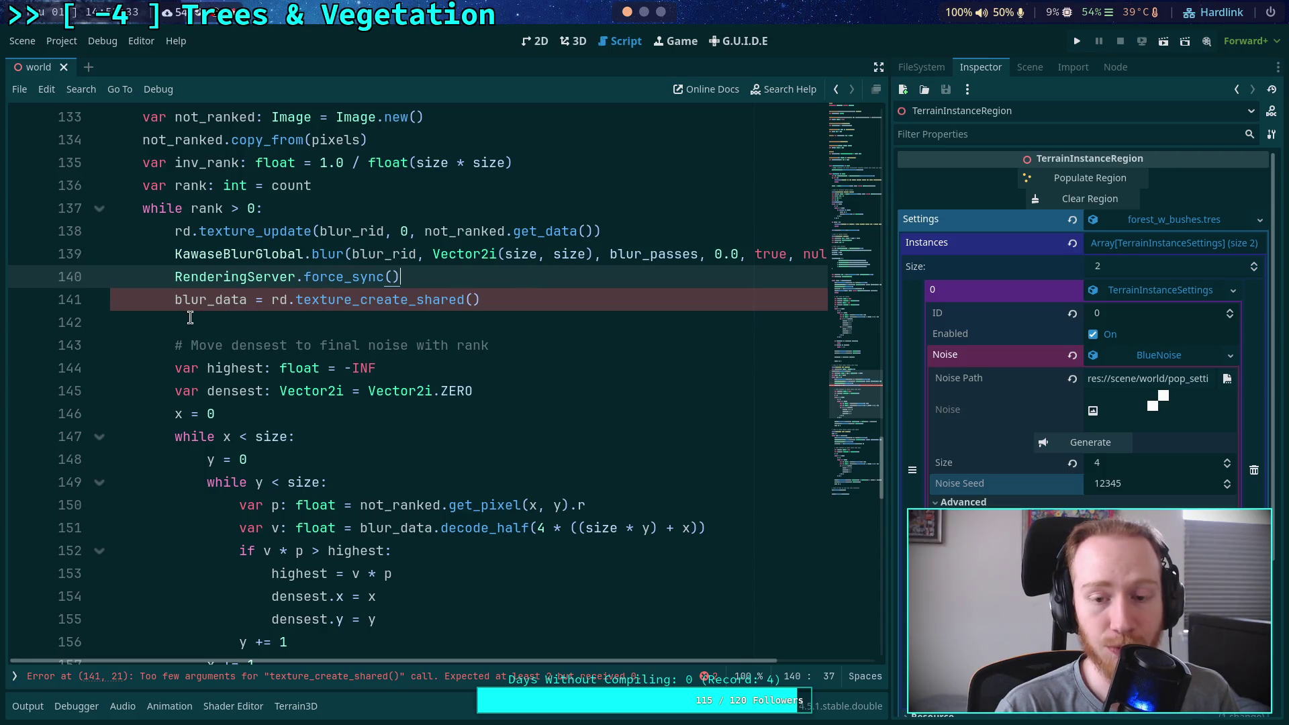
mouse_move(170, 272)
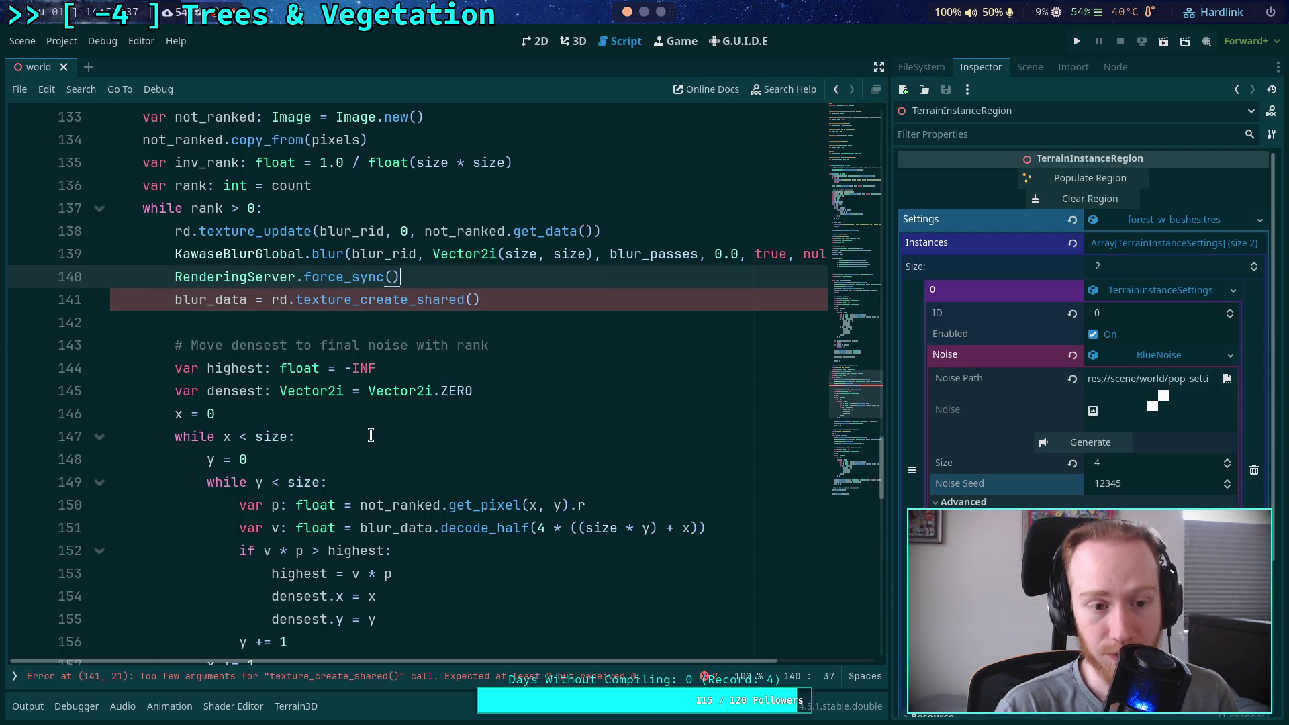
scroll(377, 435, down, 1)
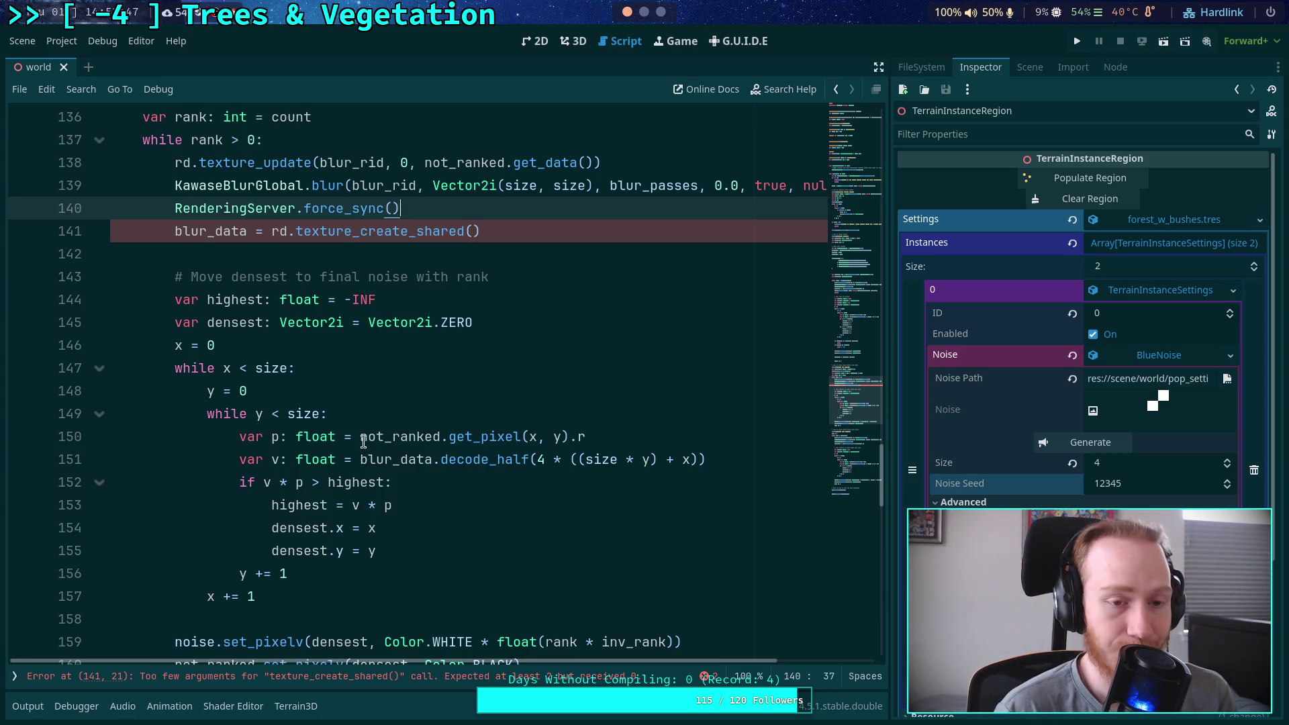
scroll(222, 322, down, 1)
scroll(191, 287, up, 1)
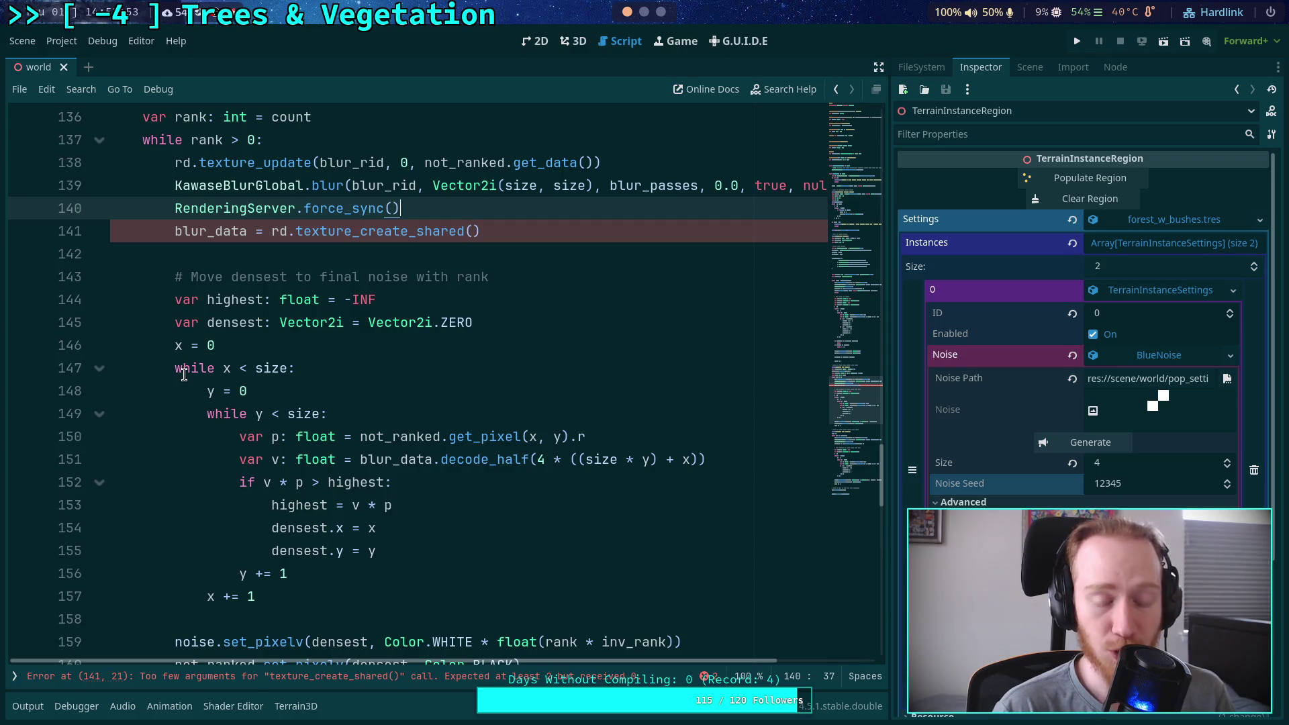
scroll(183, 374, down, 2)
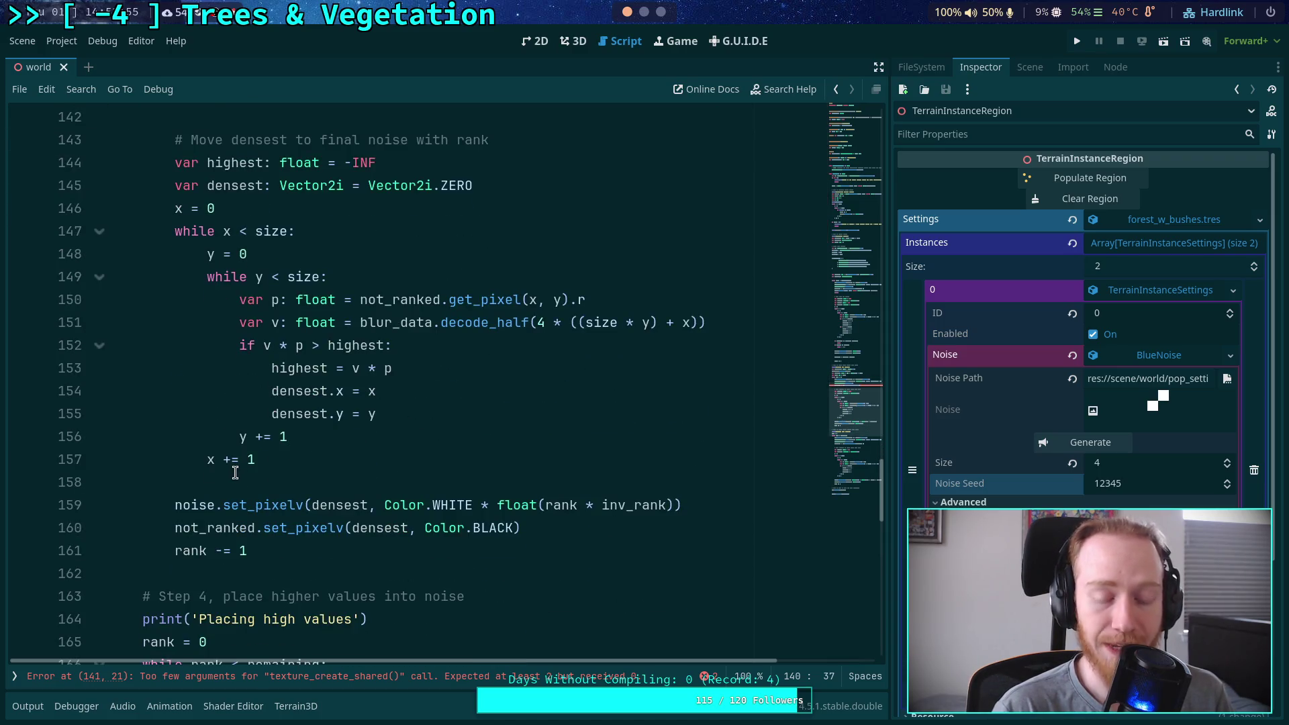
scroll(233, 469, up, 2)
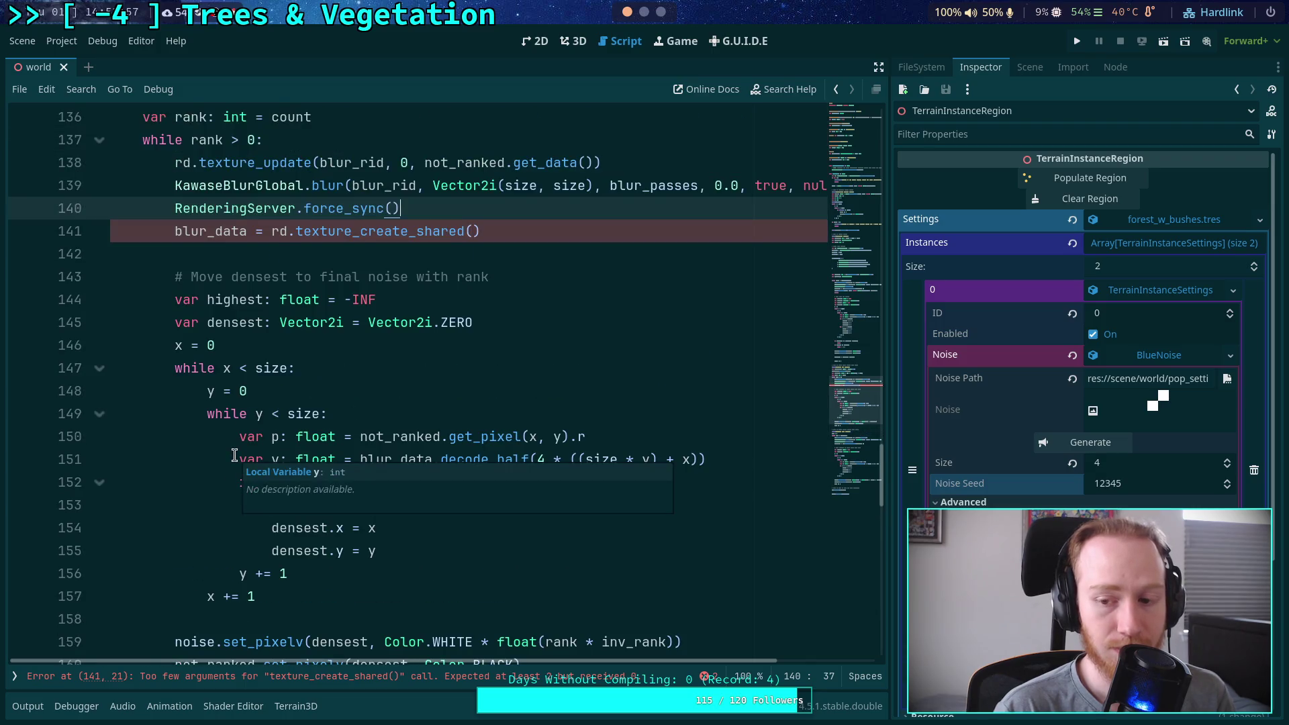
scroll(218, 457, down, 1)
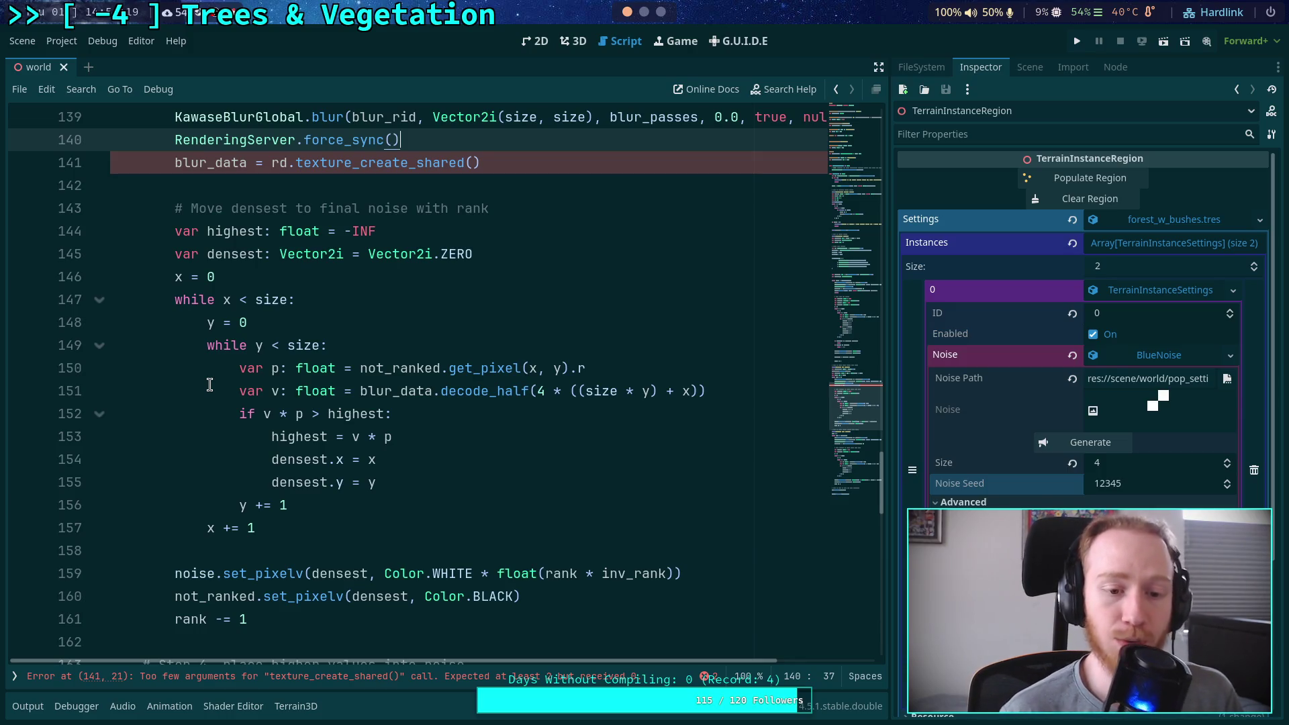
scroll(210, 523, down, 2)
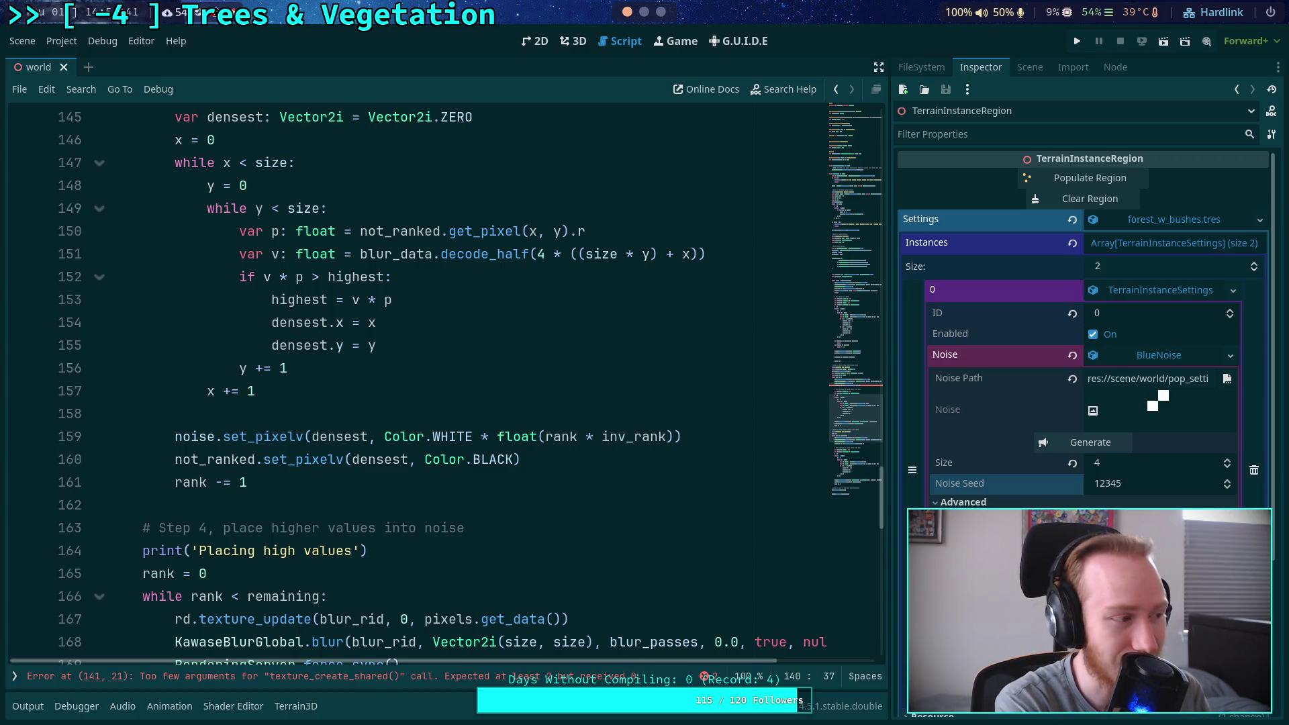
key(super+1)
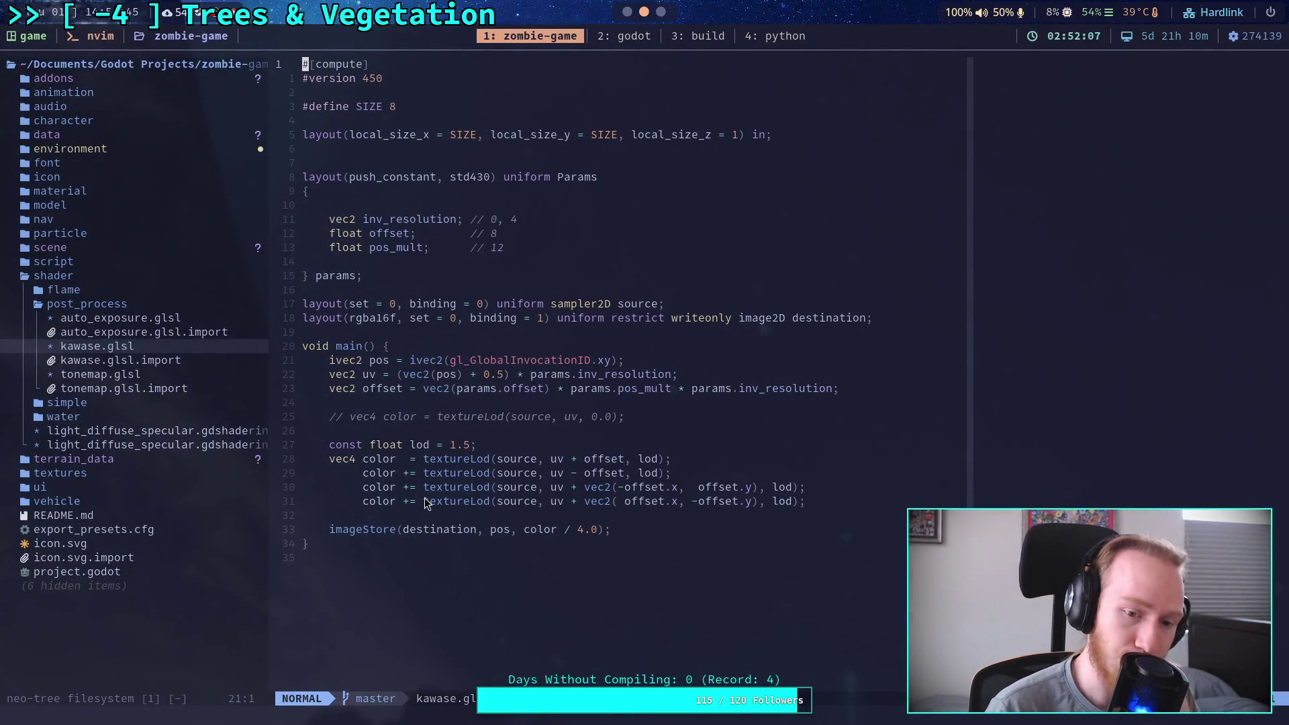
Open auto_exposure.glsl from the sidebar and move to the blank line above main()
click(174, 320)
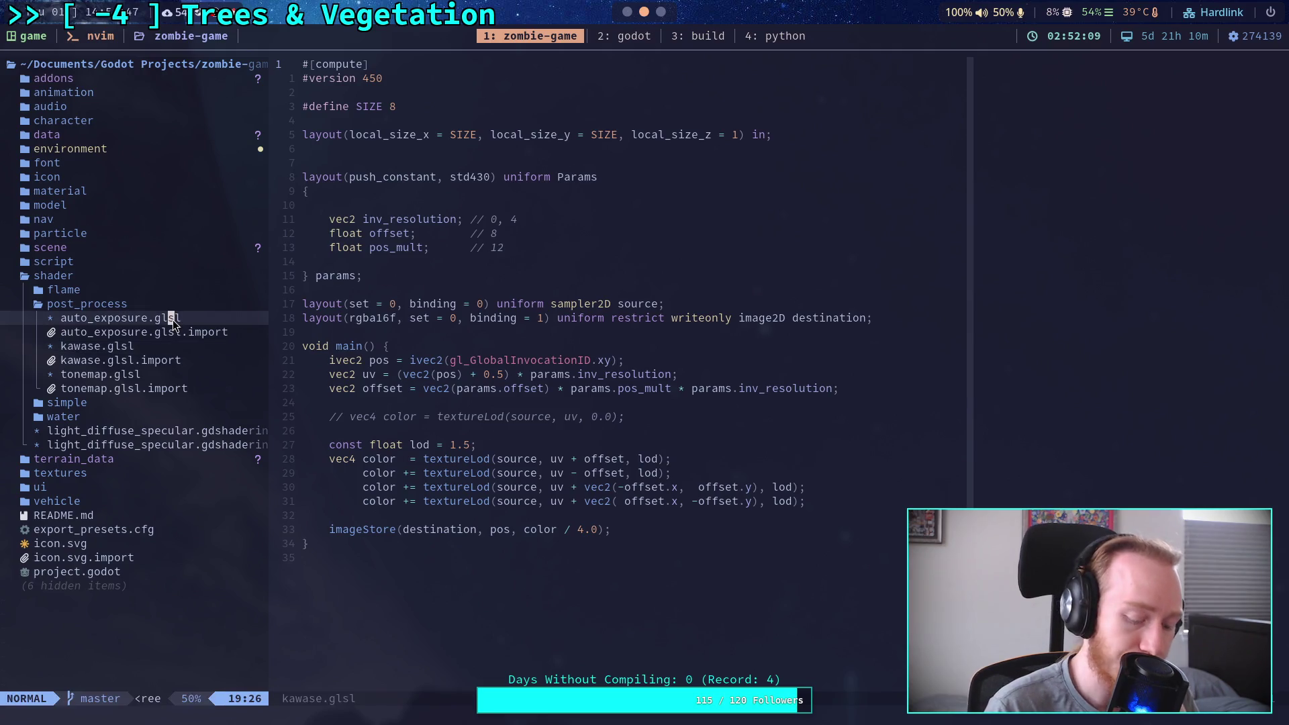
key(Return)
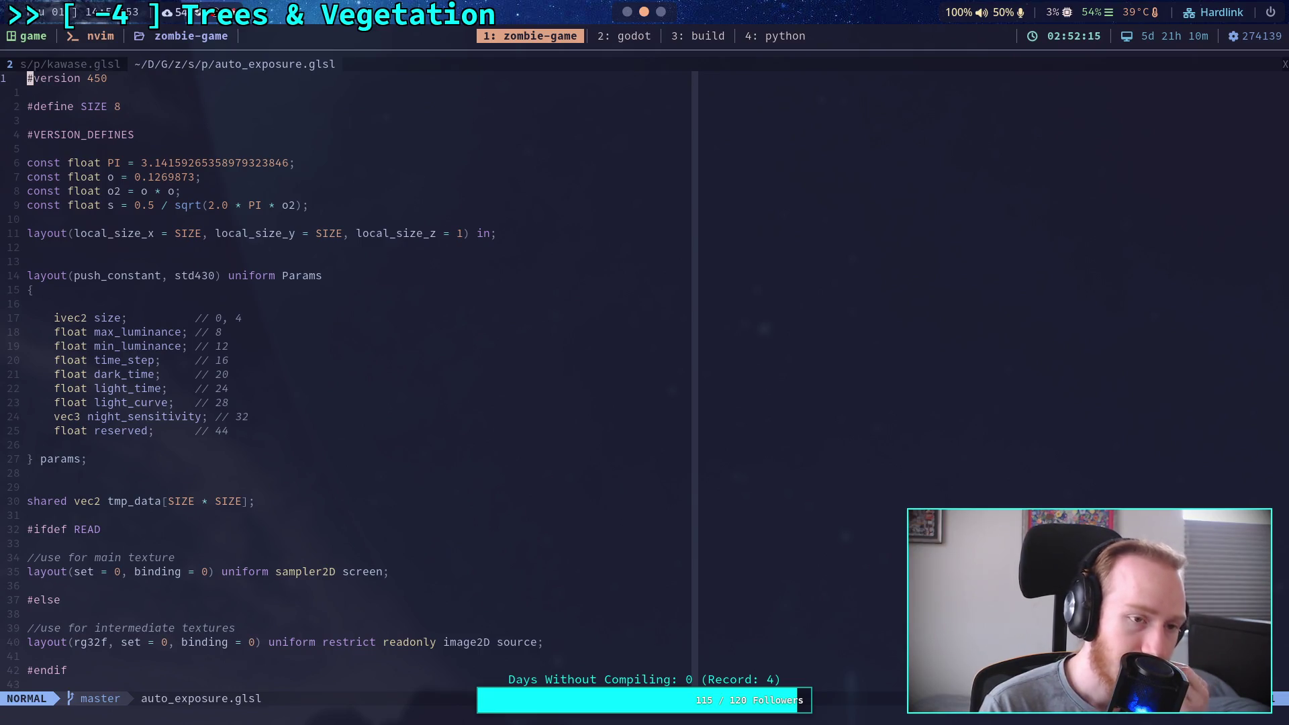
scroll(346, 383, down, 8)
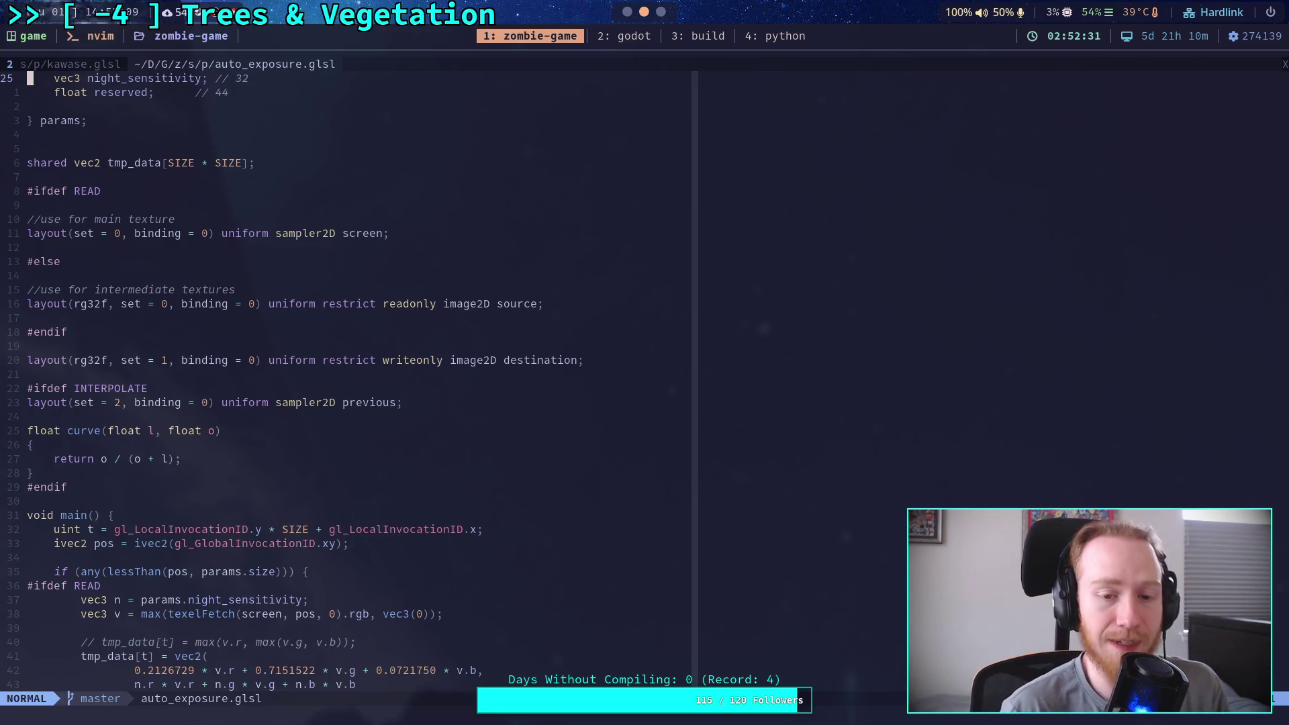
click(298, 501)
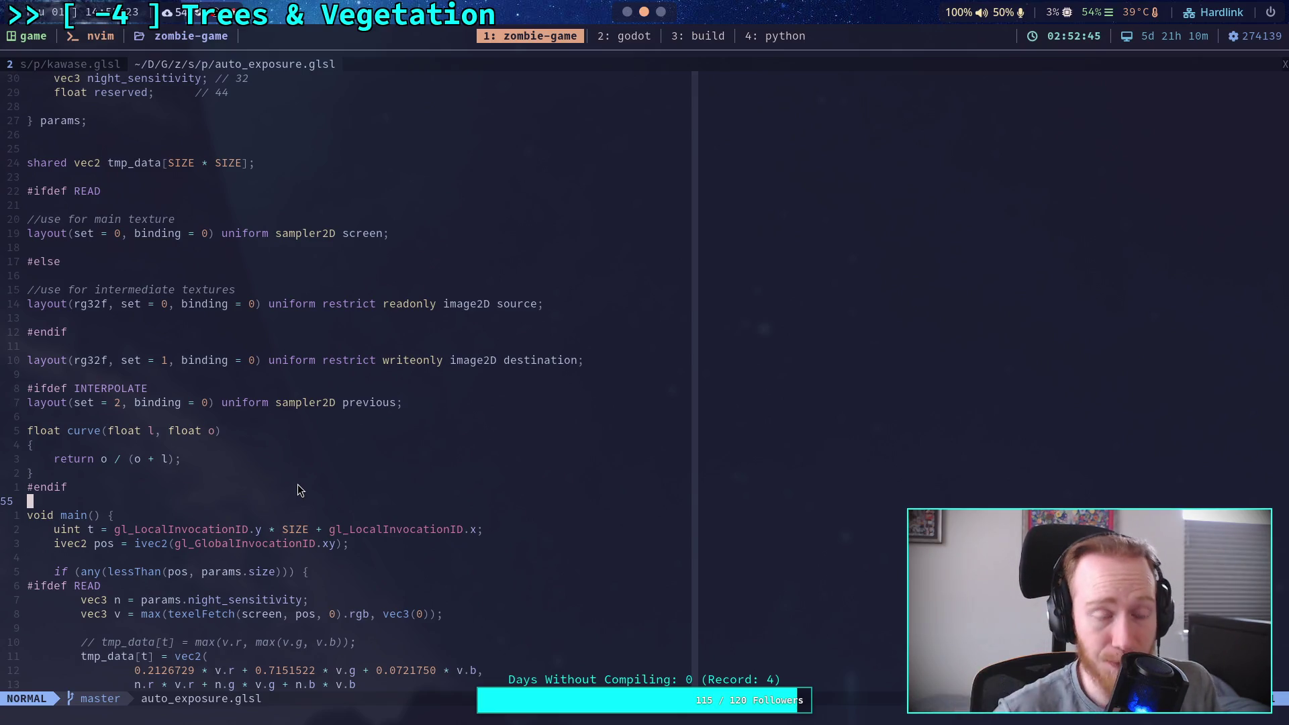
key(space)
key(e)
click(66, 61)
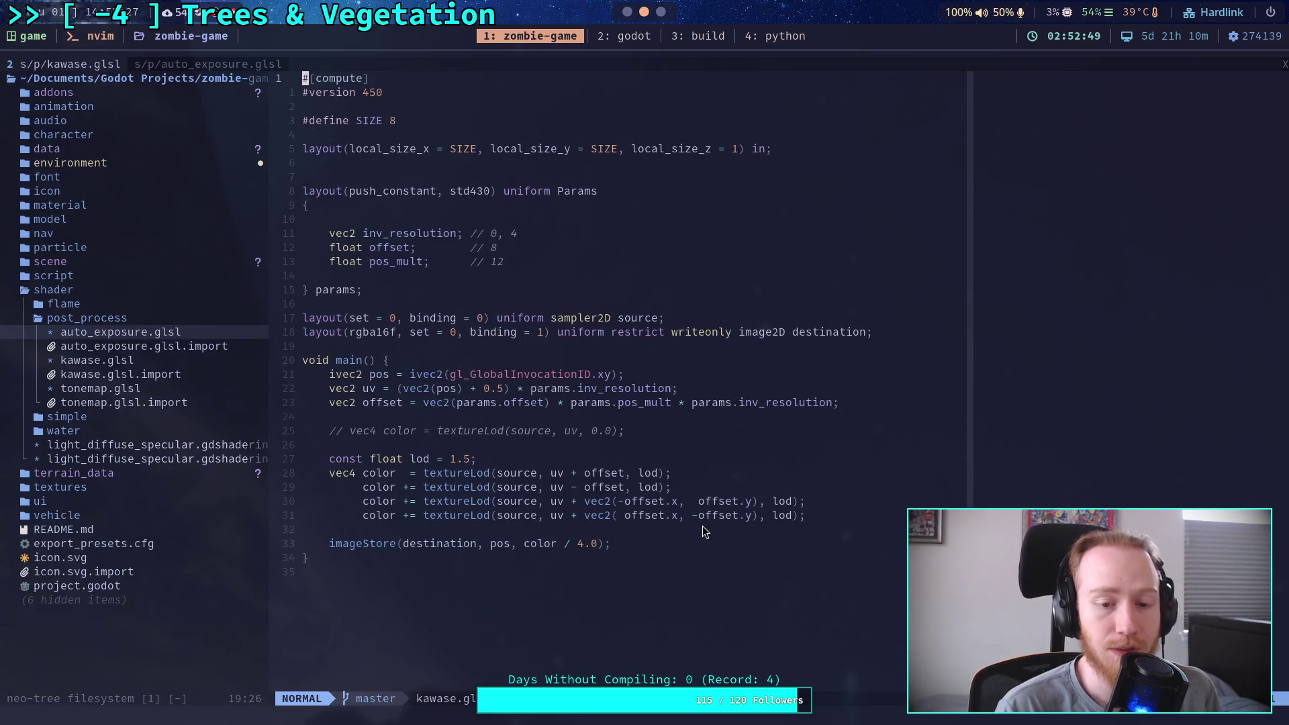
drag(303, 543, 694, 554)
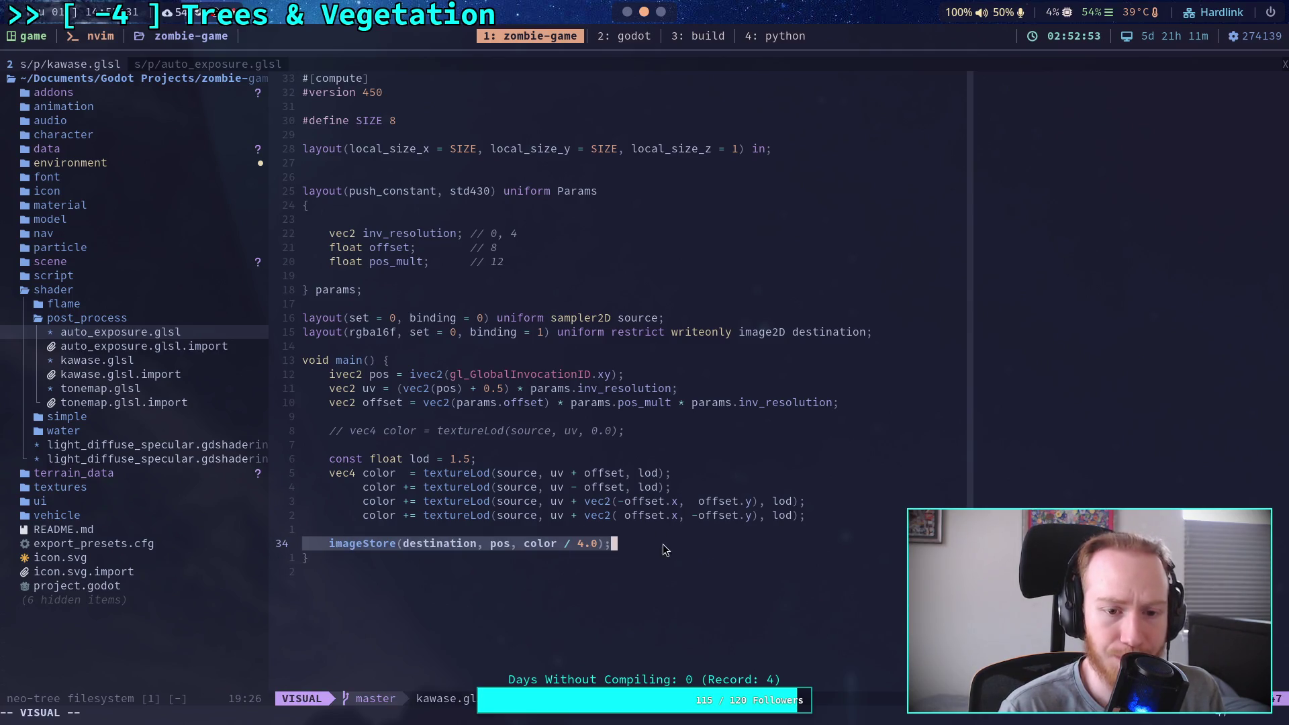
click(413, 234)
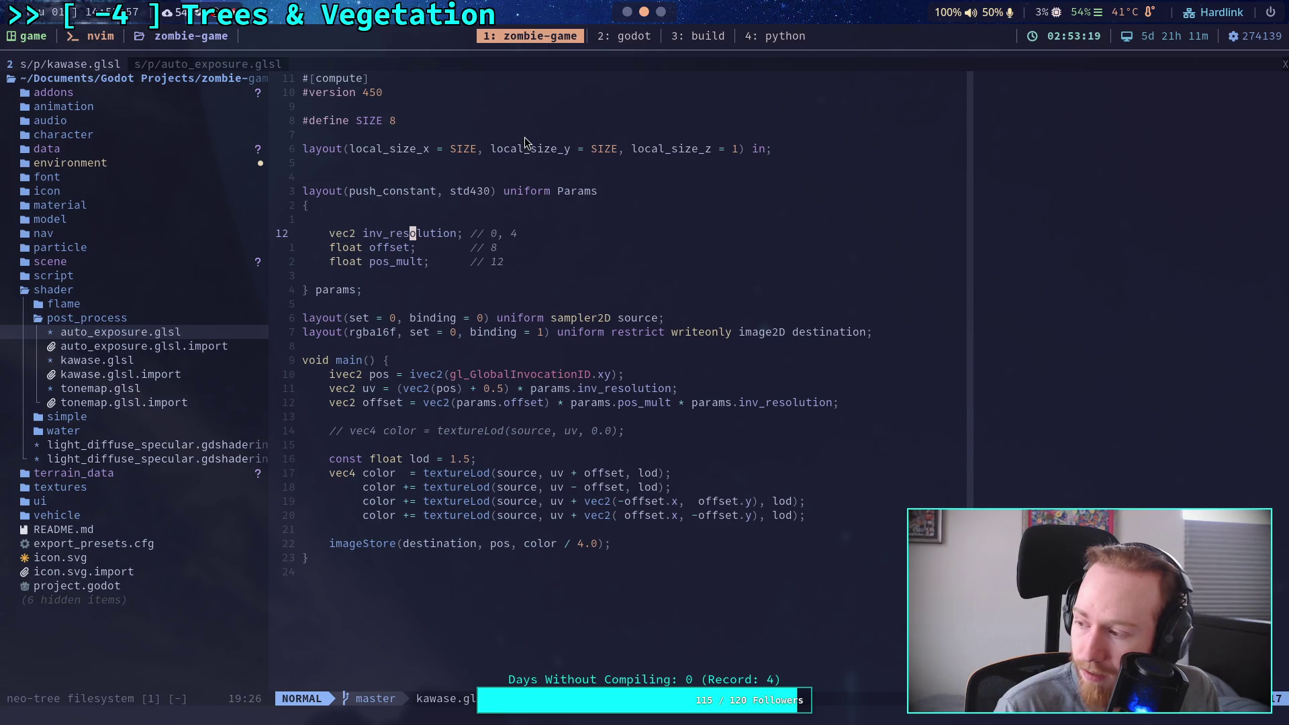
click(511, 163)
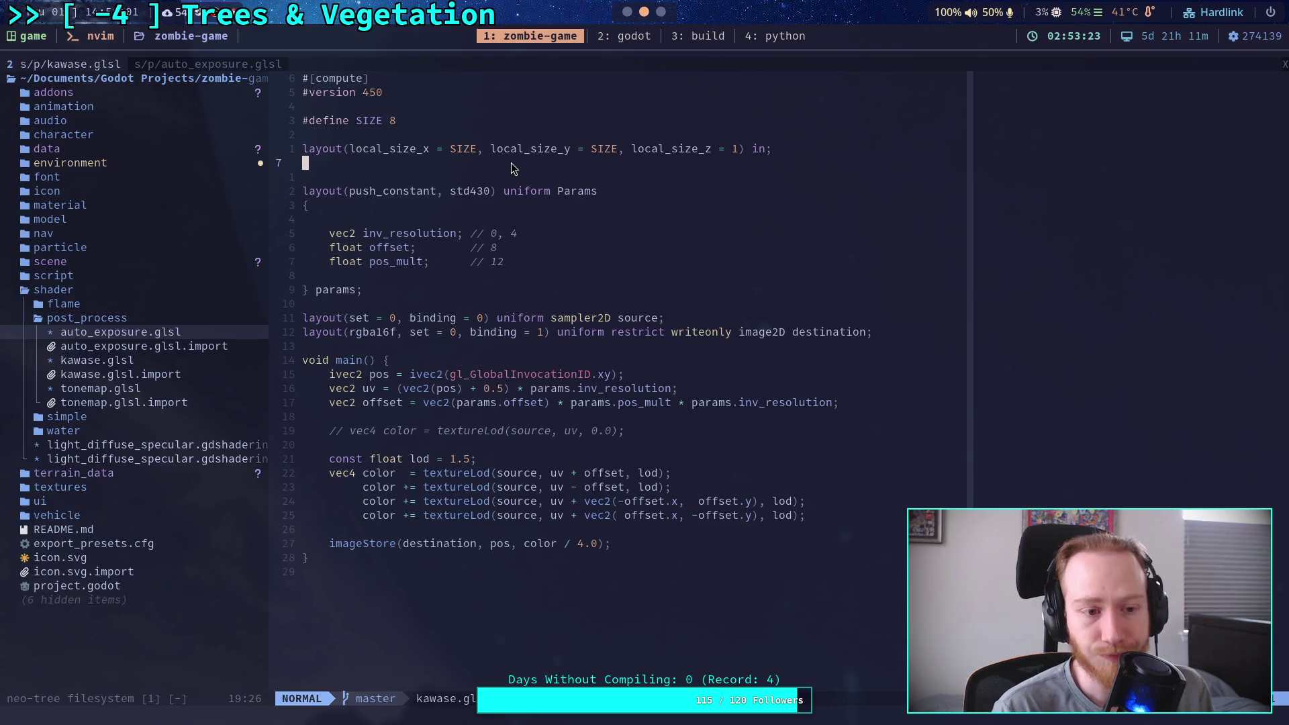
key(shift+l)
scroll(425, 297, down, 7)
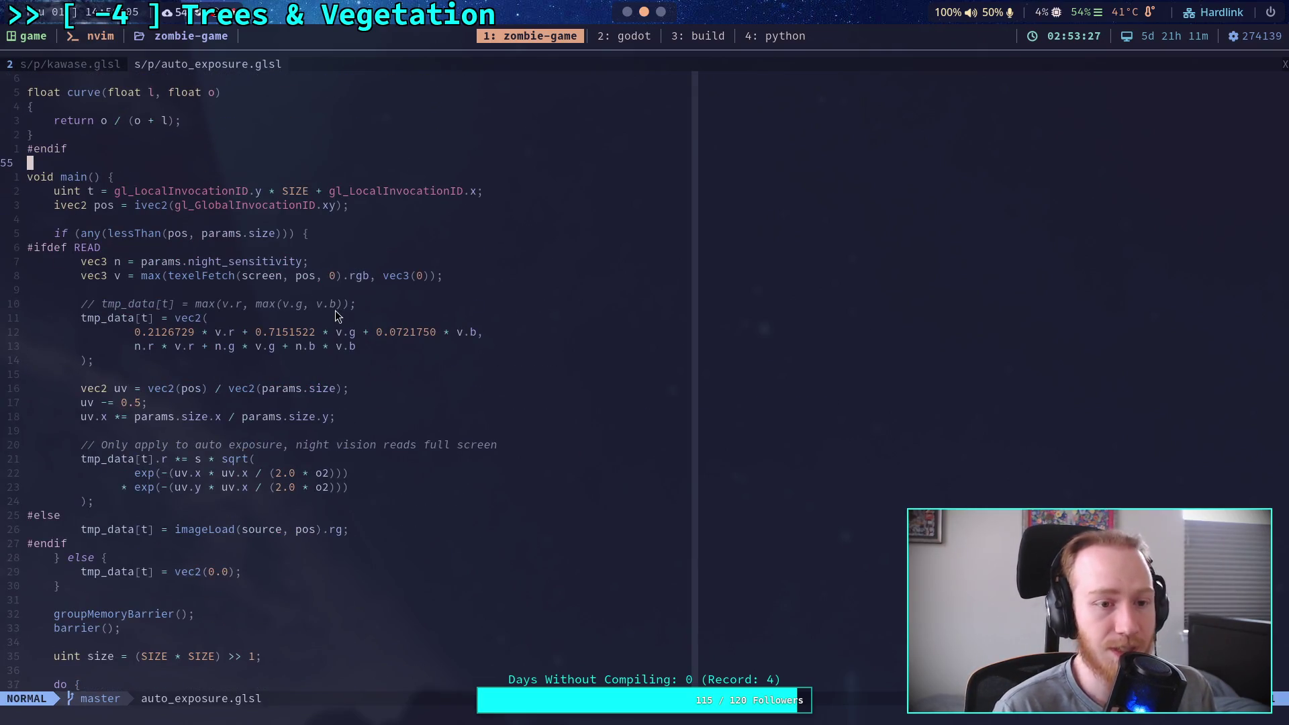
scroll(275, 292, down, 5)
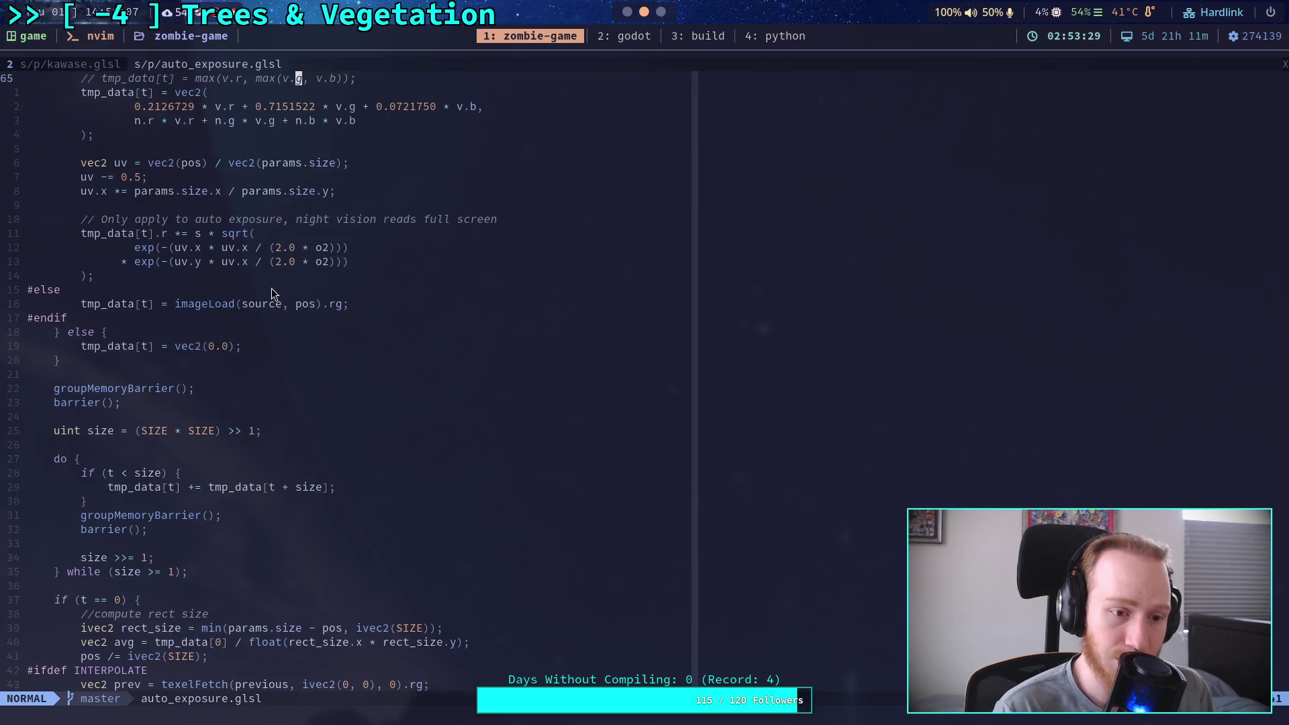
scroll(275, 293, down, 3)
drag(55, 276, 169, 289)
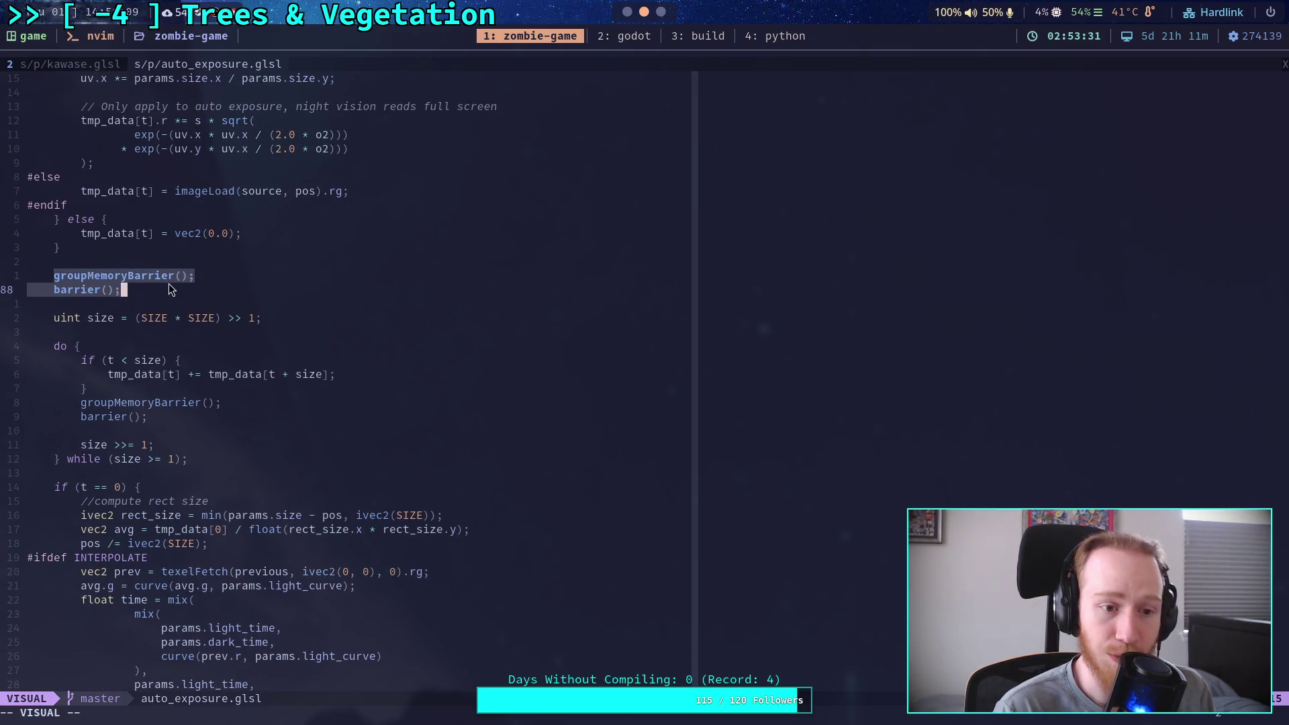
scroll(172, 289, up, 7)
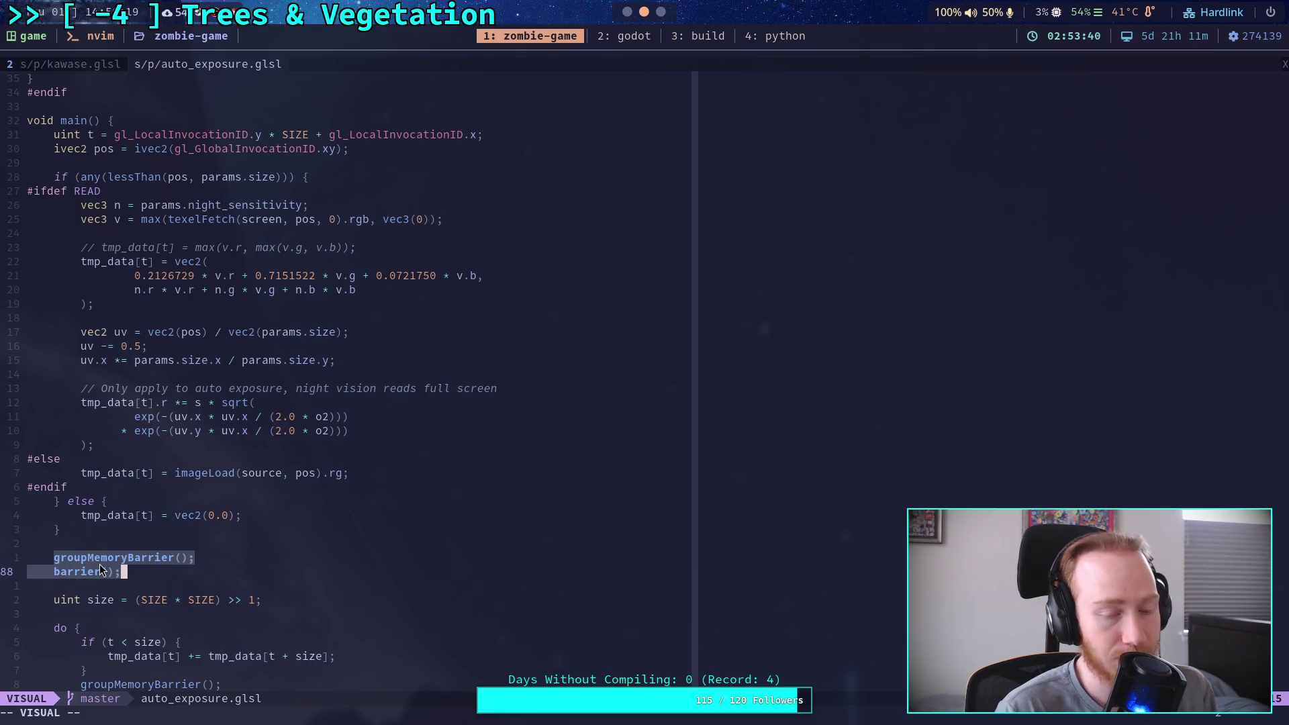
mouse_move(54, 177)
mouse_down()
mouse_move(81, 516)
mouse_move(107, 536)
mouse_up()
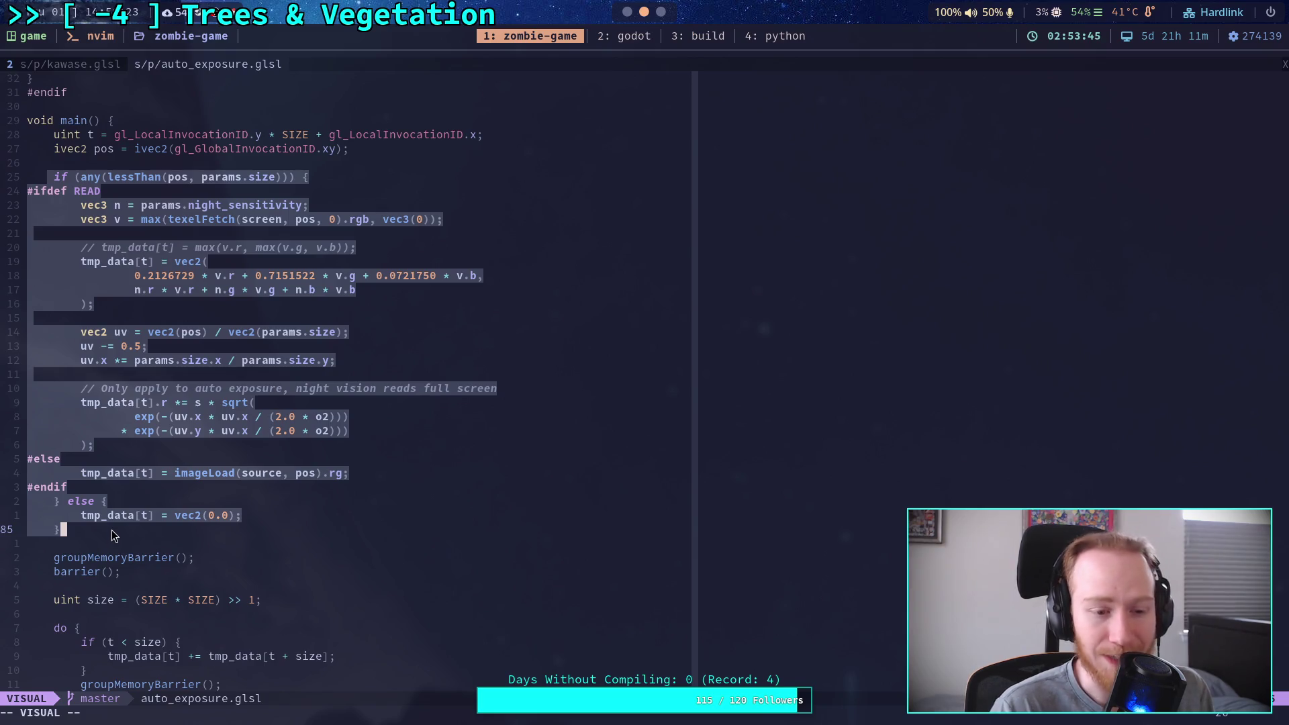
scroll(111, 529, down, 4)
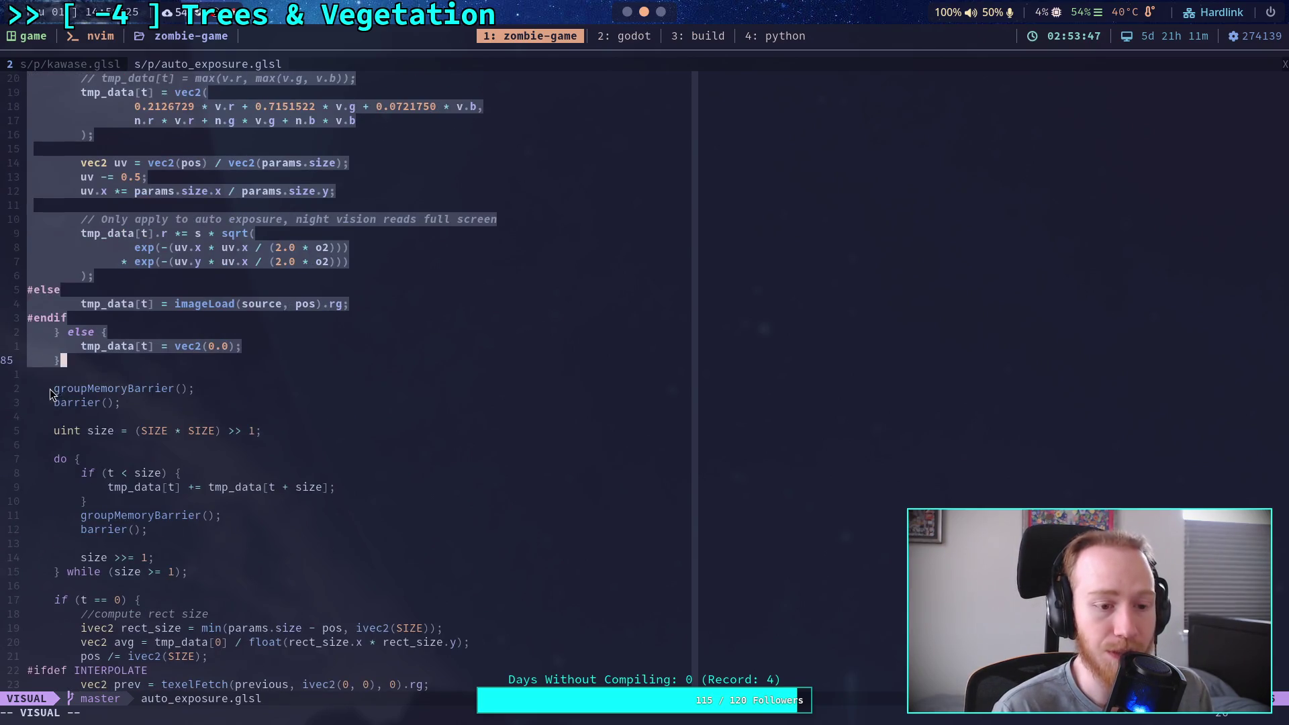
drag(51, 389, 121, 403)
scroll(121, 403, down, 3)
click(84, 361)
drag(85, 364, 106, 388)
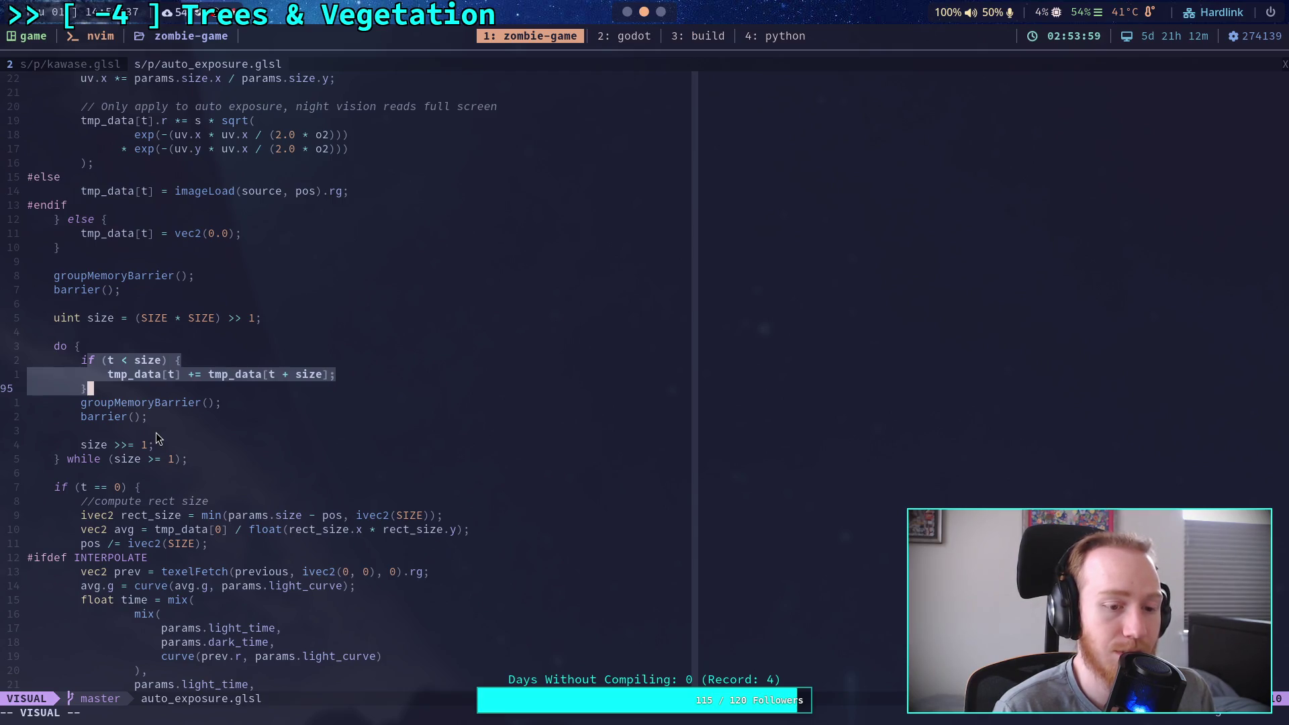
scroll(156, 432, up, 8)
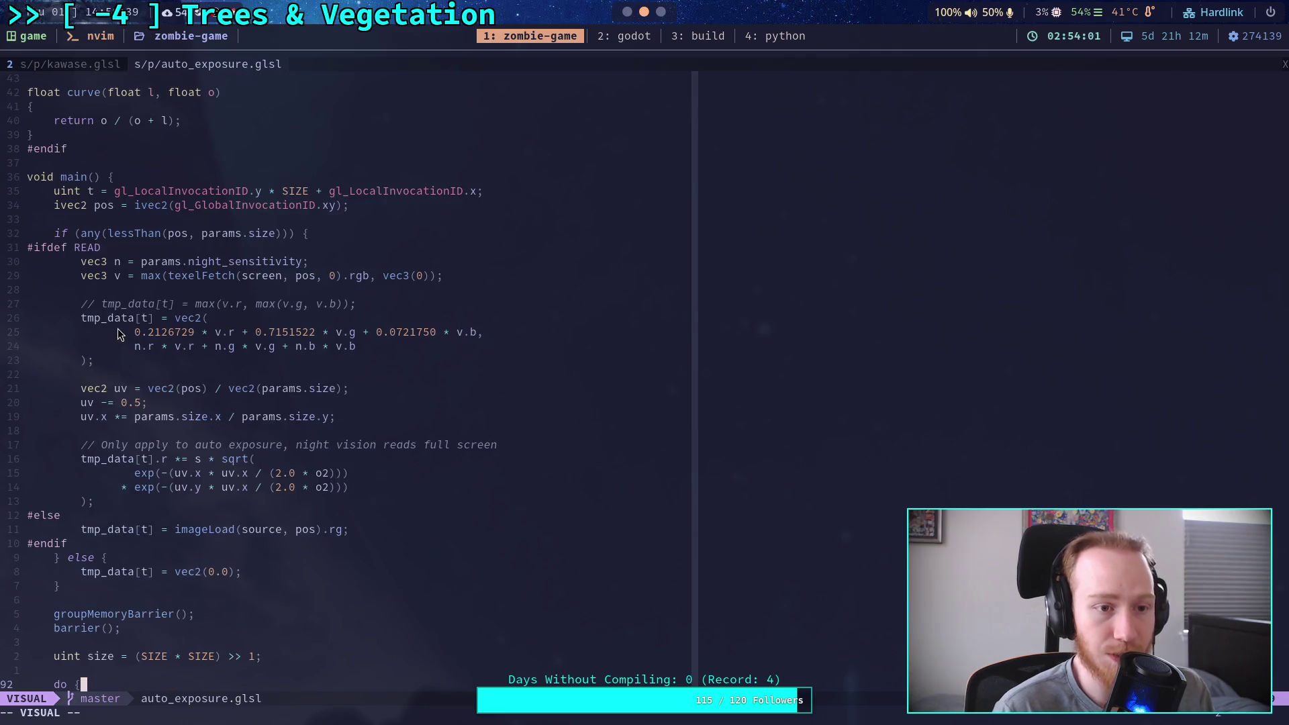
click(90, 192)
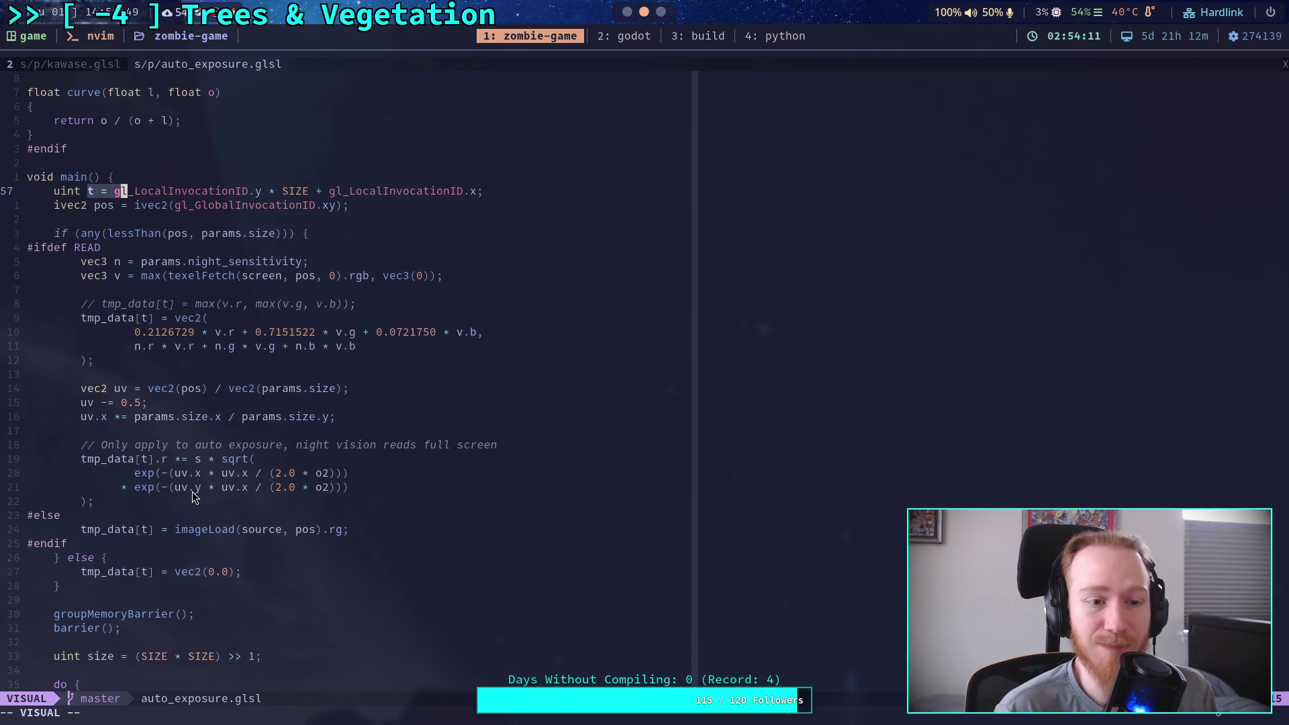
key(z)
key(t)
scroll(192, 496, down, 4)
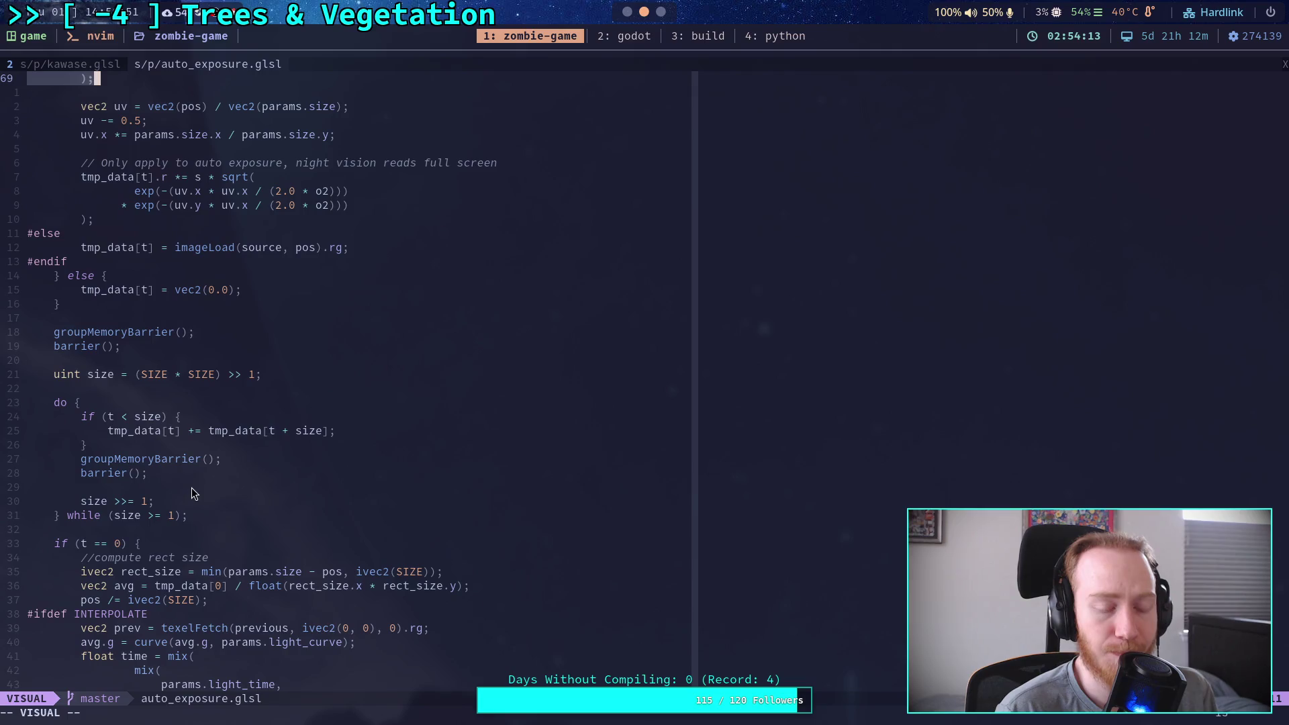
scroll(191, 488, up, 4)
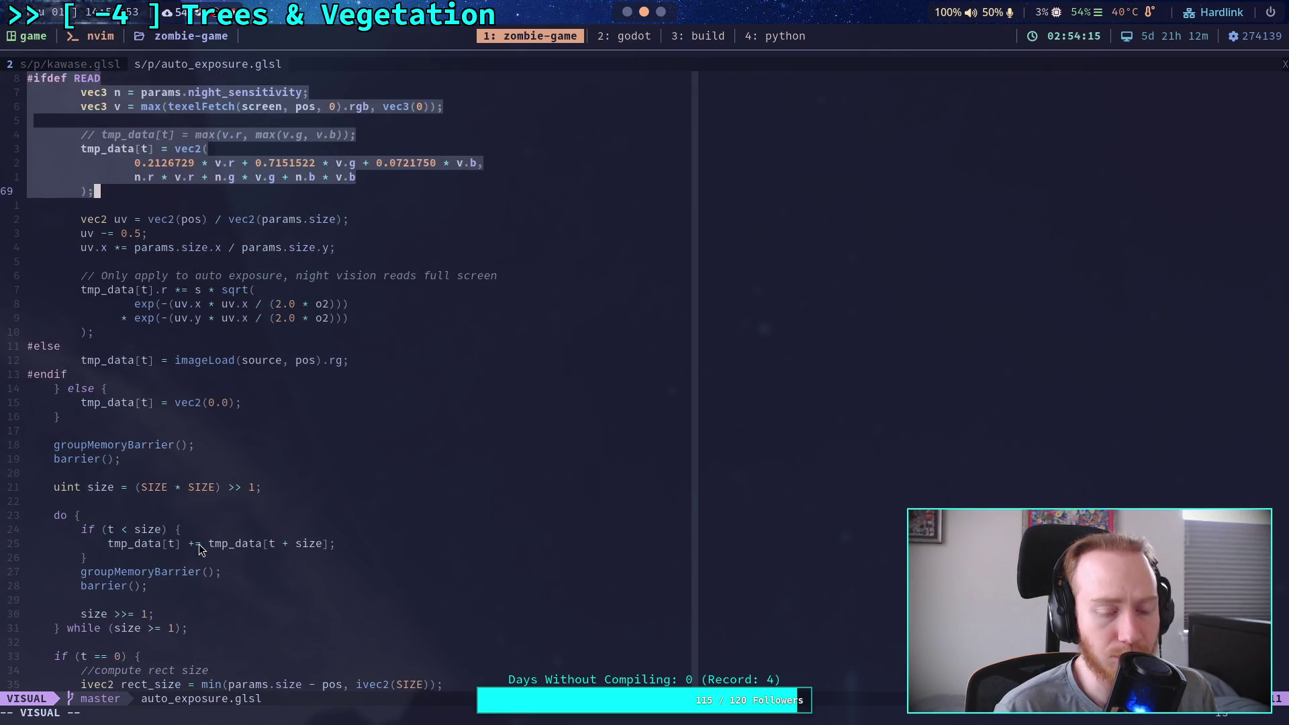
click(171, 600)
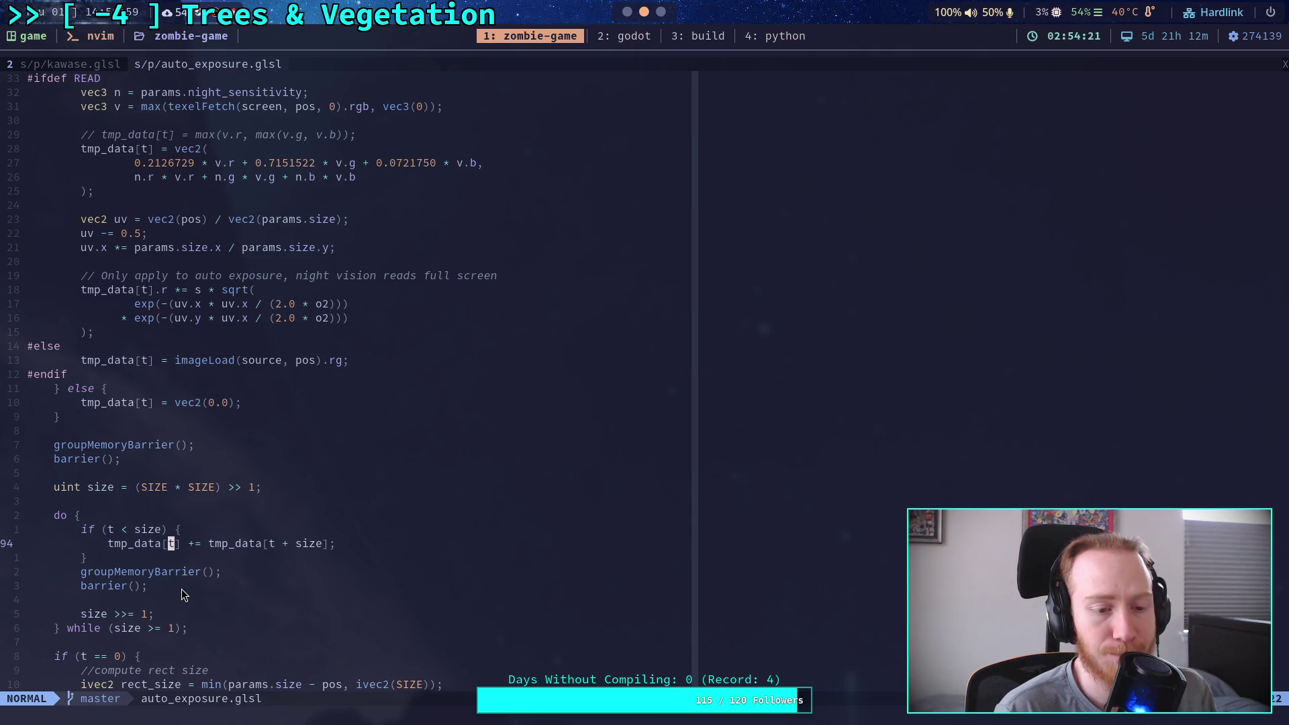
scroll(181, 589, down, 3)
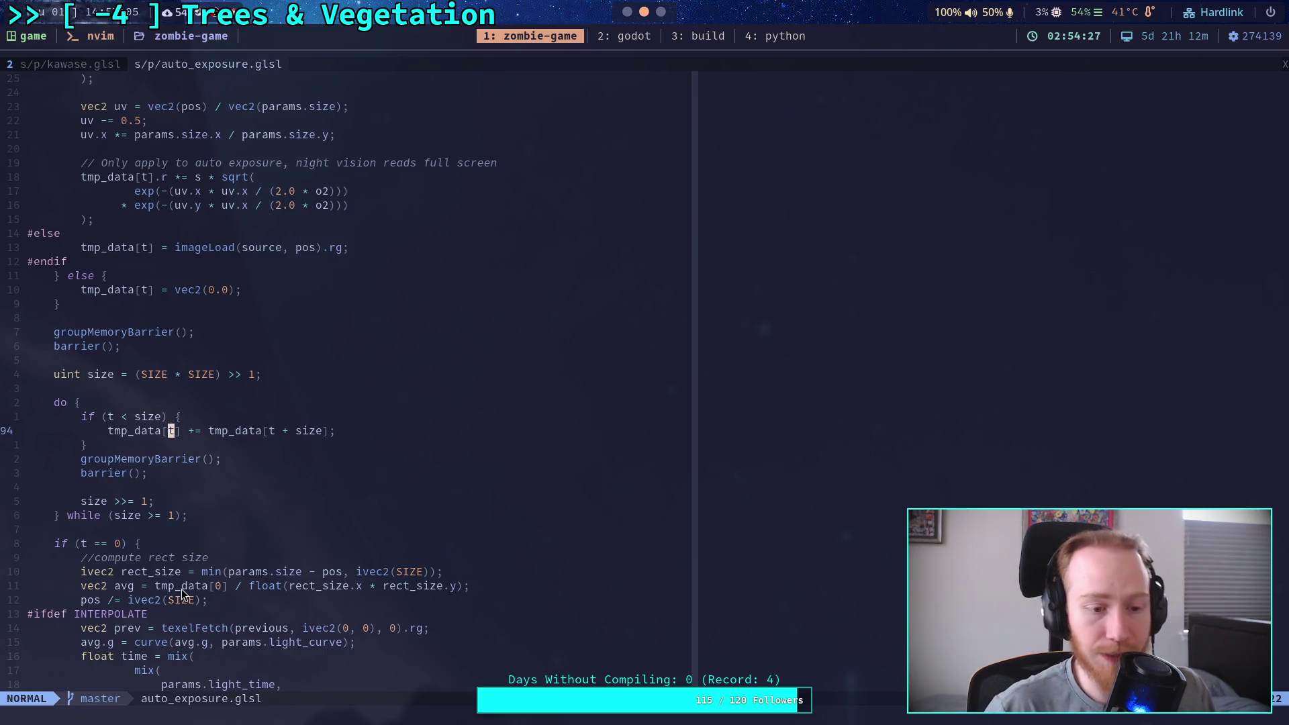
scroll(181, 593, down, 2)
drag(56, 484, 160, 485)
scroll(174, 493, down, 2)
scroll(174, 493, down, 2)
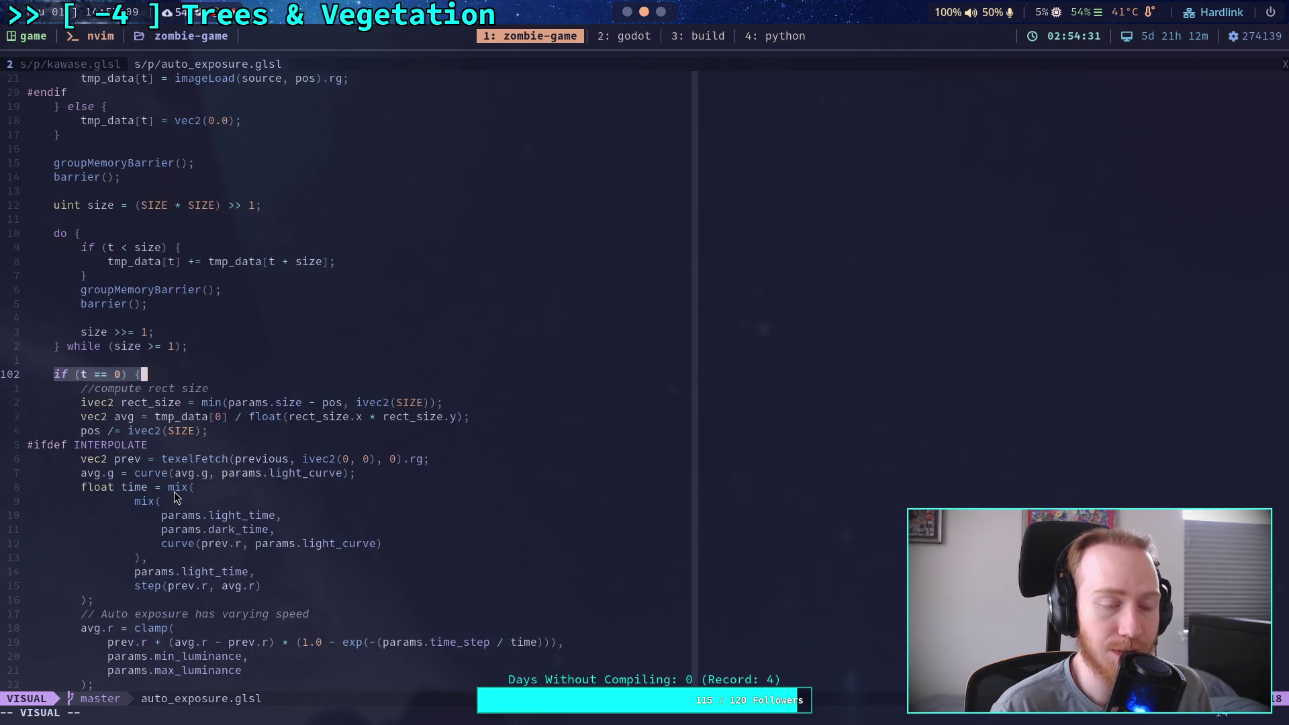
scroll(174, 495, down, 4)
scroll(175, 495, down, 2)
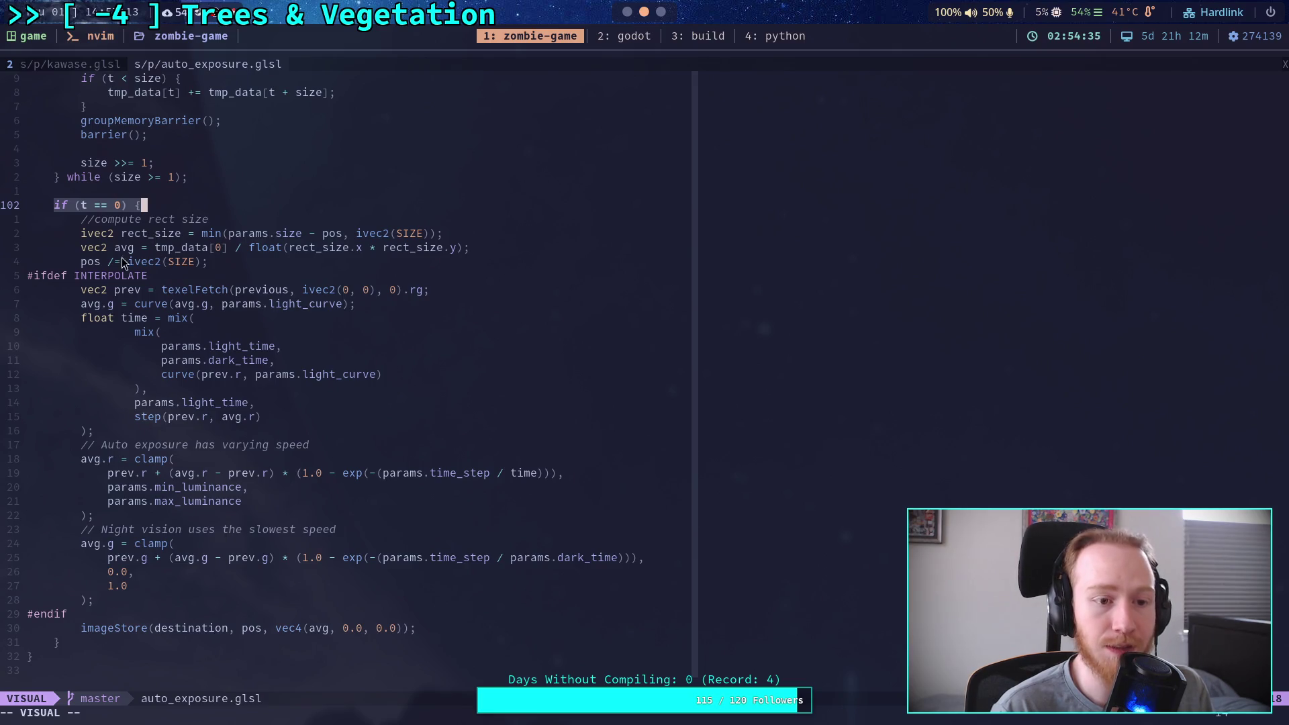
mouse_move(76, 317)
mouse_down()
mouse_move(376, 374)
mouse_move(278, 600)
mouse_up()
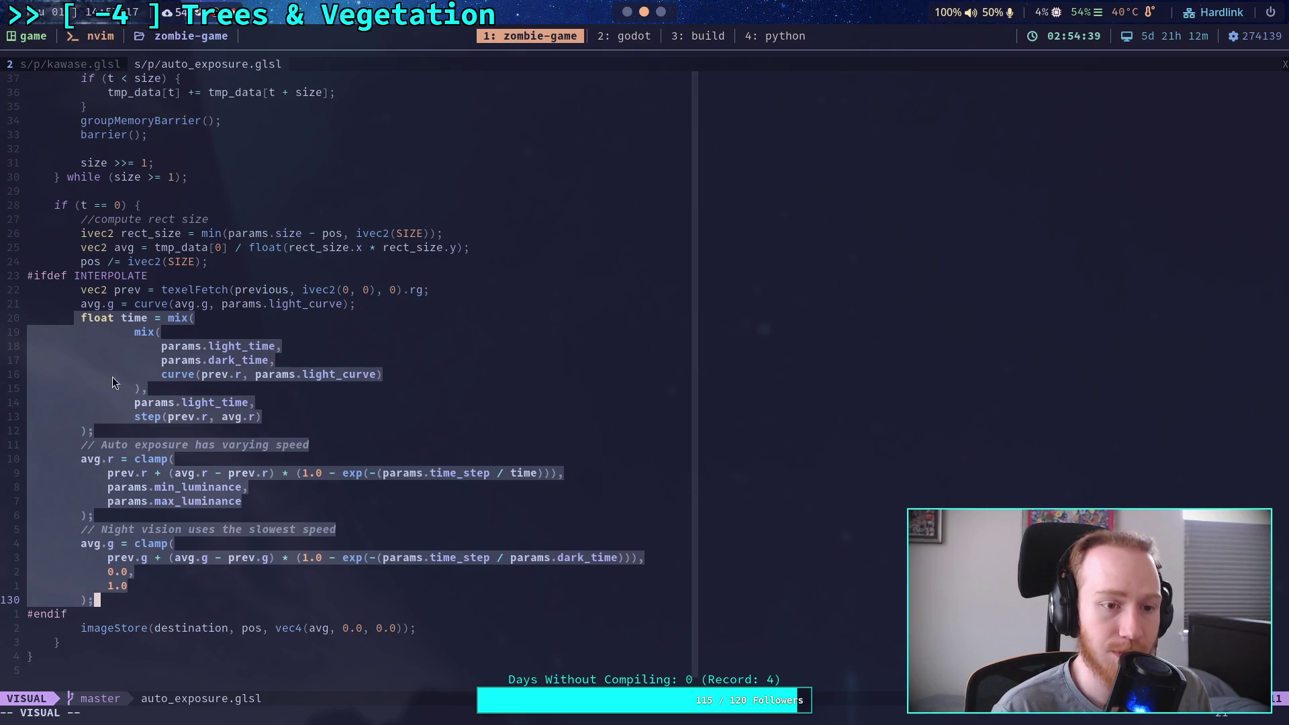
double_click(185, 247)
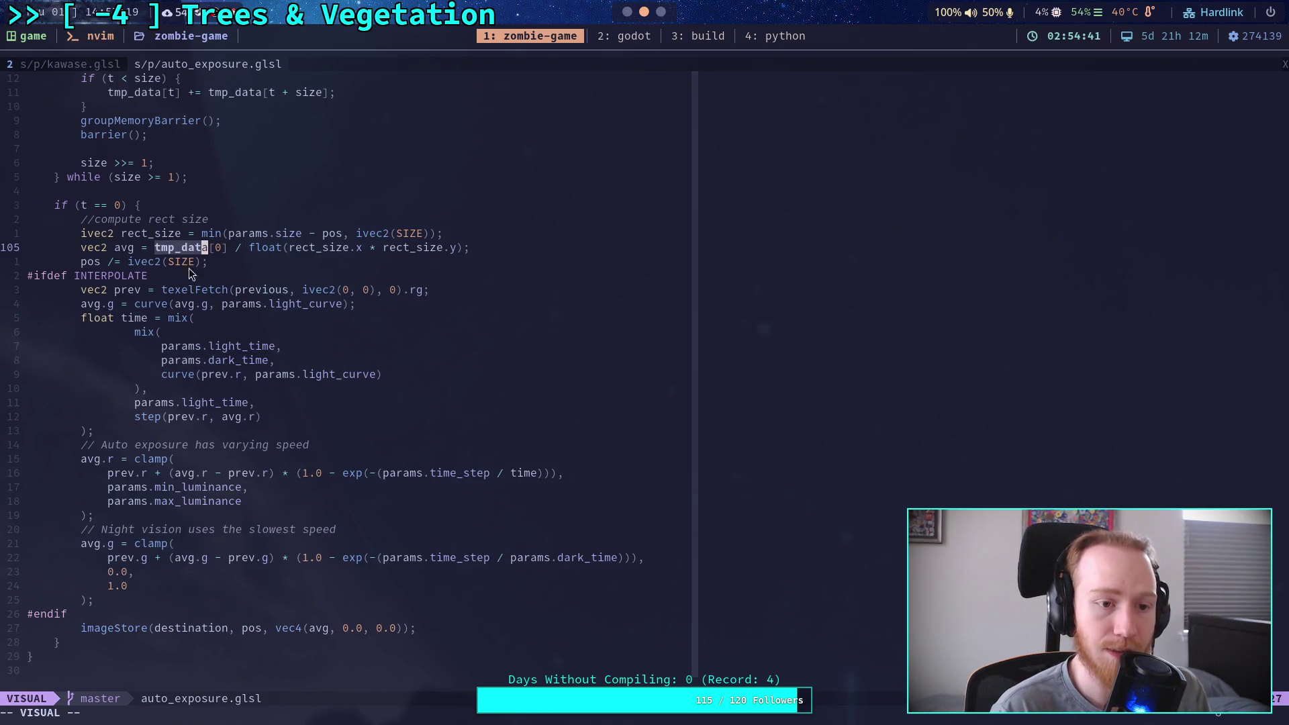
scroll(231, 415, up, 8)
click(228, 530)
scroll(243, 525, up, 2)
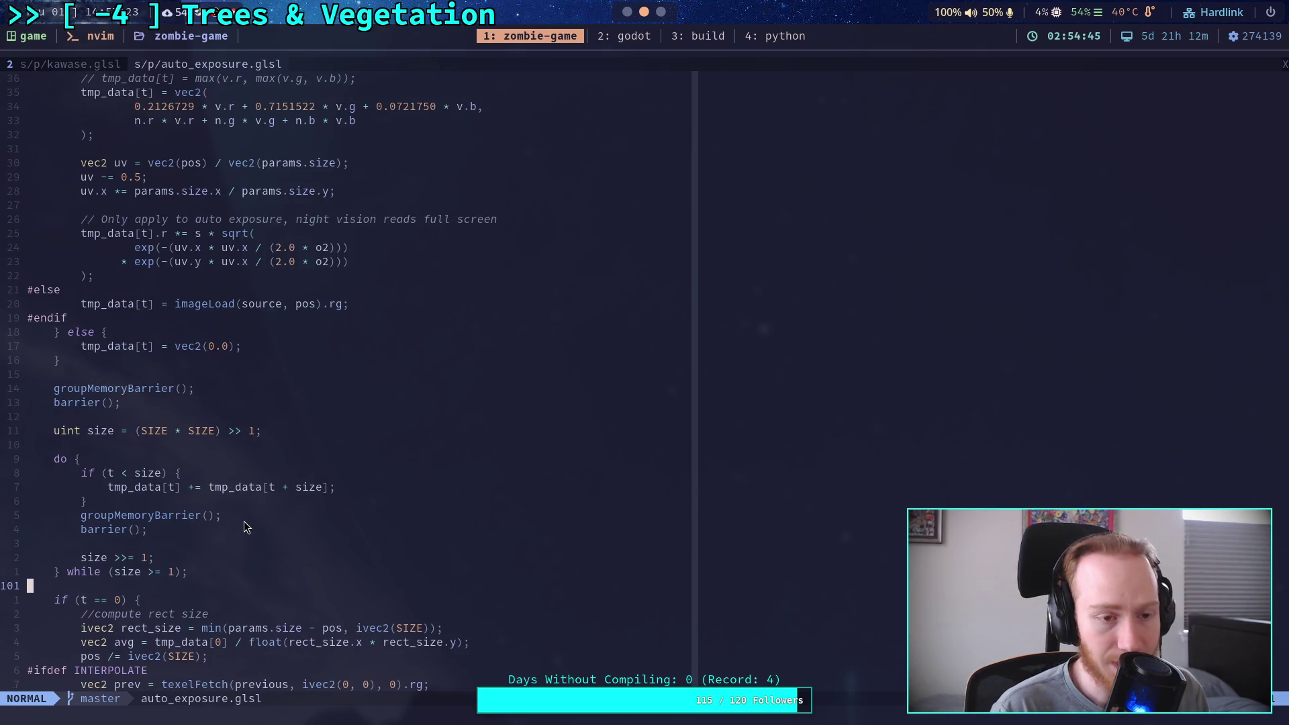
mouse_move(245, 521)
mouse_down()
mouse_move(147, 525)
mouse_move(115, 487)
mouse_up()
click(186, 534)
drag(187, 535, 82, 509)
click(249, 488)
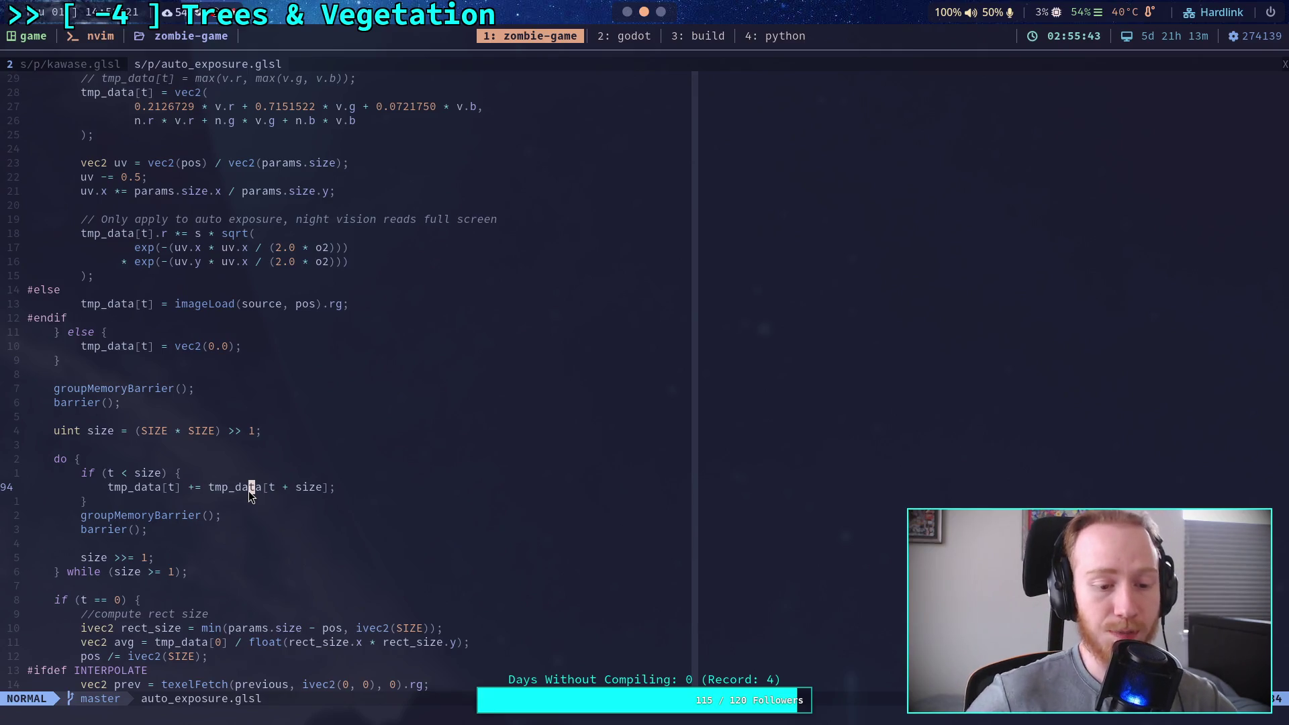
Mark the if (t < size) accumulation block, then scroll up to the Params declarations
drag(82, 472, 86, 501)
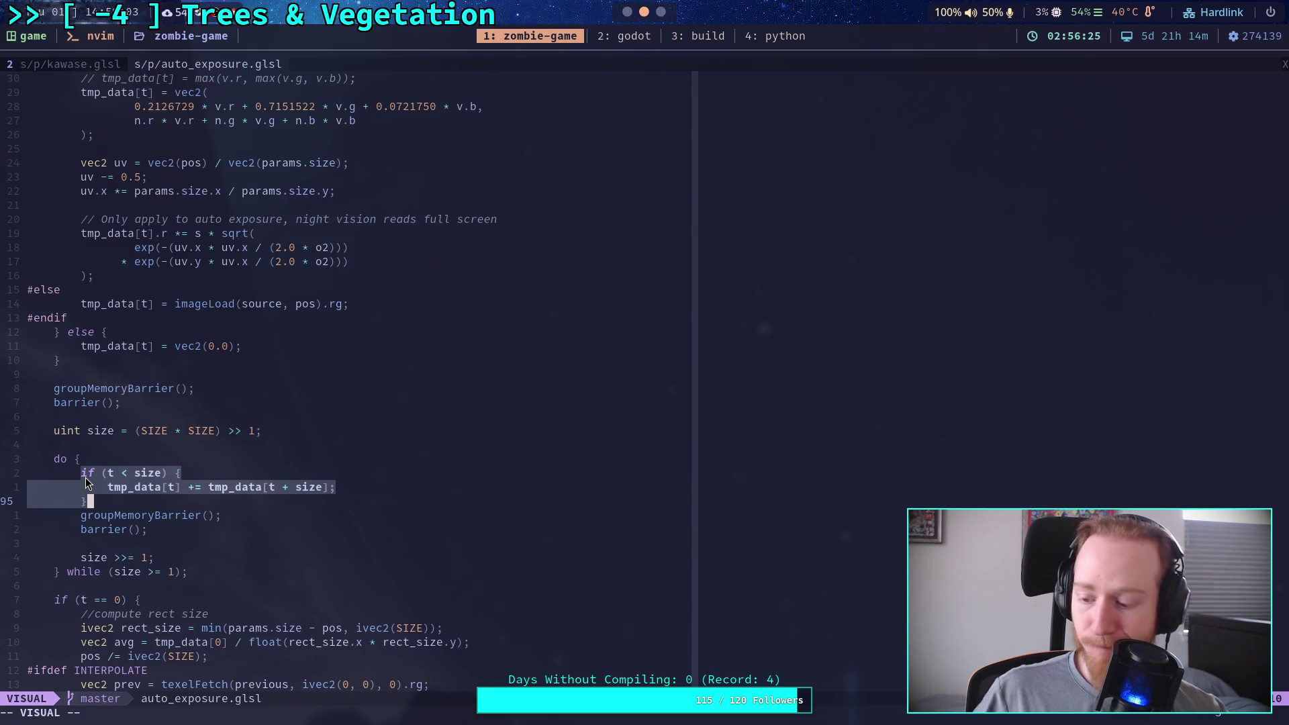
click(162, 529)
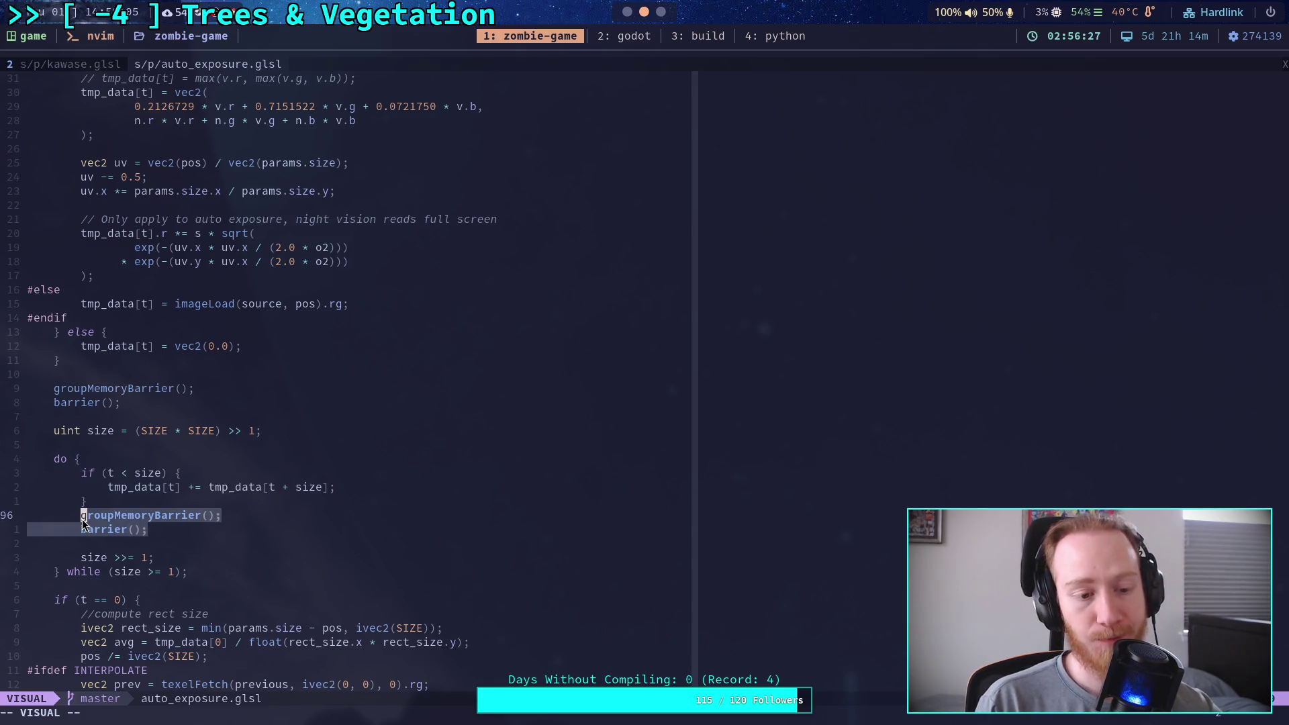
scroll(272, 546, up, 12)
scroll(273, 546, up, 10)
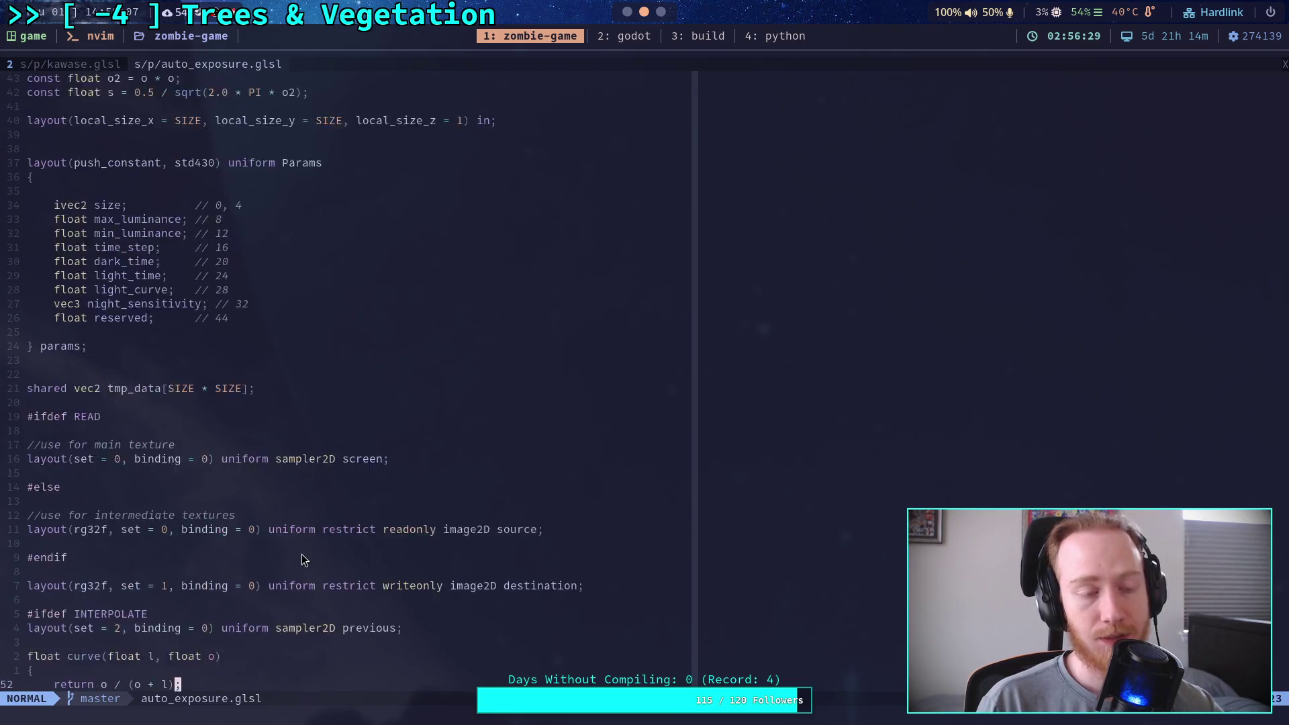
click(90, 64)
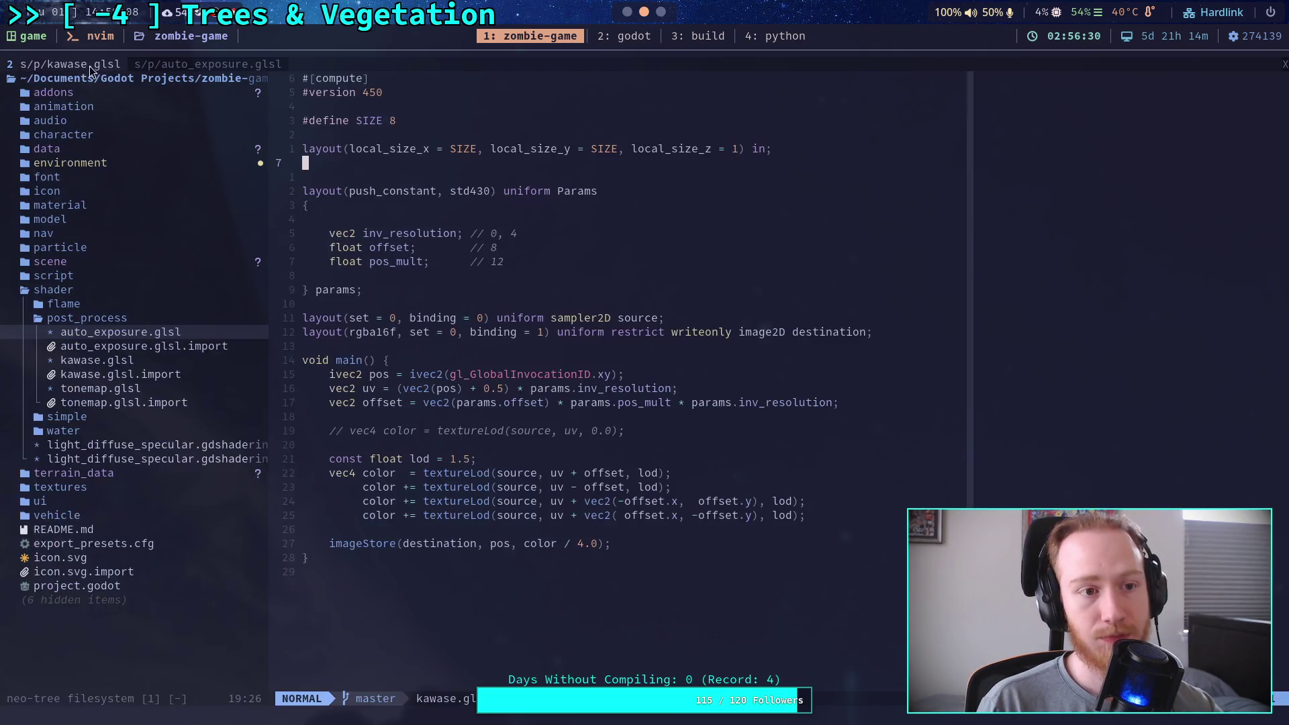
click(203, 65)
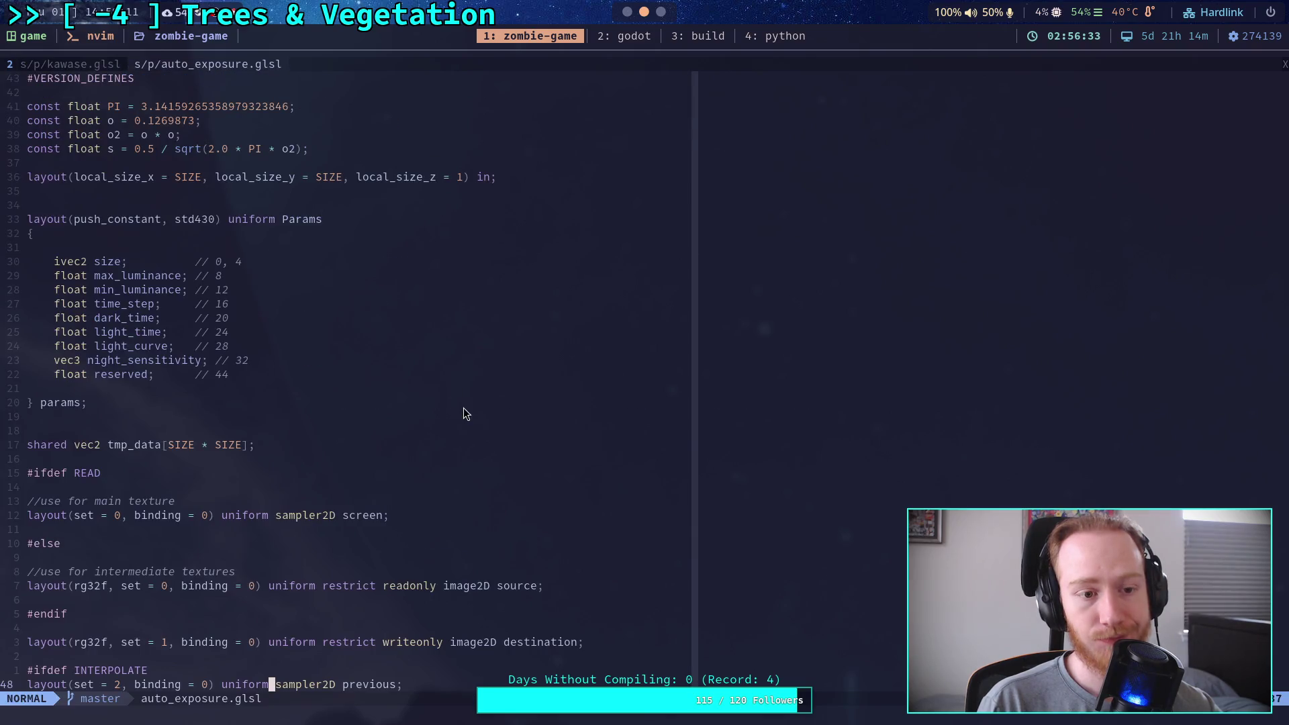
scroll(430, 459, down, 5)
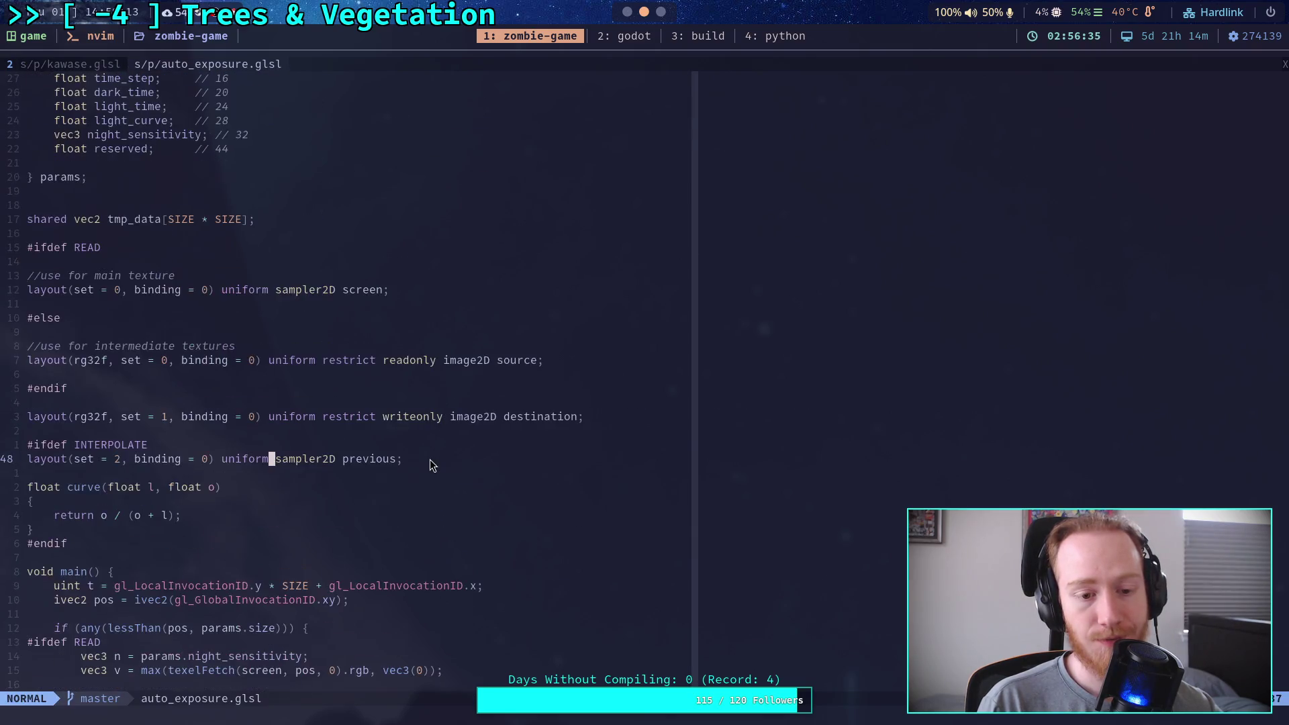
scroll(430, 460, down, 4)
scroll(429, 459, up, 4)
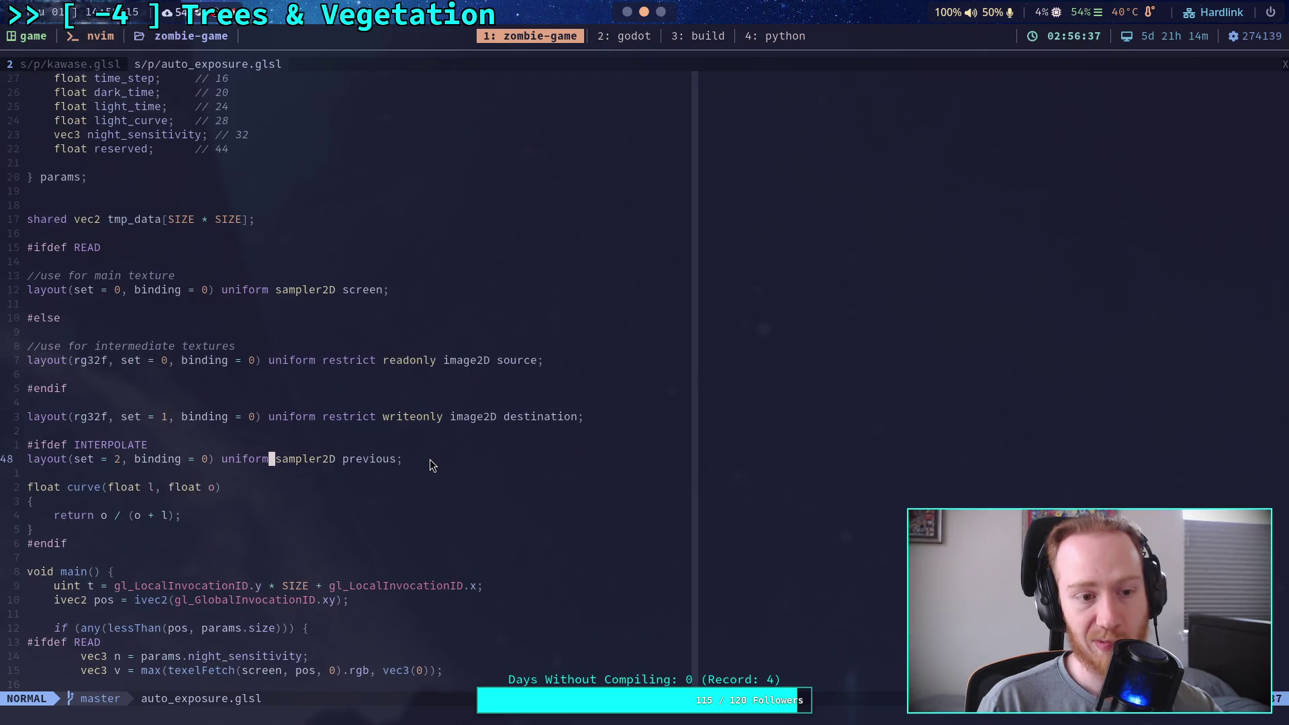
scroll(429, 459, up, 2)
scroll(430, 459, down, 3)
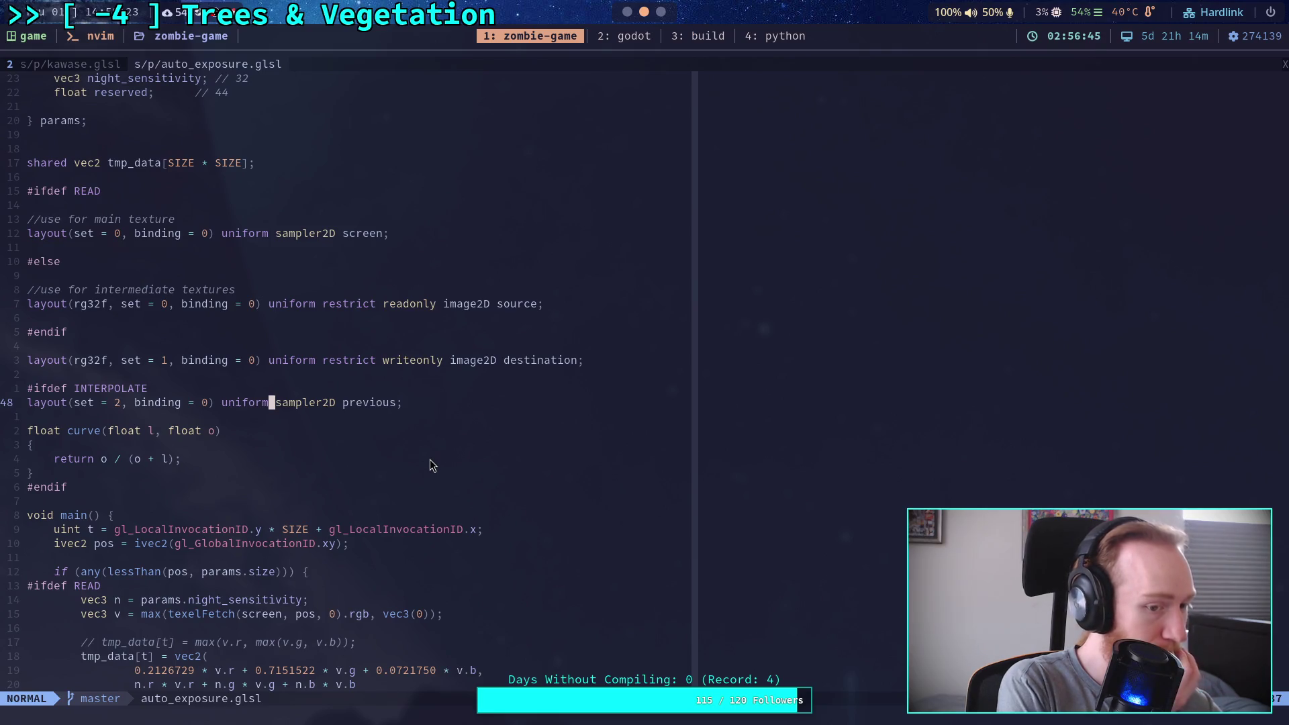
scroll(429, 459, down, 9)
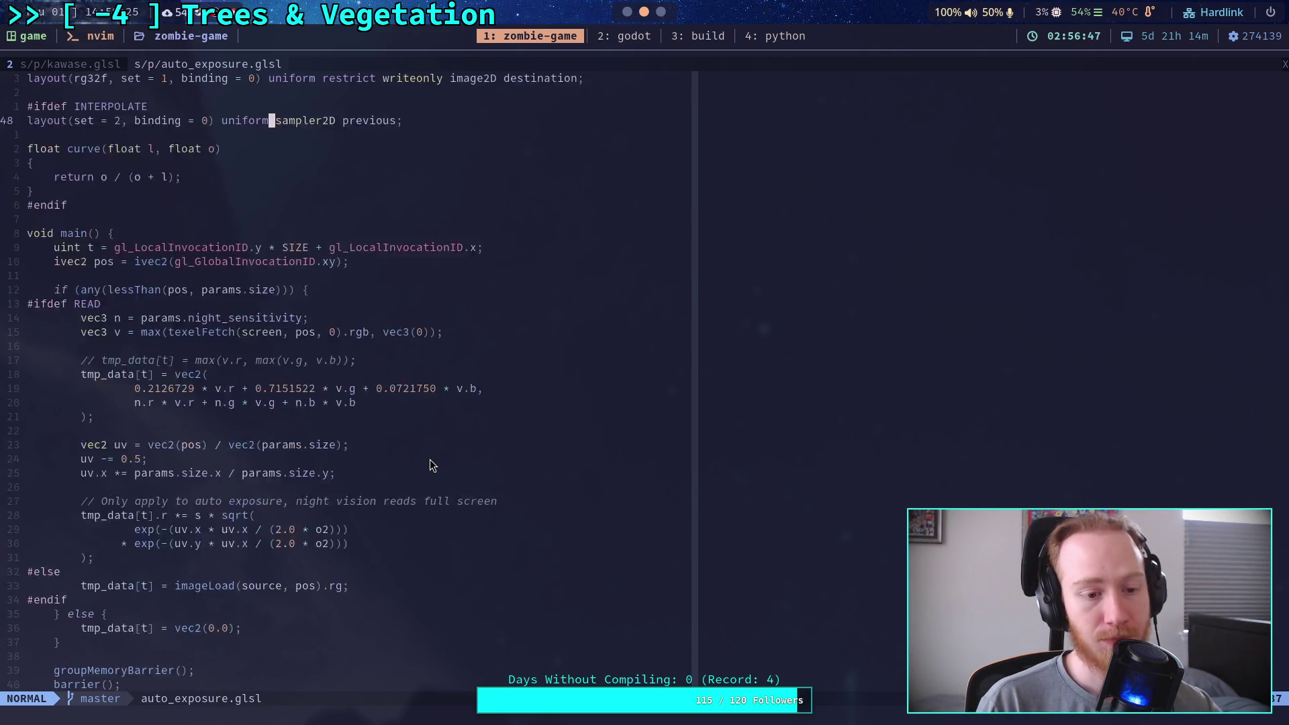
scroll(429, 460, down, 17)
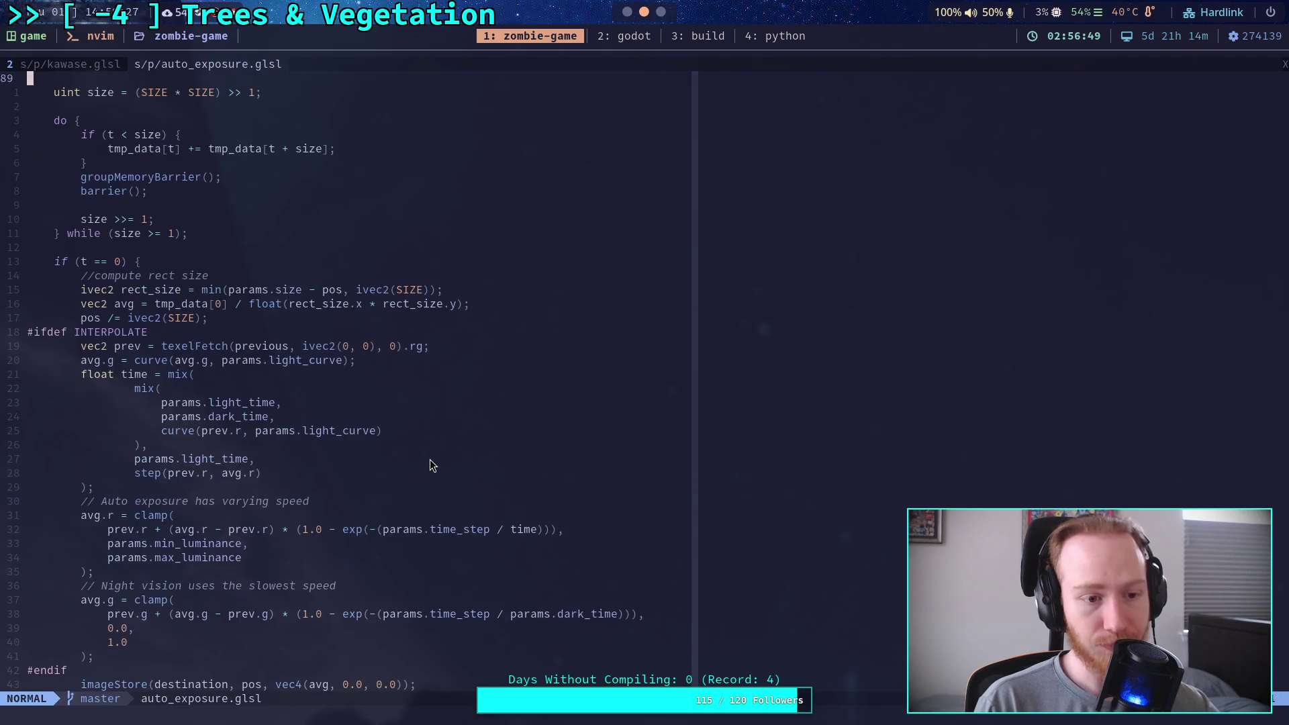
scroll(430, 459, up, 7)
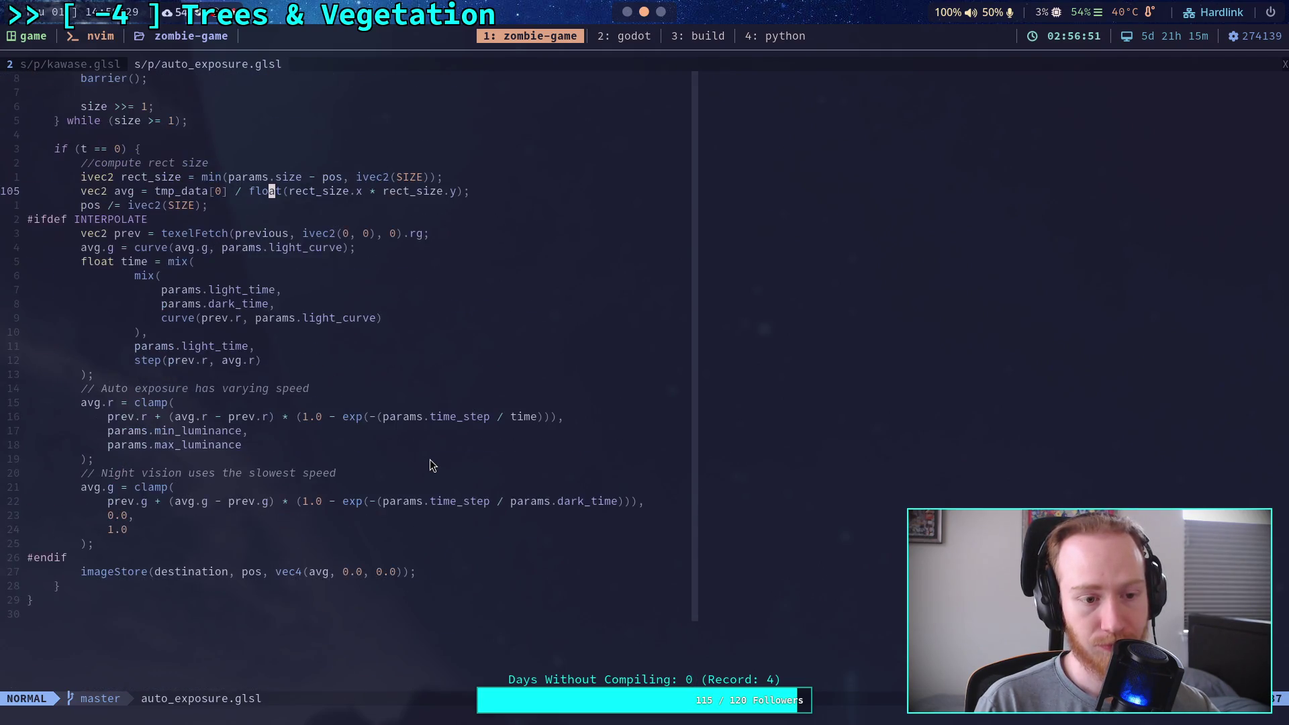
scroll(430, 459, up, 13)
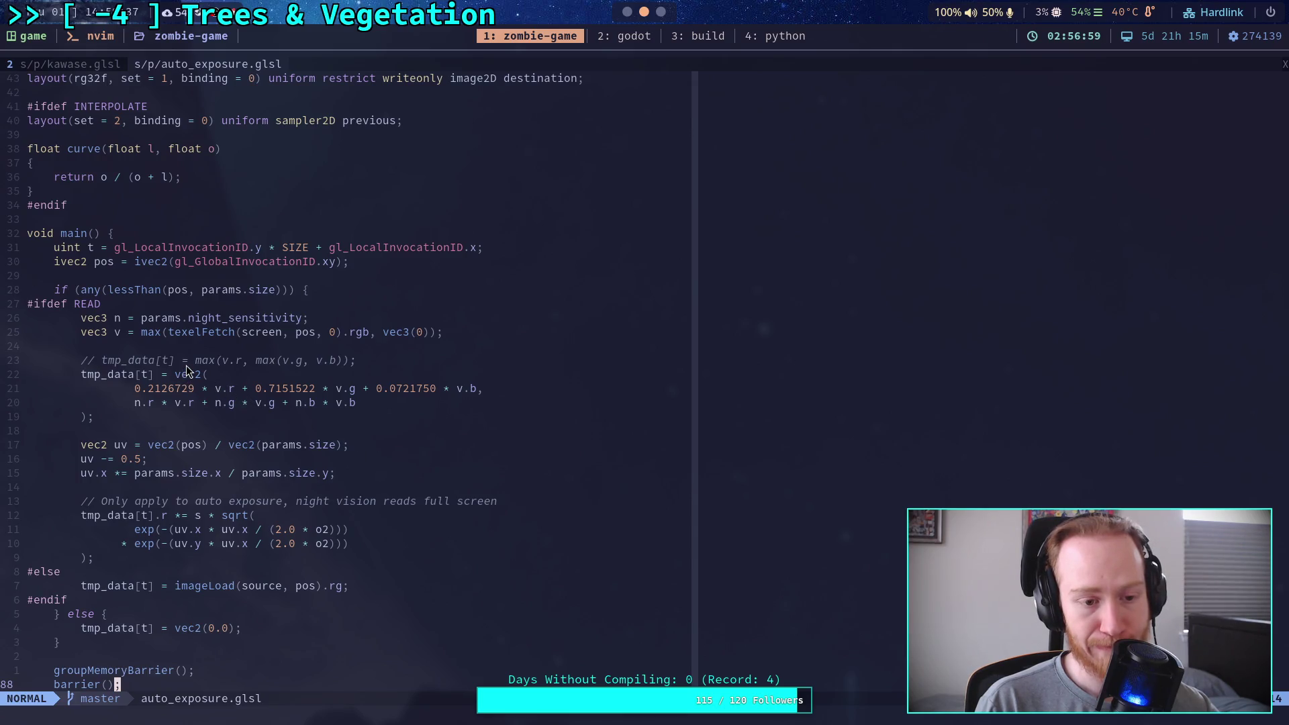
scroll(128, 374, up, 4)
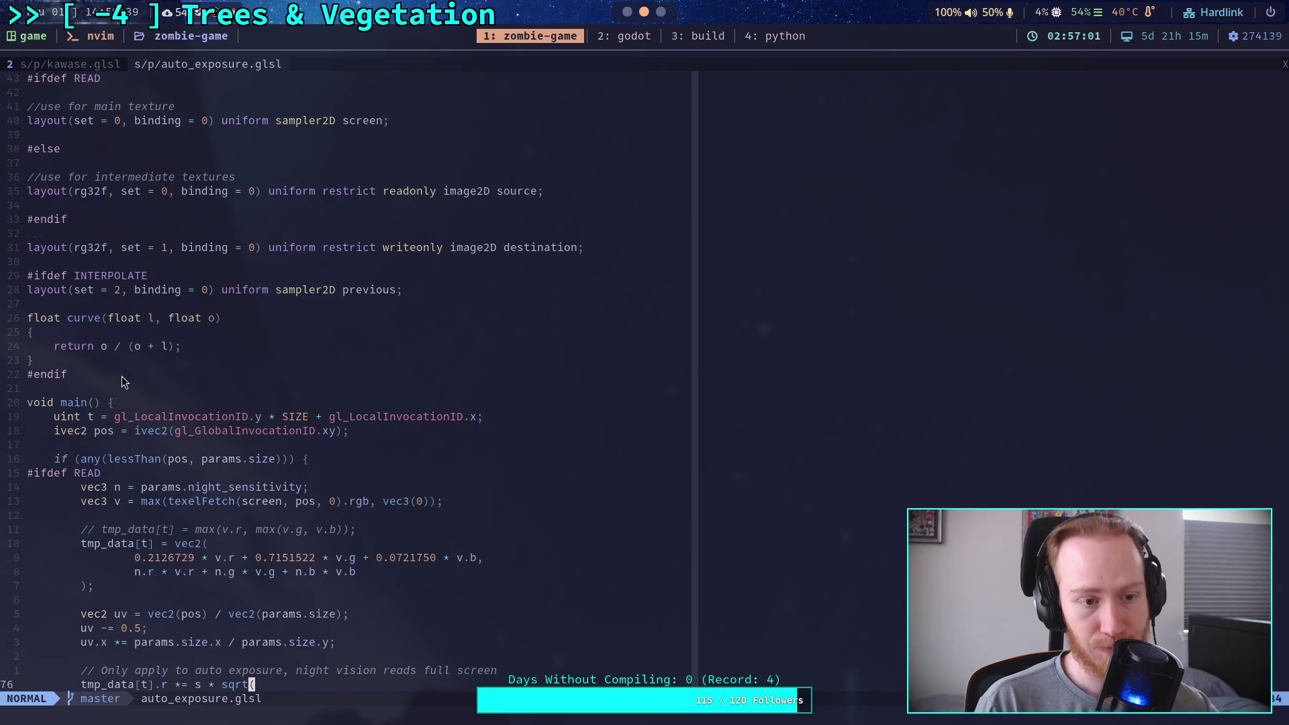
scroll(123, 380, up, 4)
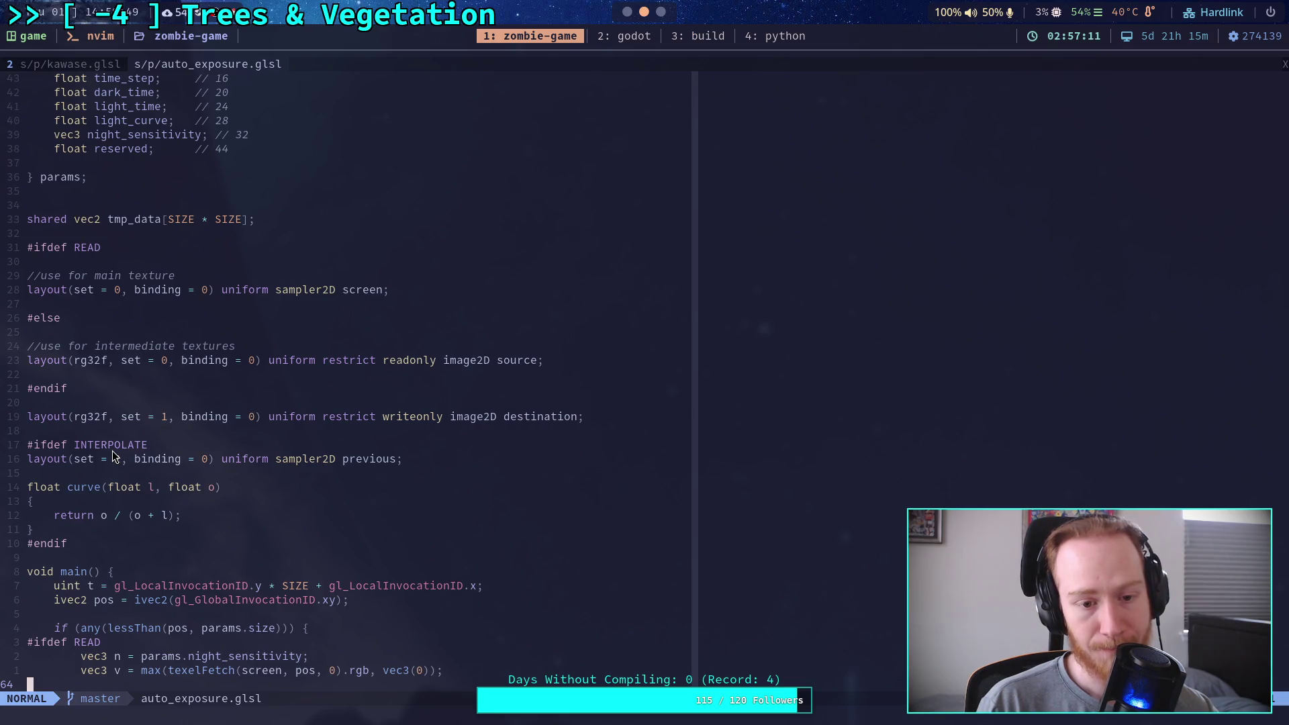
scroll(111, 450, down, 5)
scroll(111, 450, down, 4)
scroll(104, 455, up, 7)
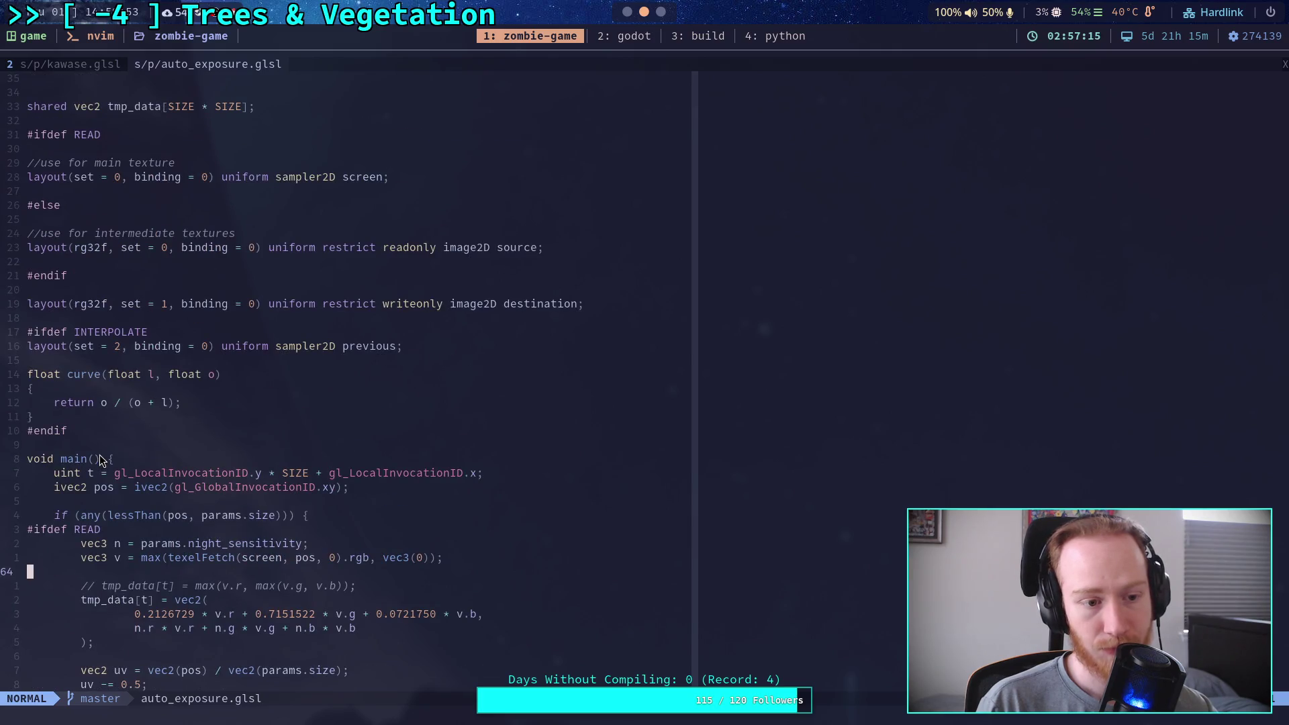
scroll(126, 443, up, 5)
drag(44, 332, 30, 318)
click(242, 349)
scroll(232, 420, down, 4)
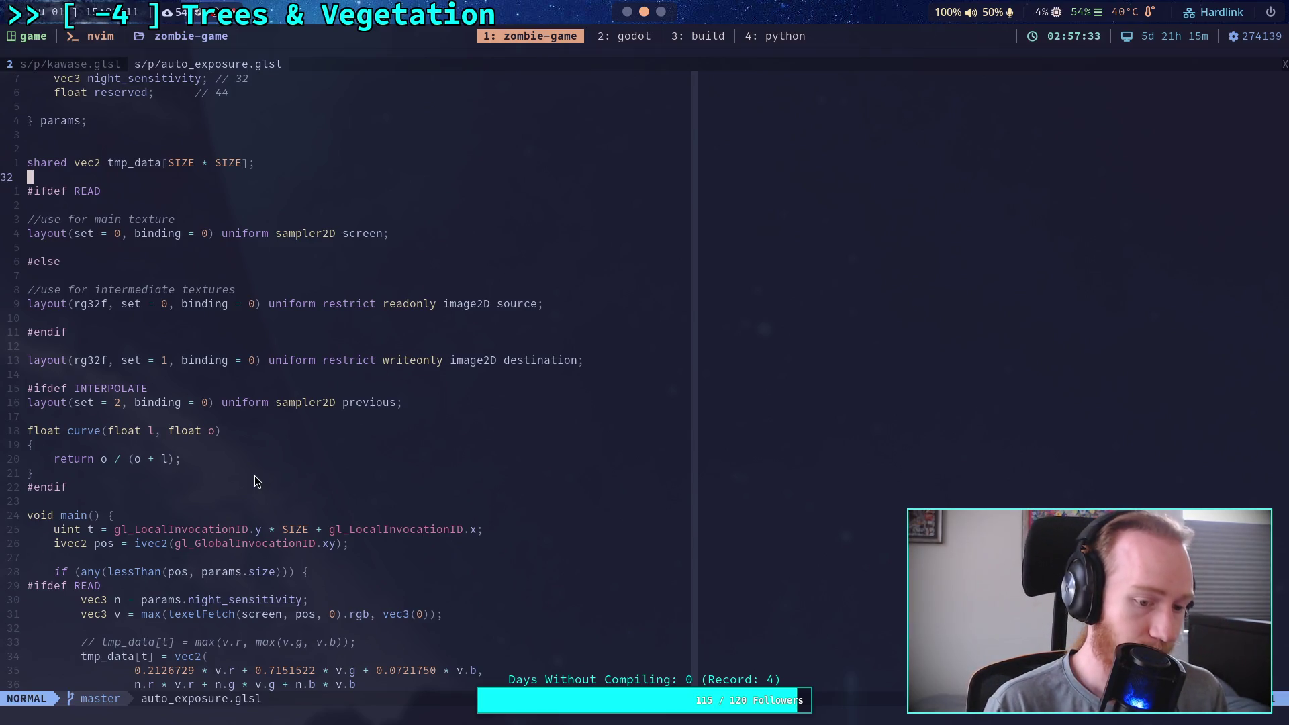
key(super+2)
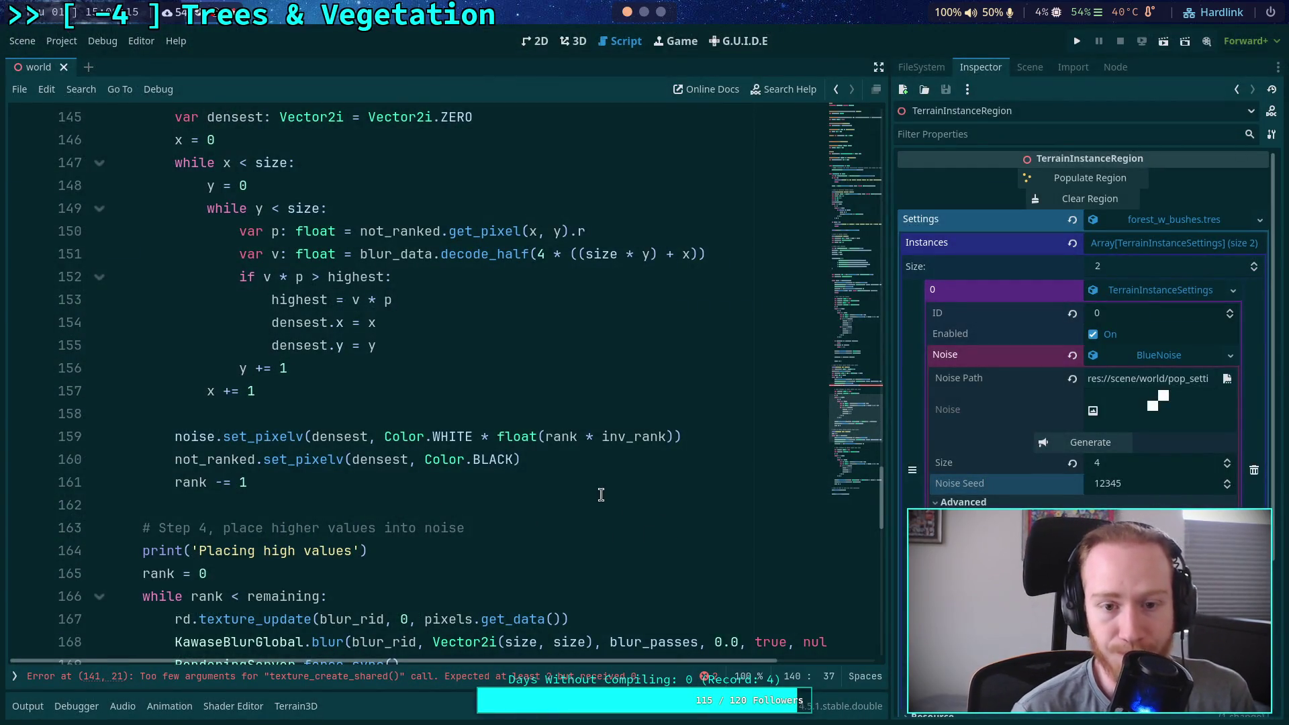
Set the BlueNoise Size to 8 in the Inspector
scroll(594, 495, up, 1)
scroll(585, 470, up, 1)
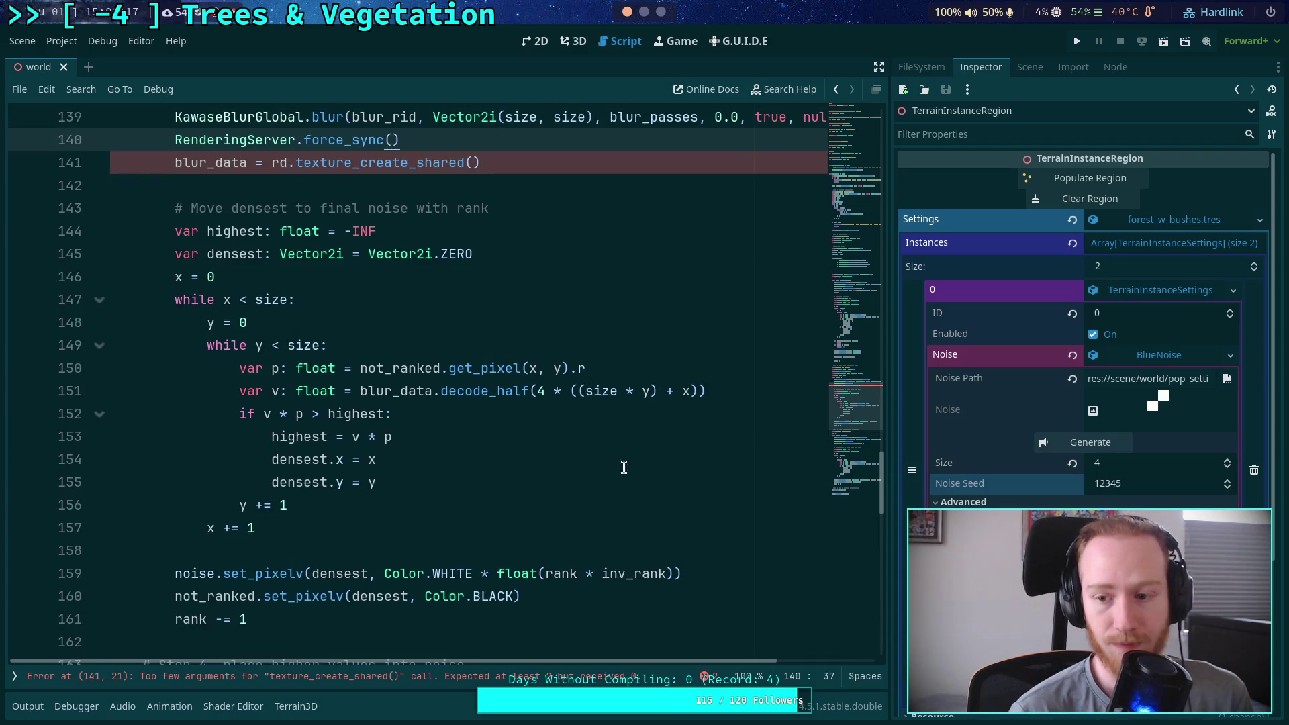
click(1149, 466)
key(Return)
scroll(423, 301, up, 2)
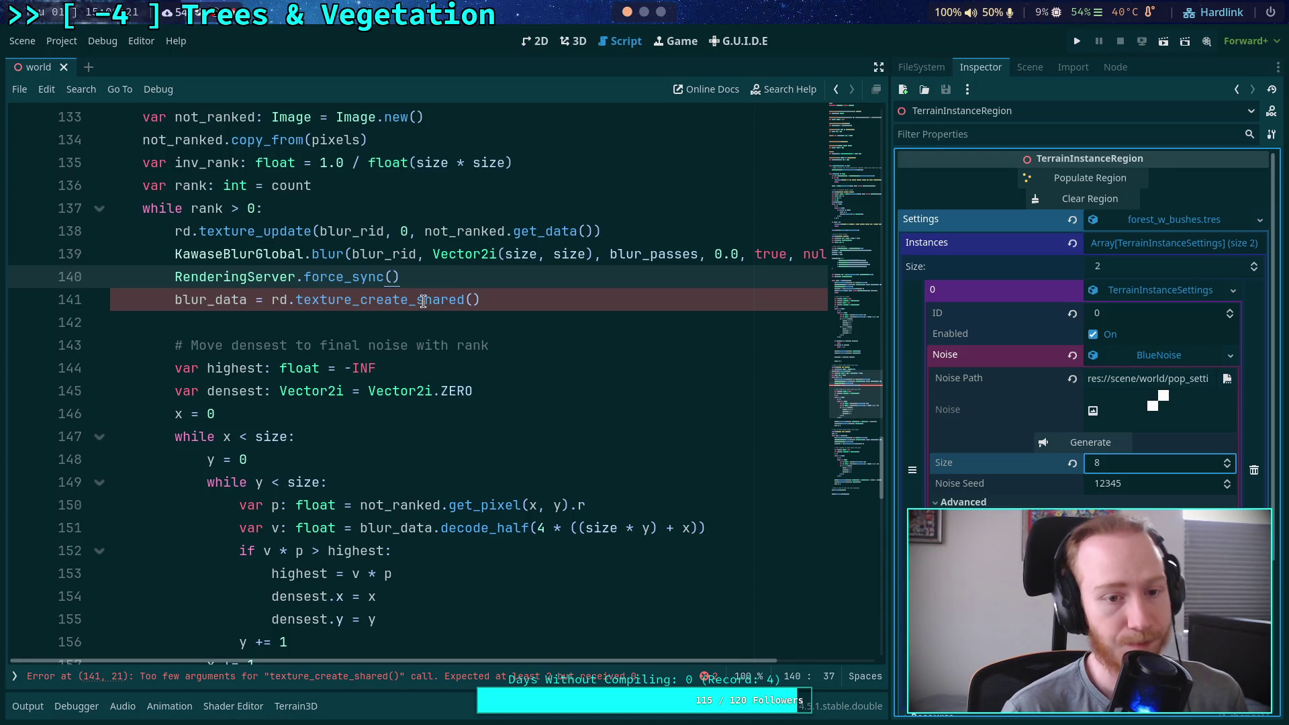
Change line 141 to rd.texture_get_data(blur_rid, 0) and save the script
drag(487, 301, 271, 301)
text(rd.texture_get)
key(Return)
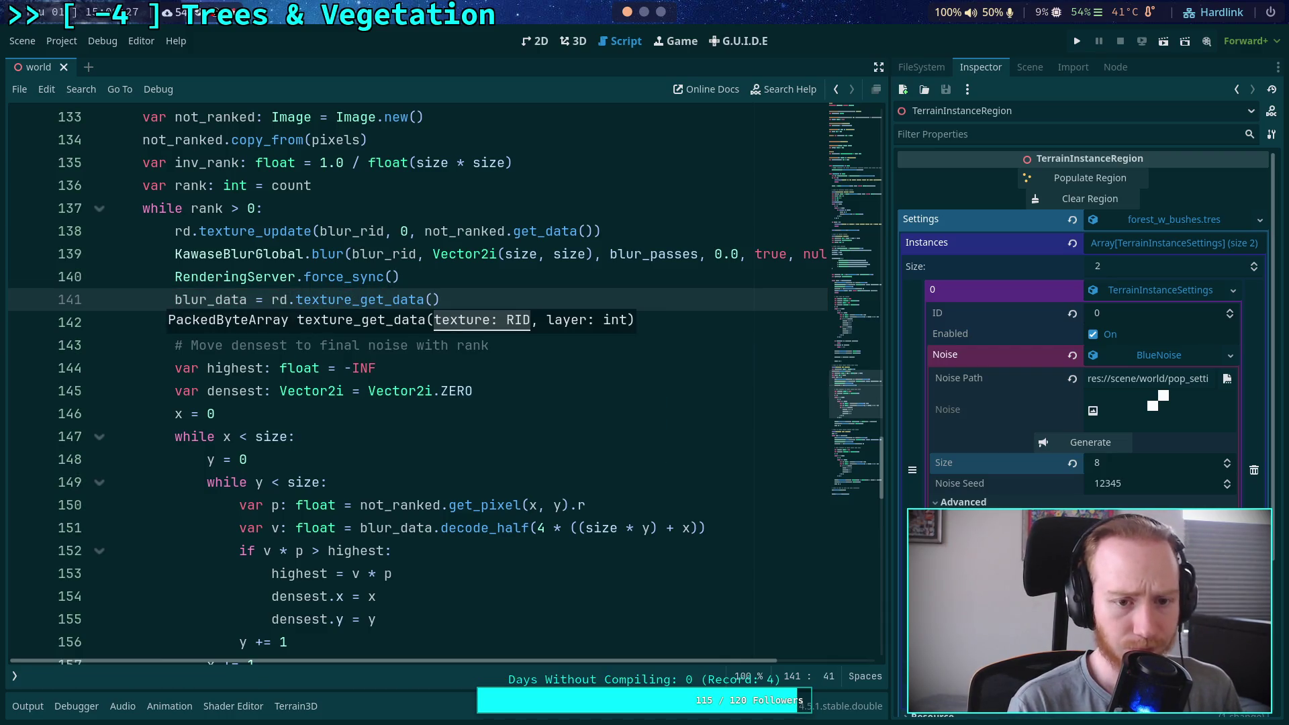
text(blur_rid, )
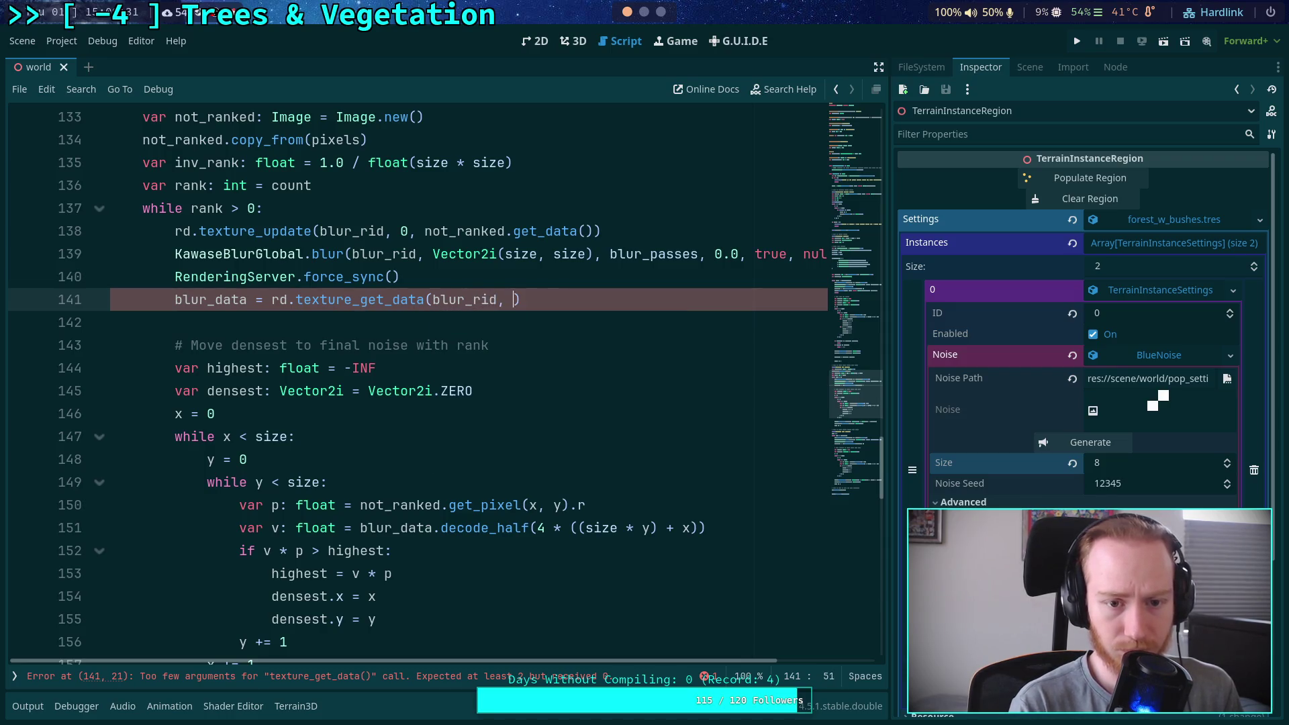
text(0)
key(ctrl+s)
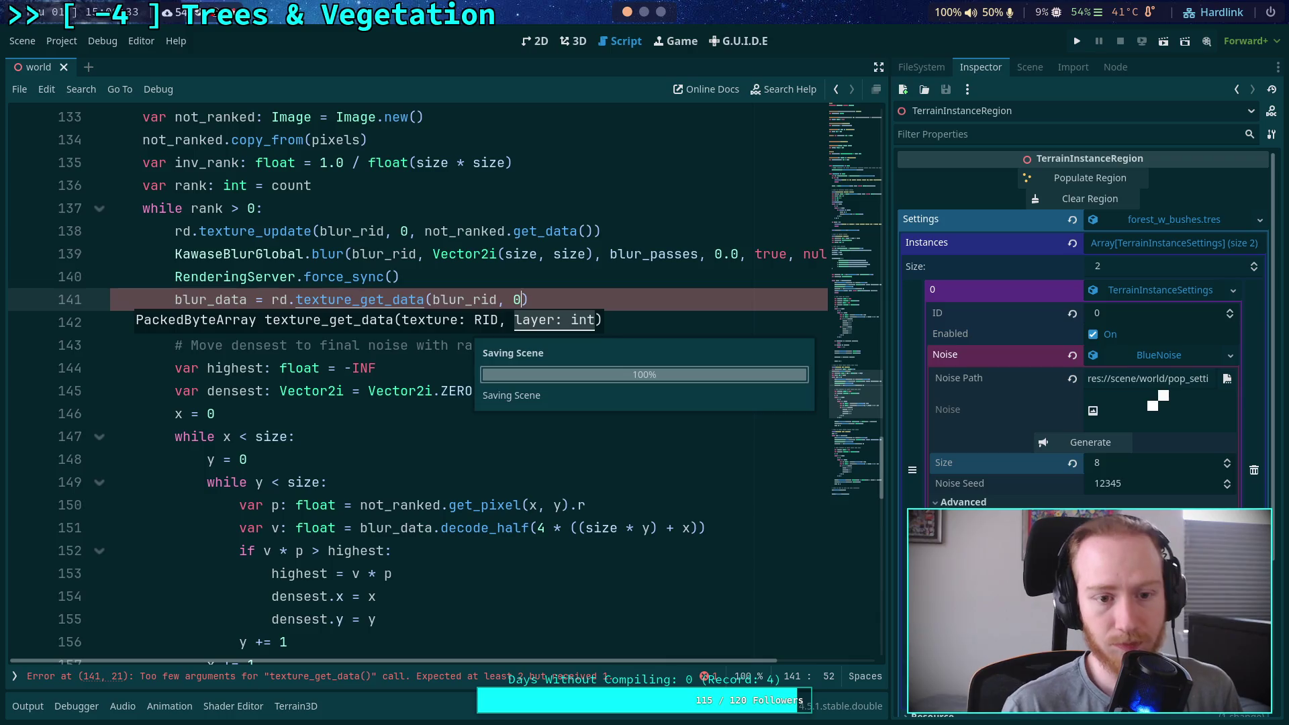
Regenerate the blue noise texture from the Inspector
click(402, 254)
scroll(497, 315, up, 5)
scroll(512, 340, down, 7)
scroll(514, 331, up, 5)
scroll(514, 331, up, 15)
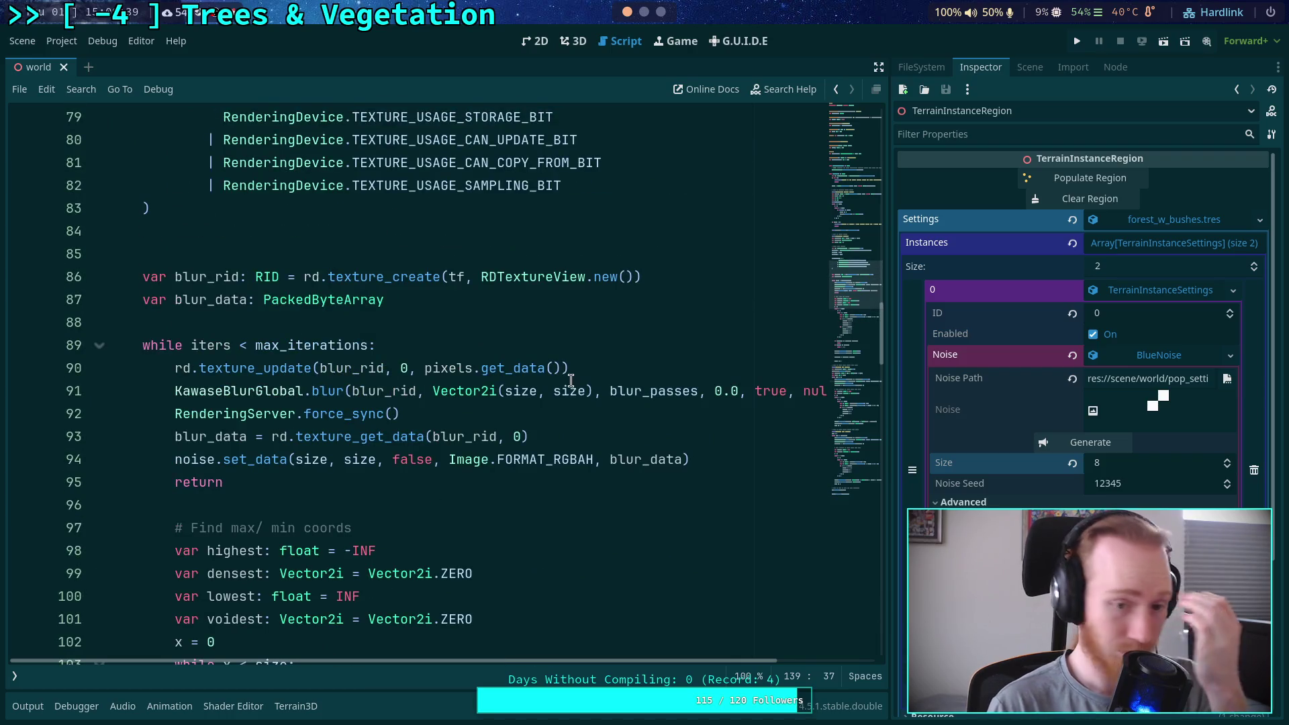
click(1101, 447)
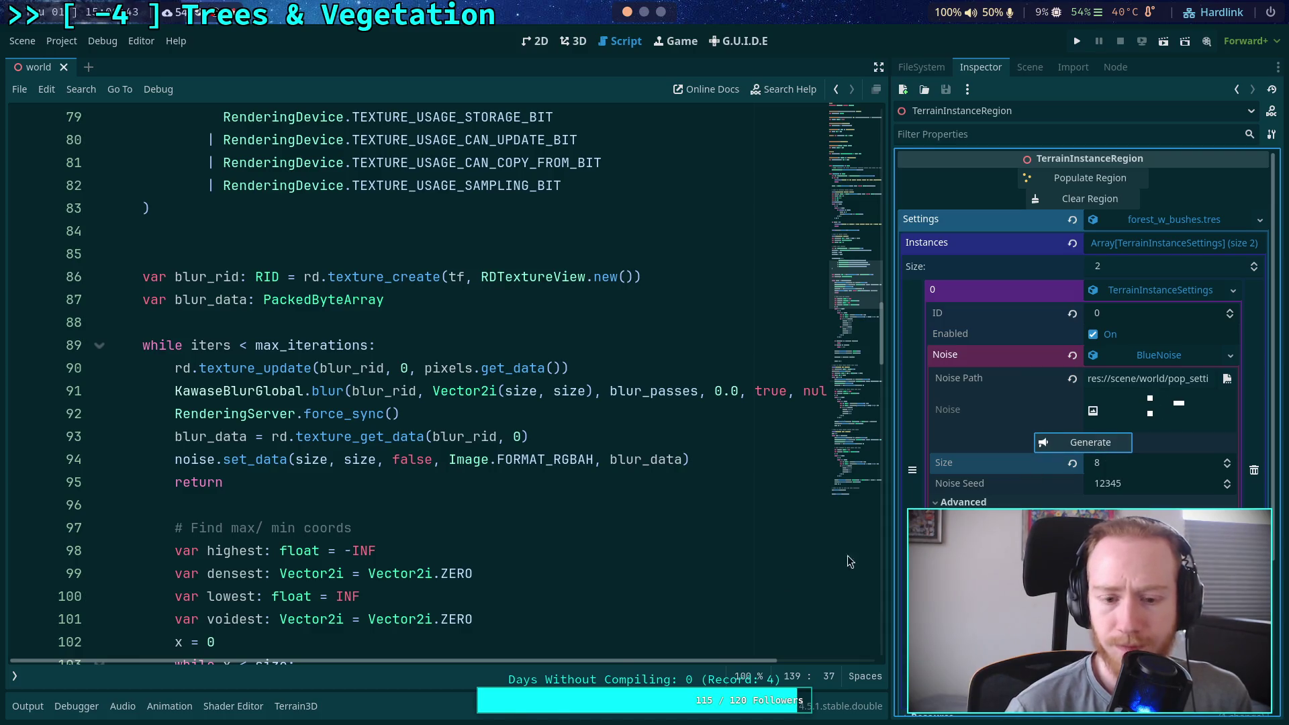
Show the Output log and look through the script's messages
click(27, 707)
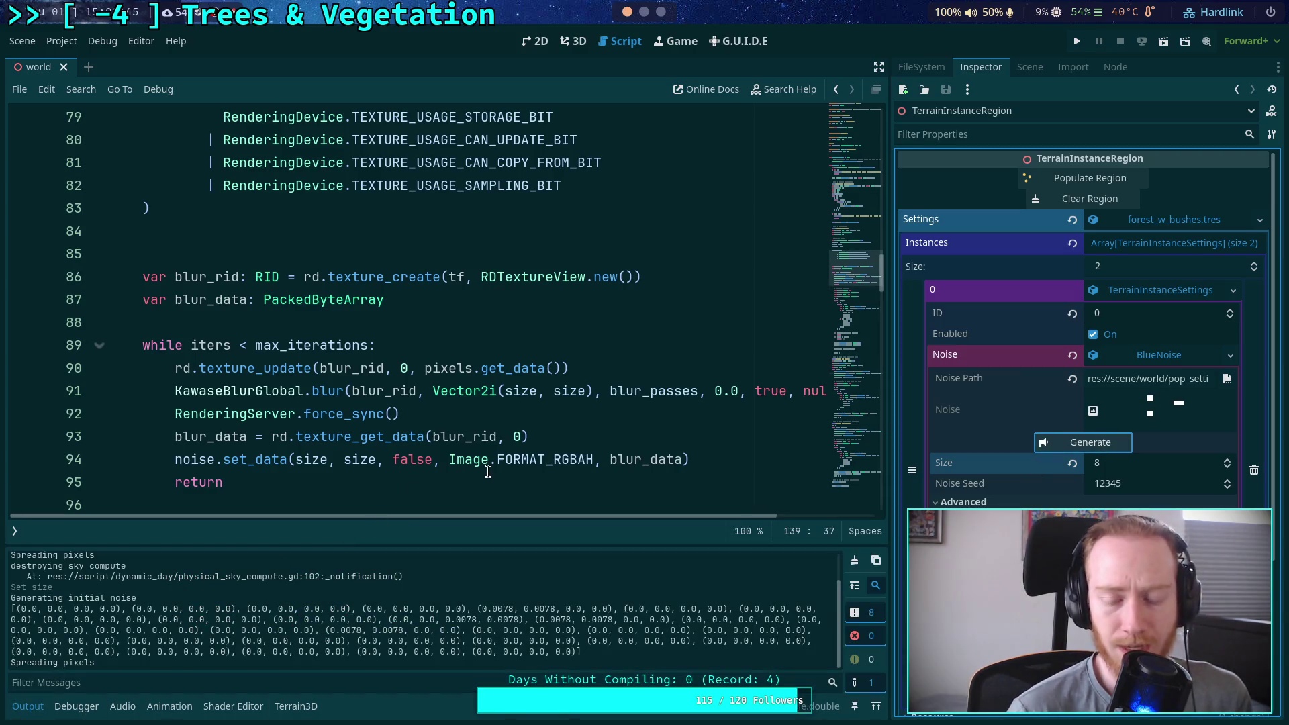
scroll(496, 470, down, 2)
mouse_move(561, 515)
mouse_down()
mouse_move(672, 521)
mouse_move(550, 526)
mouse_up()
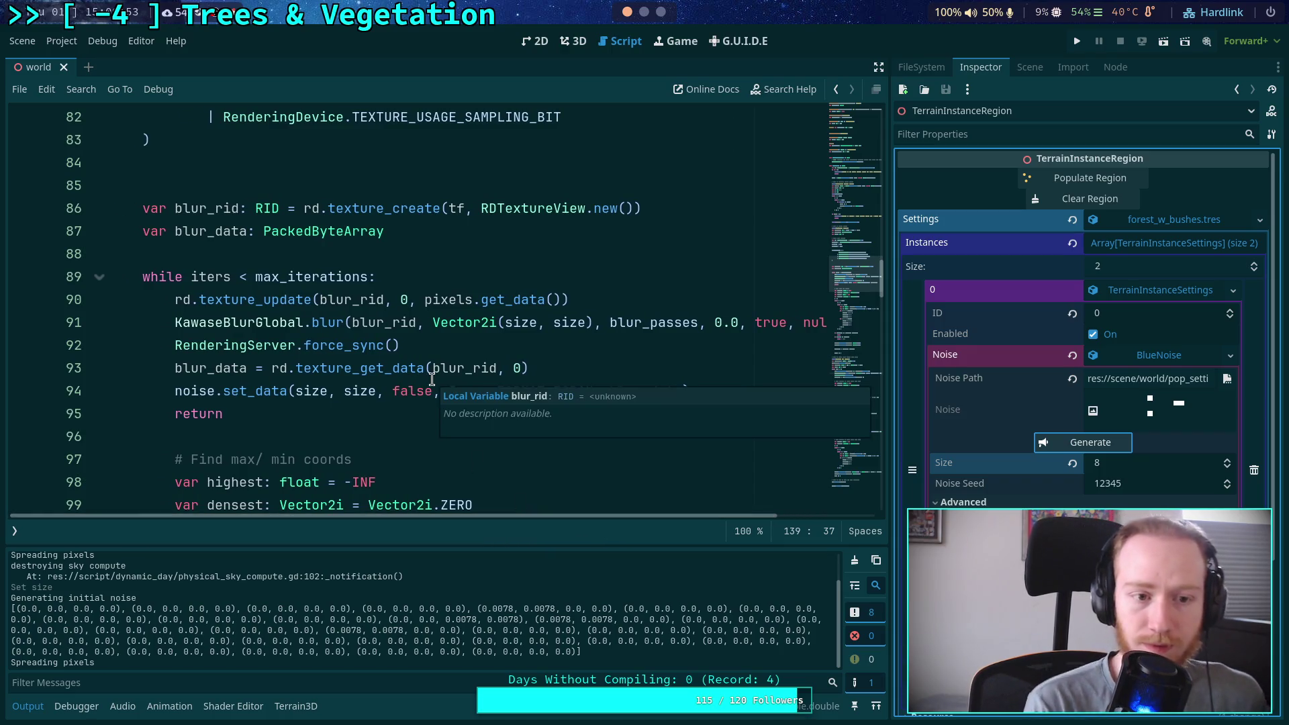
scroll(432, 379, up, 2)
scroll(403, 329, up, 5)
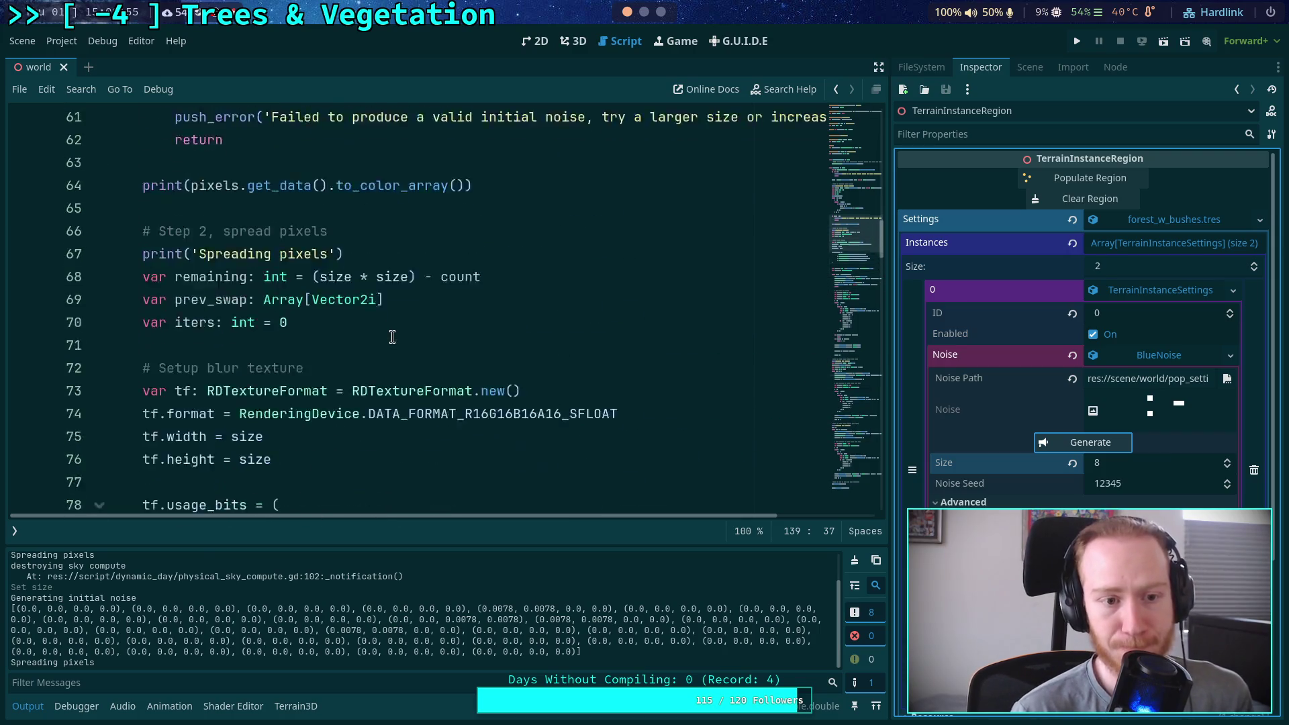
scroll(376, 329, down, 2)
scroll(299, 350, down, 8)
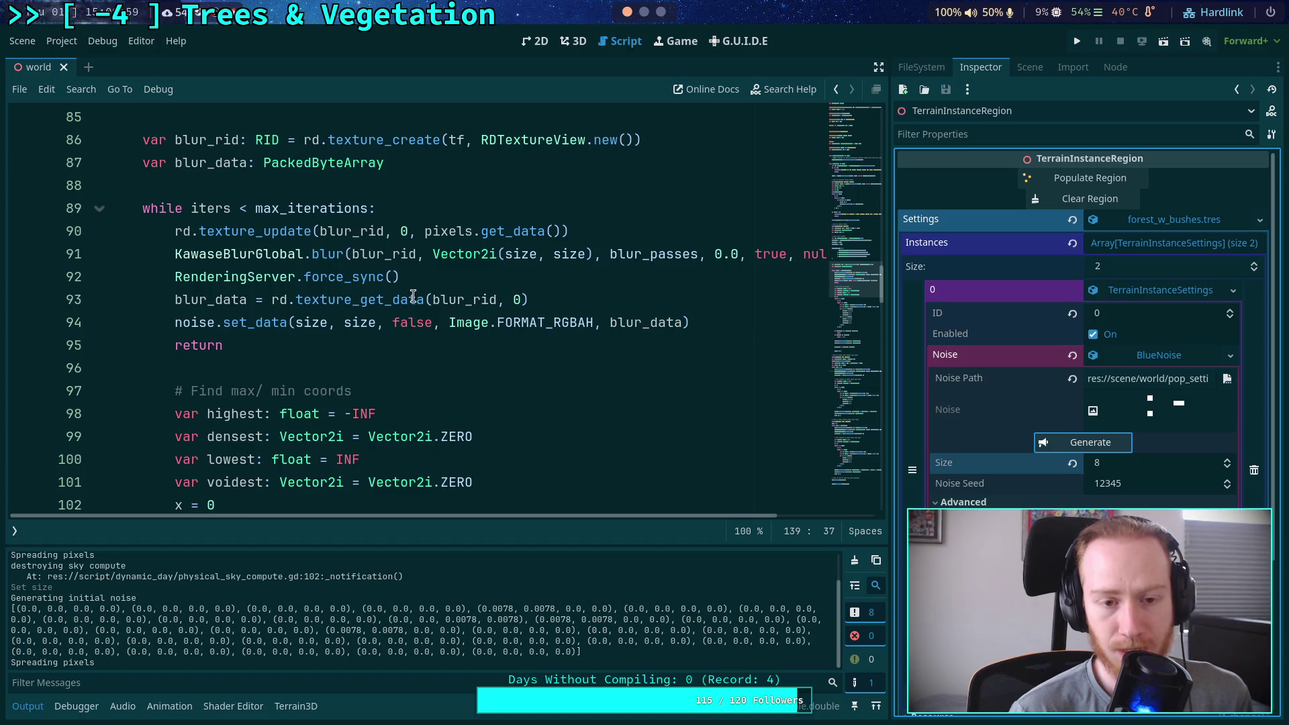
Paste a force_sync() call after the texture_update on line 90, save, and regenerate the noise
drag(313, 231, 570, 231)
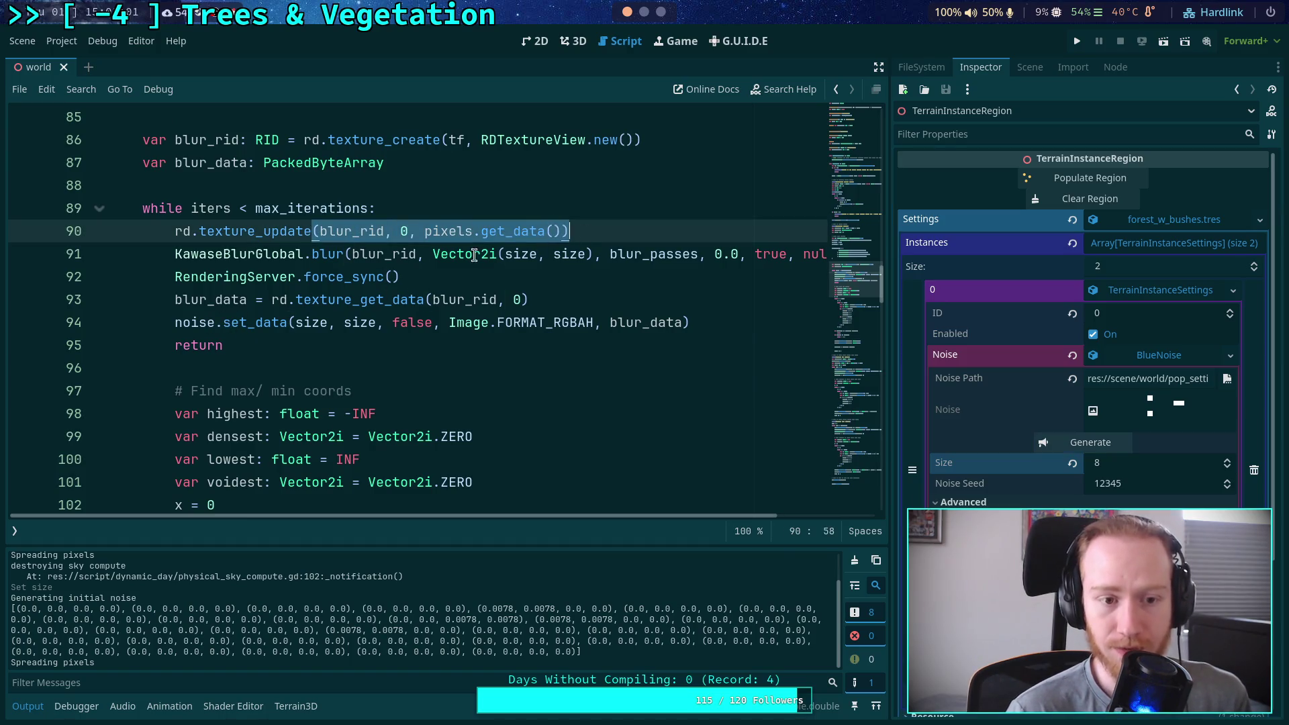
click(337, 255)
click(313, 277)
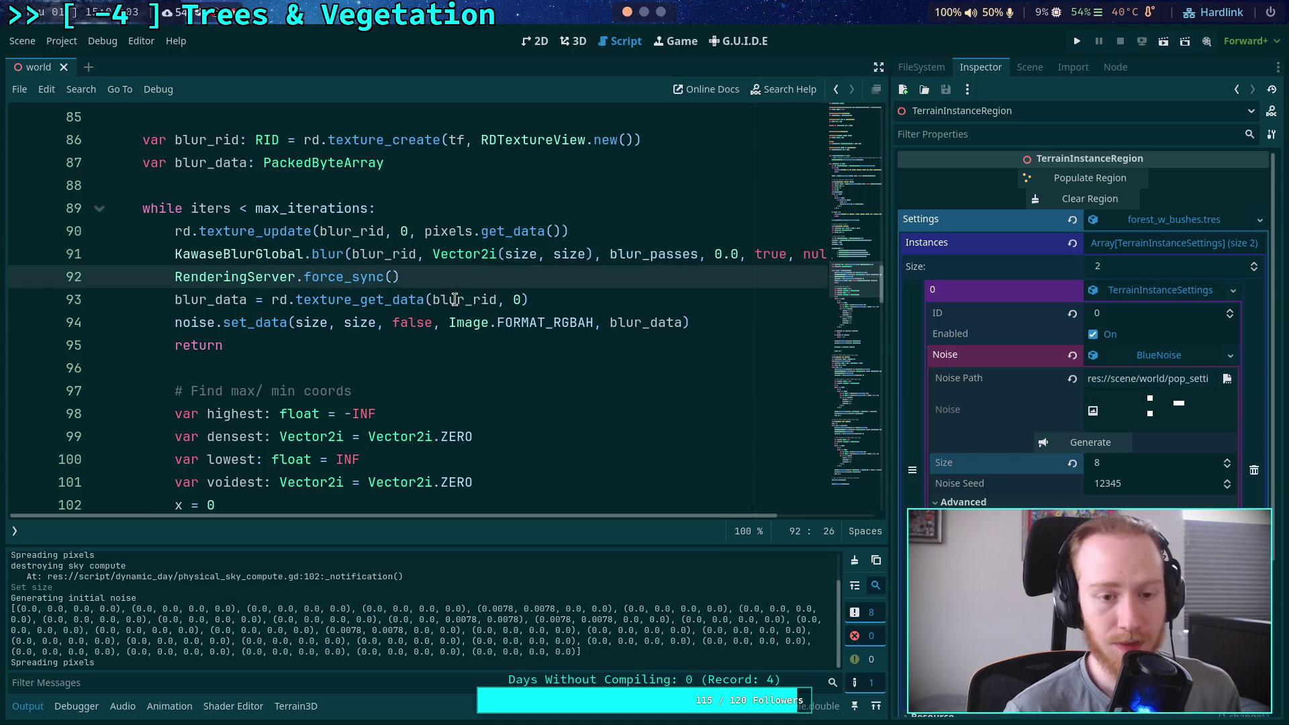
click(312, 231)
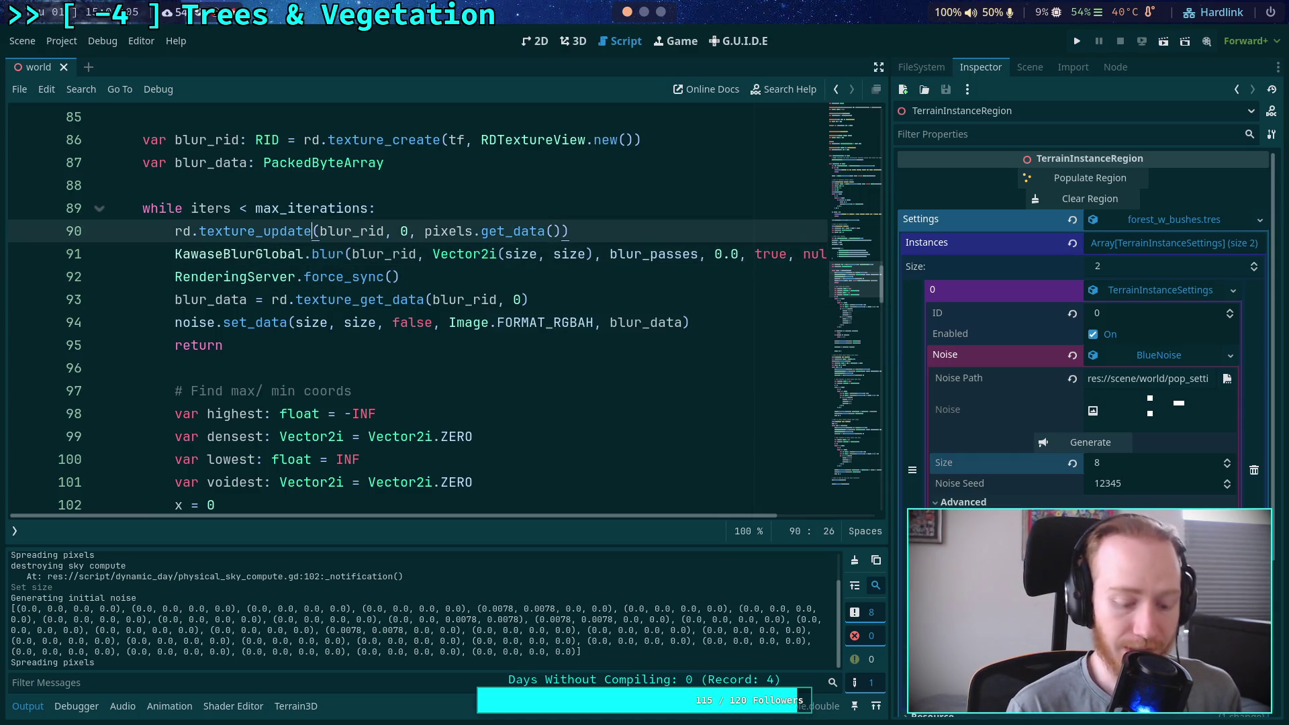
key(End)
key(Return)
text(RenderingServer.force_sync())
key(Return)
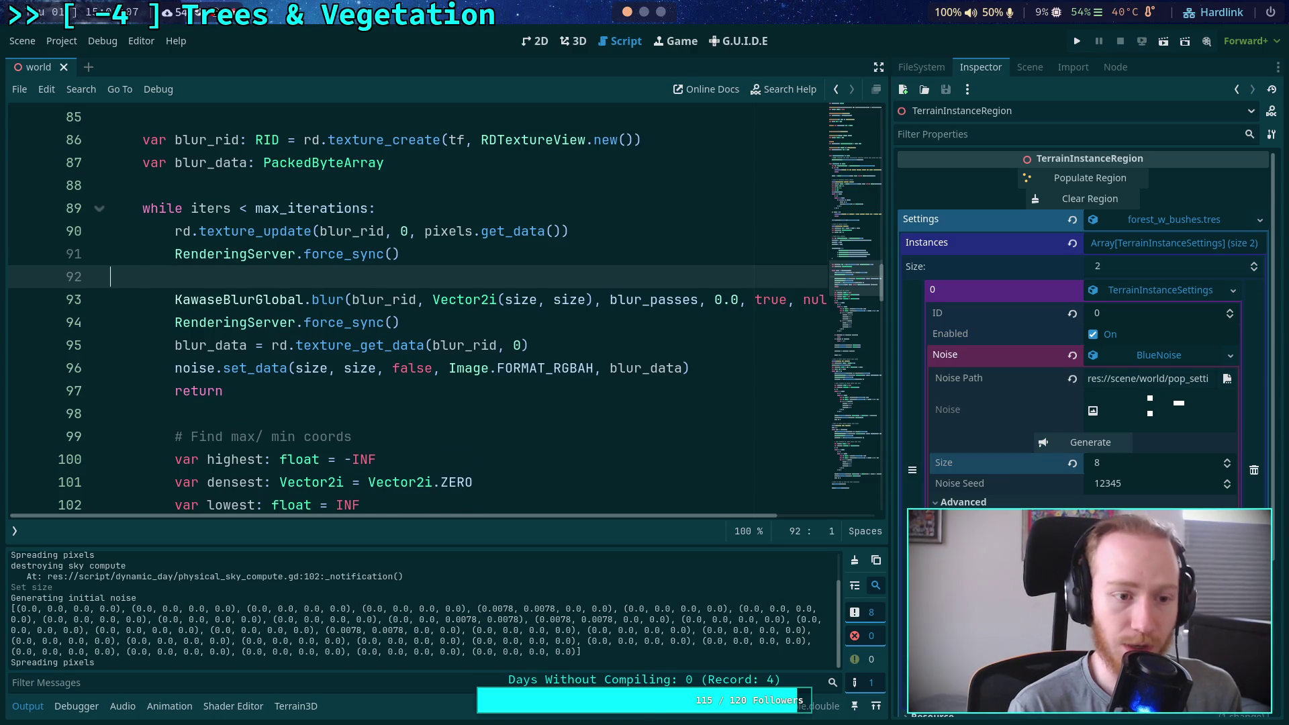
key(BackSpace)
key(ctrl+s)
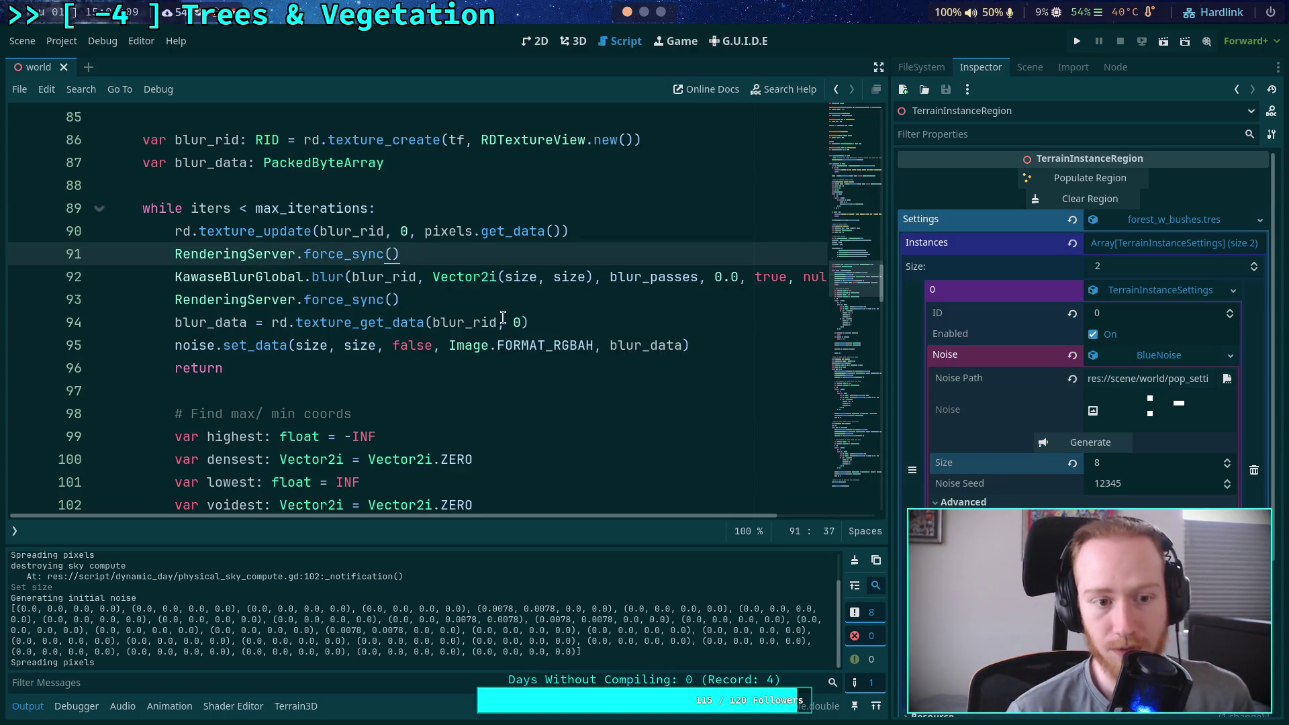
click(1066, 443)
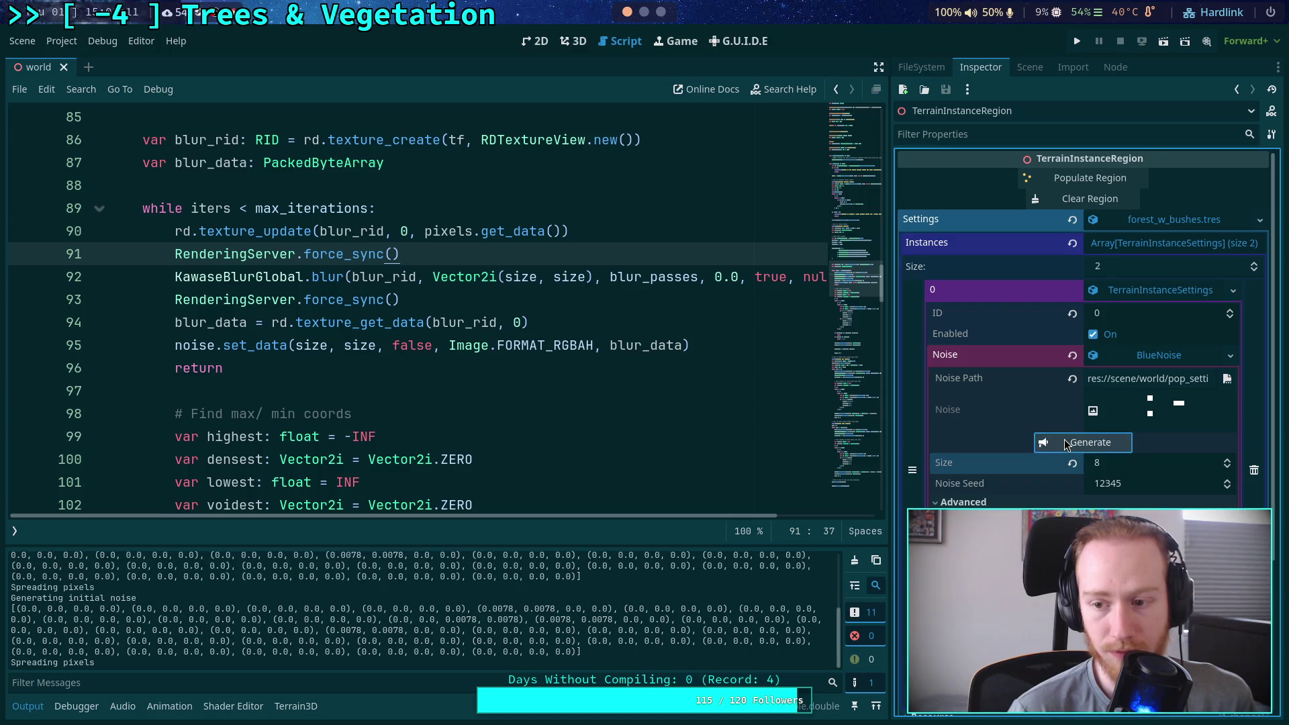
click(1066, 443)
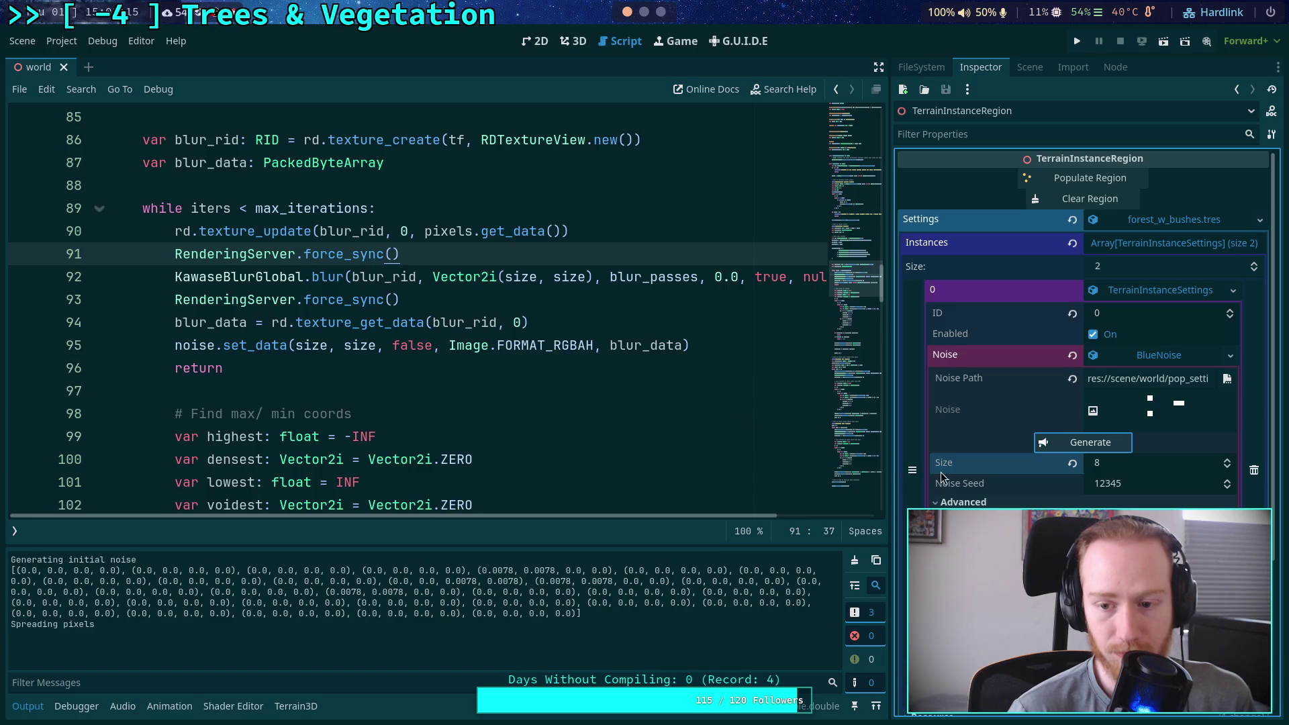
Delete the redundant force_sync line before the Kawase blur and regenerate the noise
triple_click(664, 253)
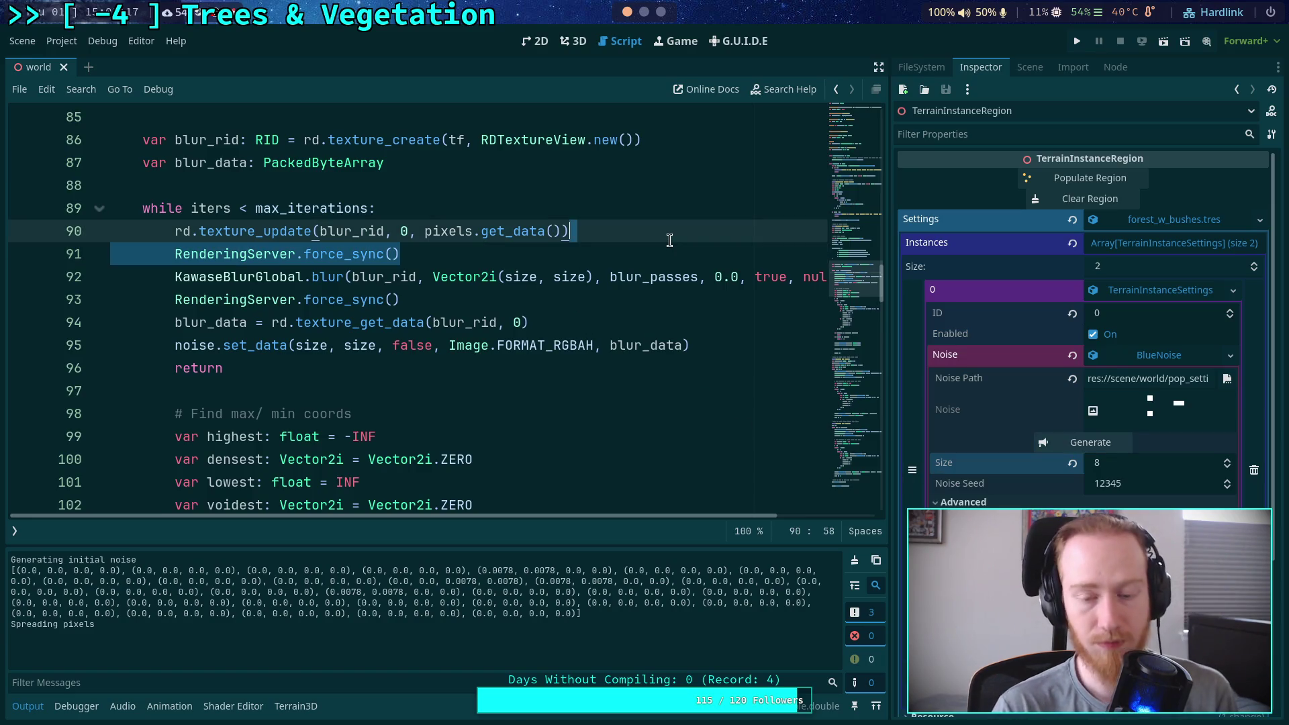
key(BackSpace)
key(BackSpace)
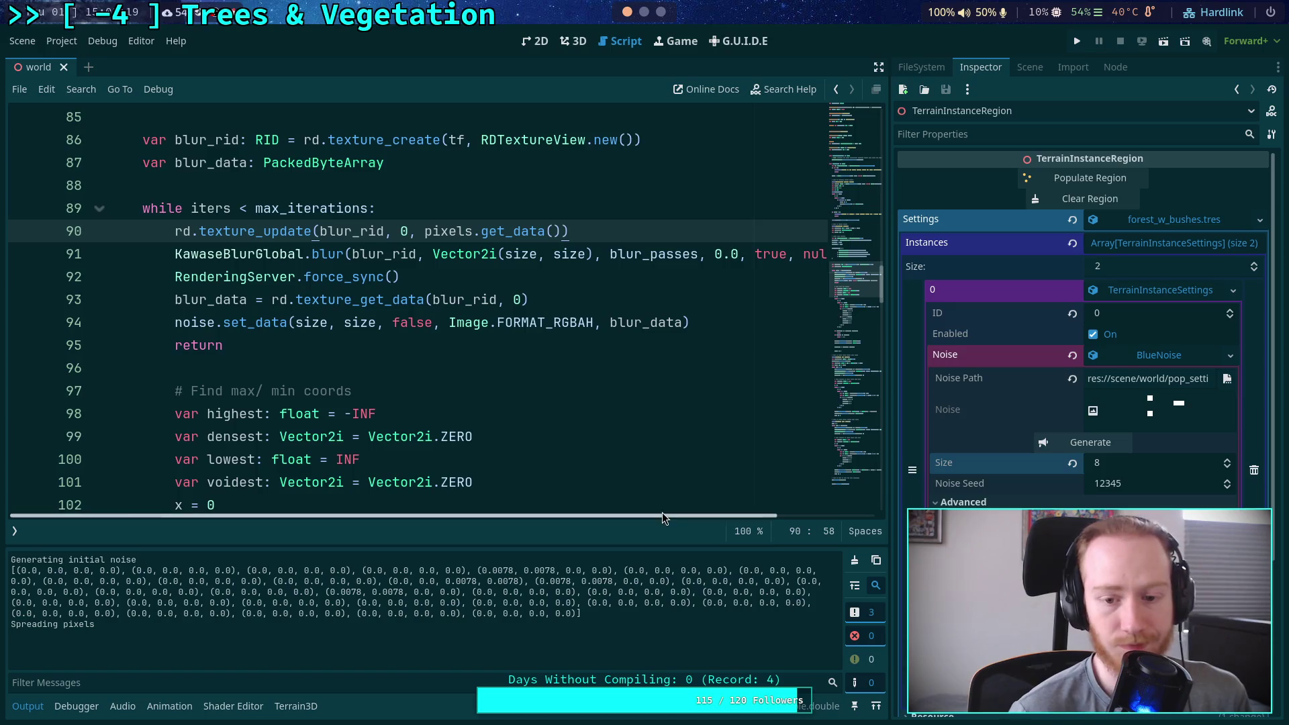
drag(662, 514, 750, 514)
mouse_move(232, 255)
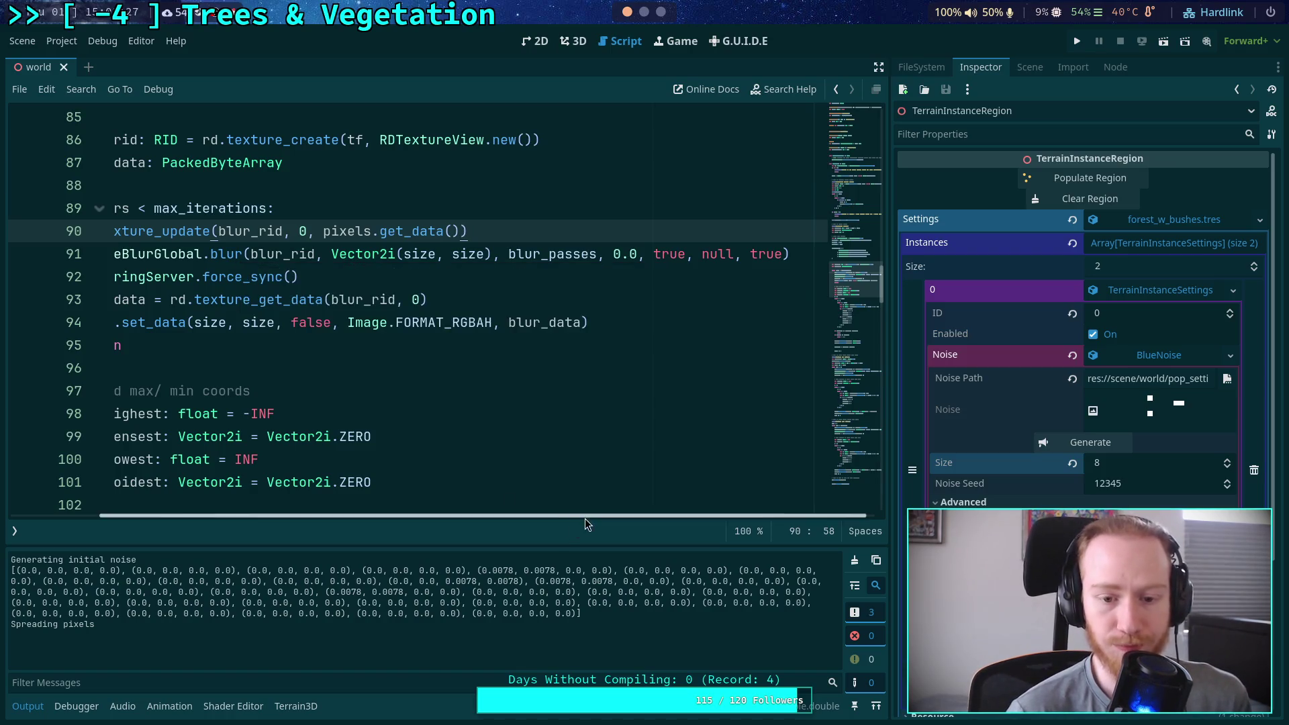
drag(586, 515, 497, 516)
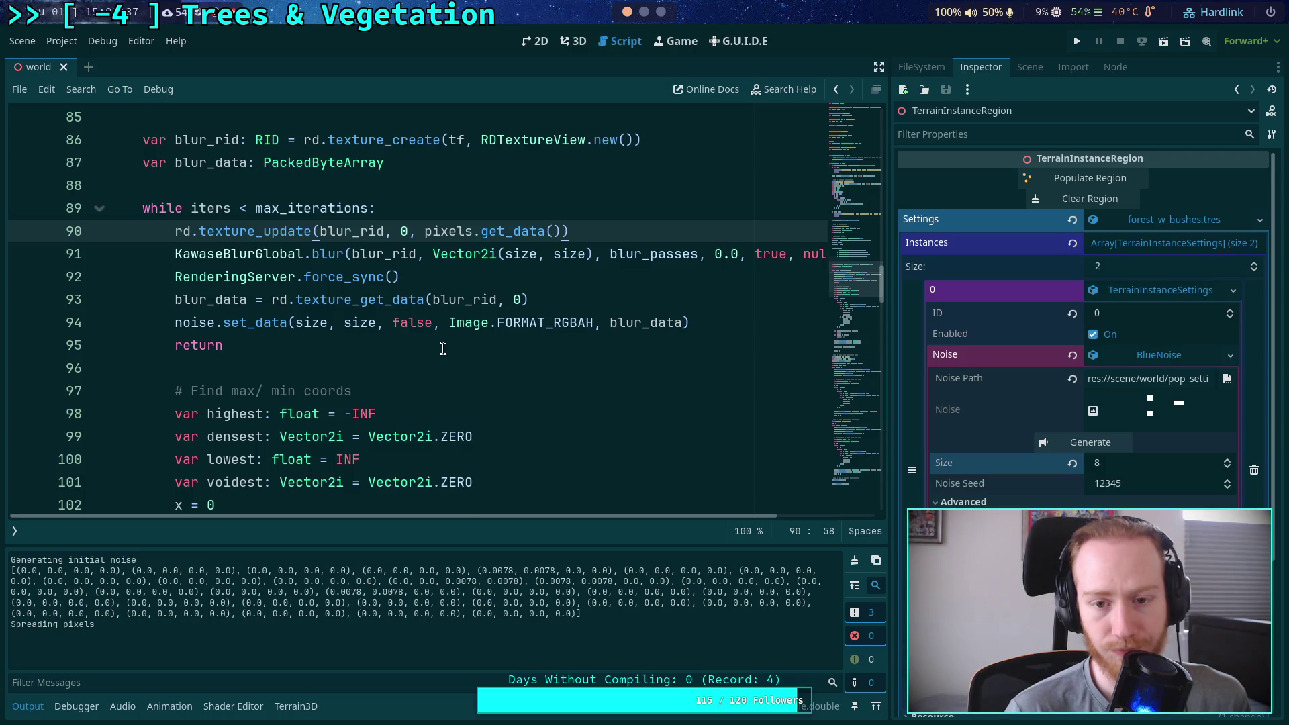
scroll(637, 354, up, 1)
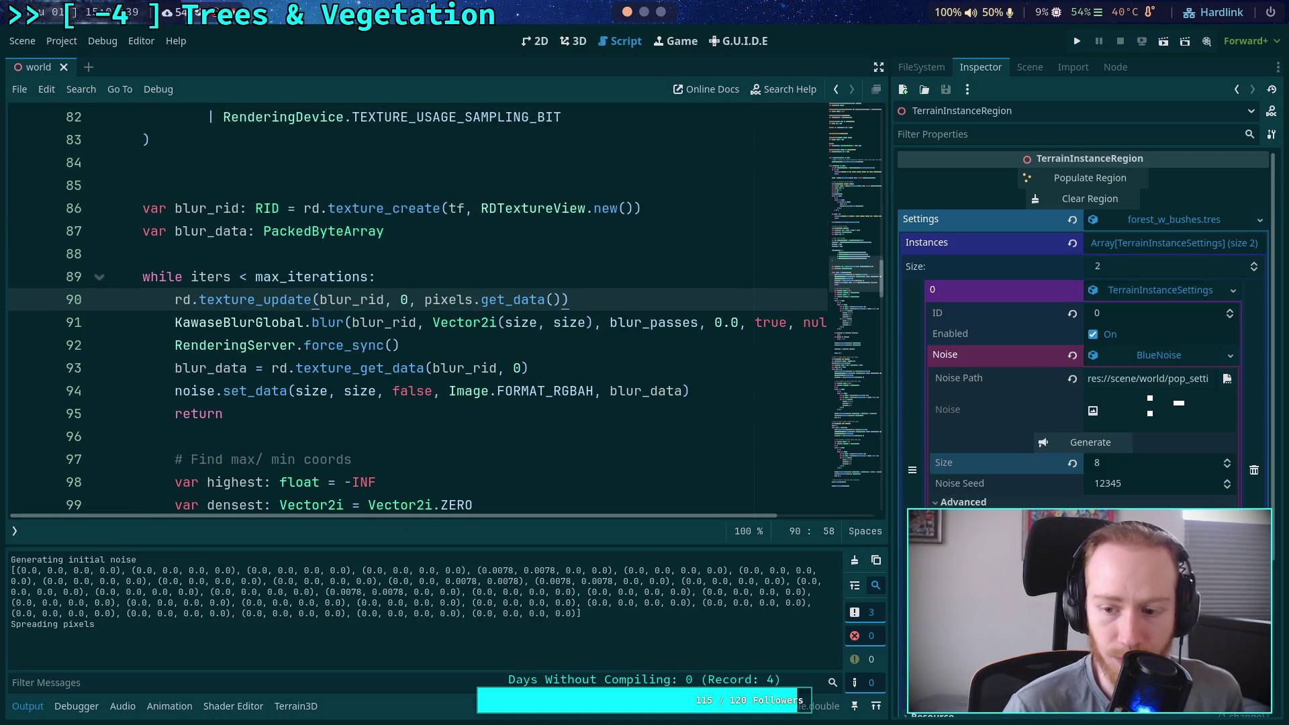
click(1018, 410)
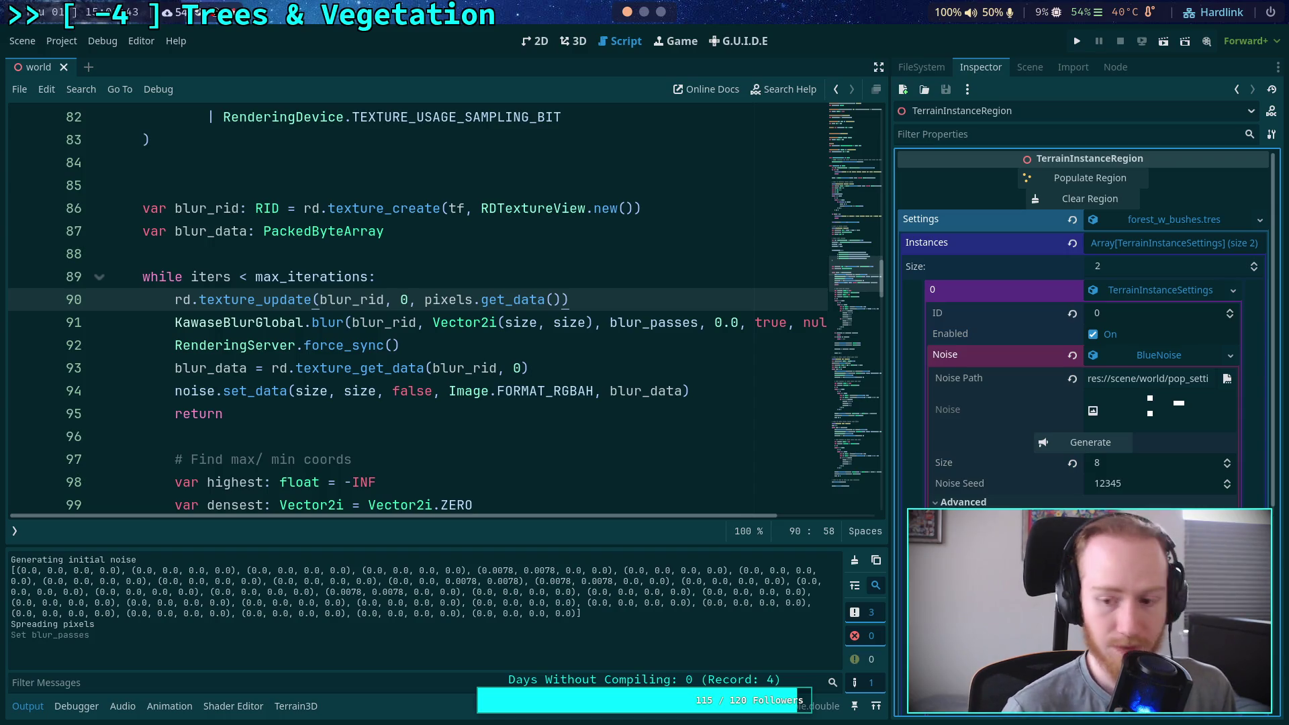
click(1094, 443)
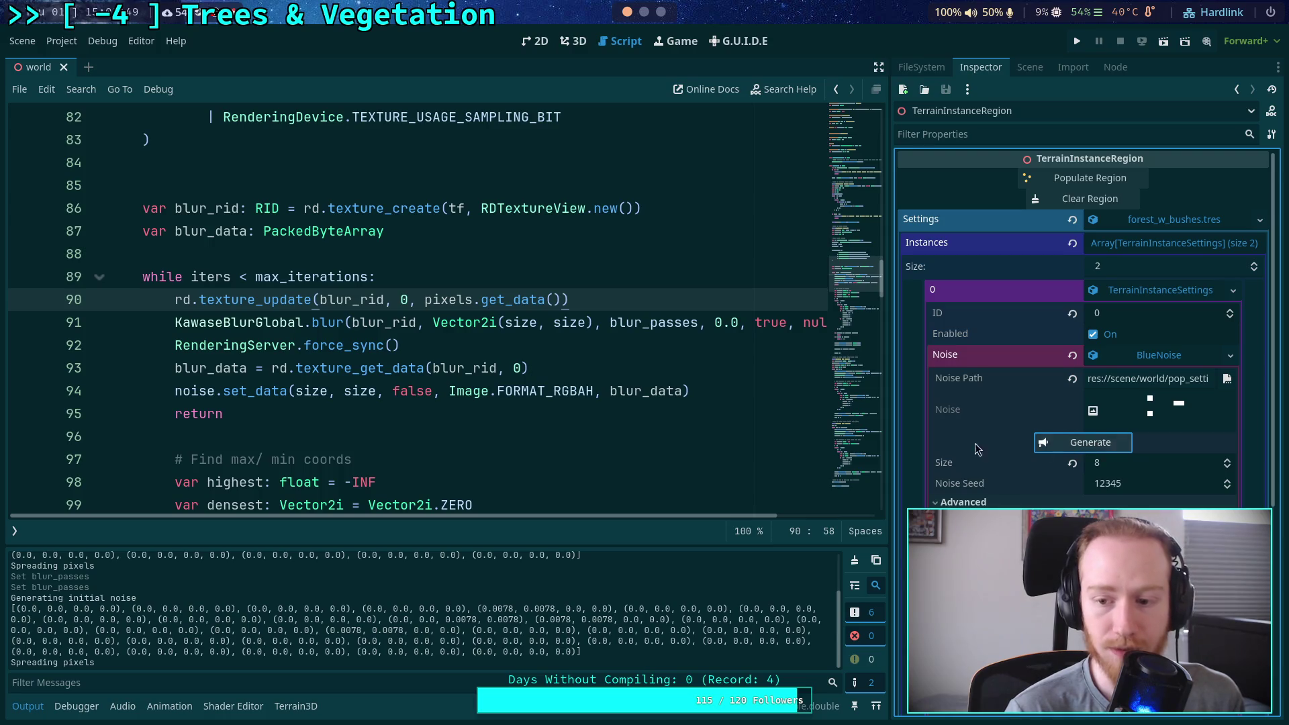
Lower the Noise Seed to 12344 and regenerate the blue noise
click(1234, 486)
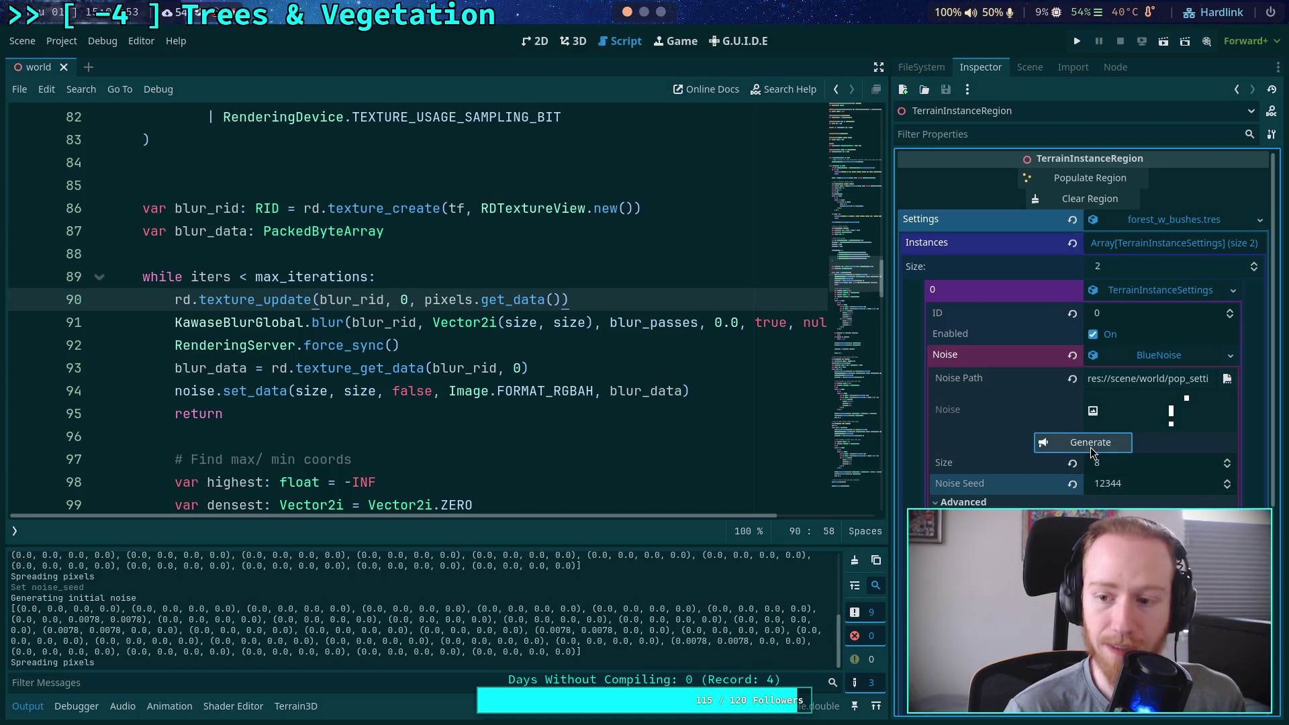
click(1090, 449)
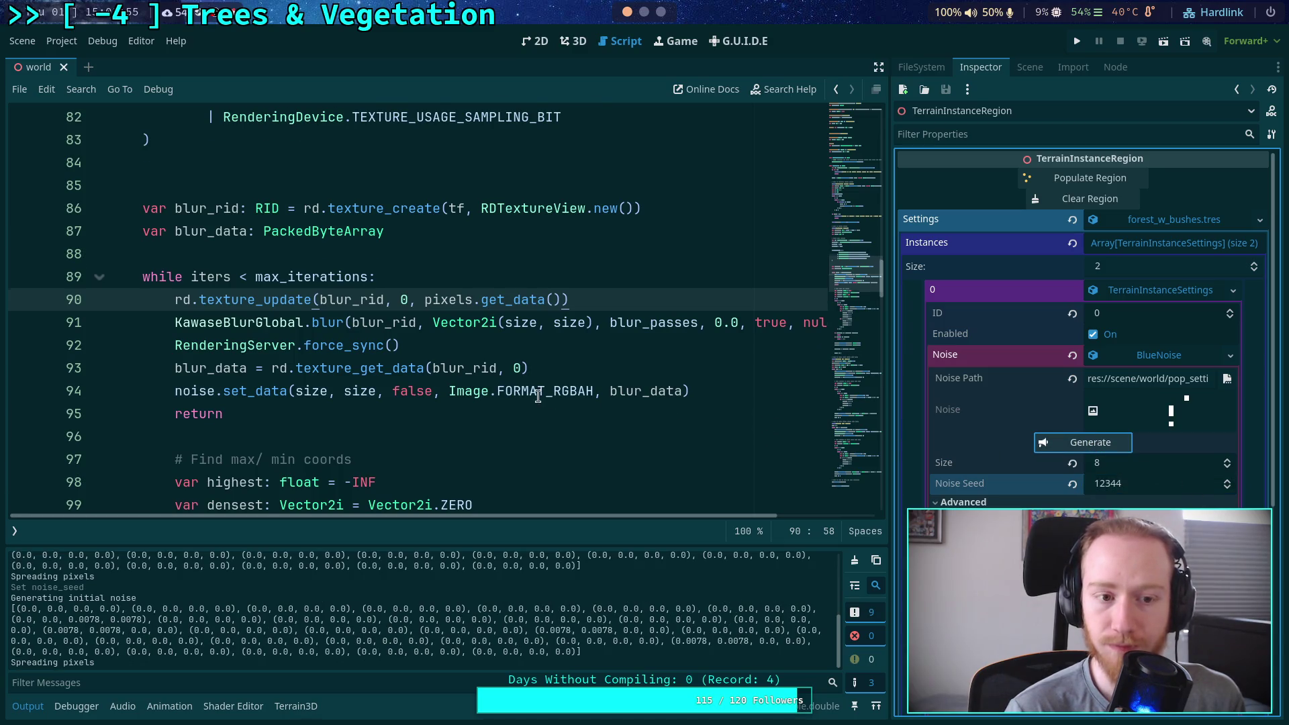
scroll(538, 396, up, 8)
scroll(396, 349, down, 4)
scroll(396, 349, down, 6)
scroll(396, 349, up, 1)
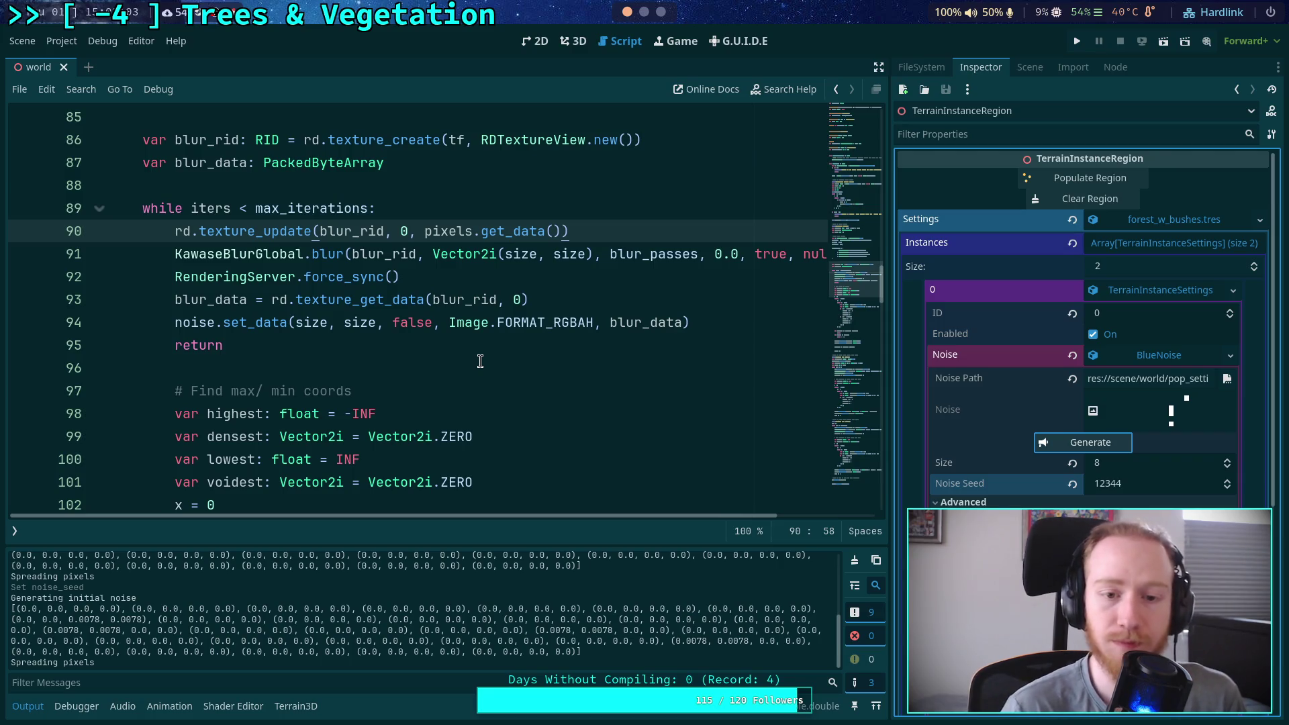
mouse_move(319, 250)
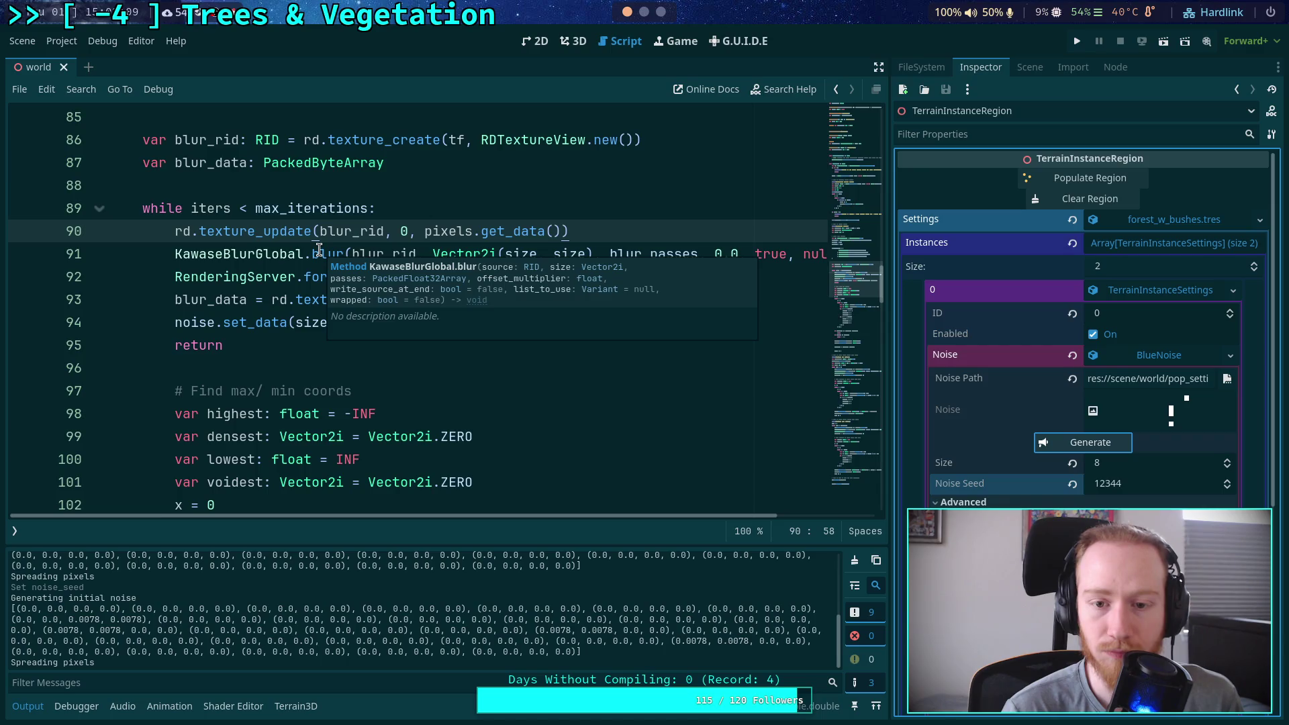
Select the DynamicDay node and expand its KawaseBlurEffect compositor settings
click(310, 253)
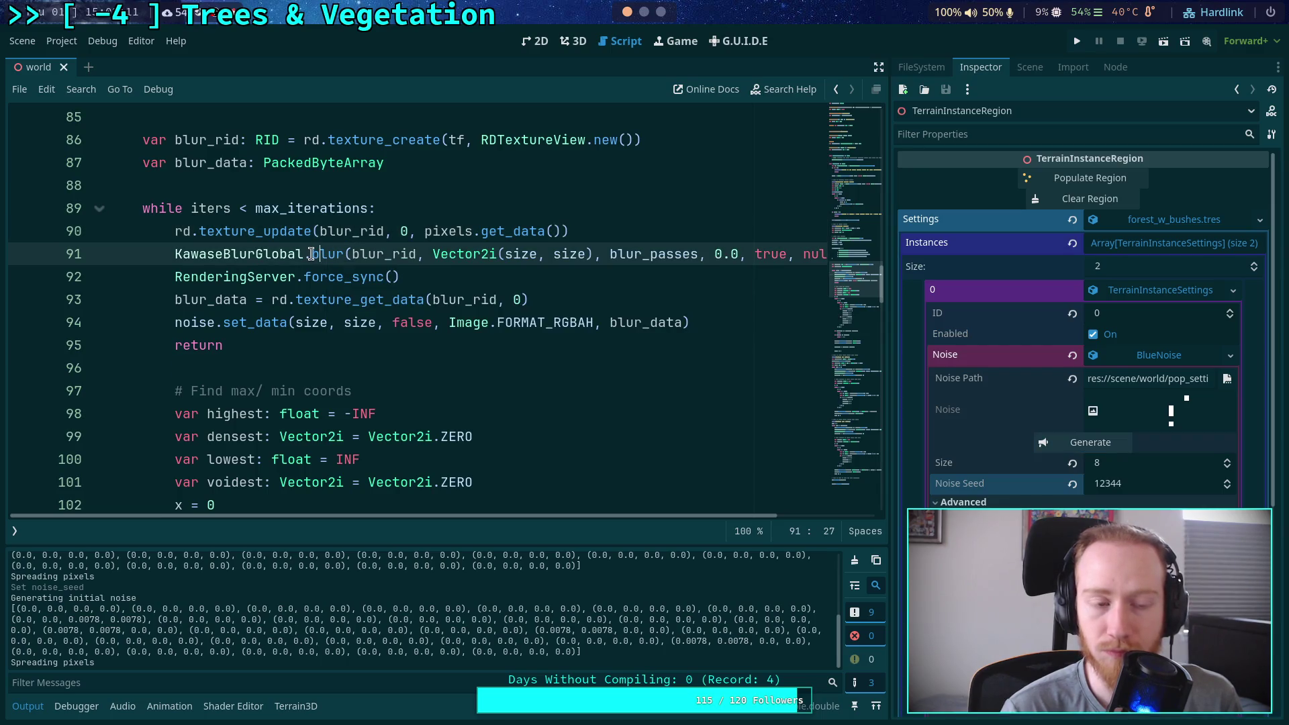
click(1029, 67)
click(958, 136)
click(974, 68)
scroll(1018, 350, down, 5)
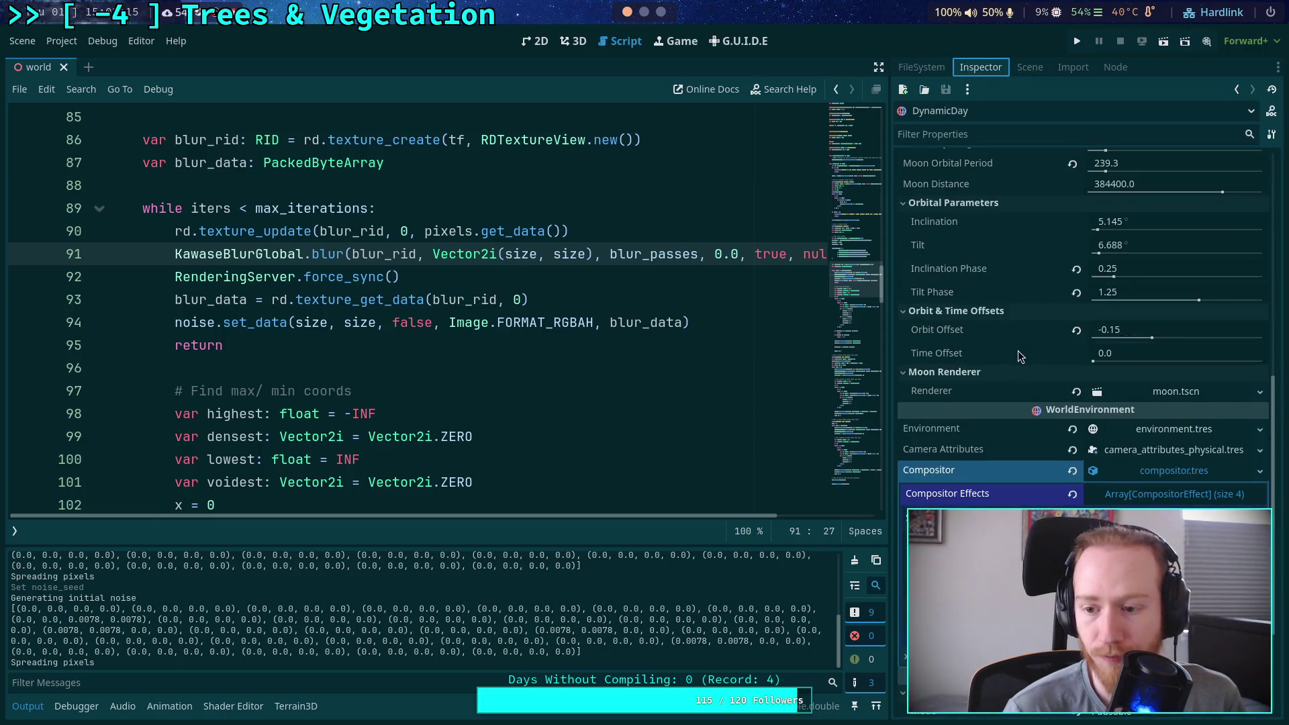
scroll(1051, 385, down, 3)
click(1166, 443)
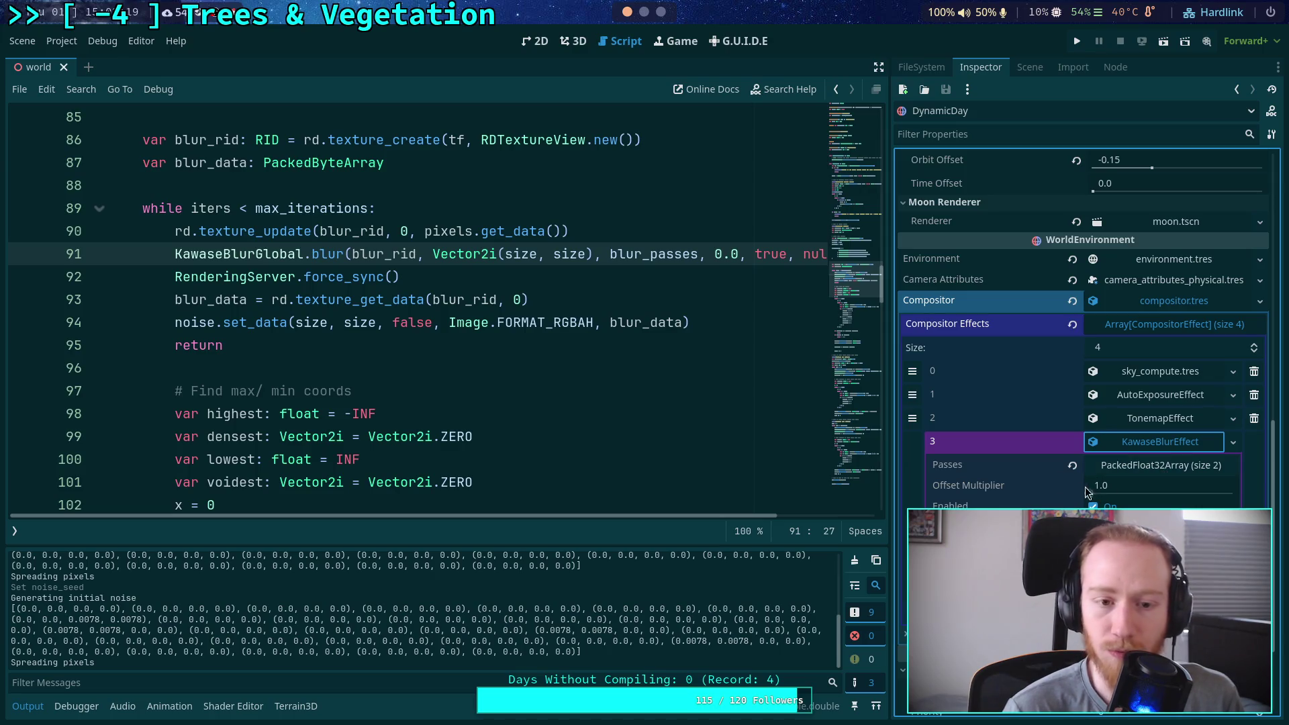
Change the blur offset from 0.0 to 1.0 on lines 139 and 168
click(716, 254)
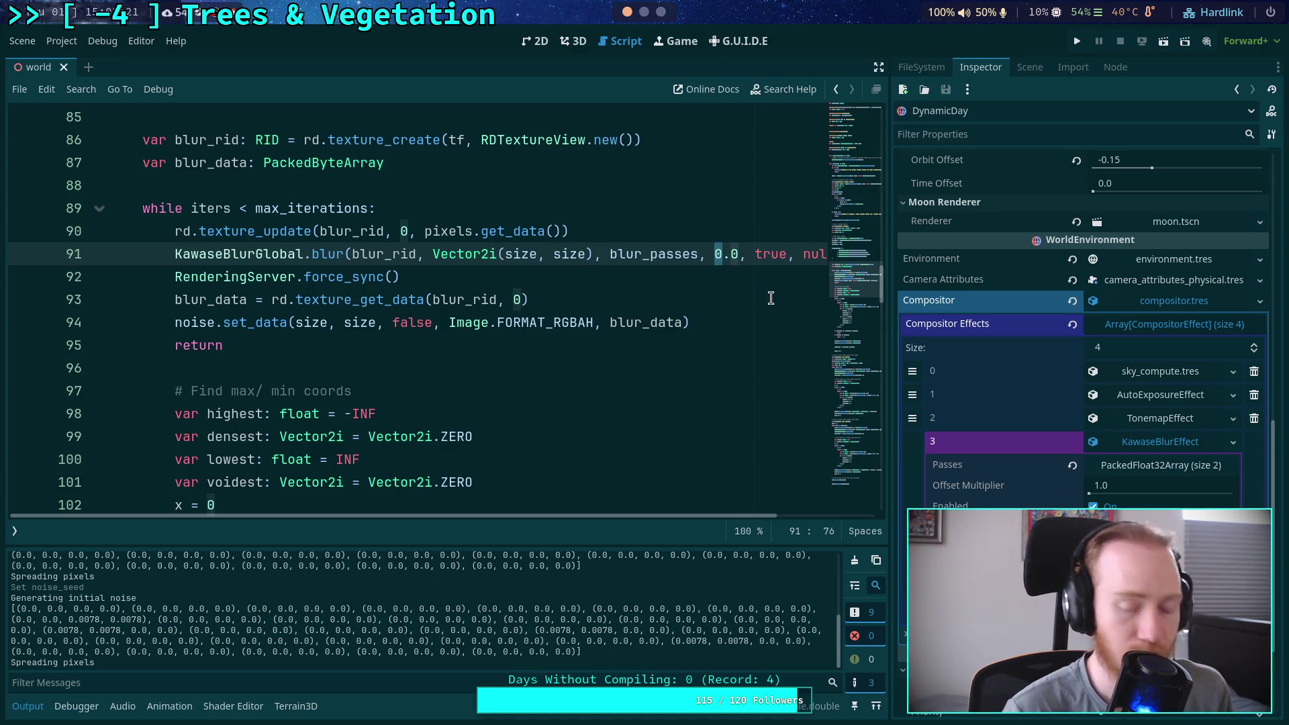
text(1)
click(708, 363)
scroll(709, 358, down, 12)
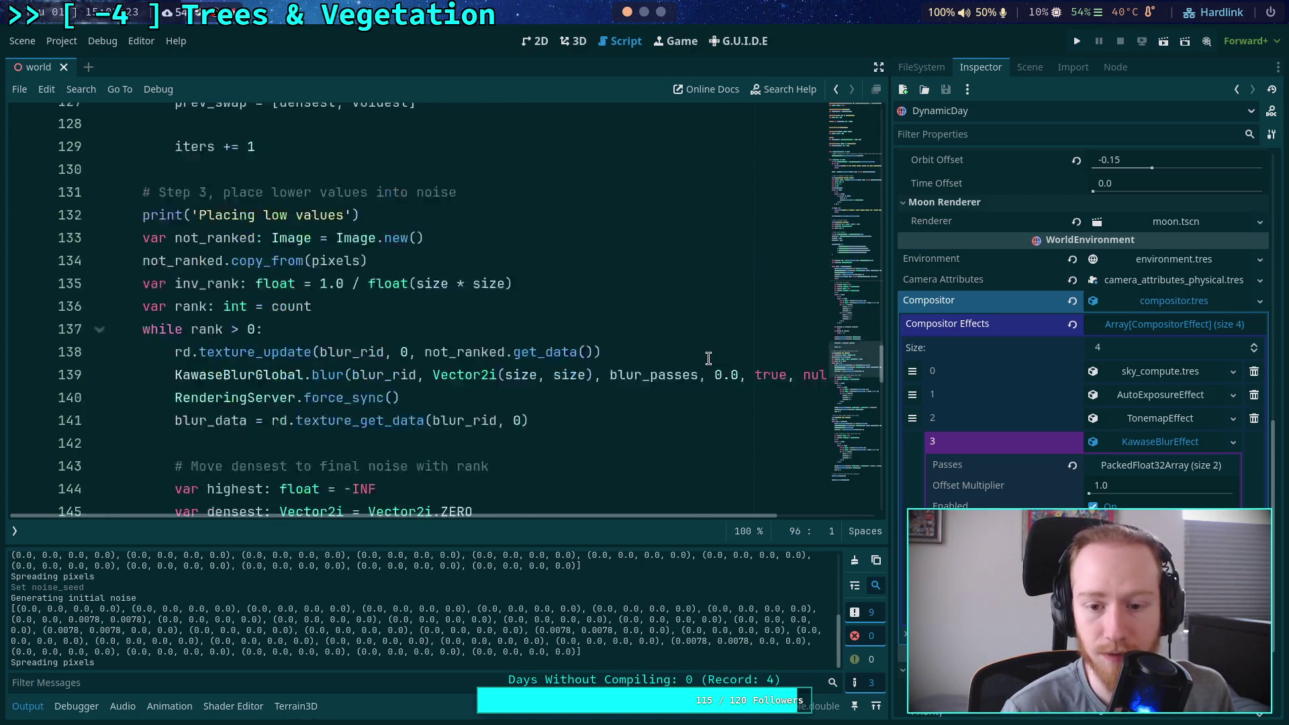
click(719, 321)
key(BackSpace)
text(1)
scroll(678, 335, down, 10)
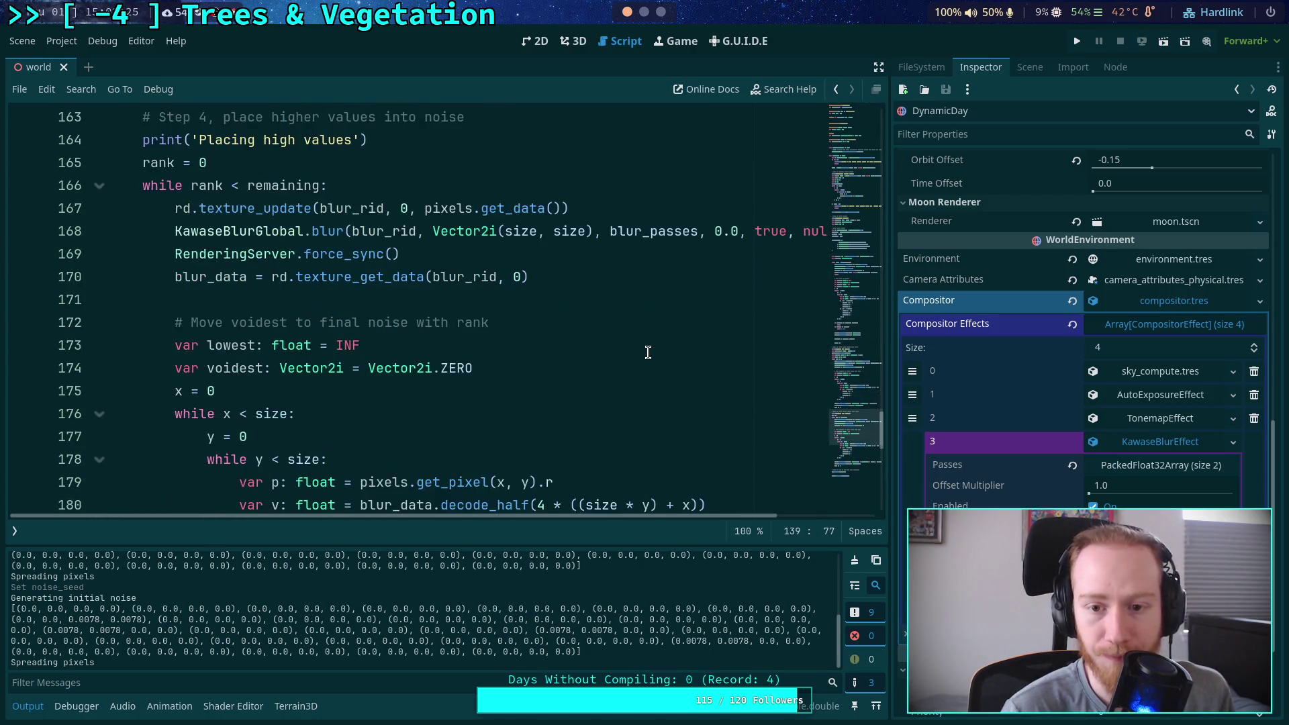
click(719, 231)
key(BackSpace)
text(1)
scroll(641, 320, down, 6)
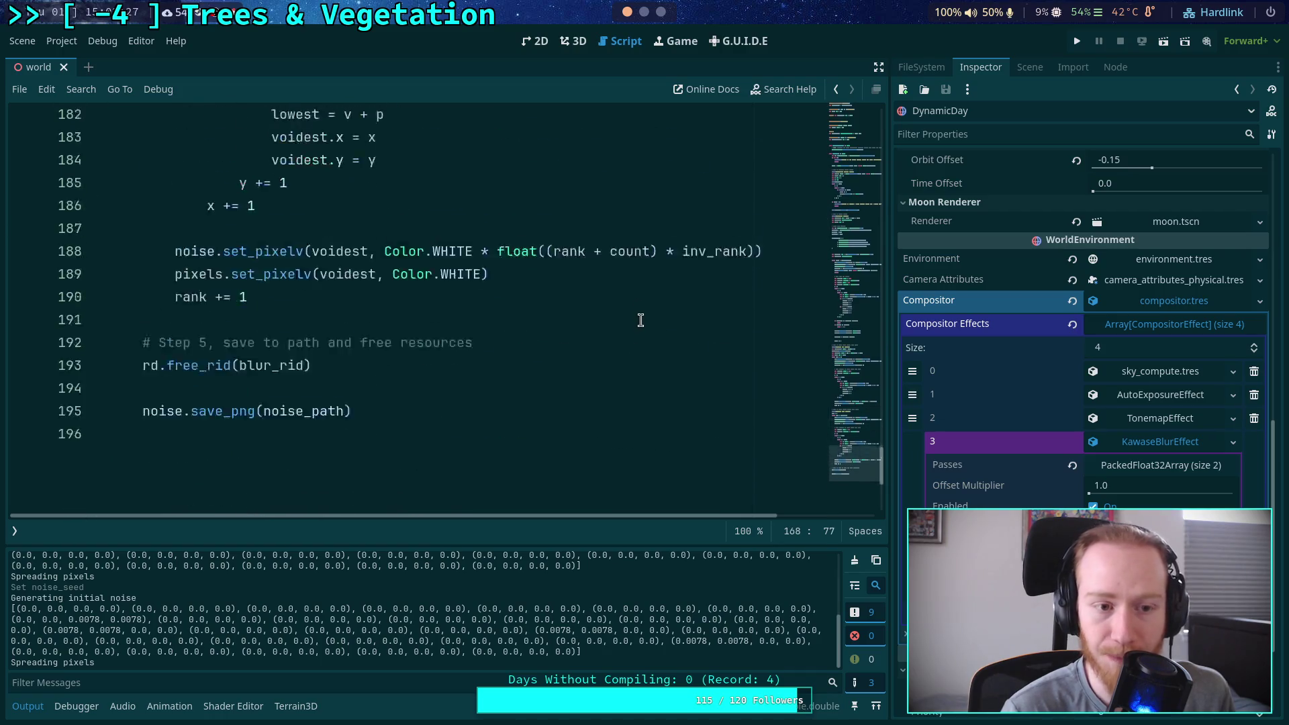
scroll(641, 320, up, 14)
Save the scene and script, then clear the Output log
key(ctrl+n)
key(Escape)
key(ctrl+s)
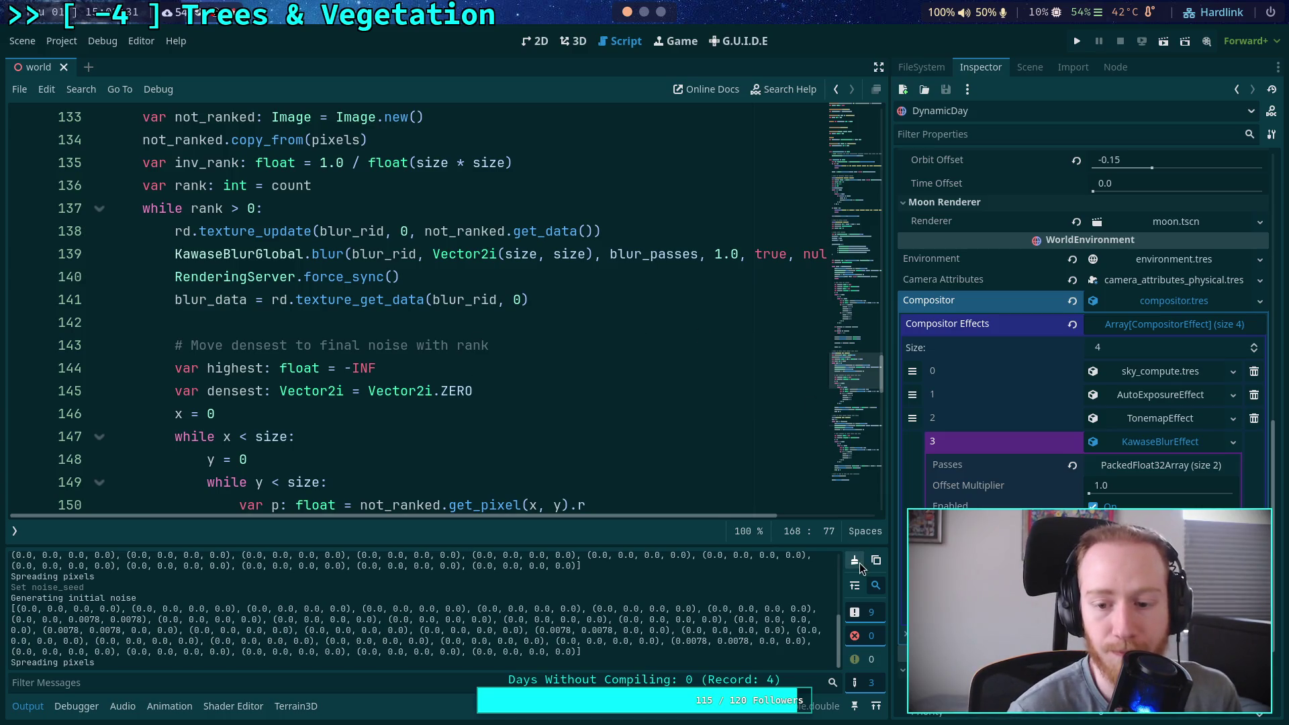
click(859, 564)
Remove the .to_color_array() call on line 64 and save
click(942, 67)
click(1028, 67)
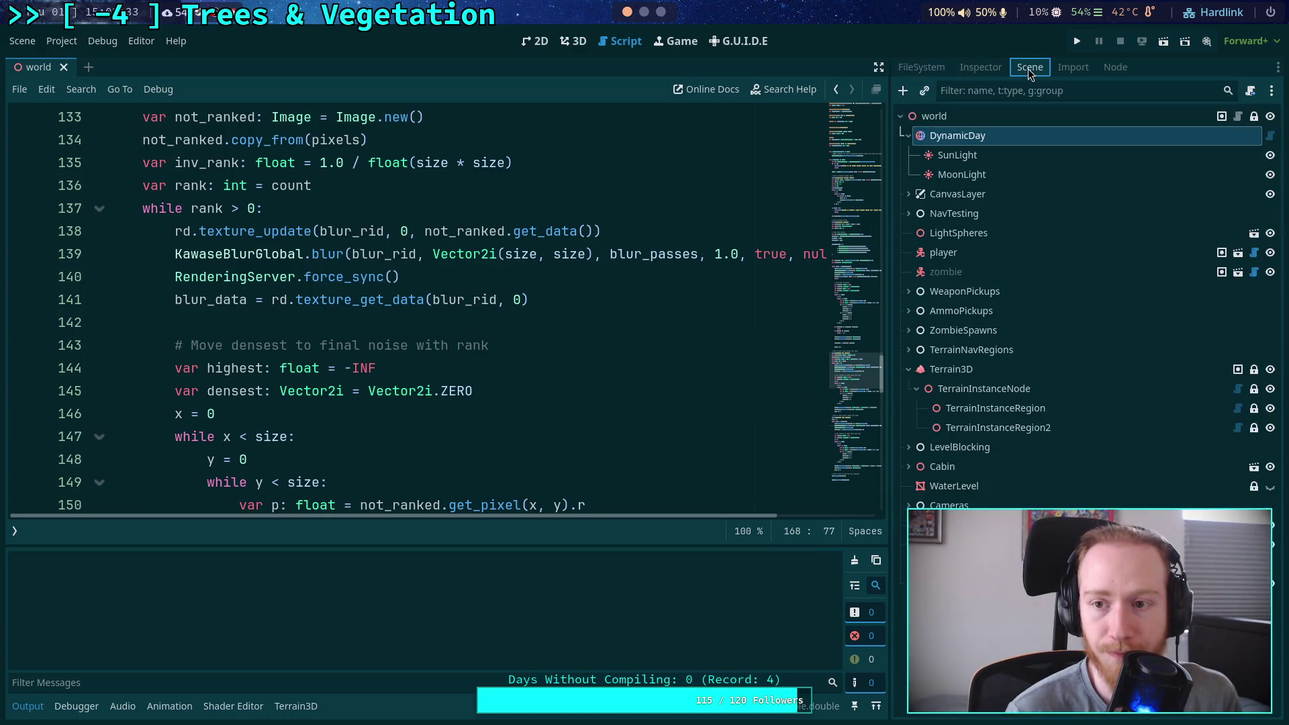
scroll(601, 272, up, 6)
scroll(601, 271, up, 18)
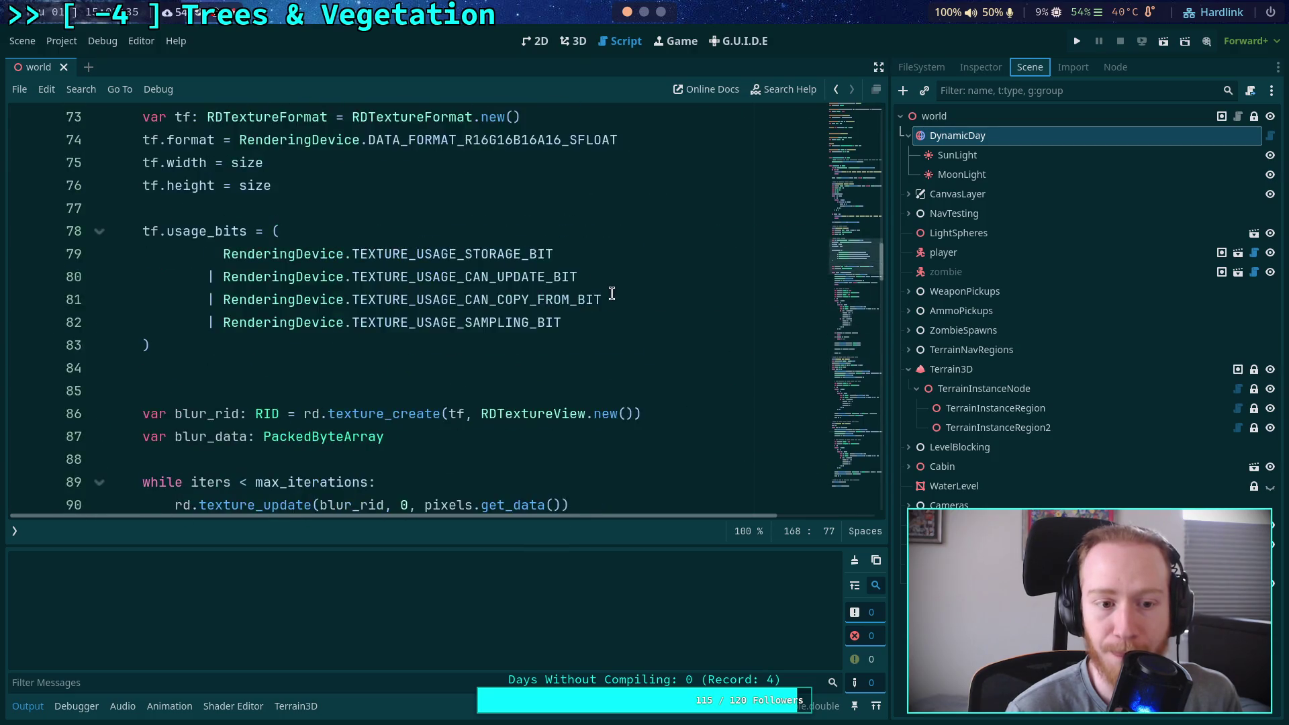
scroll(323, 391, up, 2)
drag(328, 393, 463, 394)
key(BackSpace)
key(ctrl+s)
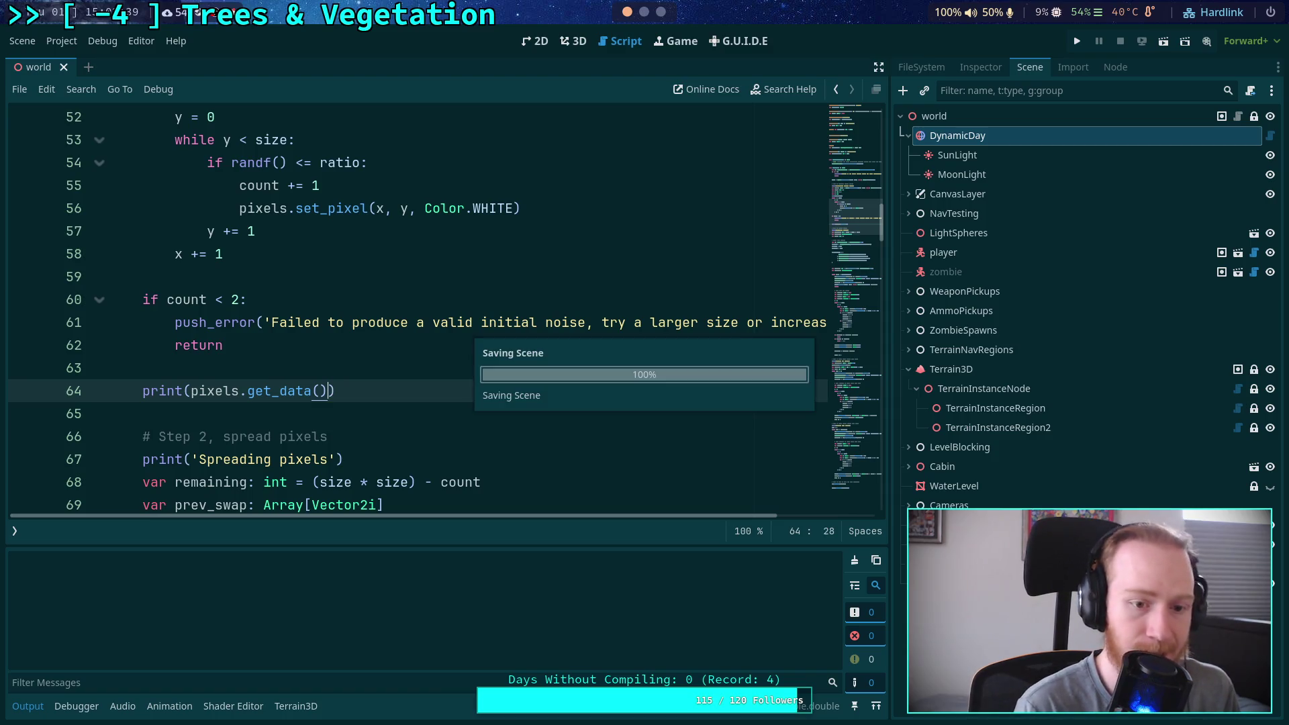
Delete the debug print line and save the script
scroll(324, 437, up, 1)
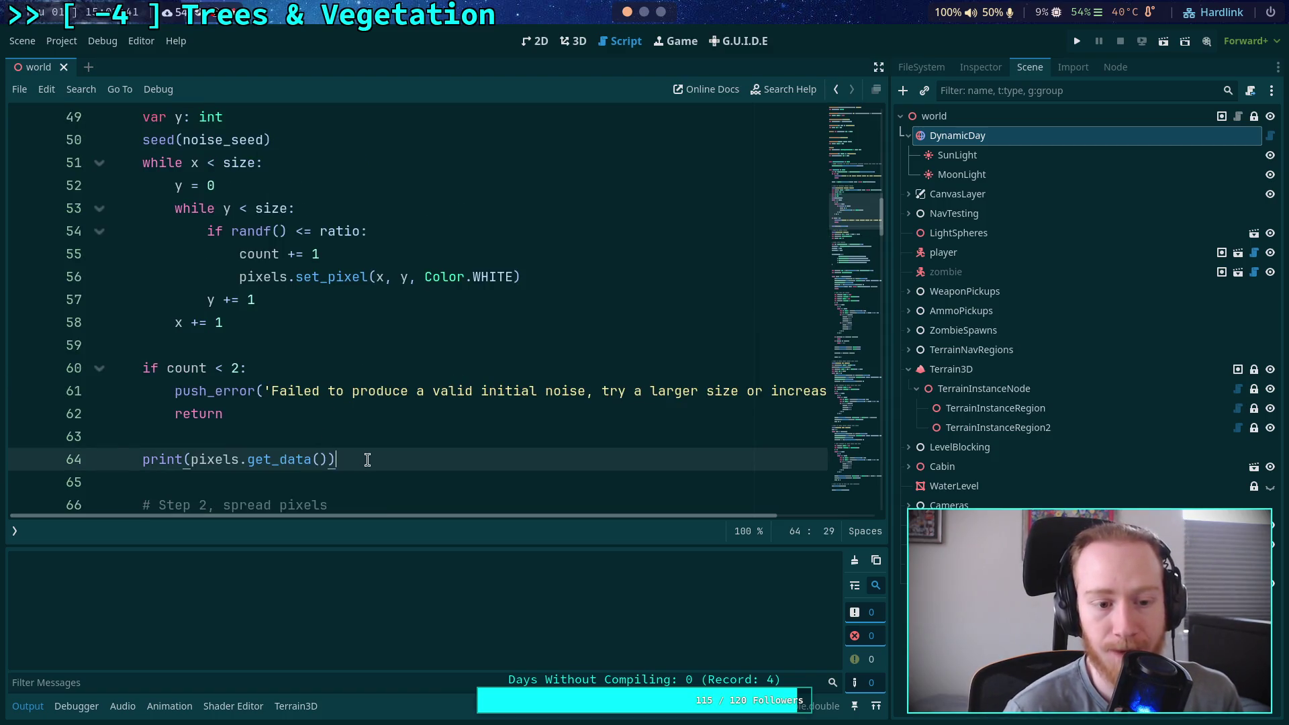
drag(367, 459, 373, 437)
key(BackSpace)
key(BackSpace)
scroll(466, 399, down, 6)
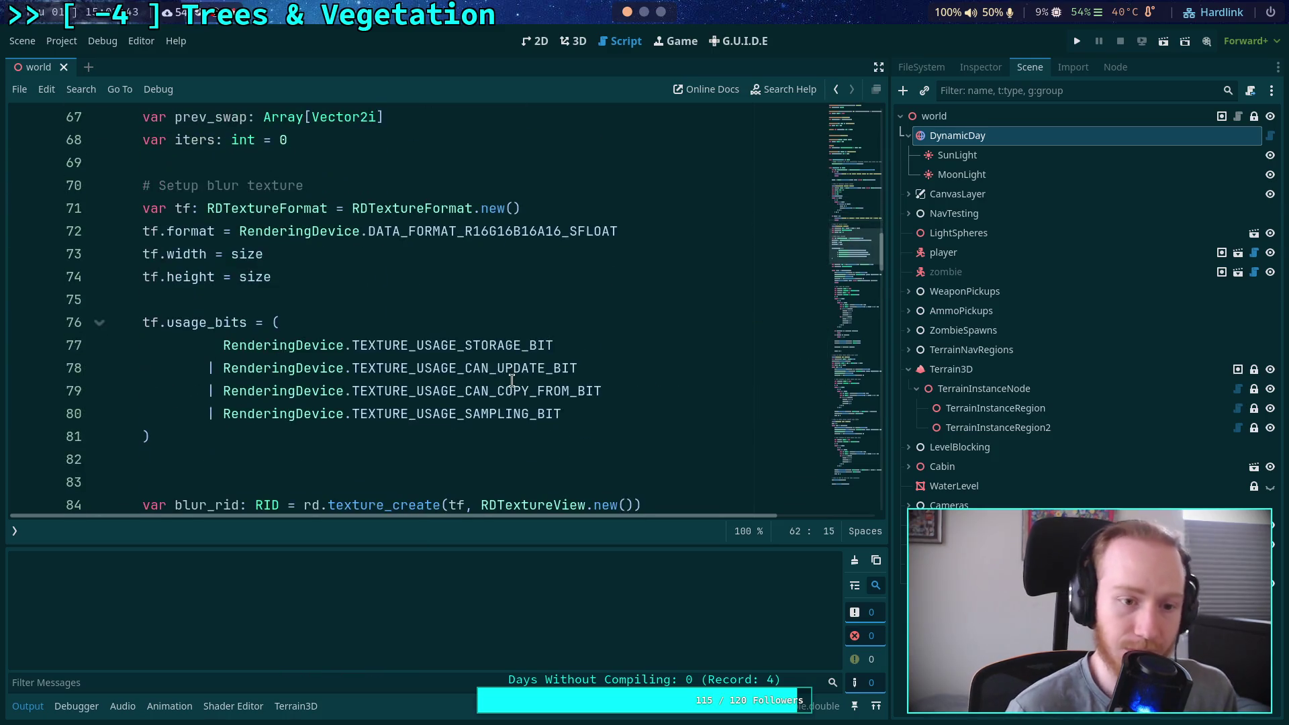
key(ctrl+s)
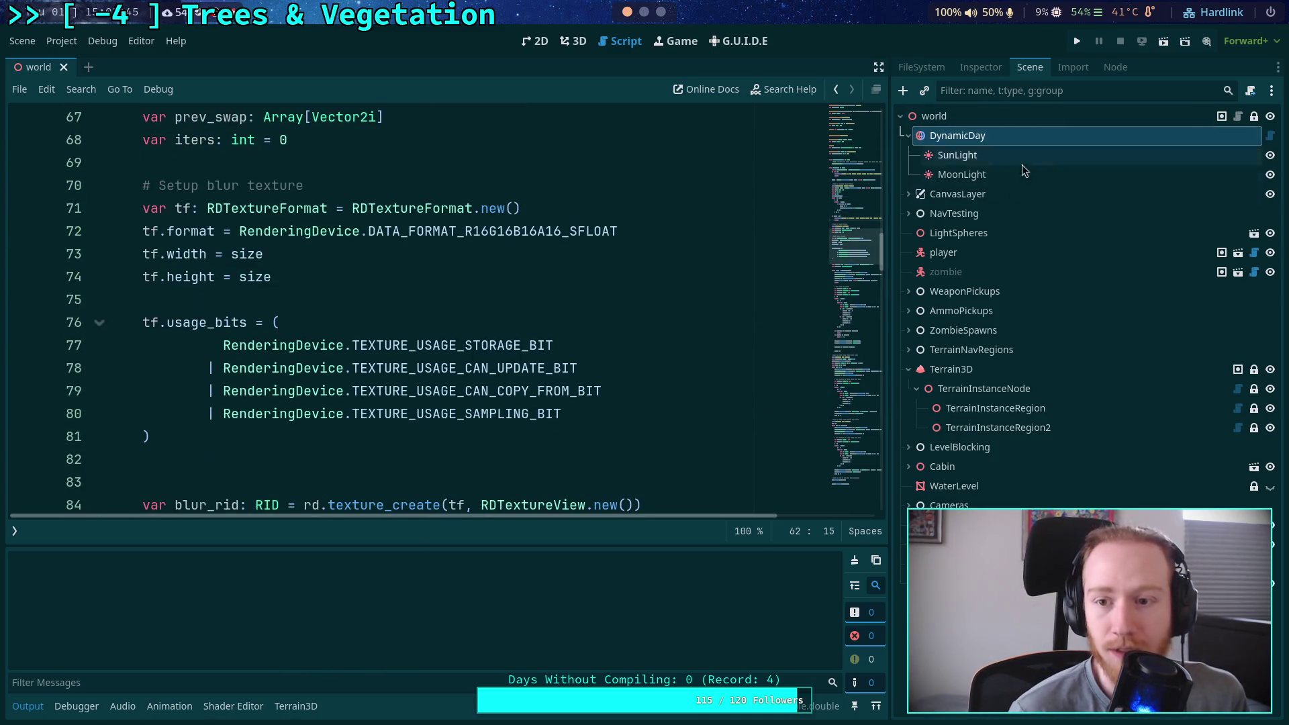
Generate the TerrainInstanceRegion's blue noise twice from its first instance's settings
click(994, 408)
click(980, 67)
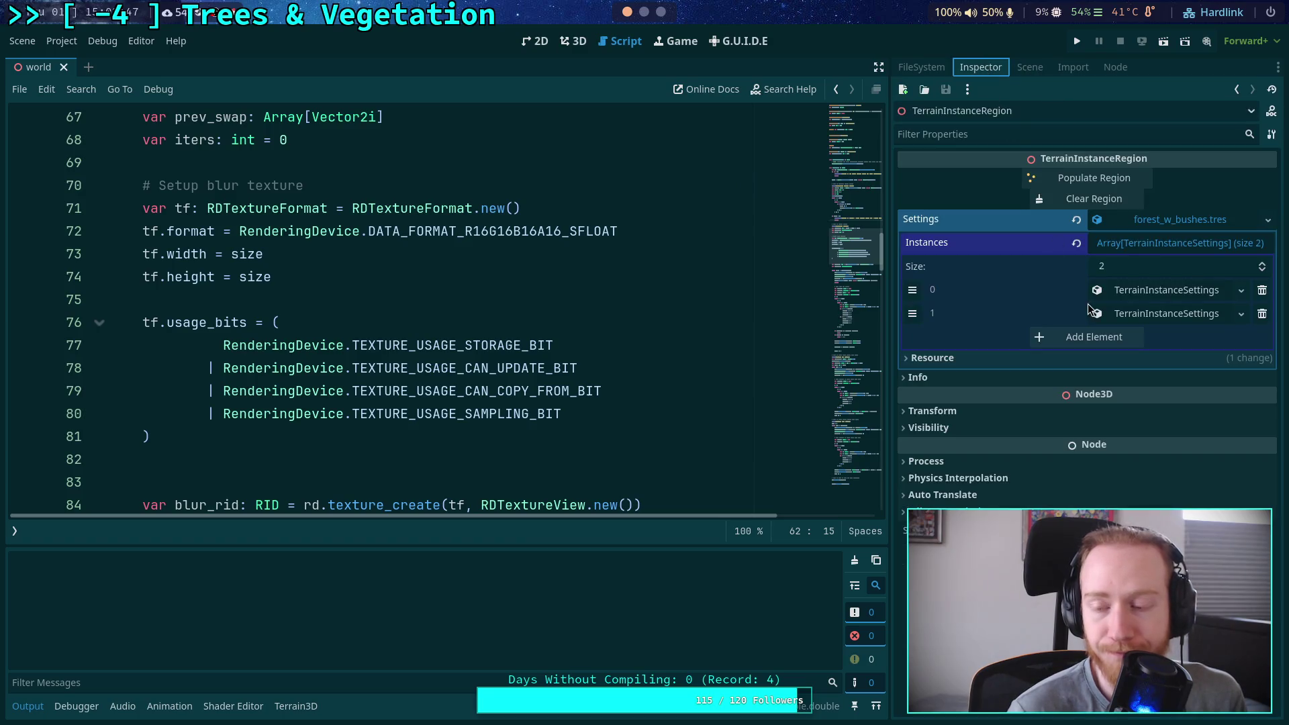
click(1147, 295)
click(1108, 449)
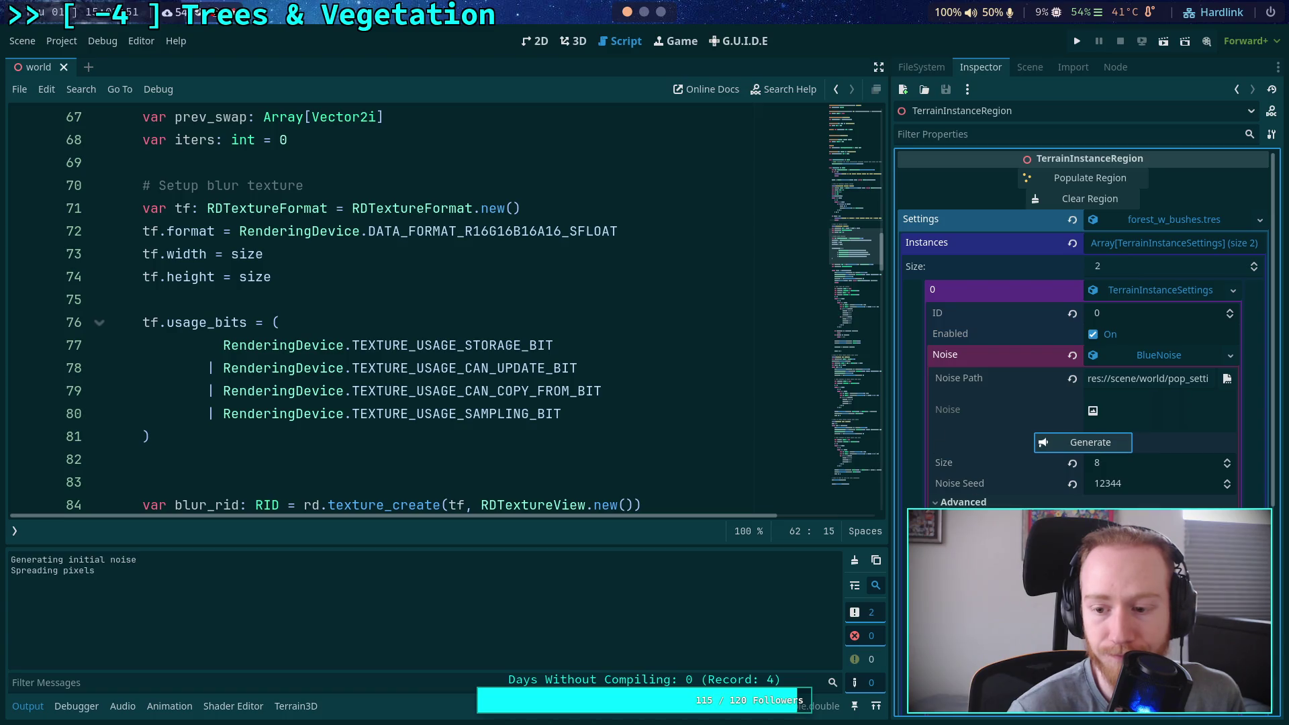
click(1101, 445)
scroll(662, 375, down, 7)
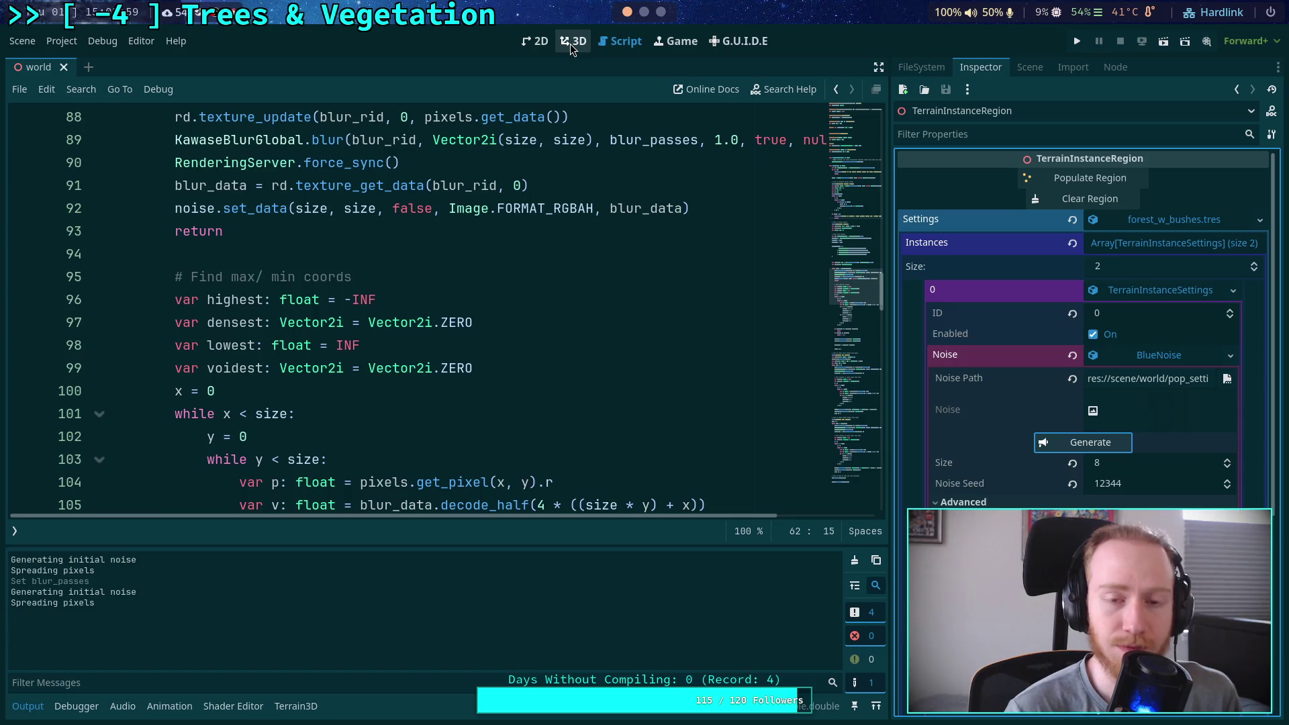
click(16, 529)
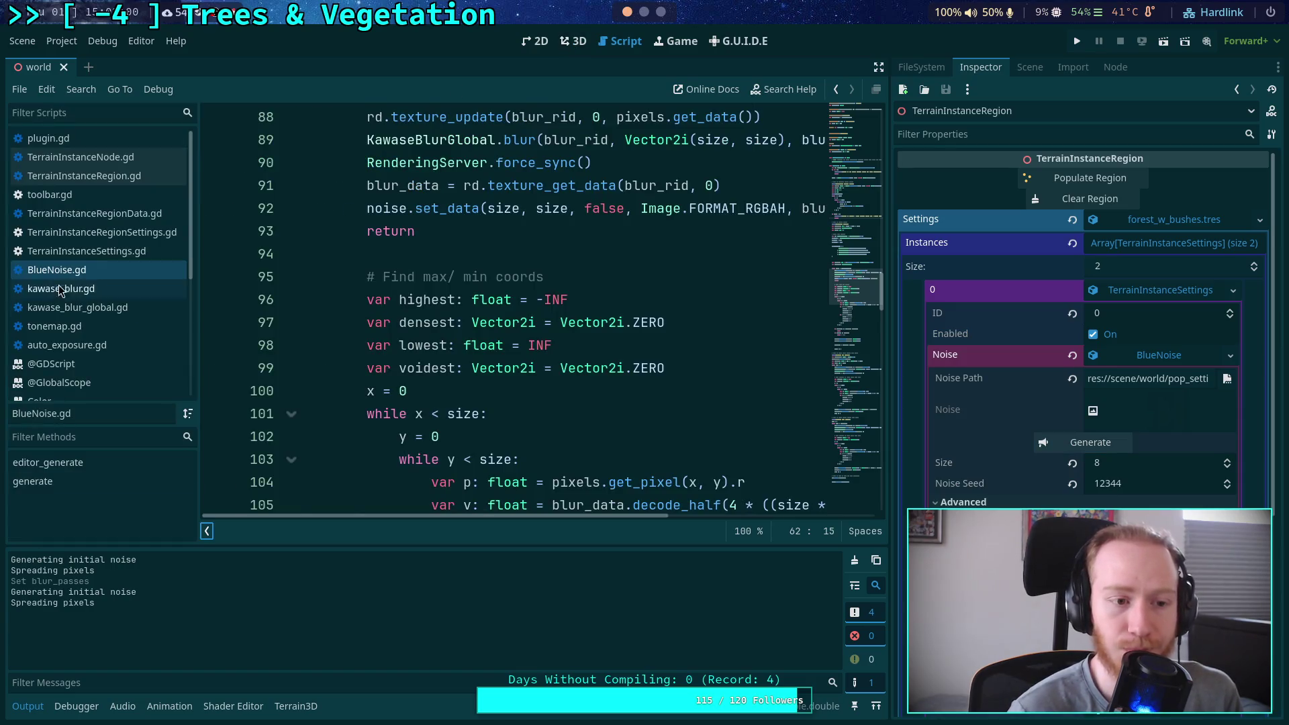
click(120, 288)
double_click(402, 316)
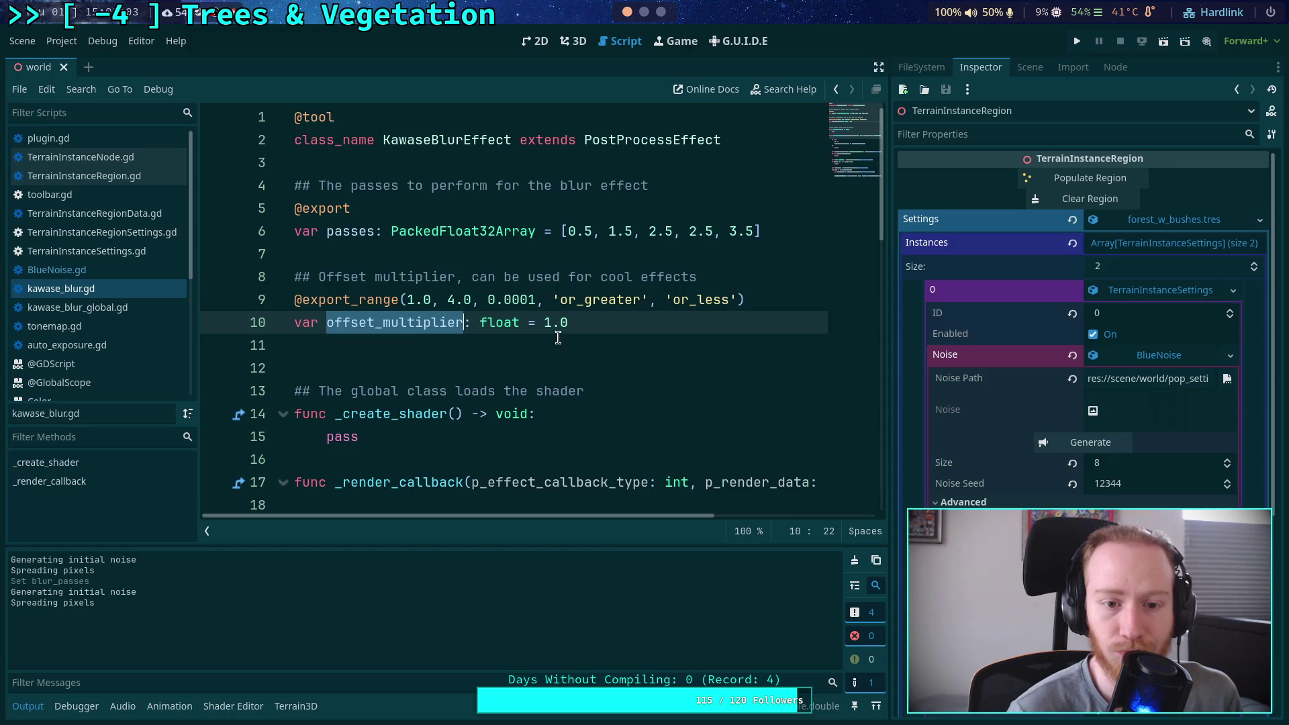
scroll(557, 336, down, 9)
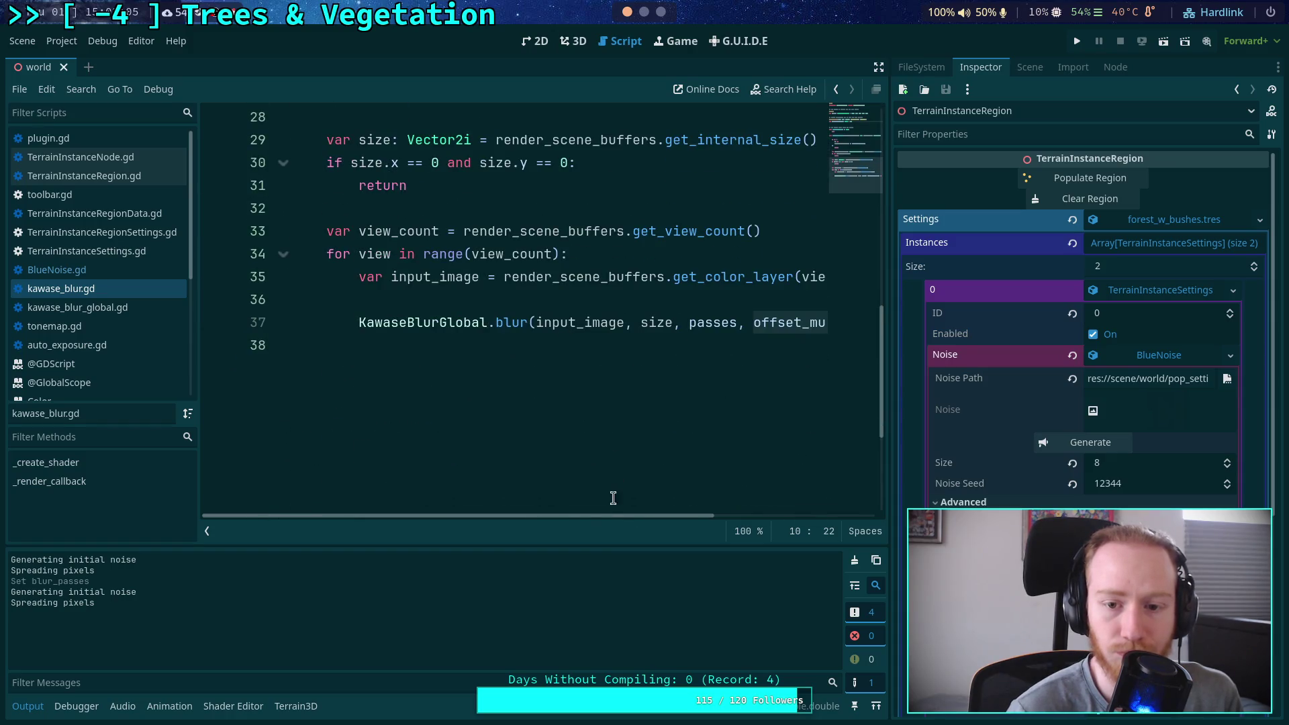
mouse_move(618, 515)
mouse_down()
mouse_move(786, 521)
mouse_move(599, 505)
mouse_up()
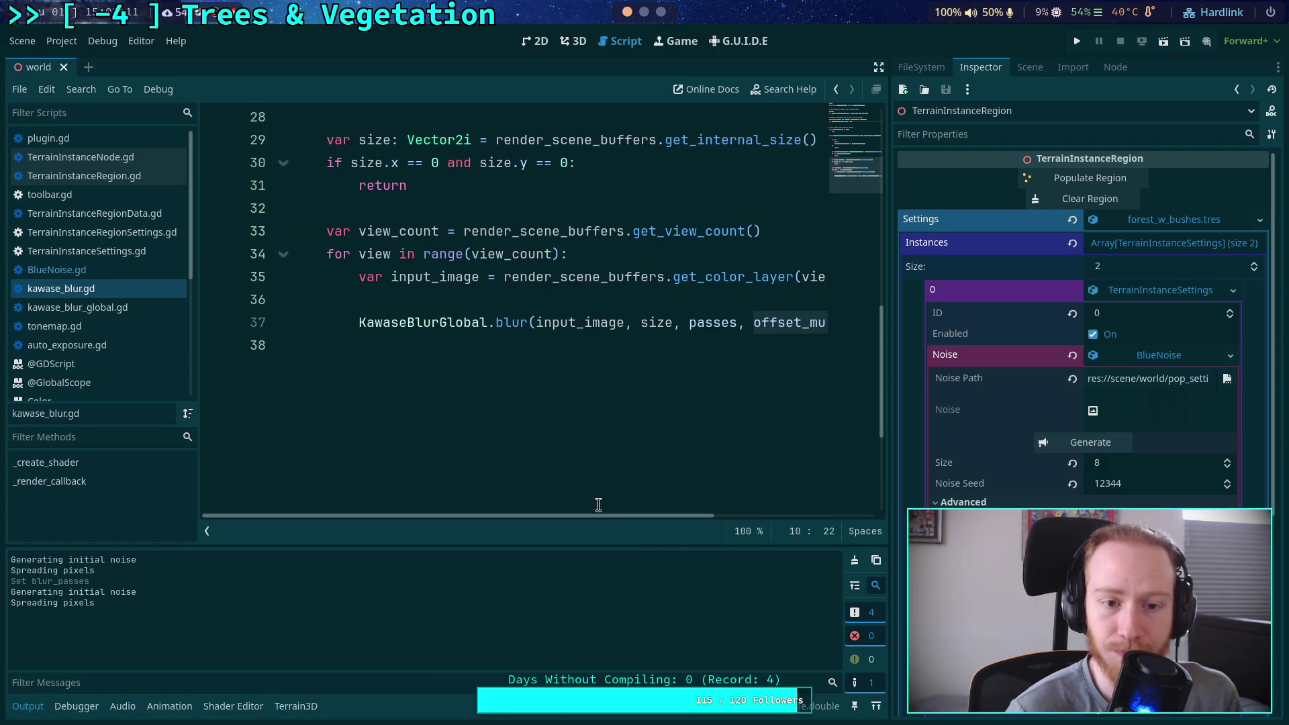
scroll(582, 478, up, 4)
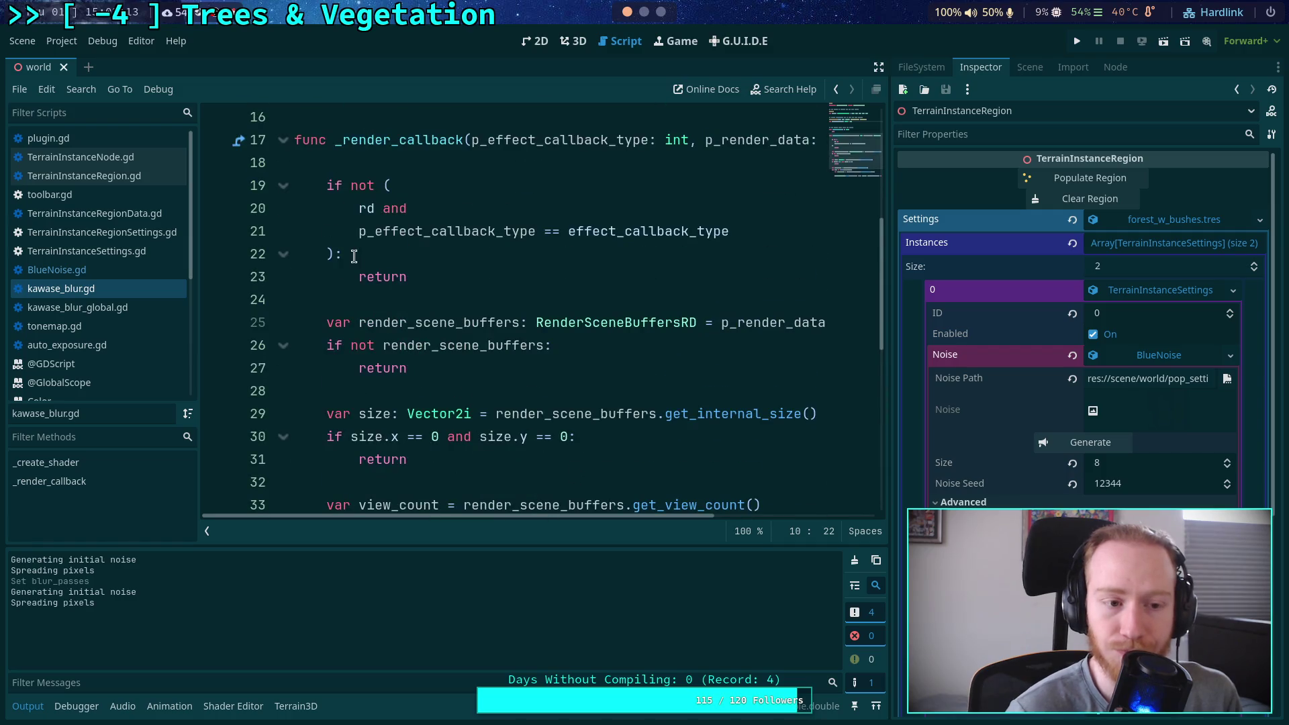
click(105, 271)
scroll(457, 382, down, 4)
scroll(457, 383, up, 2)
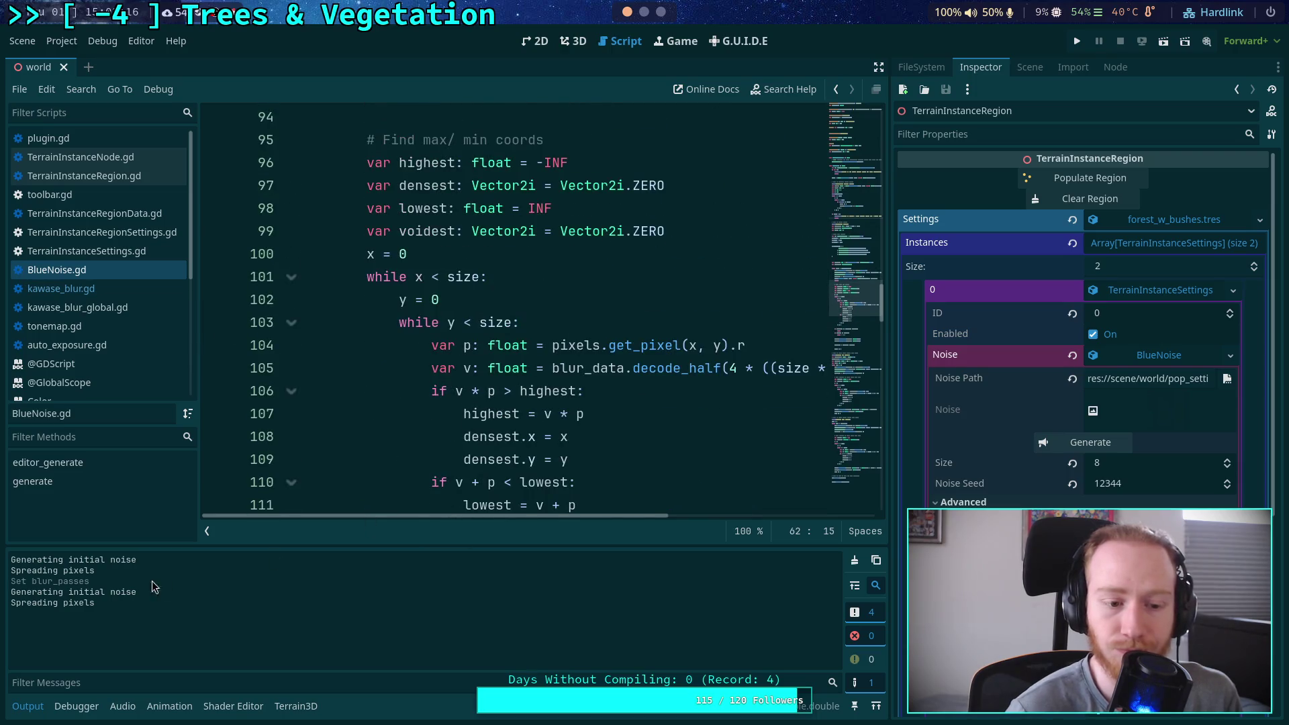
click(206, 530)
scroll(446, 400, up, 4)
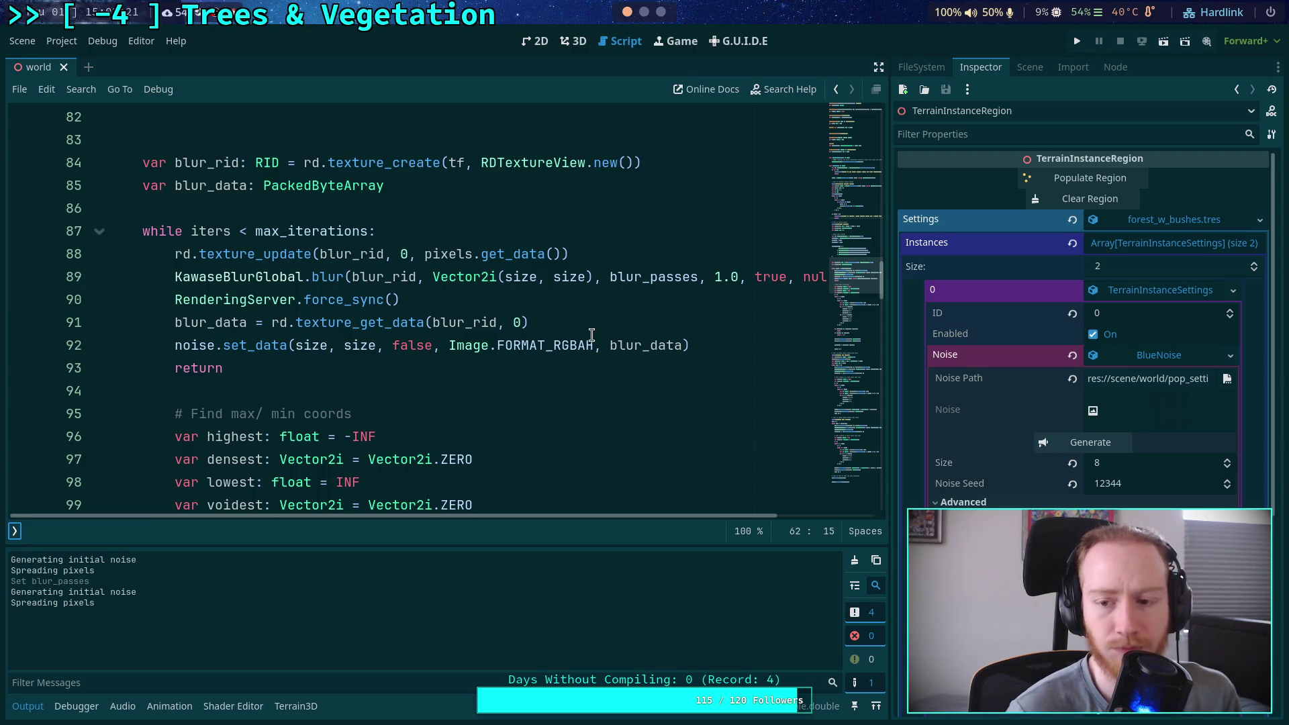
Inspect the Kawase blur call on lines 89–92 of BlueNoise.gd
scroll(592, 334, up, 2)
scroll(574, 341, down, 2)
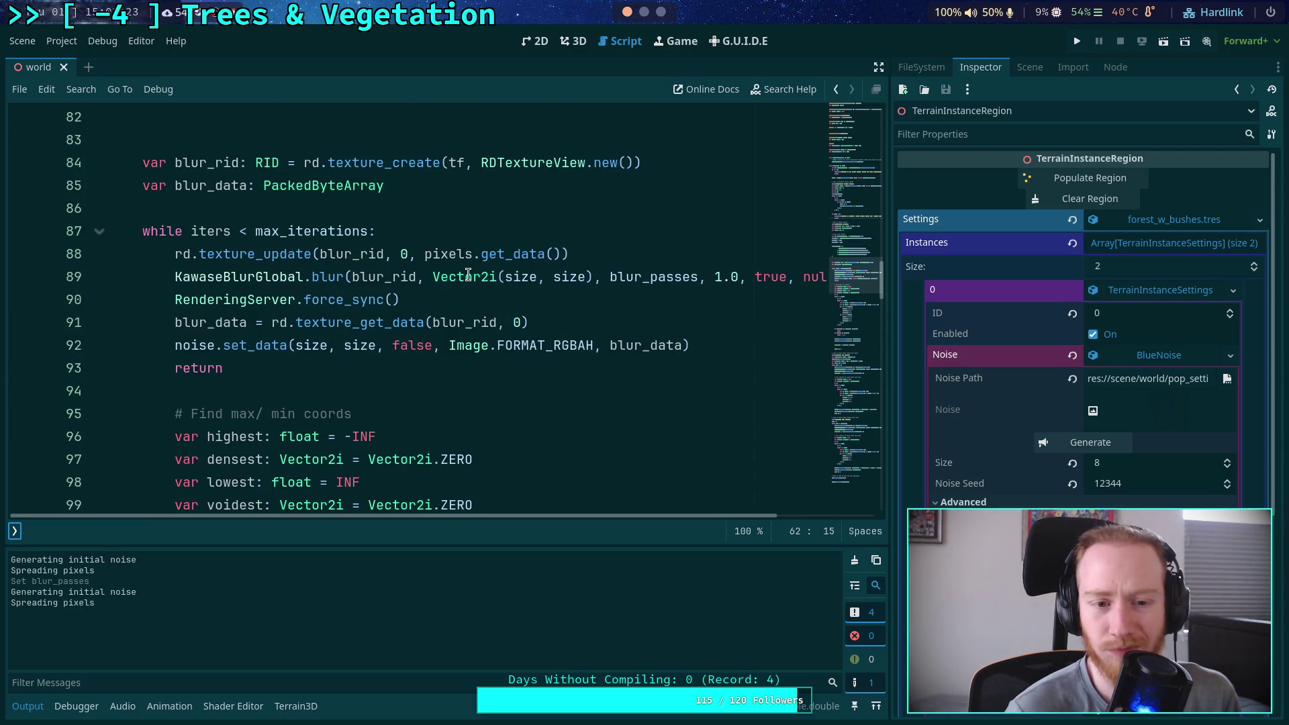
click(330, 277)
scroll(561, 282, up, 1)
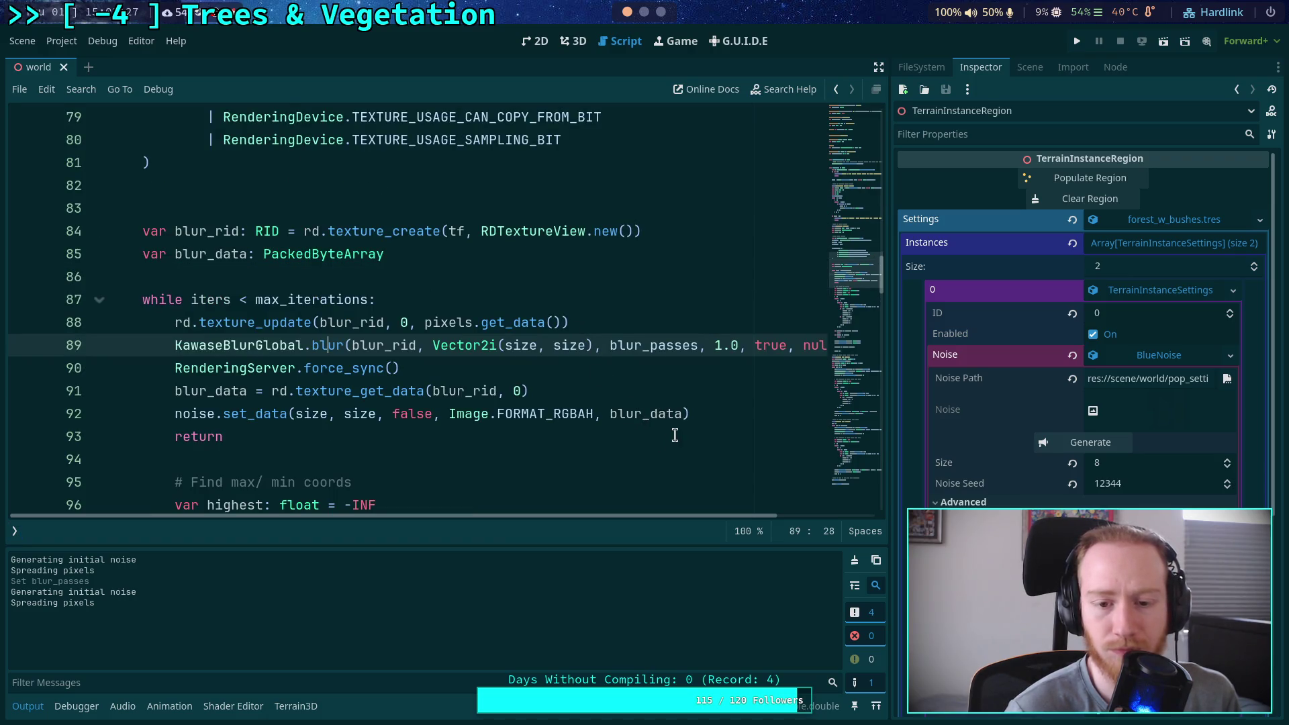
click(723, 412)
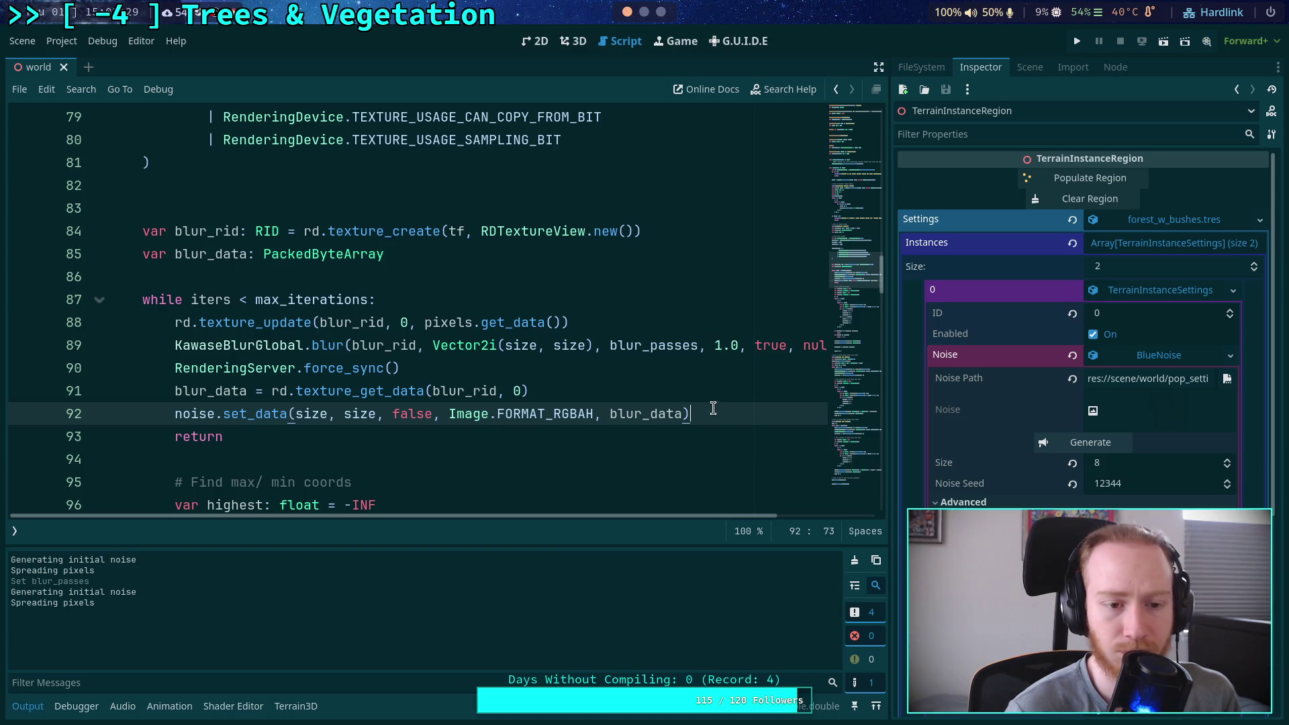
click(680, 368)
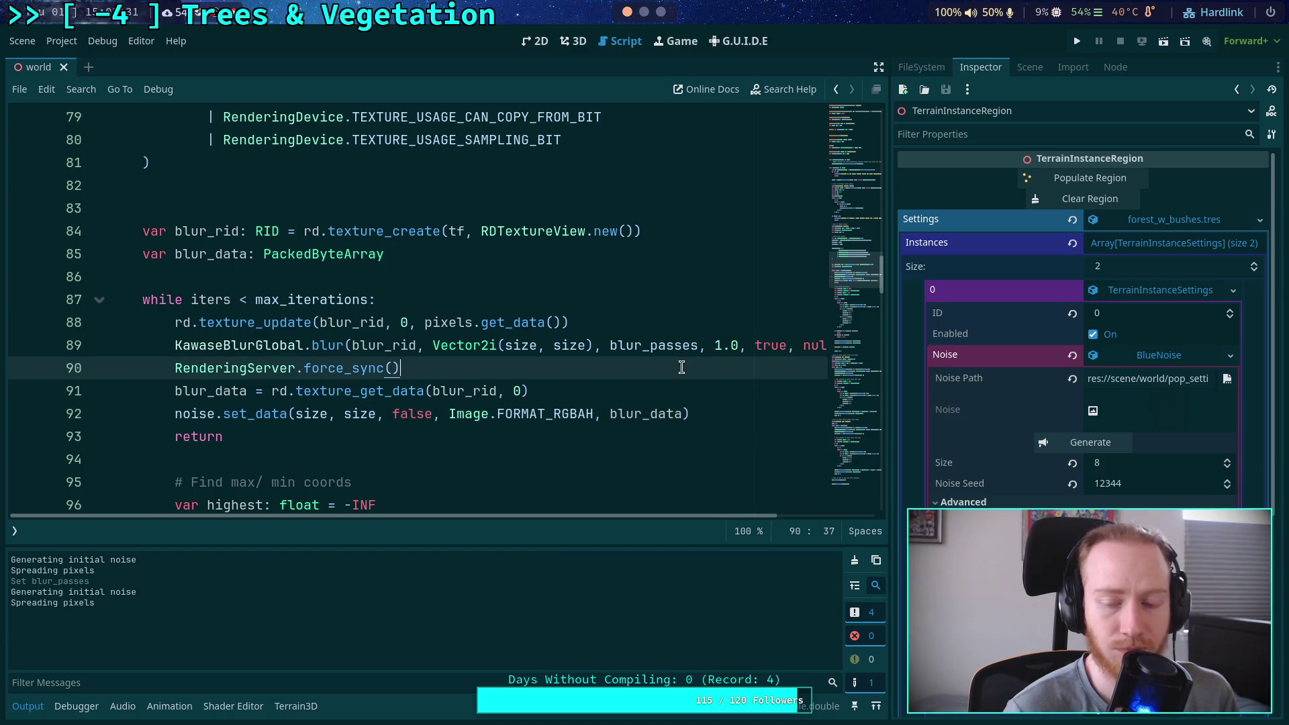
Regenerate the BlueNoise texture ten times, watching the Noise preview and Output log
click(1070, 435)
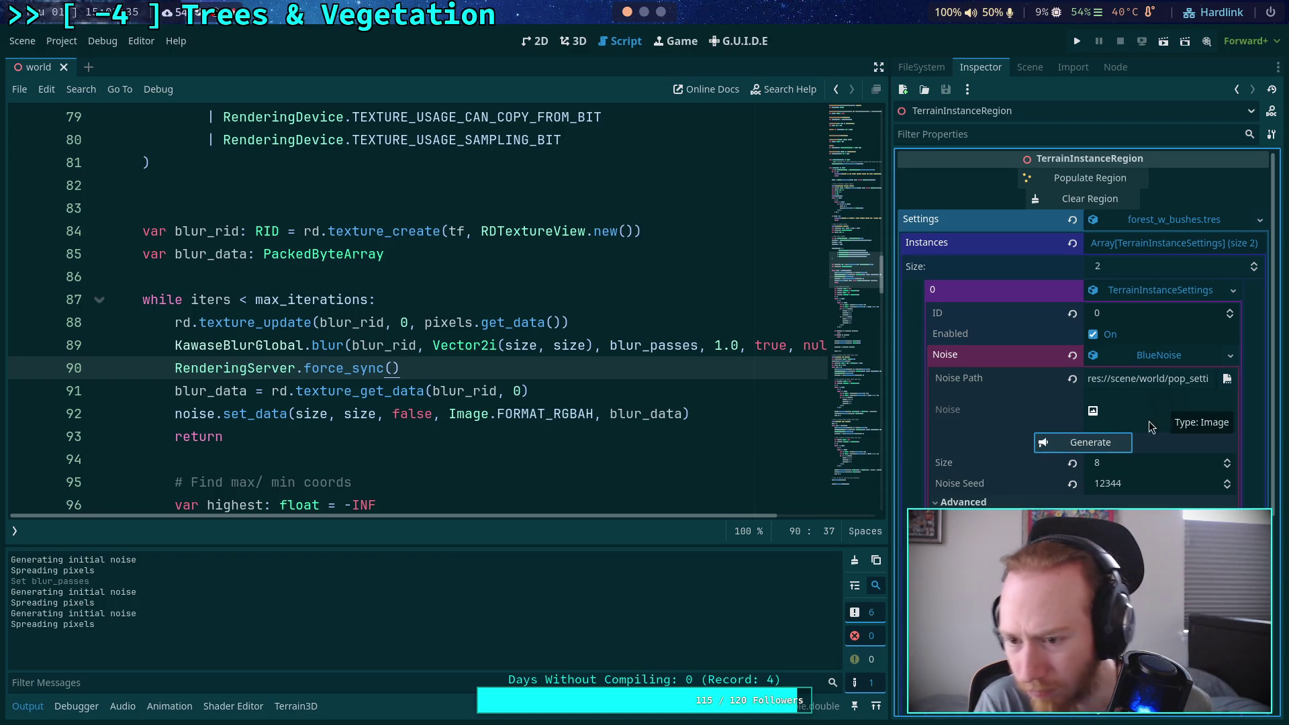
click(1105, 443)
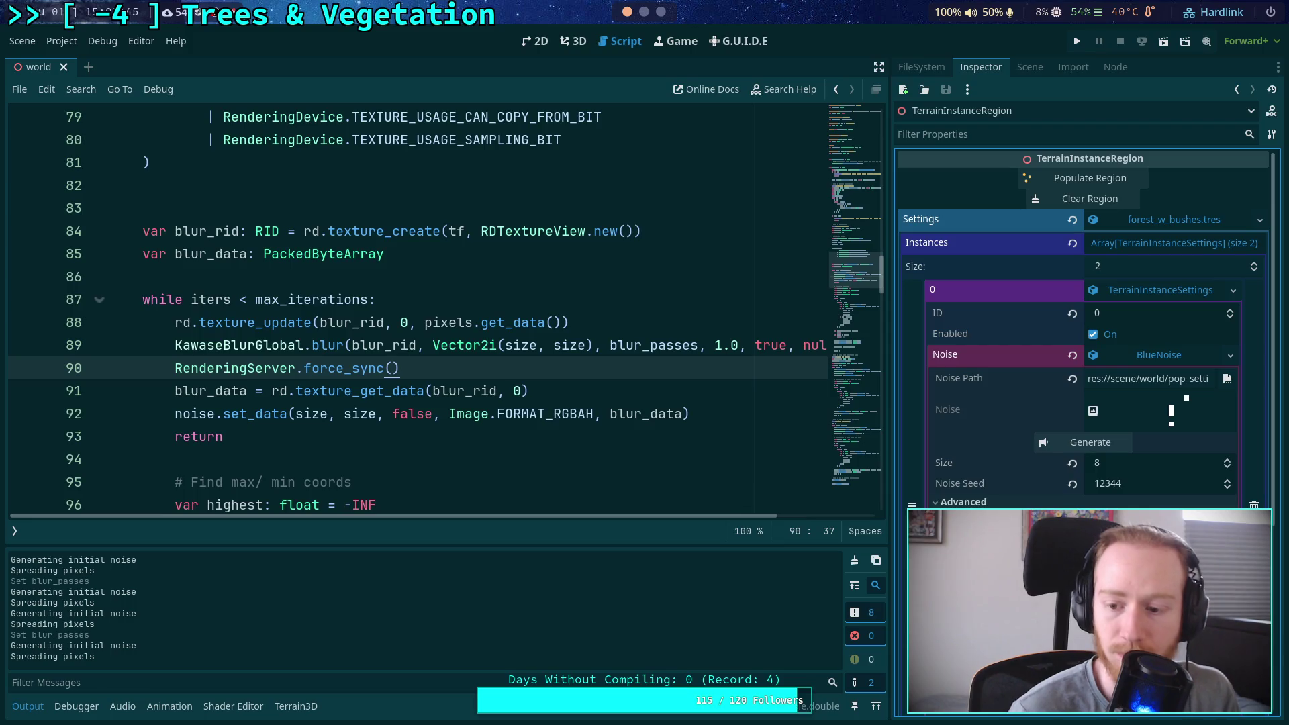
click(1095, 445)
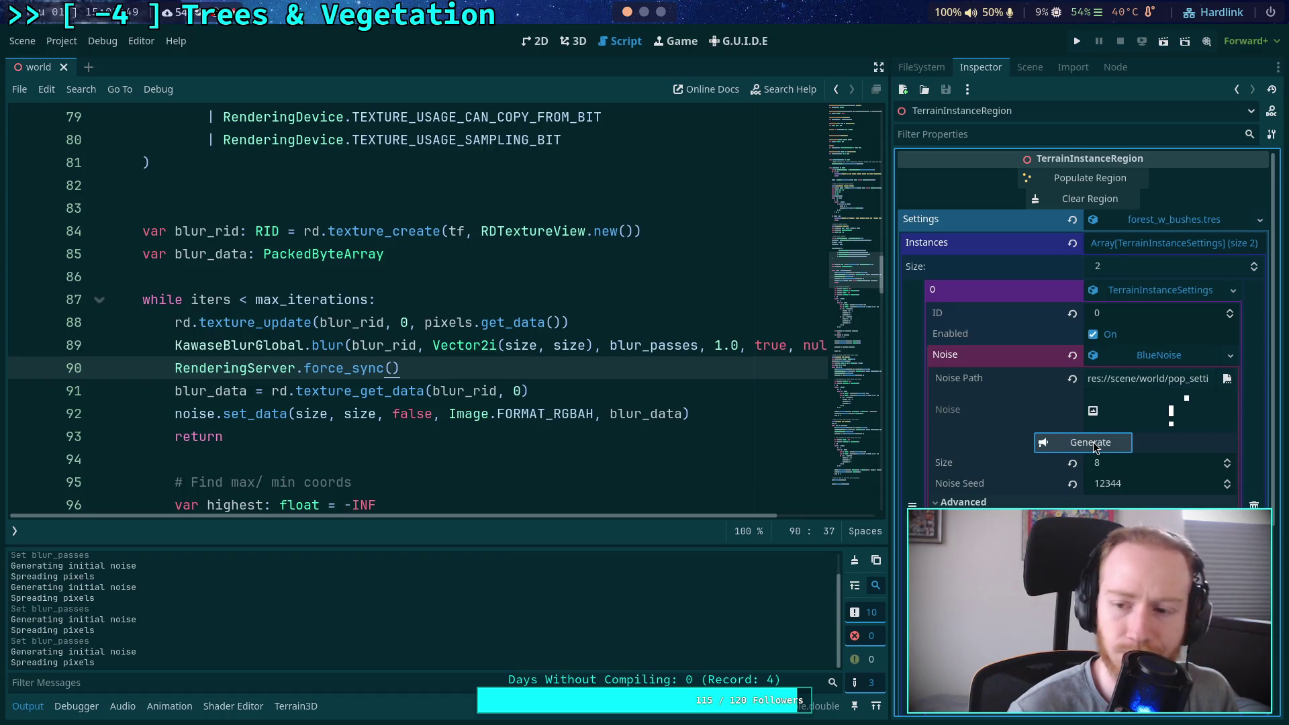
click(1093, 445)
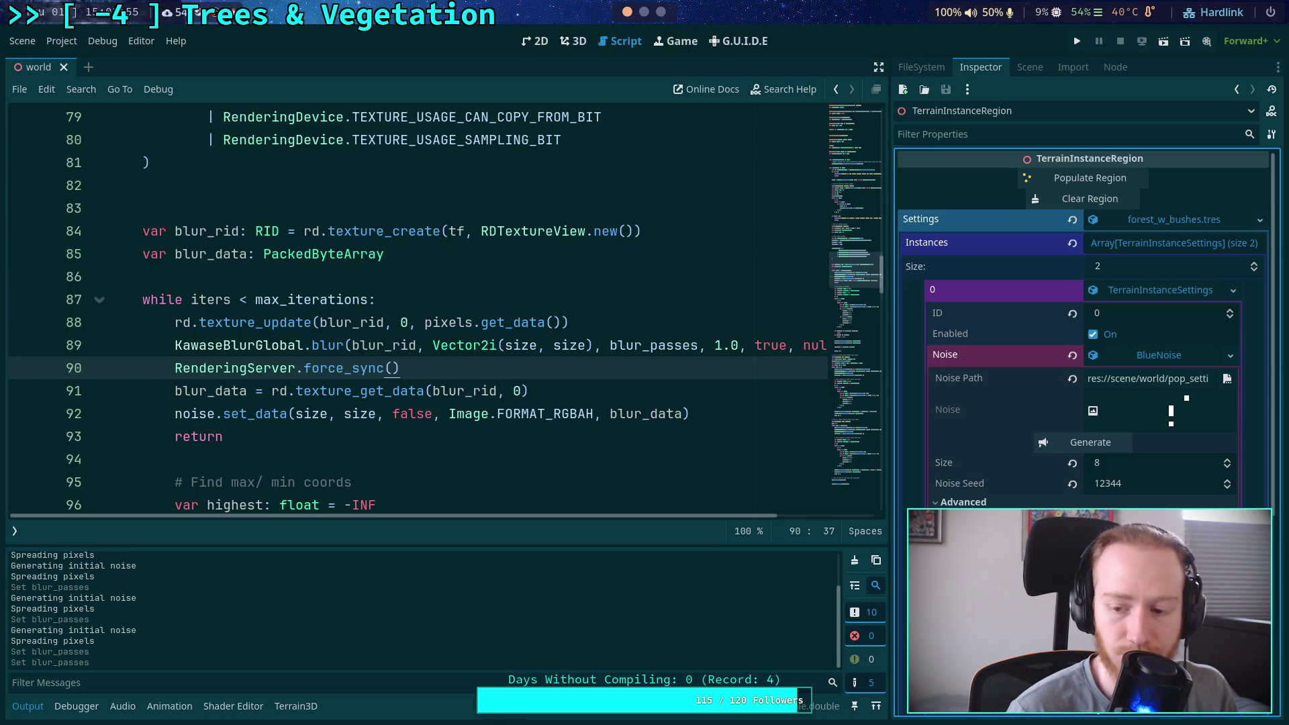
click(1093, 443)
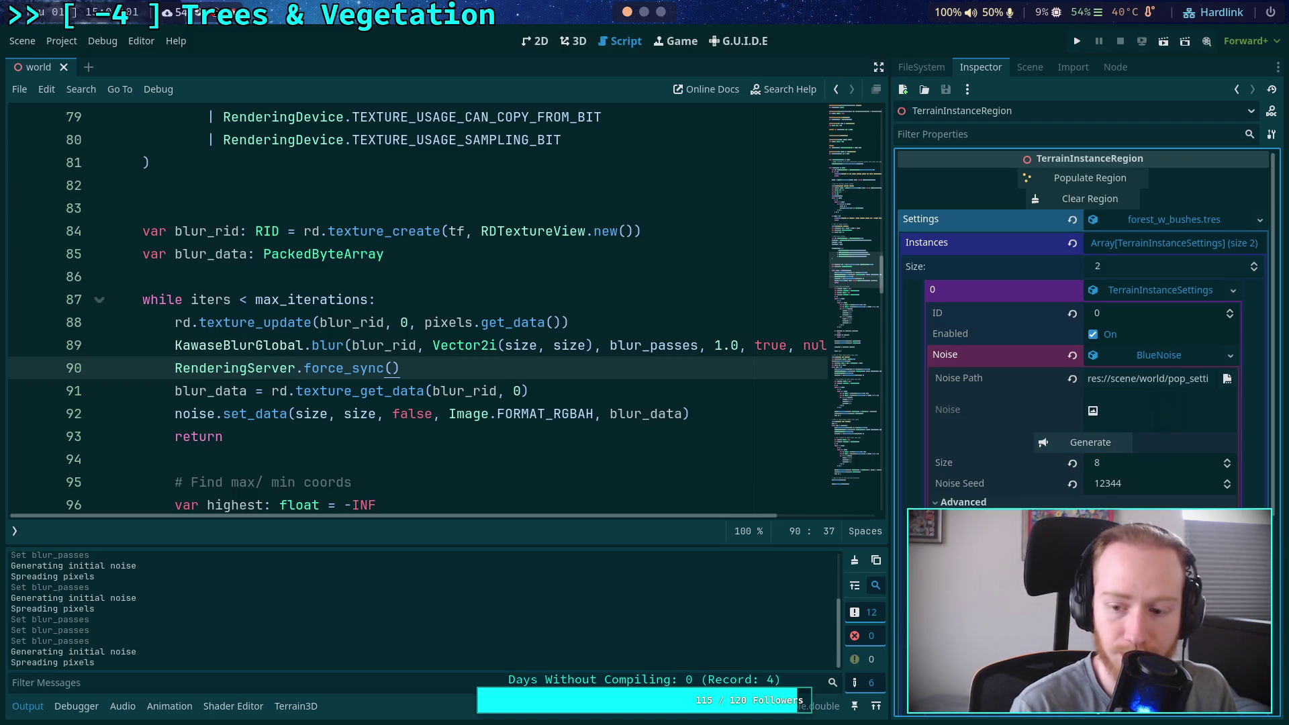
click(1095, 441)
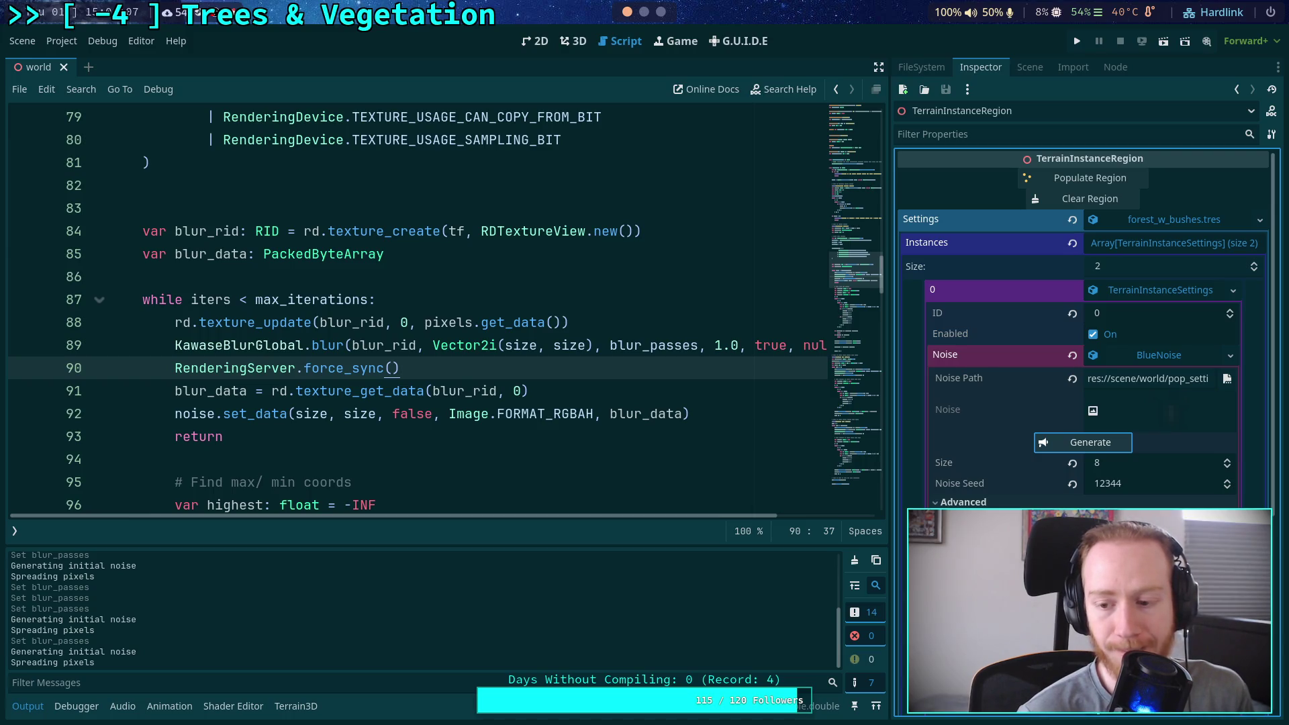
click(1088, 445)
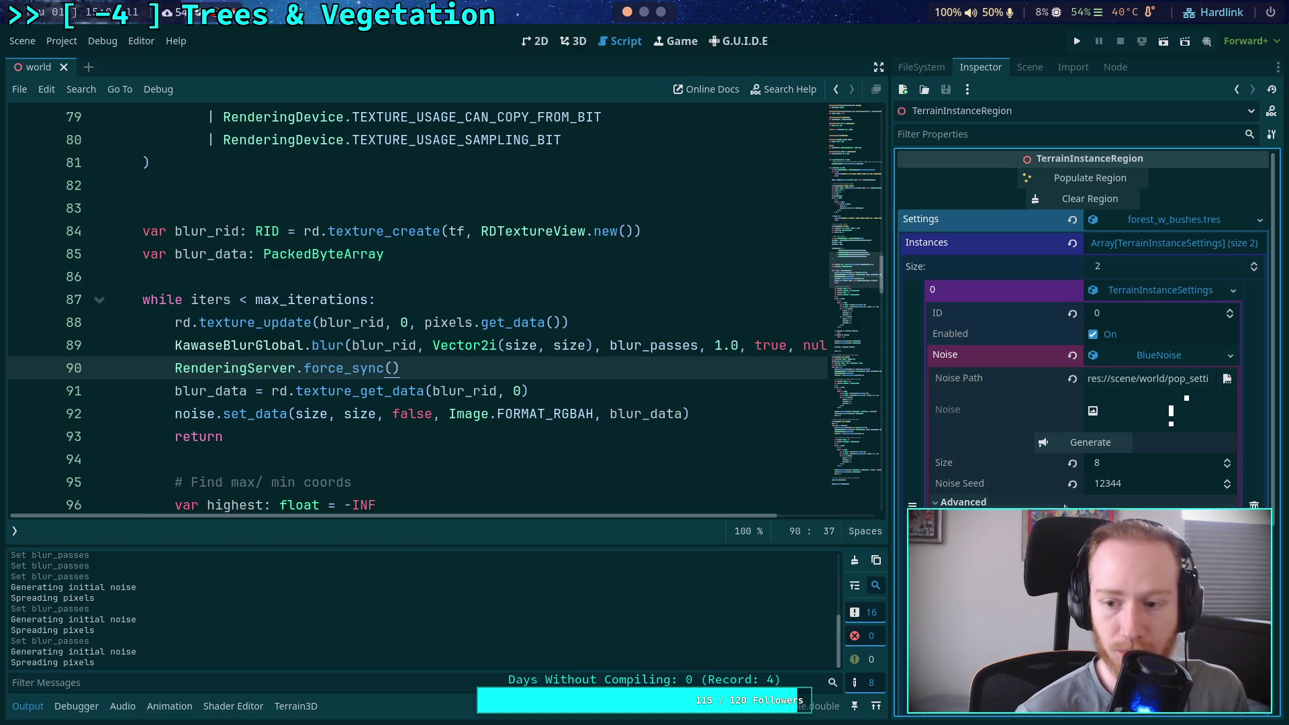
click(1105, 443)
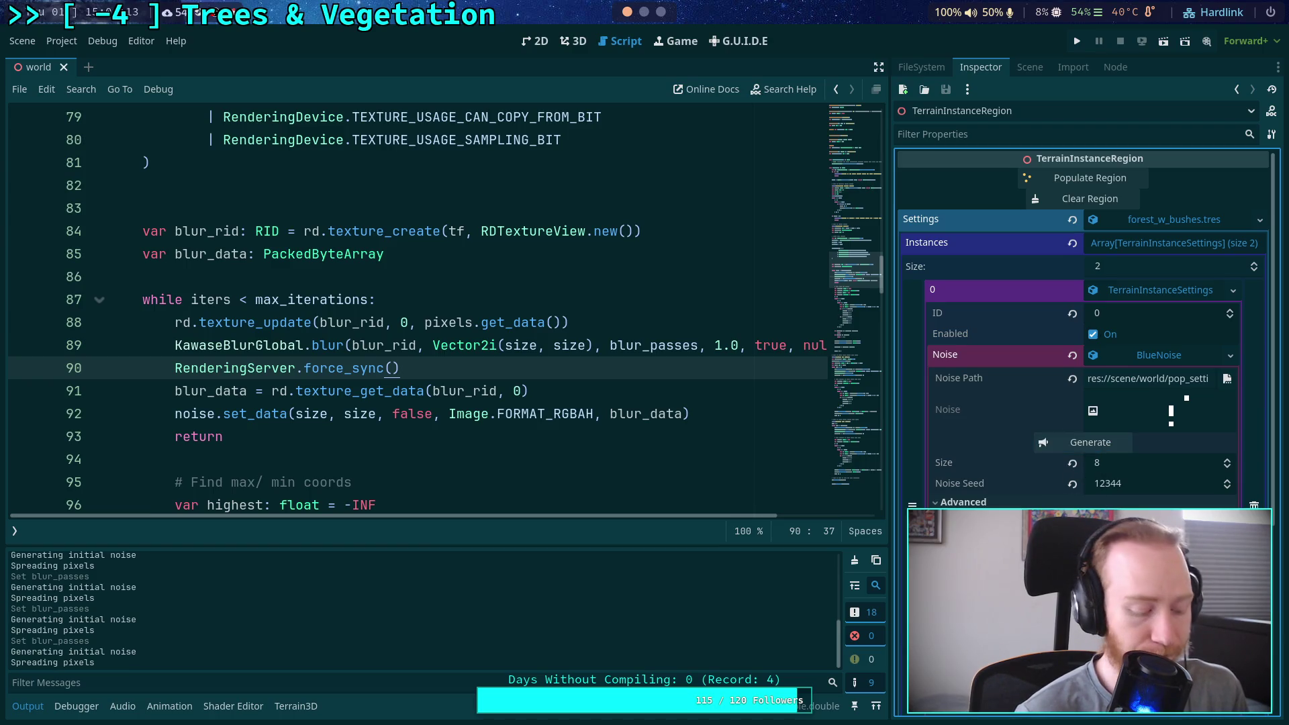
click(1102, 445)
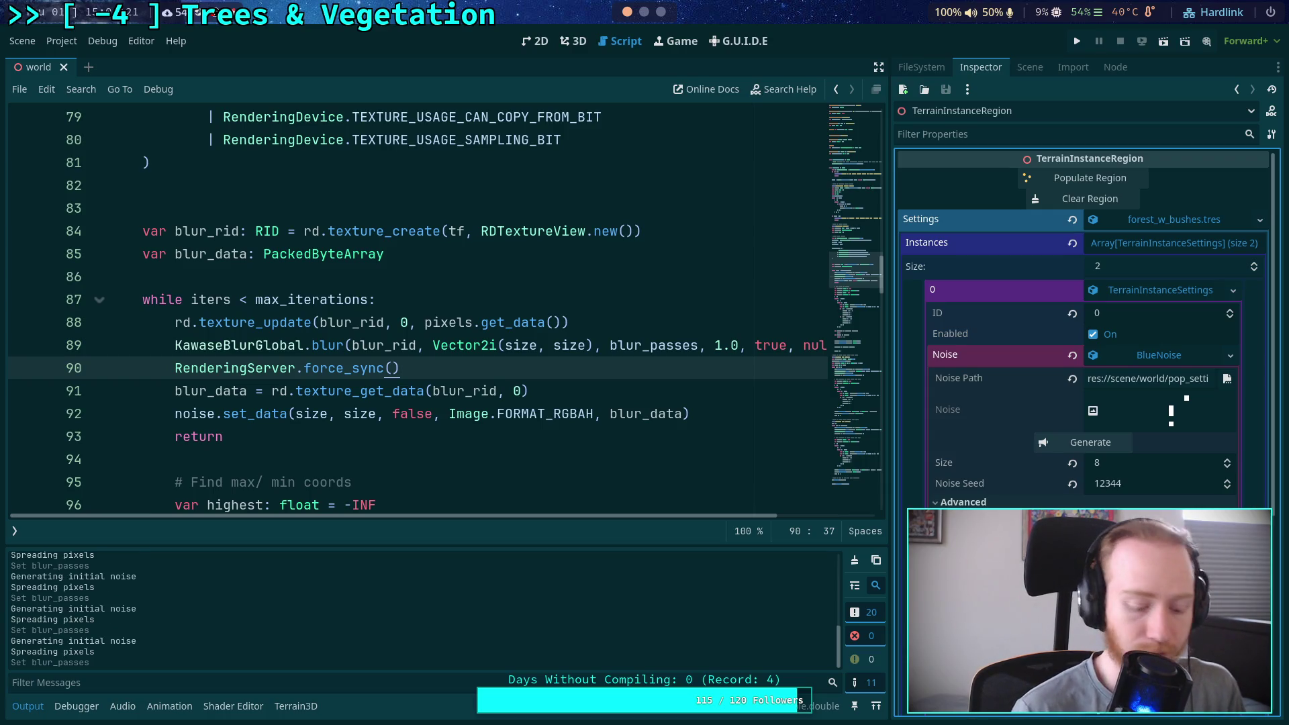
click(1073, 445)
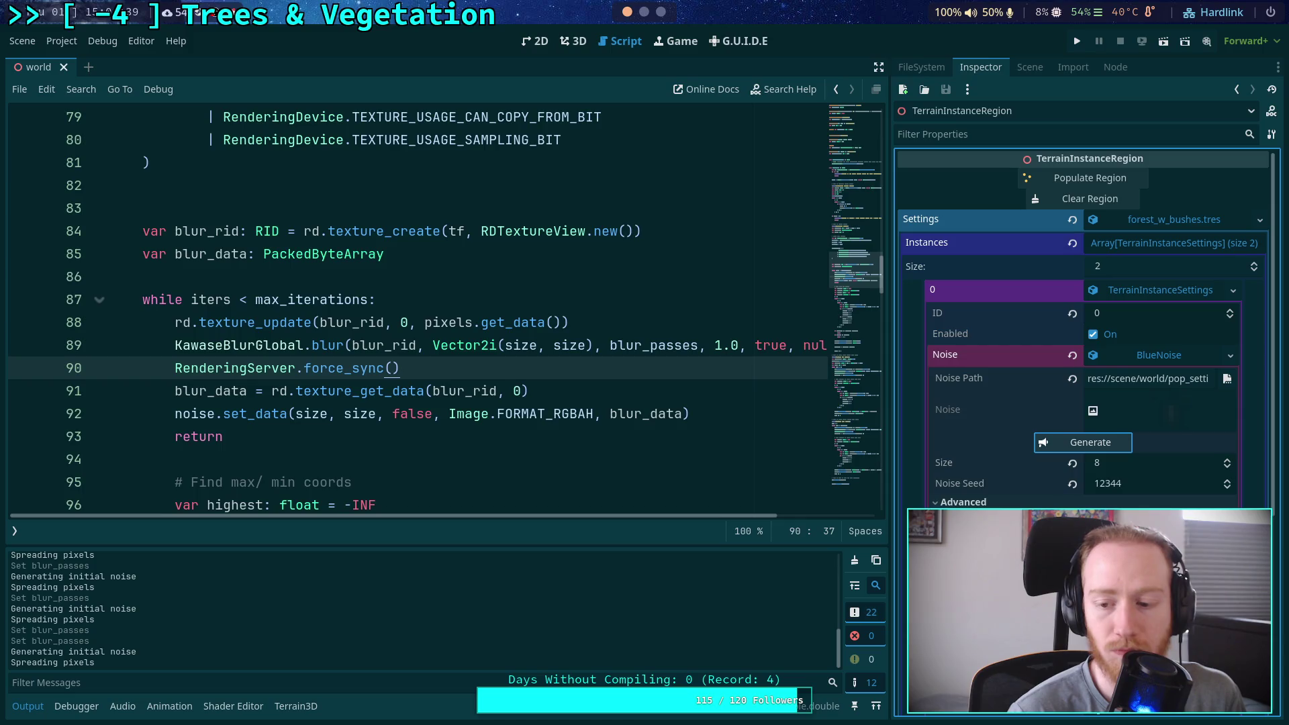
Regenerate the noise seven more times, then raise the noise seed to 12345
key(space)
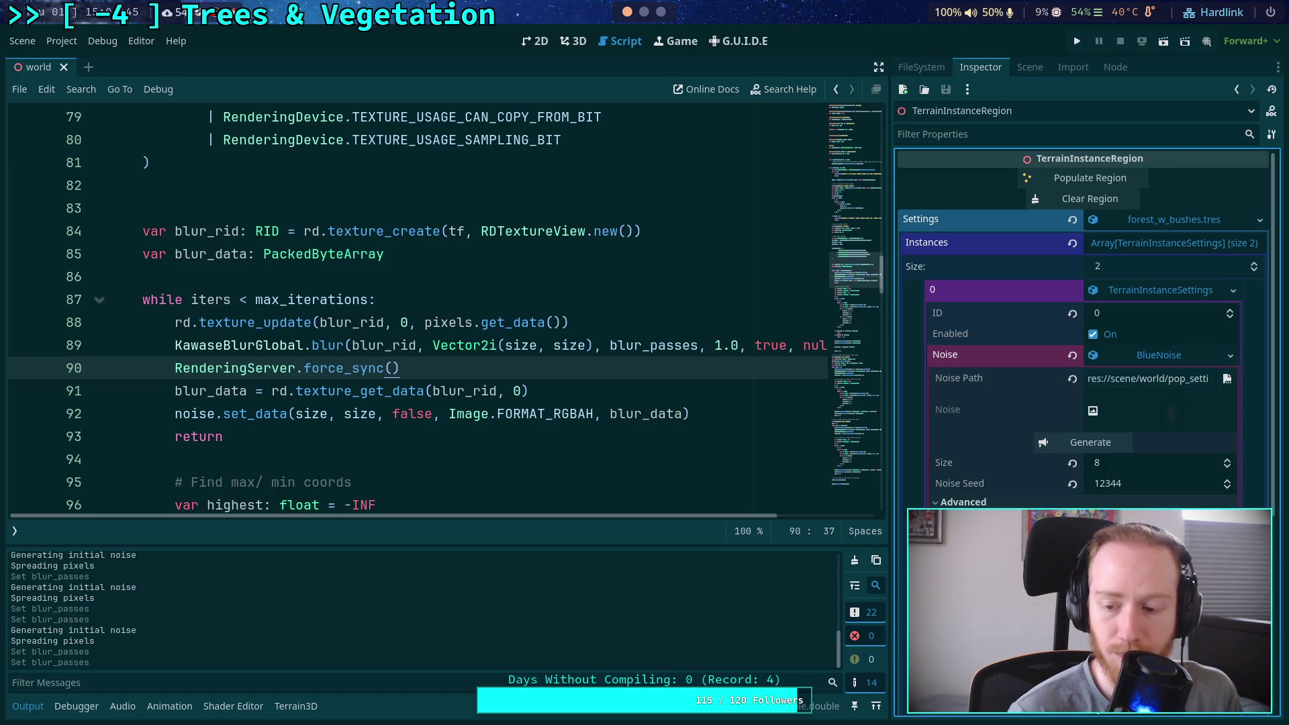
click(1094, 442)
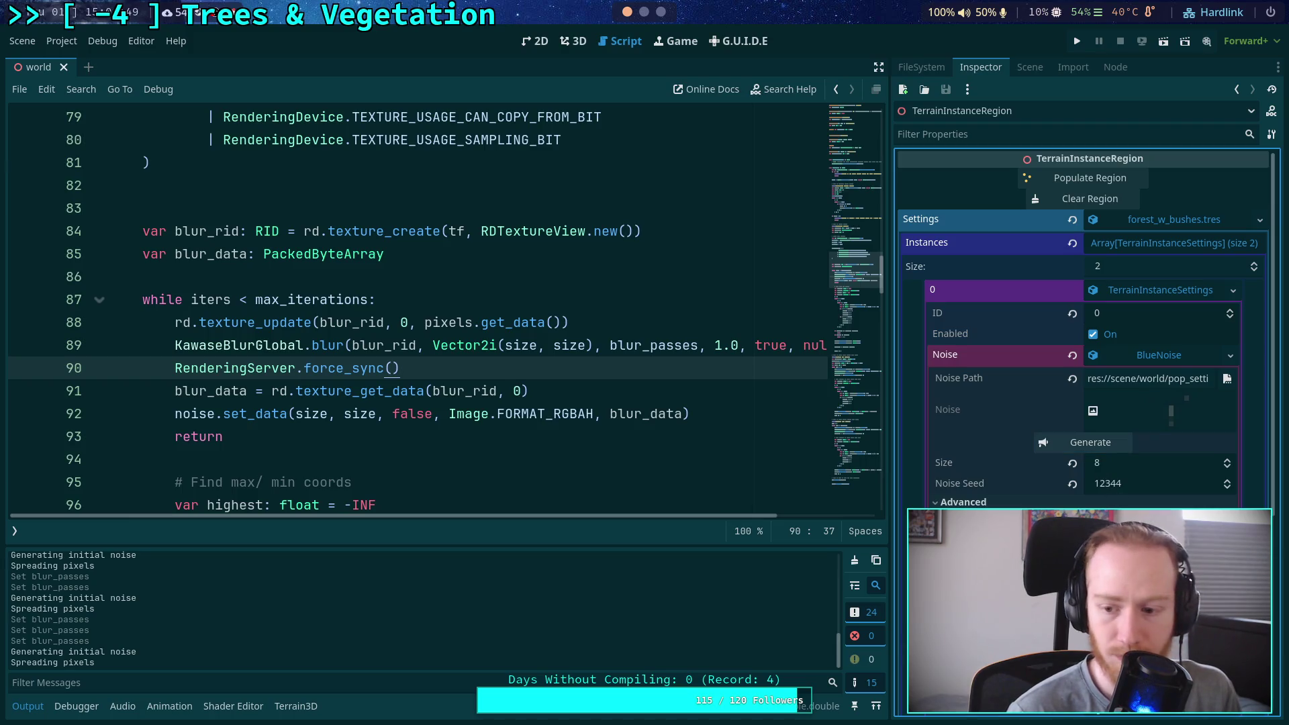
click(1093, 446)
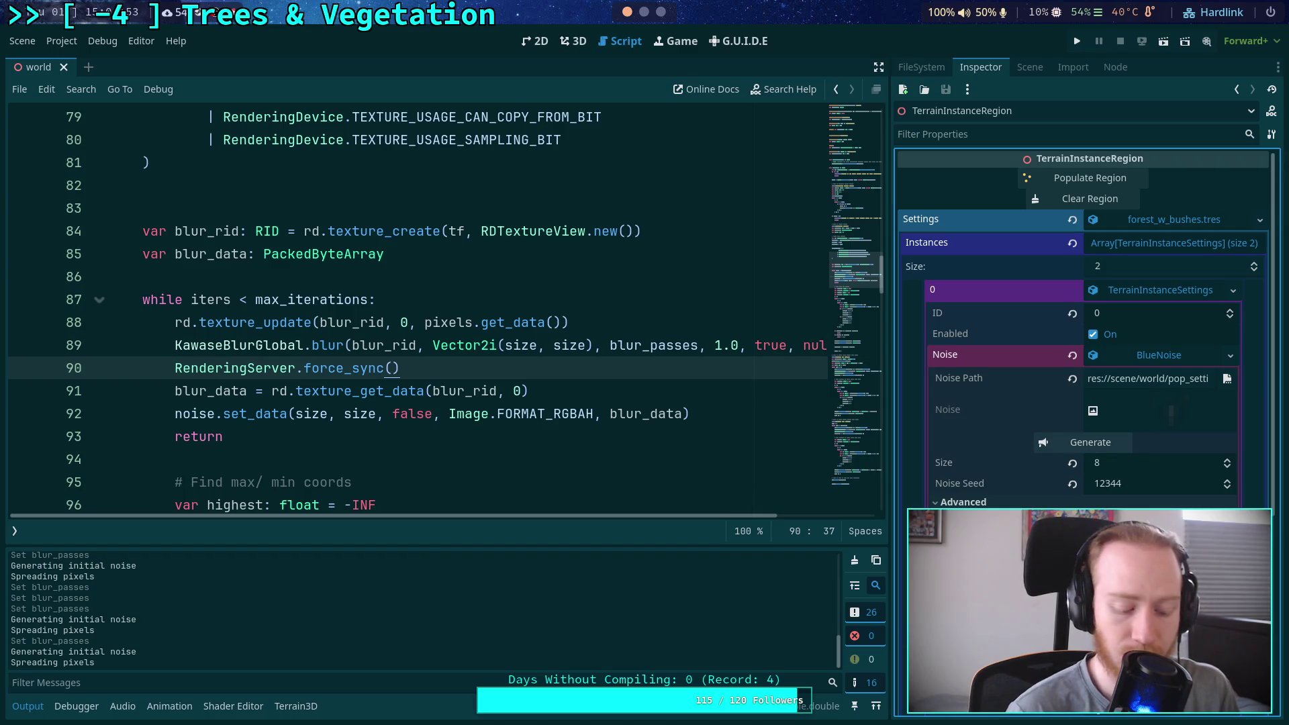
click(1090, 448)
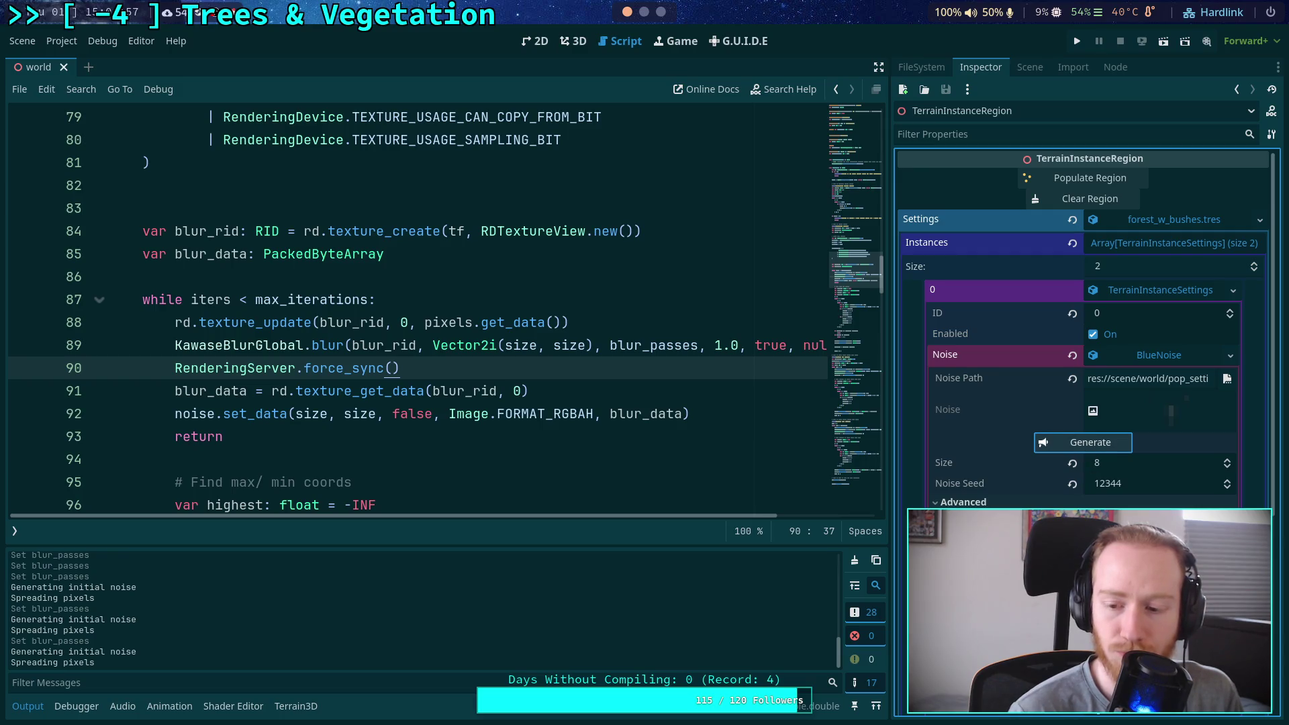
click(1097, 450)
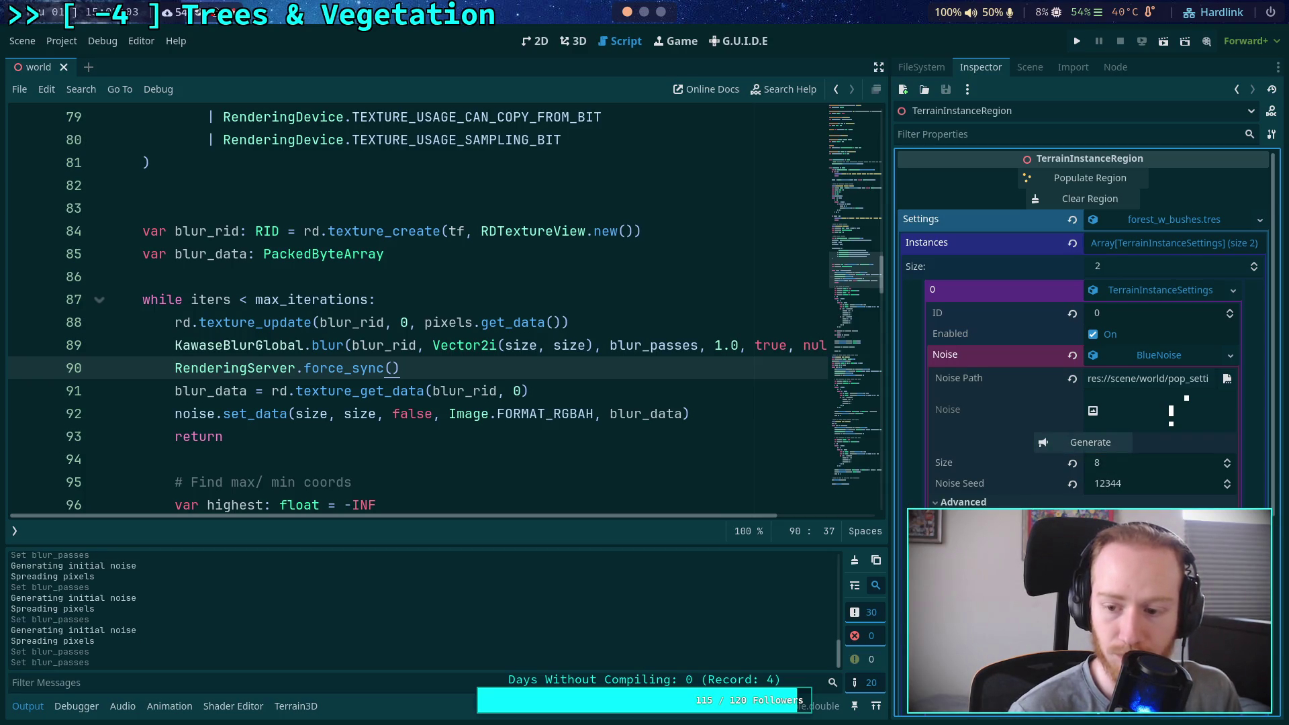
click(1076, 441)
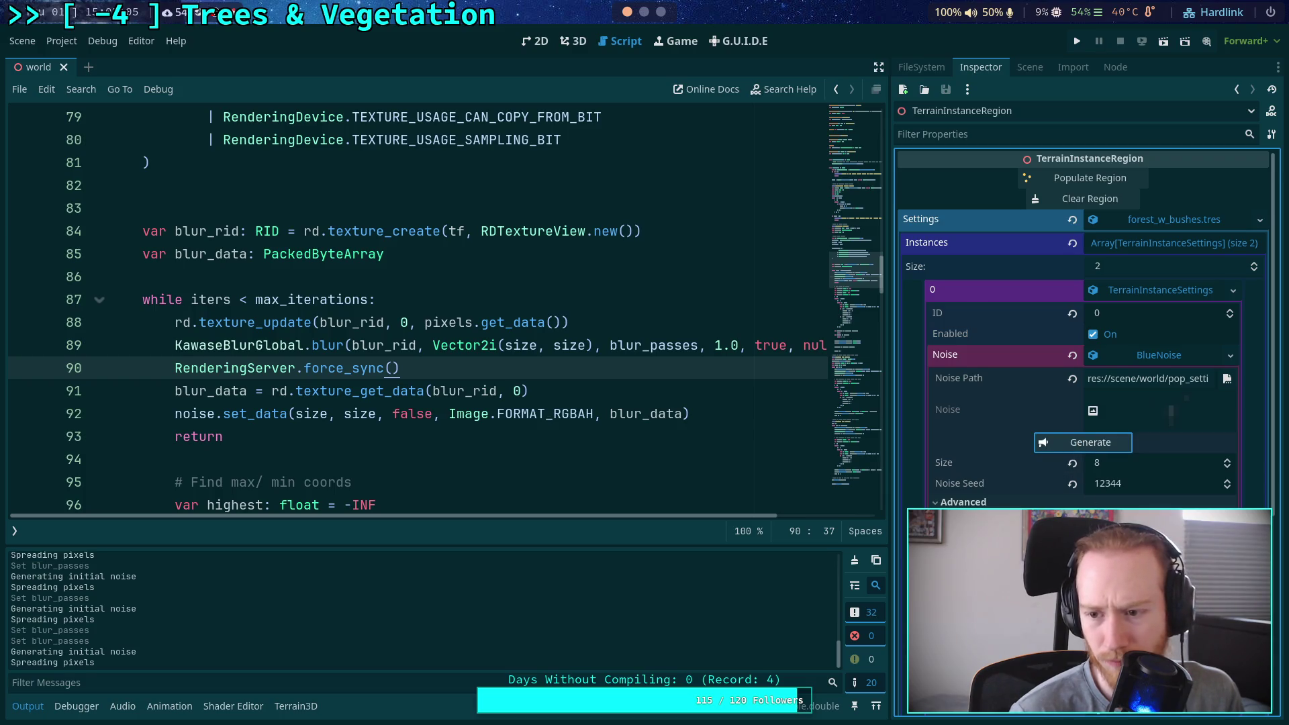
click(1091, 444)
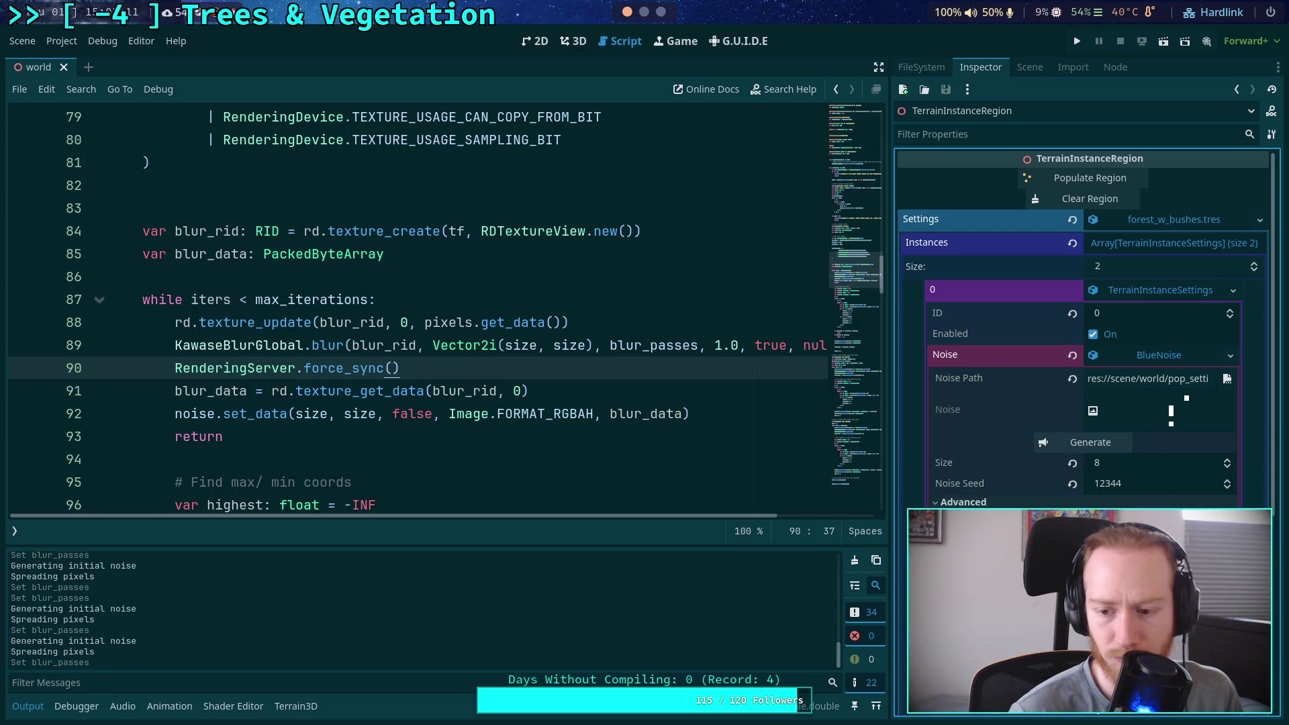
click(1099, 448)
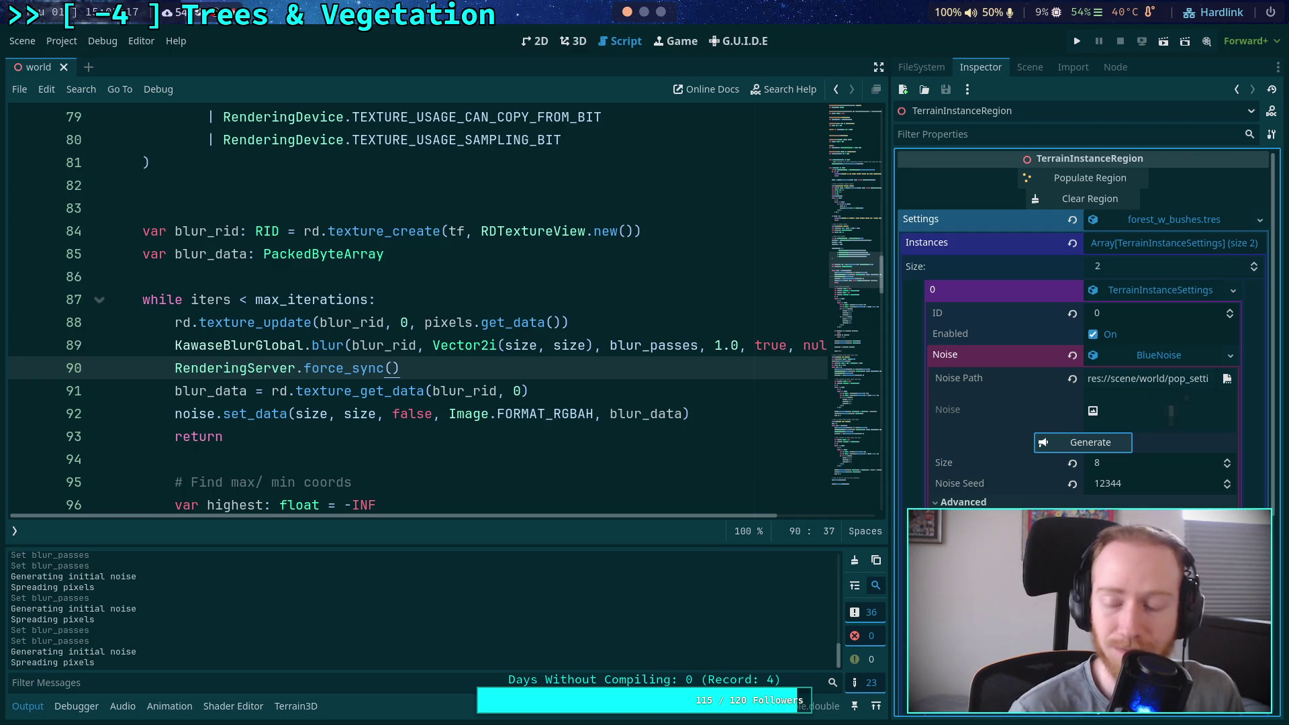
click(1227, 480)
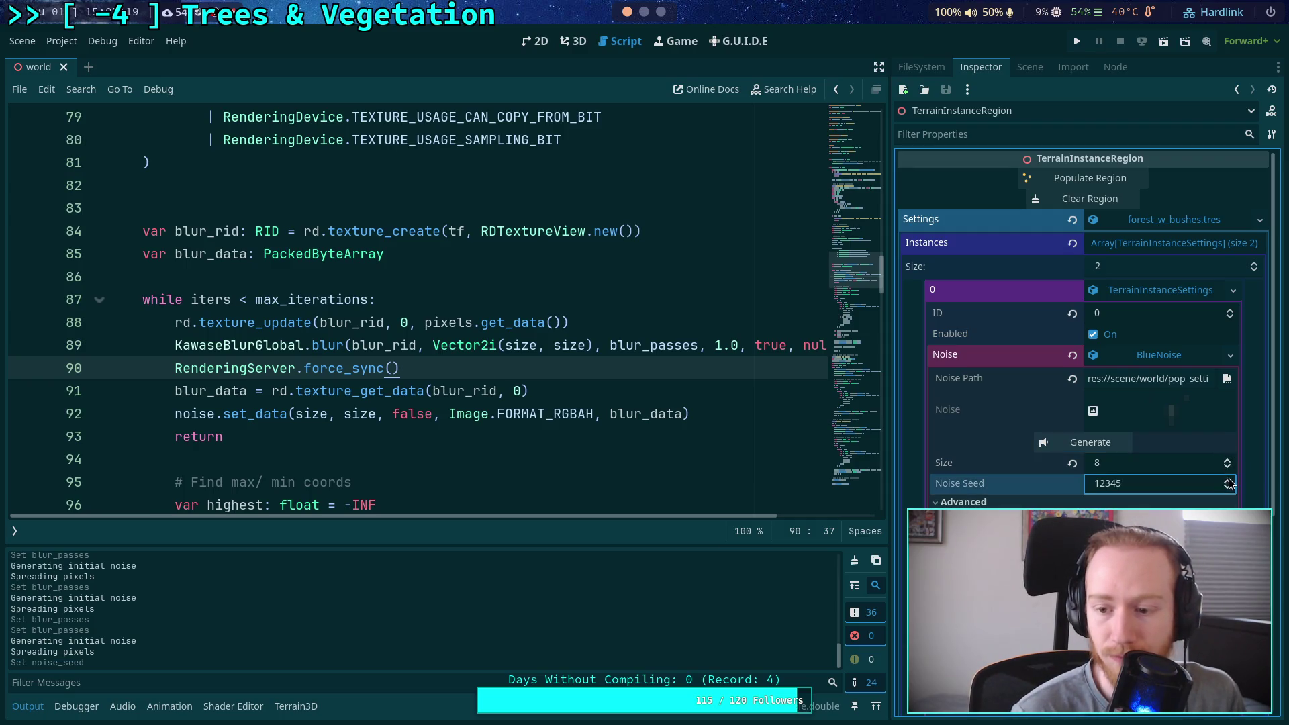
Raise the noise seed to 12346 and regenerate the texture with it
click(1088, 445)
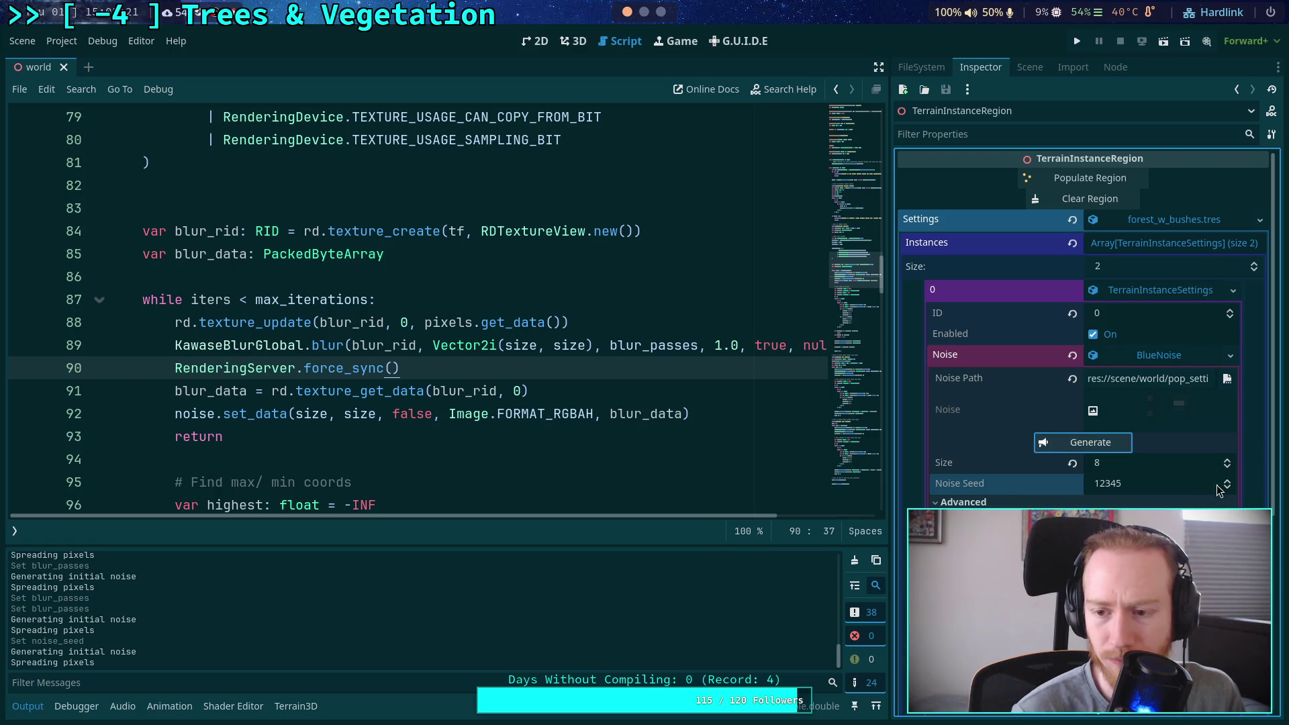
click(1227, 480)
click(1095, 443)
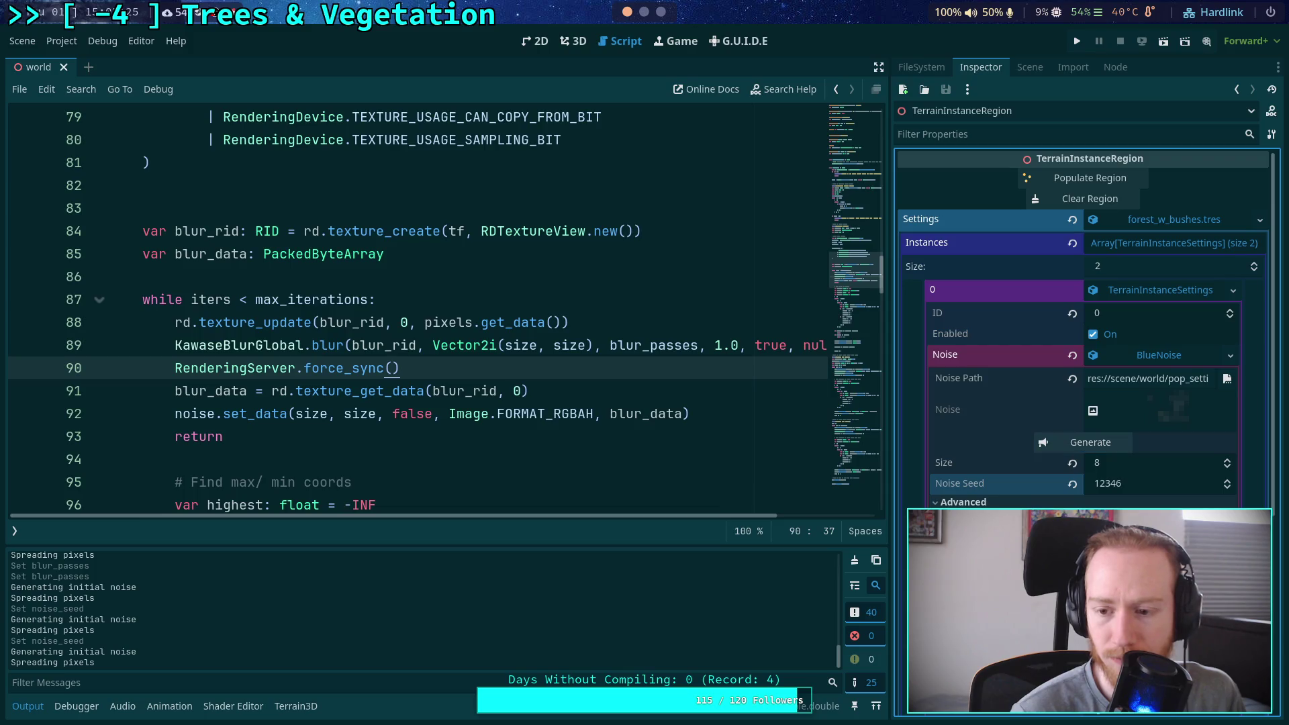
click(1105, 447)
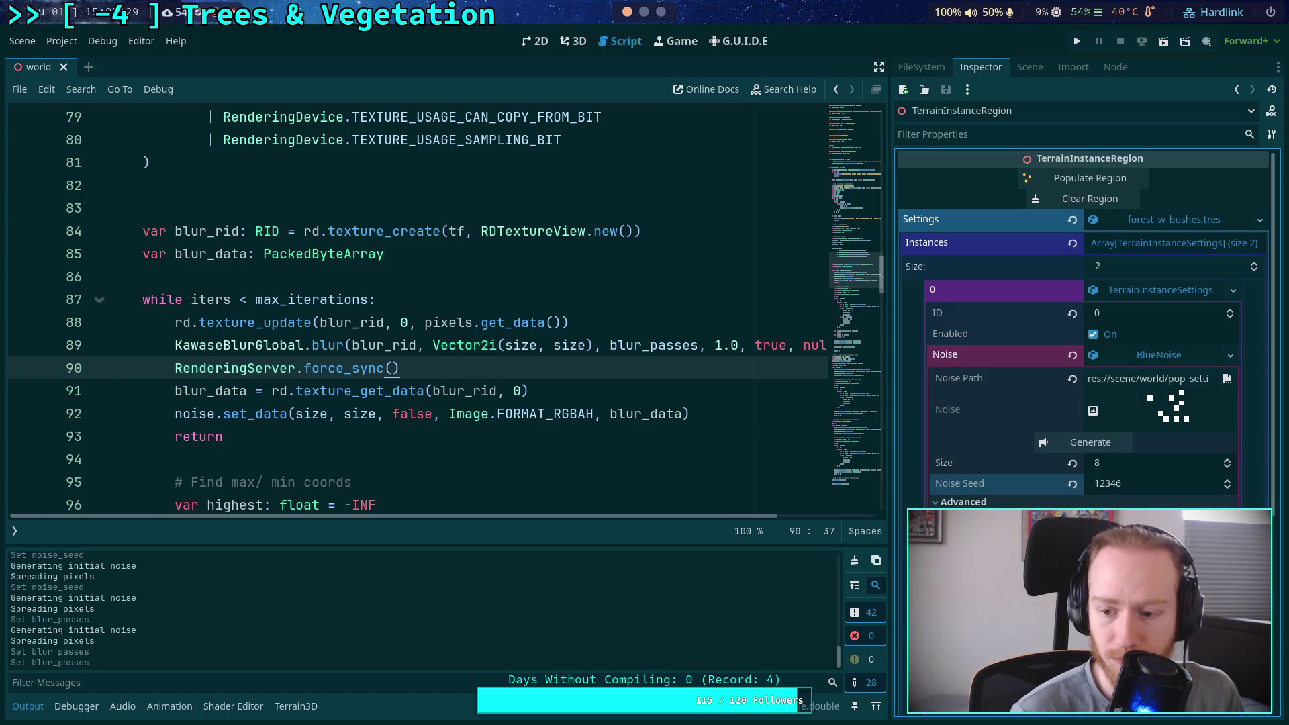
click(1096, 448)
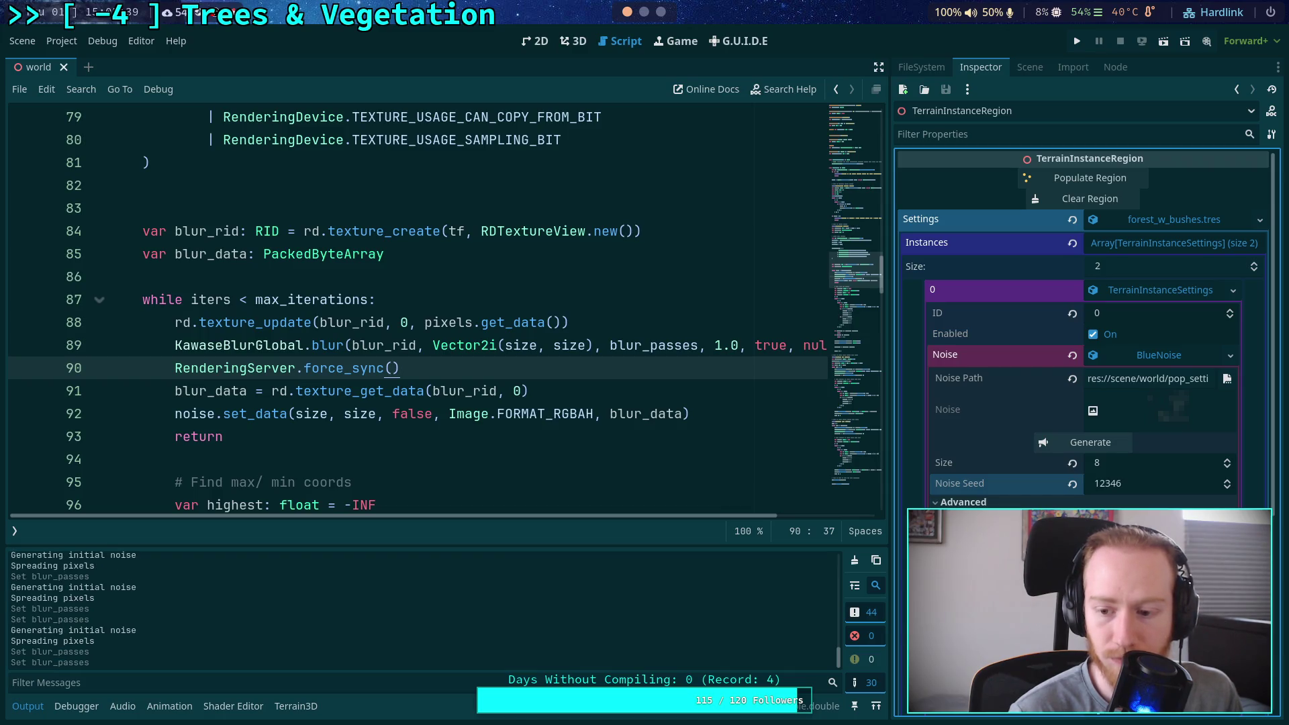
click(1090, 442)
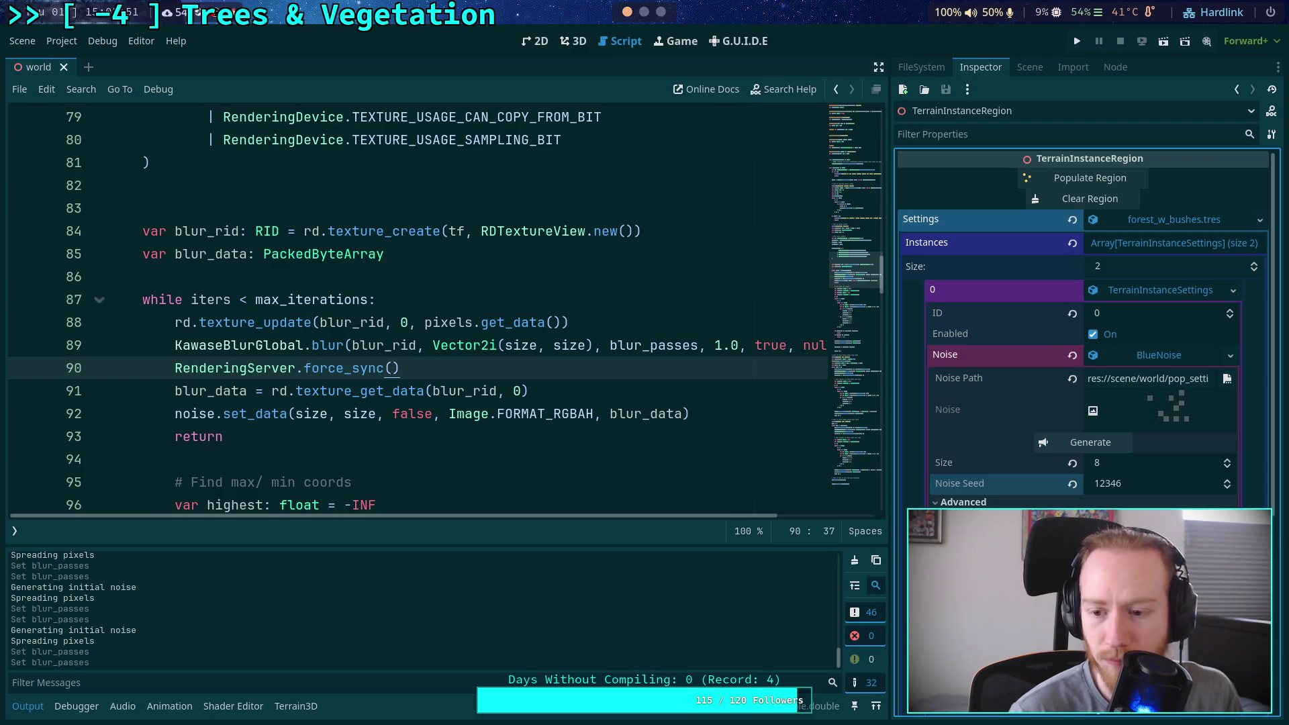
click(1095, 443)
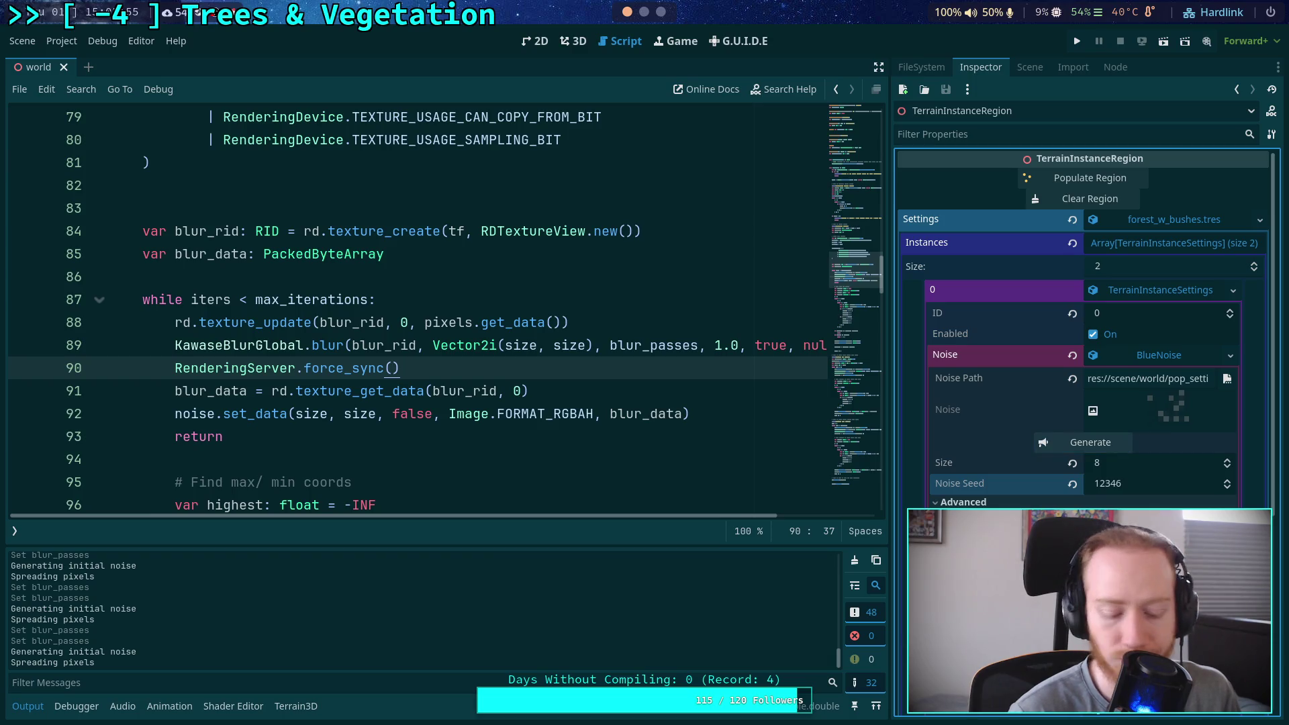
Keep regenerating the seed-12346 noise to compare the dot patterns
click(1078, 446)
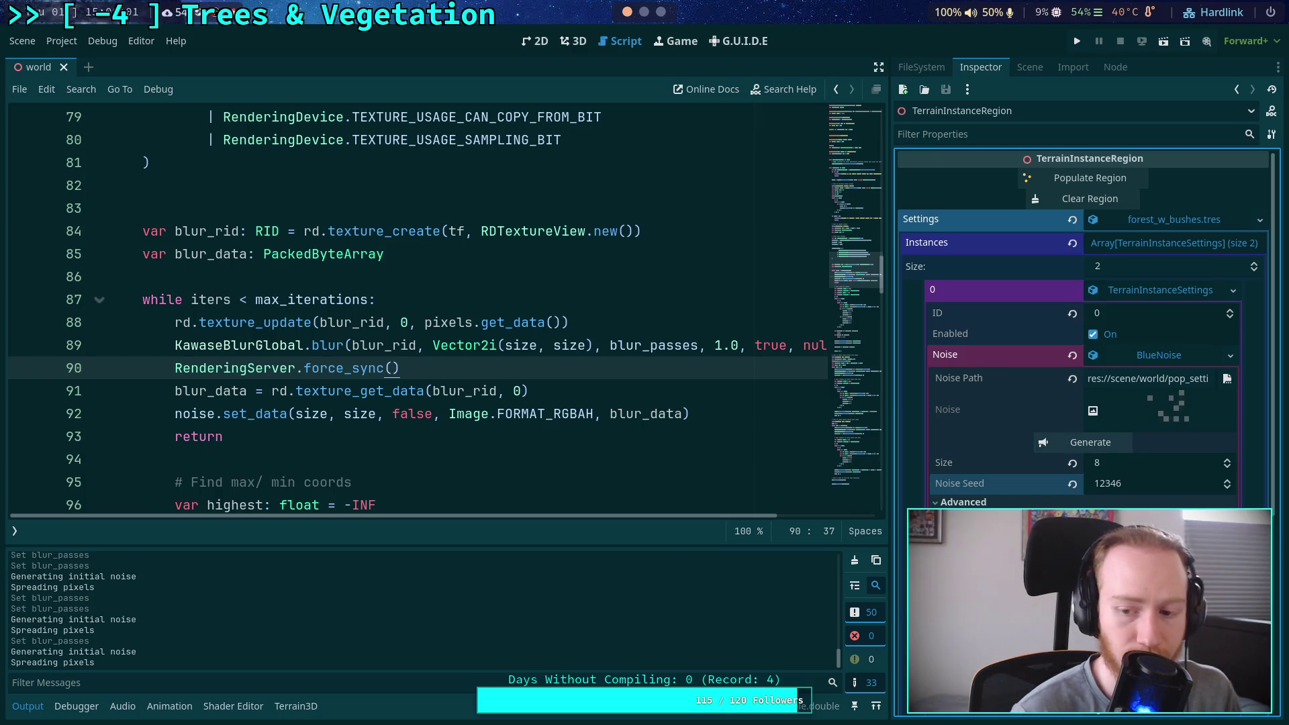
click(1094, 445)
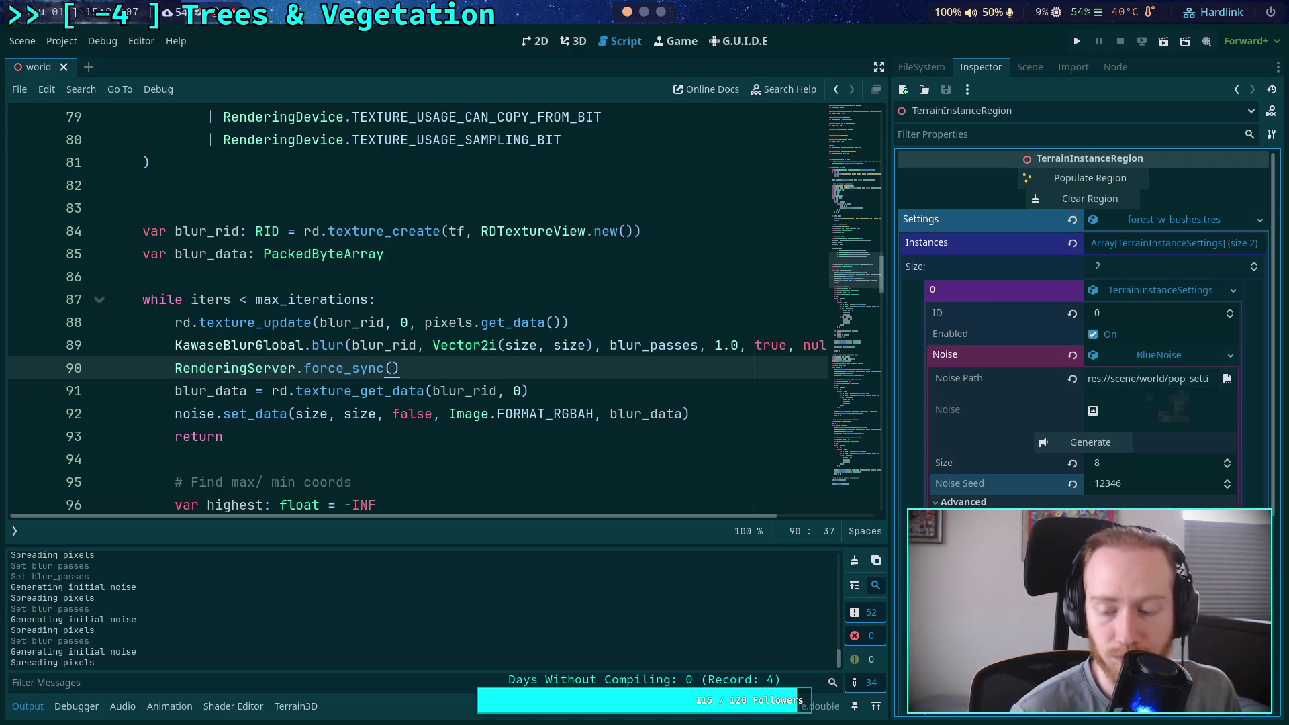
click(1091, 443)
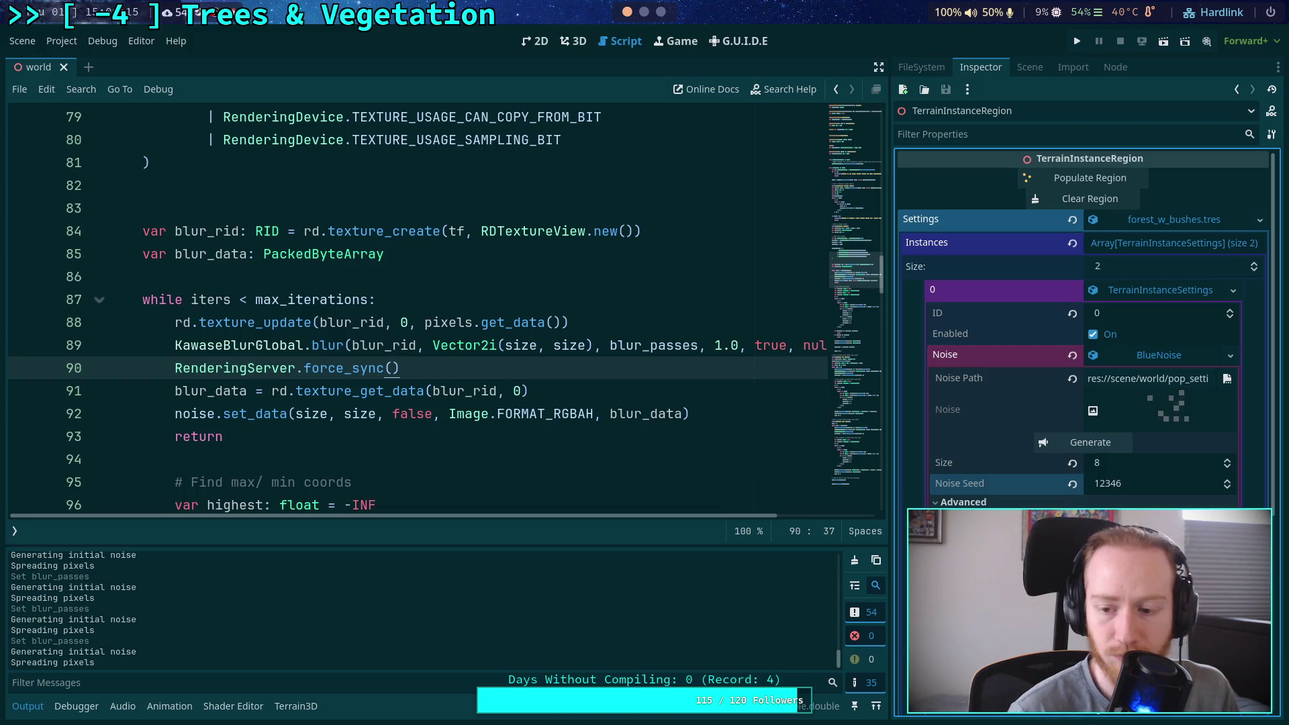
click(1107, 445)
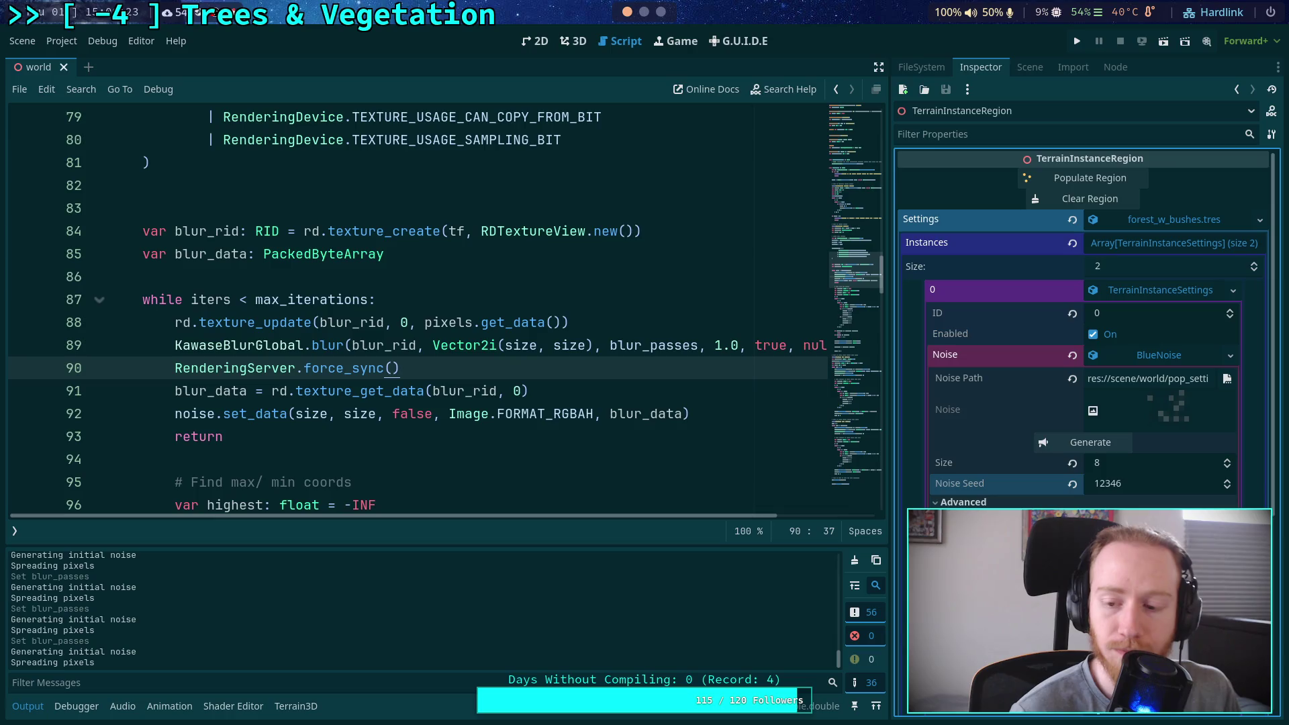
click(1081, 441)
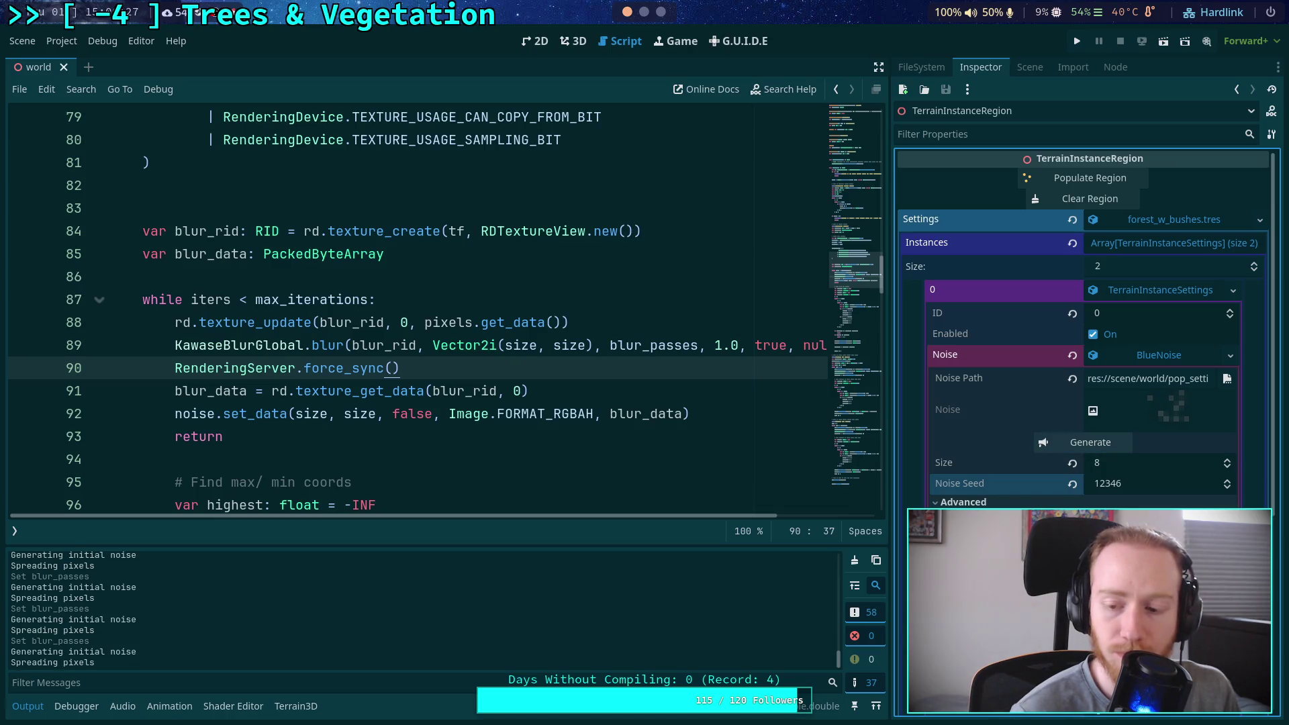
click(1097, 443)
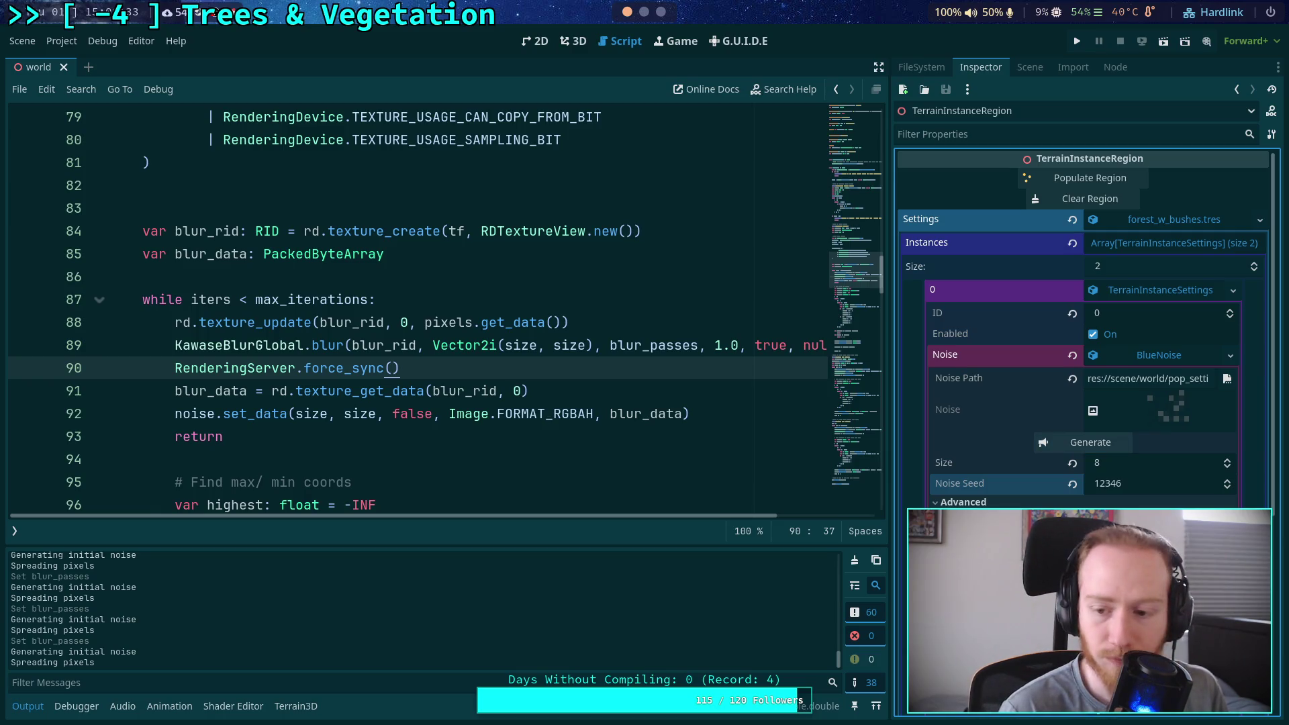
click(1090, 442)
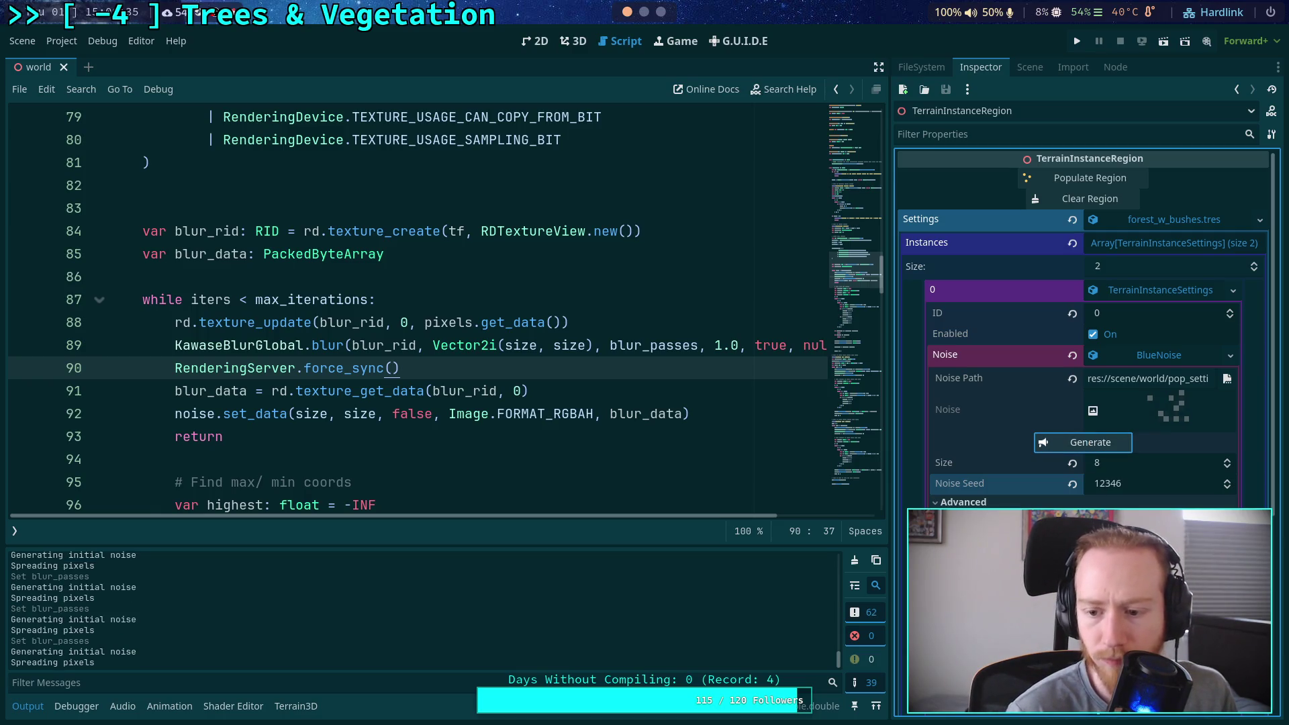
click(1098, 436)
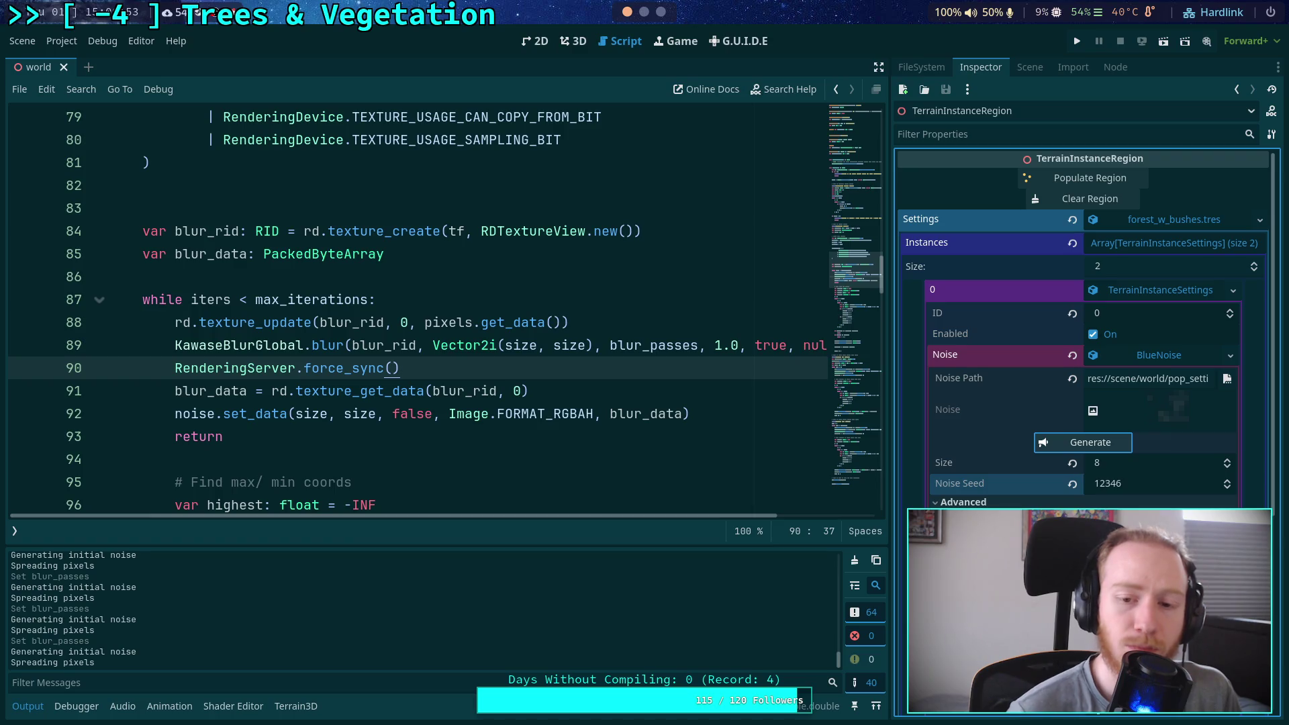
Change the blur offset multiplier on line 89 from 1.0 to .5 and save
drag(714, 347, 744, 346)
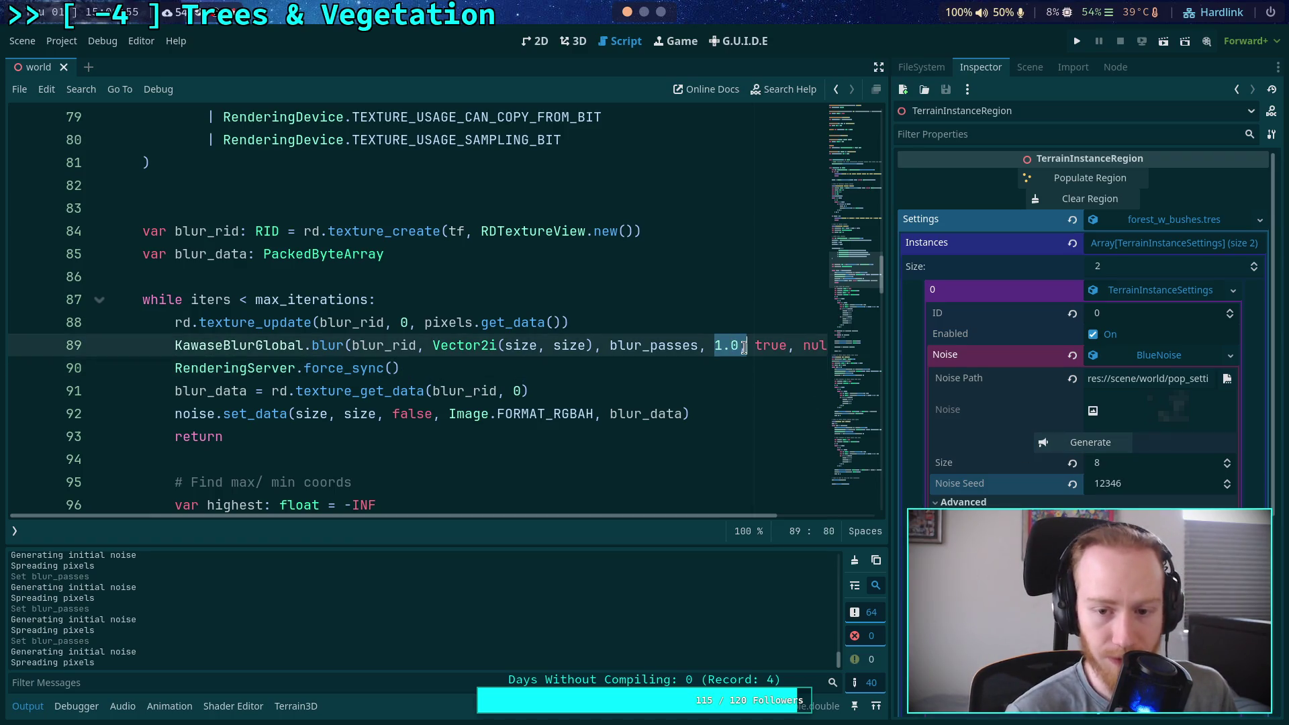
text(.5)
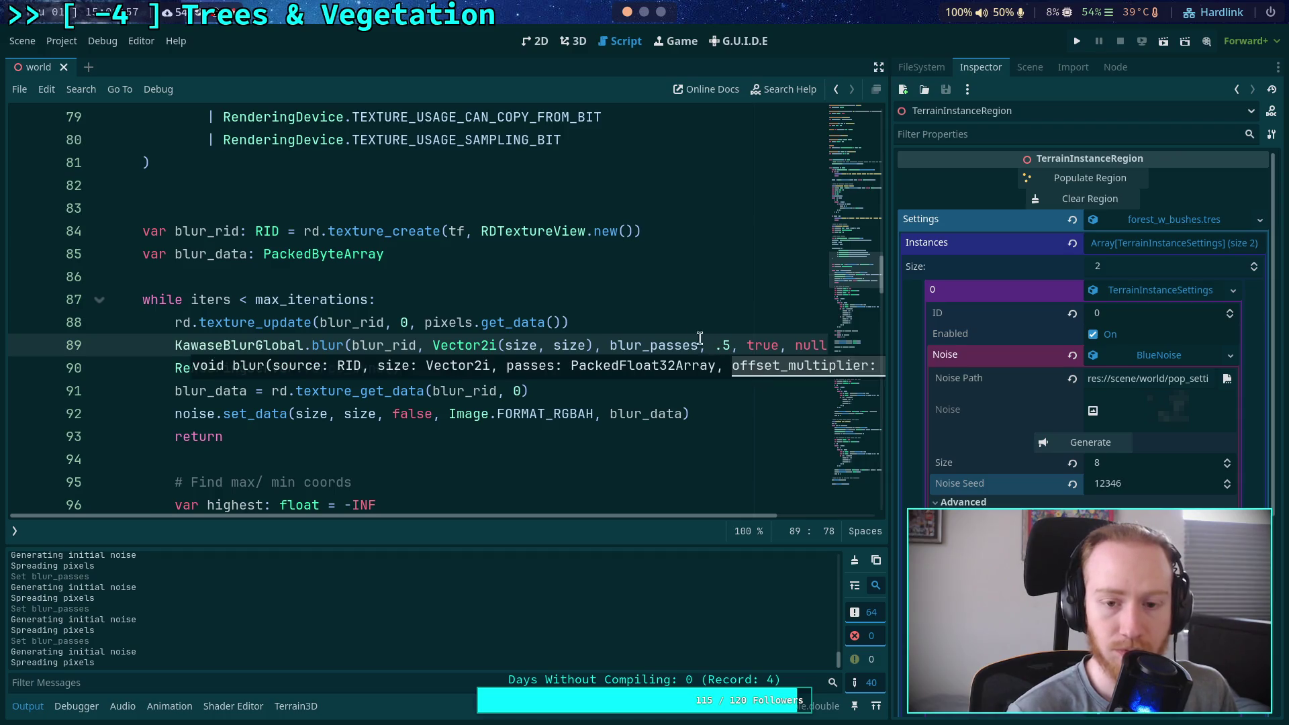
click(702, 341)
key(ctrl+s)
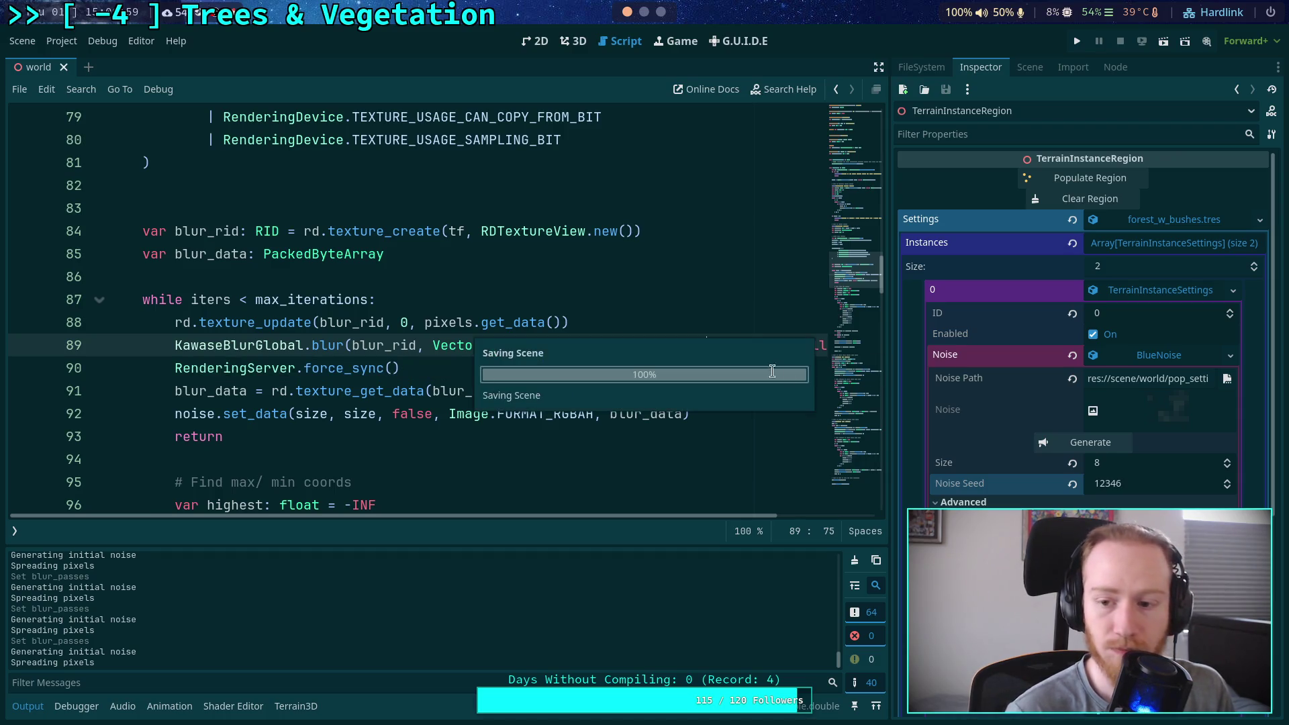
Regenerate the blue-noise texture seven times with the .5 offset
click(1104, 448)
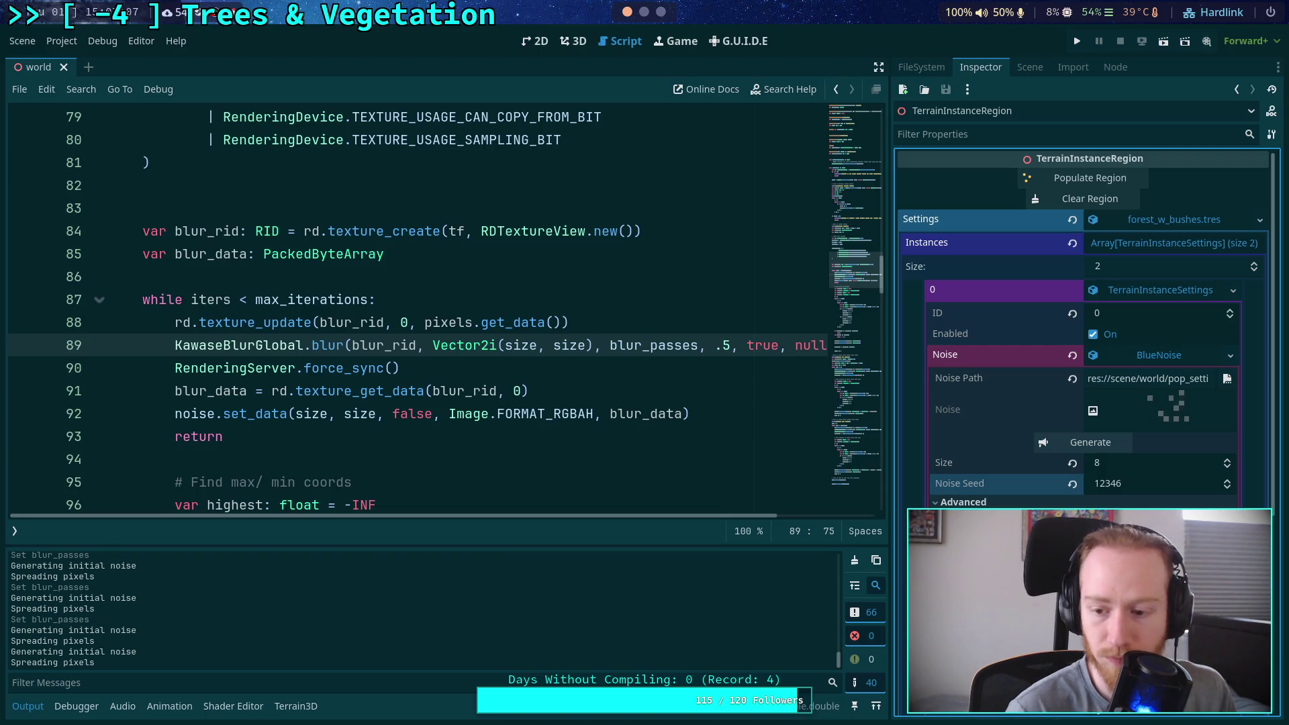
click(1083, 442)
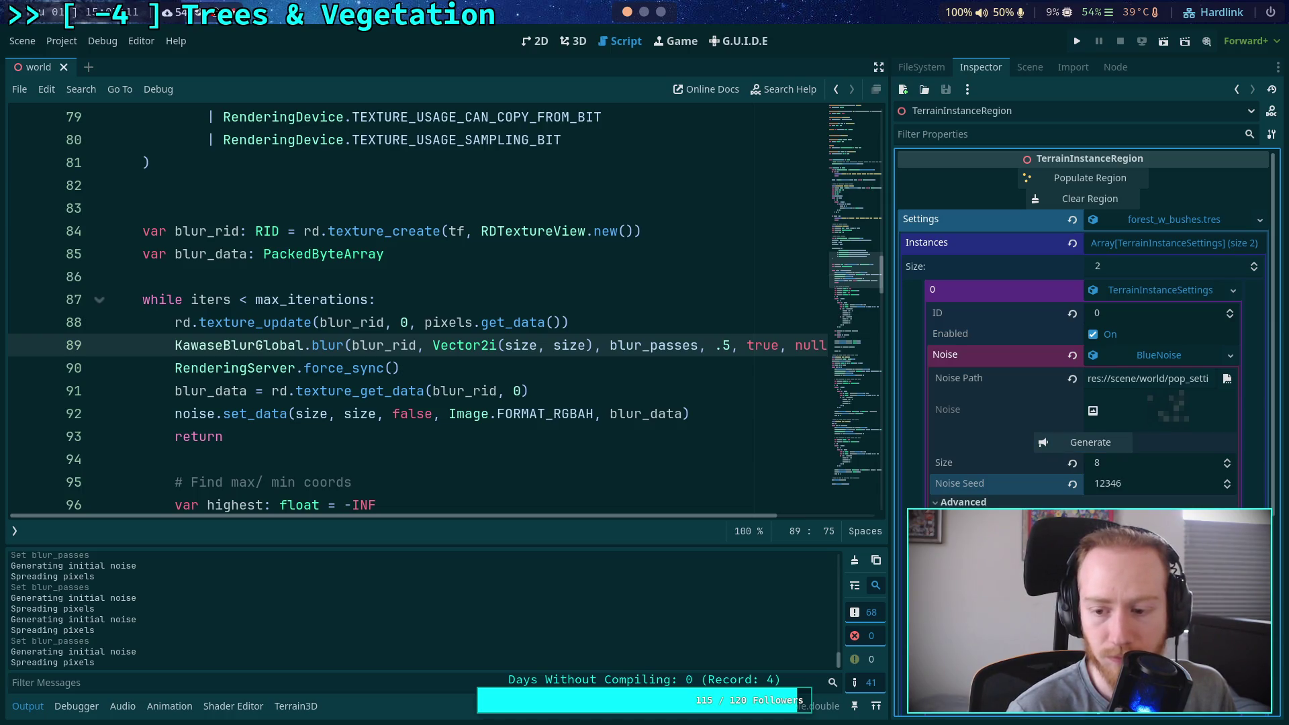
click(1101, 447)
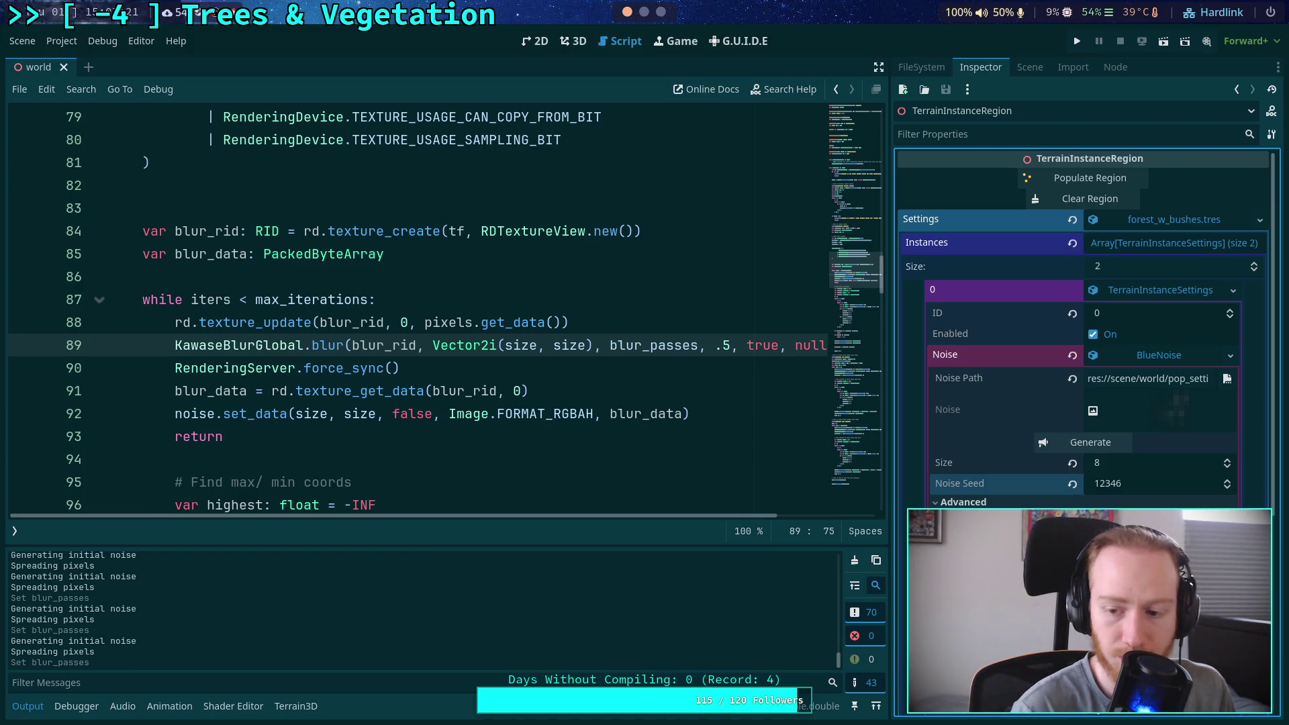
click(1105, 445)
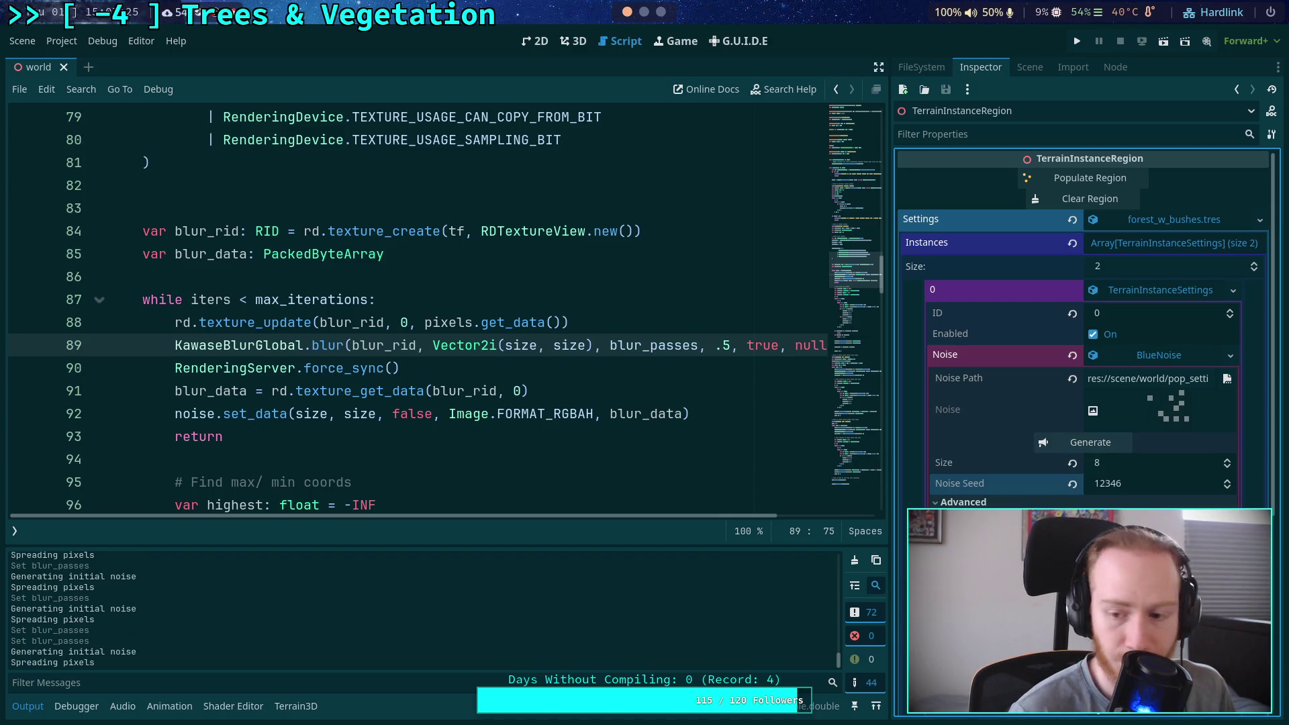
click(1106, 446)
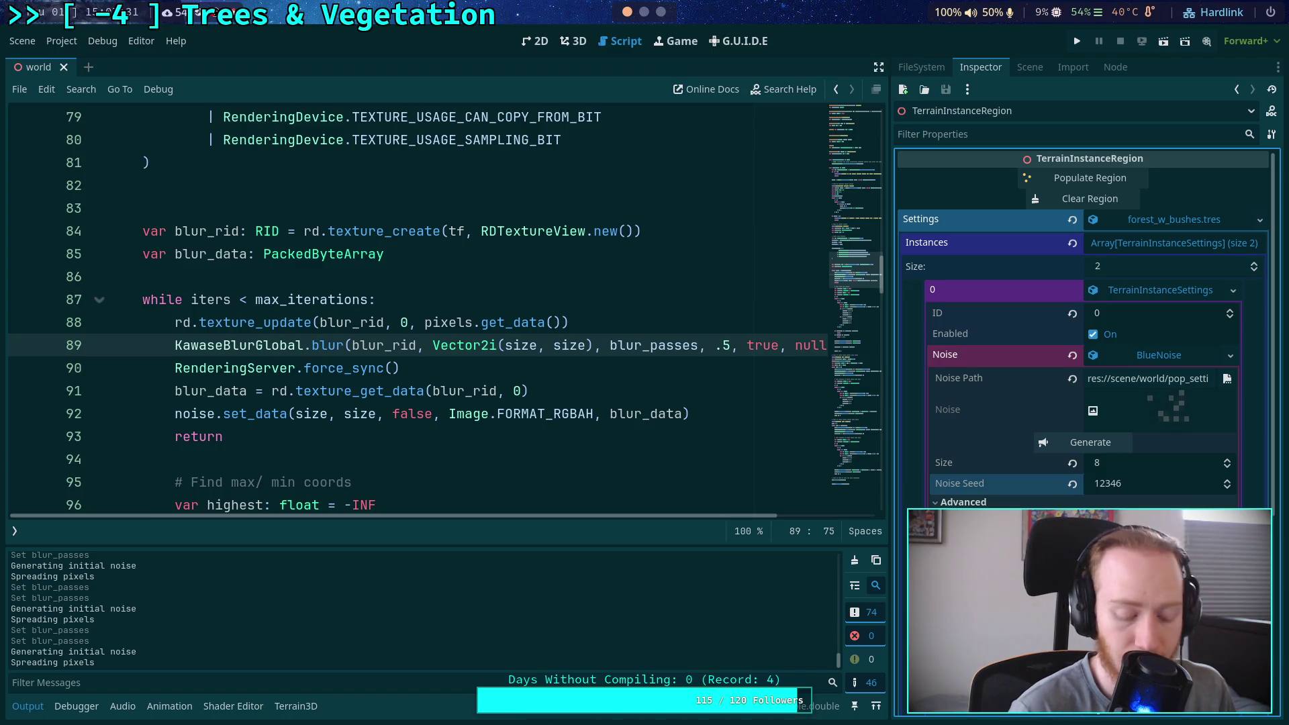
click(1091, 443)
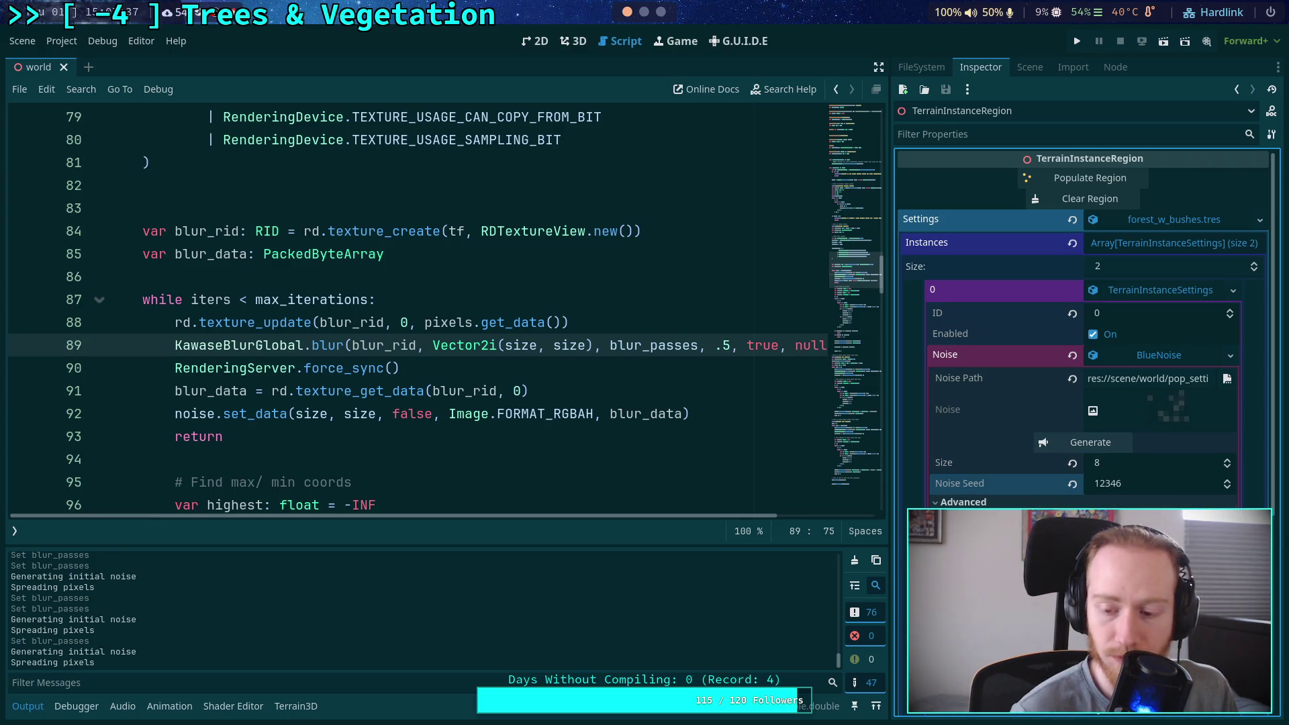
click(1089, 448)
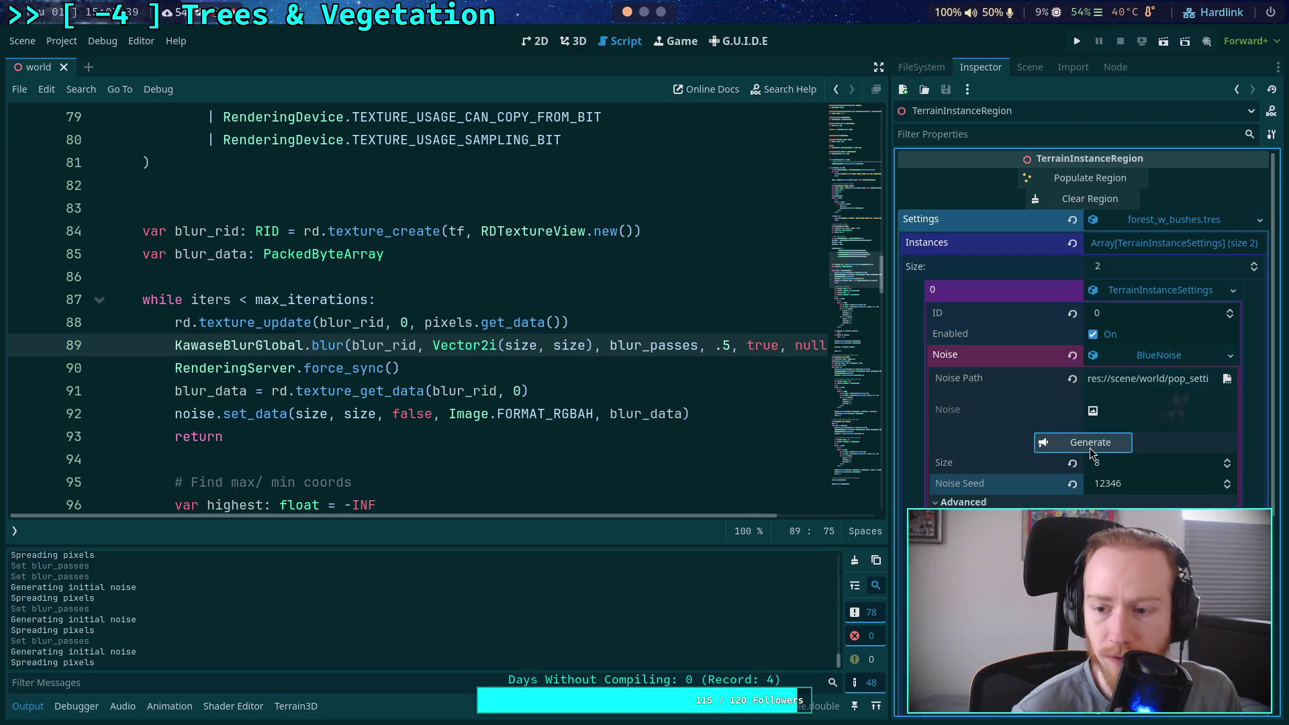
Try blur offsets 0.1 and then 0.2 on line 89, regenerating the noise each time
double_click(727, 345)
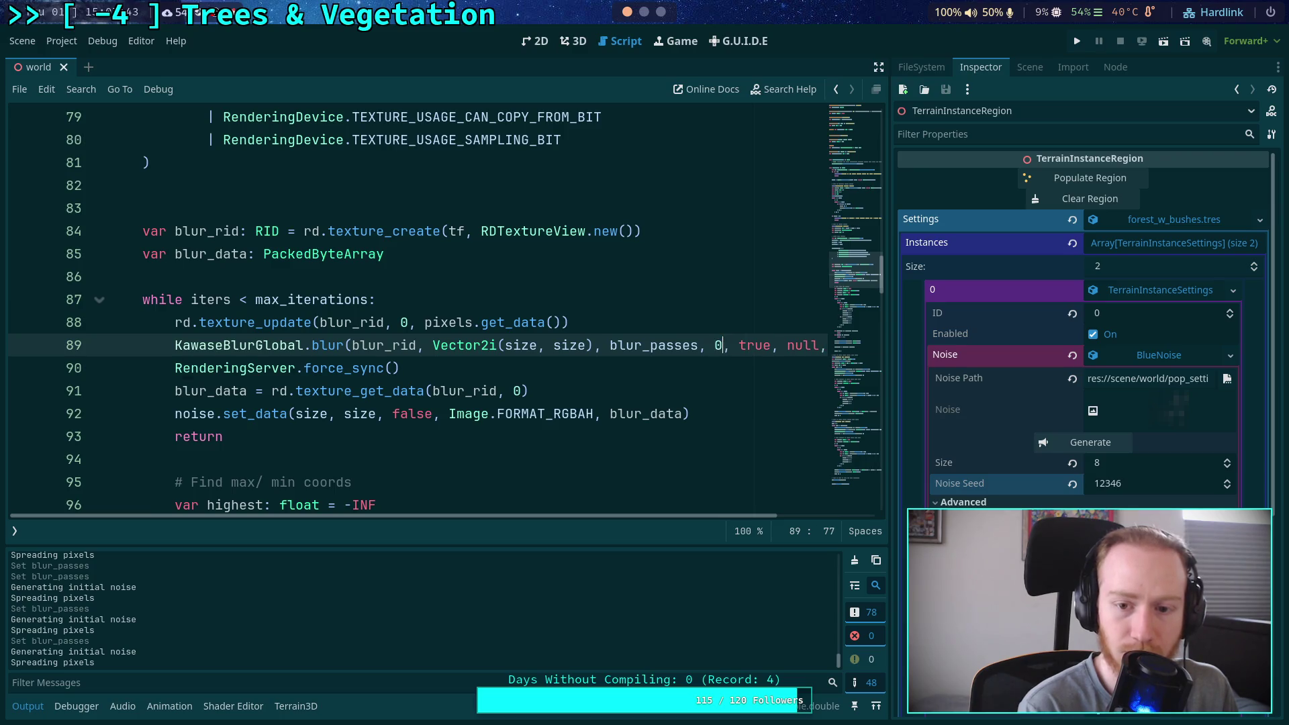
text(.1)
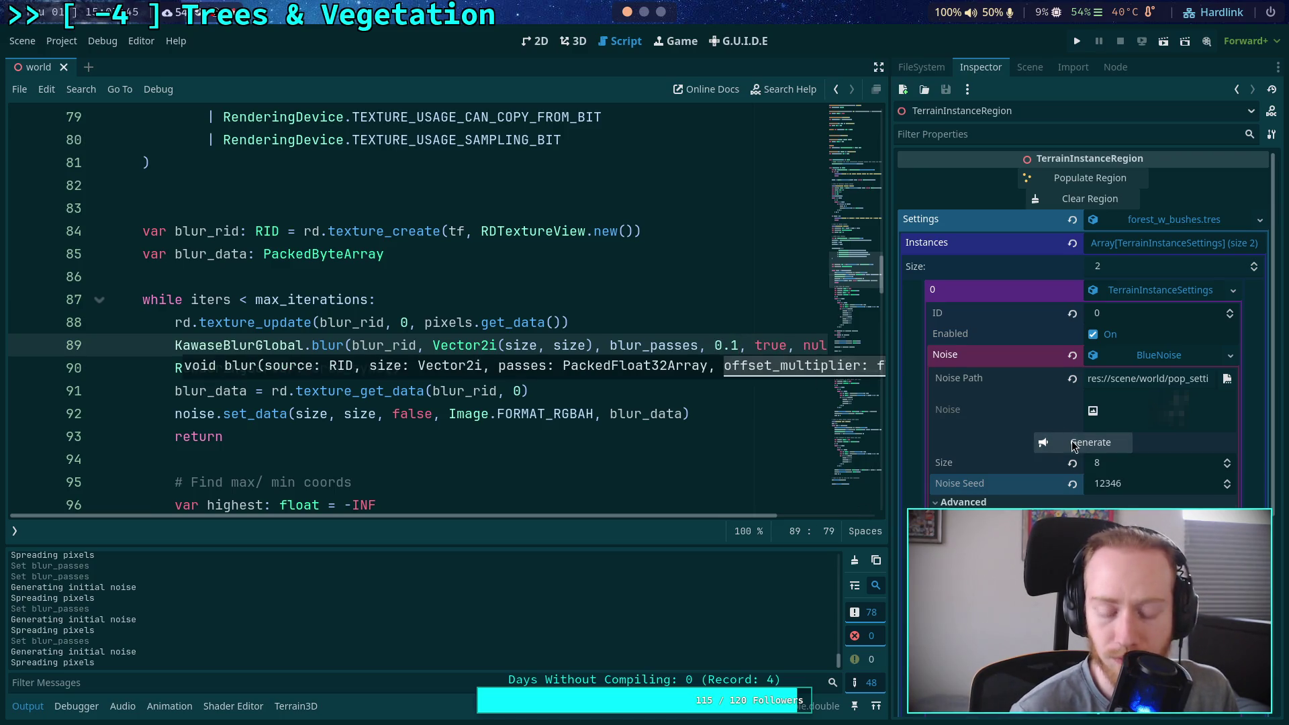
click(1086, 444)
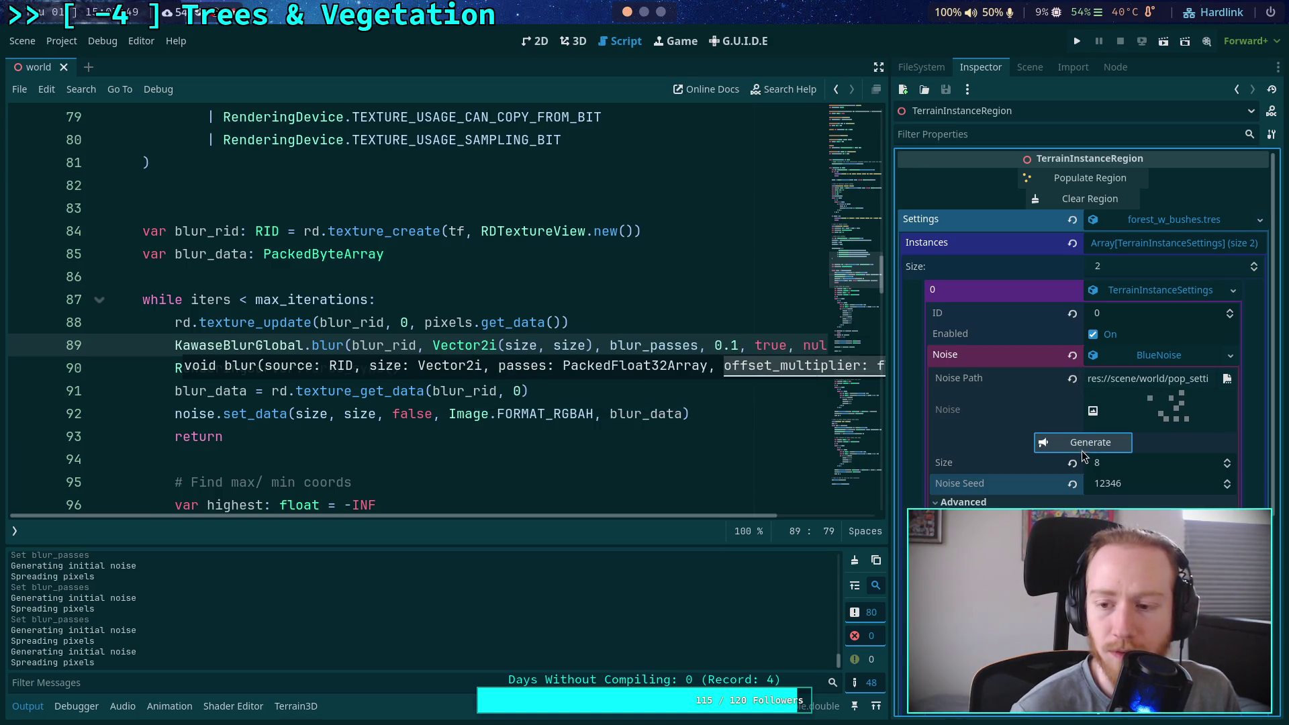
click(736, 349)
text(2)
key(ctrl+s)
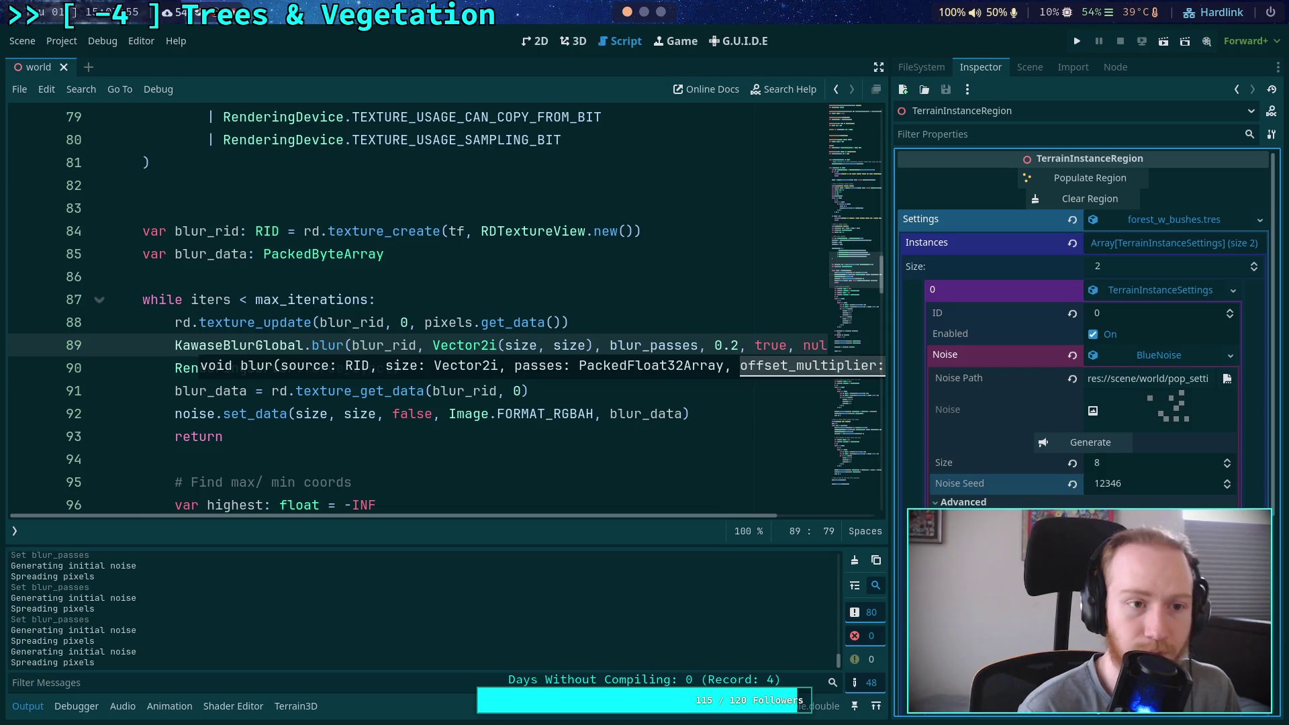
key(ctrl+s)
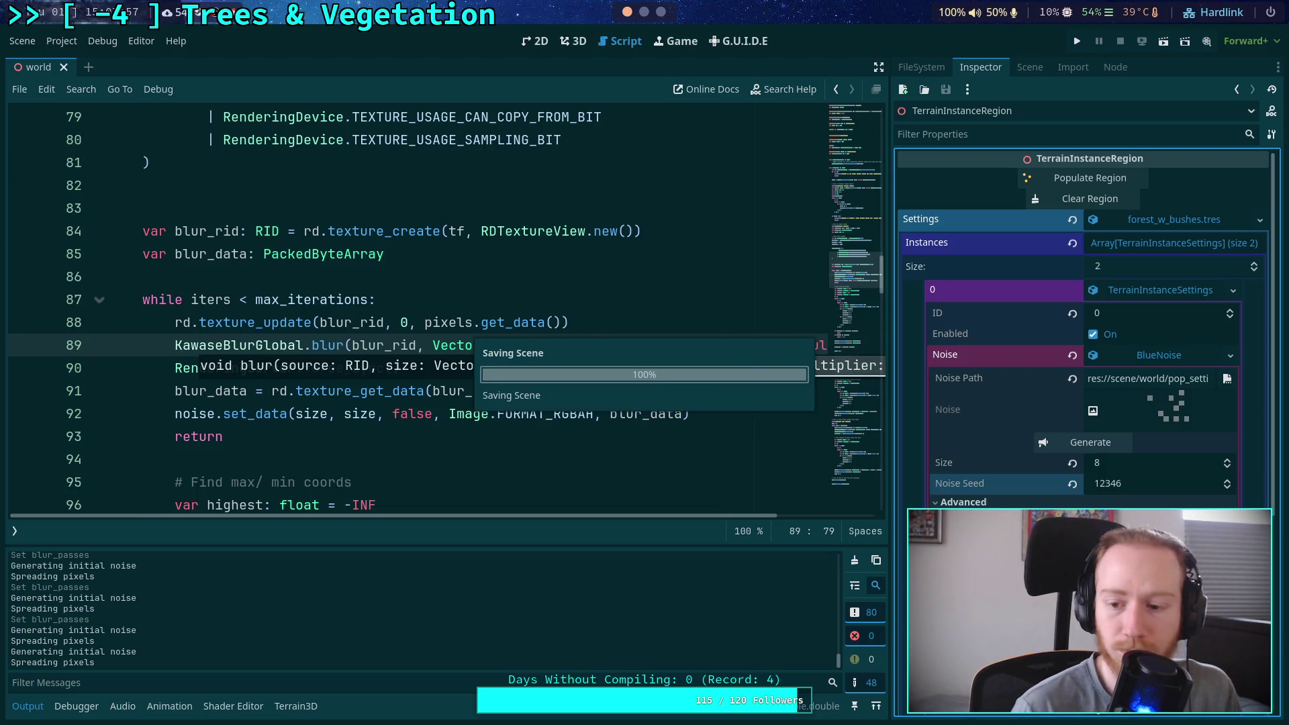
click(1090, 442)
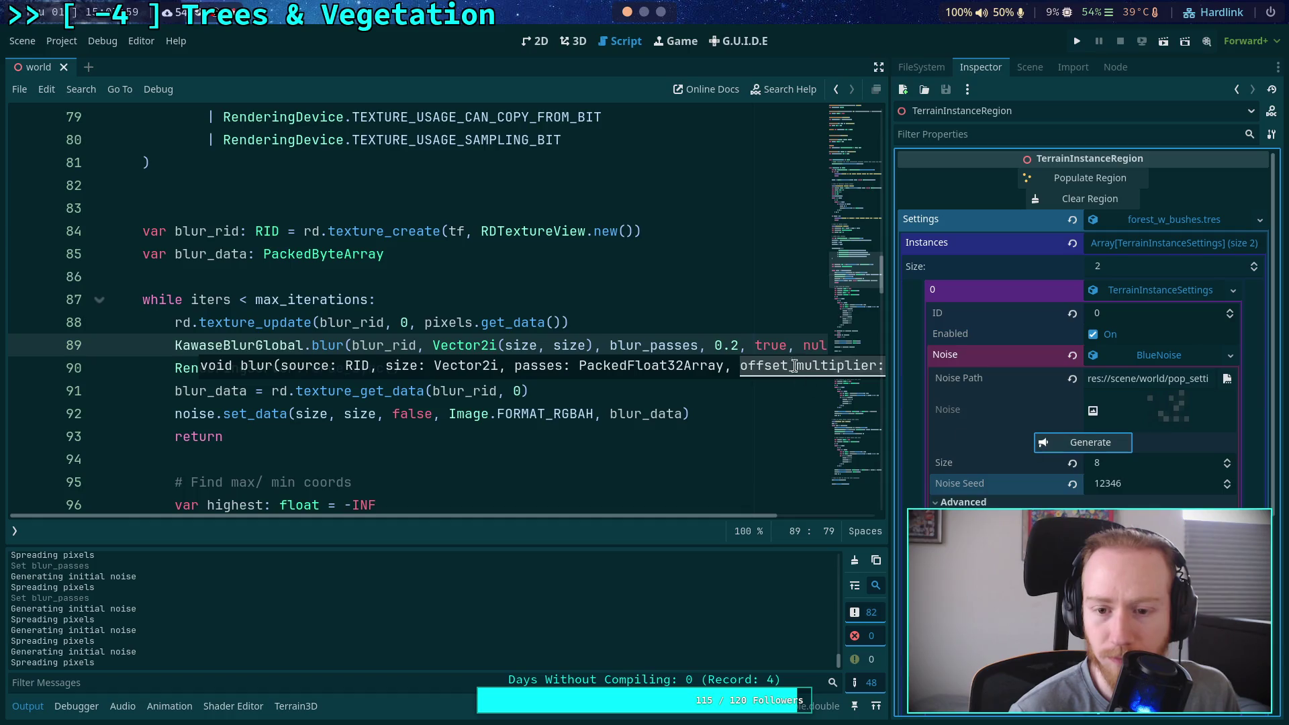
Try a 0.3 multiplier, then 1.0, regenerating the noise after each
click(738, 346)
text(5)
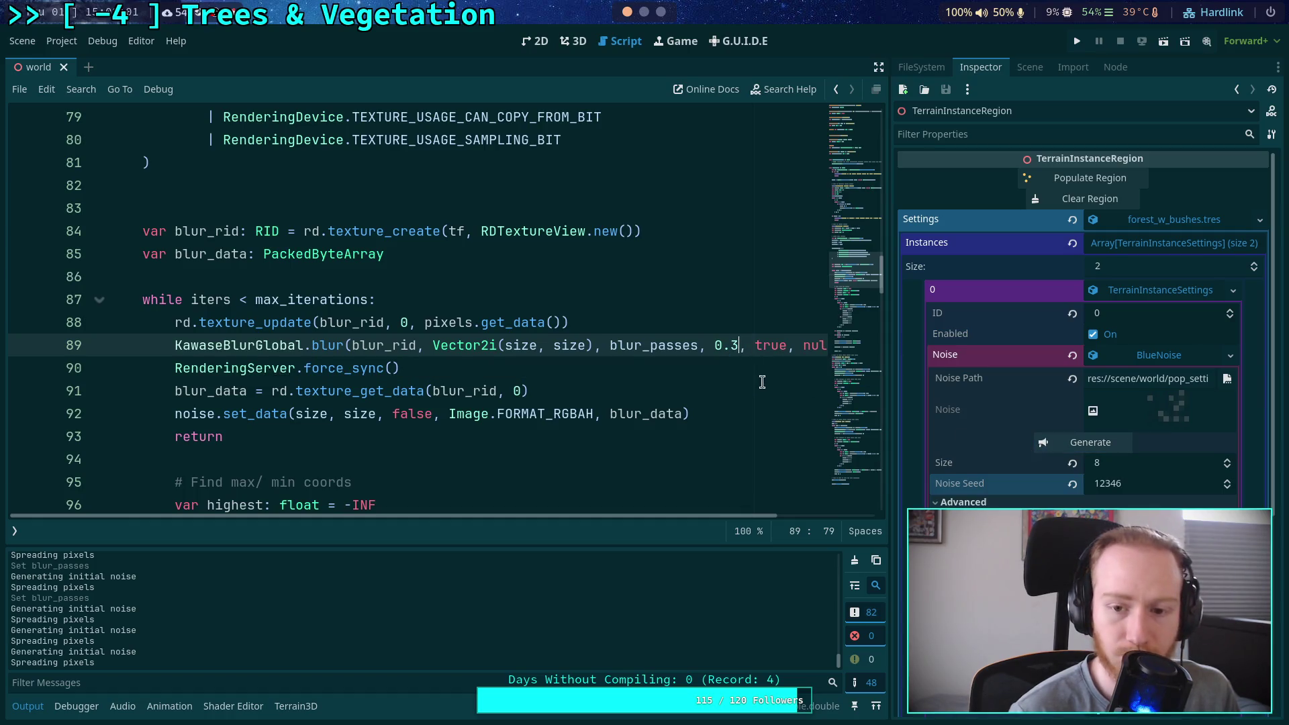
key(ctrl+s)
click(1086, 444)
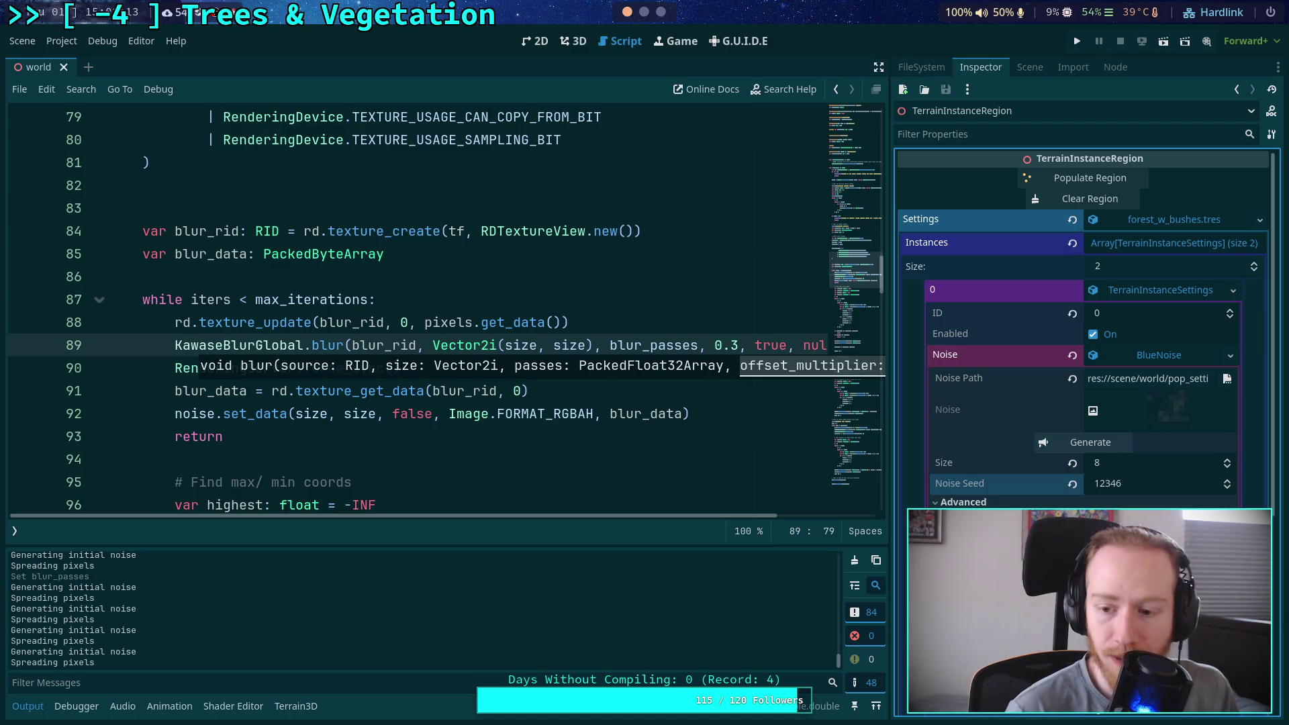
click(1086, 444)
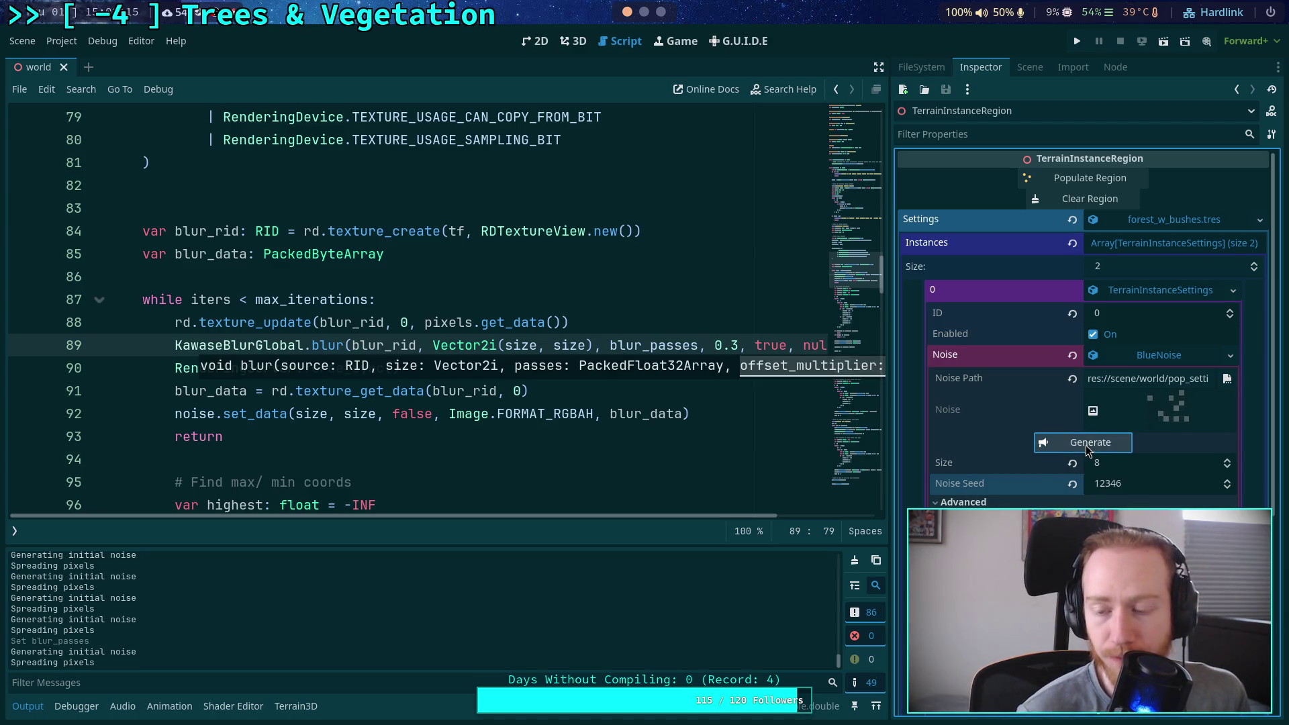
double_click(735, 344)
text(1.0)
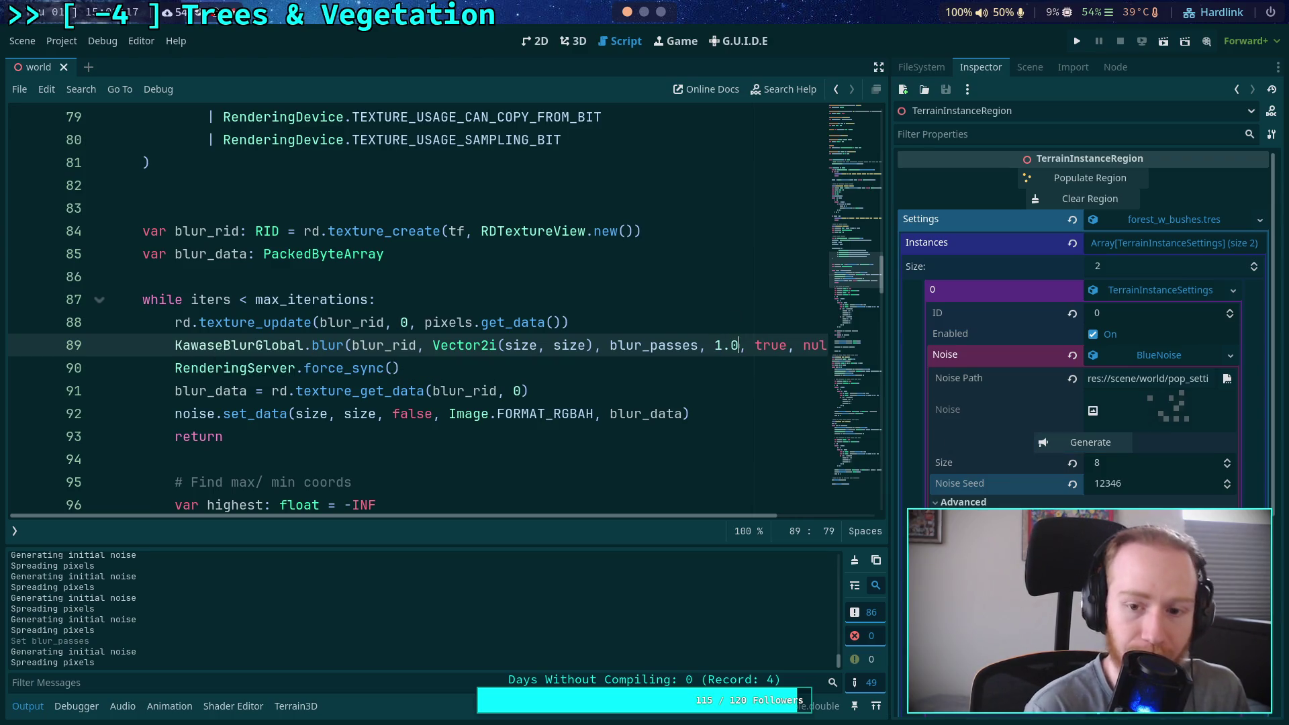
click(1105, 445)
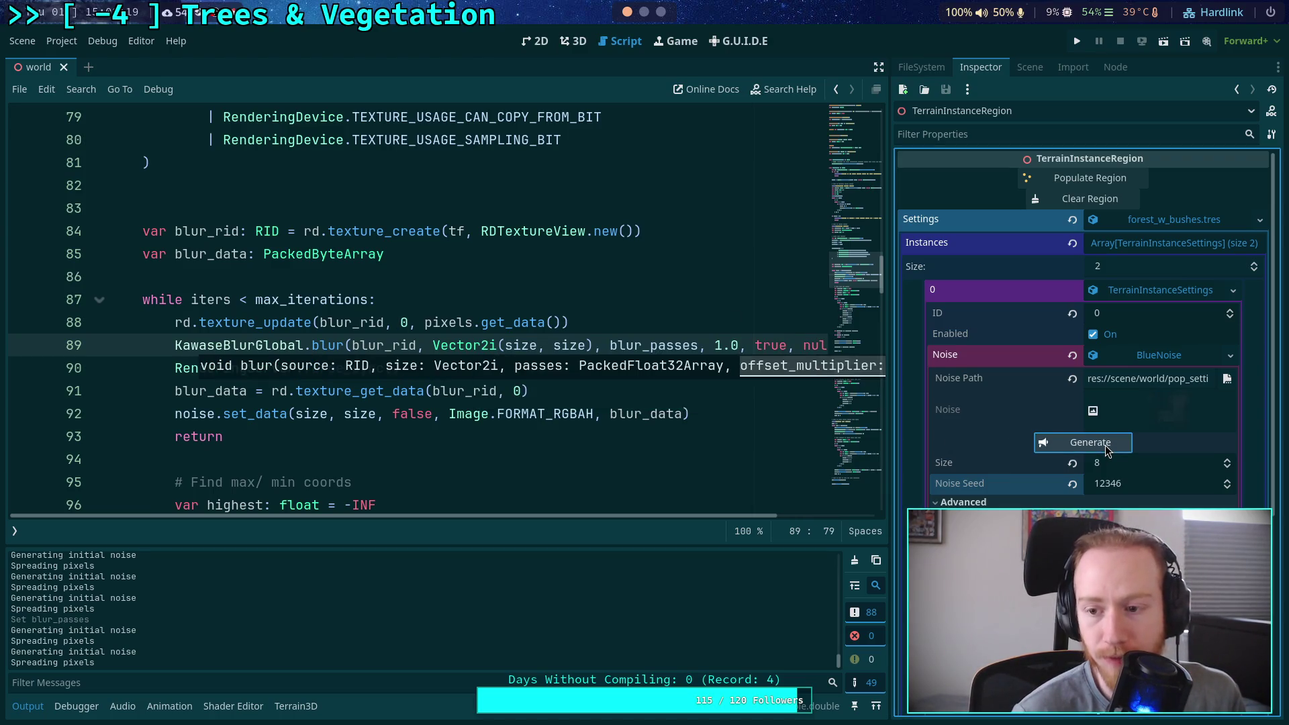
Trial a 0.5 multiplier with one regeneration, then restore the offset to 1.0
double_click(714, 339)
text(0.5)
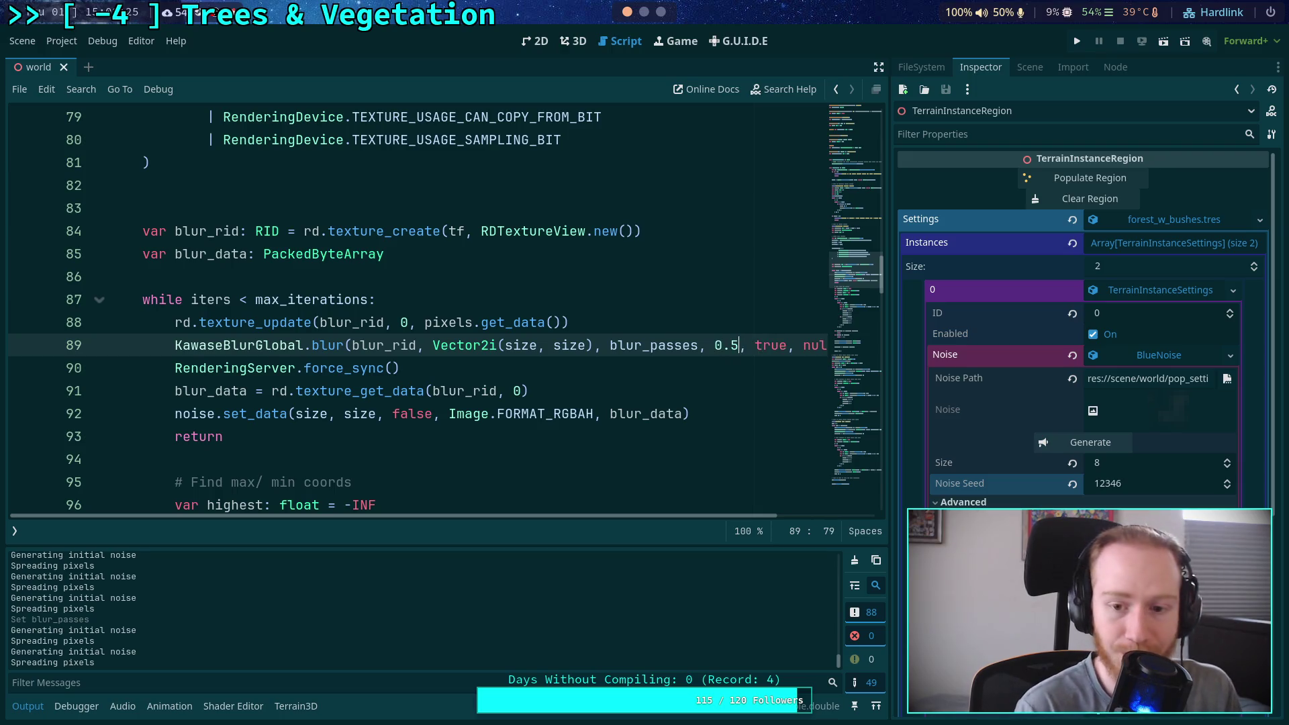
click(1085, 445)
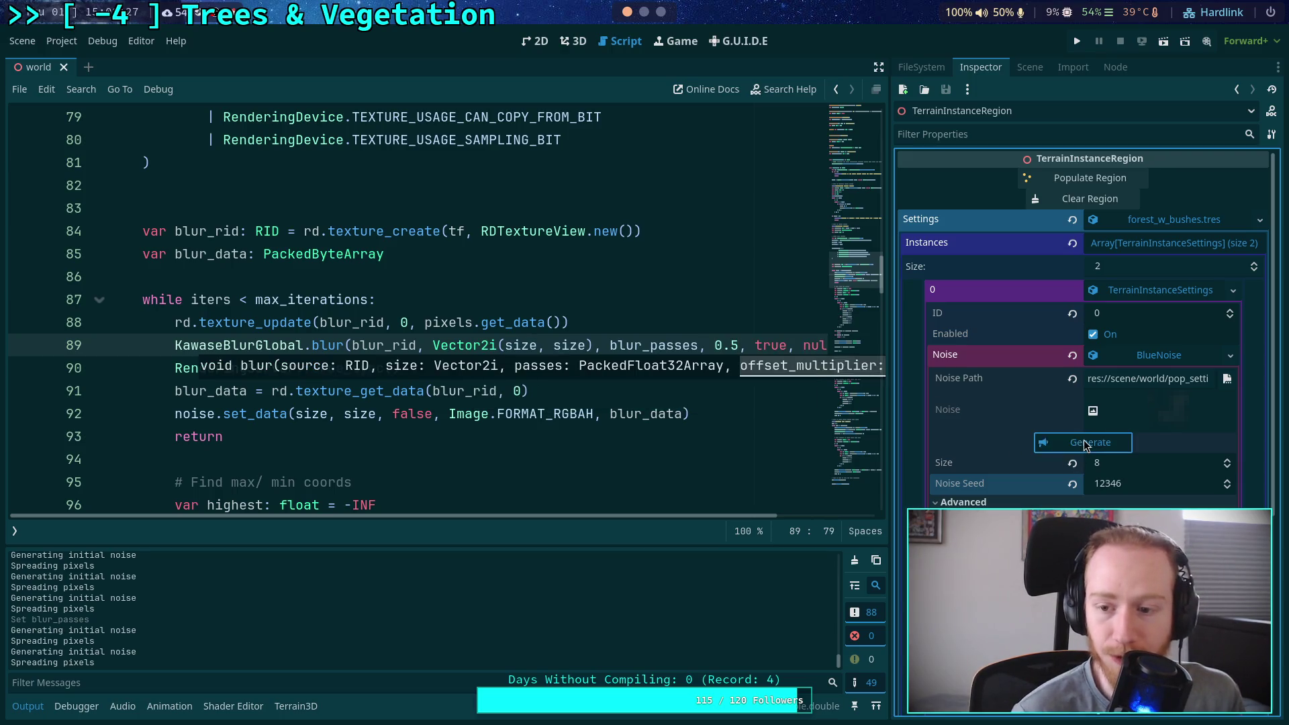
double_click(725, 345)
text(1.0)
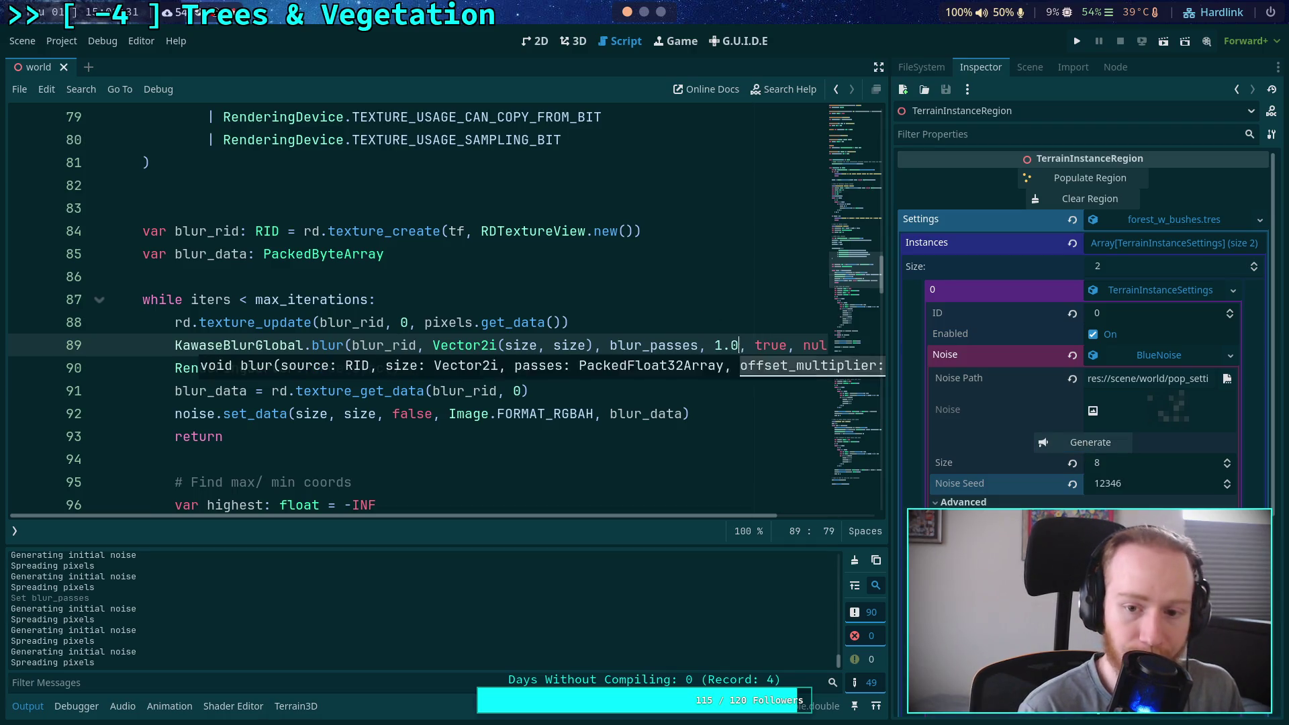
key(Escape)
click(1086, 443)
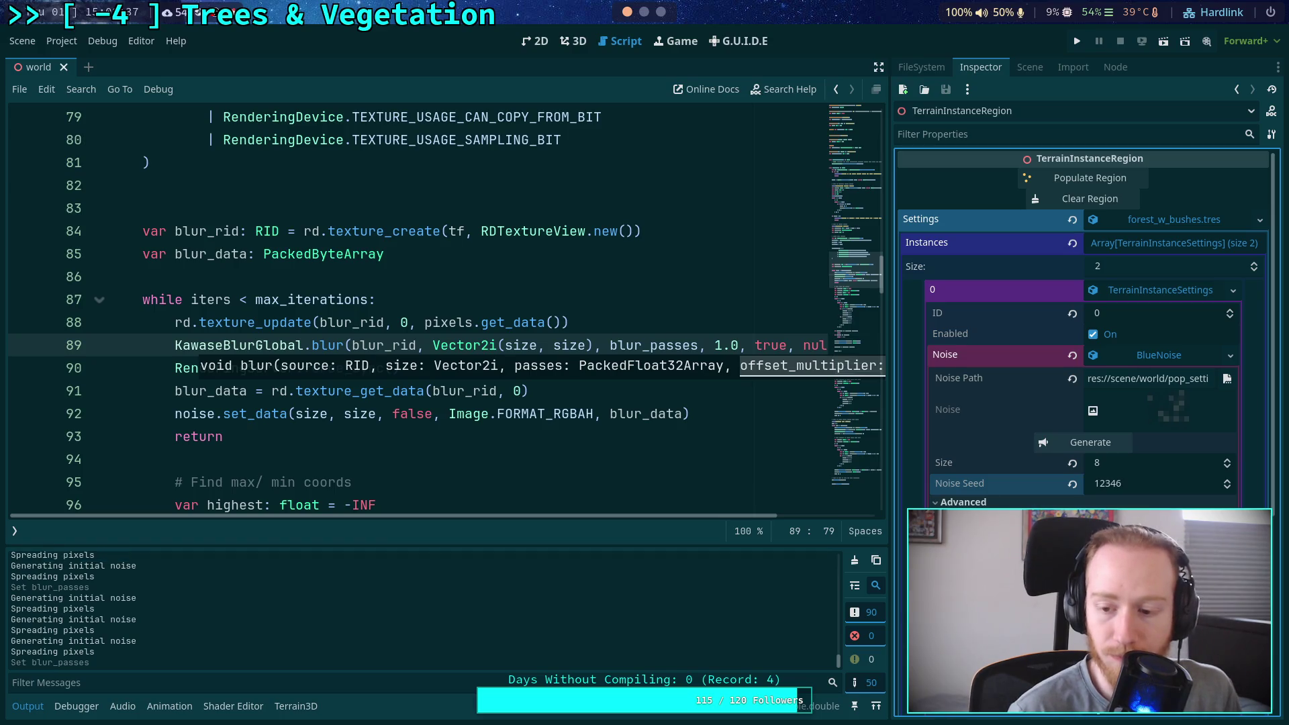
Regenerate the seed-12346 noise eleven times with the 1.0 blur offset to compare results
click(1087, 443)
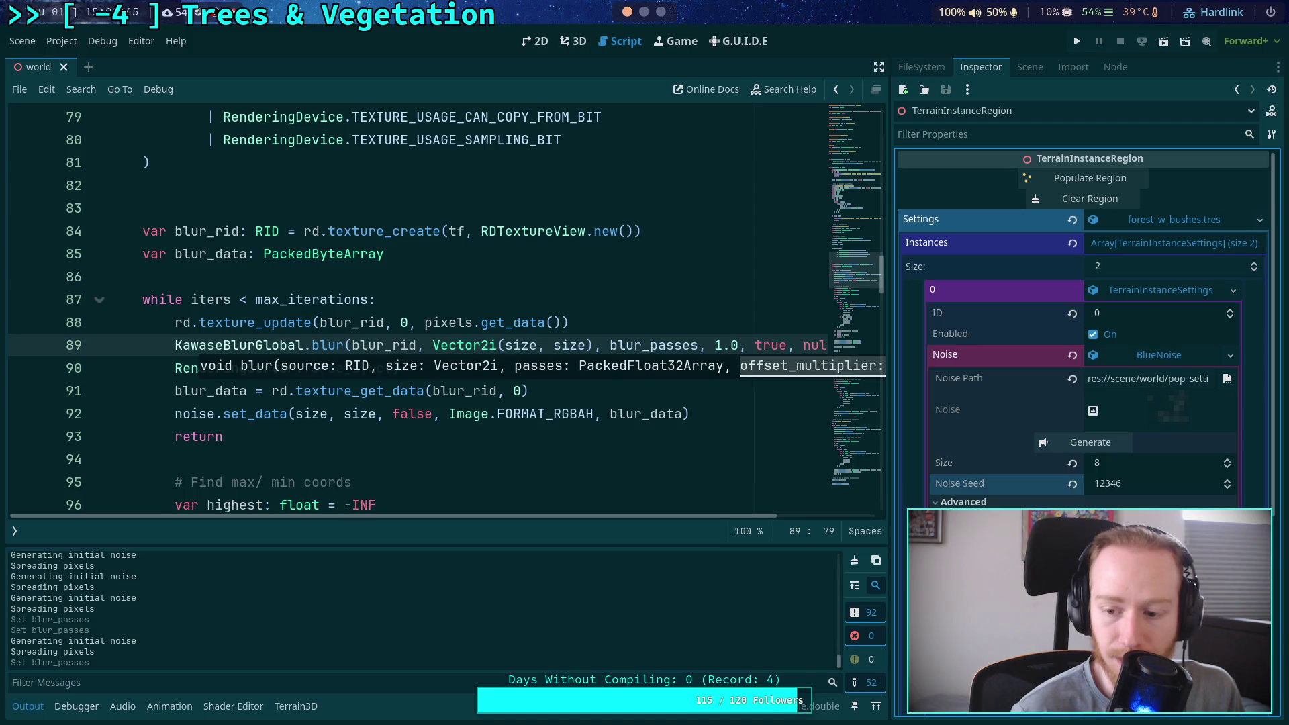
click(1097, 446)
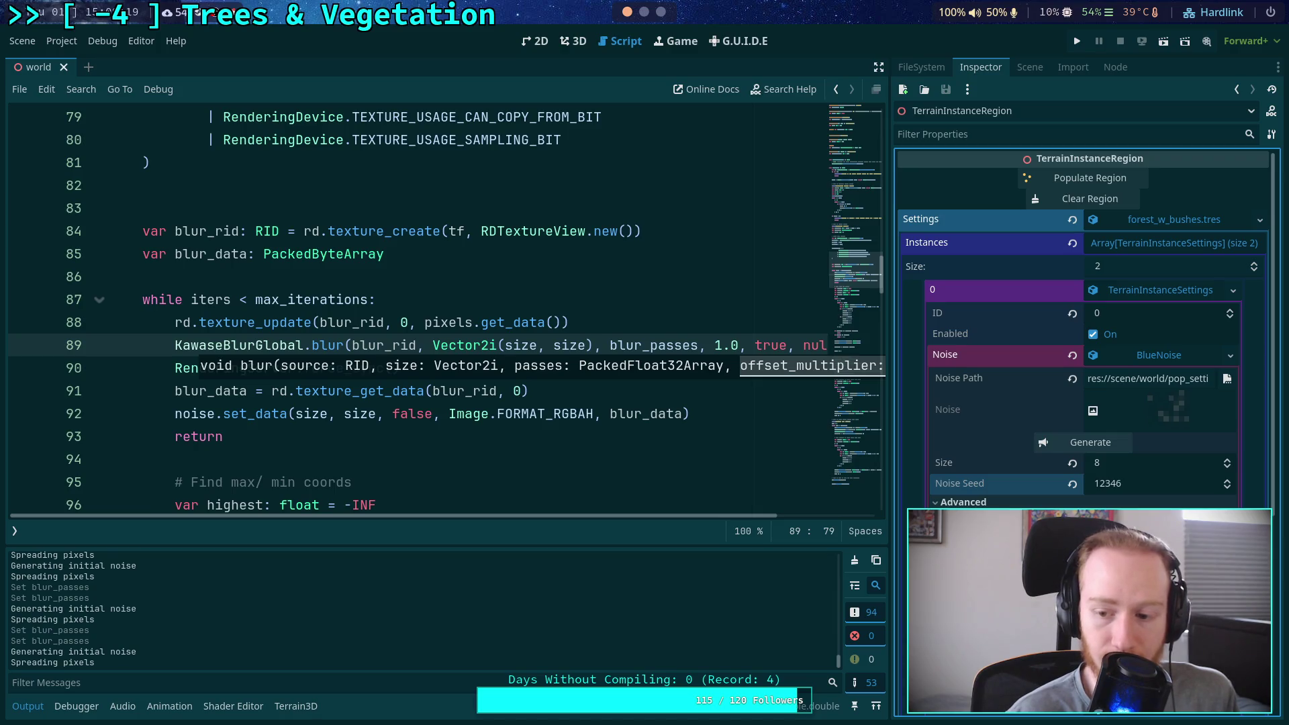
click(1101, 446)
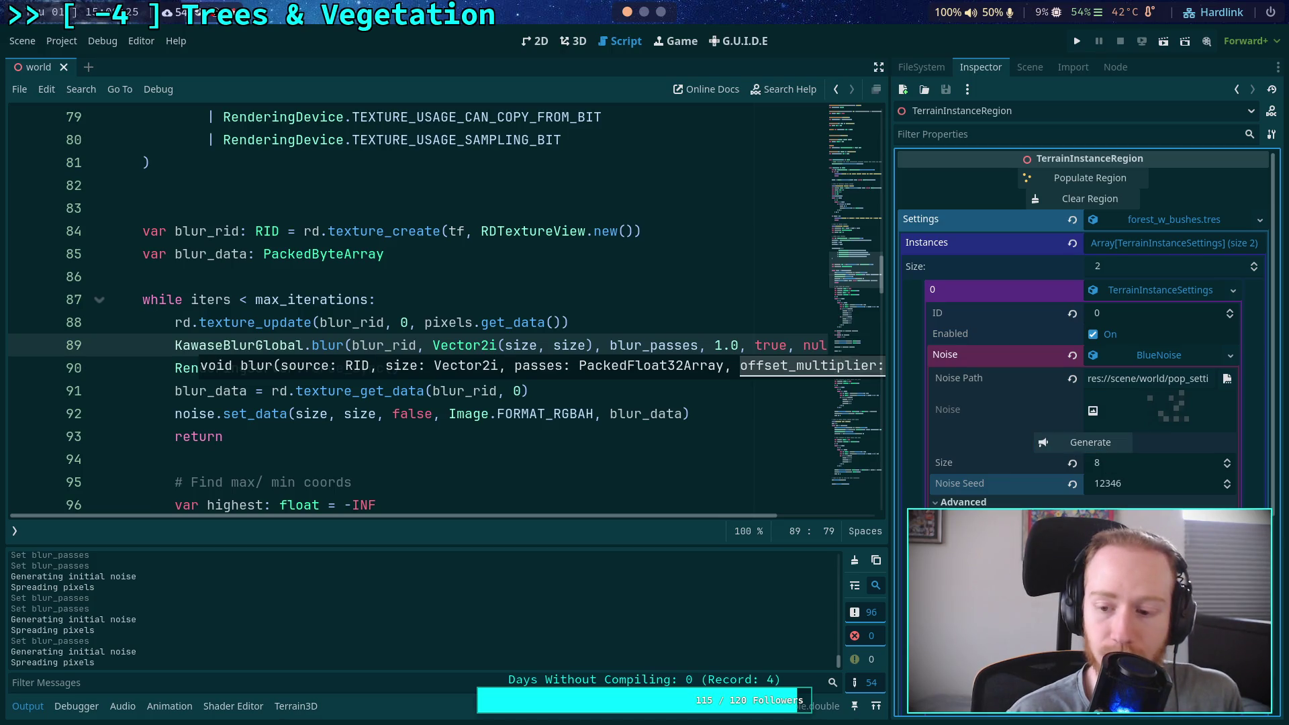
click(1081, 445)
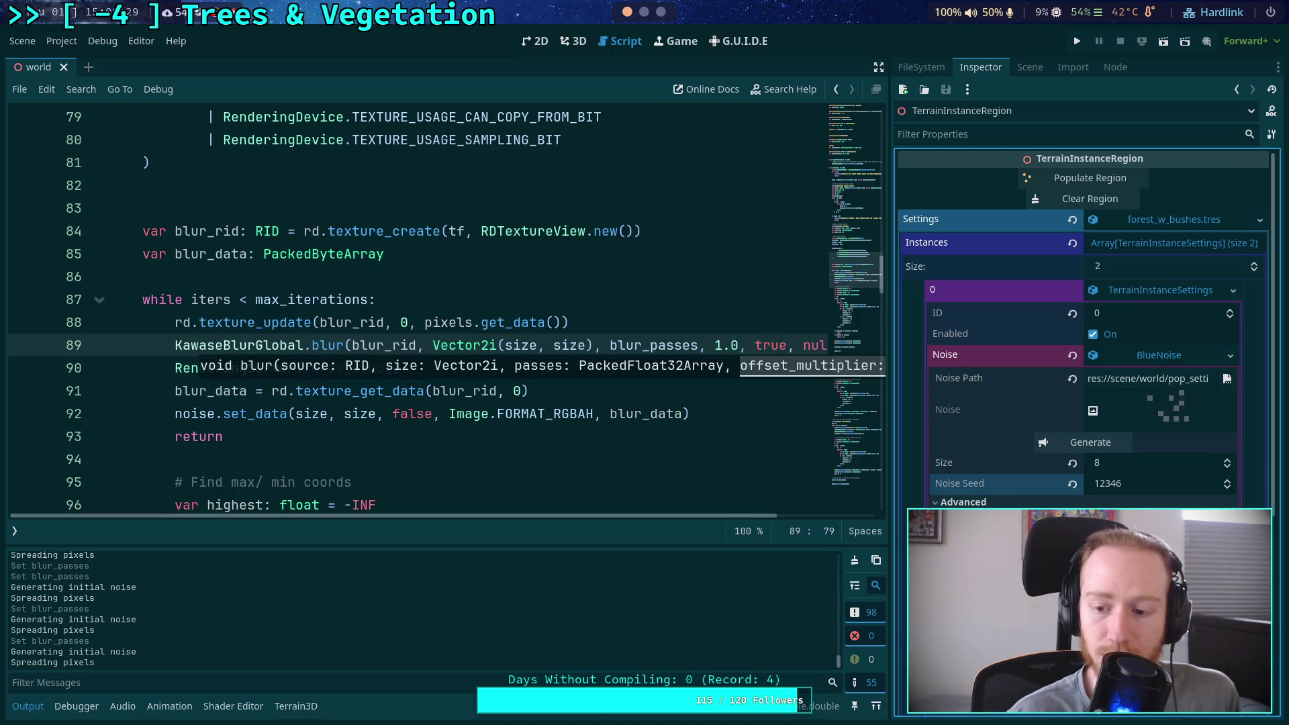
click(1082, 443)
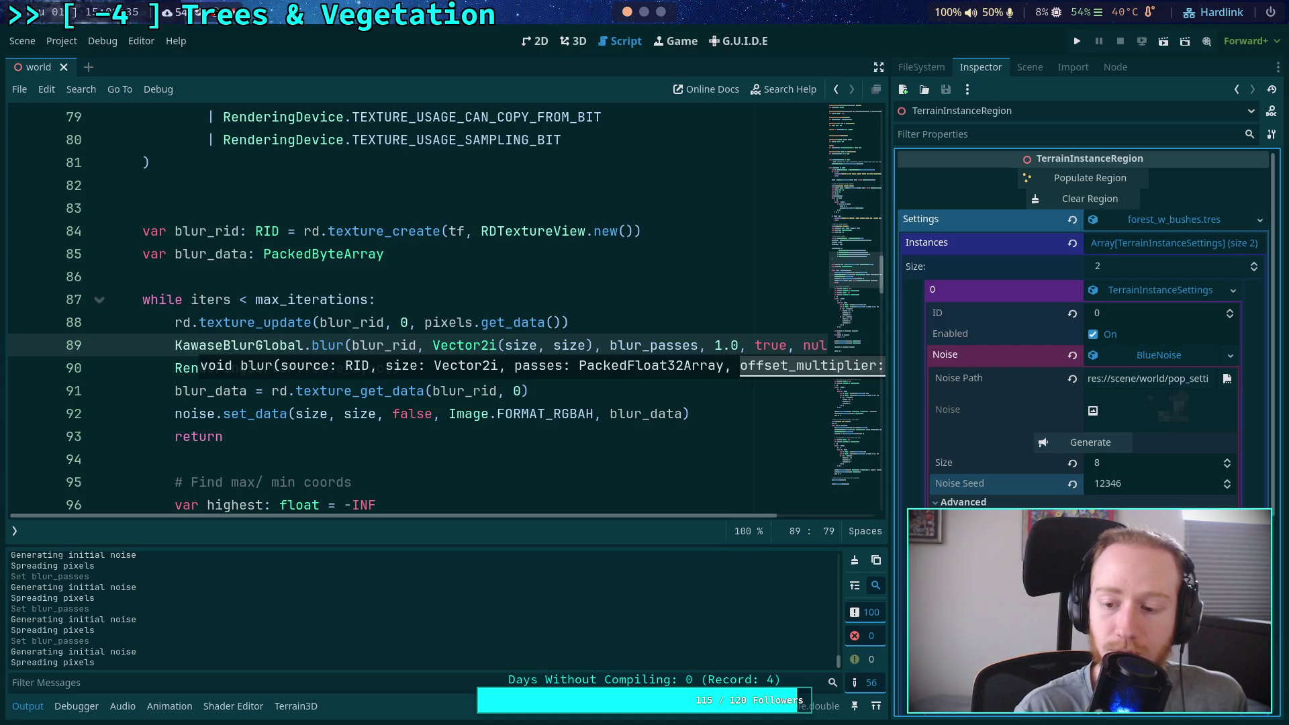
click(1101, 449)
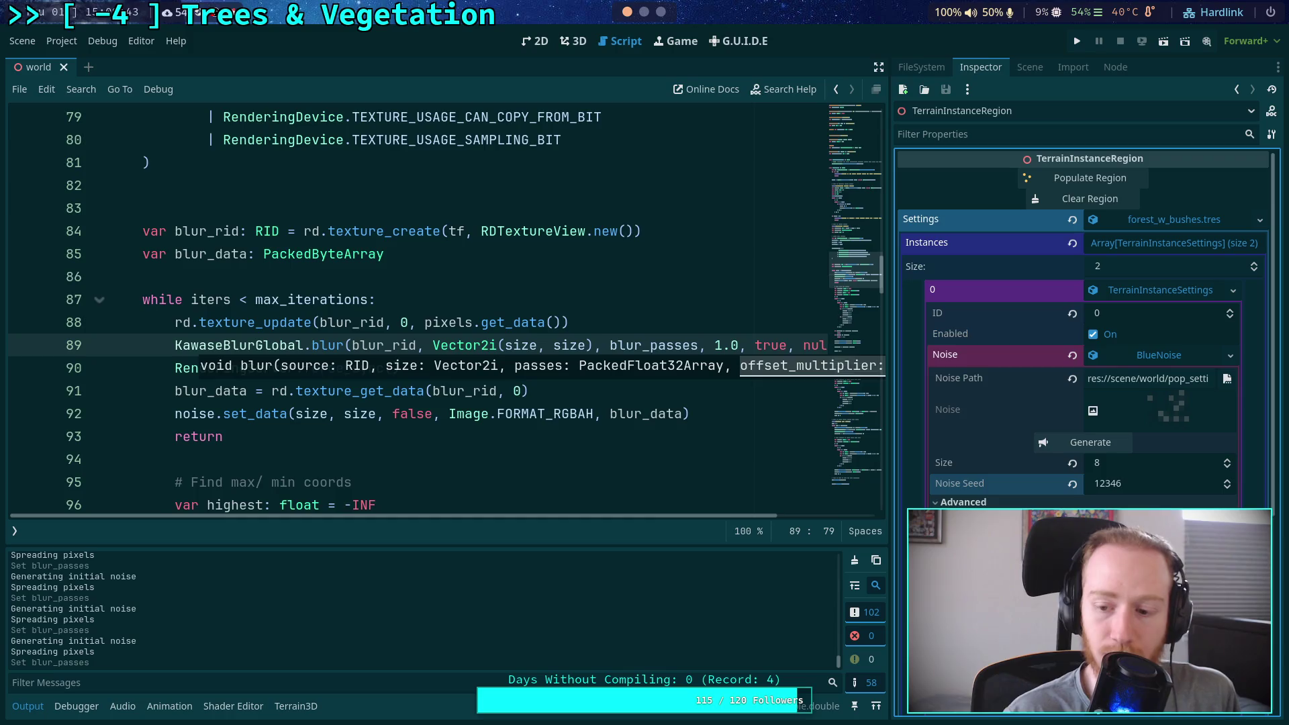
click(1085, 444)
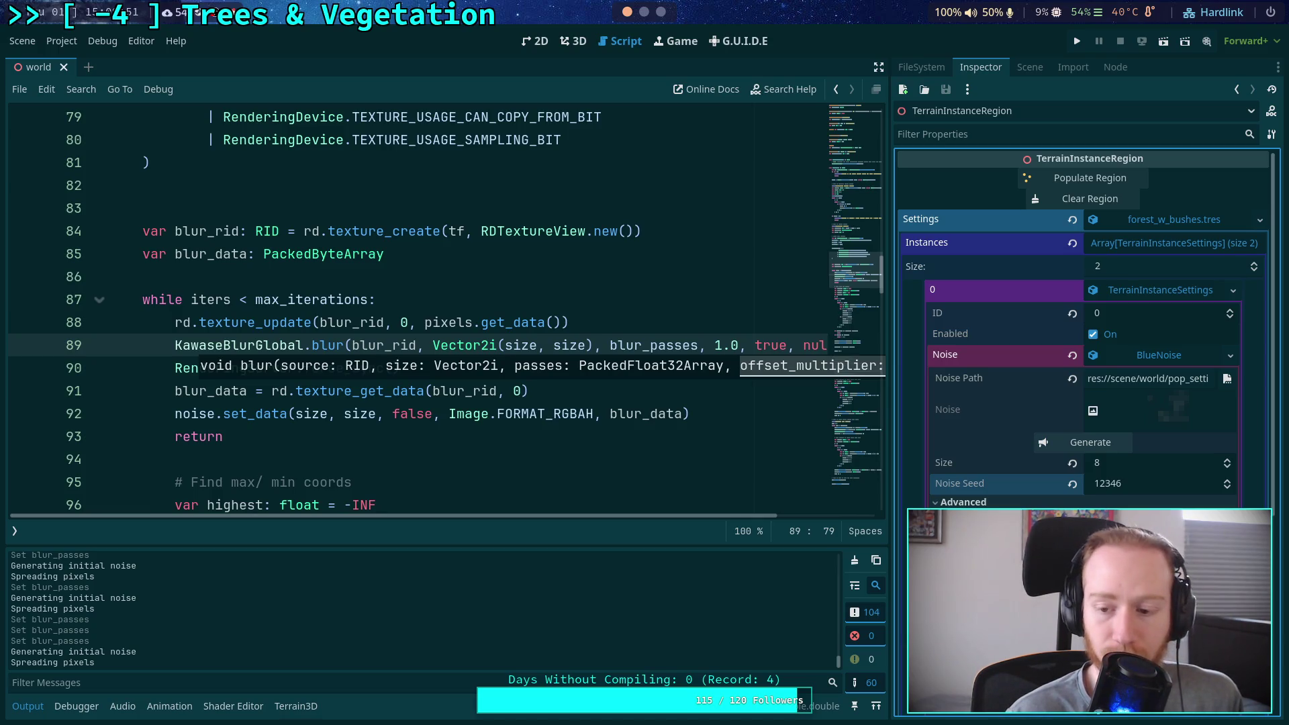
click(1083, 444)
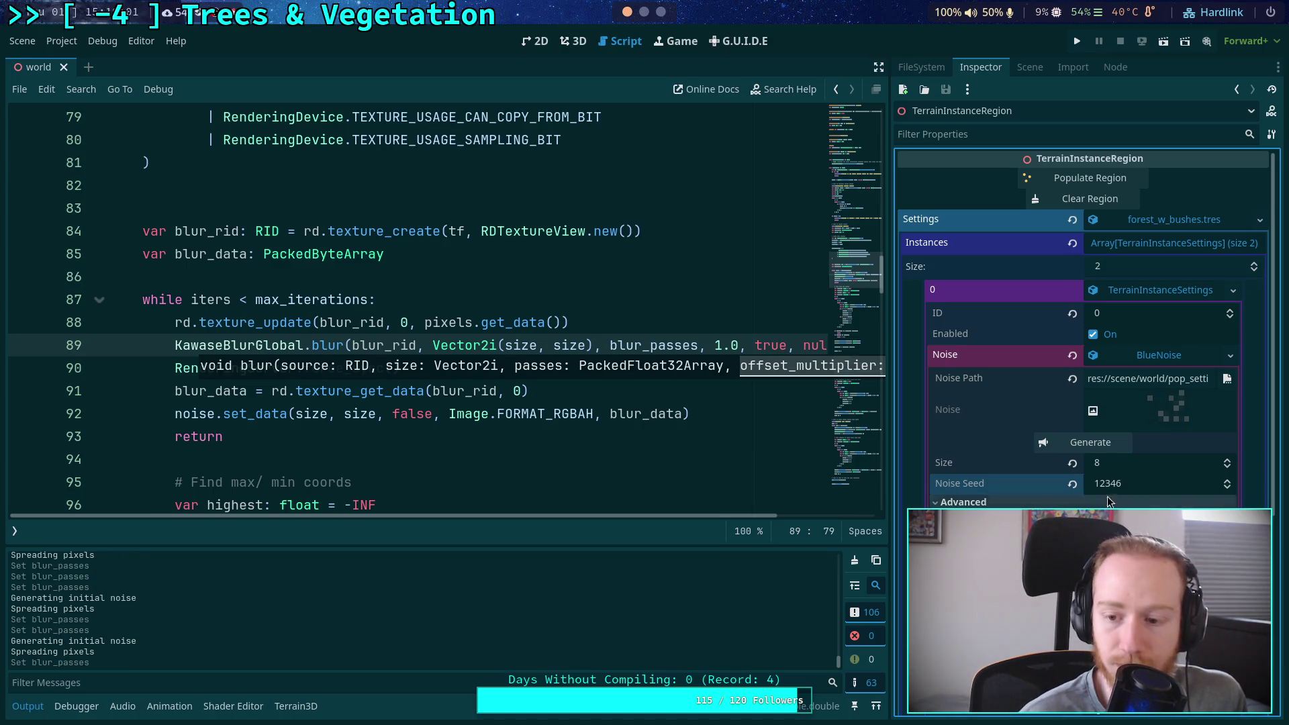
click(1093, 442)
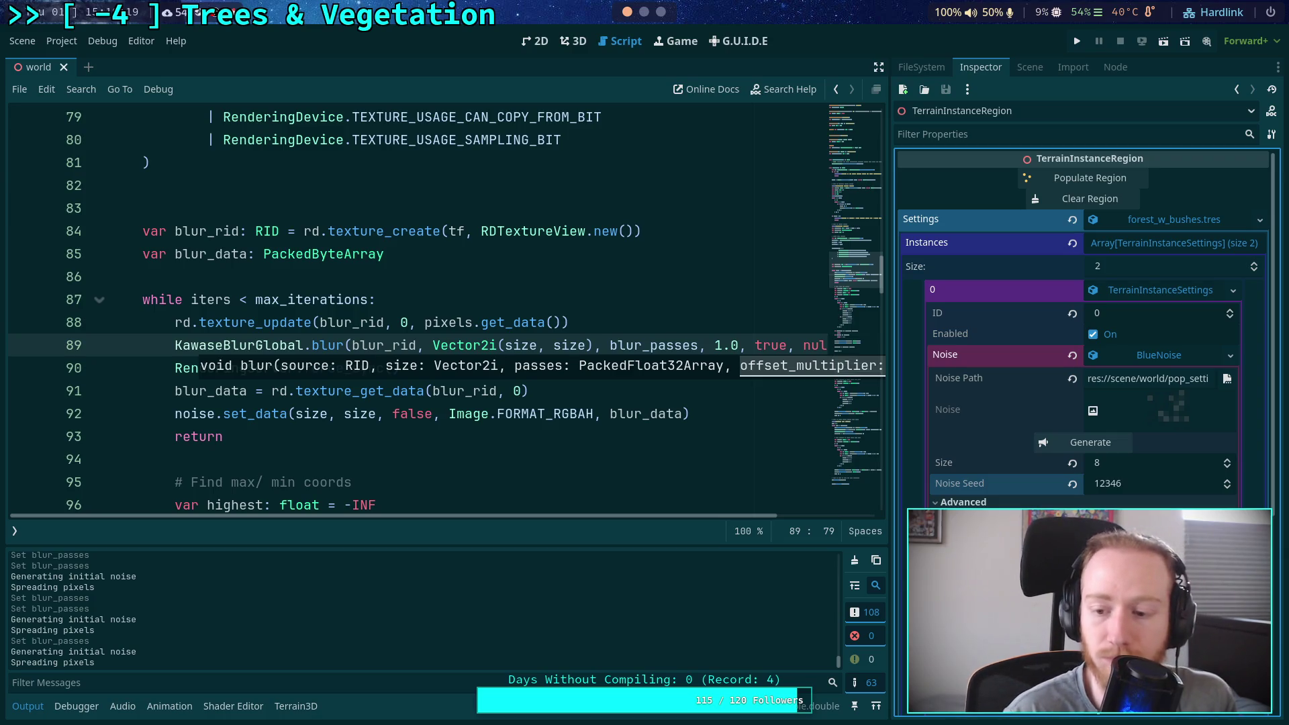
click(1096, 447)
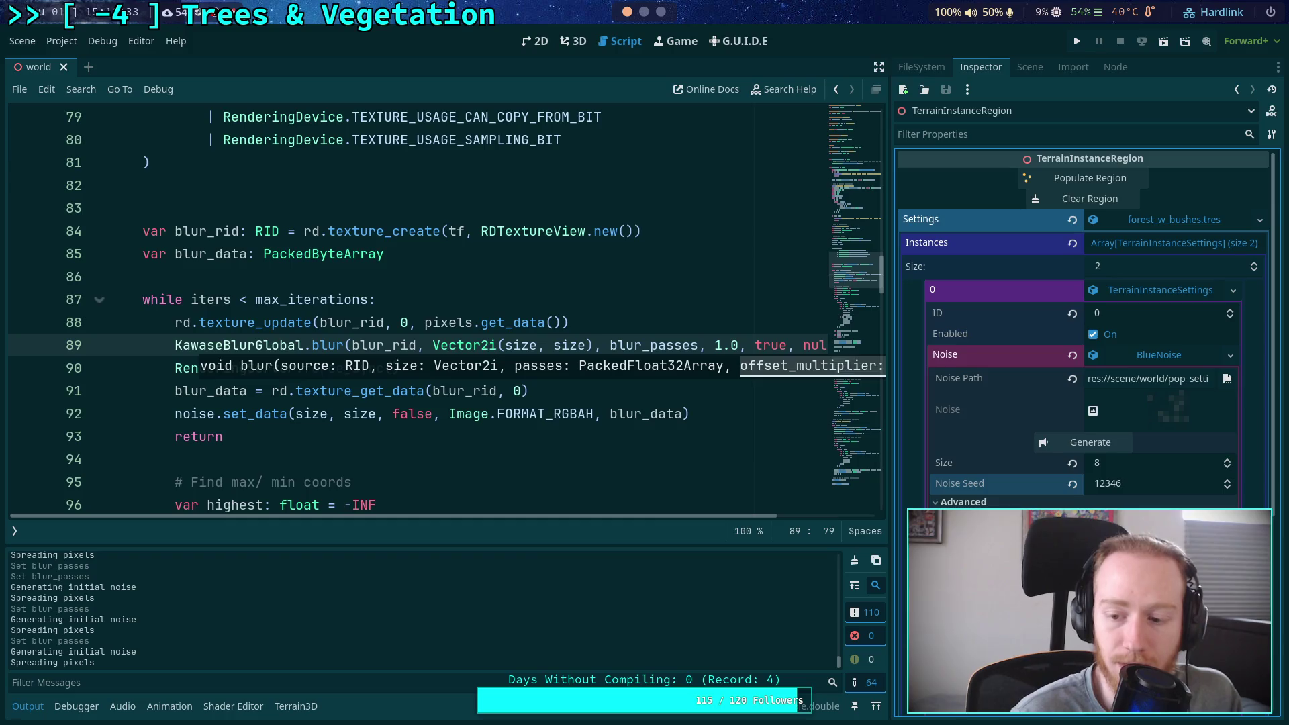
click(1089, 444)
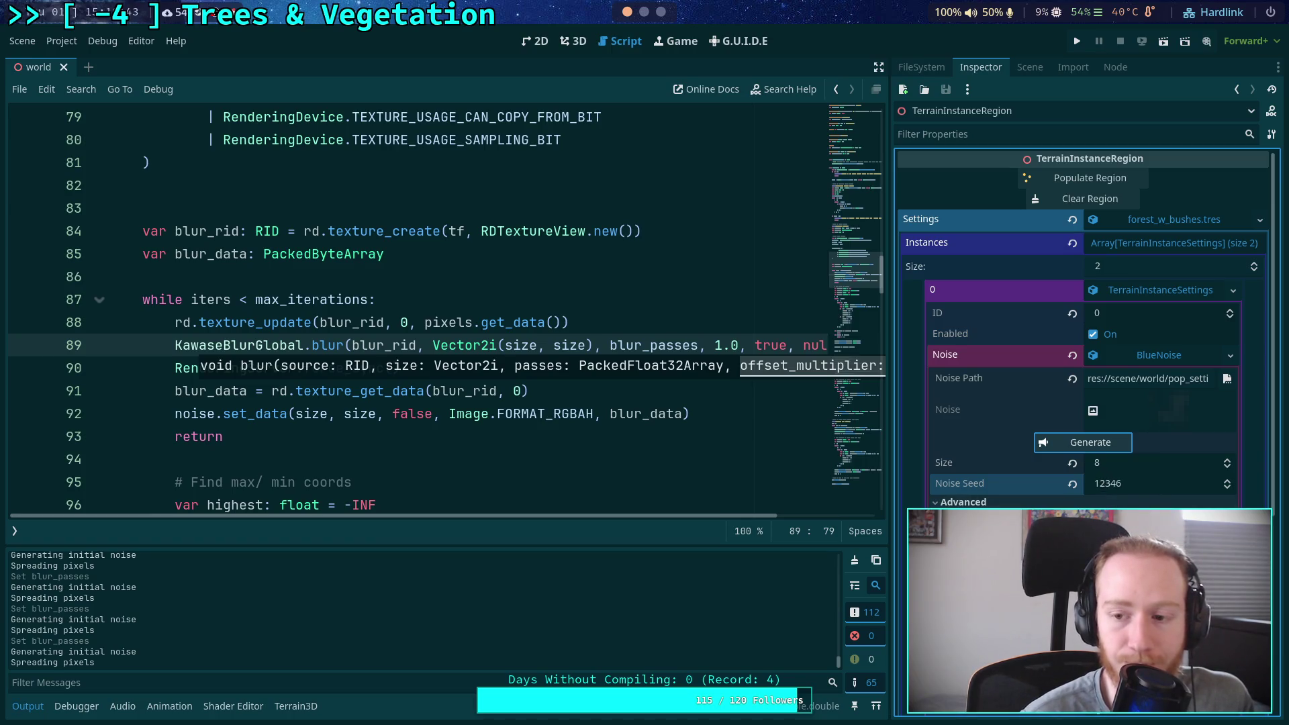
Increase Size to 16 and step Noise Seed up to 12349, regenerating after each change
click(1228, 463)
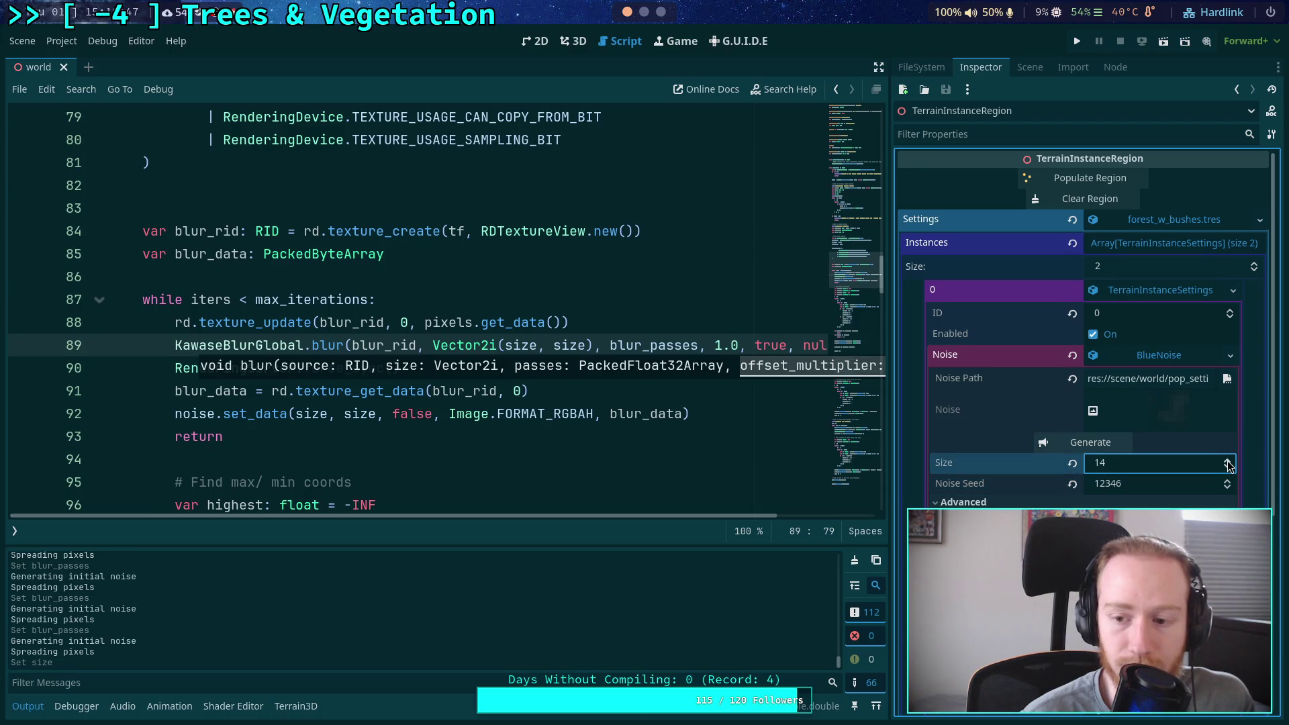
click(1106, 444)
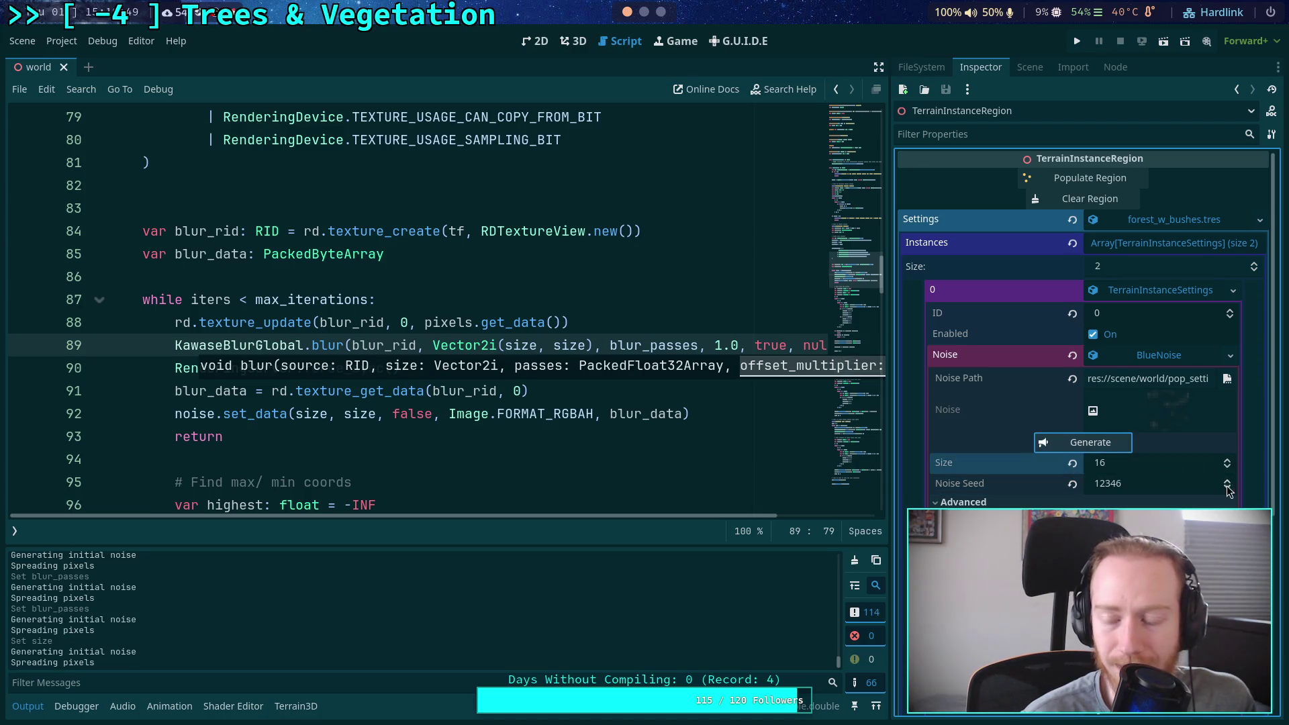
click(1228, 479)
click(1104, 443)
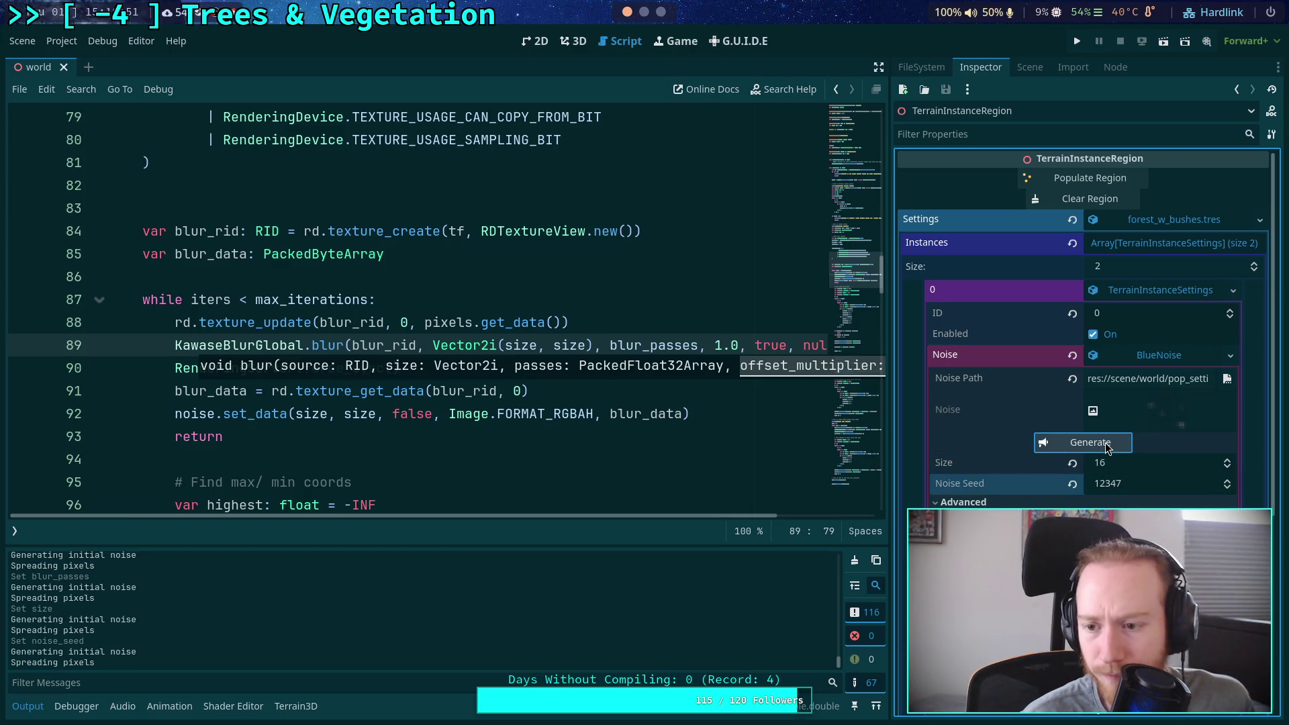
click(1228, 480)
click(1102, 445)
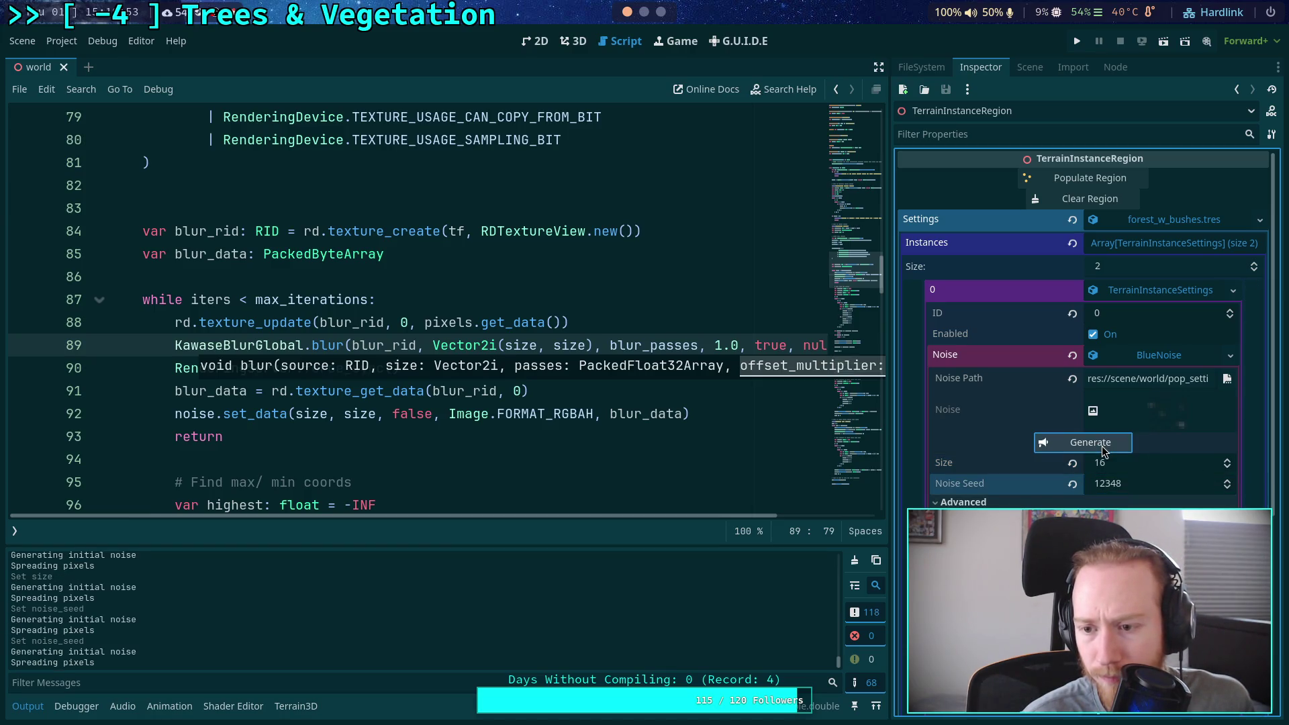
click(1228, 481)
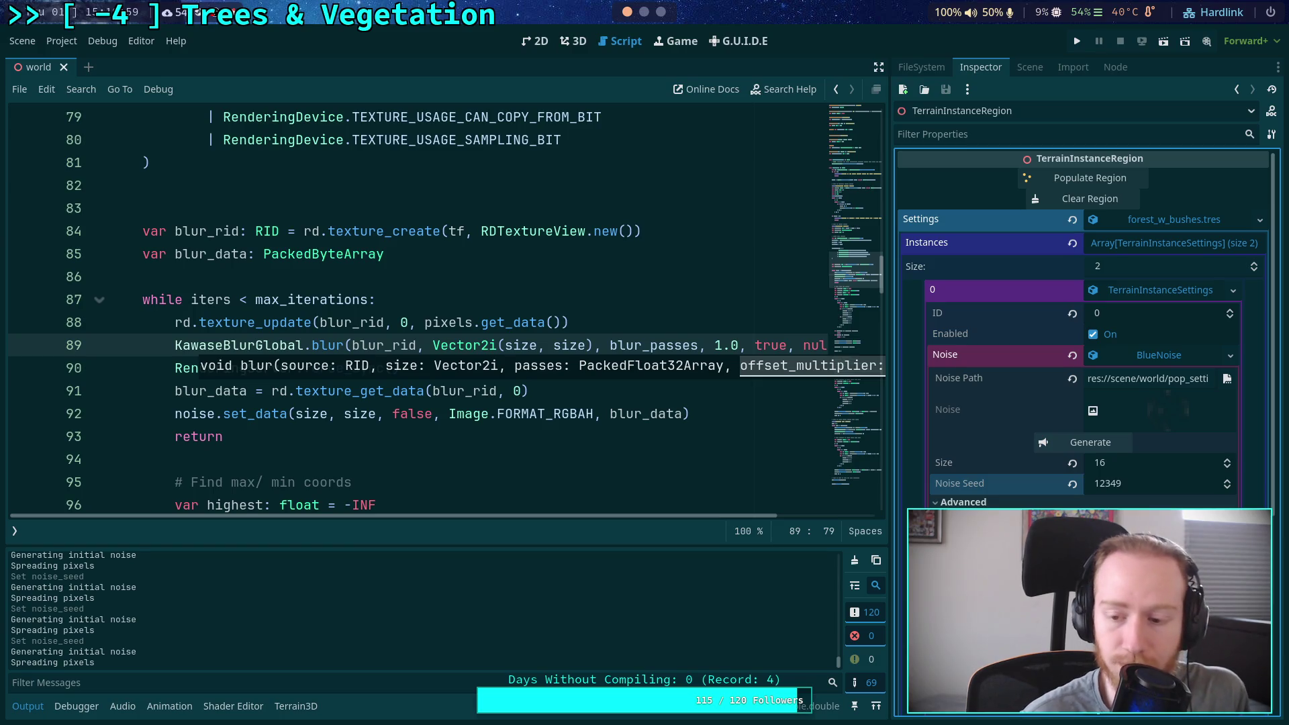
Regenerate the Size-16, seed-12349 noise nine more times, then switch to the browser
click(1094, 449)
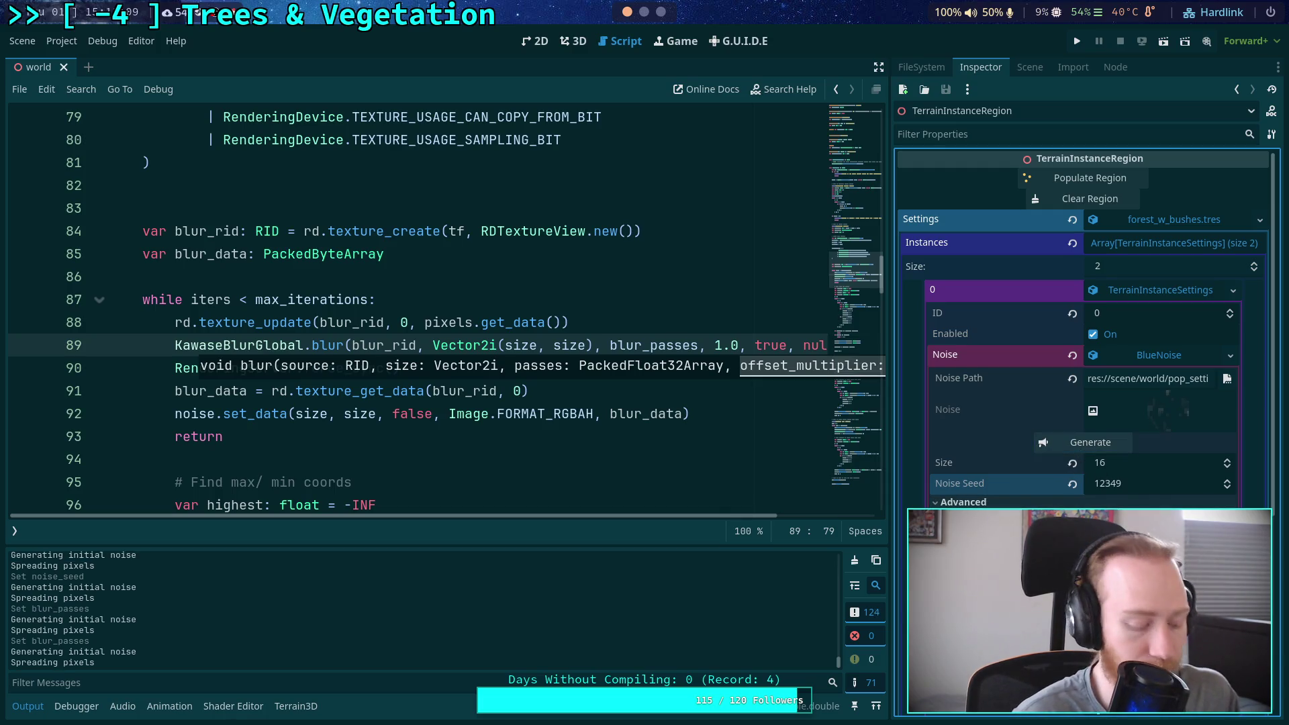
click(1085, 440)
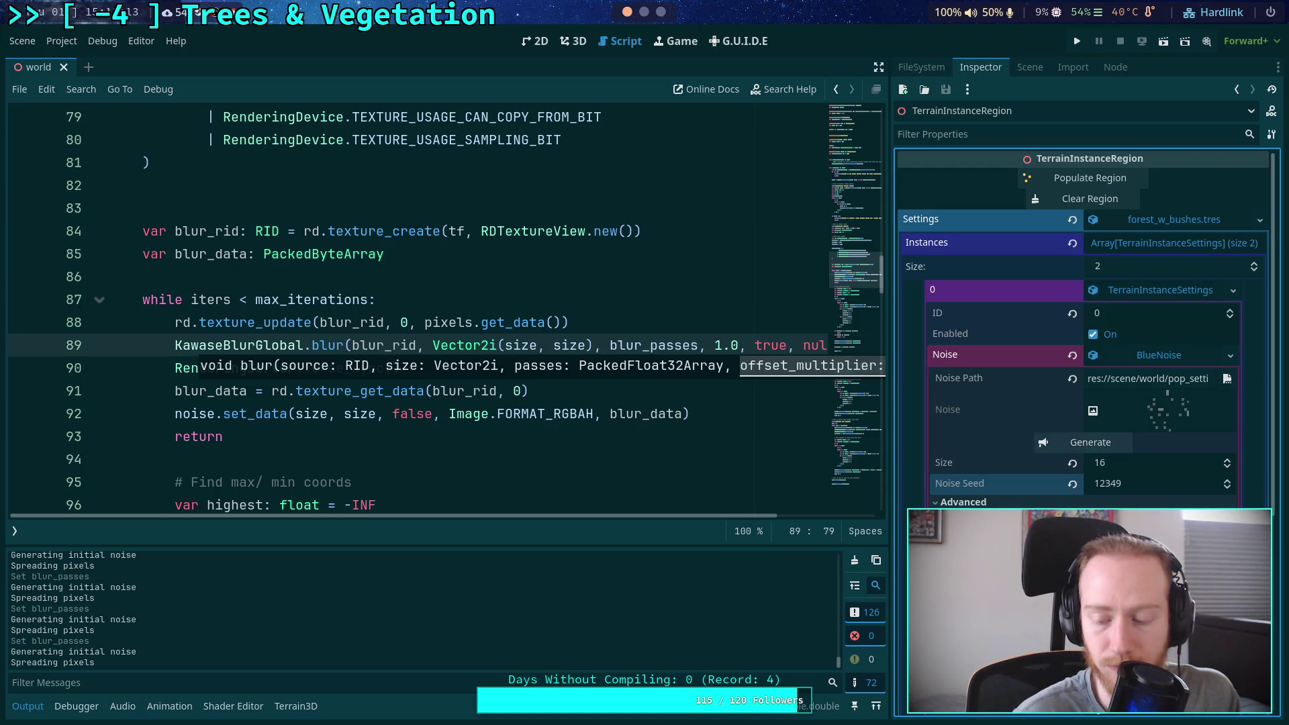
click(1082, 444)
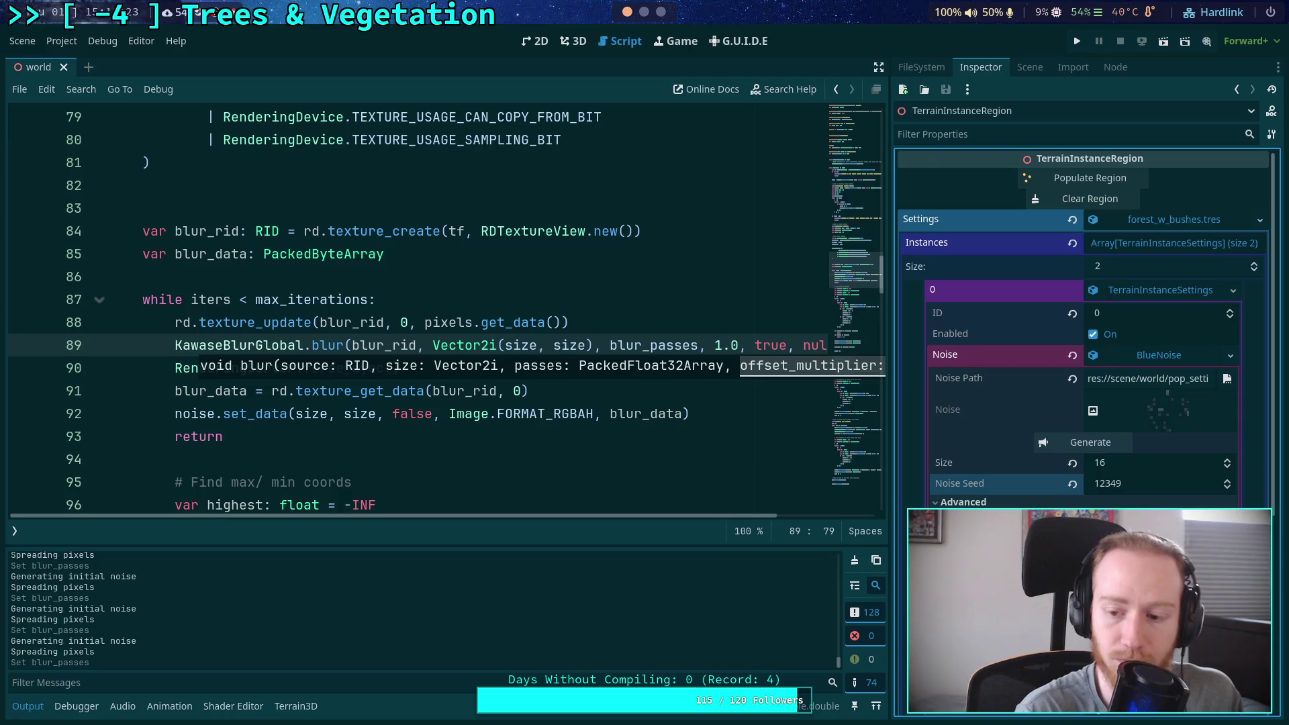
click(1109, 444)
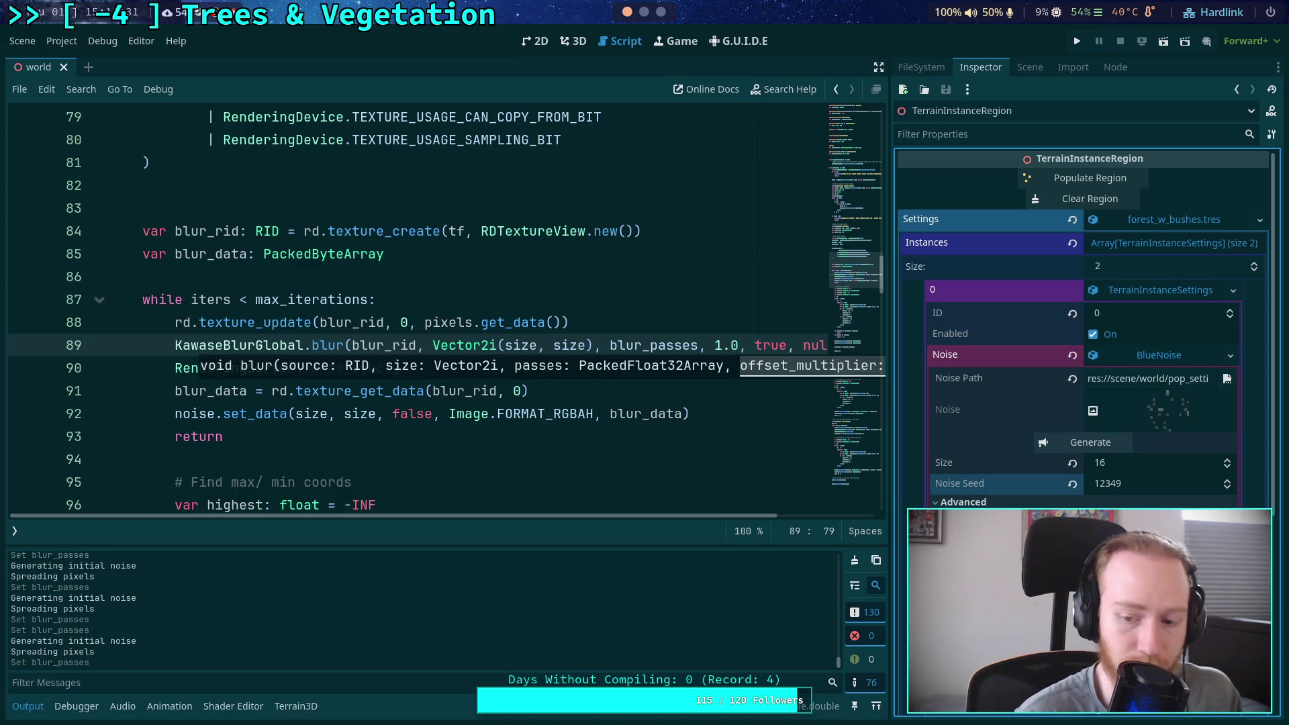
click(1108, 442)
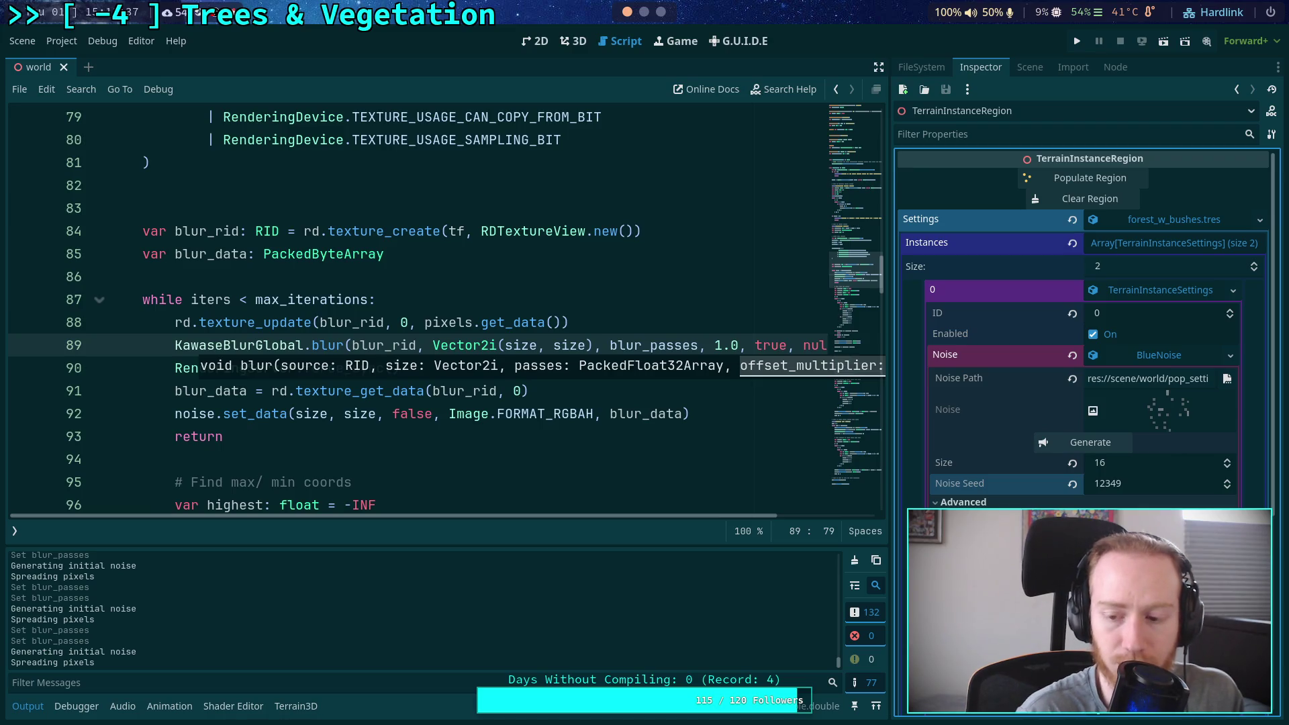
click(1095, 441)
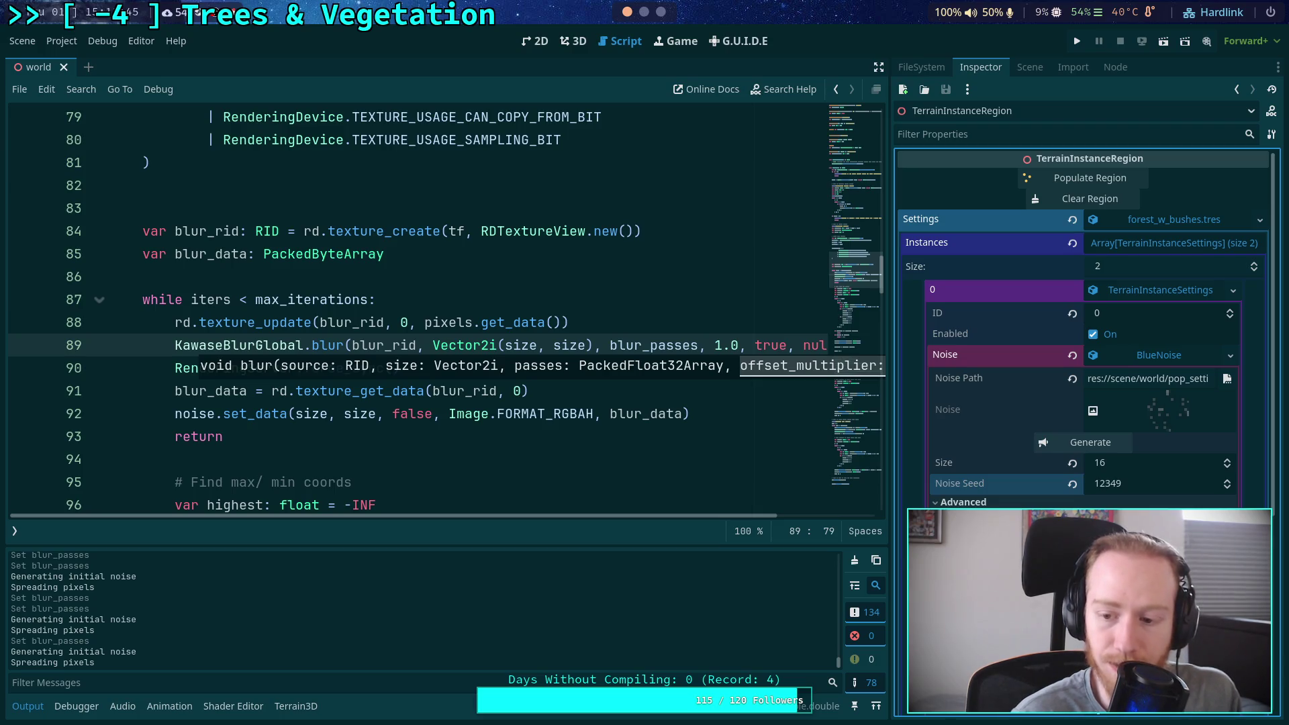
click(1110, 444)
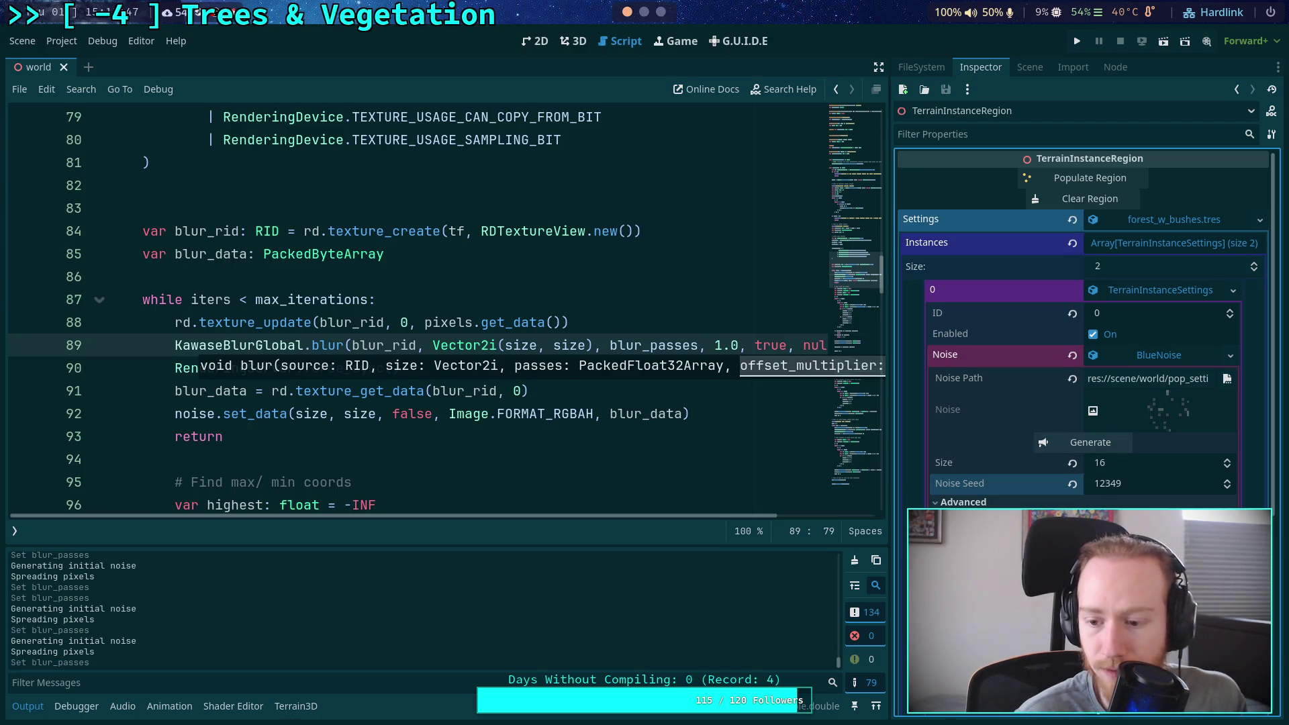
click(1101, 445)
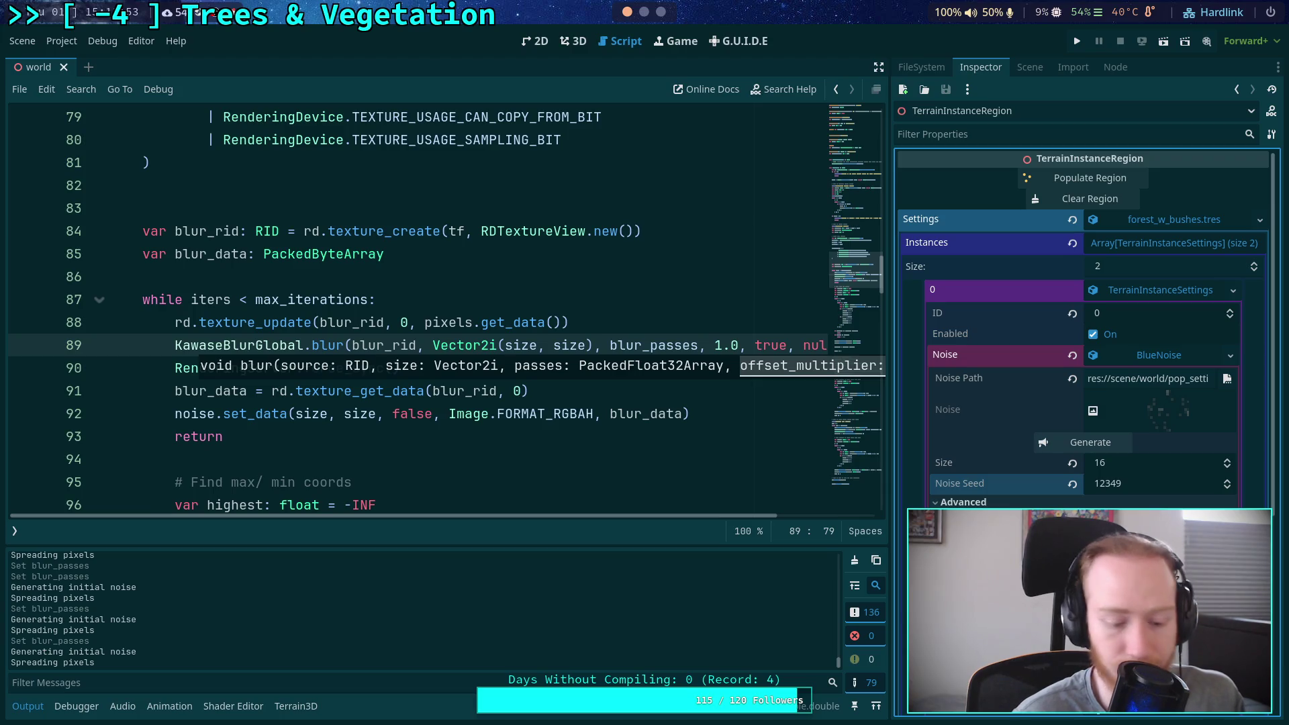
click(1109, 448)
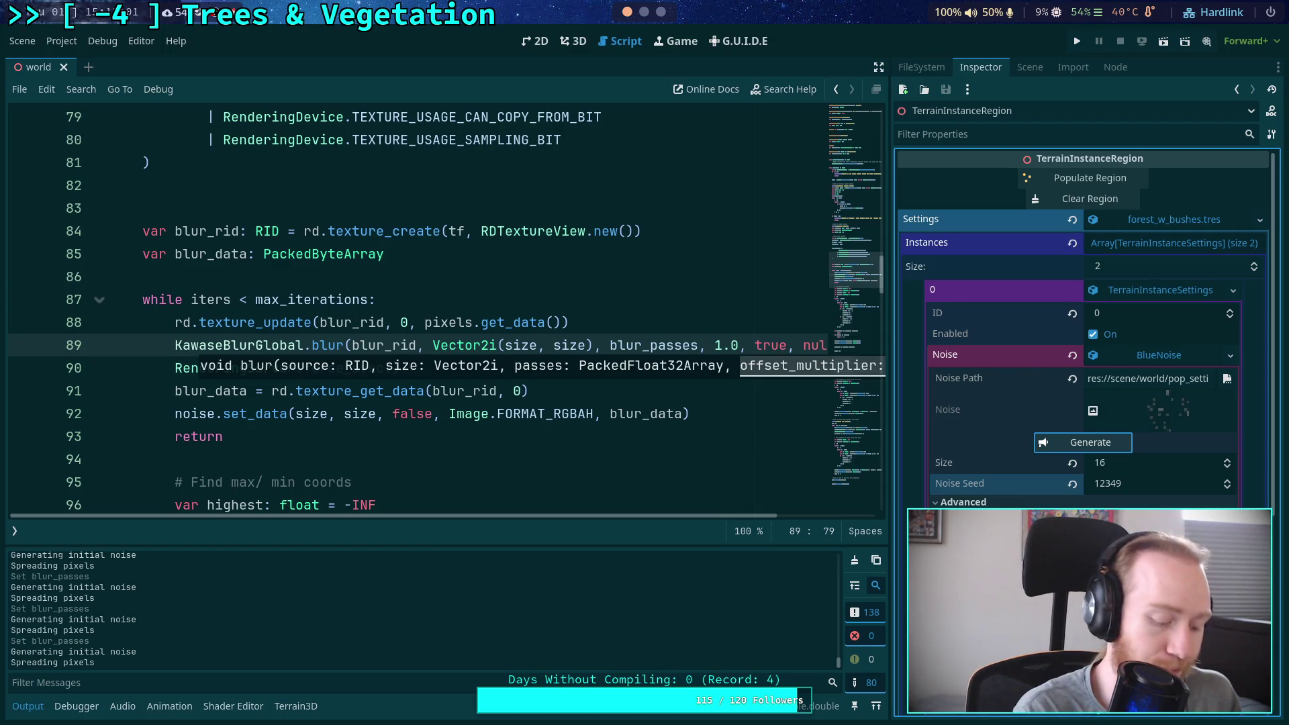
key(super+3)
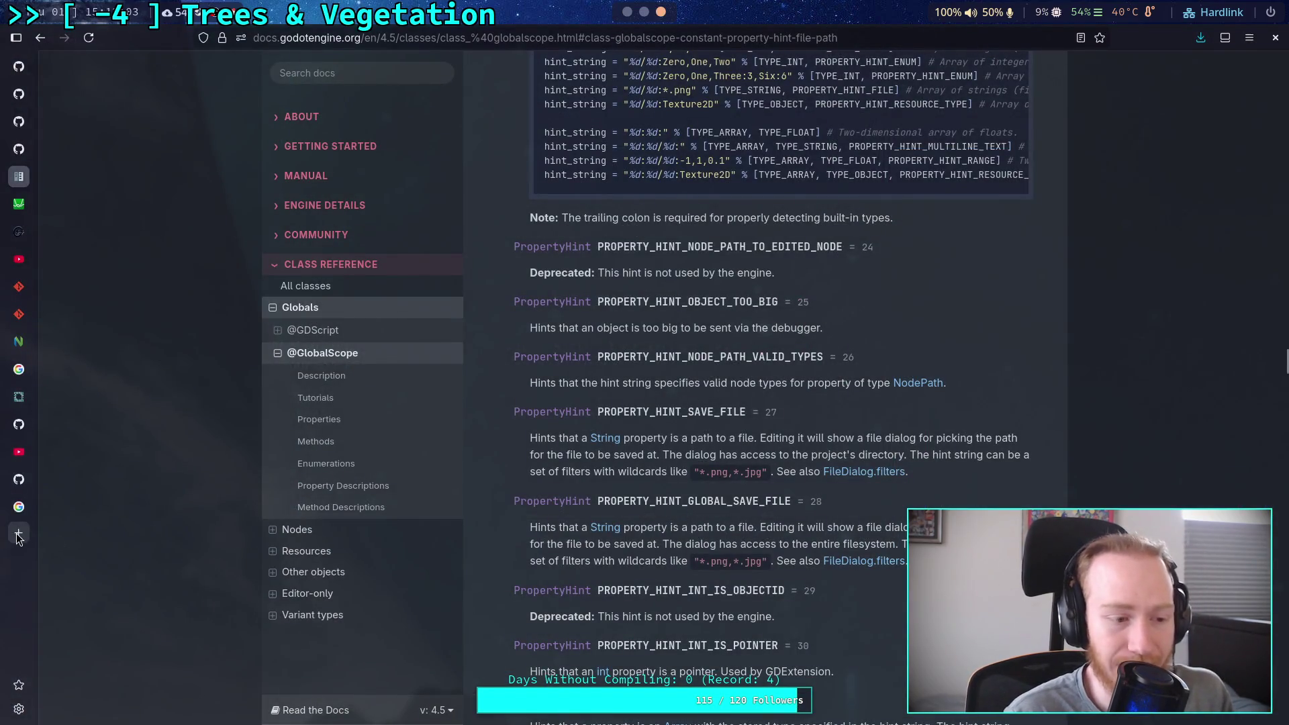
Search Google for 'kawase pass for 2 sigma gaussian' in a new tab
click(19, 532)
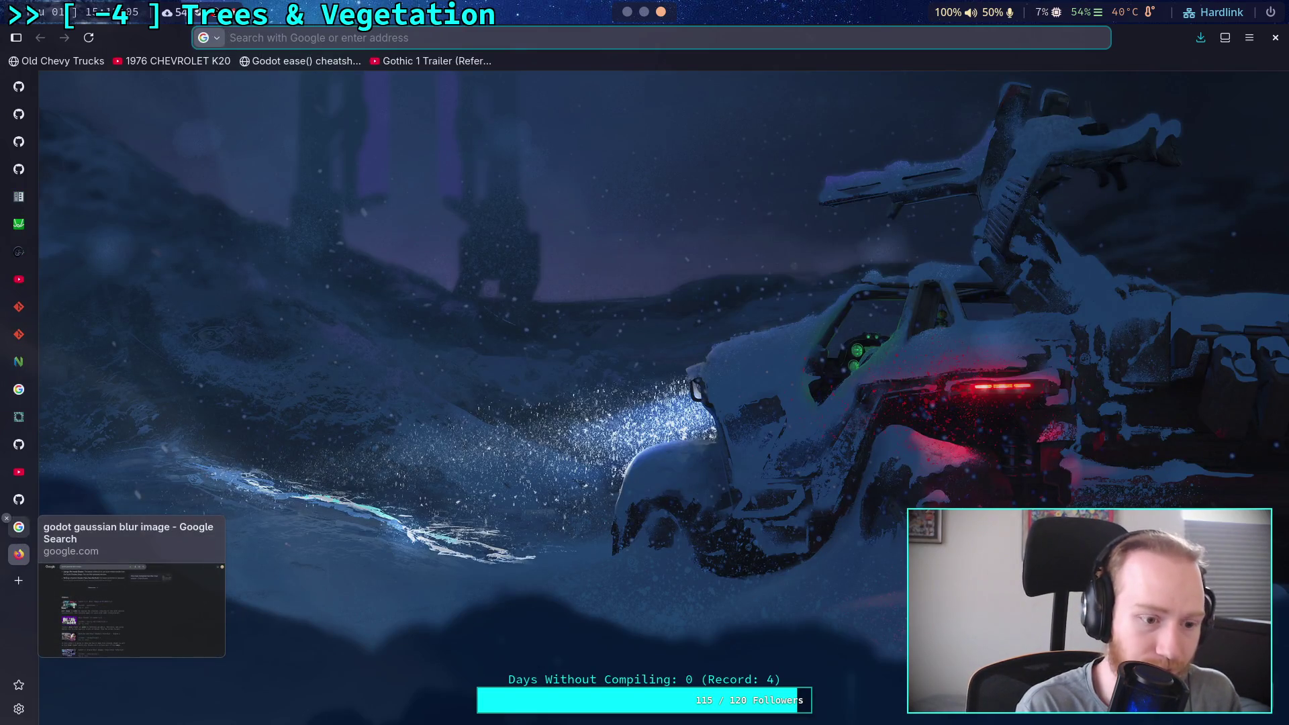
text(kawase )
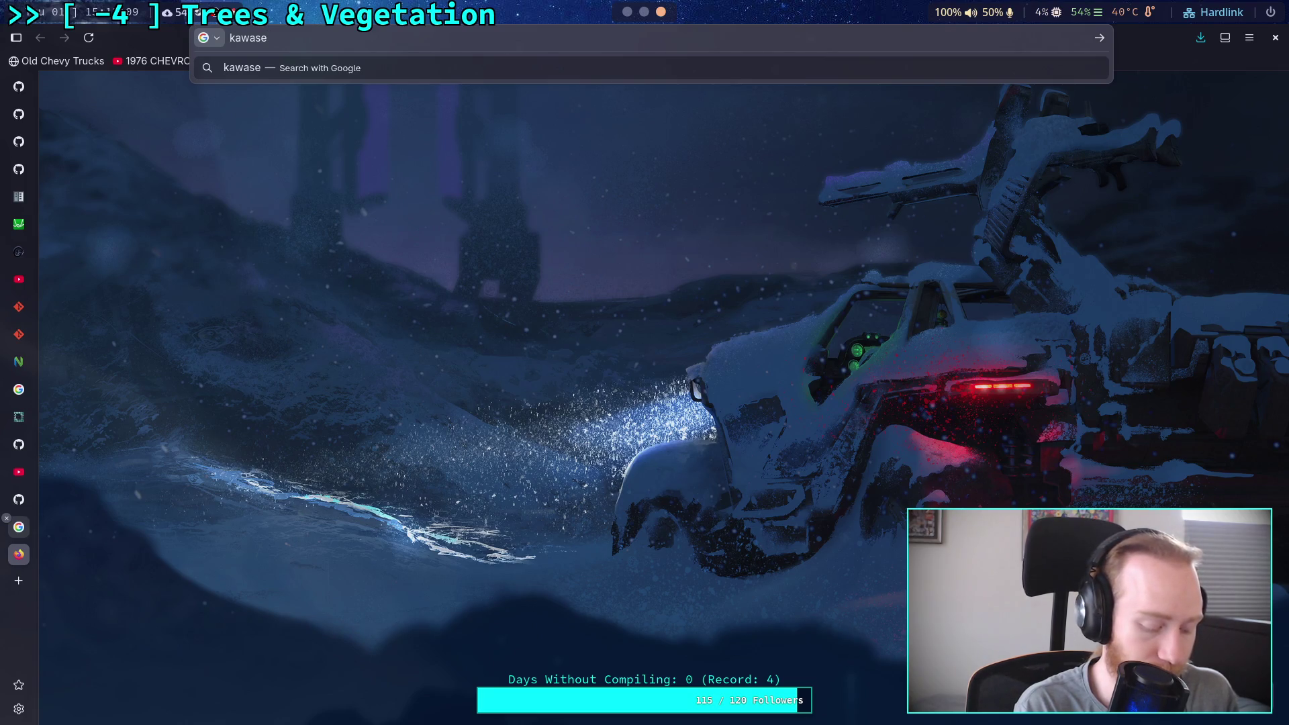
text(pass for )
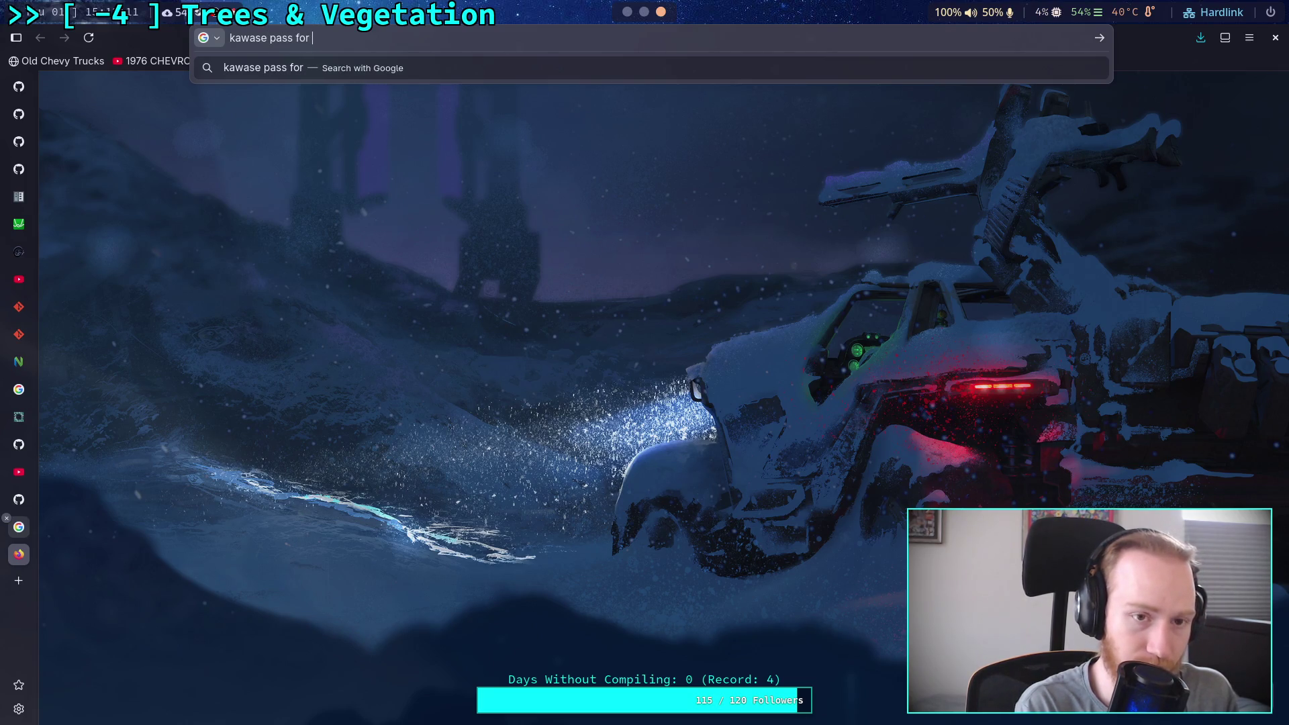
text(2 sigm)
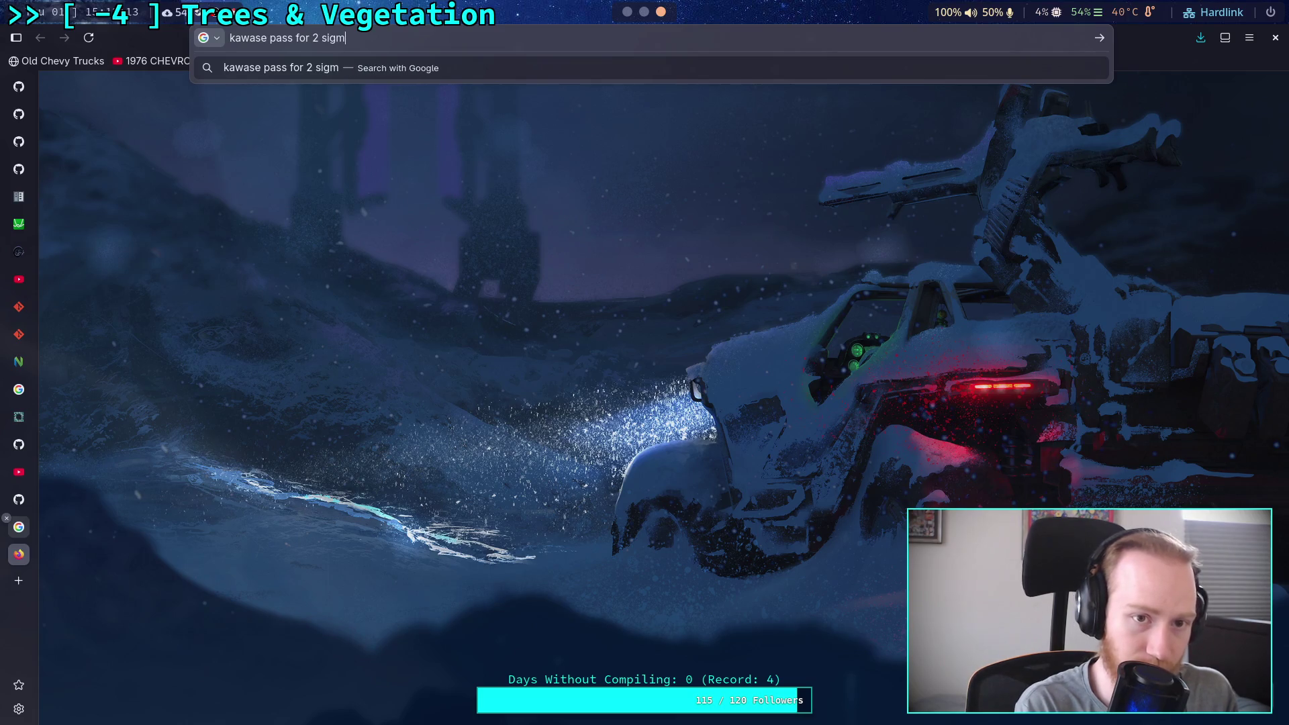
text(a gaussi)
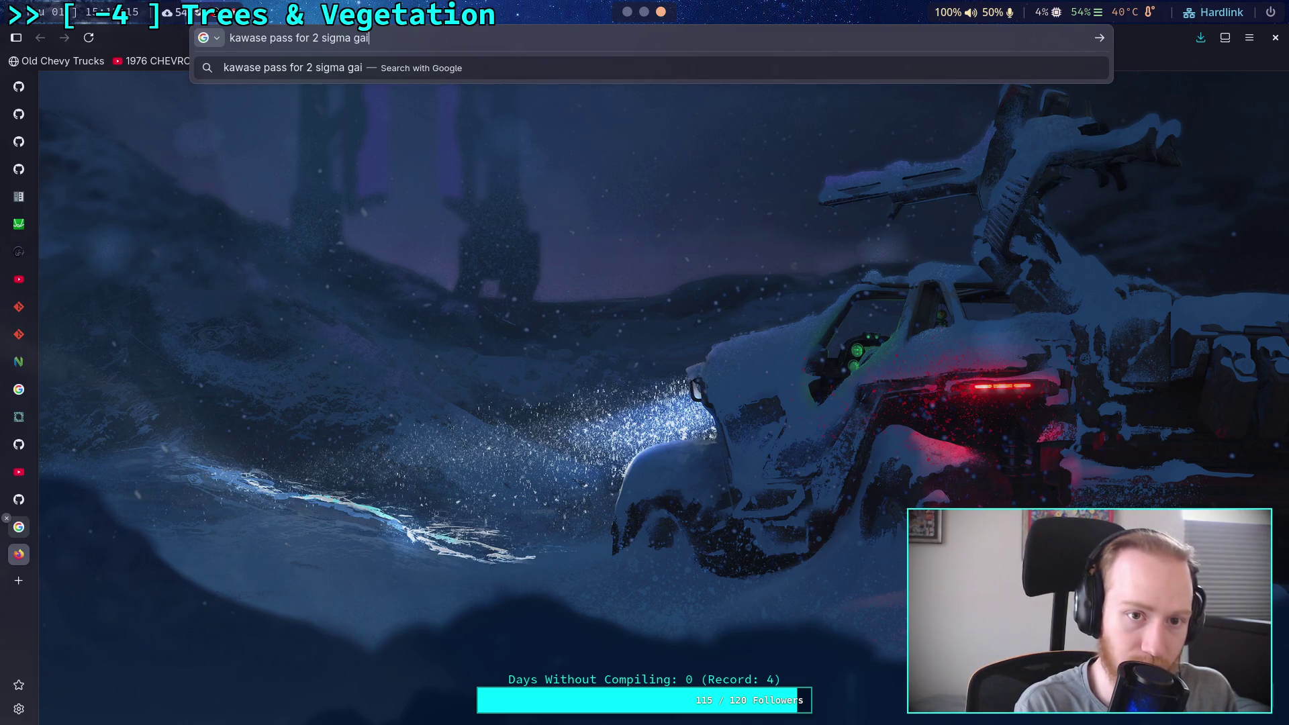
text(an)
key(Return)
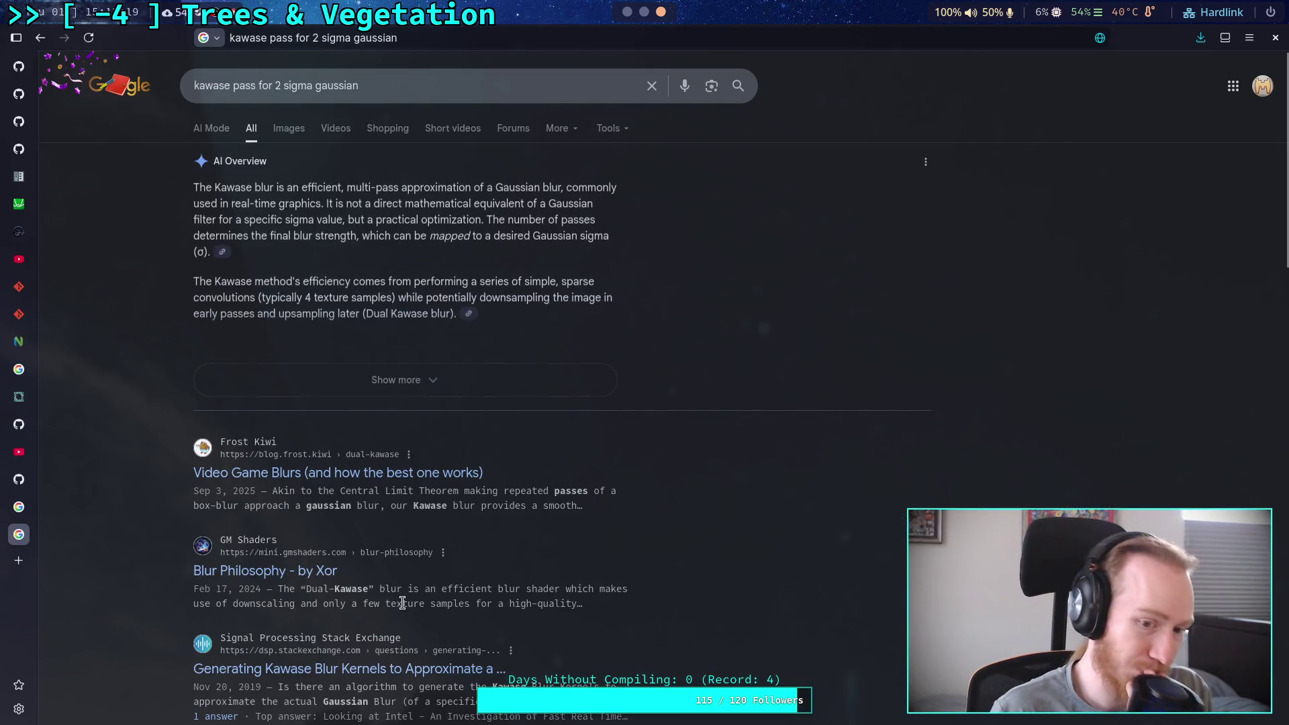
Expand the AI overview and open the Signal Processing Stack Exchange question on Kawase blur kernels
click(477, 381)
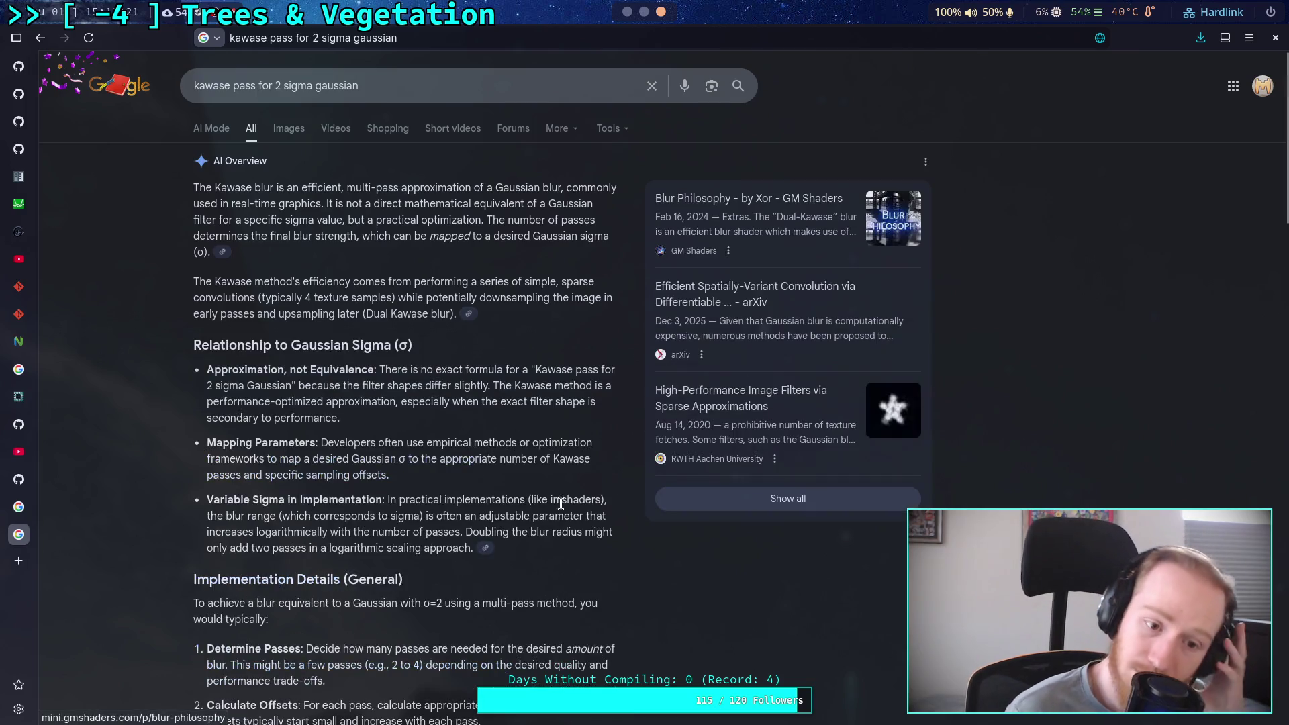
scroll(537, 510, down, 5)
scroll(479, 500, down, 5)
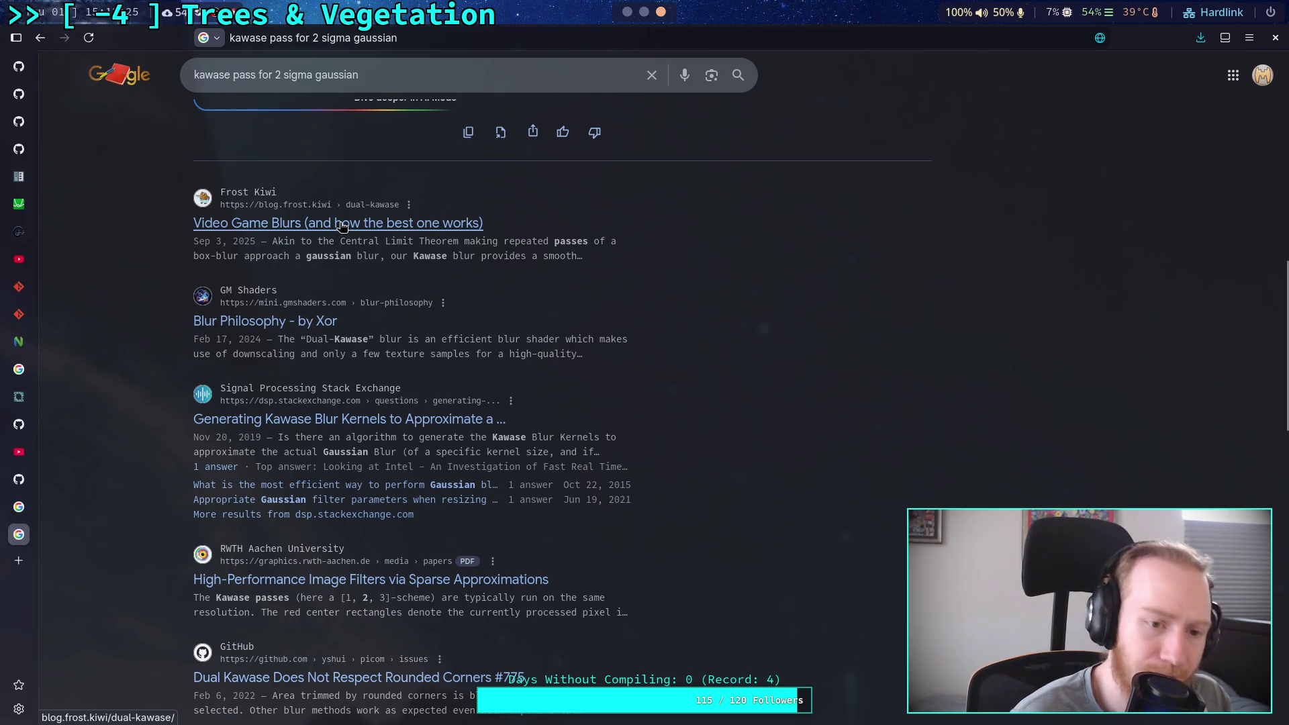
click(370, 418)
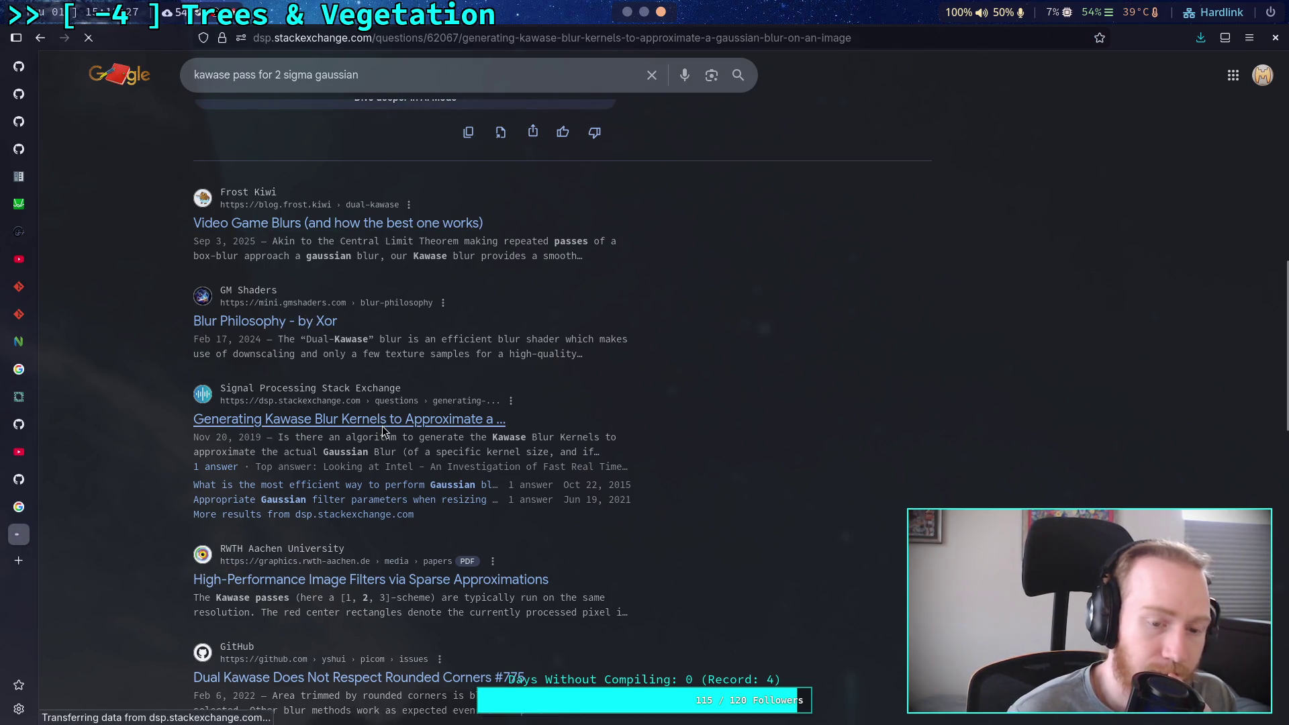
scroll(527, 439, down, 6)
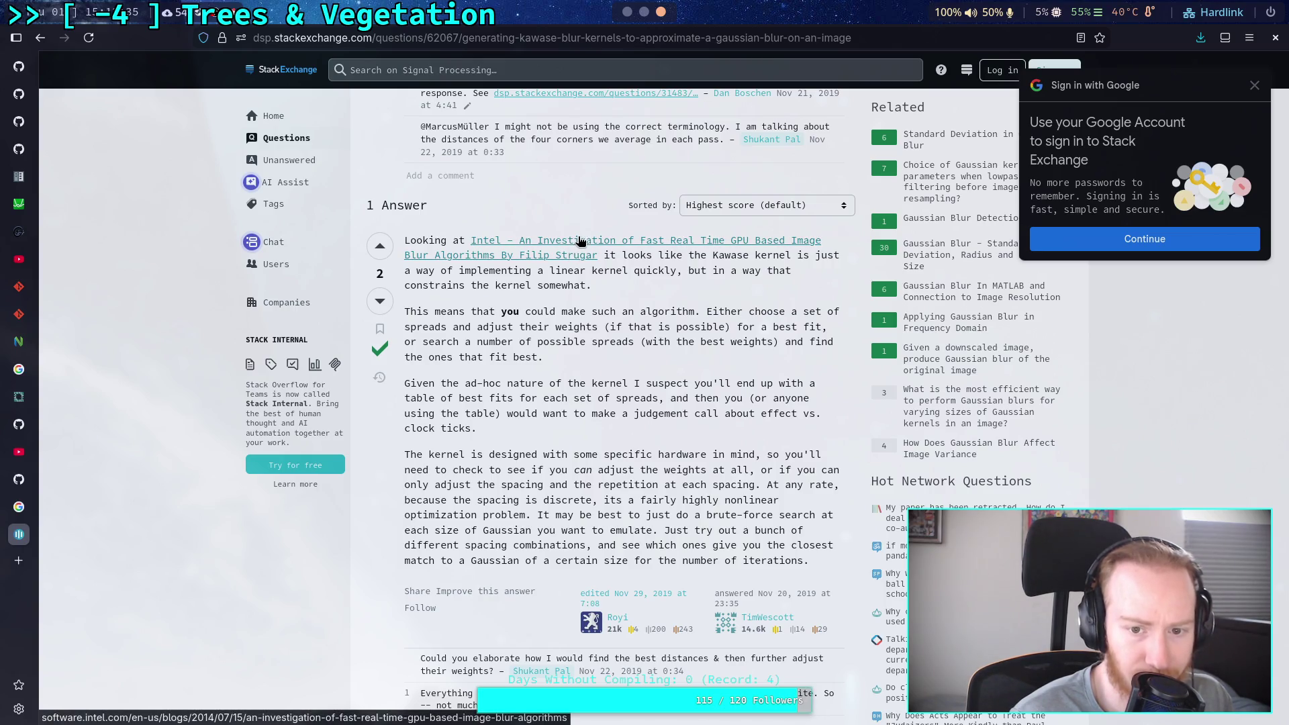
Read the accepted answer and open its linked Intel article on fast GPU blur algorithms
scroll(579, 240, down, 6)
scroll(591, 228, up, 4)
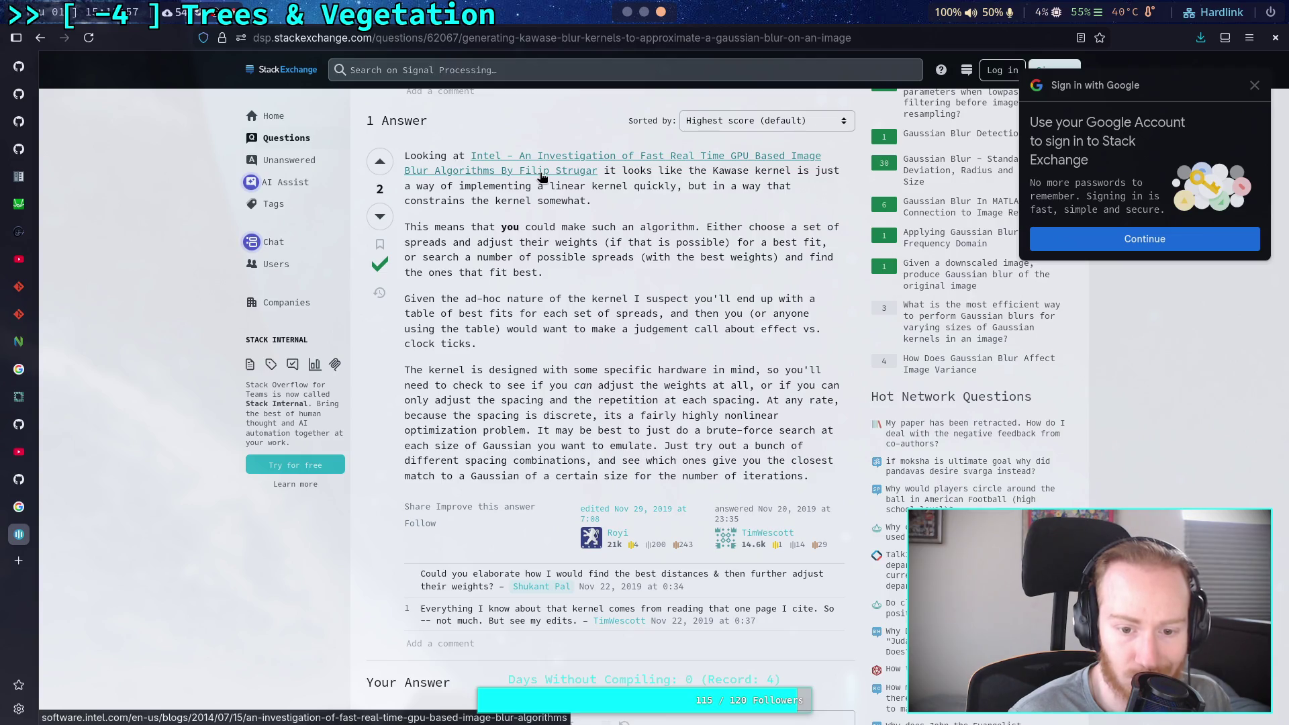
click(543, 176)
Skim the Intel article past the performance results to the Fast blurs code sample, then return to Godot
scroll(542, 292, down, 10)
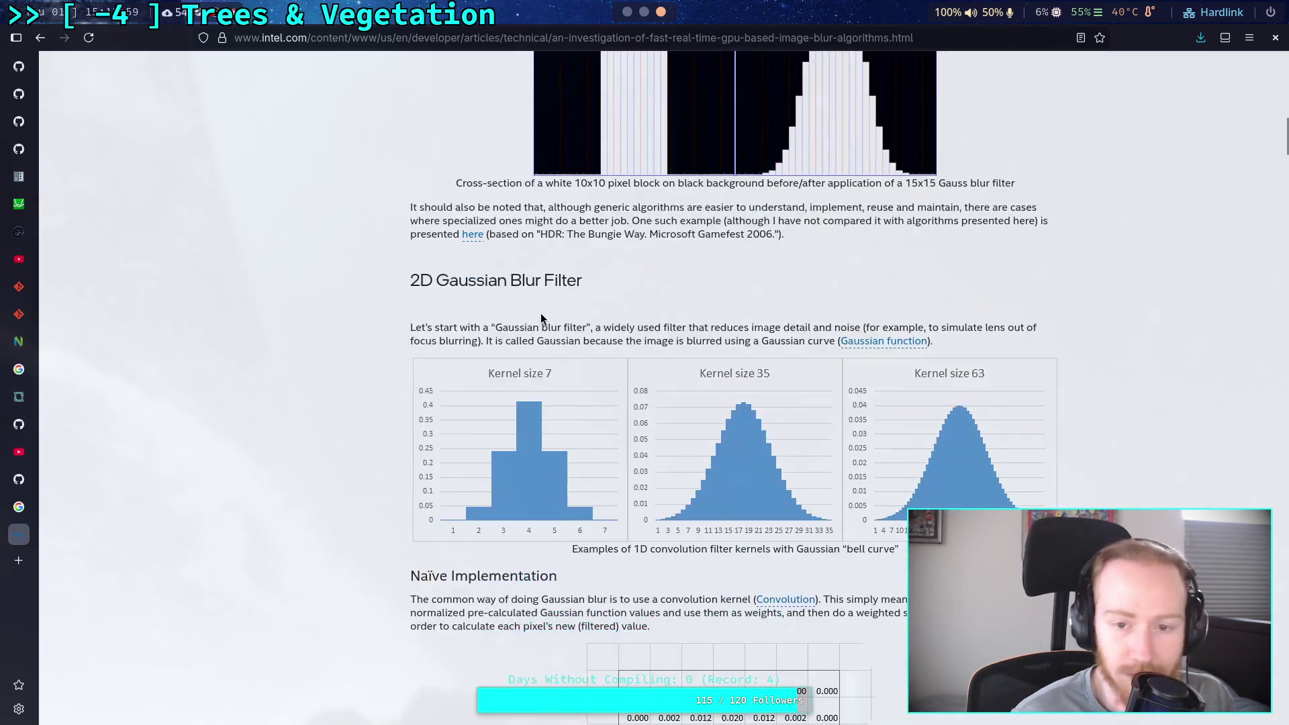
scroll(541, 318, down, 3)
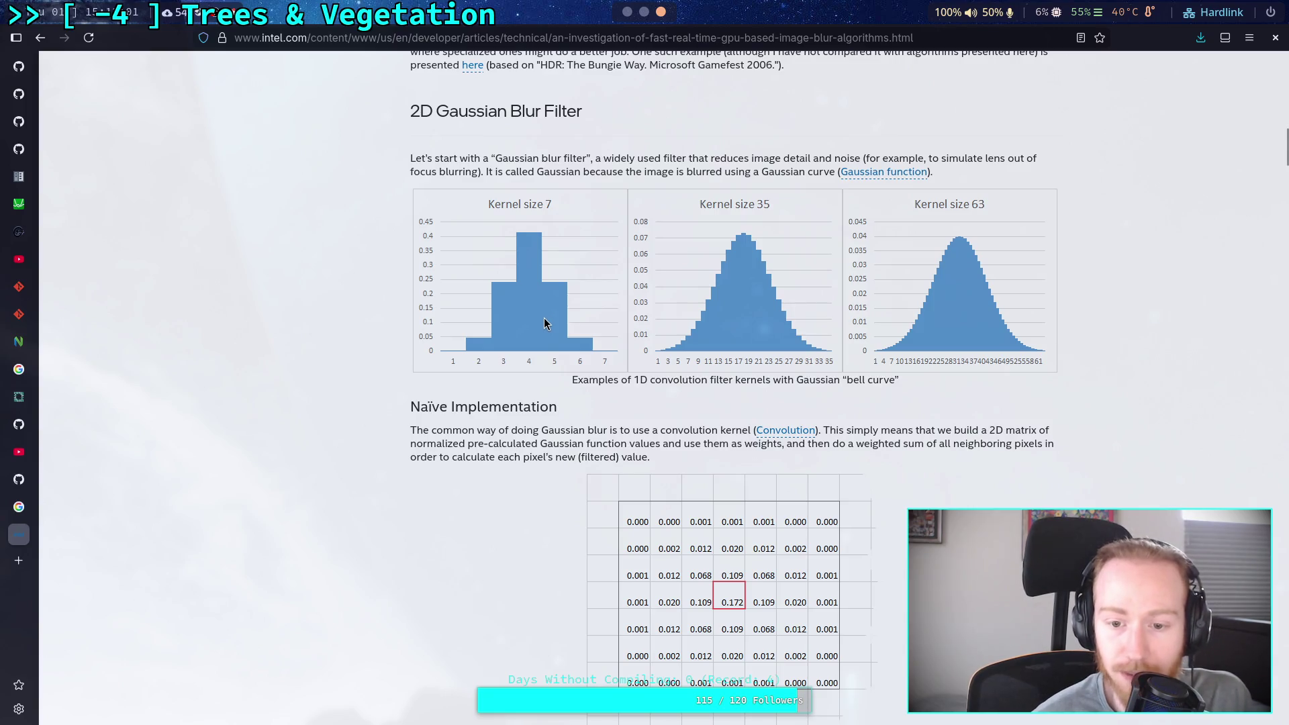
scroll(544, 318, down, 10)
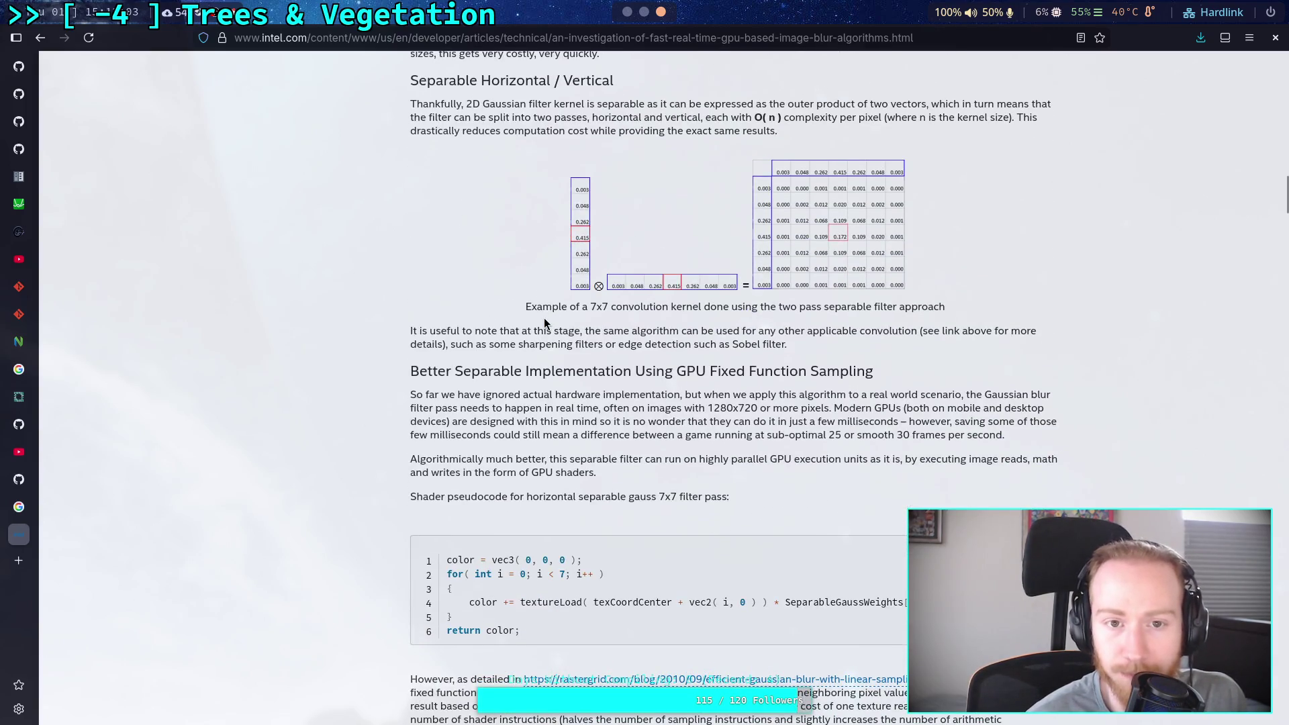
scroll(544, 320, down, 20)
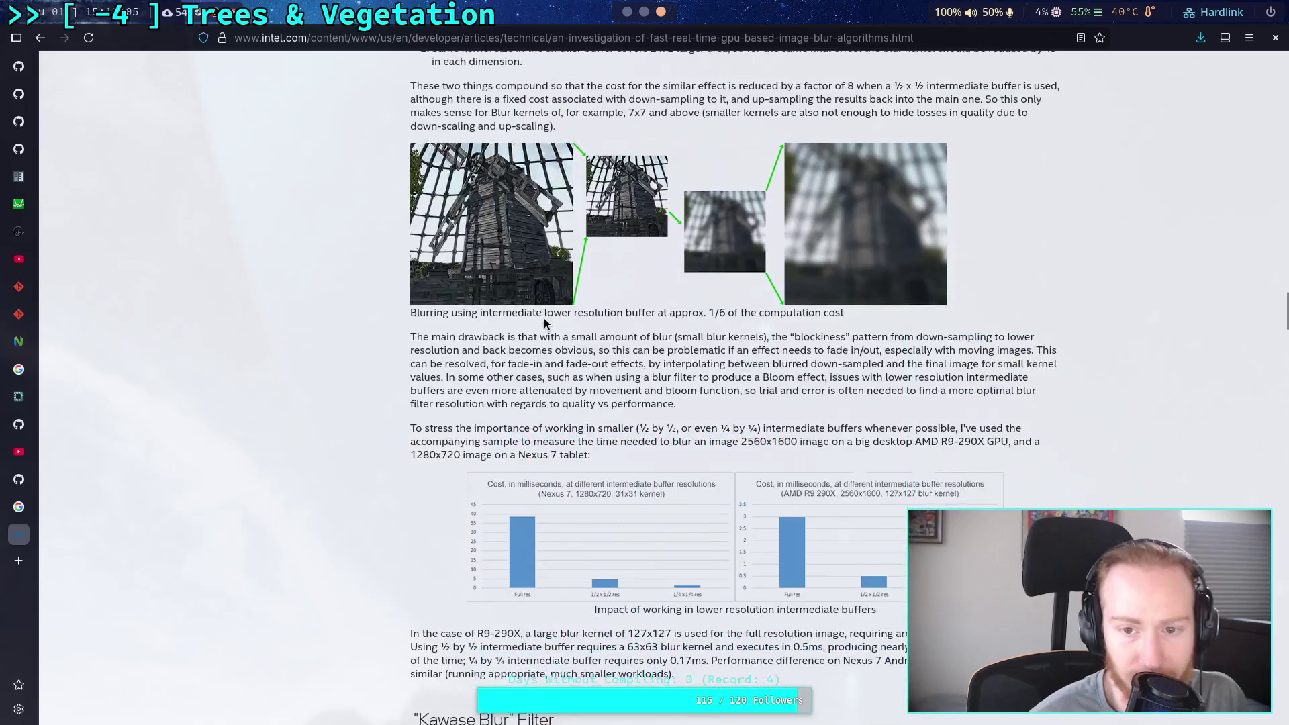
scroll(544, 318, up, 10)
scroll(544, 318, down, 9)
scroll(543, 319, down, 13)
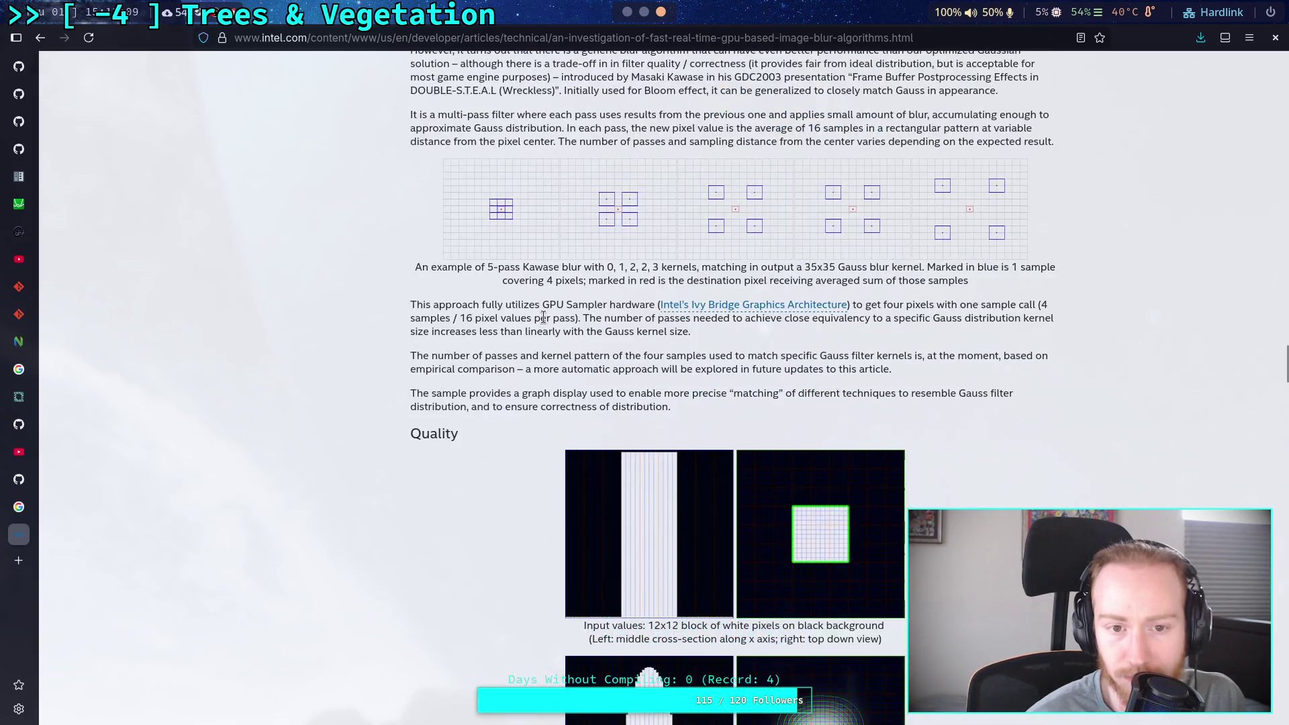
scroll(544, 318, up, 3)
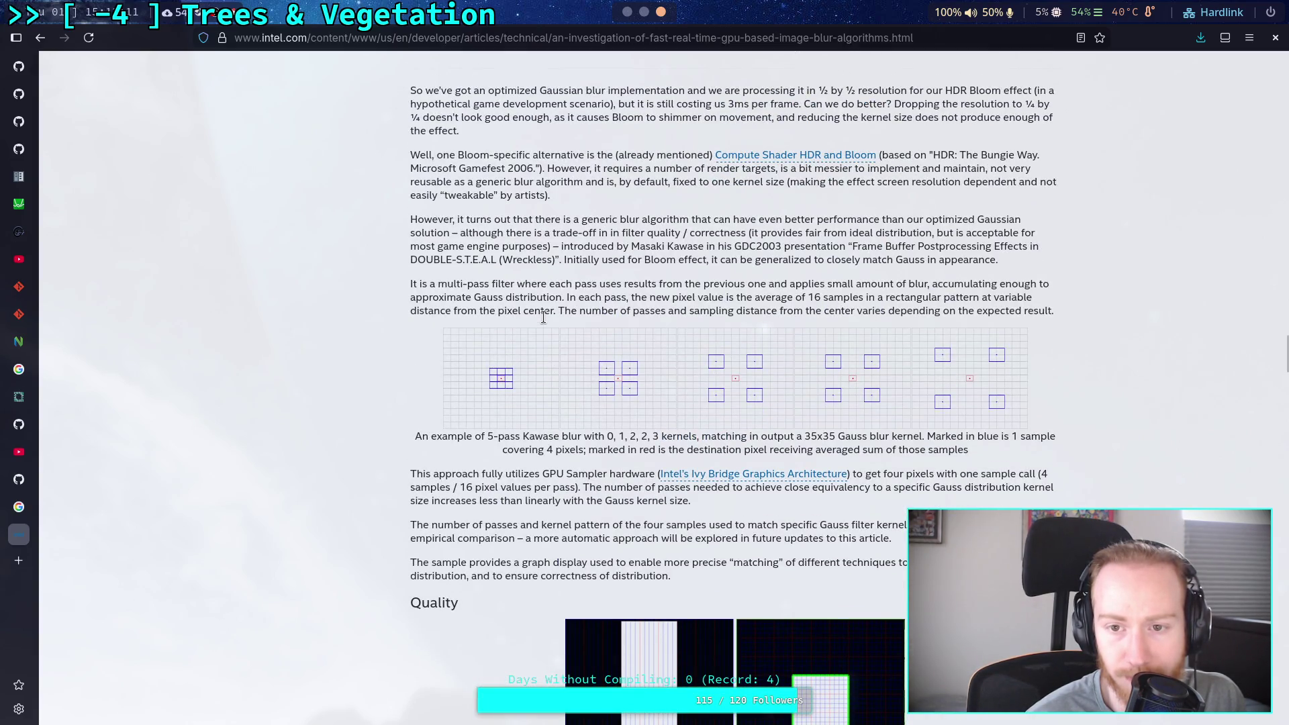
scroll(544, 317, down, 6)
scroll(544, 323, down, 7)
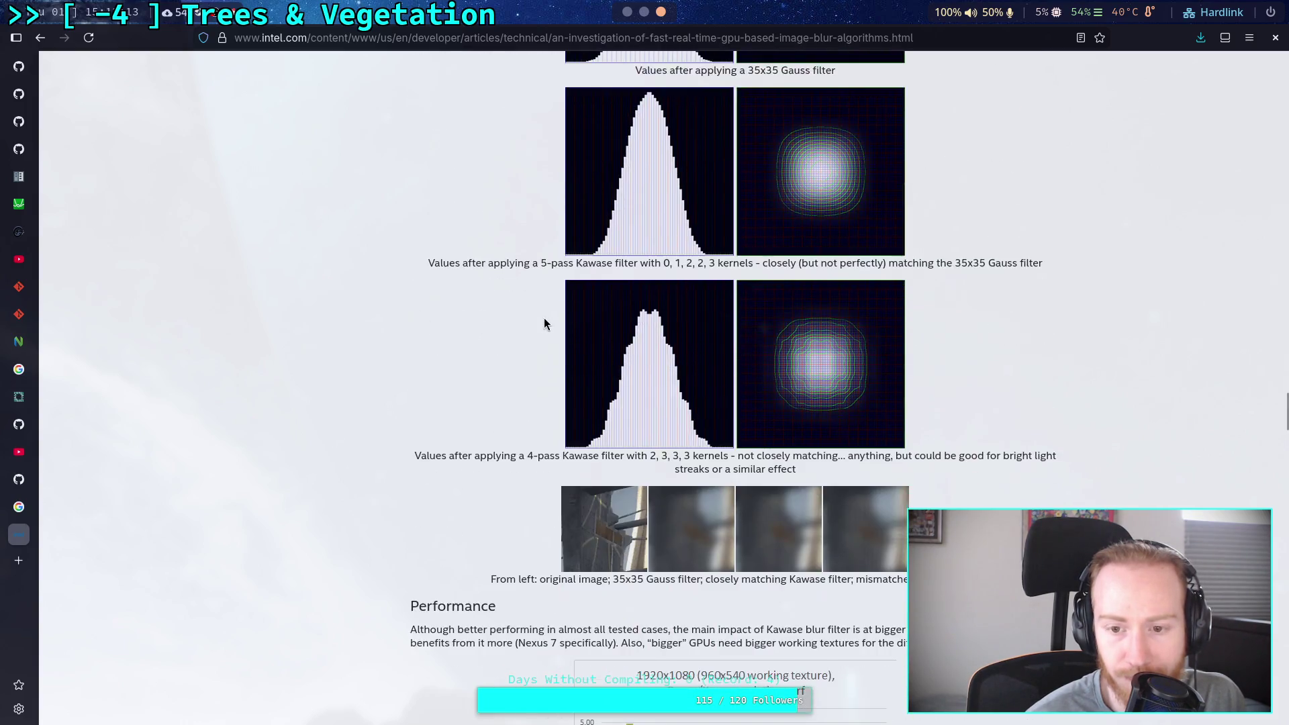
scroll(543, 323, down, 1)
scroll(544, 324, down, 2)
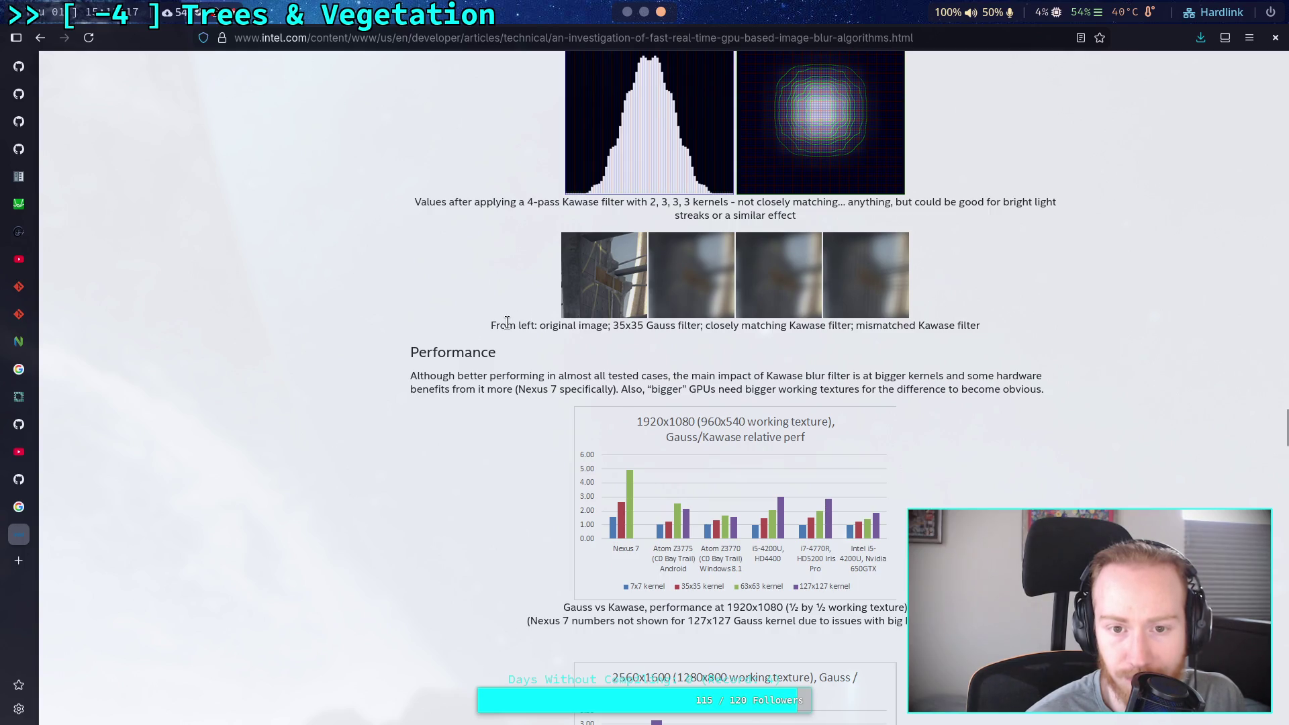
scroll(507, 322, down, 6)
scroll(508, 329, up, 9)
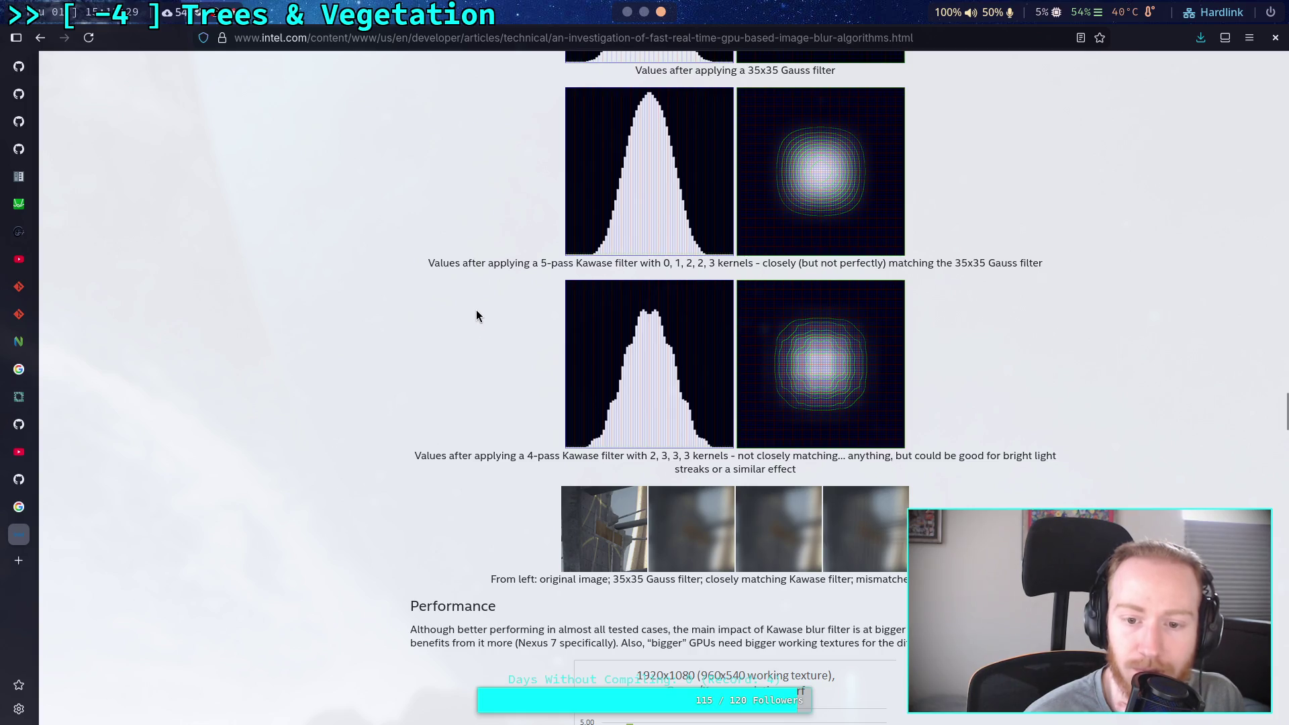
scroll(477, 310, up, 10)
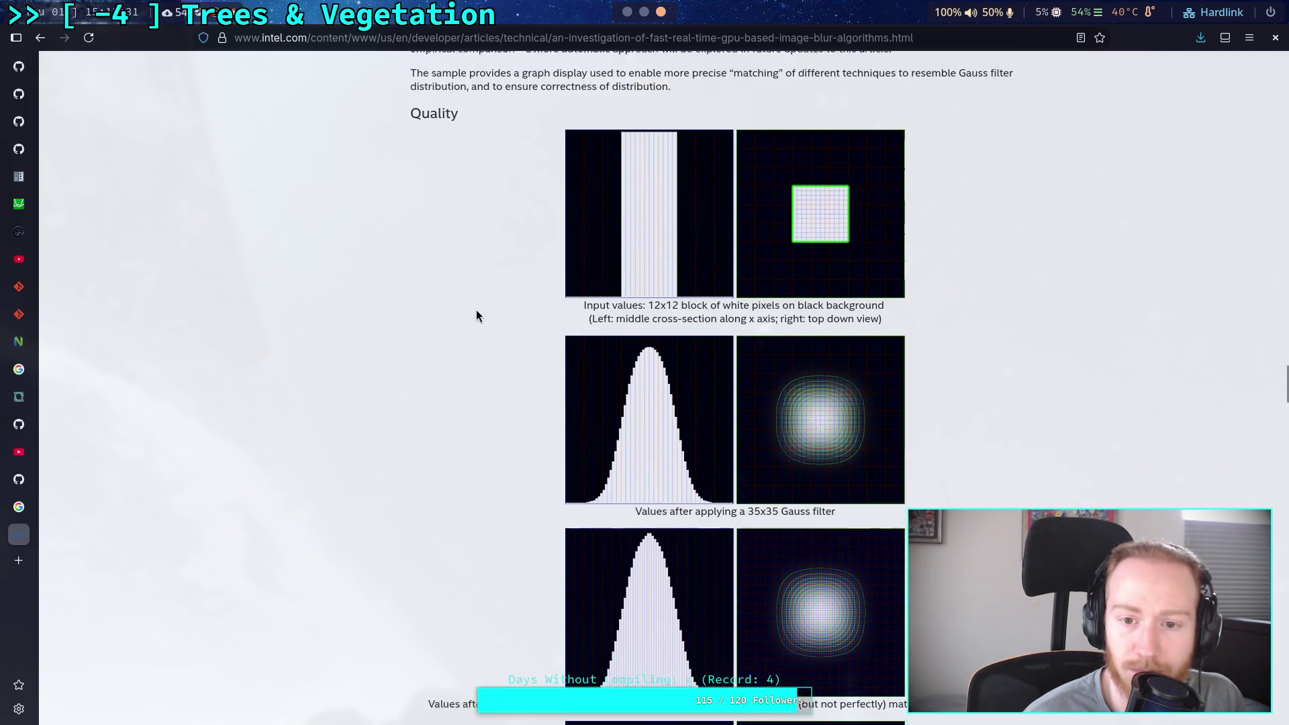
scroll(477, 312, up, 5)
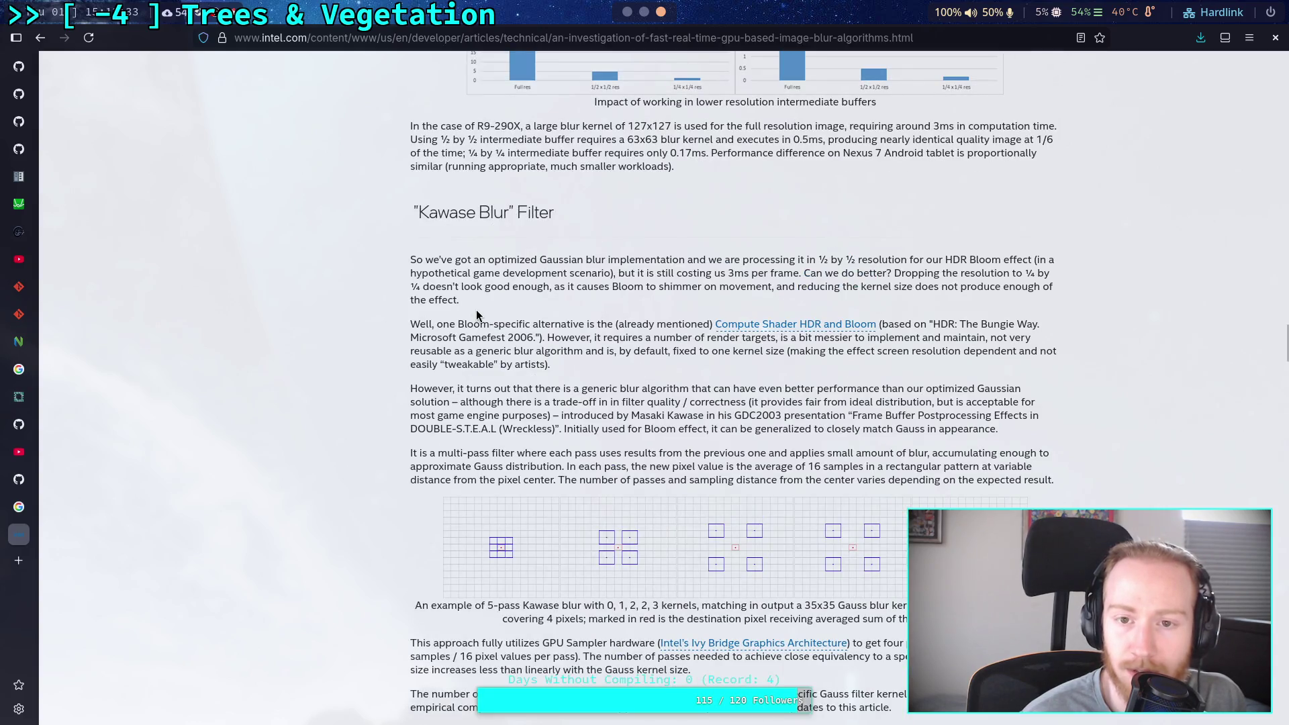
scroll(477, 314, down, 10)
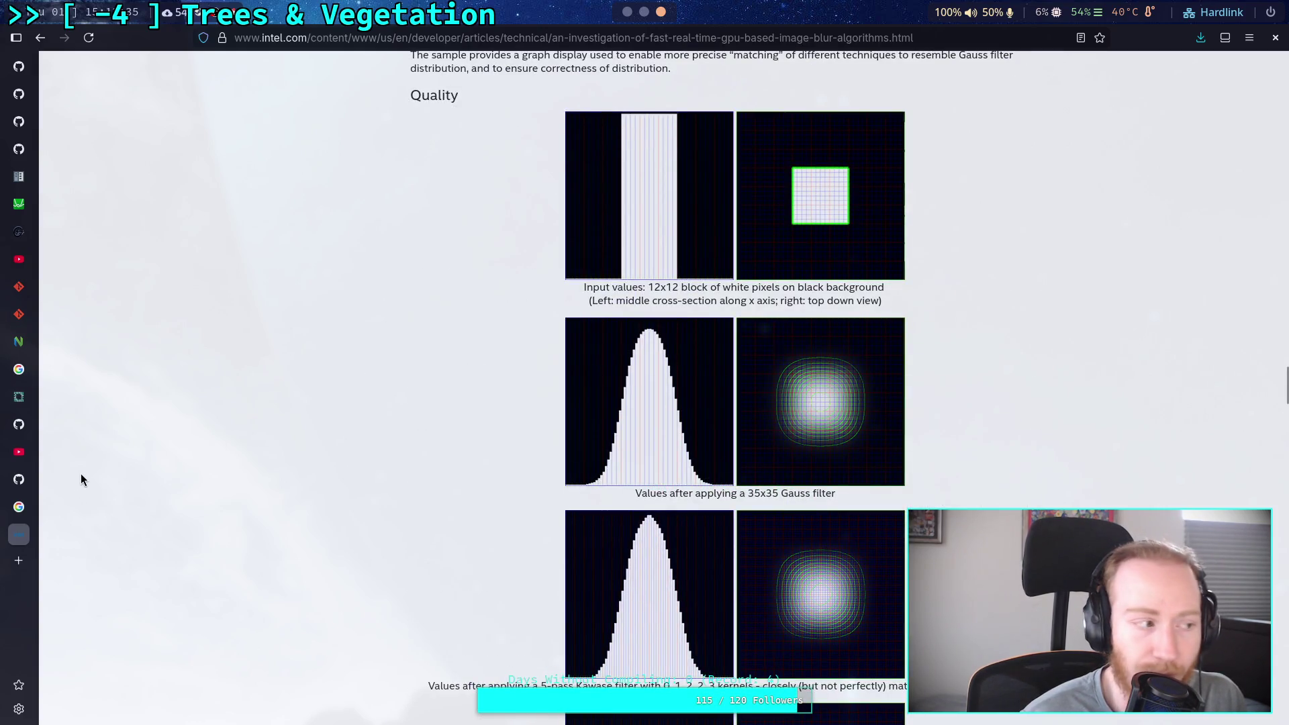
scroll(340, 470, down, 20)
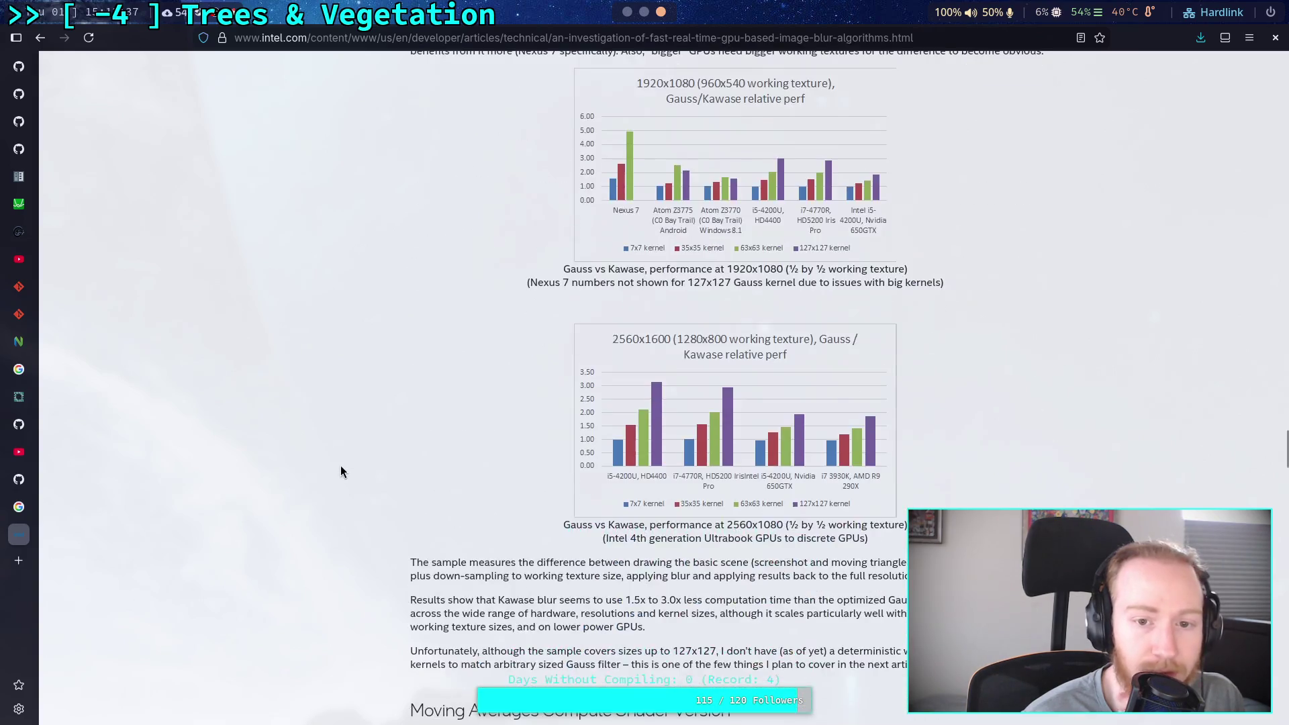
scroll(340, 466, down, 14)
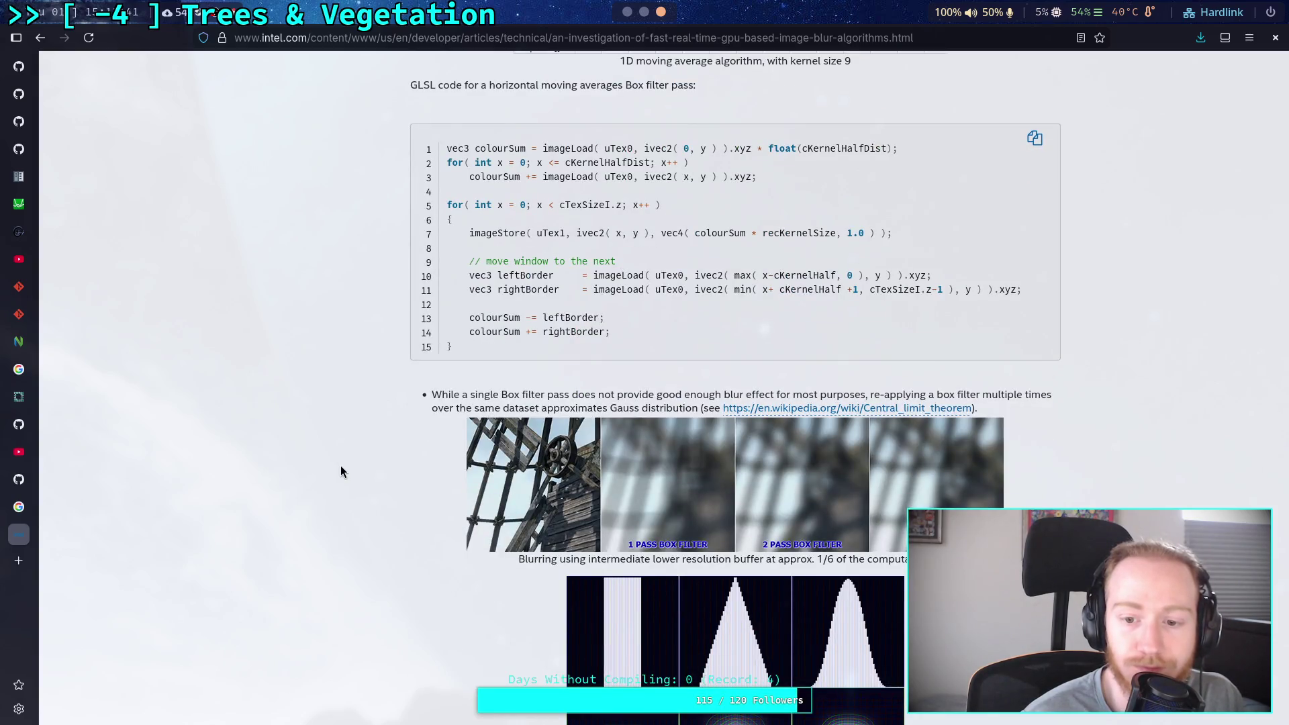
scroll(340, 465, down, 5)
scroll(341, 466, down, 5)
scroll(340, 466, down, 3)
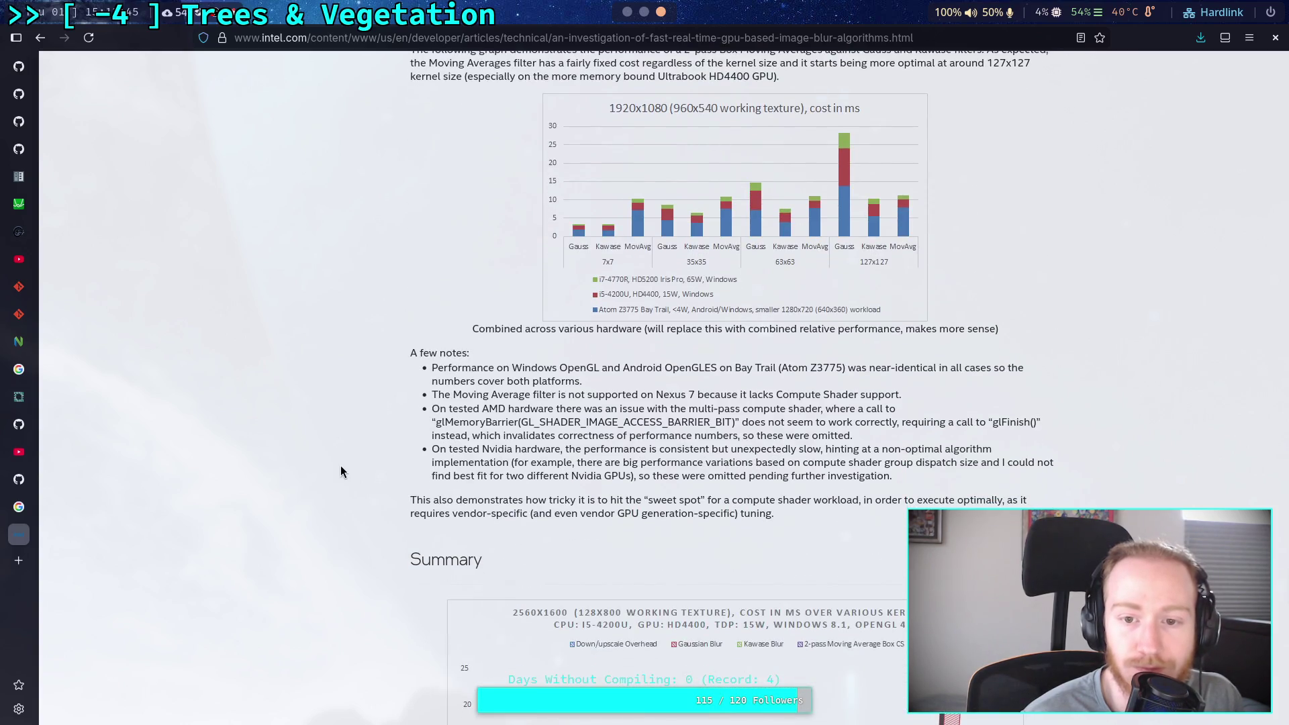
scroll(341, 465, down, 19)
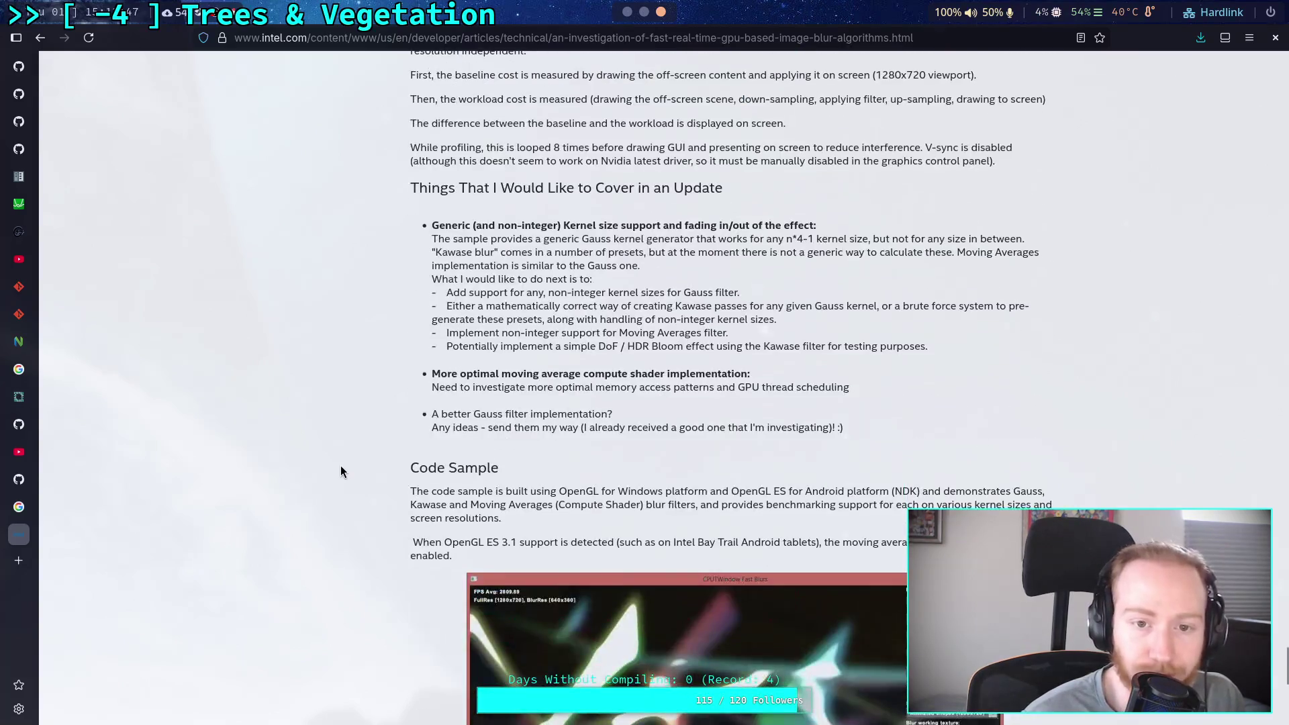
scroll(341, 467, down, 8)
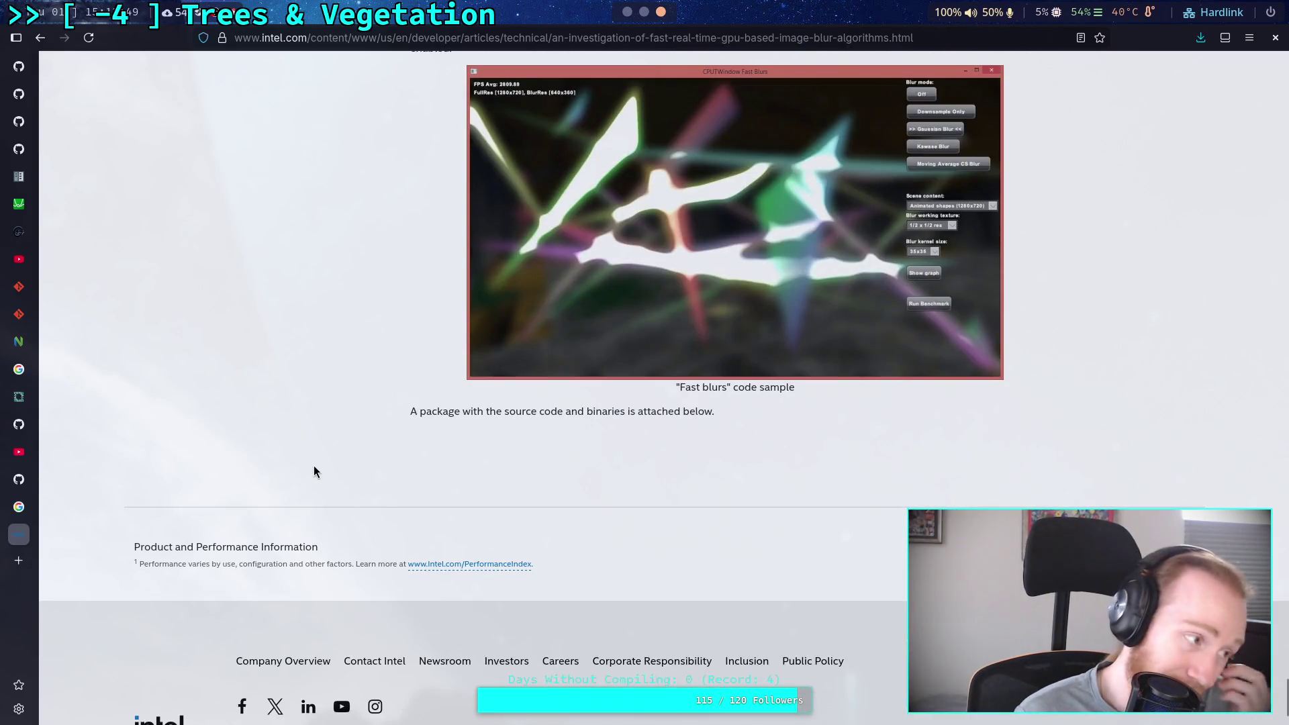
key(super+1)
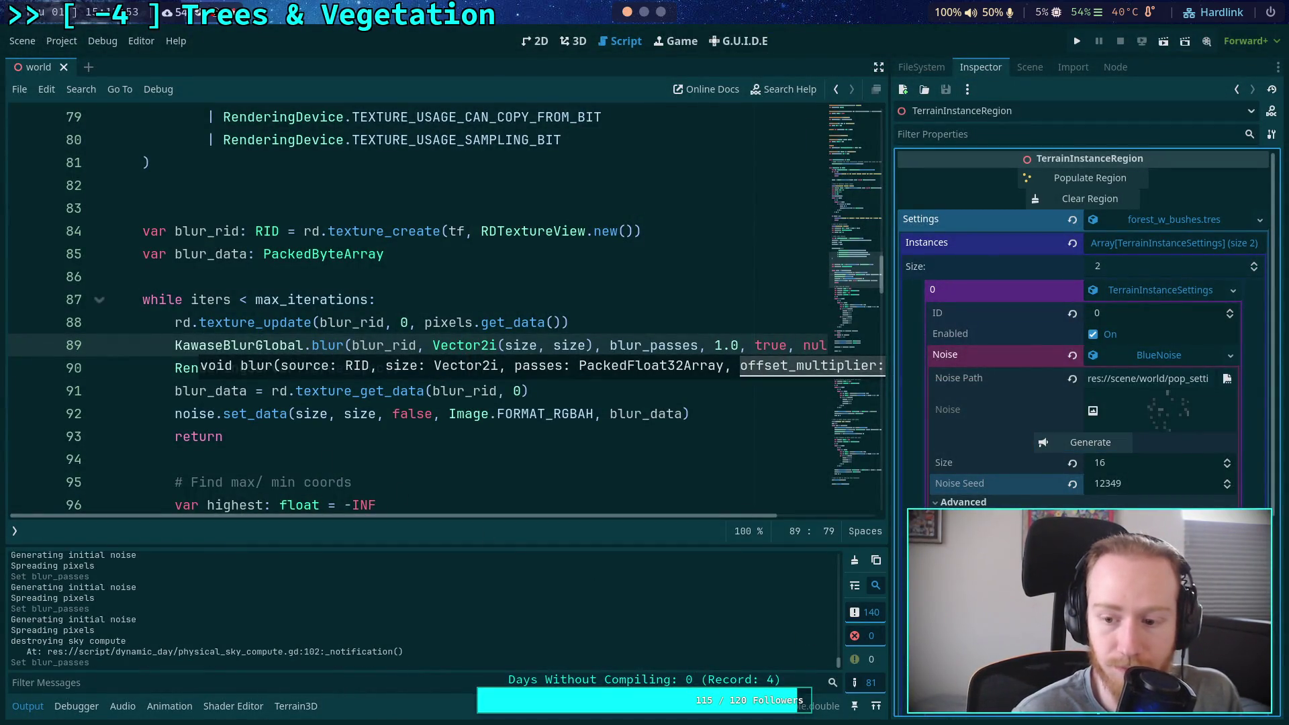
Regenerate the Size-16, seed-12349 blue noise five times, checking the preview and Output log each time
click(1083, 443)
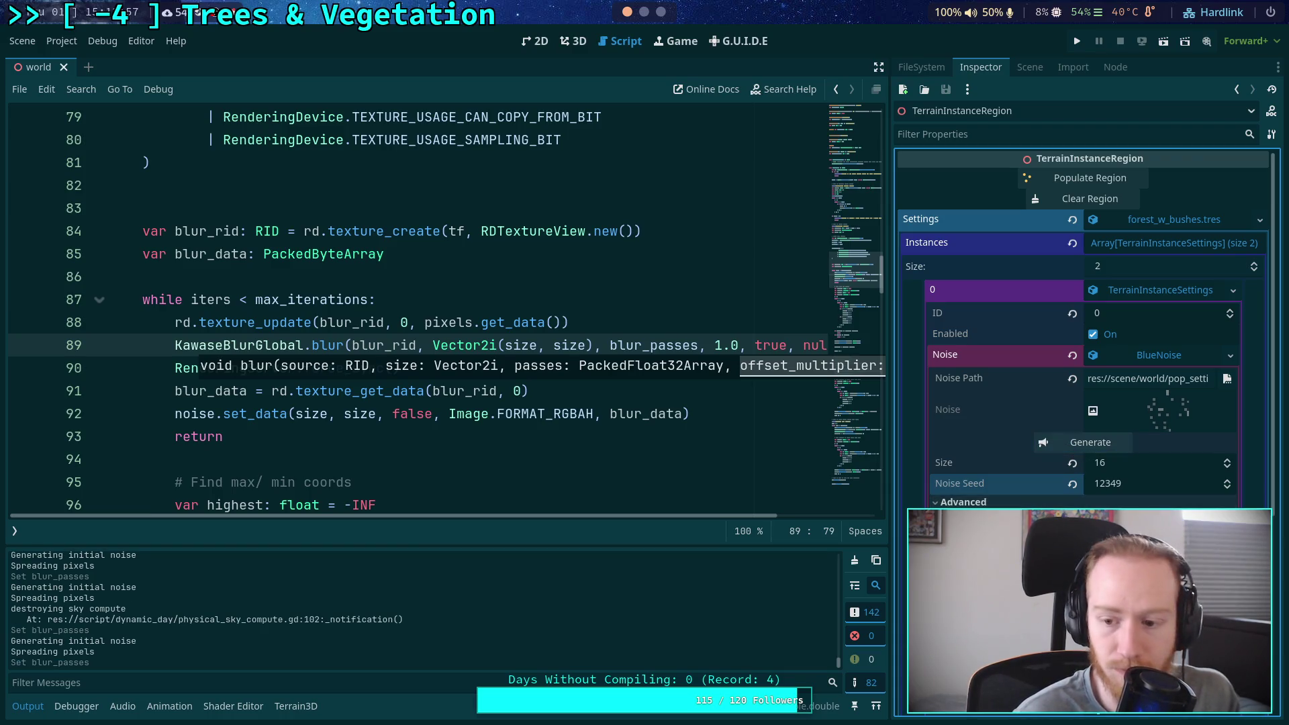
click(1083, 442)
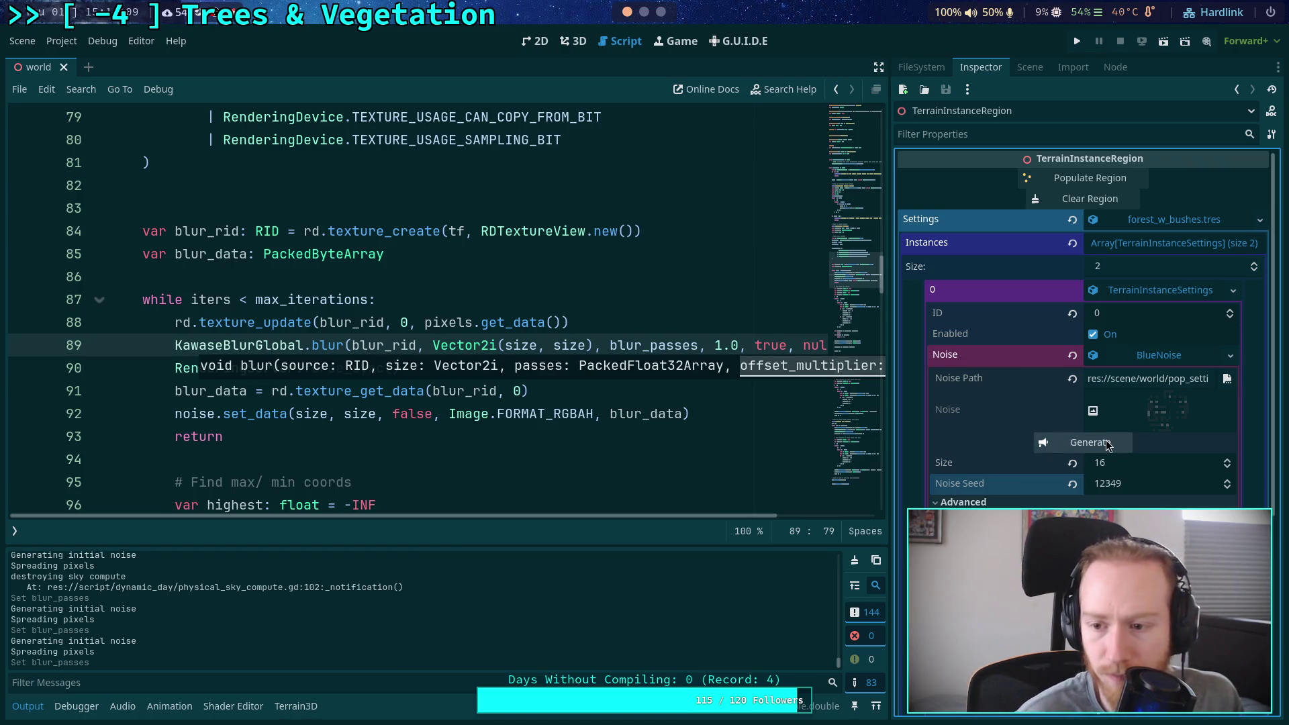
click(1083, 442)
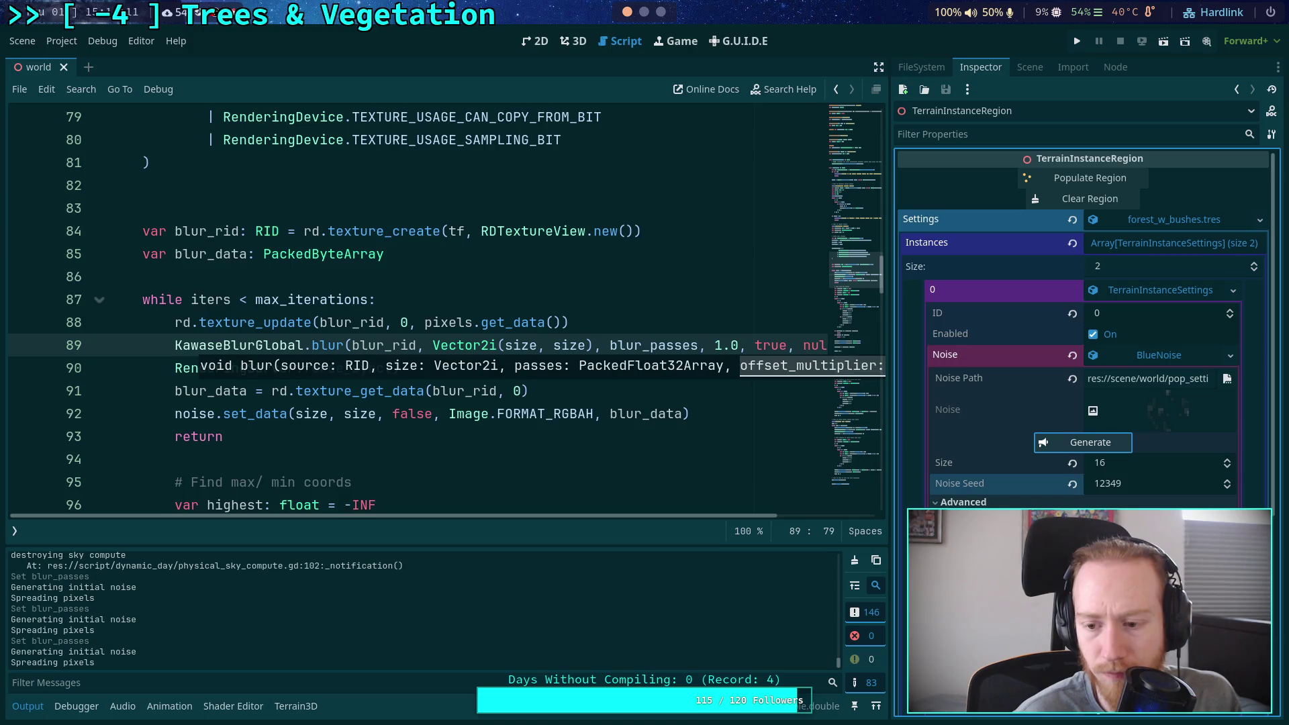
click(1083, 442)
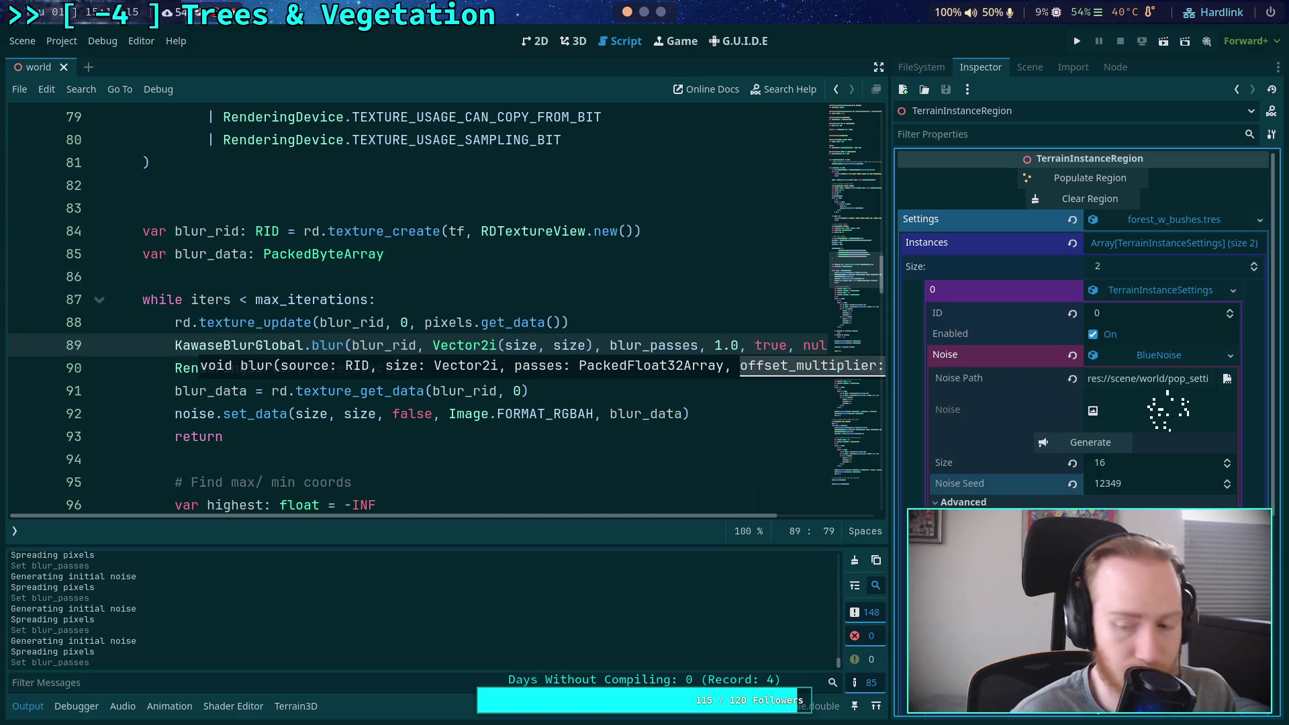
click(1075, 443)
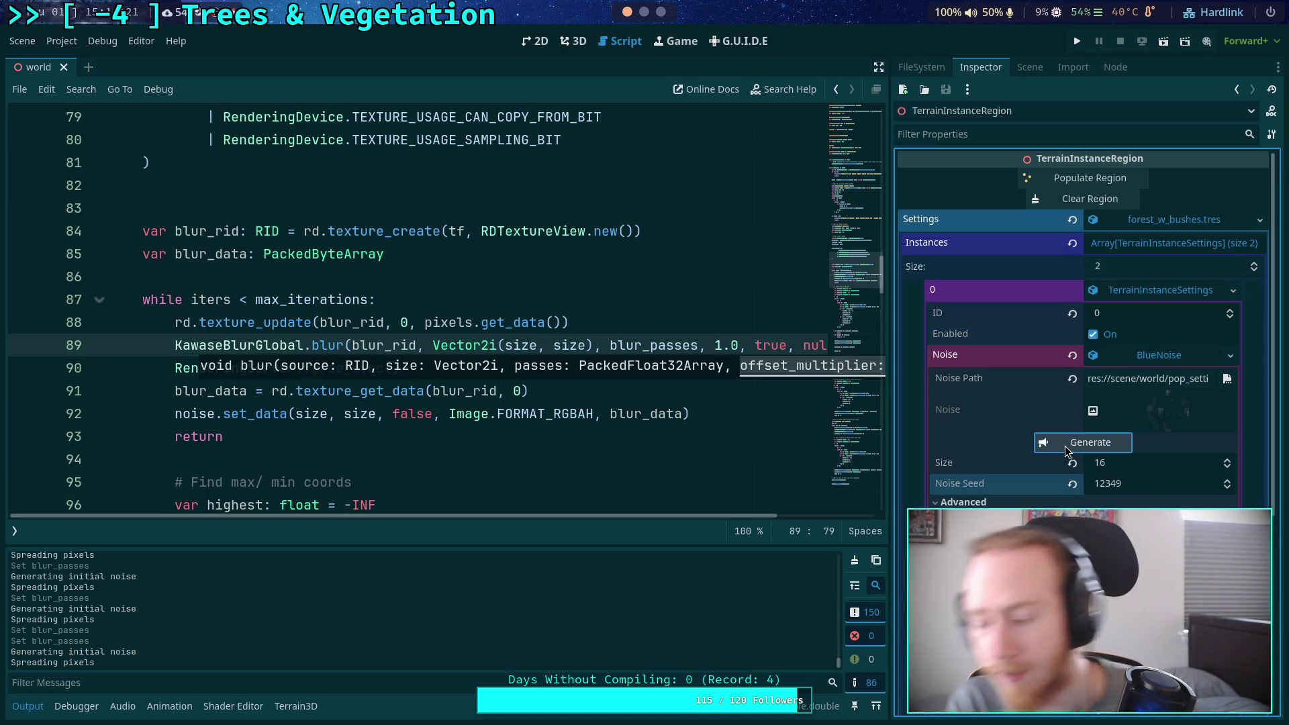
scroll(468, 280, up, 20)
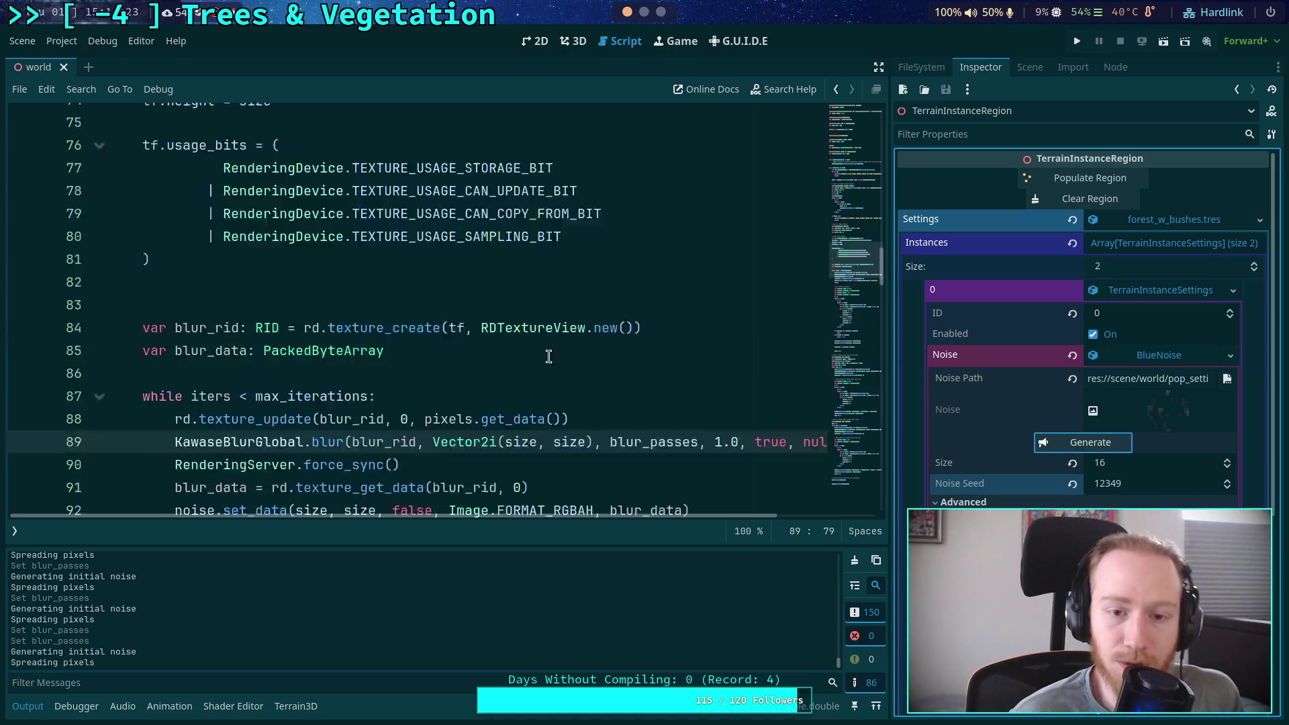
Edit the line-26 blur_passes values to 0.0 and 0.5 and save the script
scroll(322, 389, down, 4)
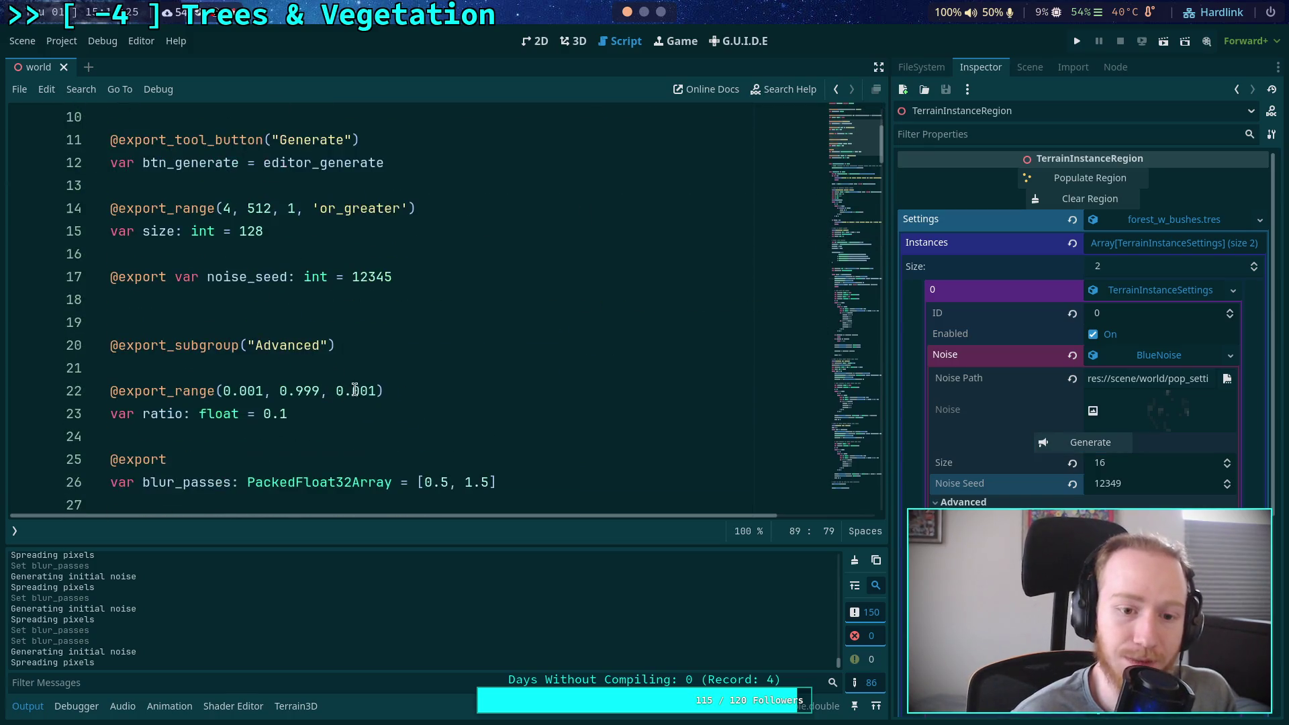
click(441, 414)
key(Delete)
text(0)
click(464, 415)
key(Delete)
text(0)
click(513, 415)
key(ctrl+s)
Scroll through the rest of the BlueNoise script below line 25 to review the code
click(333, 393)
scroll(332, 396, down, 2)
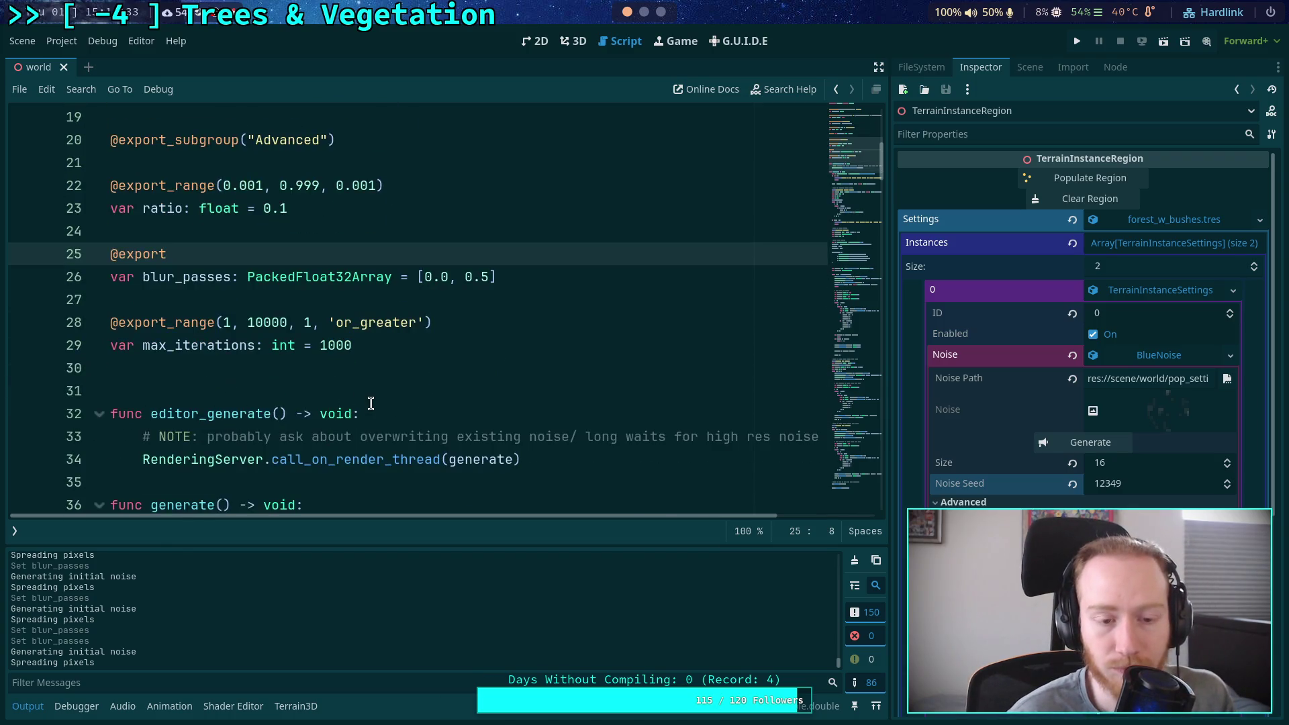
scroll(372, 399, down, 19)
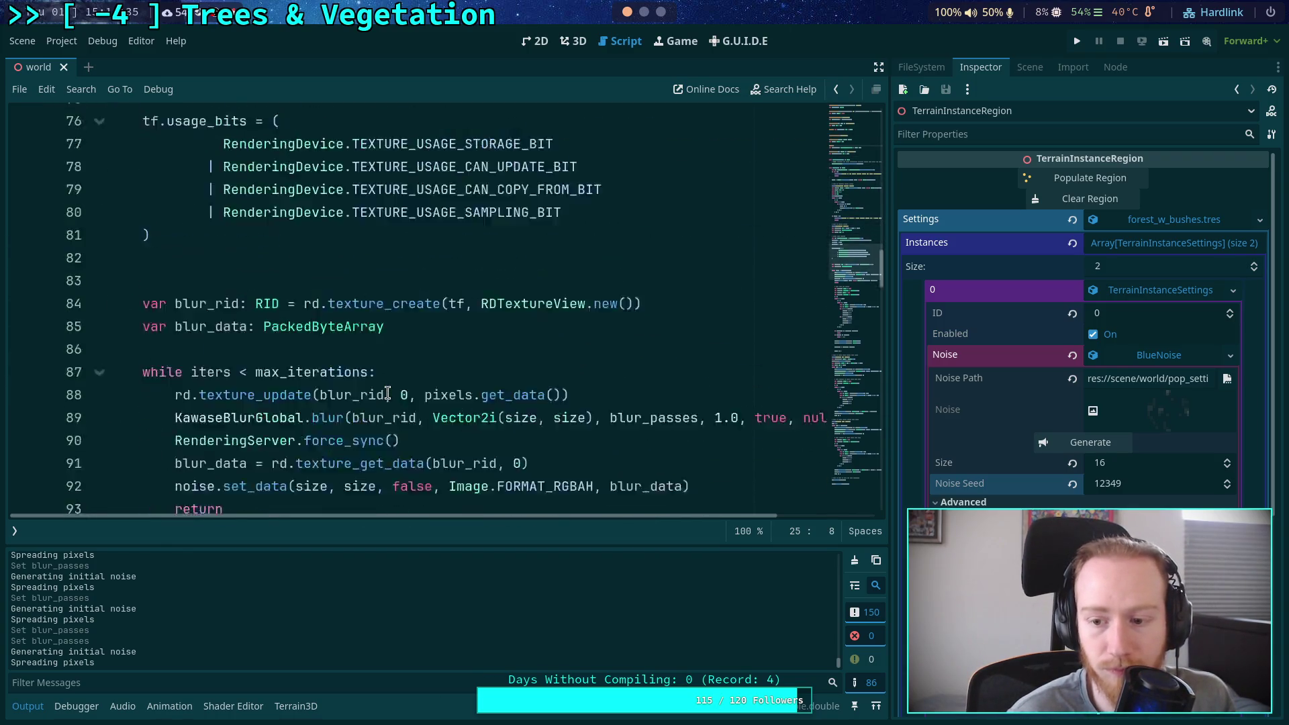
scroll(388, 394, down, 12)
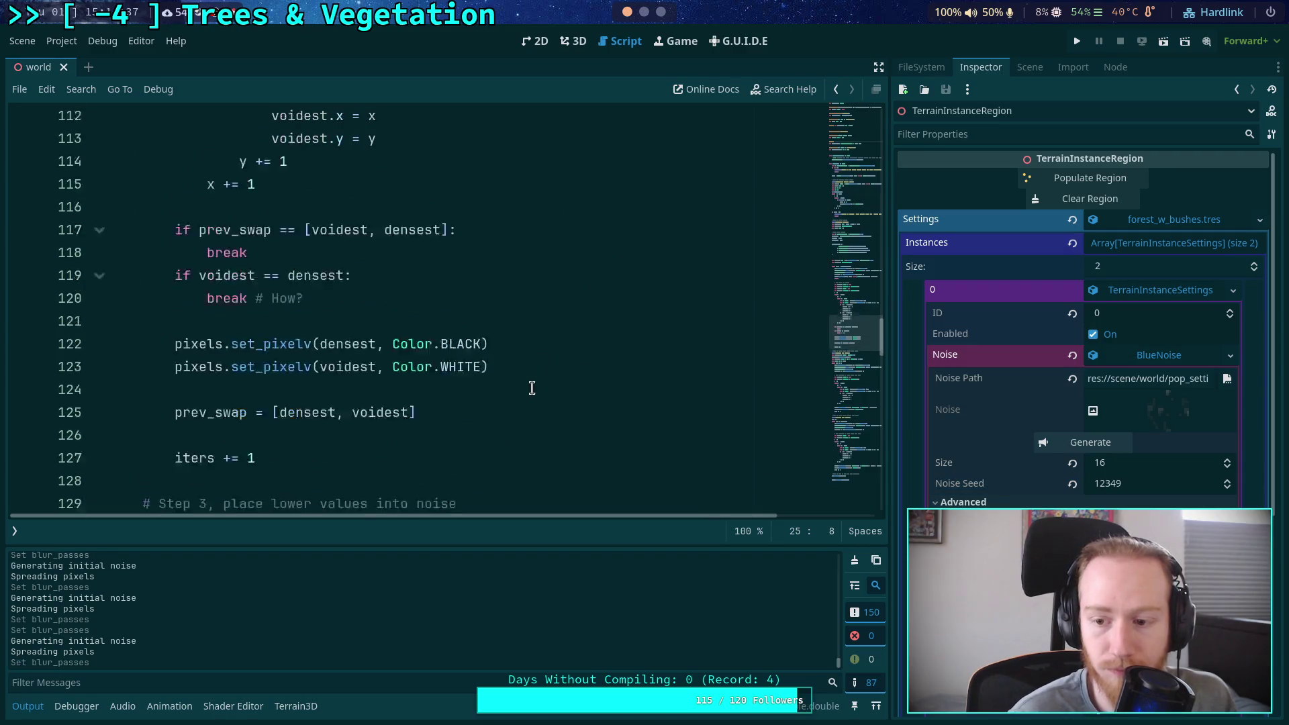
scroll(531, 388, down, 20)
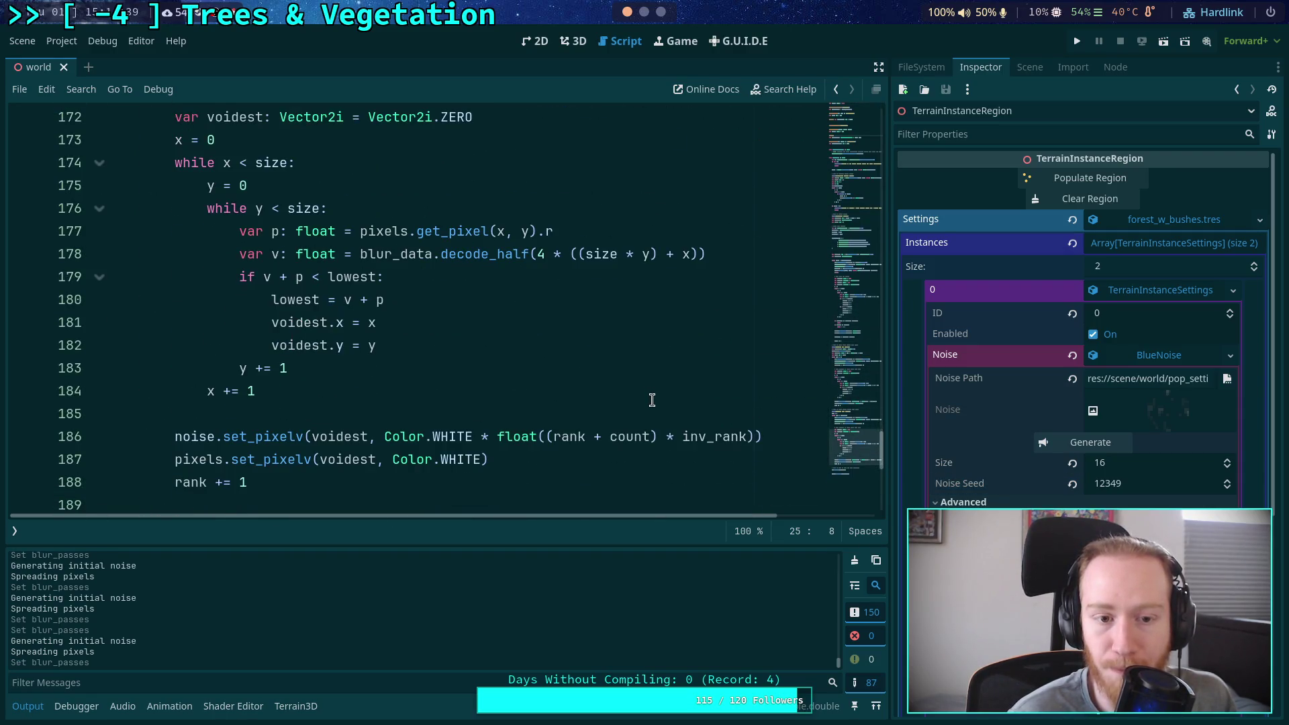
scroll(652, 400, down, 1)
scroll(652, 400, up, 9)
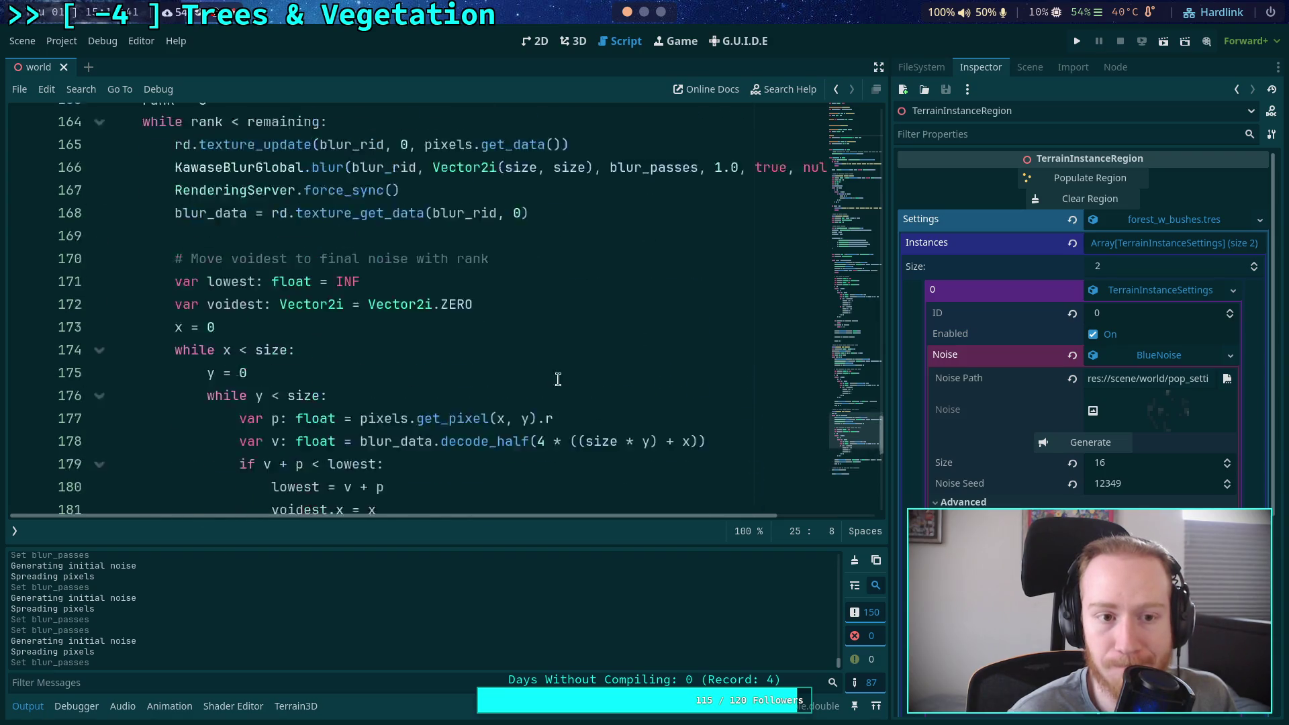
scroll(415, 367, up, 5)
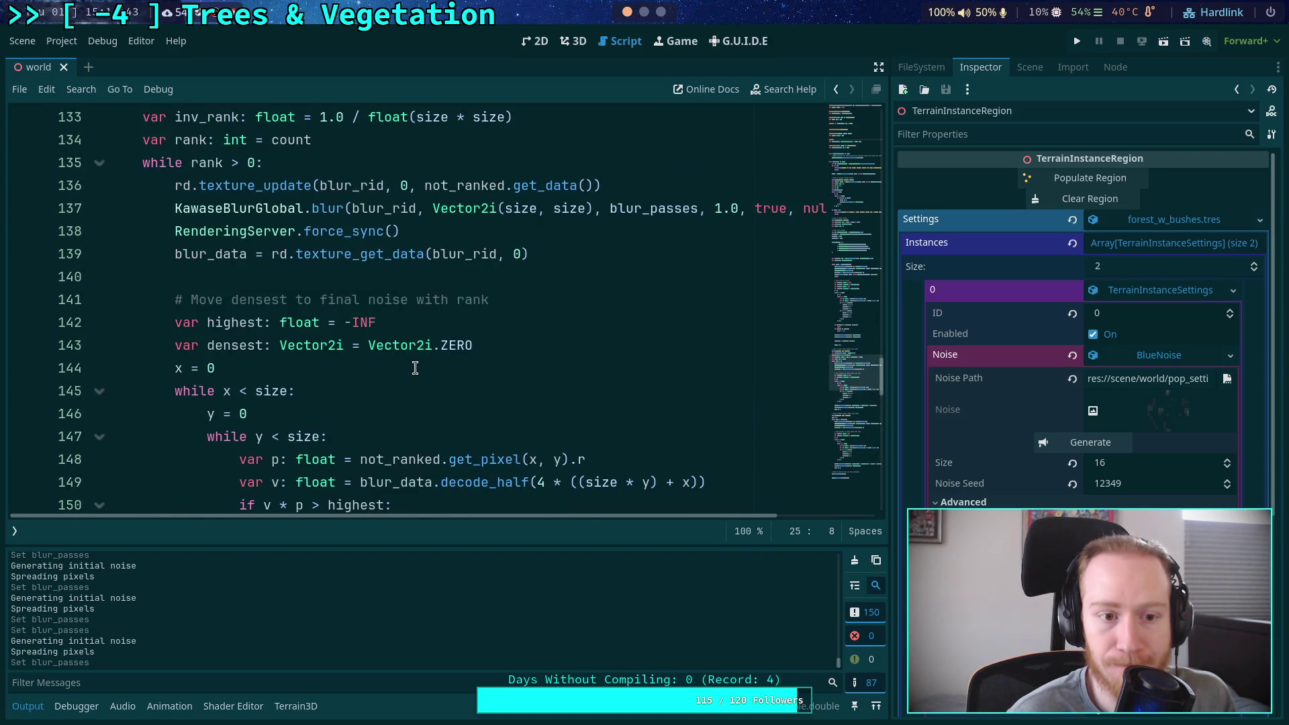
scroll(415, 368, up, 17)
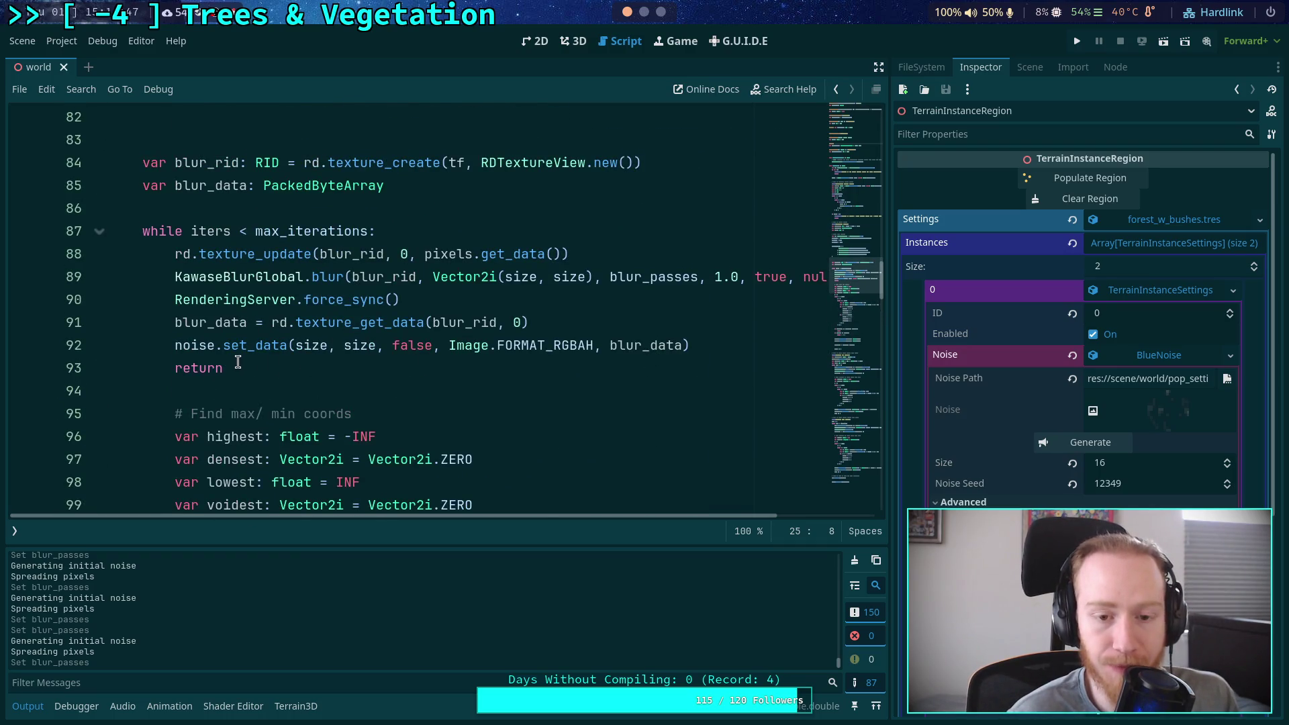
Delete the noise.set_data and early return lines after the blur, then regenerate the noise
drag(238, 366, 655, 327)
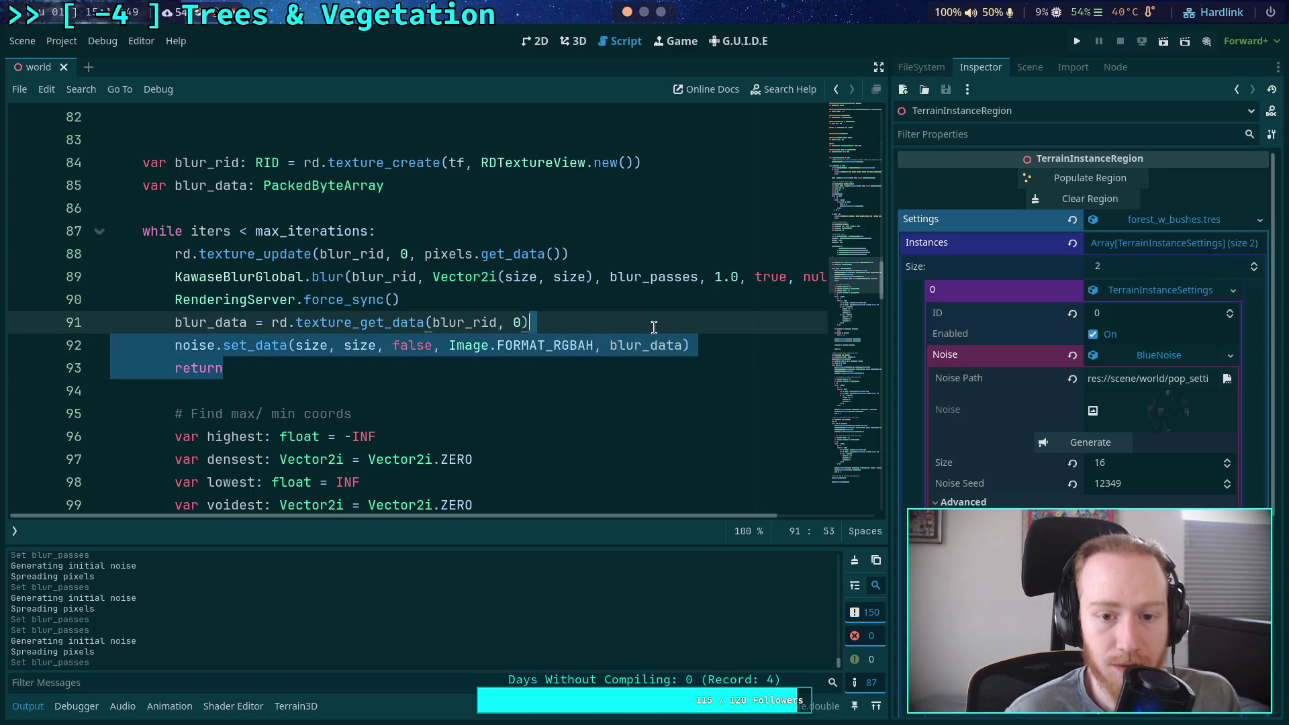
key(BackSpace)
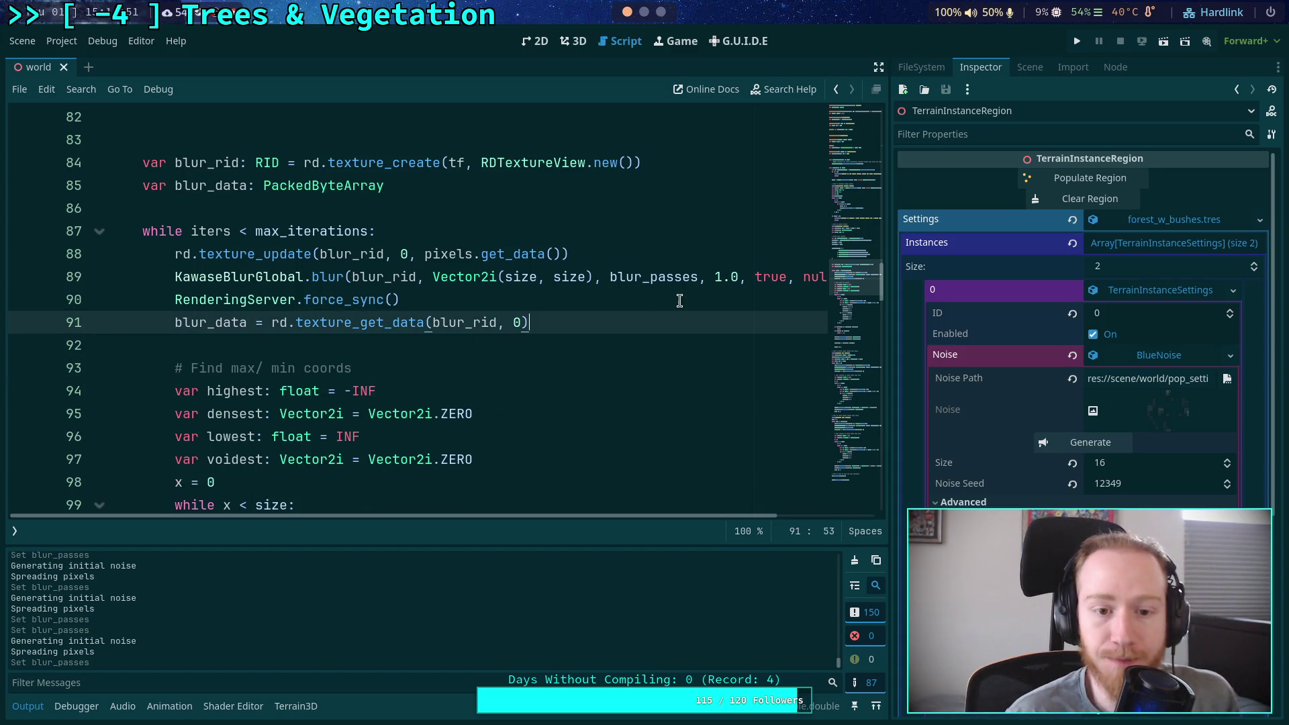
click(680, 301)
click(1047, 444)
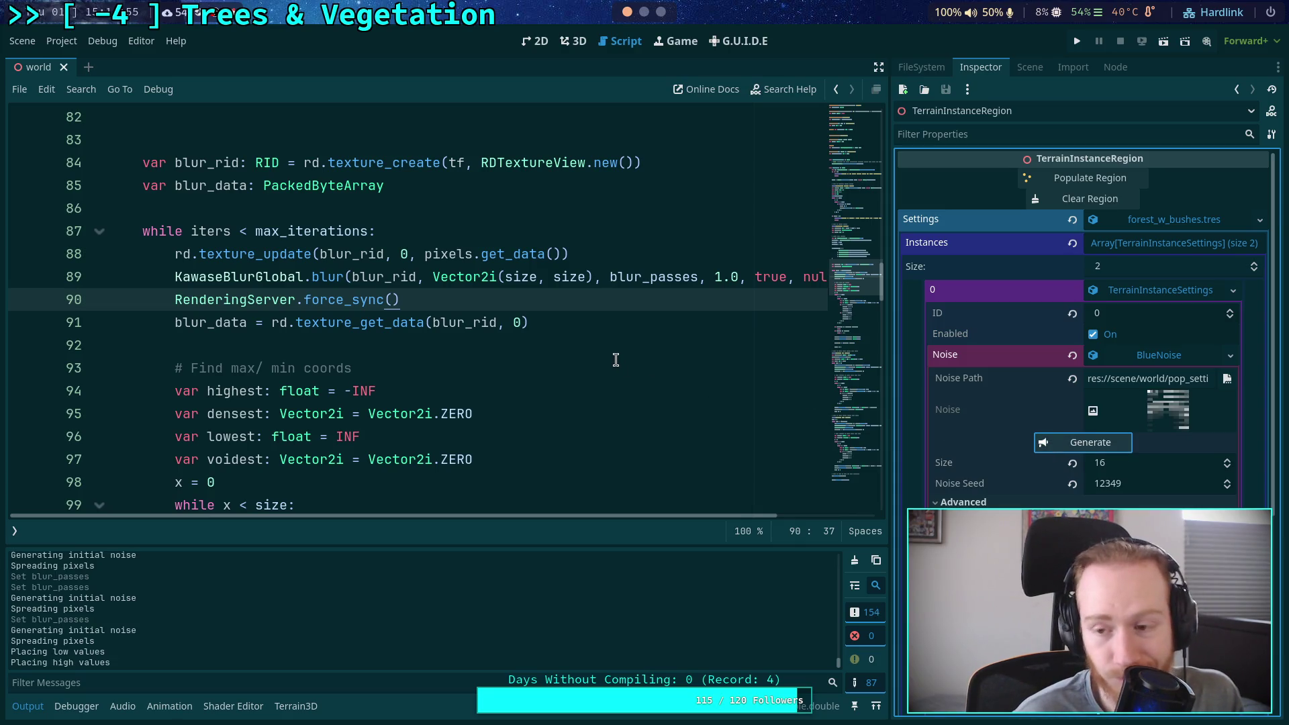
Collapse the Output panel and review the blur loop's densest and voidest pixel search
click(442, 348)
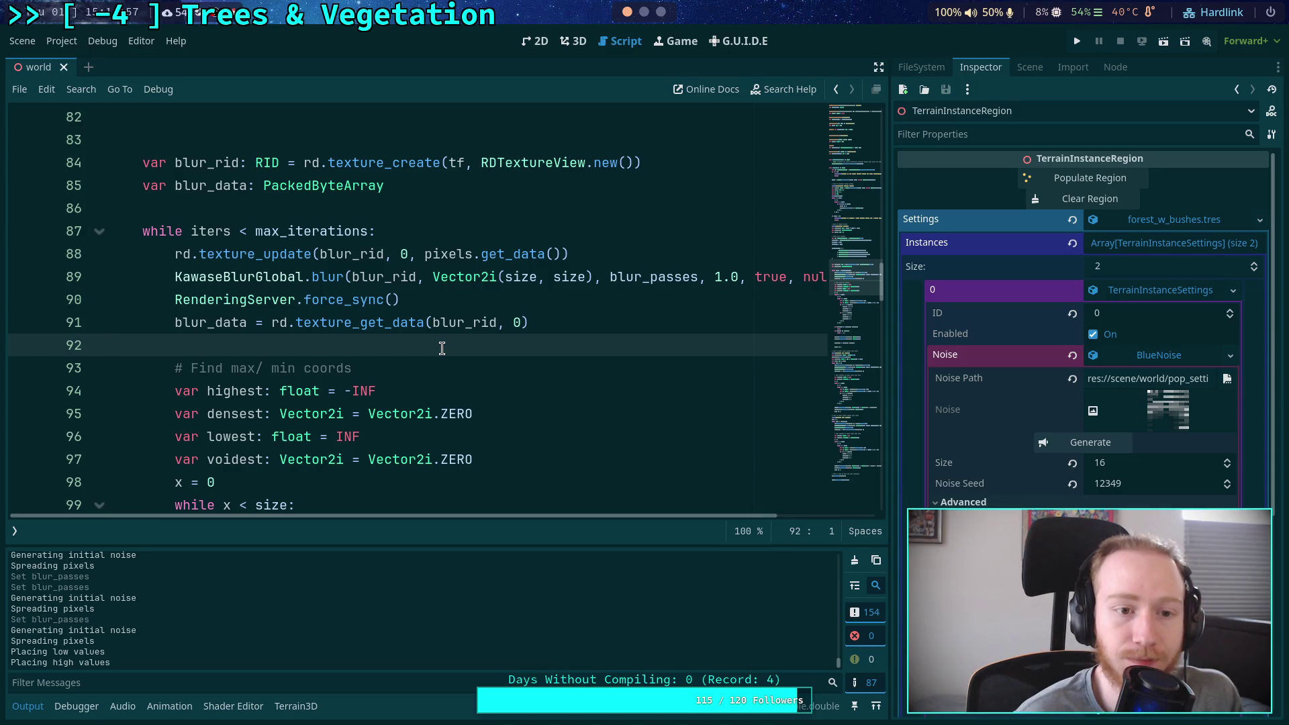
scroll(430, 342, down, 5)
scroll(350, 326, up, 2)
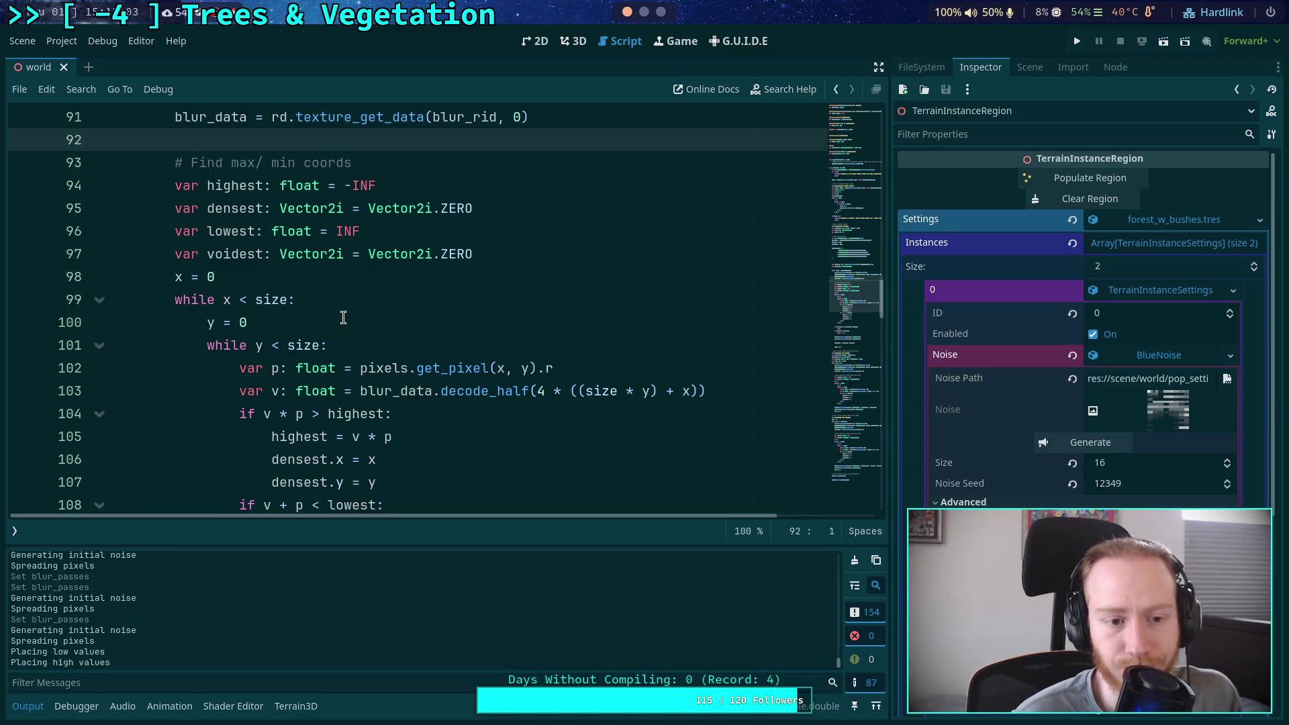
scroll(345, 312, down, 4)
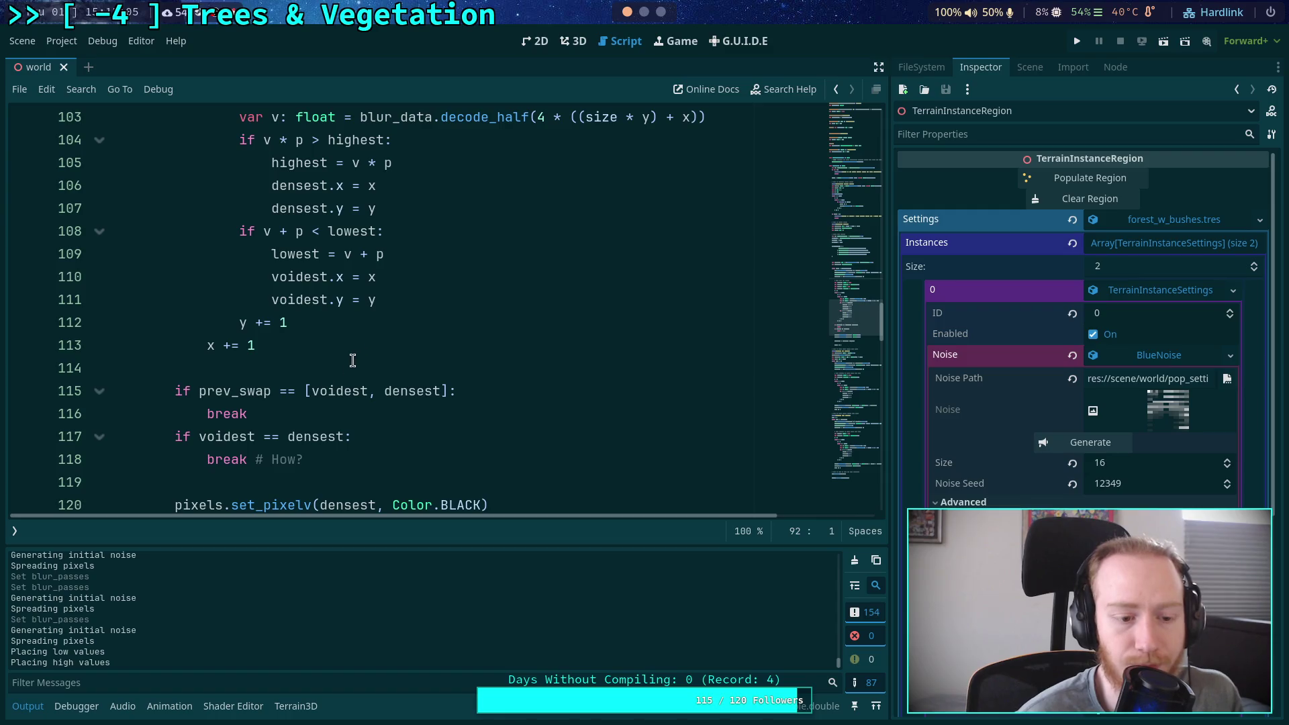
click(30, 708)
scroll(387, 471, up, 4)
scroll(387, 471, down, 3)
scroll(387, 471, down, 2)
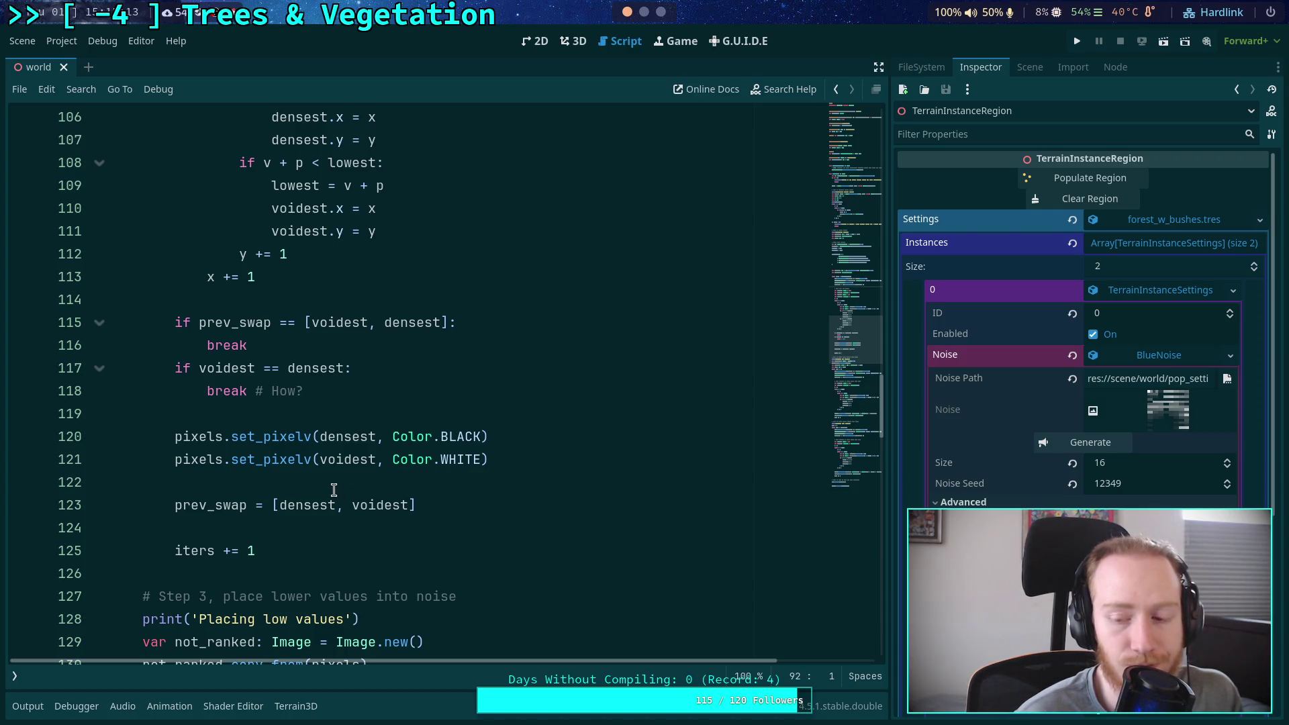
scroll(334, 490, up, 8)
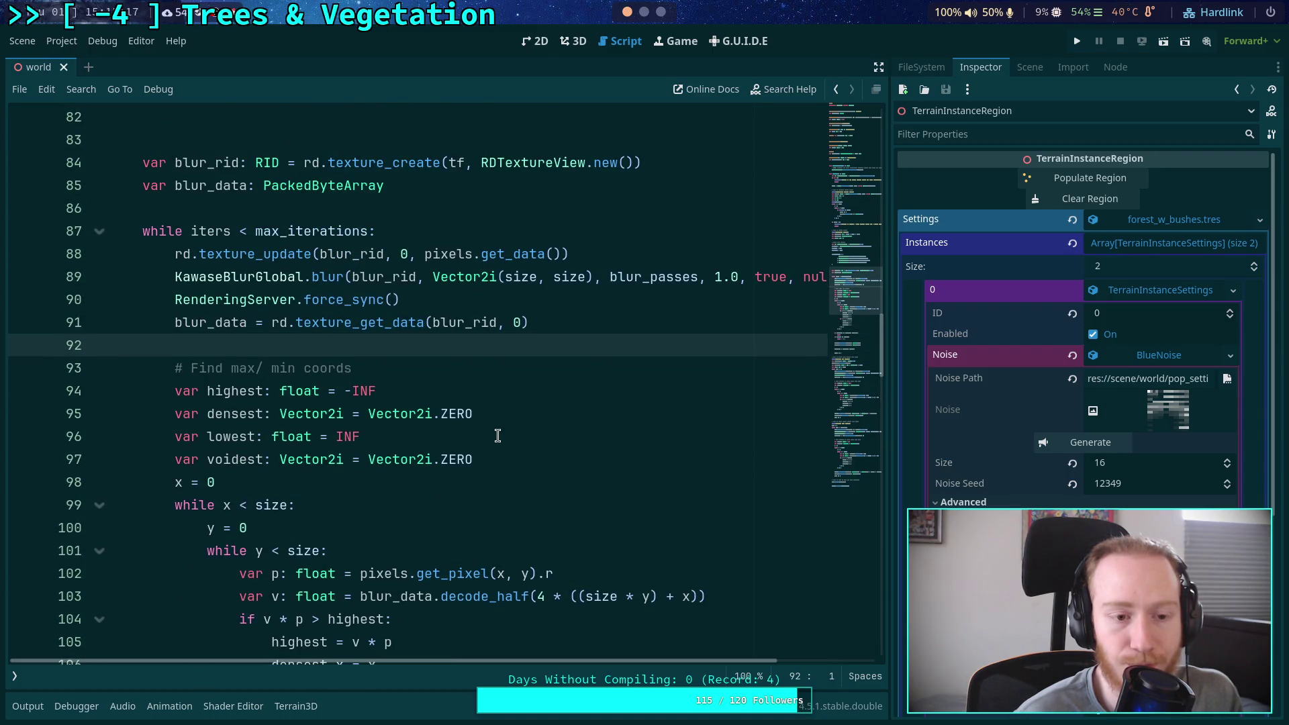
scroll(498, 435, down, 9)
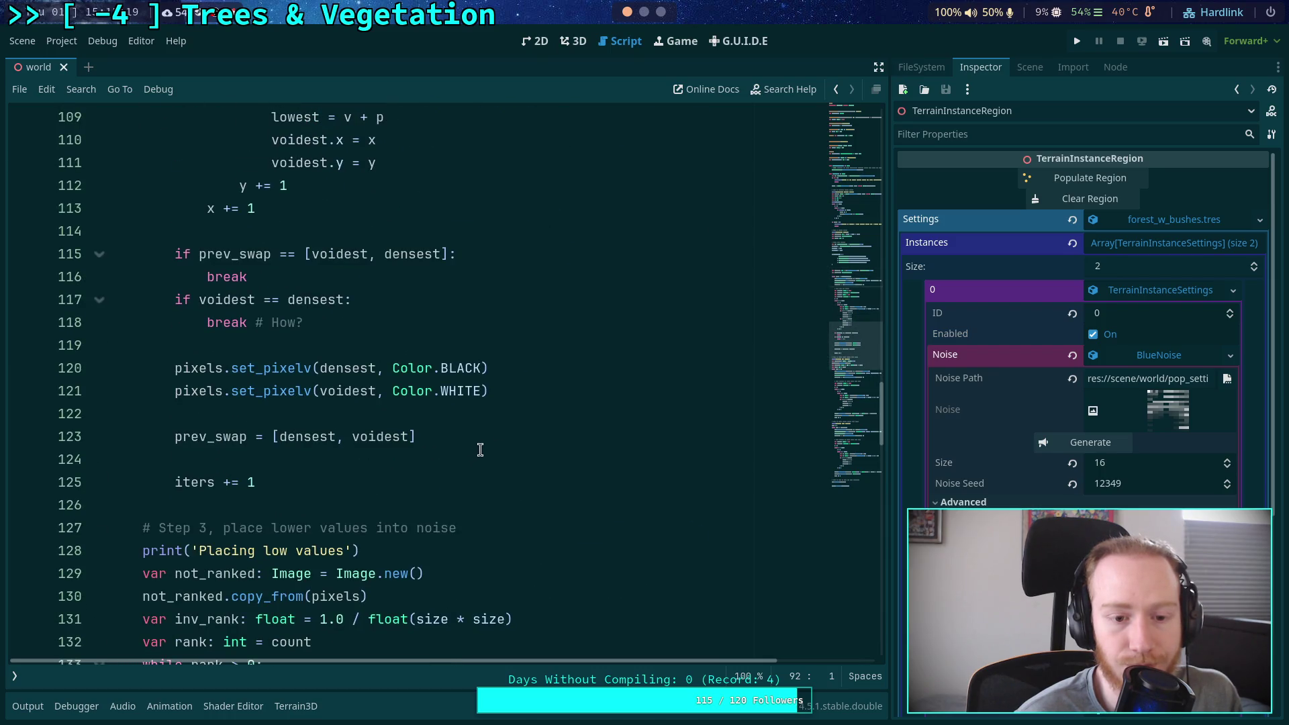
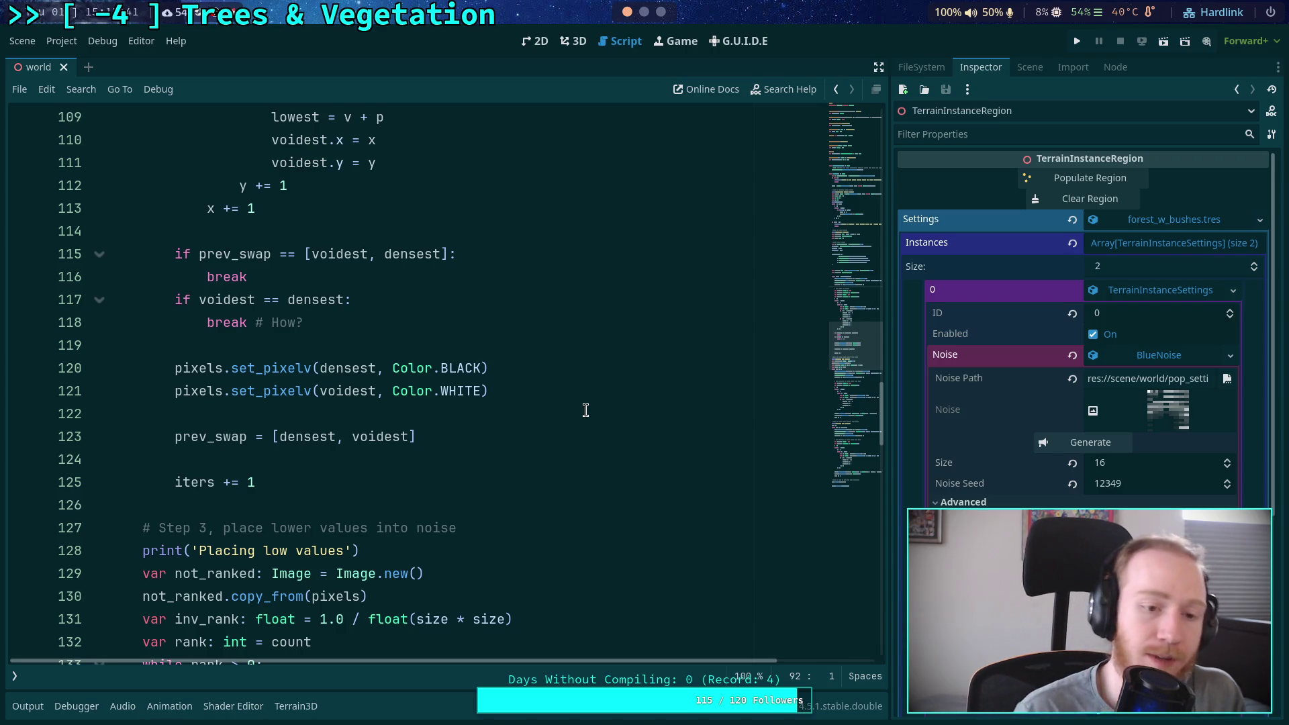
Highlight uses of pixels, review the RDTextureFormat blur texture setup, then switch to Neovim
double_click(180, 367)
scroll(243, 360, up, 12)
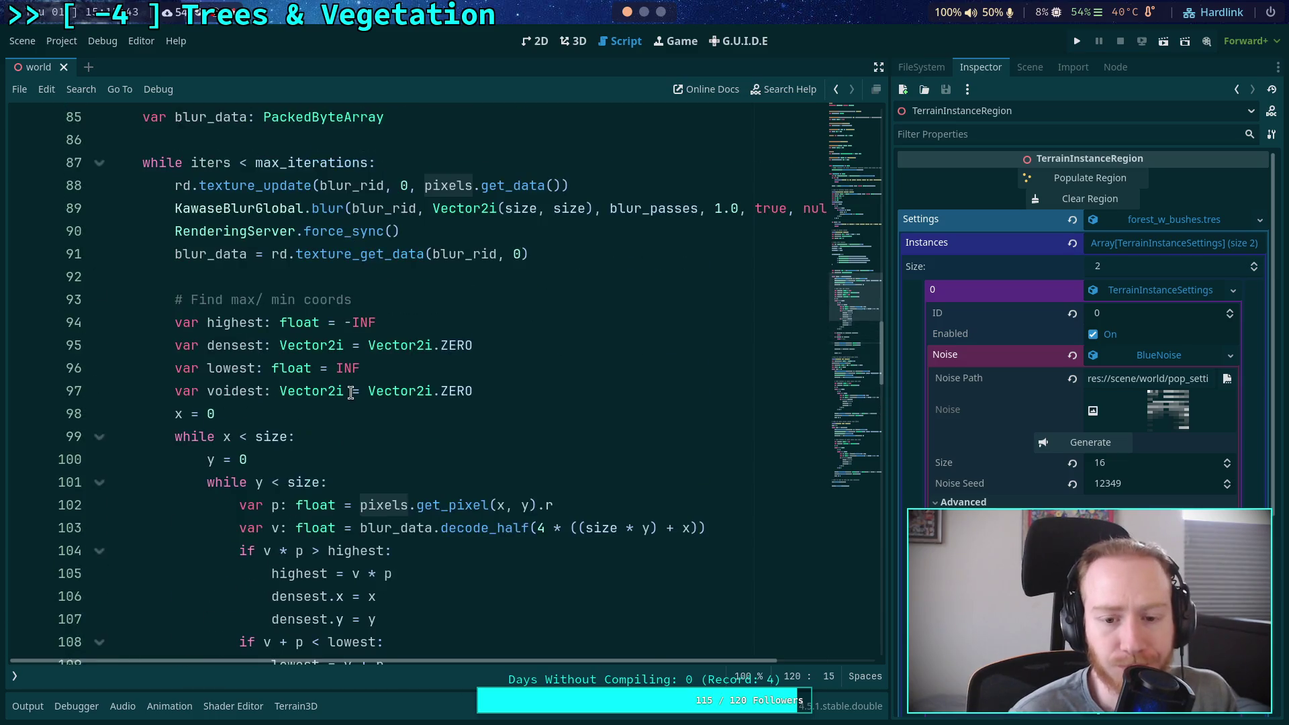
scroll(348, 389, up, 3)
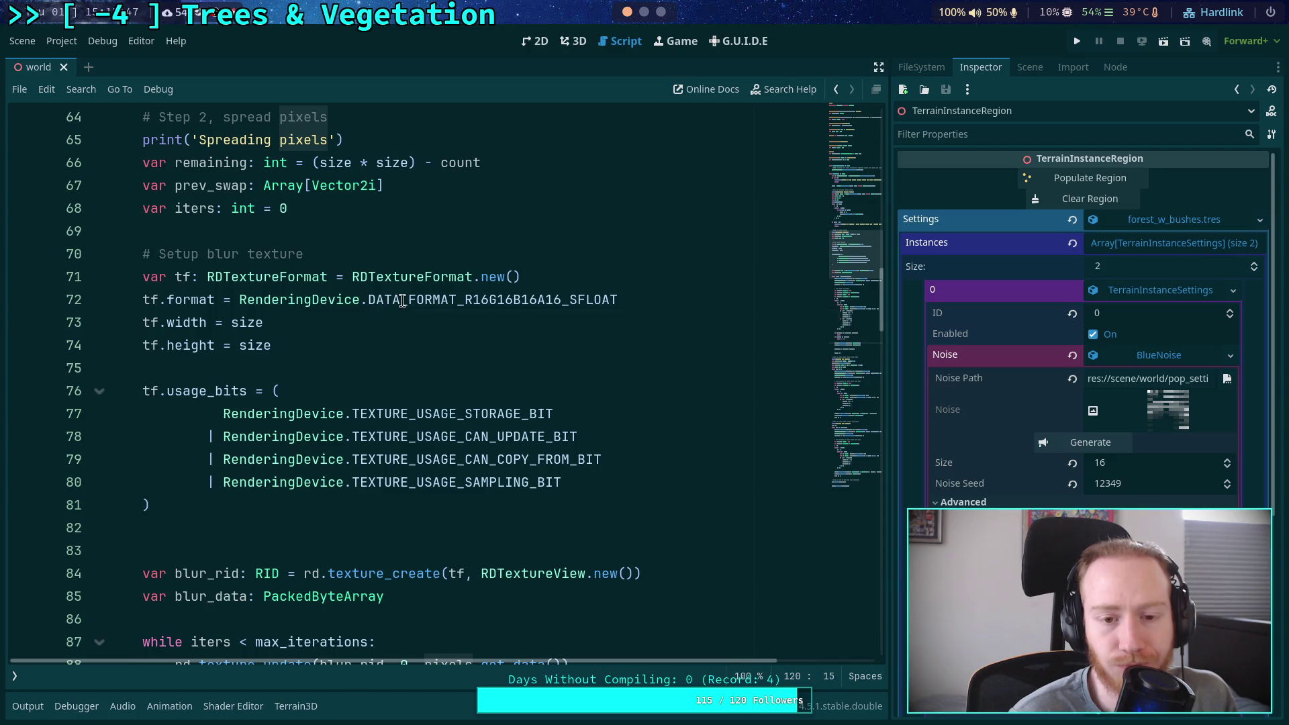
mouse_move(403, 301)
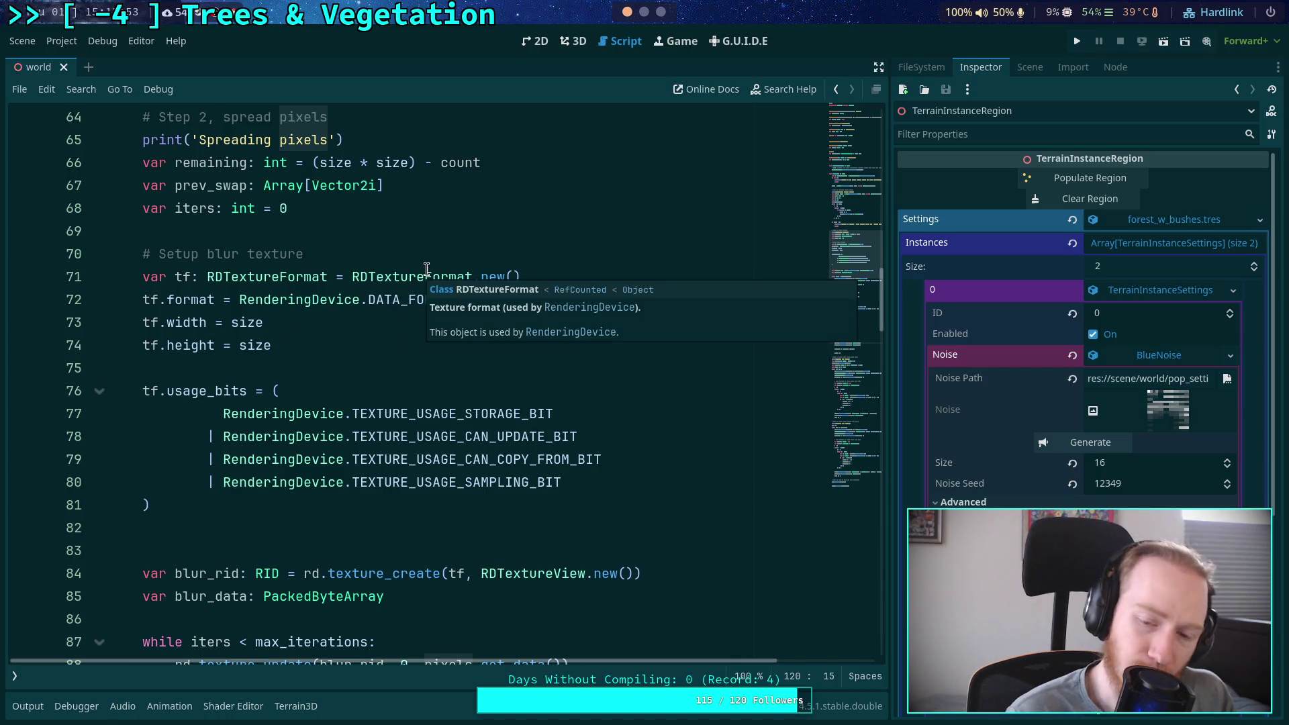
key(super+1)
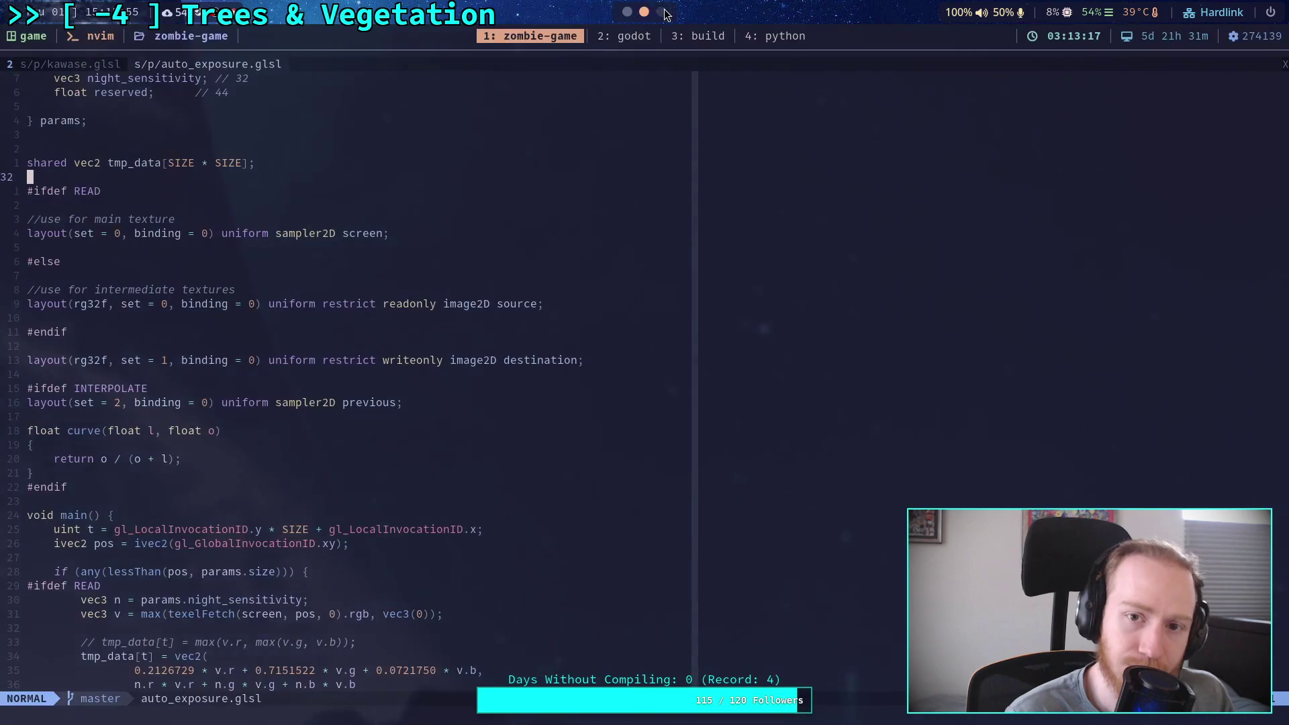
Open kawase.glsl, check its rgba16f output format on line 19, then return to Godot
key(space)
key(e)
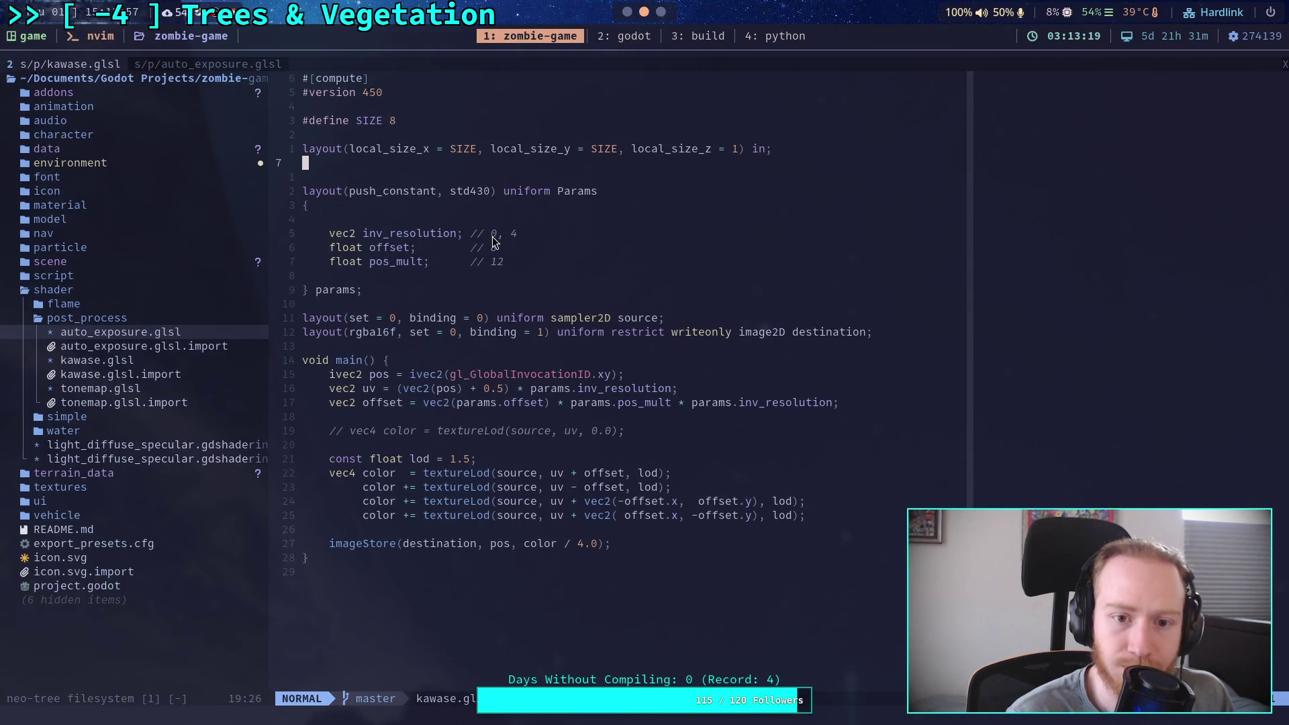
drag(358, 332, 373, 336)
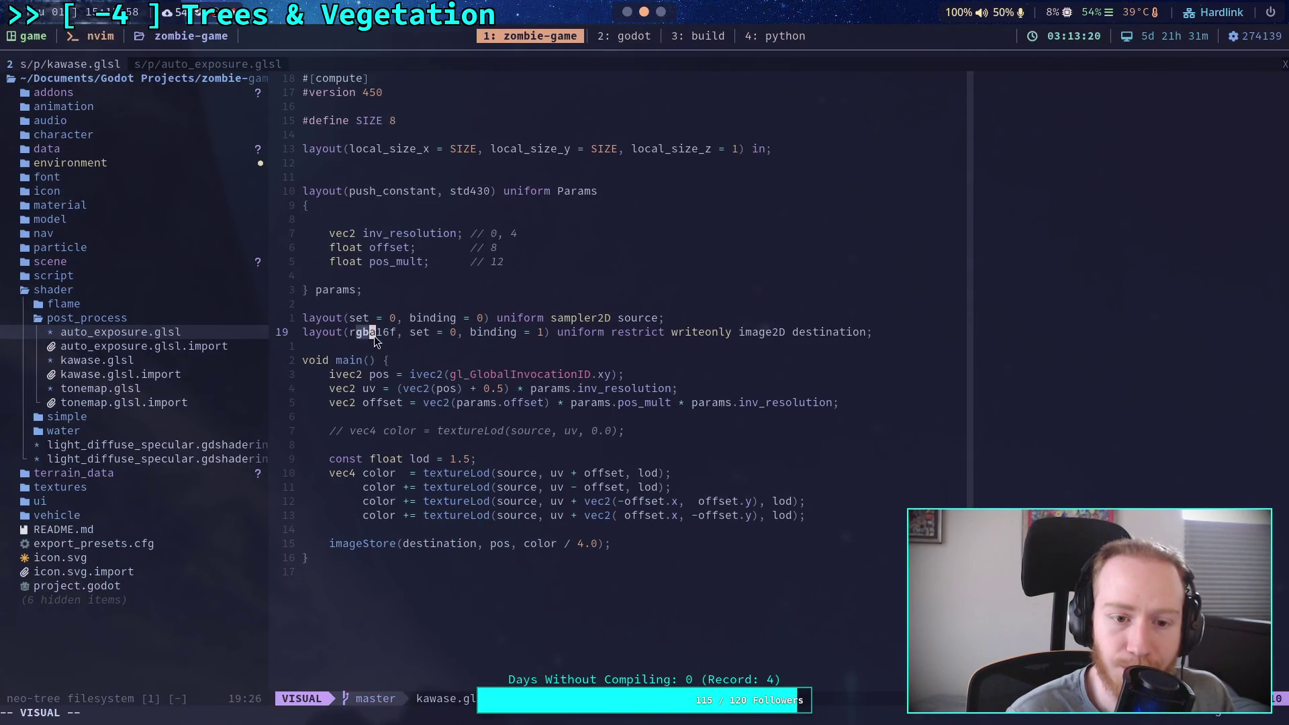
click(417, 333)
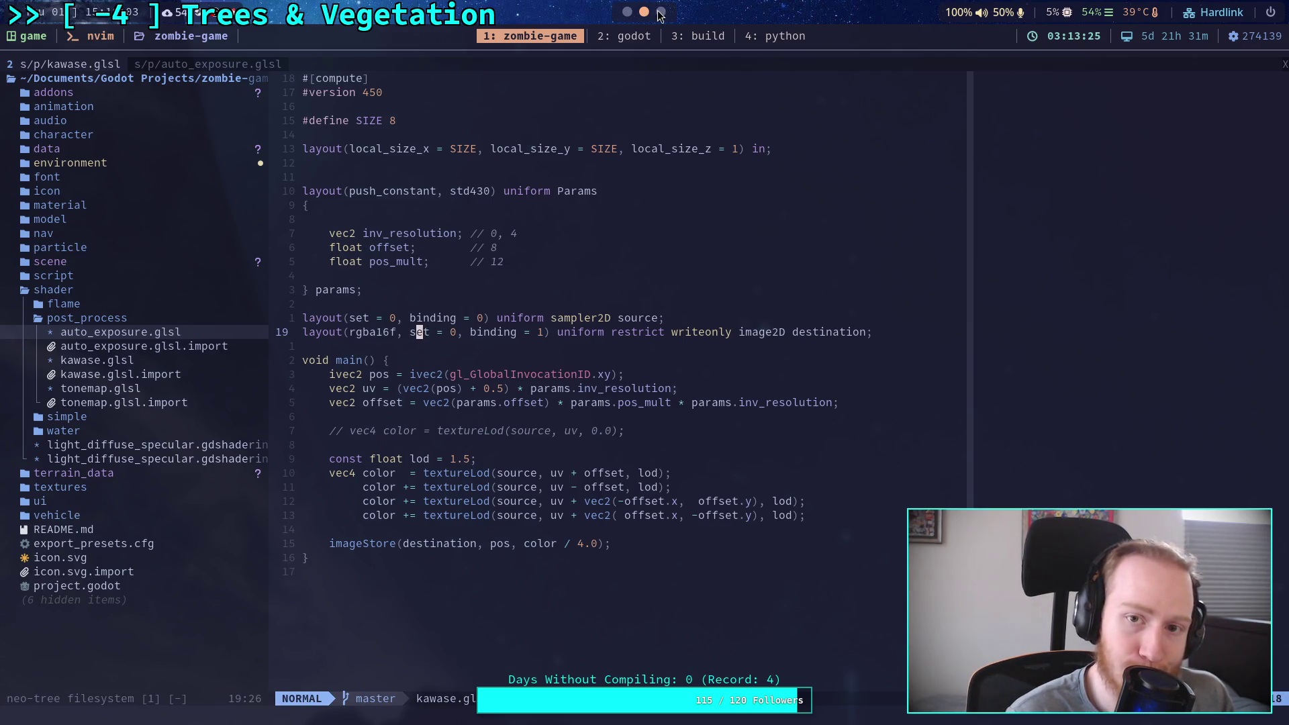
click(629, 12)
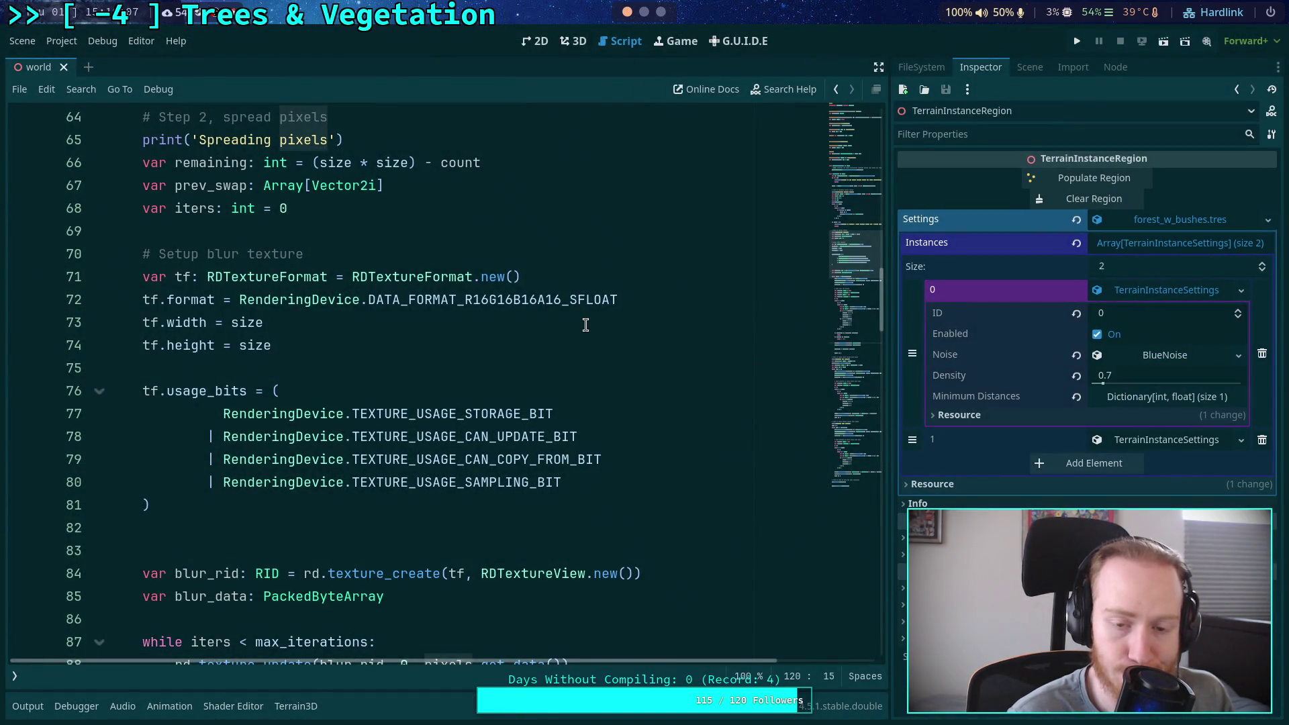
scroll(586, 325, down, 3)
scroll(586, 325, down, 2)
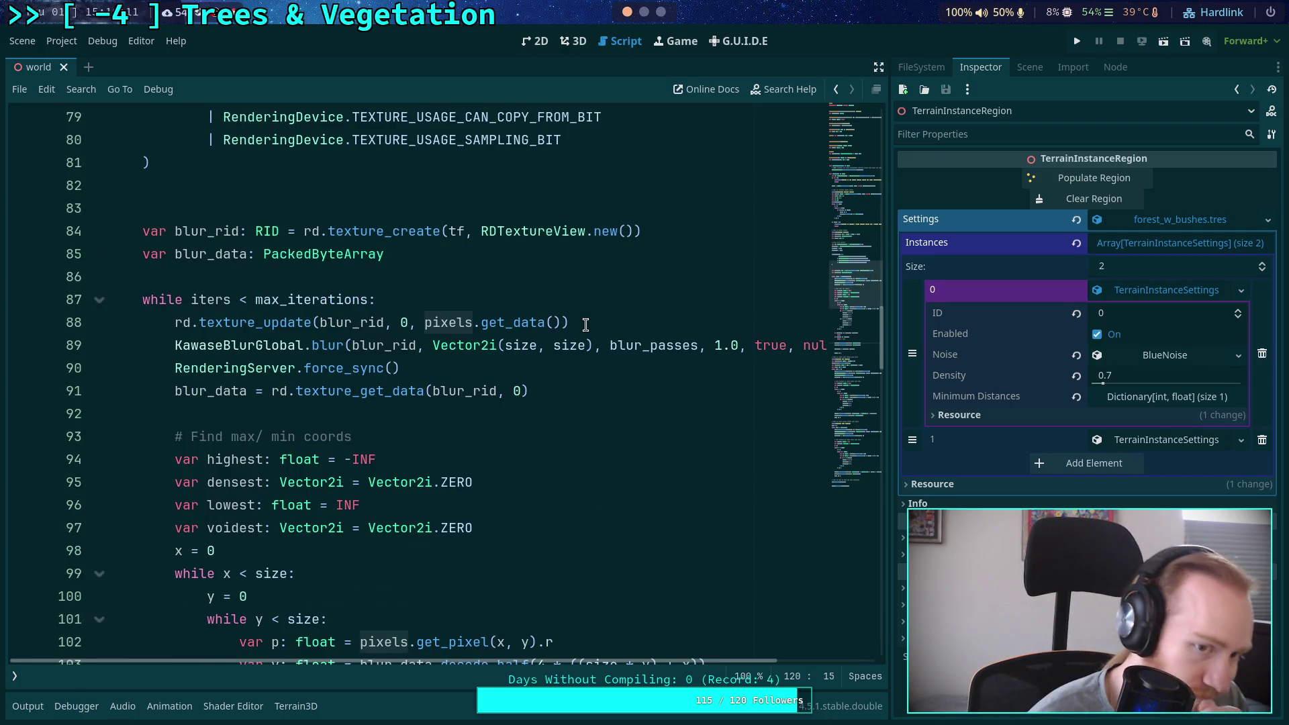
scroll(585, 325, down, 2)
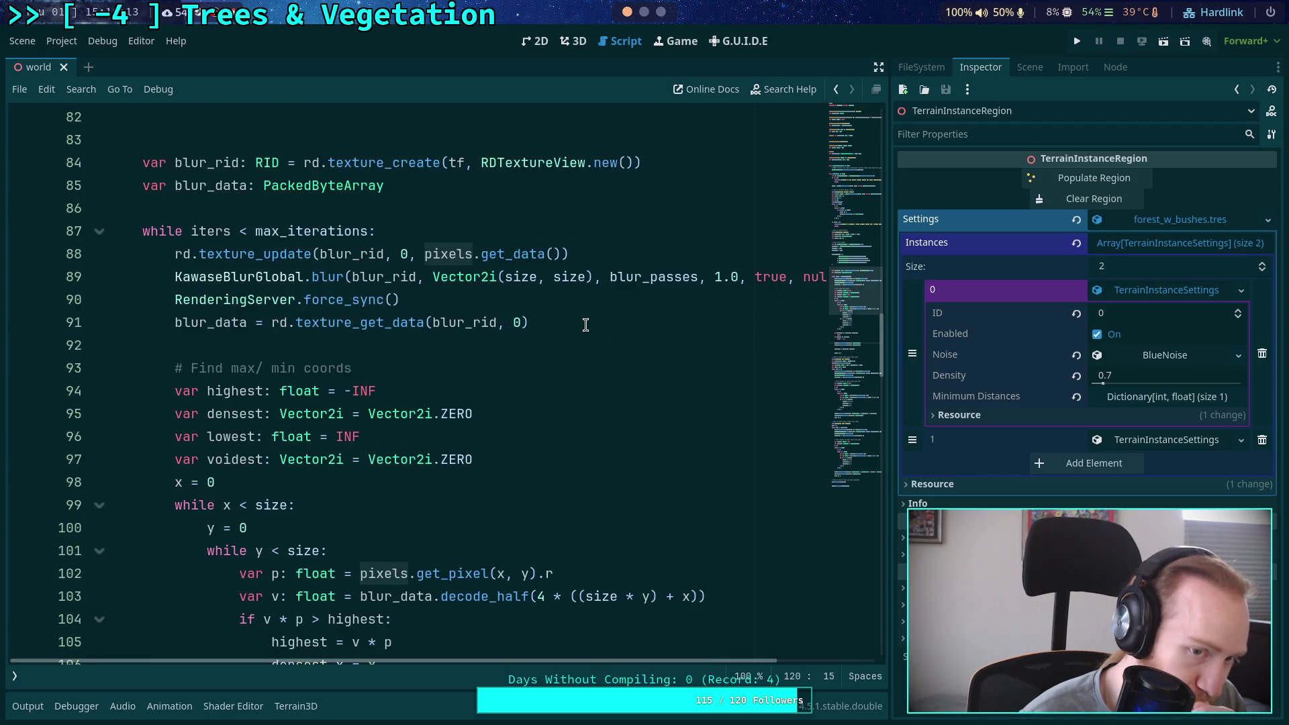
scroll(586, 325, down, 1)
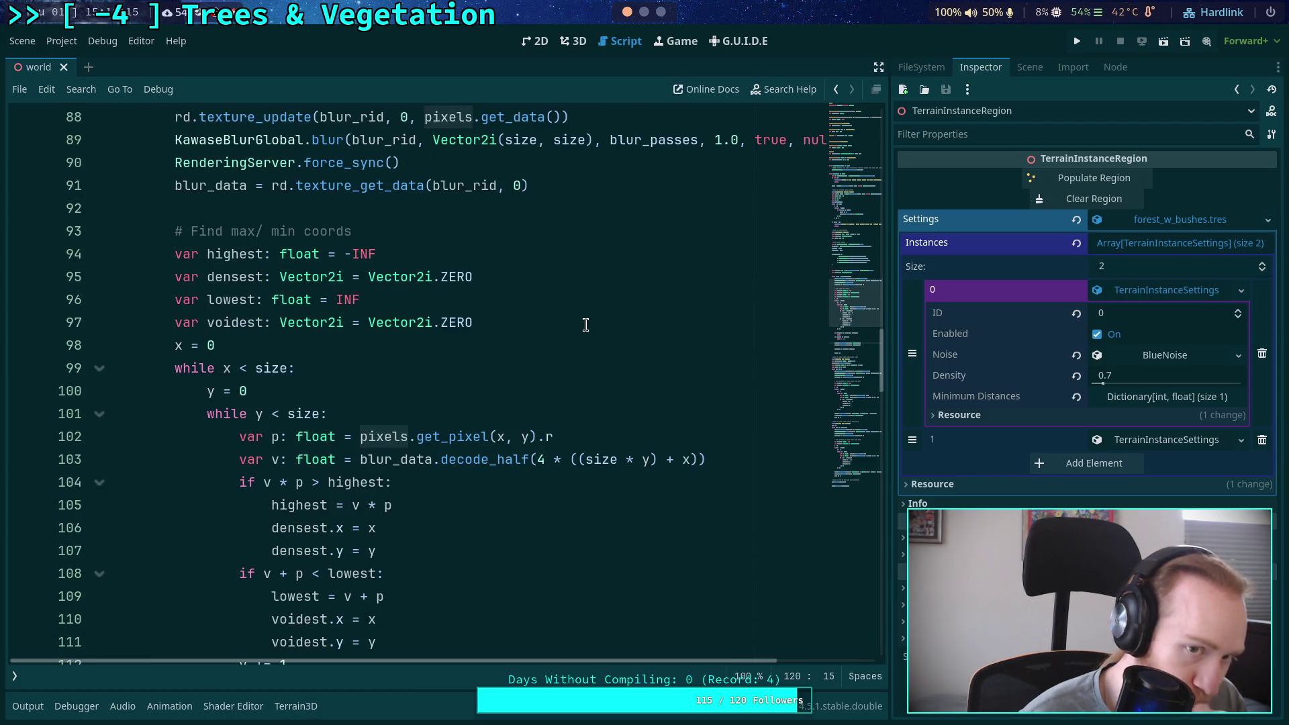
scroll(585, 325, up, 2)
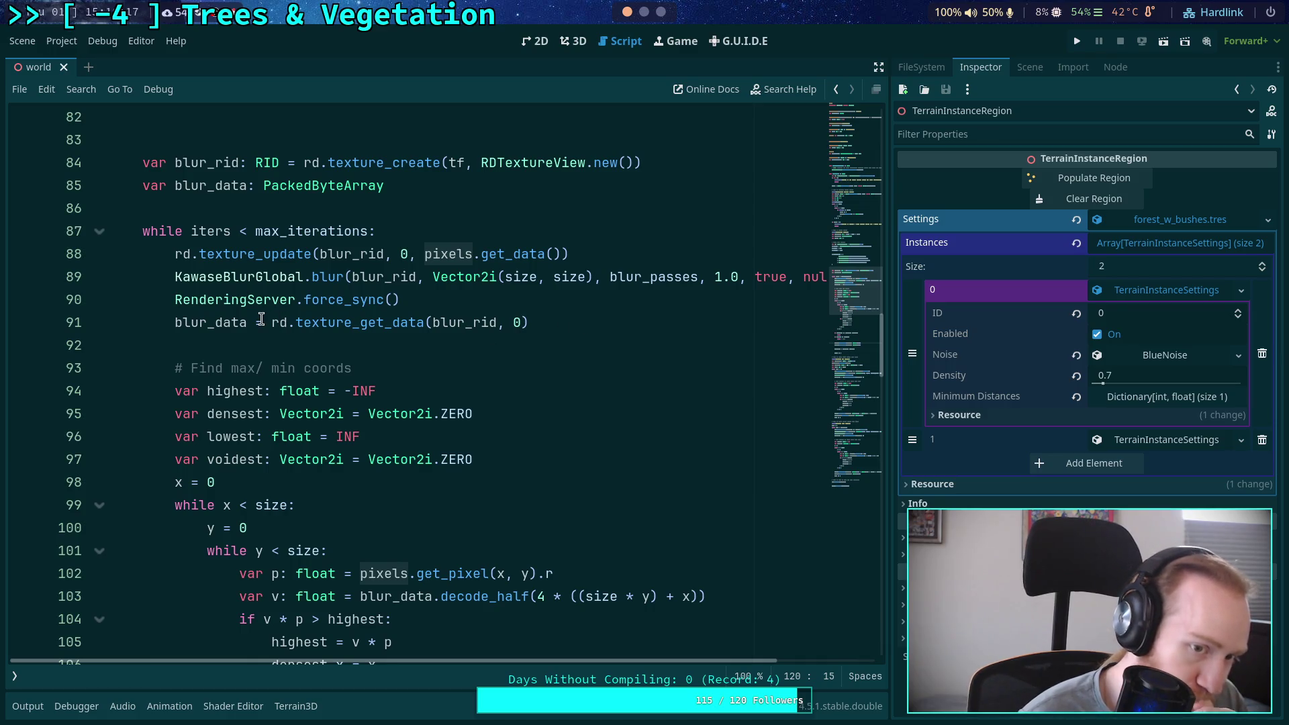
scroll(261, 319, up, 1)
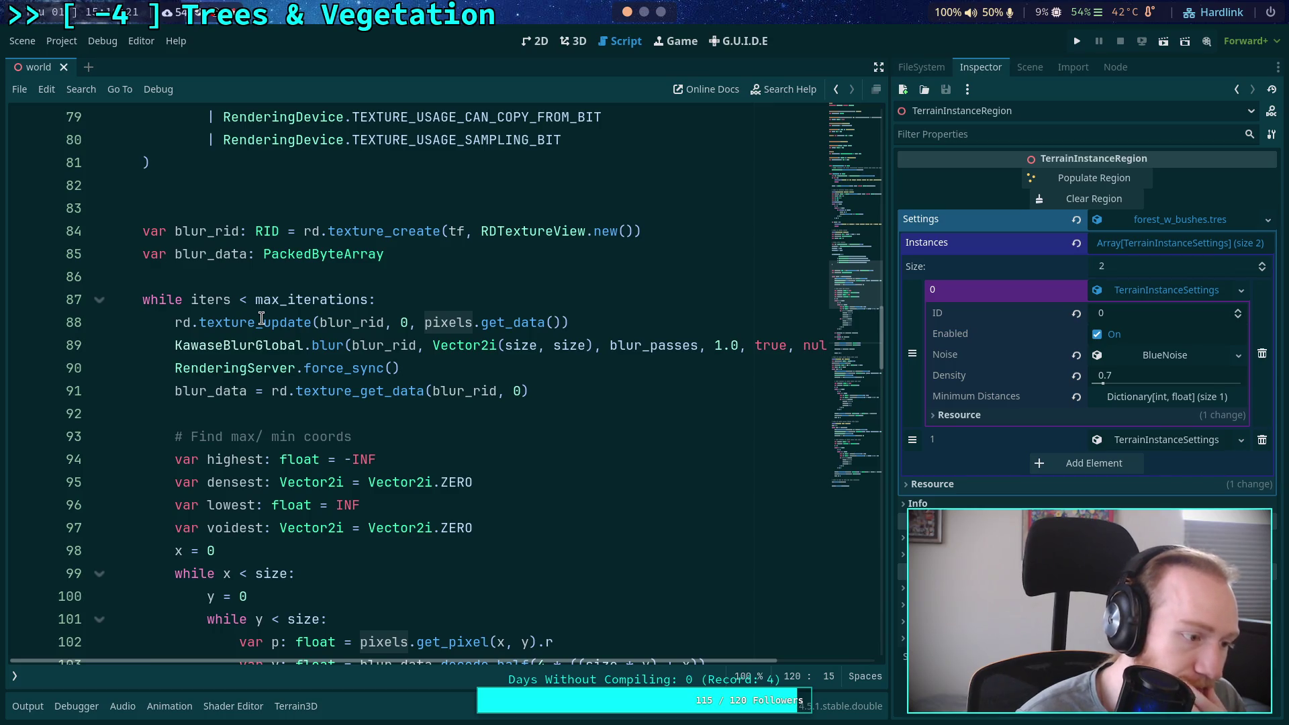
mouse_move(362, 253)
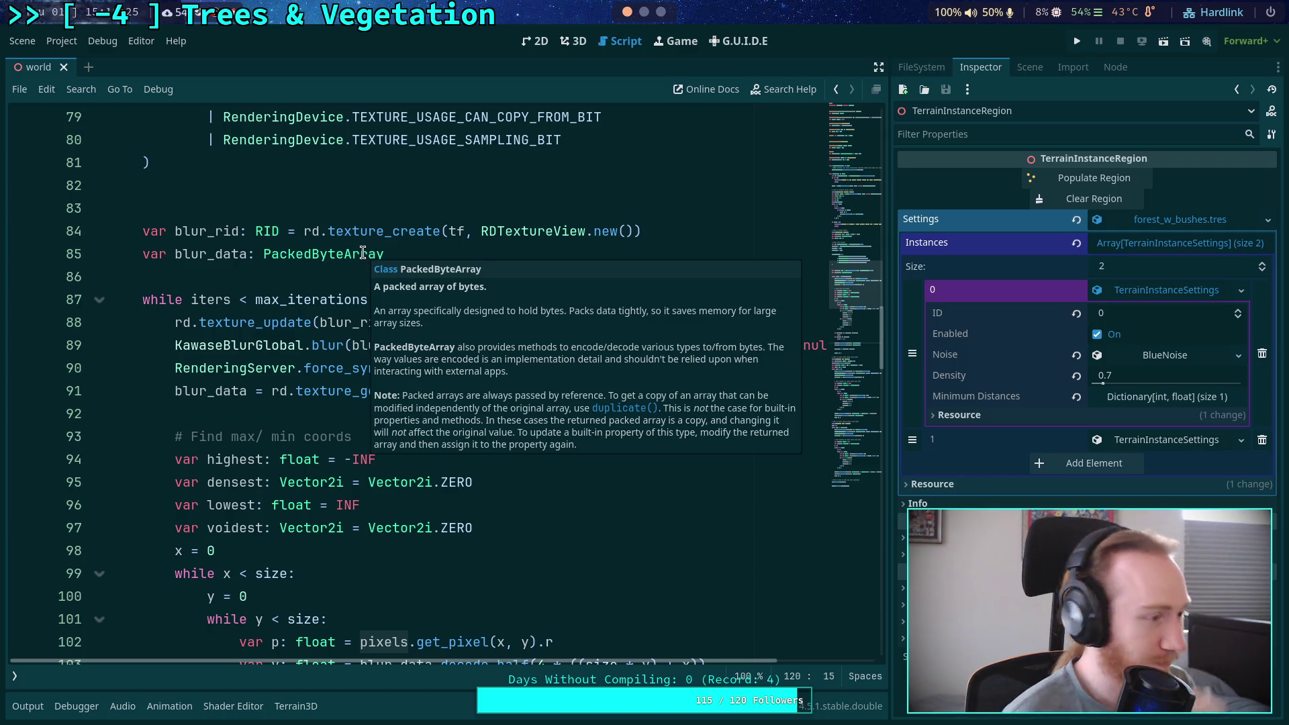
Change line 85 to declare blur_img: Image = Image.new() instead of blur_data
drag(215, 253, 246, 252)
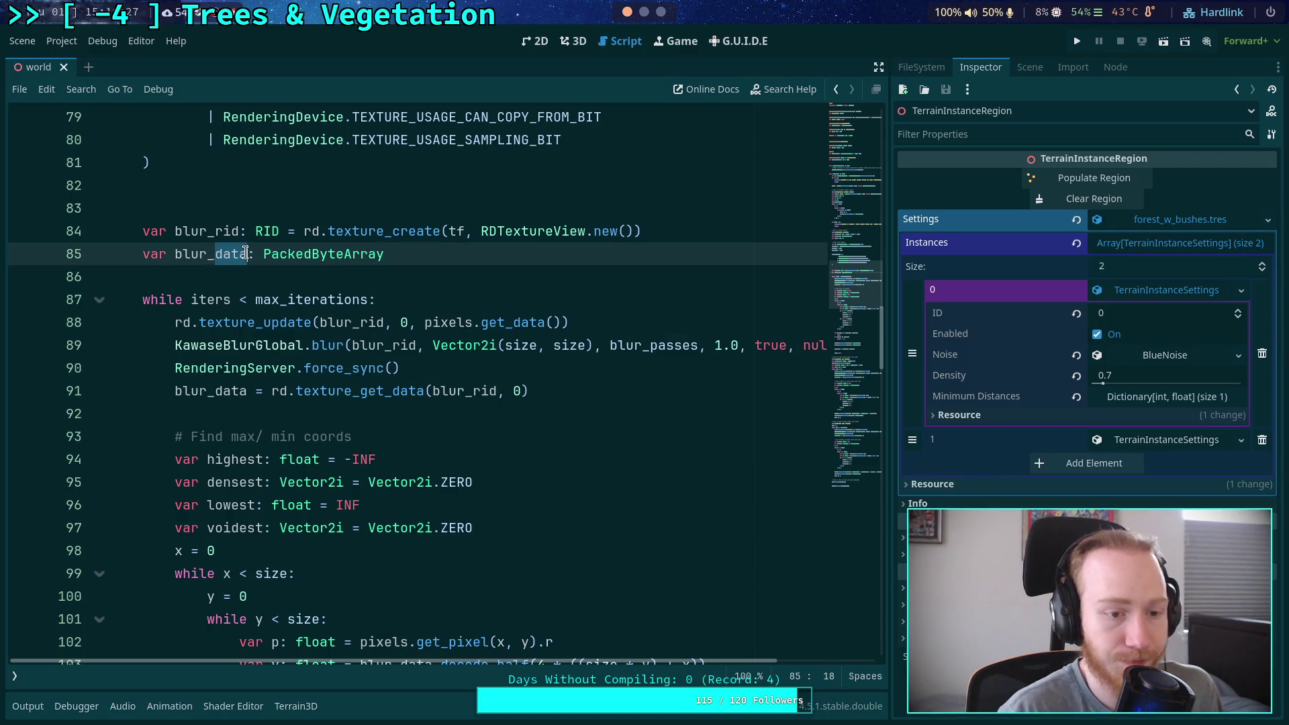
text(img)
key(BackSpace)
key(BackSpace)
text(mw)
key(BackSpace)
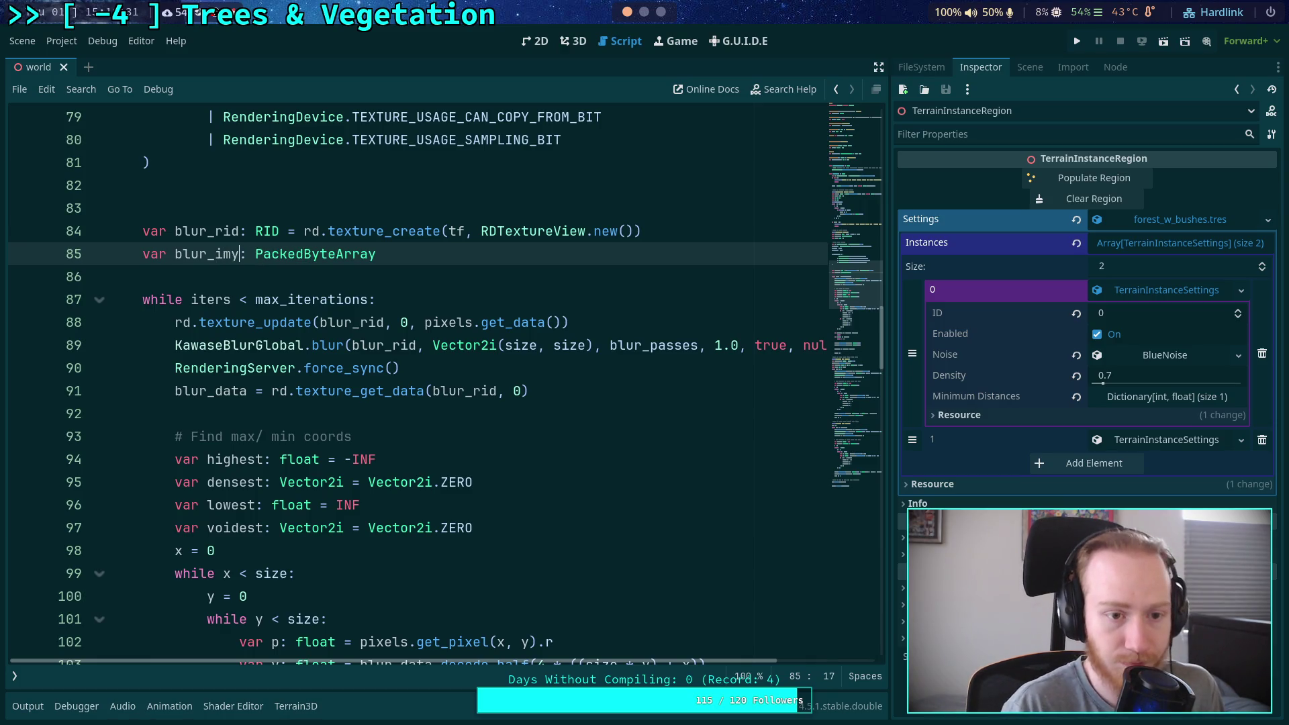
text(g)
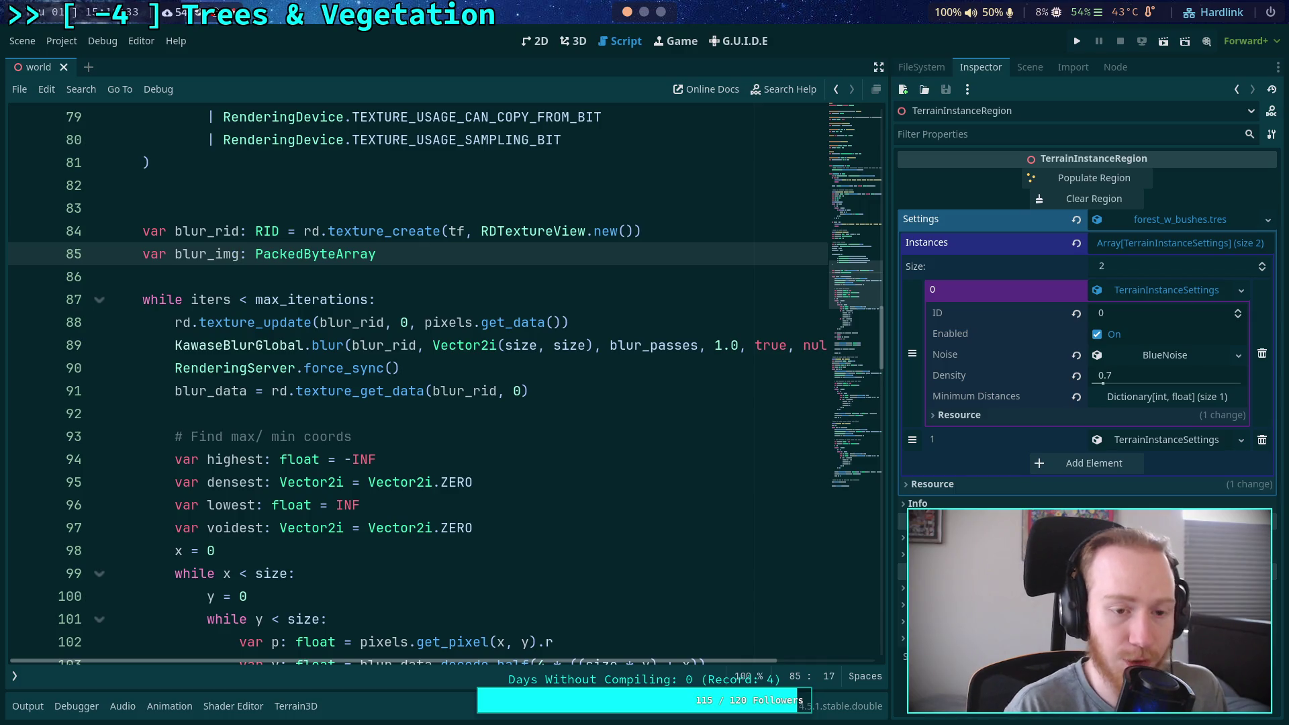
key(Delete)
key(Delete)
key(Delete)
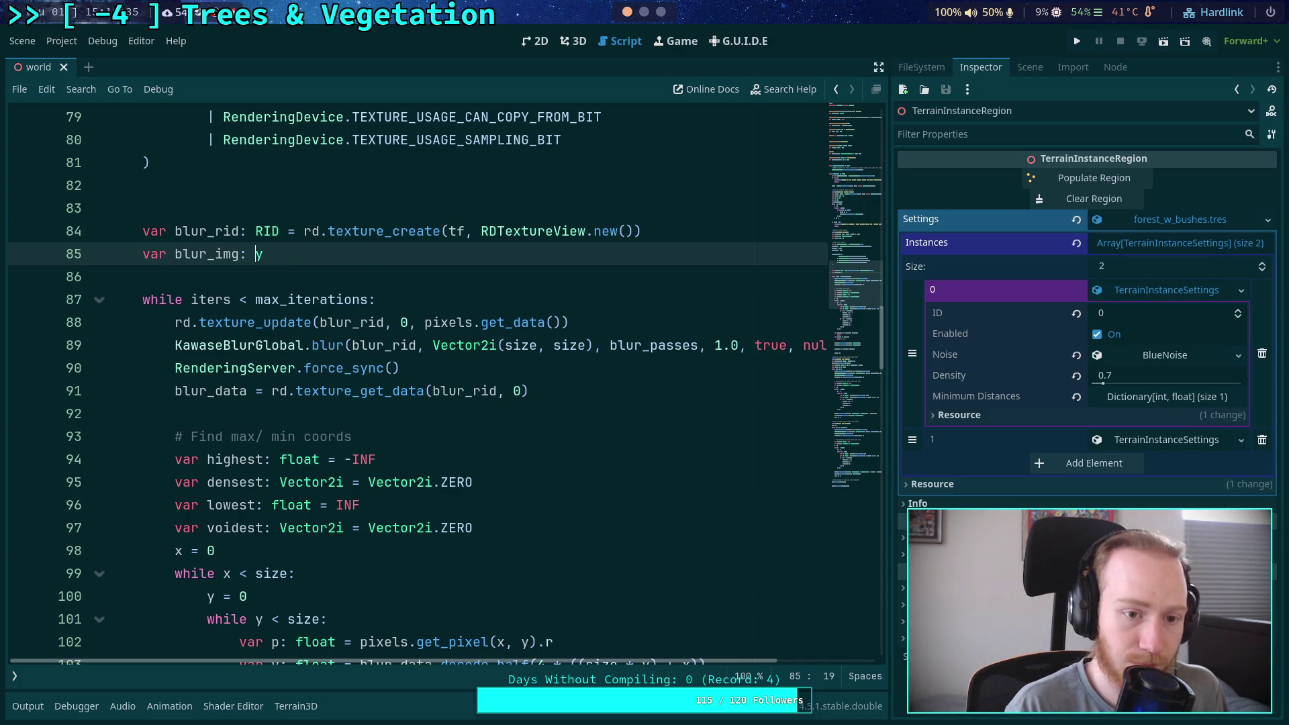
text(Image)
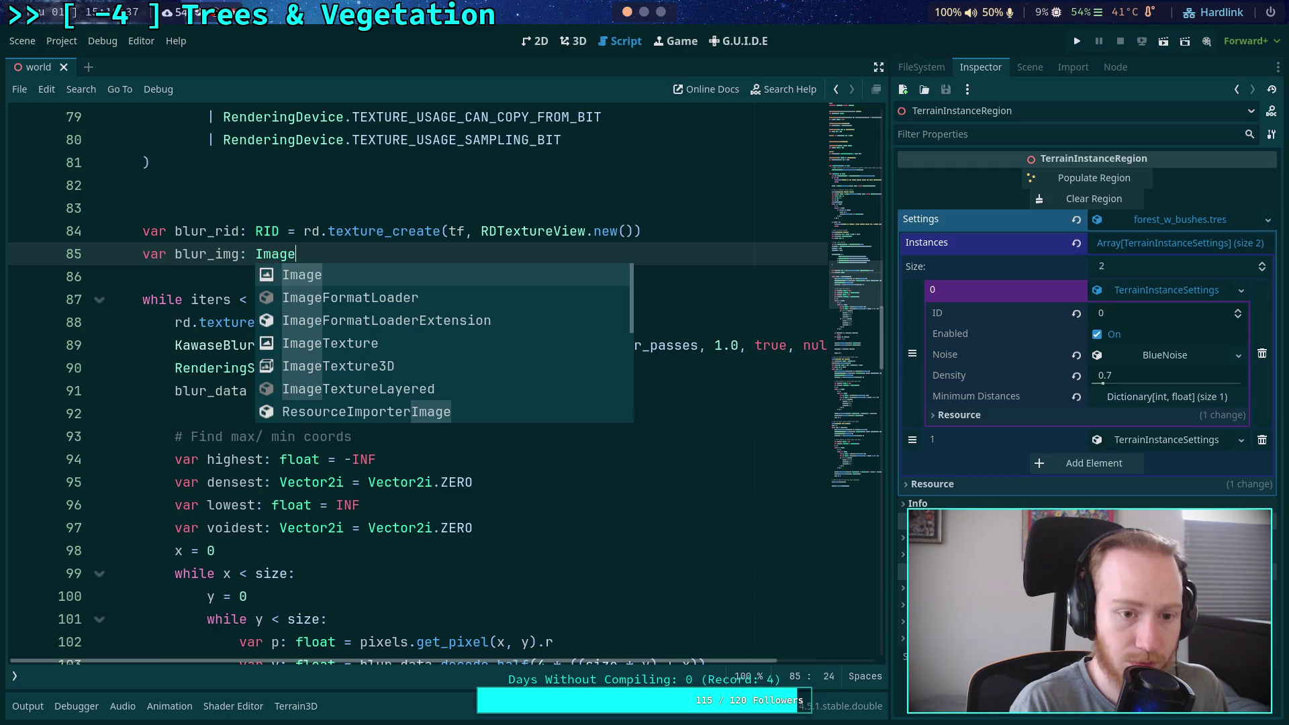
text( = Image.new())
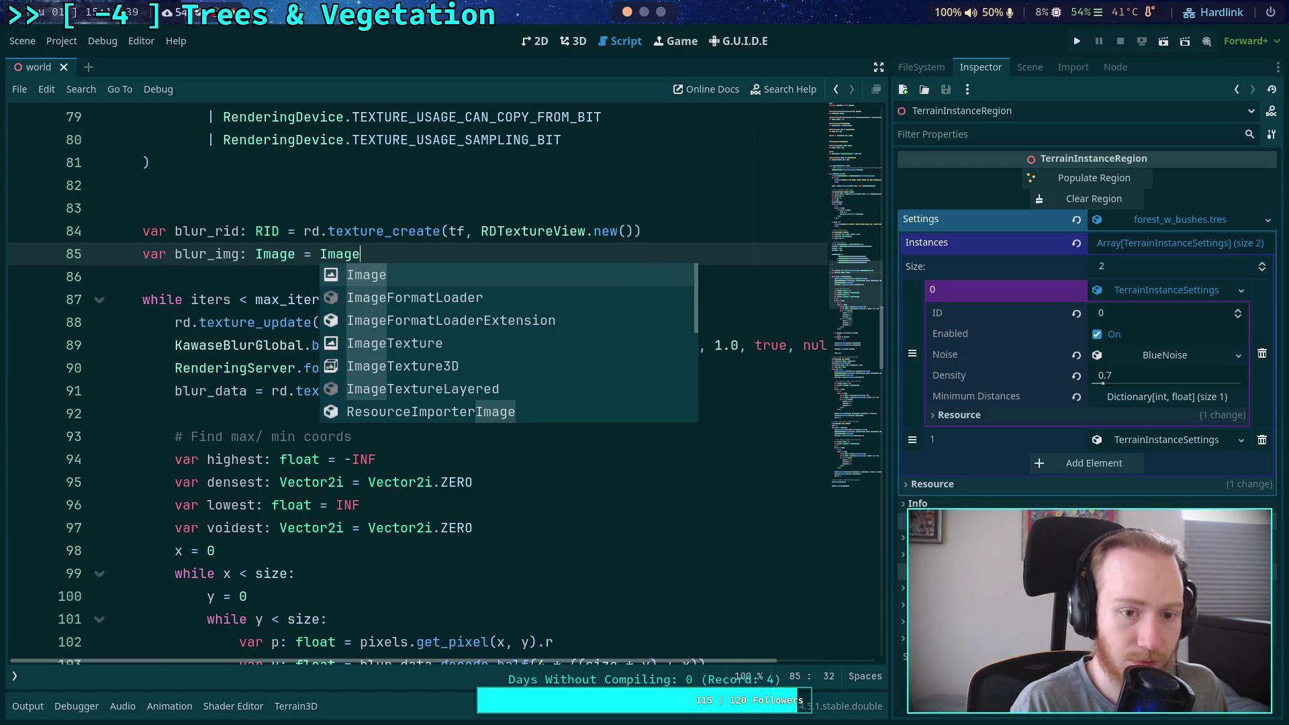
Replace blur_data with blur_img in the assignment on line 91
click(243, 396)
click(216, 392)
double_click(216, 253)
key(ctrl+c)
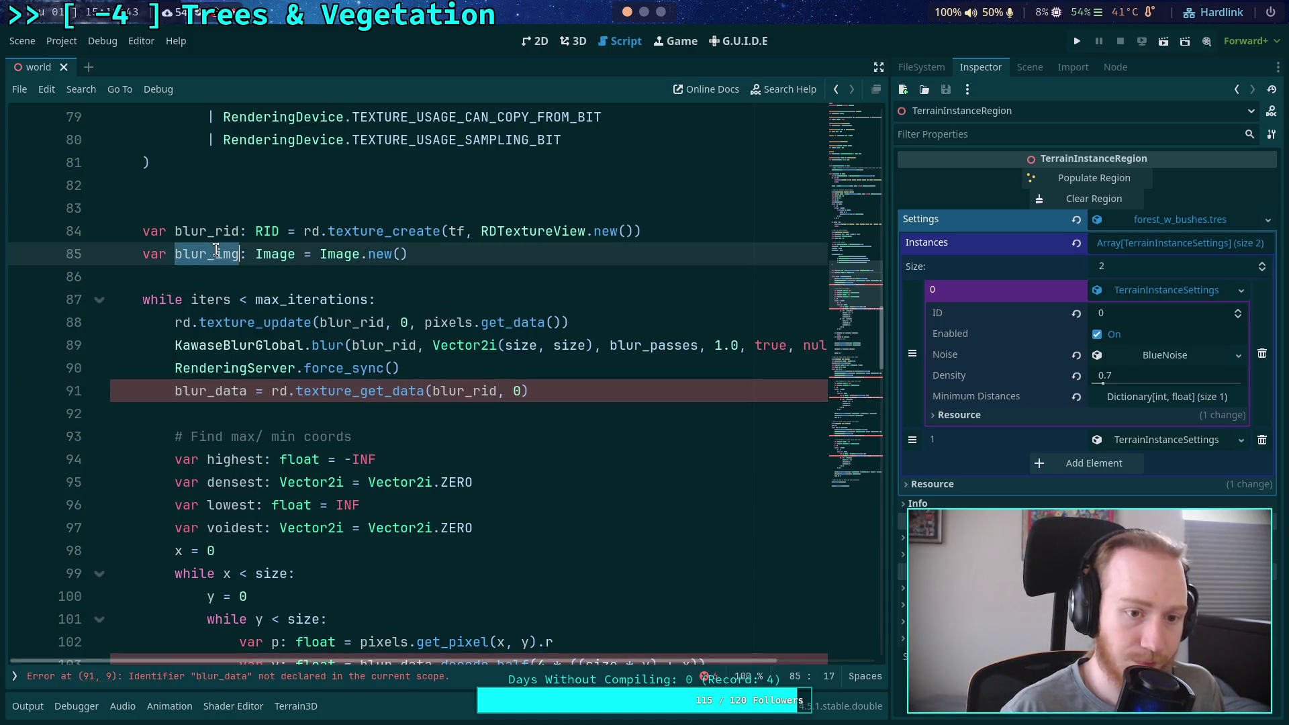
double_click(231, 392)
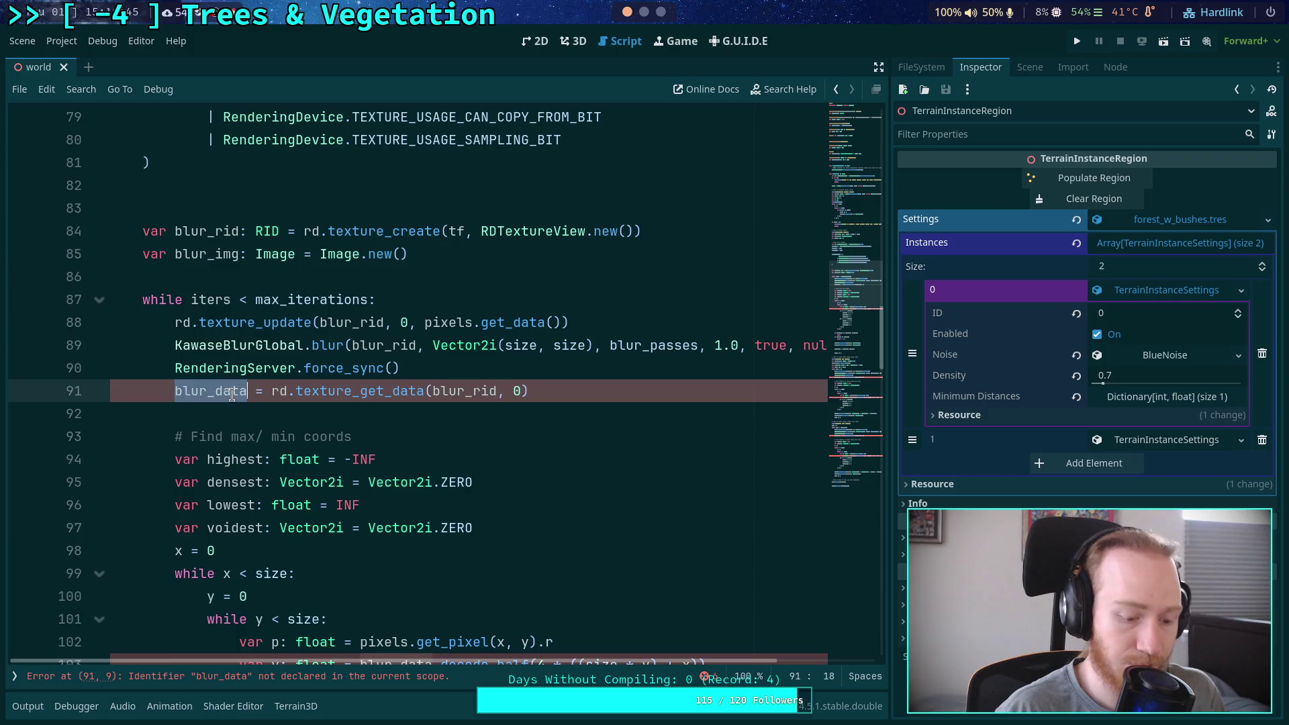
key(ctrl+v)
Make line 91 call blur_img.set_data(size, size, false, Image.FORMAT_RGBAH, texture data)
text(.set_)
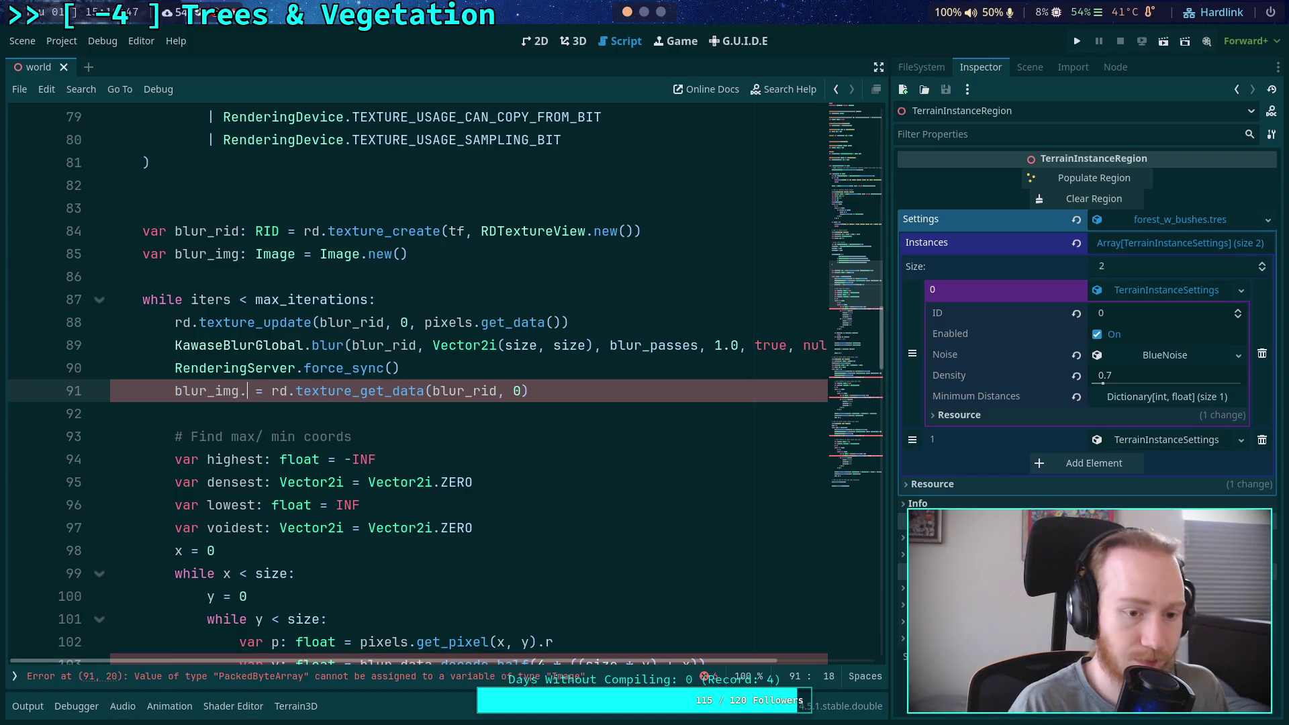
key(Return)
key(Delete)
key(Delete)
key(Delete)
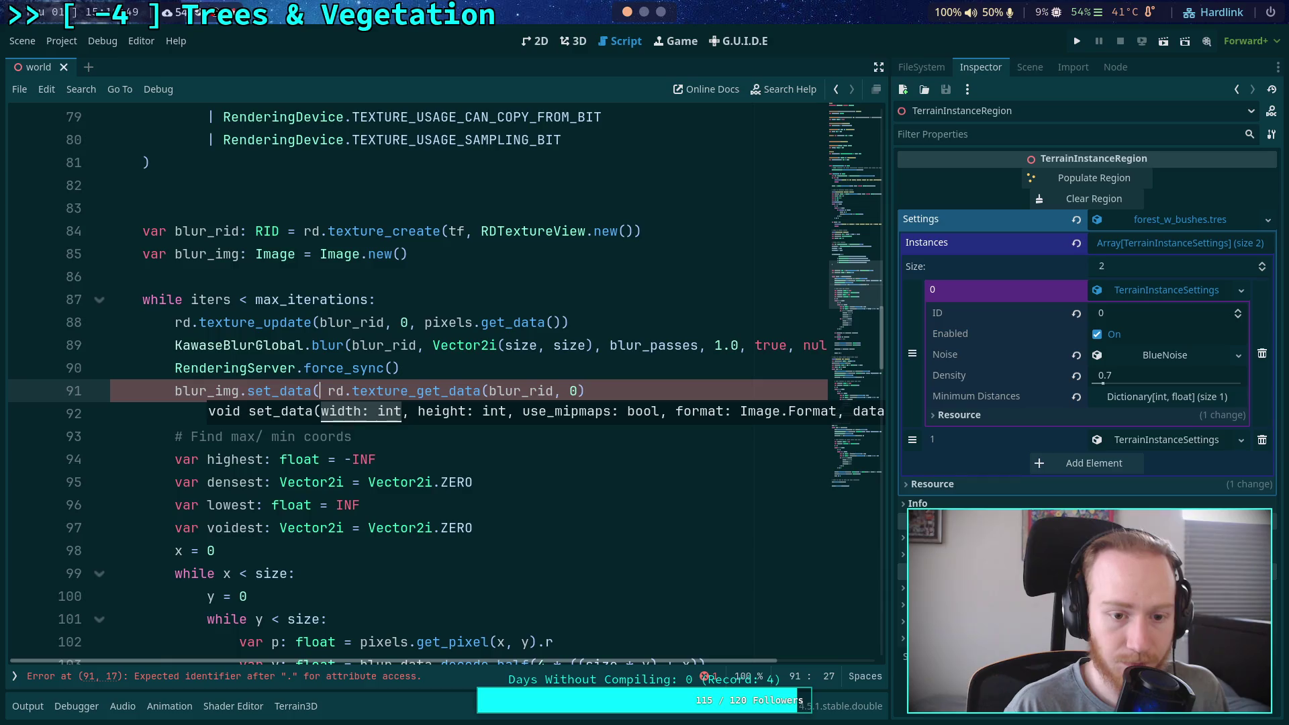
text(size,)
text( size, false)
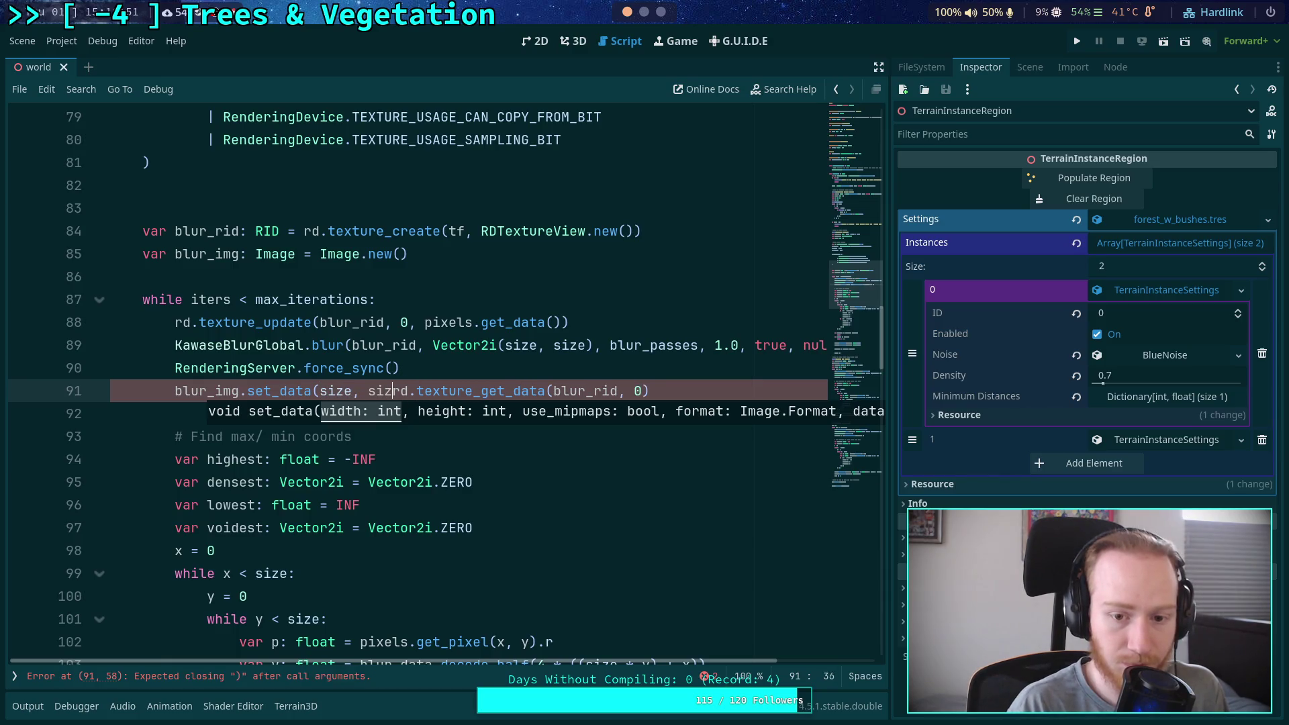
key(BackSpace)
text(, false,)
scroll(590, 503, down, 7)
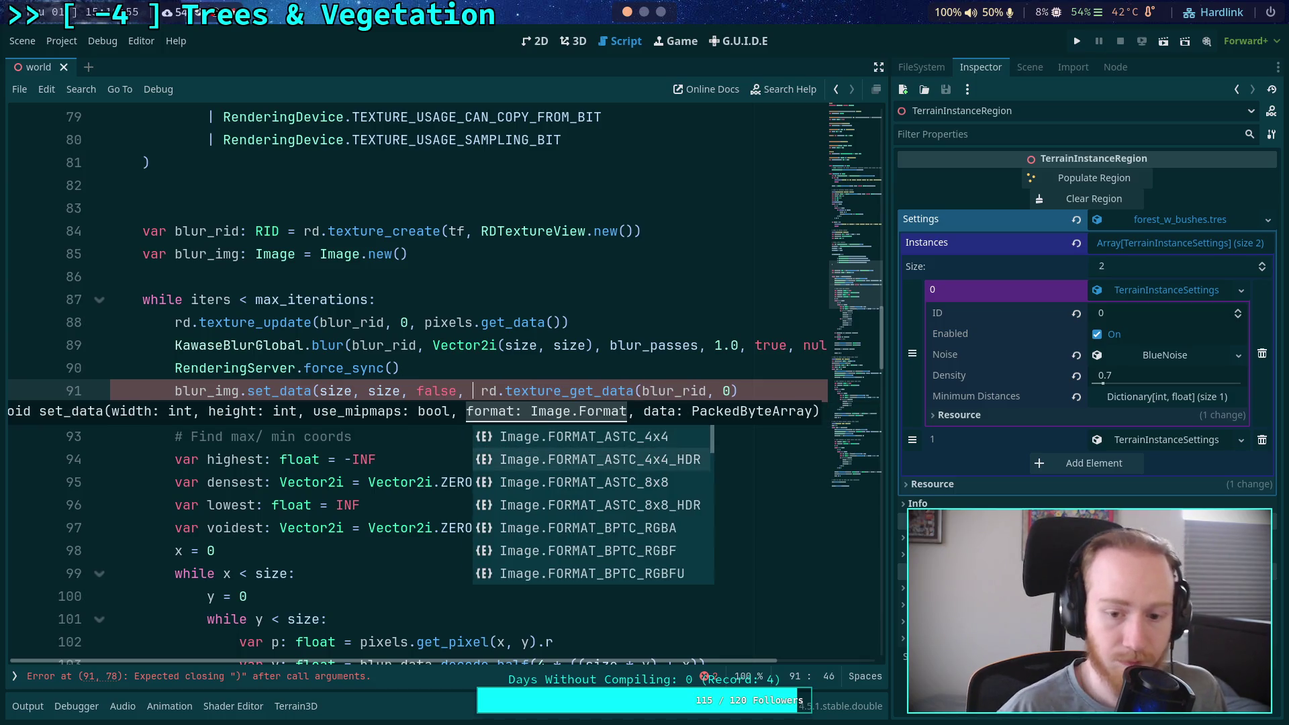
scroll(590, 505, down, 5)
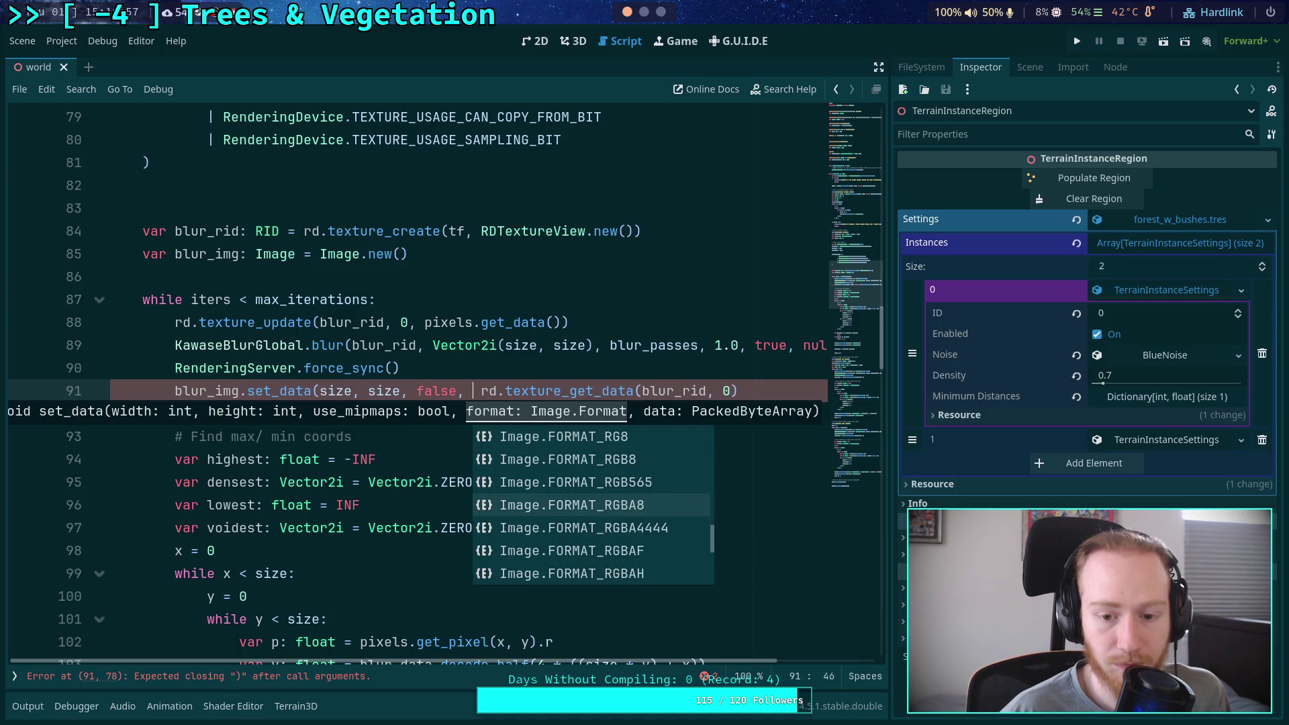
click(590, 504)
text(,)
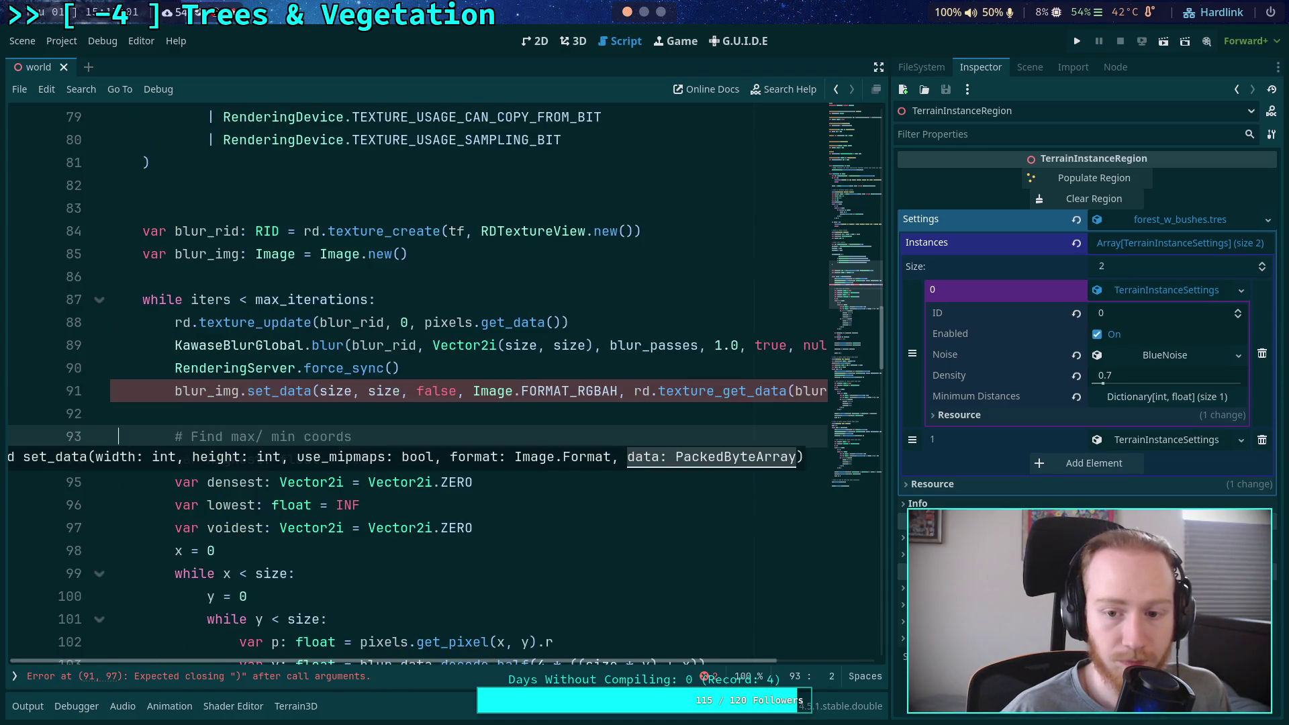
key(End)
text())
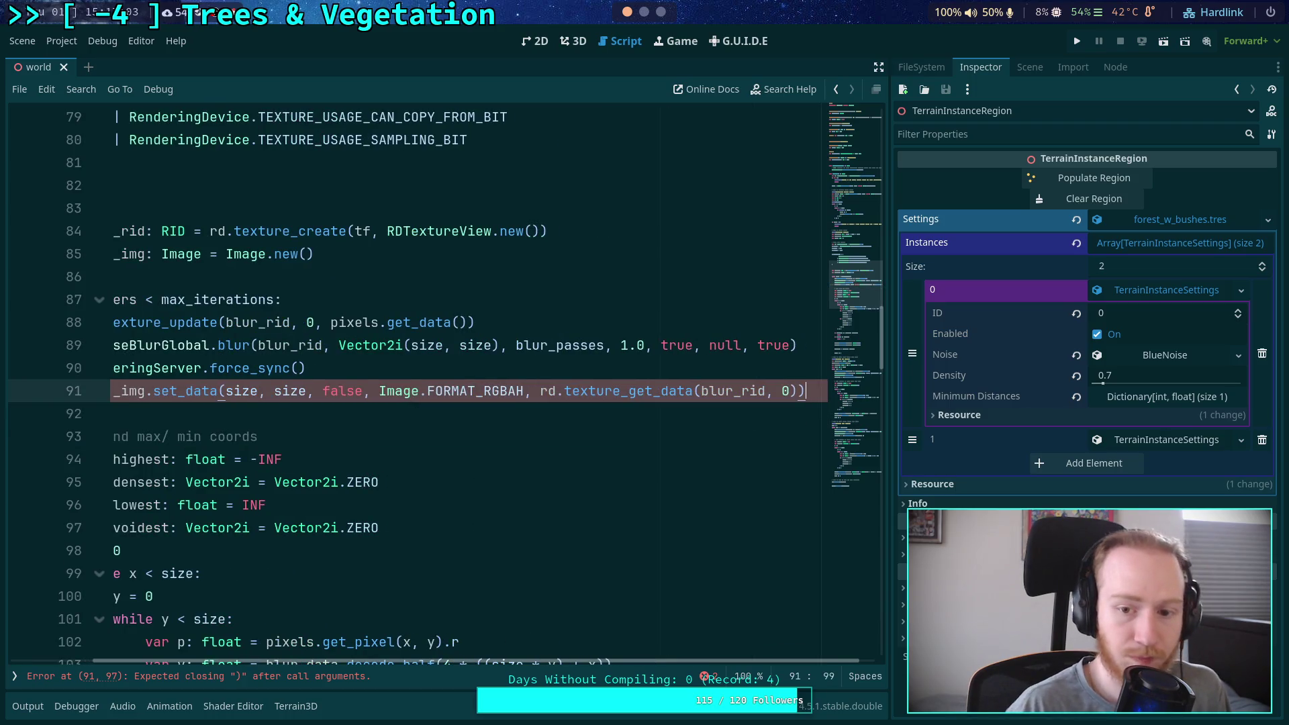
scroll(357, 617, left, 5)
scroll(358, 617, down, 2)
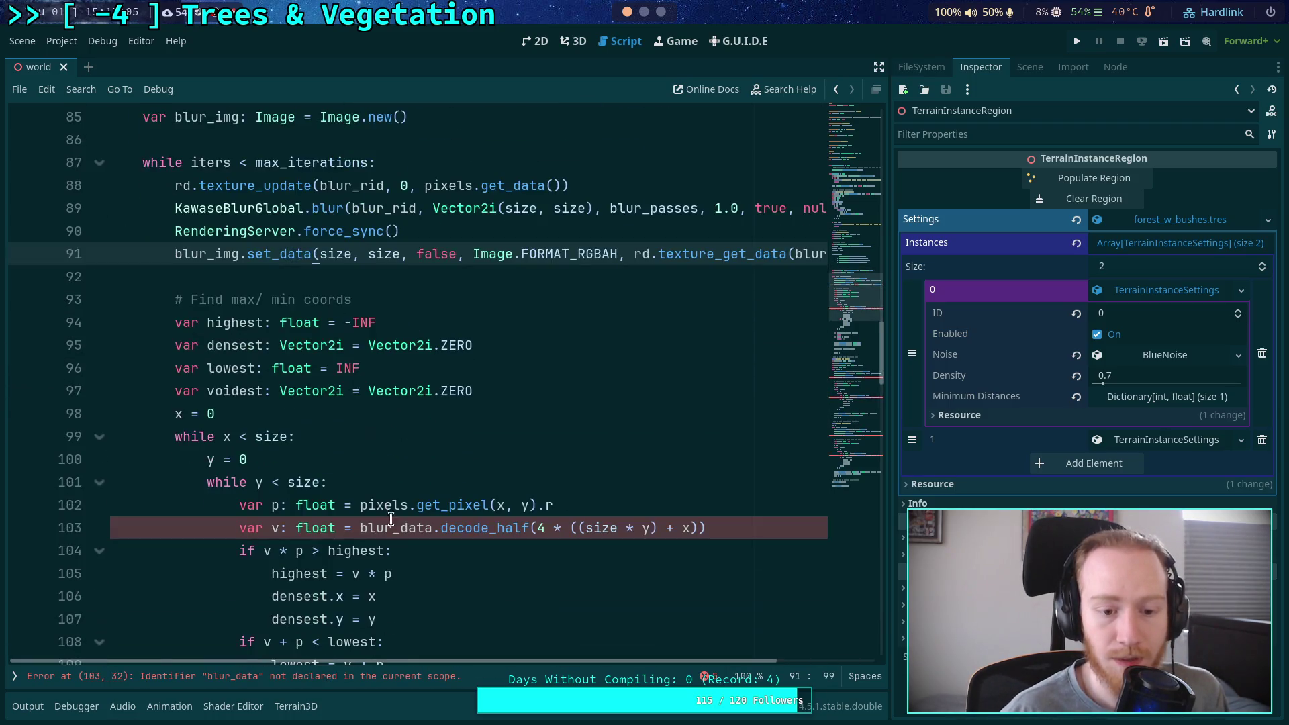
Replace the half-float decode on line 103 with blur_img.get_pixel(x, y).r
drag(401, 528, 725, 533)
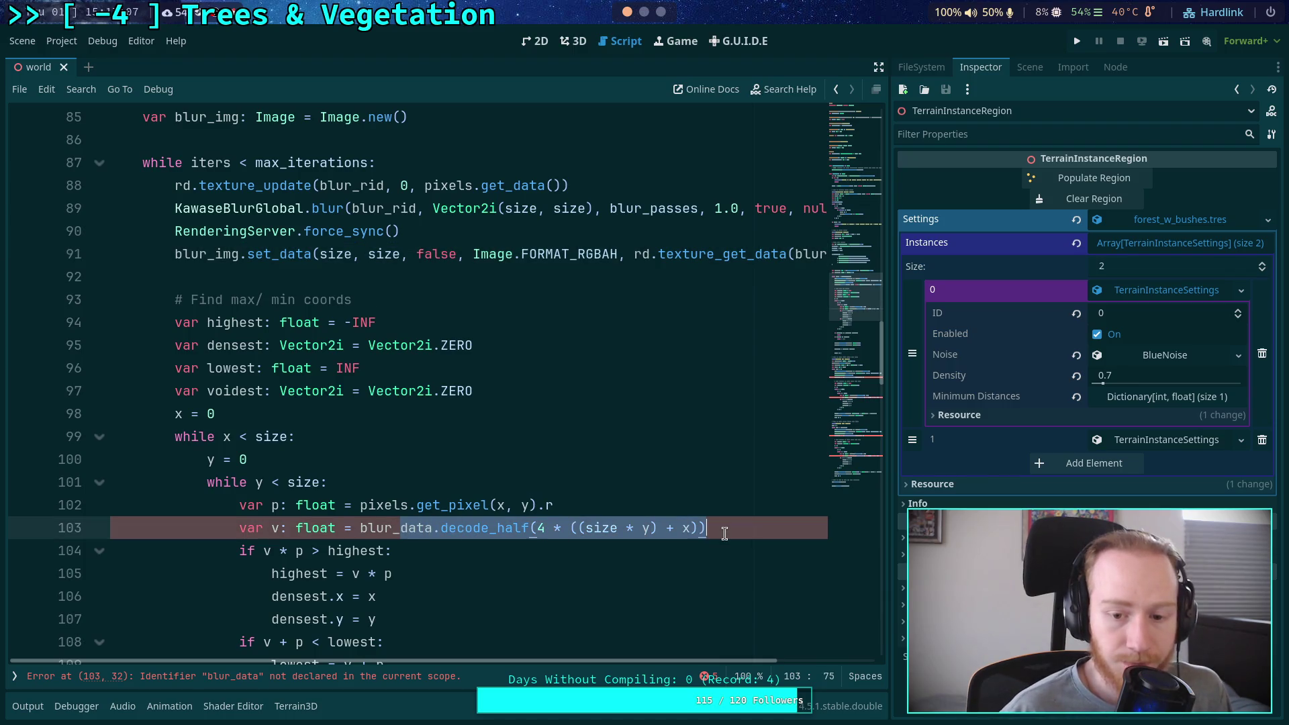
text(img)
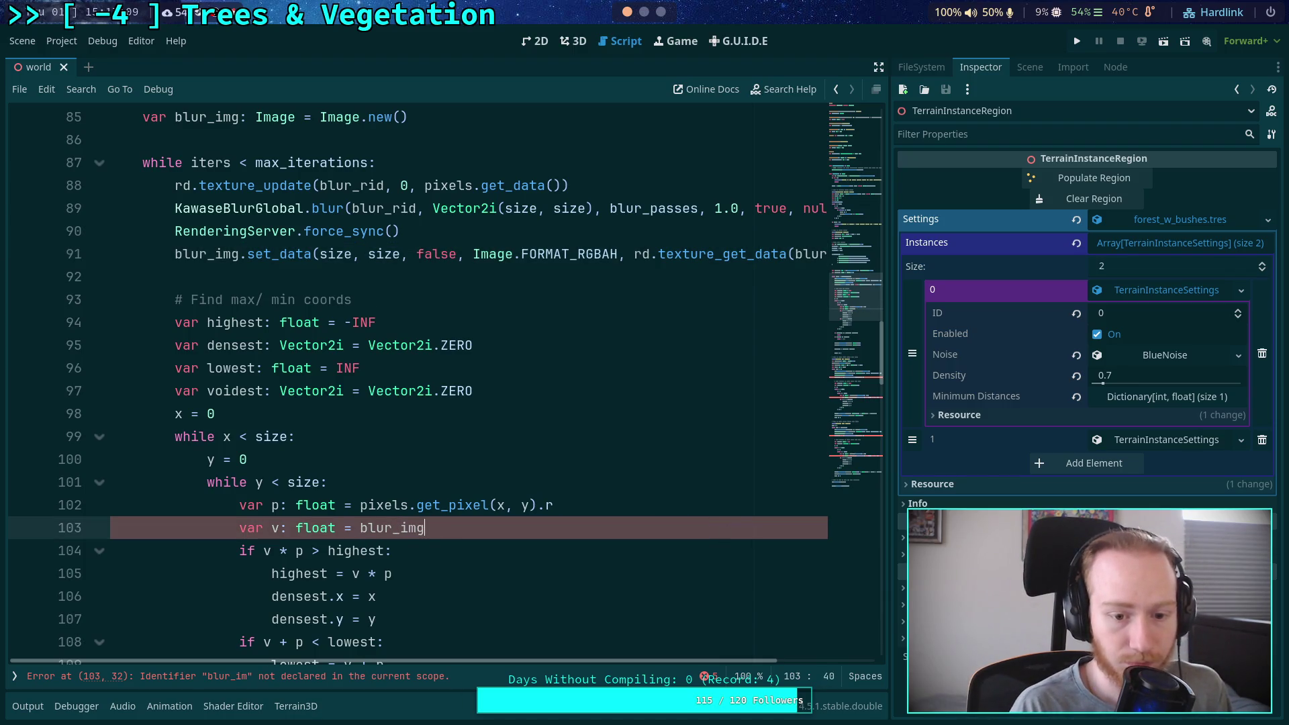
text(.get)
key(Down)
key(Down)
key(Down)
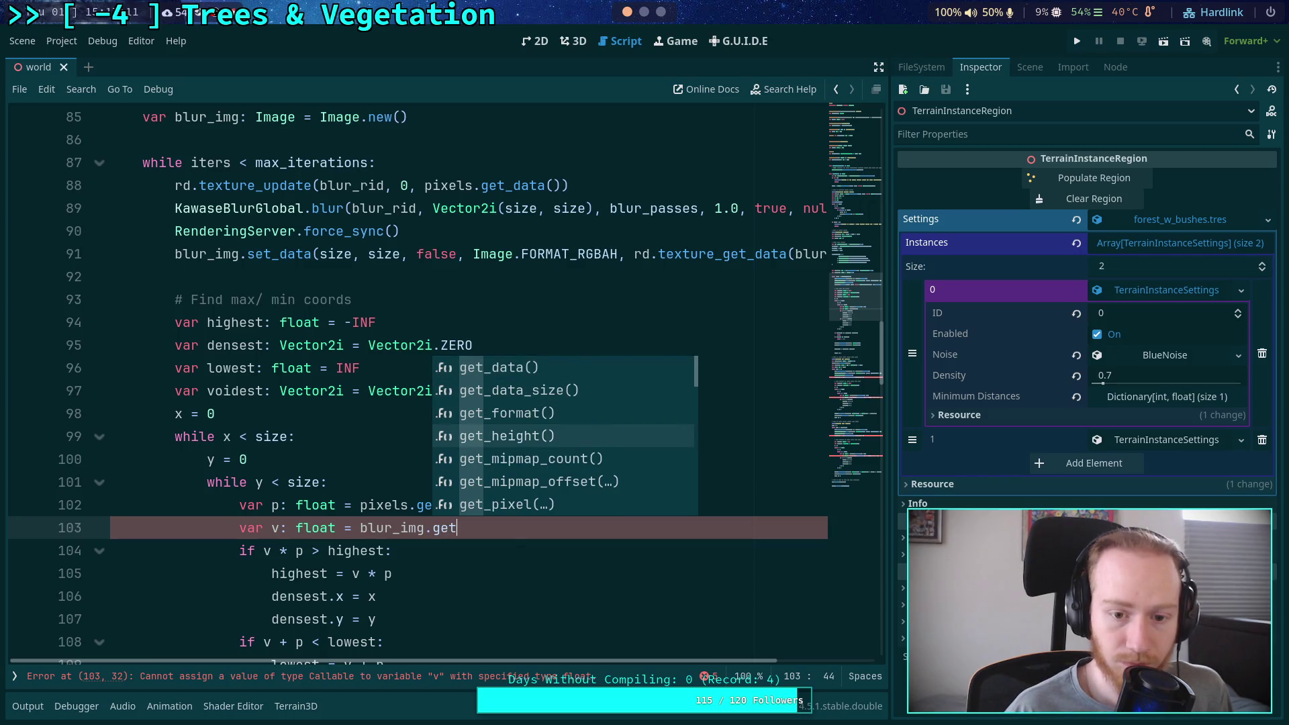
text(_pixel()
key(Return)
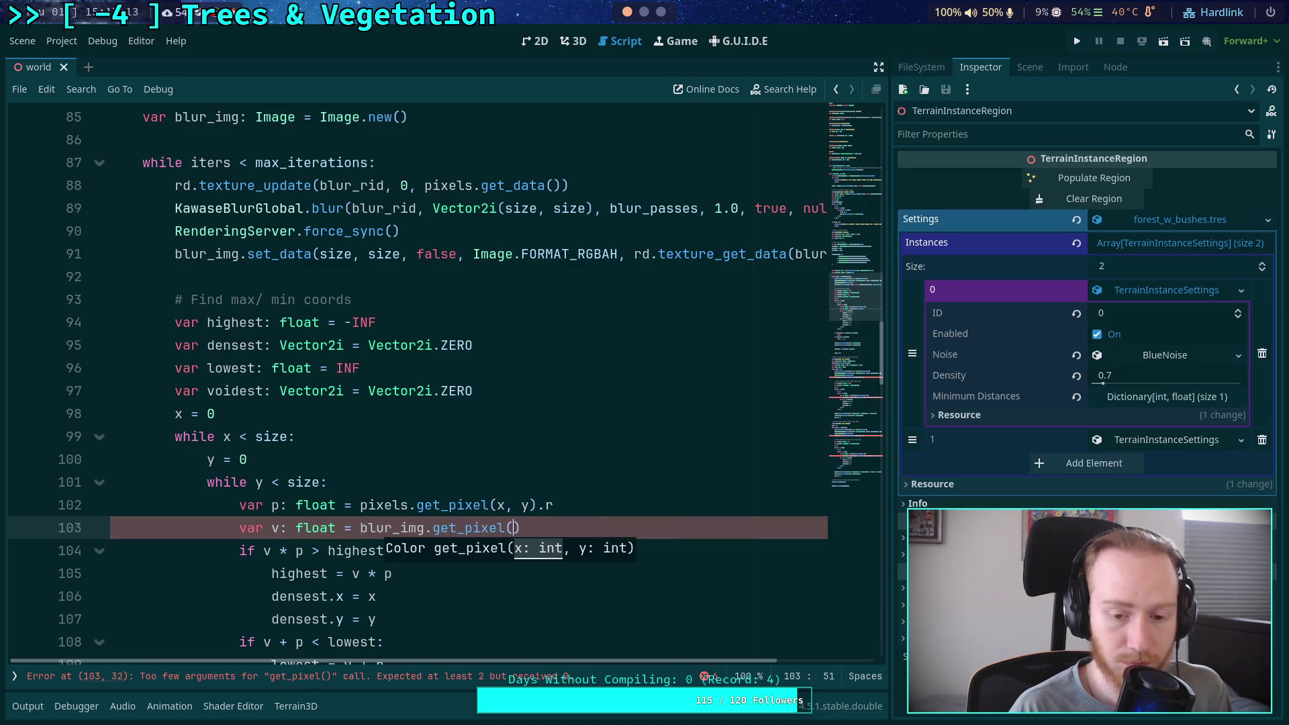
text(x, p)
key(BackSpace)
text(y).r)
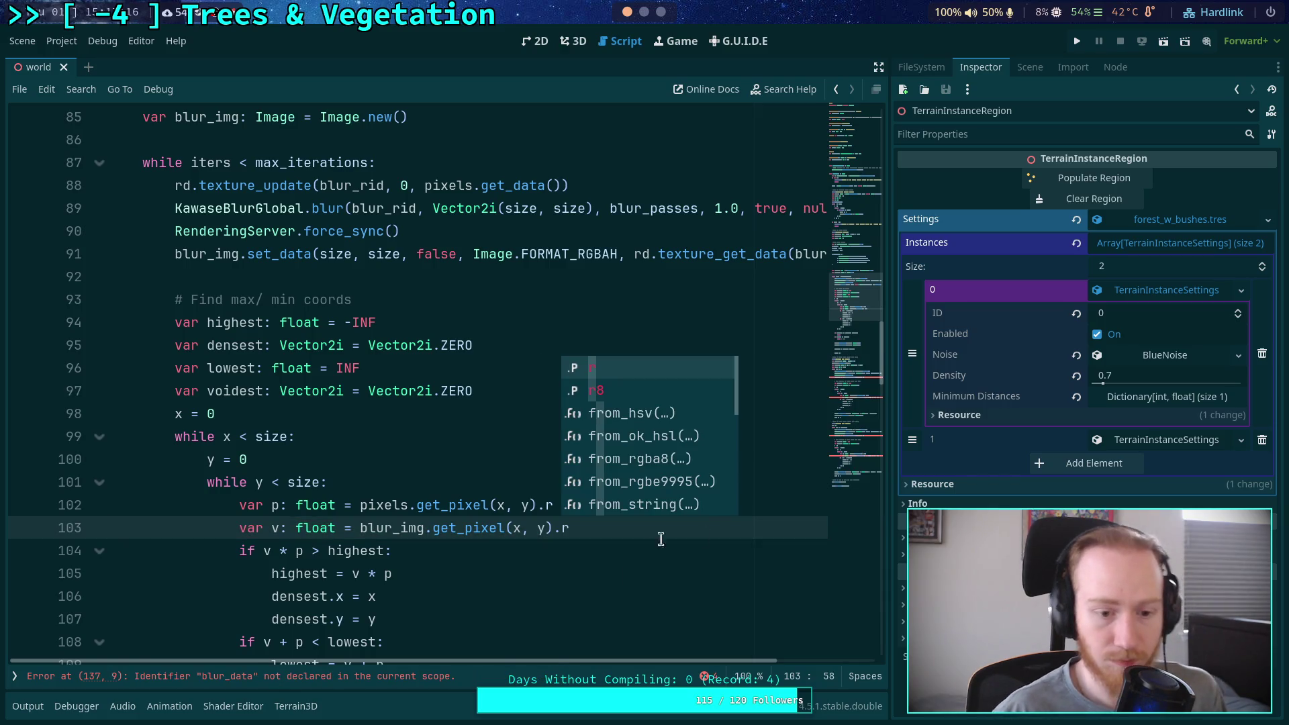
scroll(488, 470, down, 12)
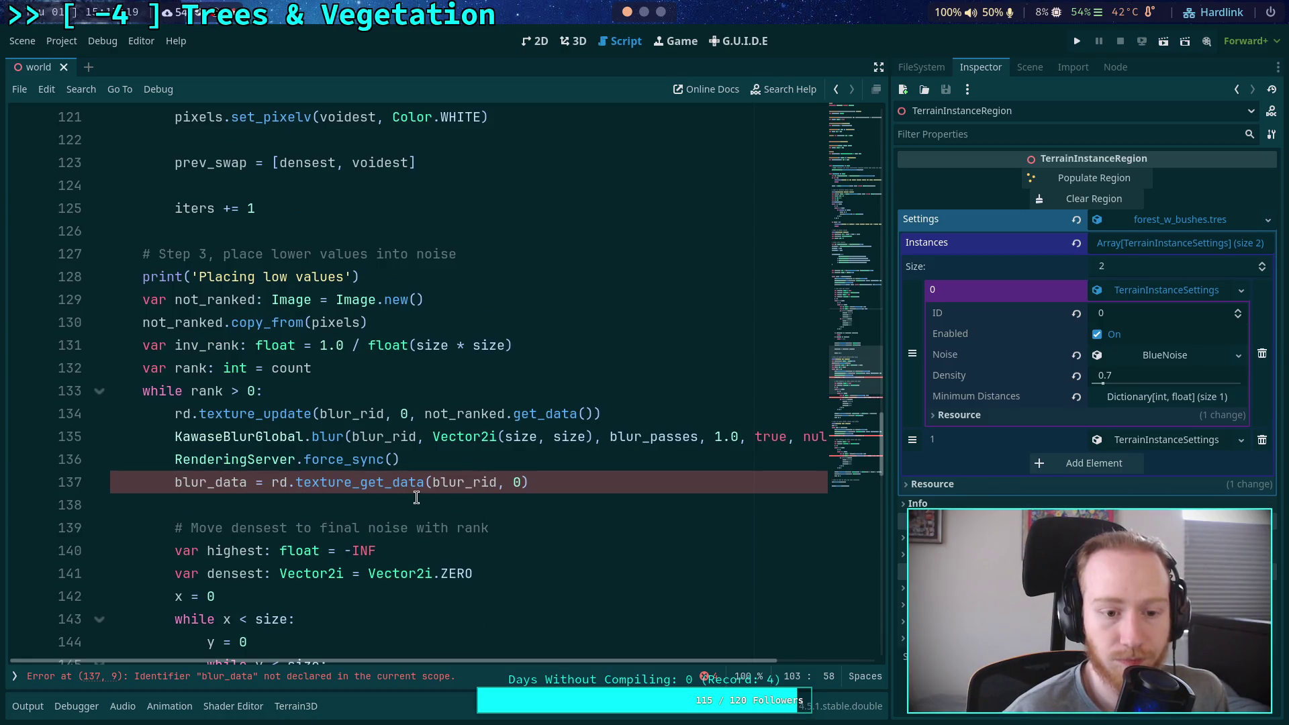
Replace the blur_data assignment on line 137 with the copied blur_img.set_data line
scroll(416, 497, up, 16)
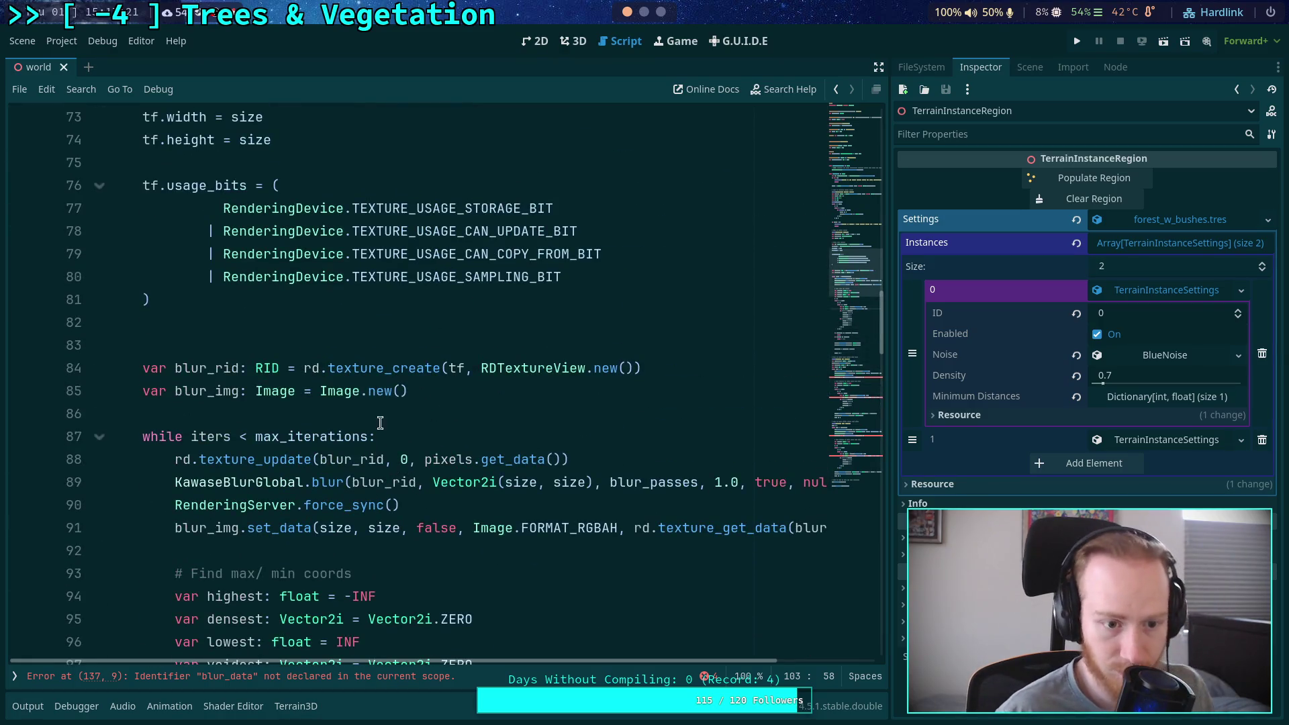
click(311, 528)
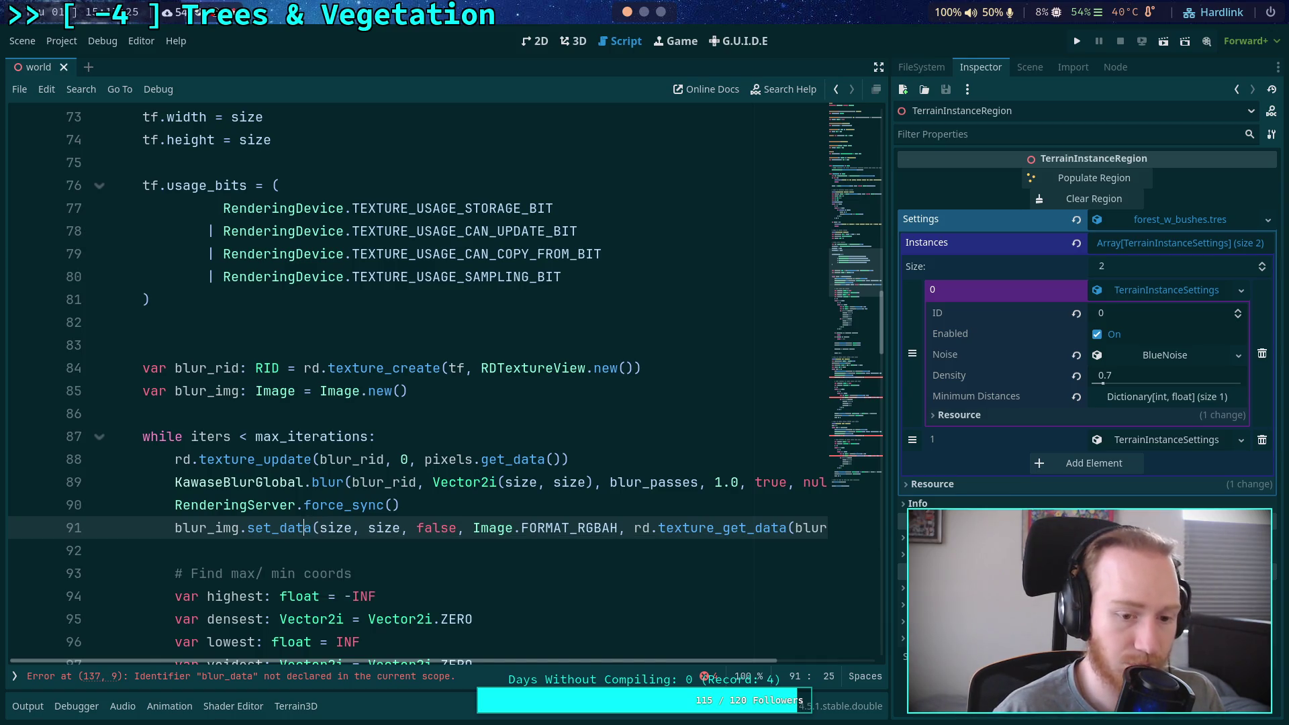
scroll(332, 517, down, 18)
click(545, 345)
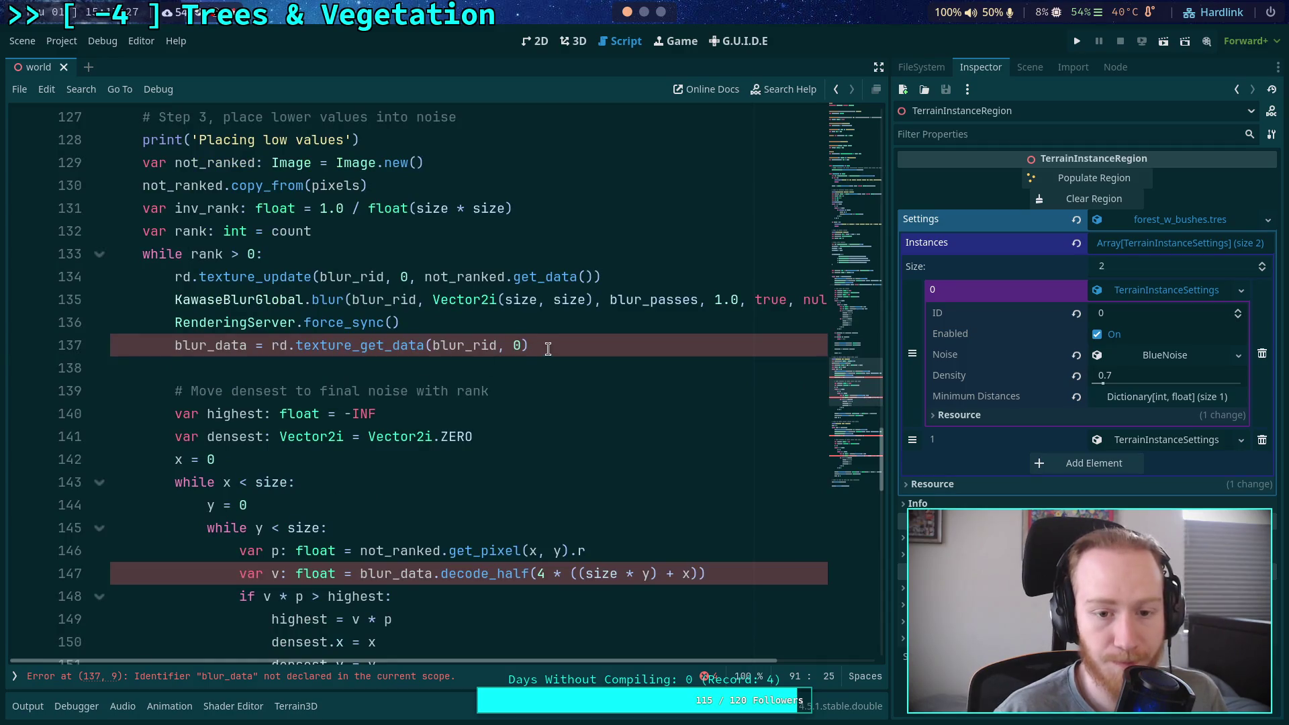
text(blur_img.set_data(size, size, false, Image.FORMAT_RGBAH, rd.texture_get_data(blur_rid, 0)))
key(shift+Home)
key(BackSpace)
key(BackSpace)
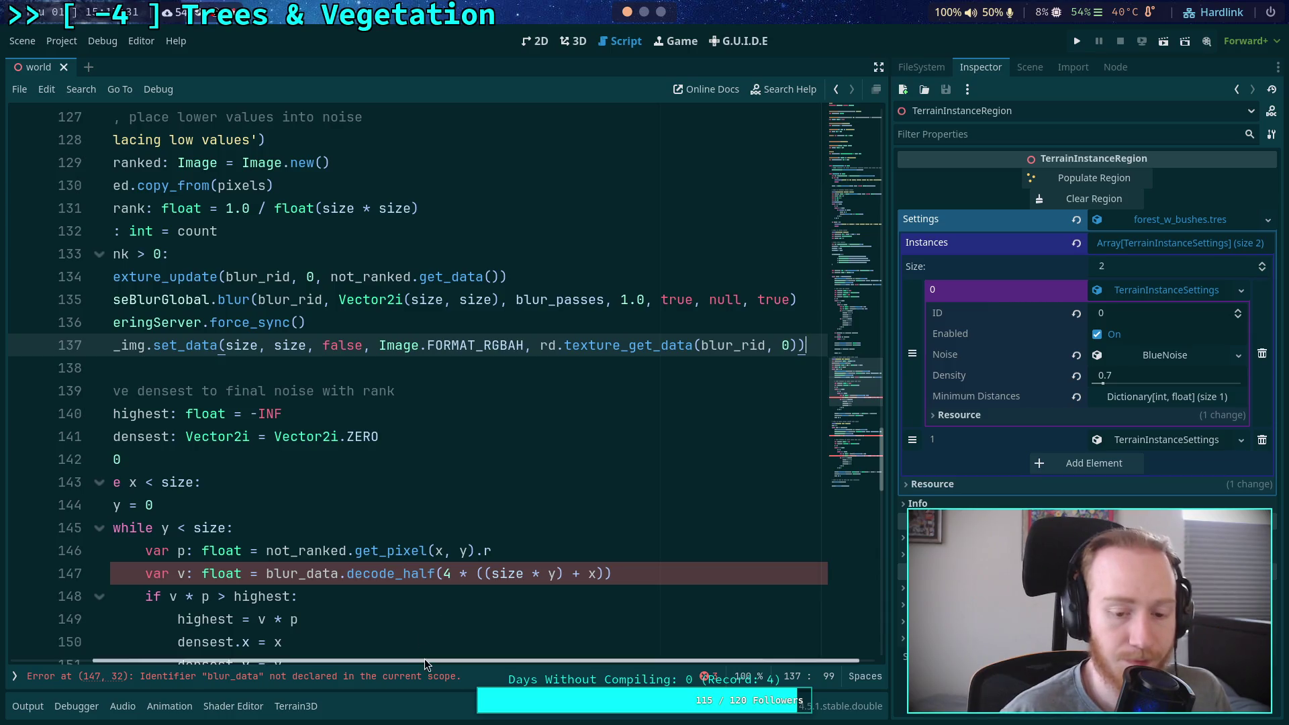
Replace the decode_half read on line 147 with the blur_img.get_pixel line
scroll(430, 661, left, 3)
scroll(375, 463, down, 3)
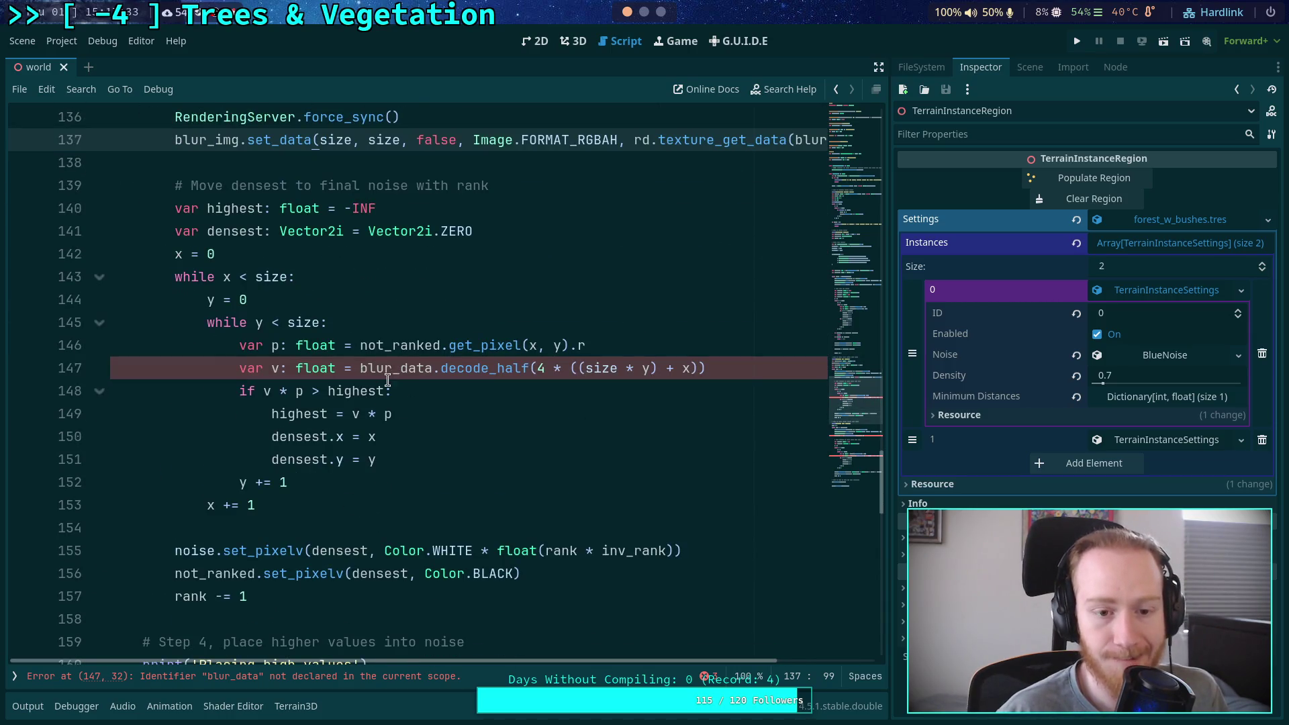
scroll(377, 374, up, 8)
scroll(381, 376, up, 1)
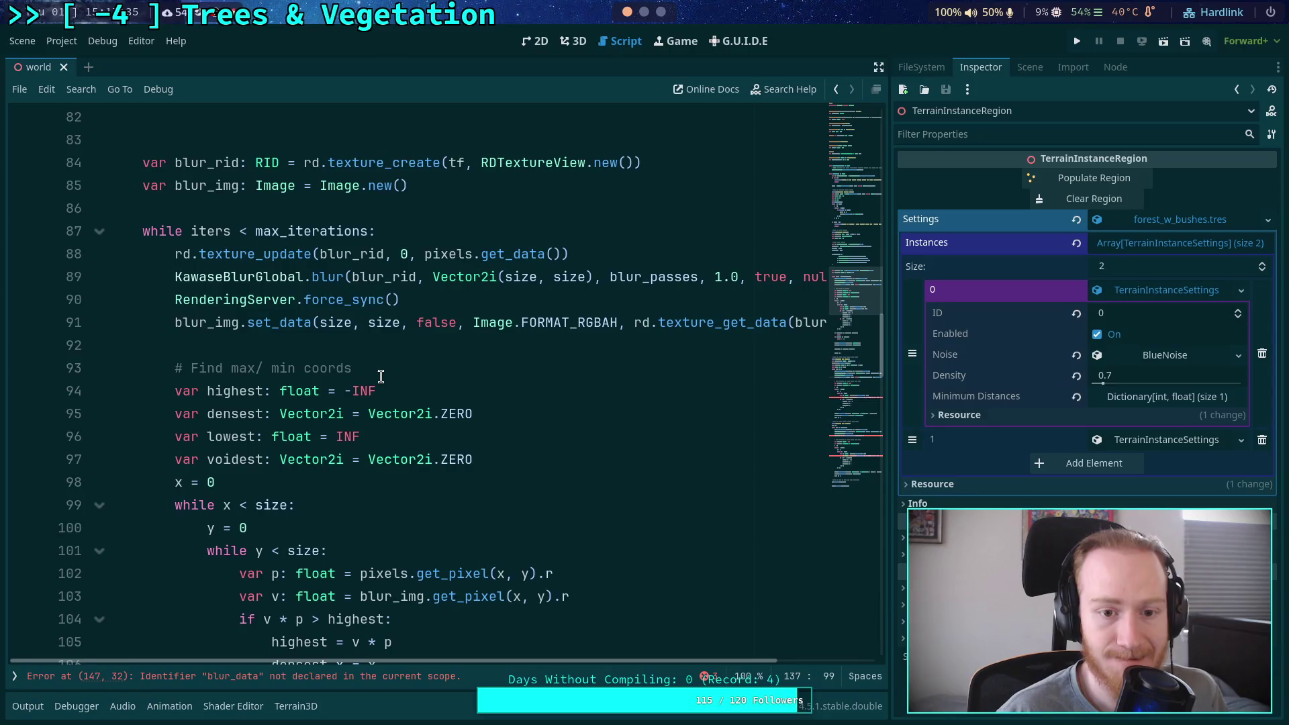
scroll(389, 331, down, 3)
click(449, 391)
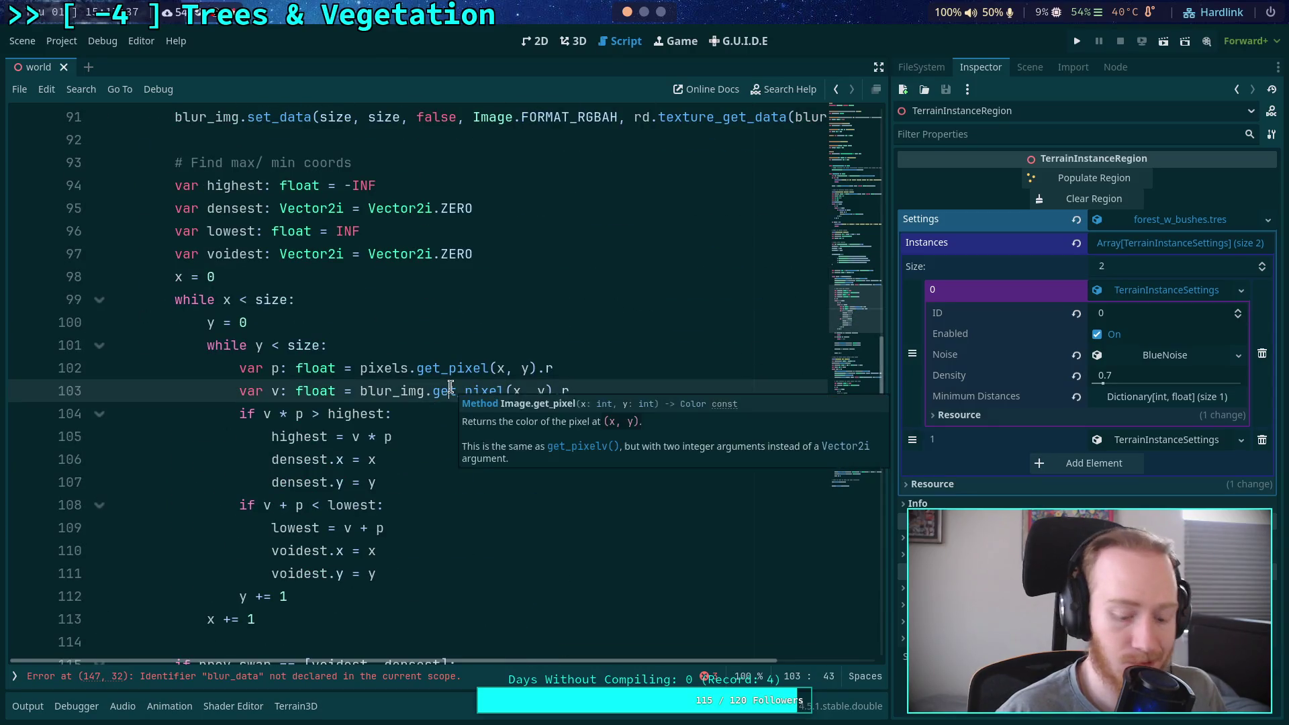
scroll(456, 376, down, 15)
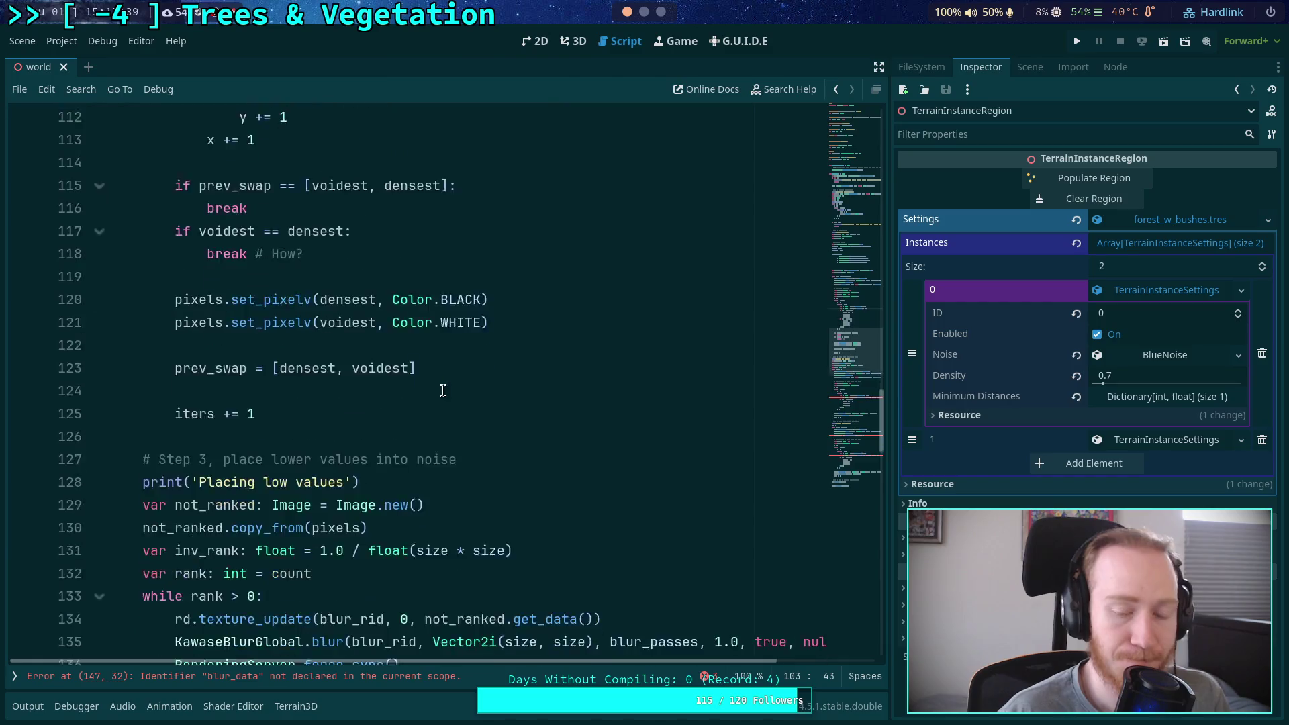
click(478, 231)
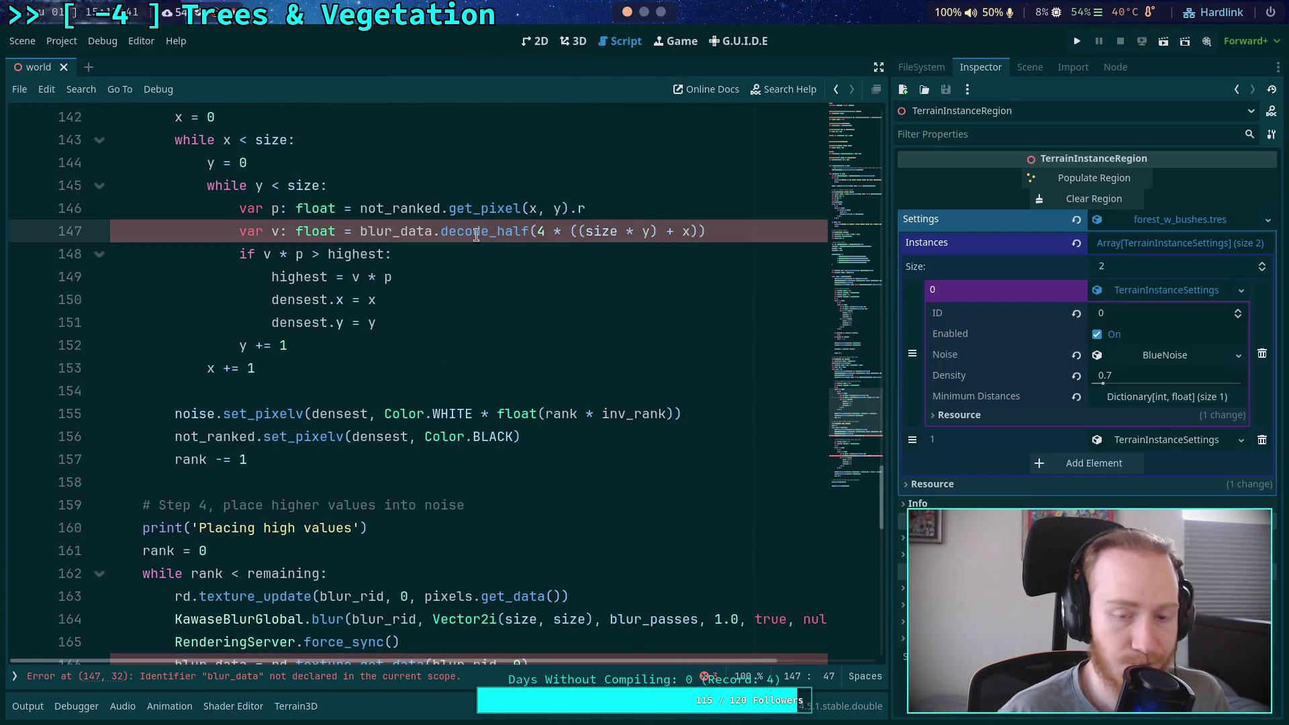
text(var v: float = blur_img.get_pixel(x, y).r)
drag(698, 254, 699, 231)
key(BackSpace)
Swap the decode_half read on line 176 for the same get_pixel line
scroll(699, 328, down, 6)
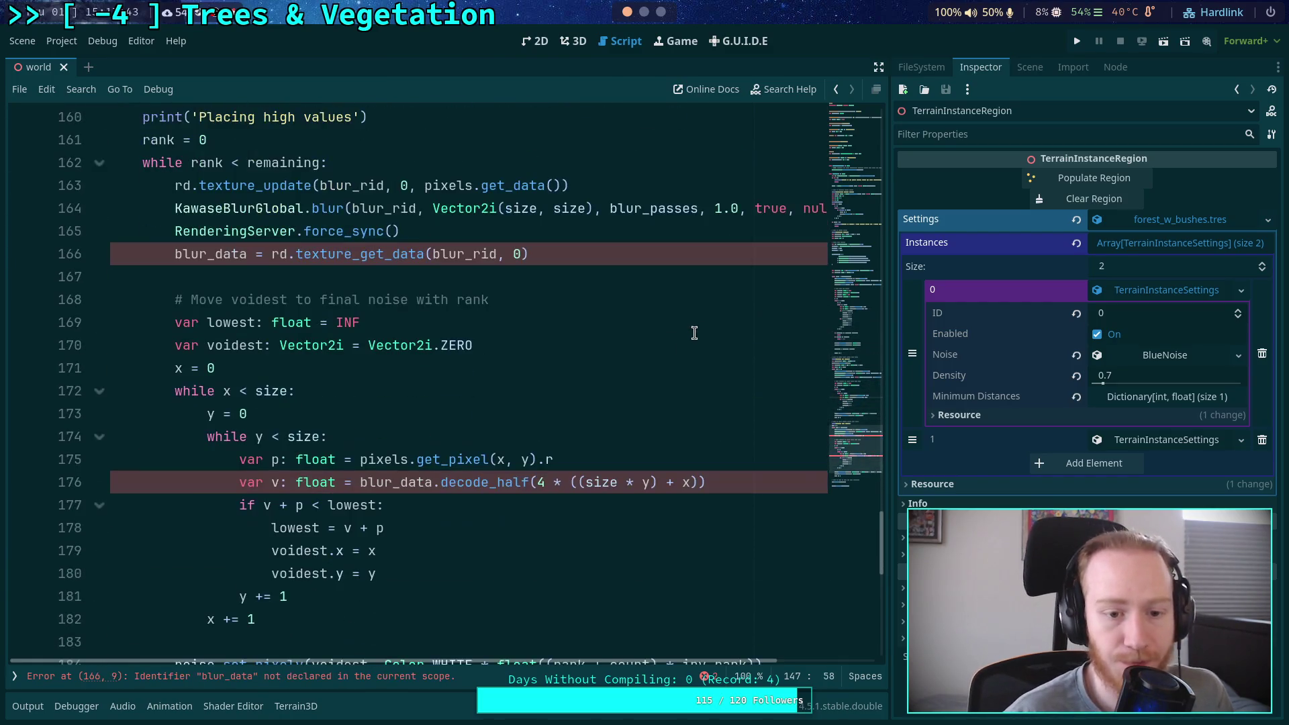
click(607, 483)
text(var v: float = blur_img.get_pixel(x, y).r)
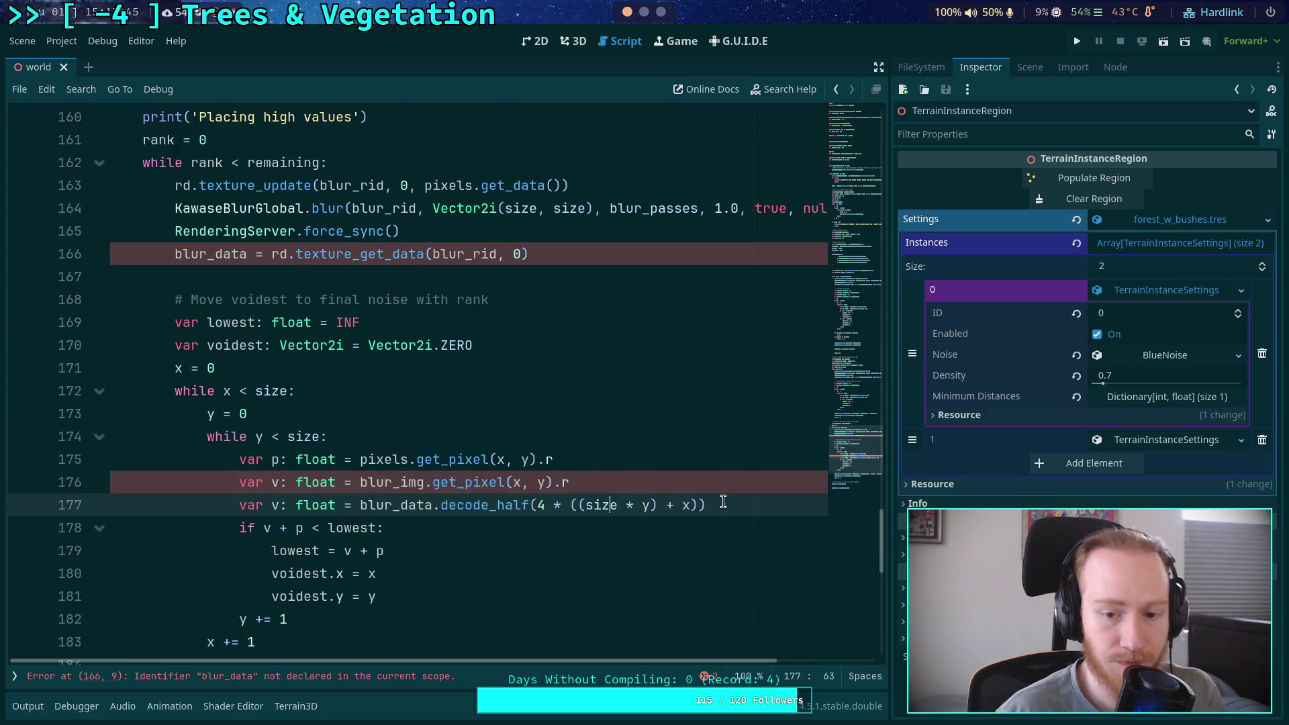
drag(725, 505, 725, 490)
key(BackSpace)
Replace the remaining blur_data line at 166 with blur_img.set_data and save
scroll(682, 437, down, 4)
scroll(682, 437, up, 17)
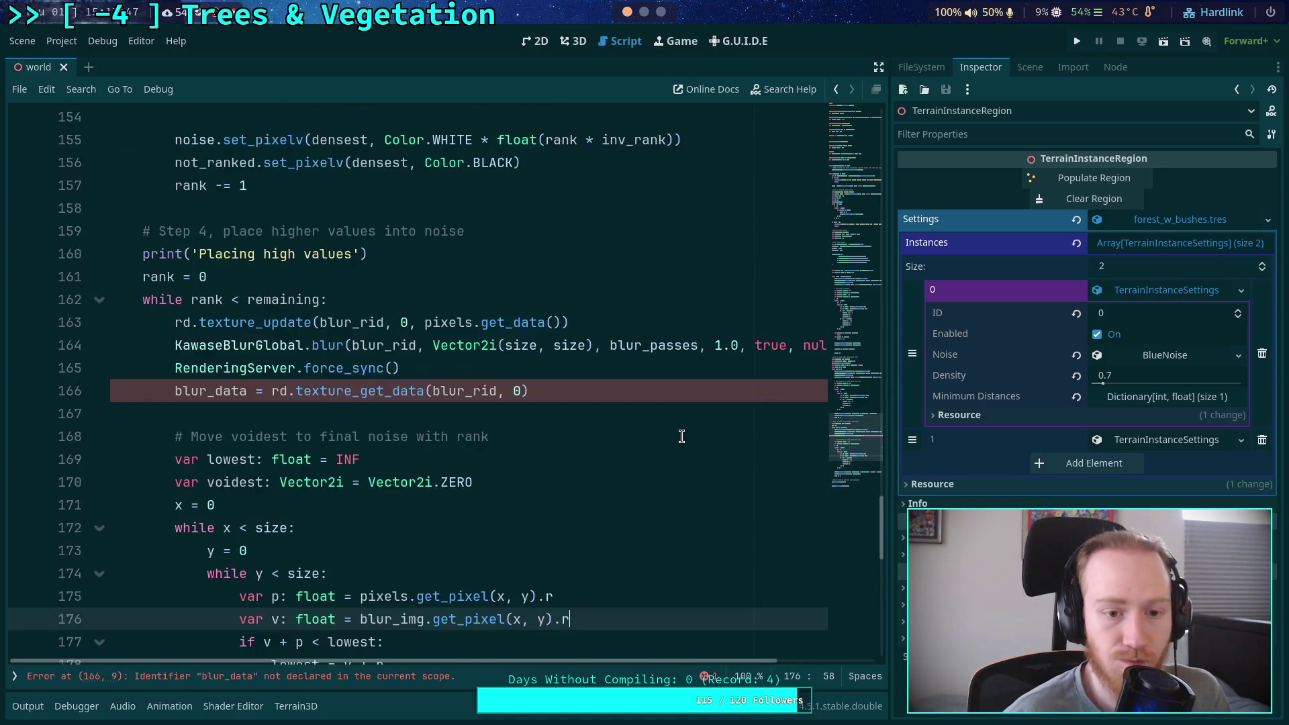
click(503, 482)
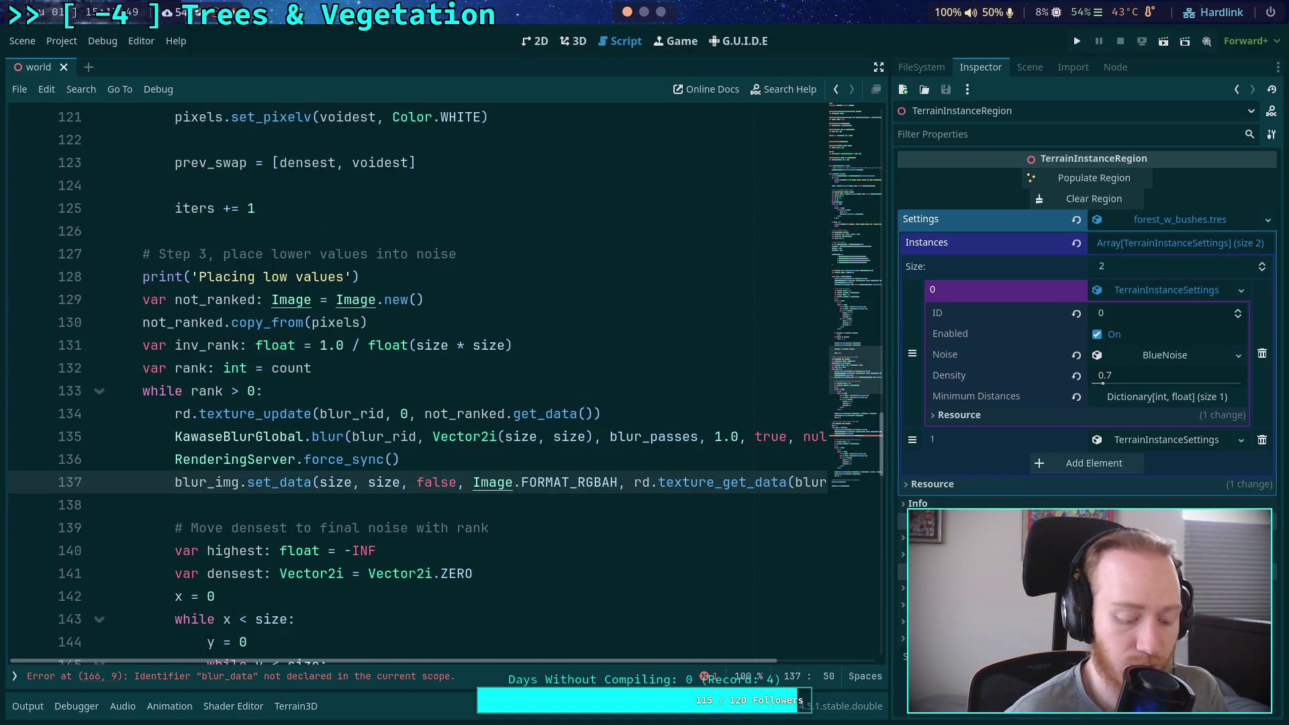
click(242, 676)
key(ctrl+v)
key(ctrl+s)
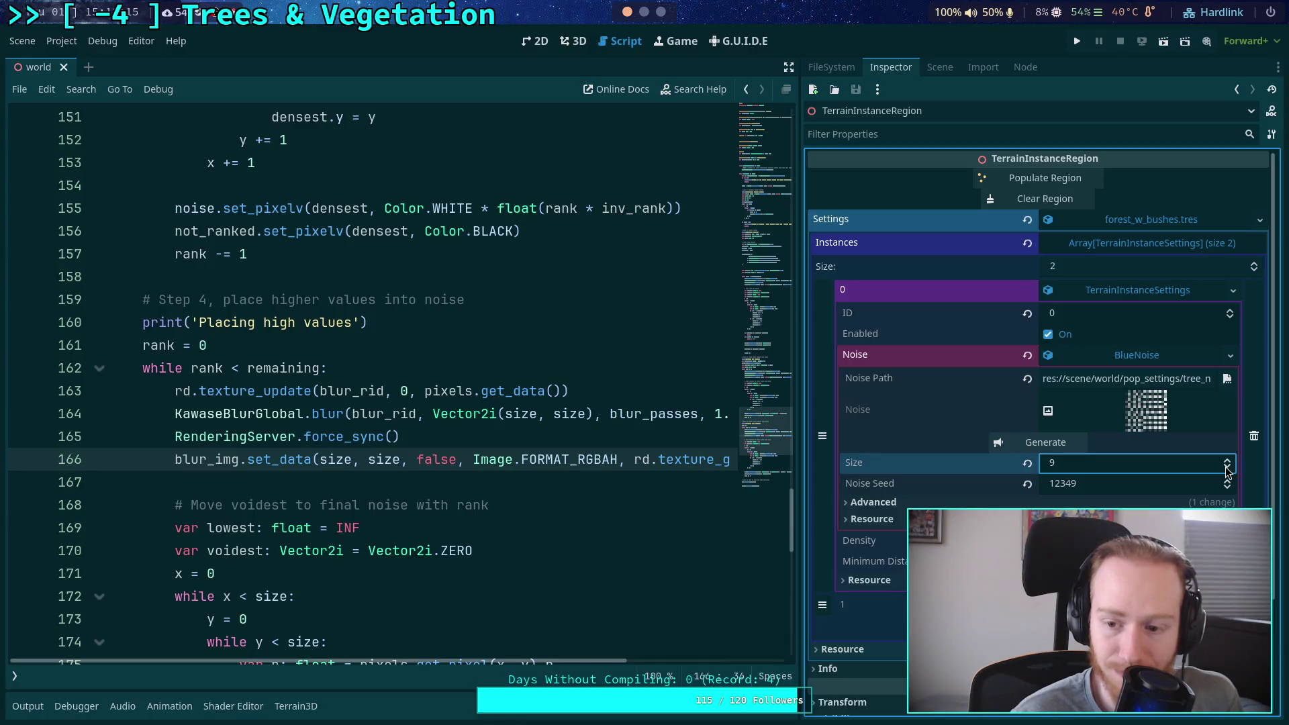
Regenerate the BlueNoise texture, then again at a larger Size and the next seed
click(1068, 442)
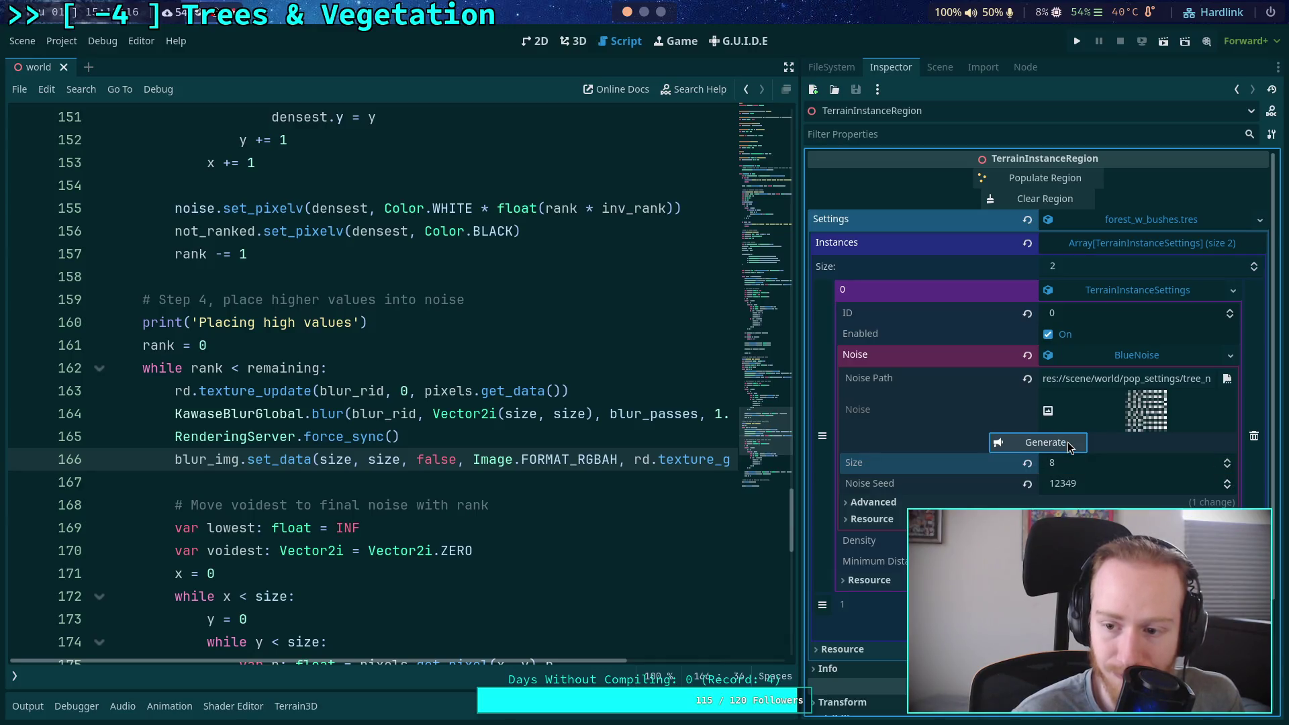
click(1228, 461)
click(1228, 461)
click(1228, 461)
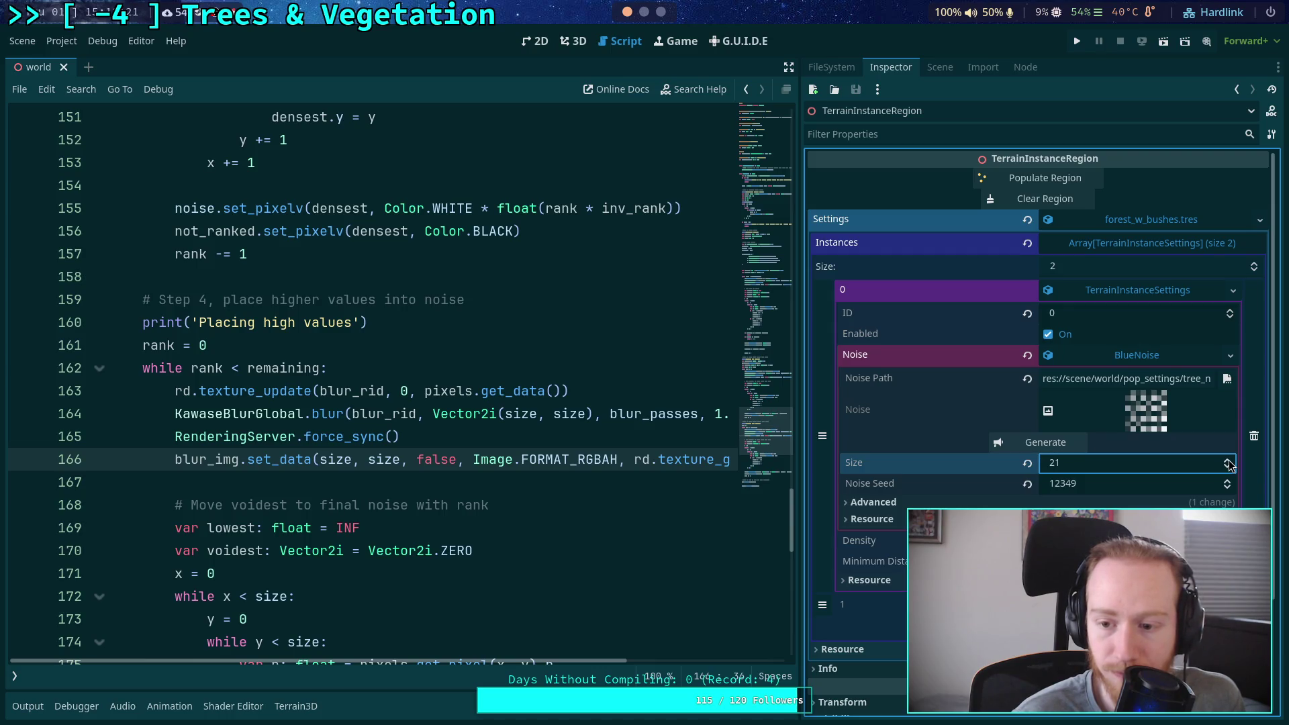
click(1036, 440)
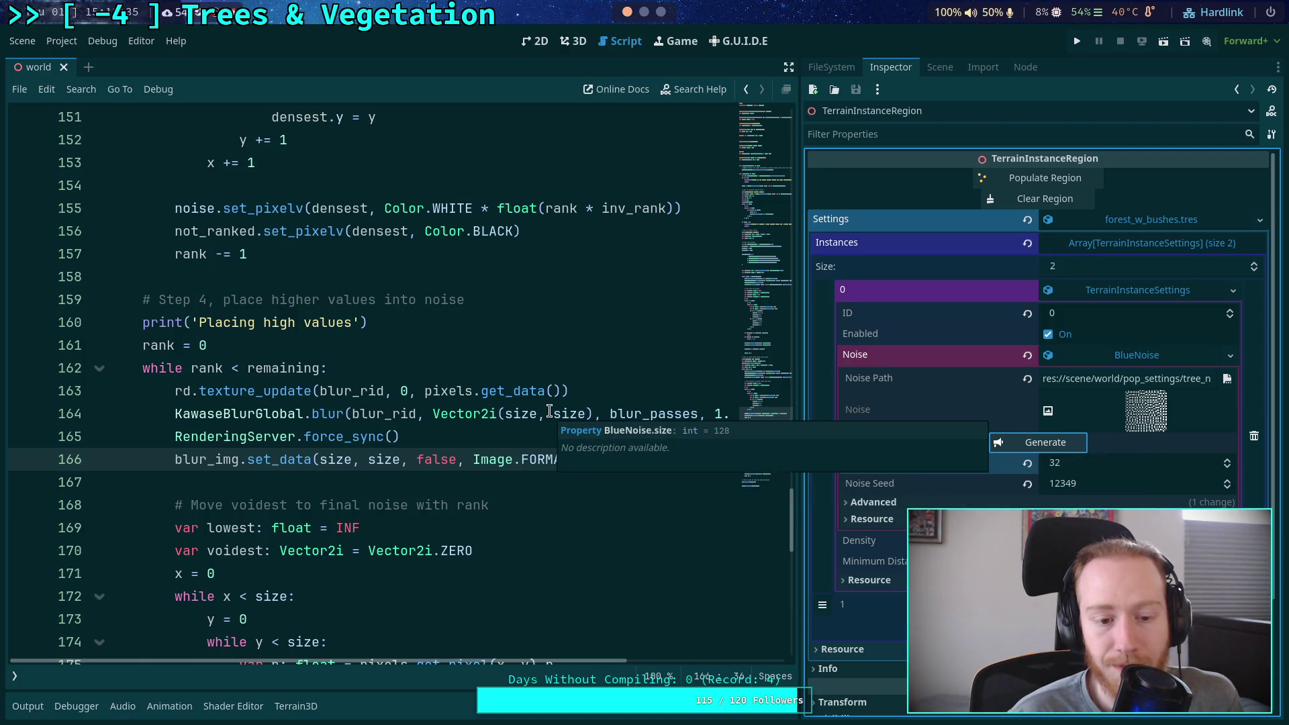
mouse_move(485, 420)
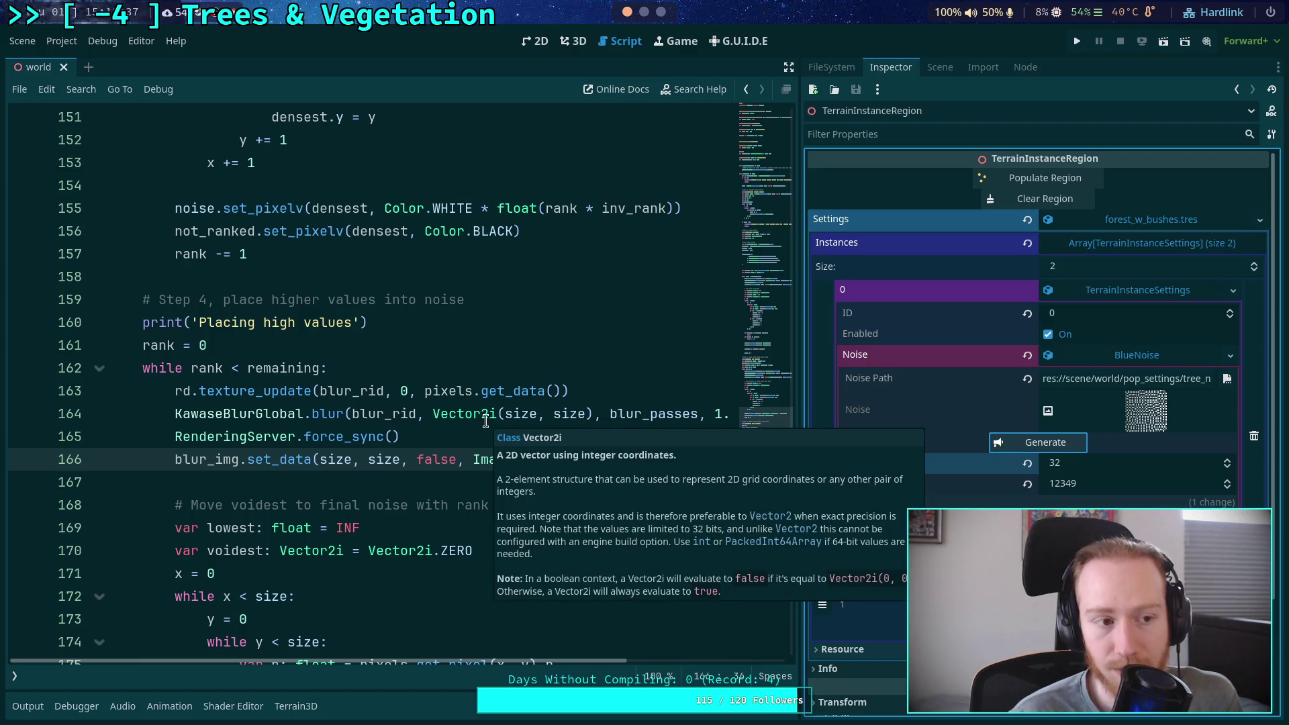
click(1045, 445)
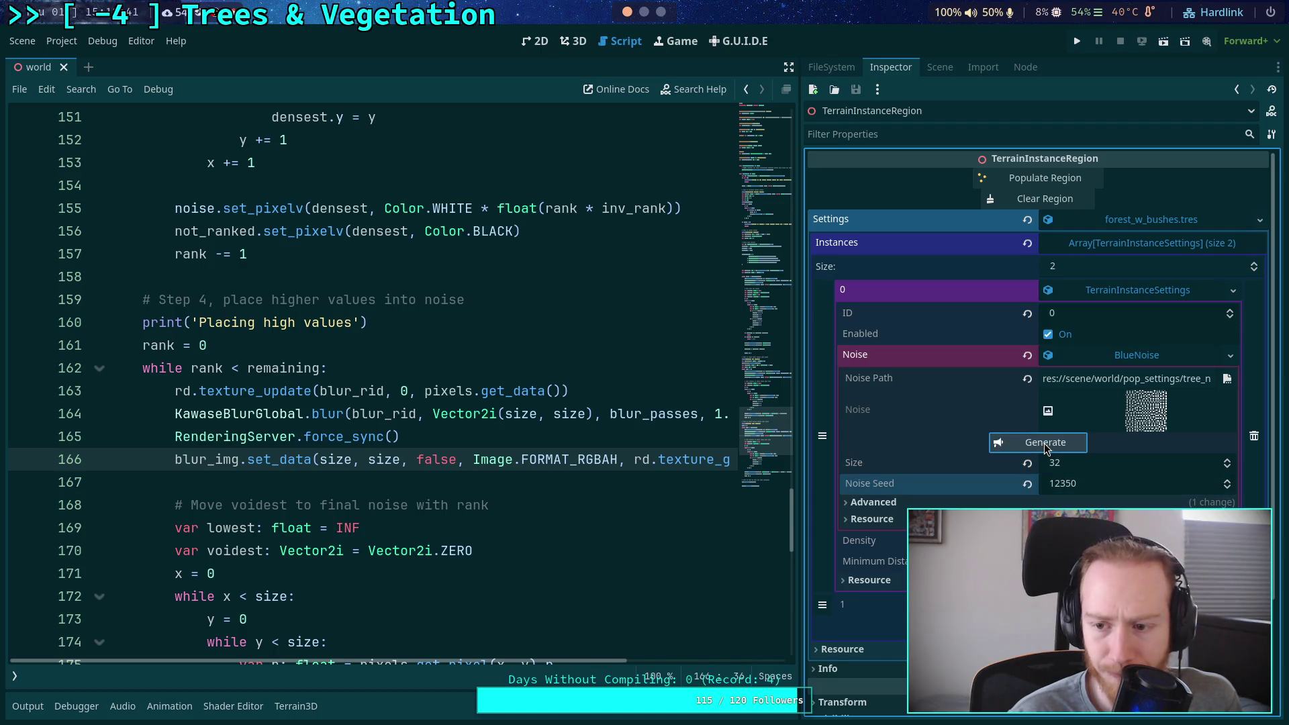
click(1052, 446)
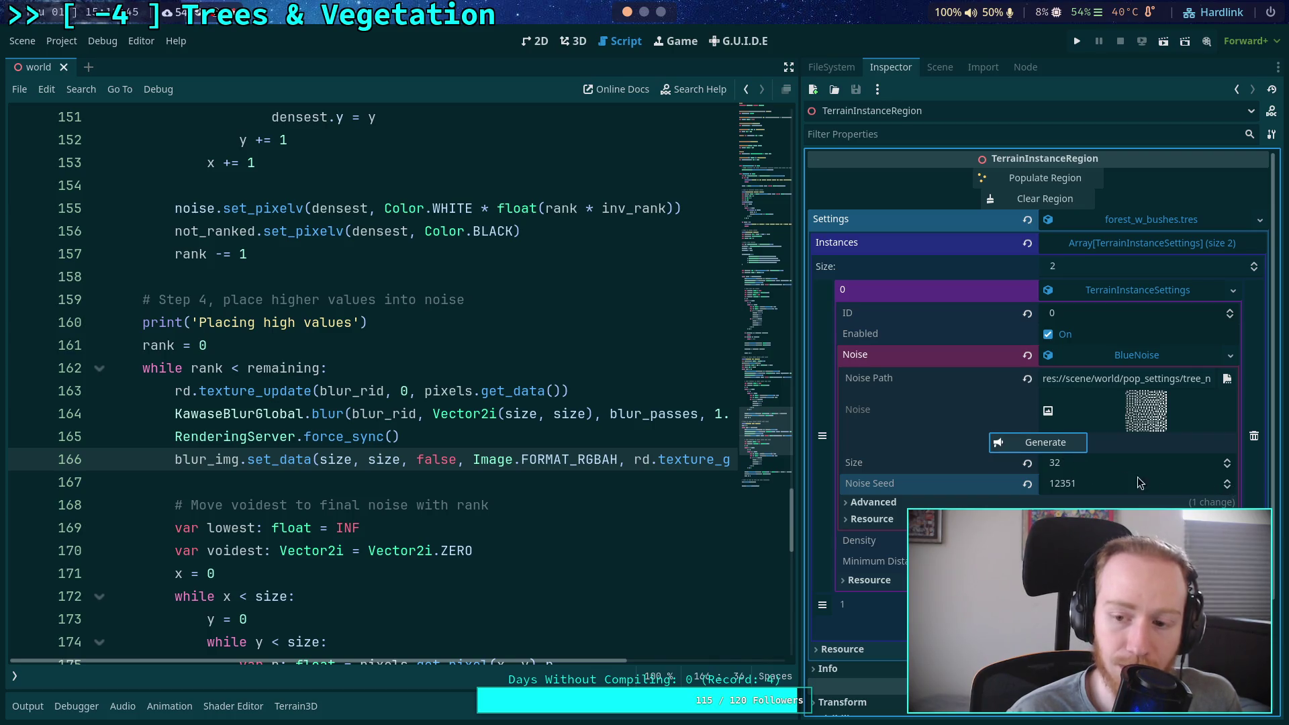
click(1226, 481)
click(1073, 447)
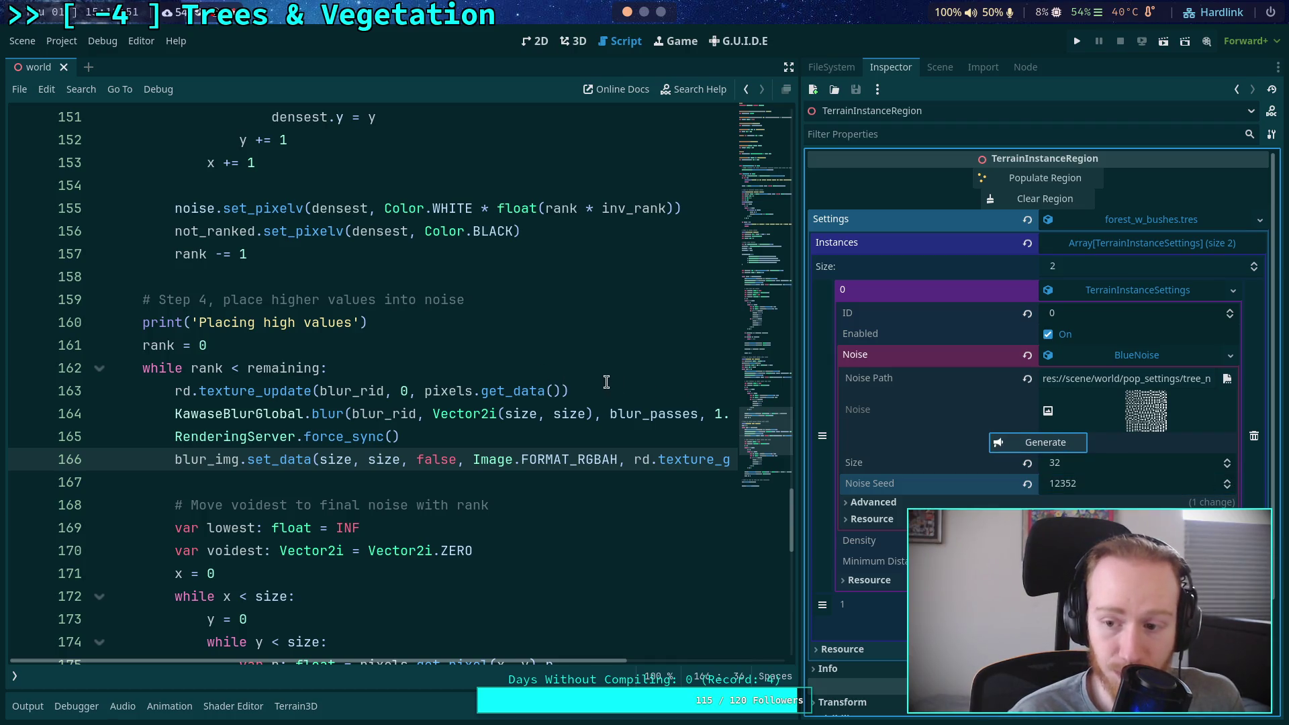
Bring Size back to 16 and step Noise Seed up to 12356, regenerating each time
click(1226, 468)
click(1226, 468)
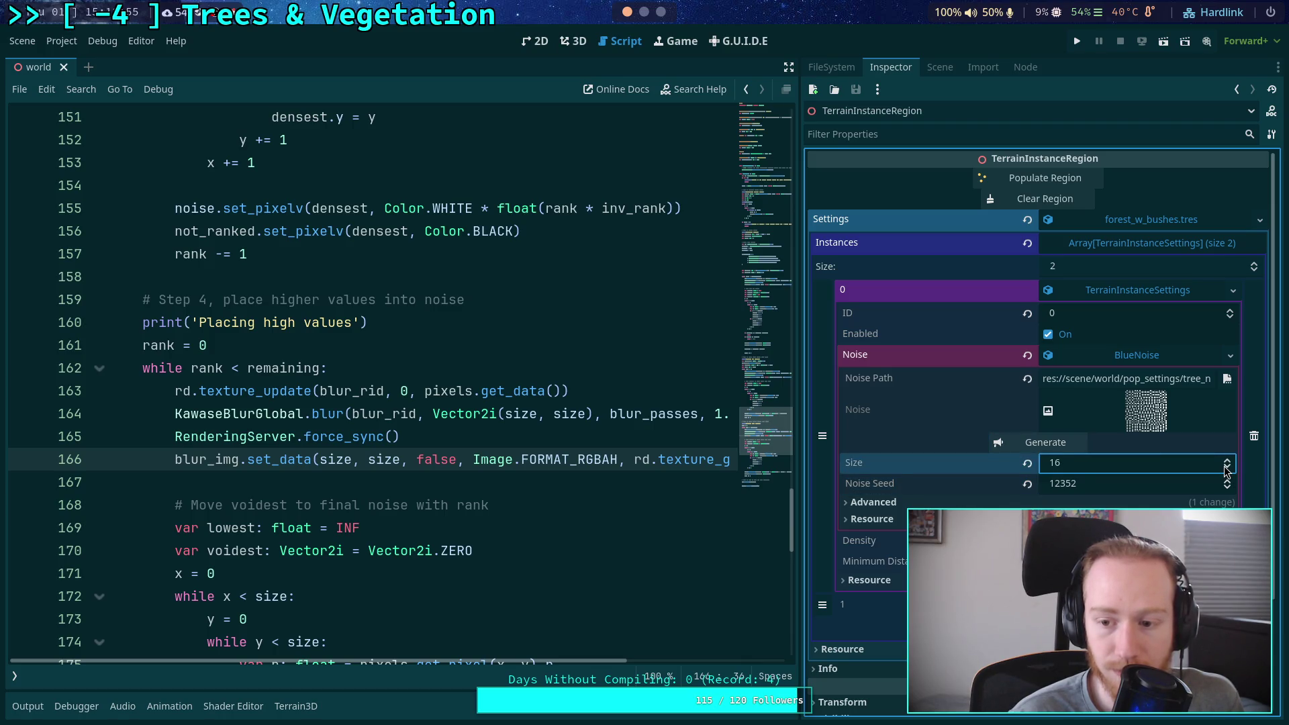
key(shift+Tab)
key(Return)
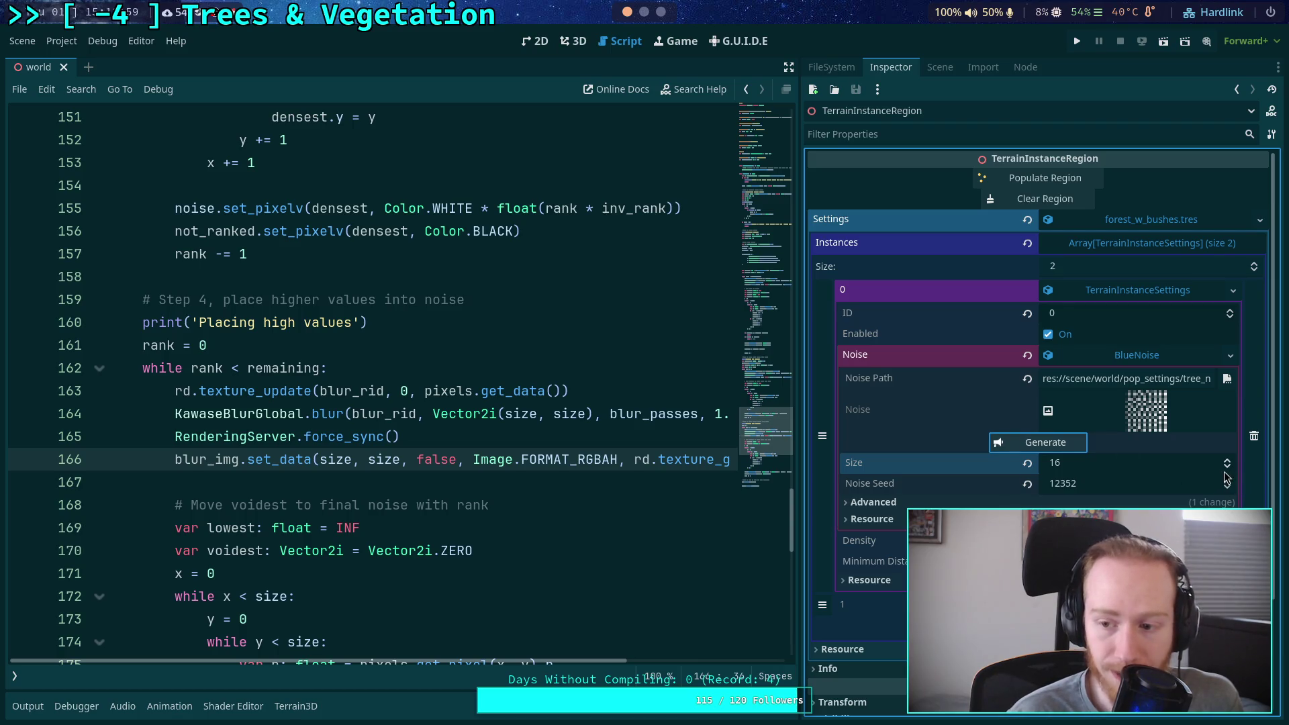
click(1226, 480)
click(1060, 443)
click(1227, 480)
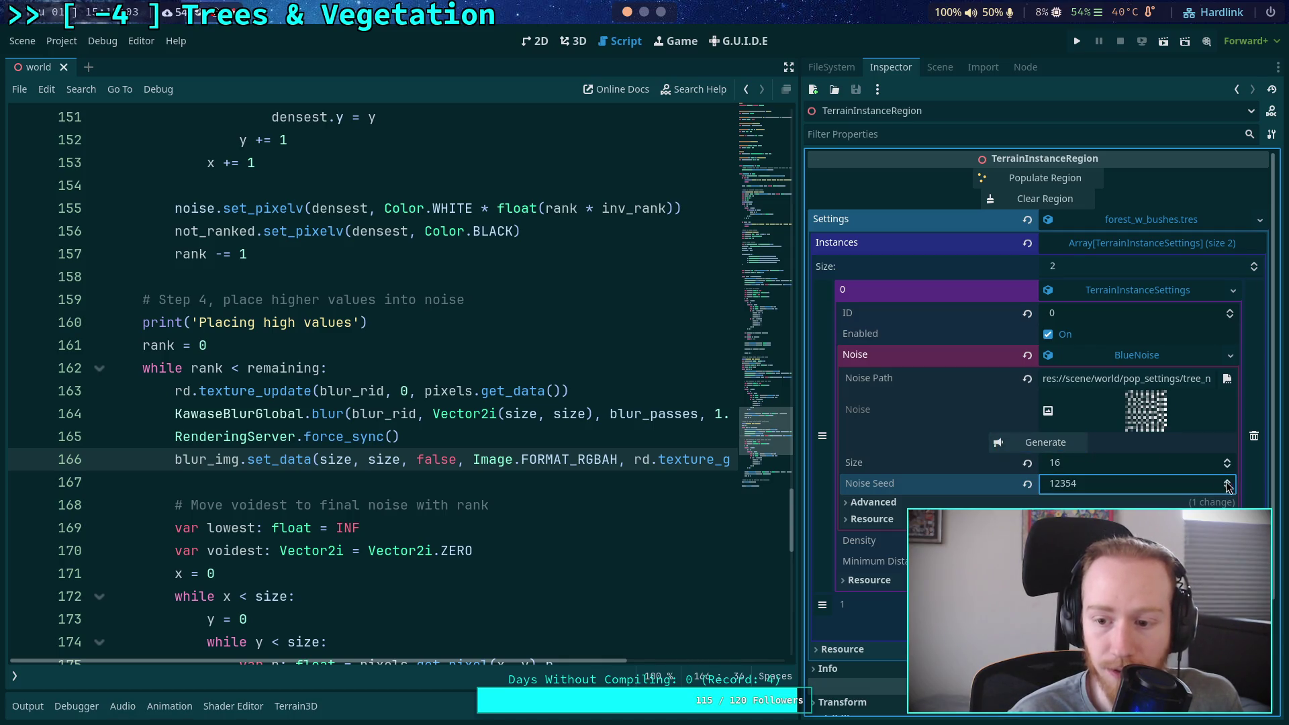
click(1000, 442)
click(1228, 480)
click(1072, 449)
click(1228, 480)
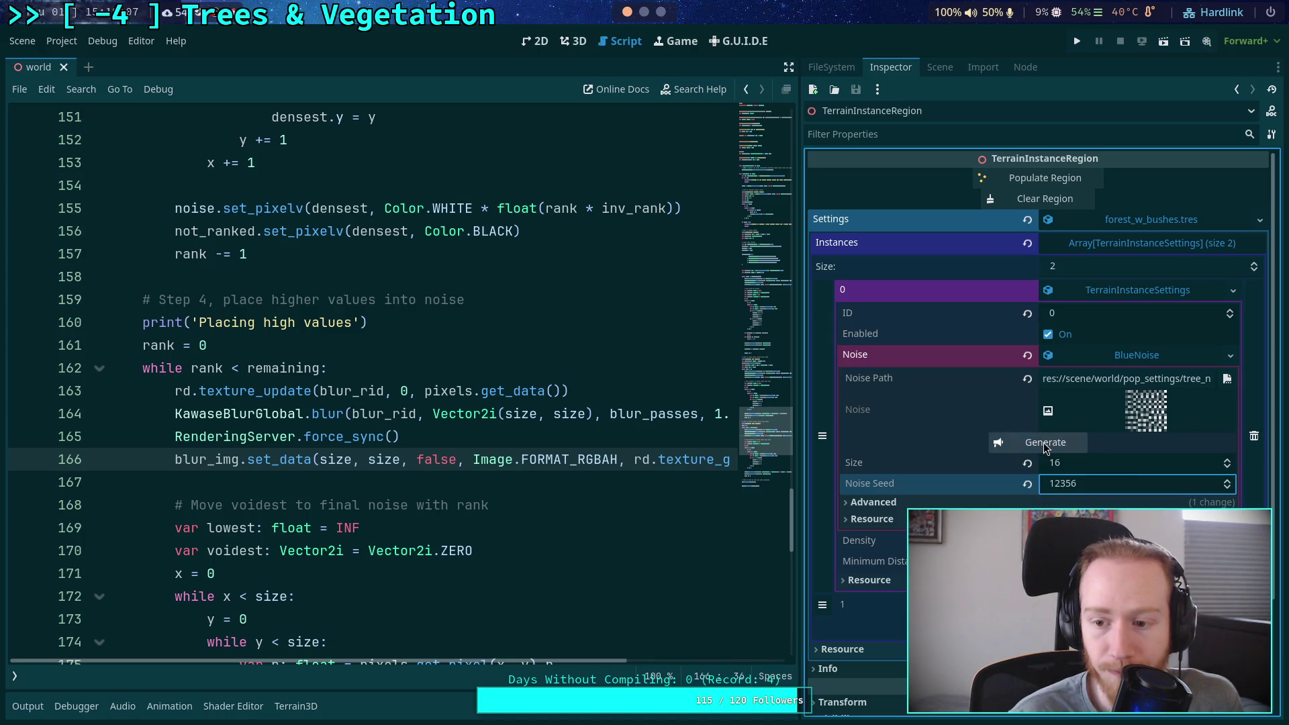
click(1043, 442)
scroll(416, 348, up, 6)
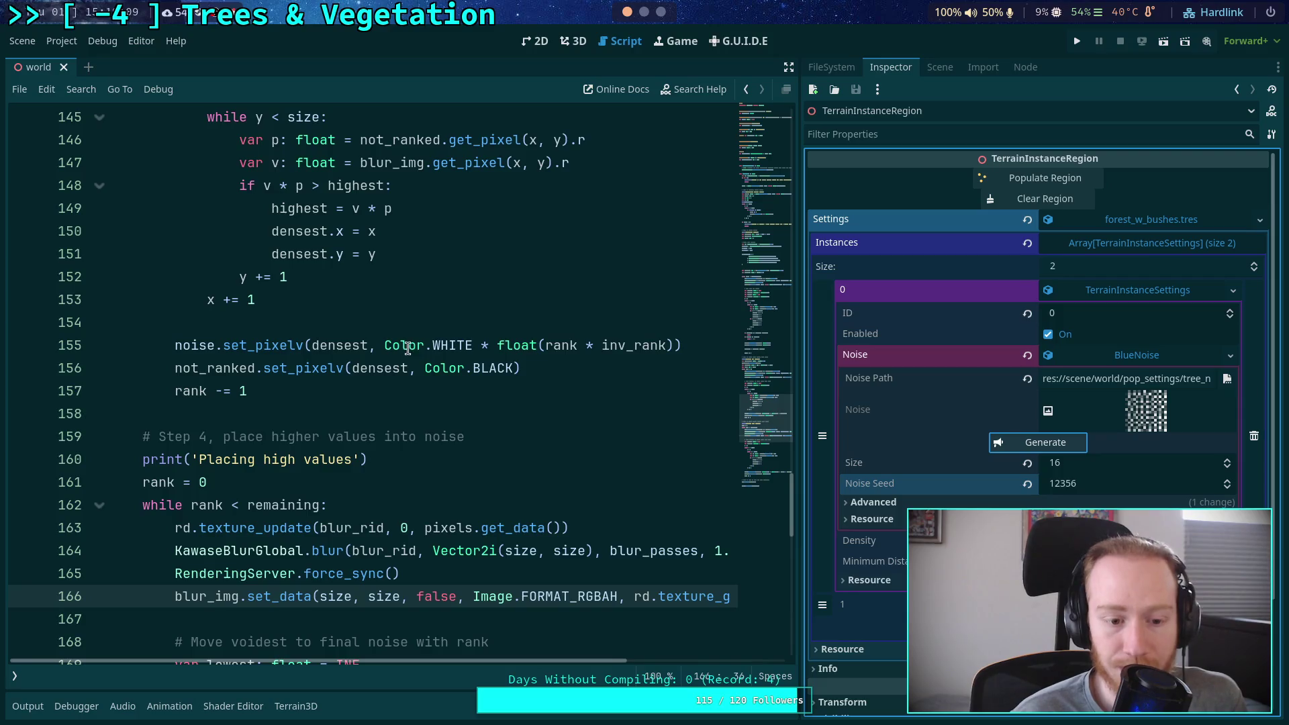
Make the comparisons on lines 148 and 177 inclusive by adding '='
scroll(378, 389, down, 1)
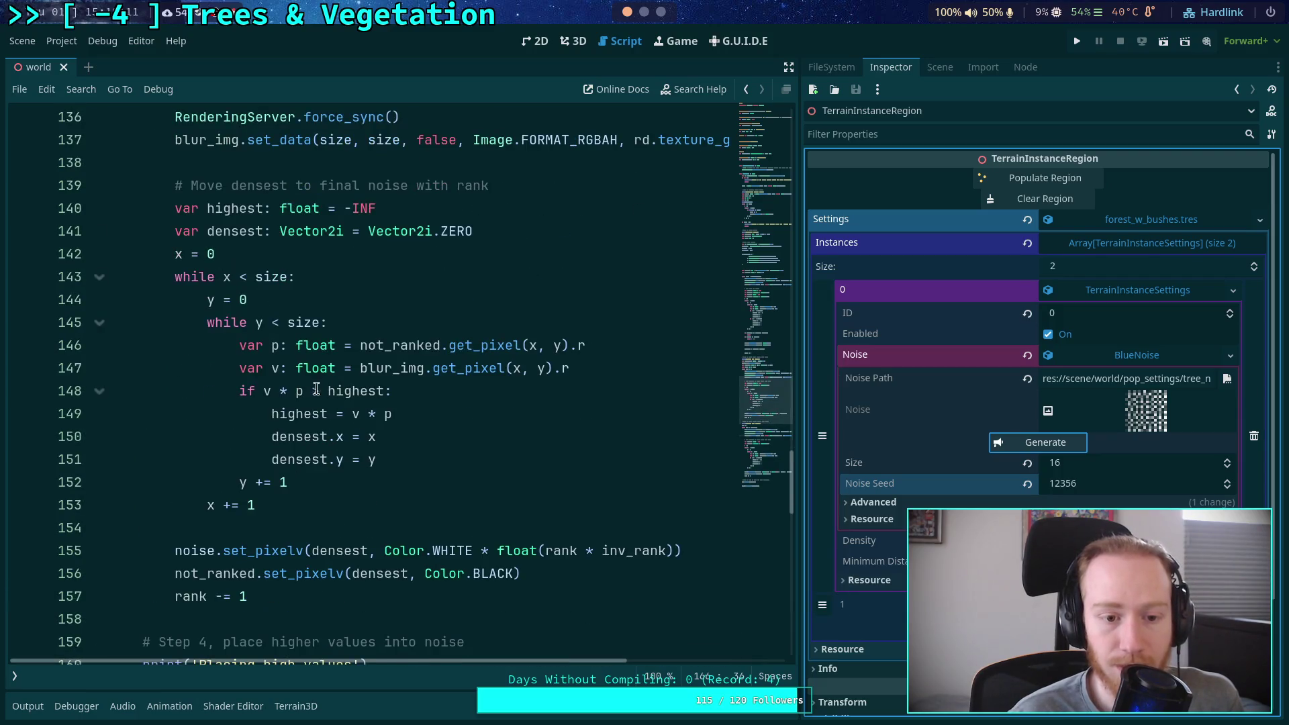
click(320, 390)
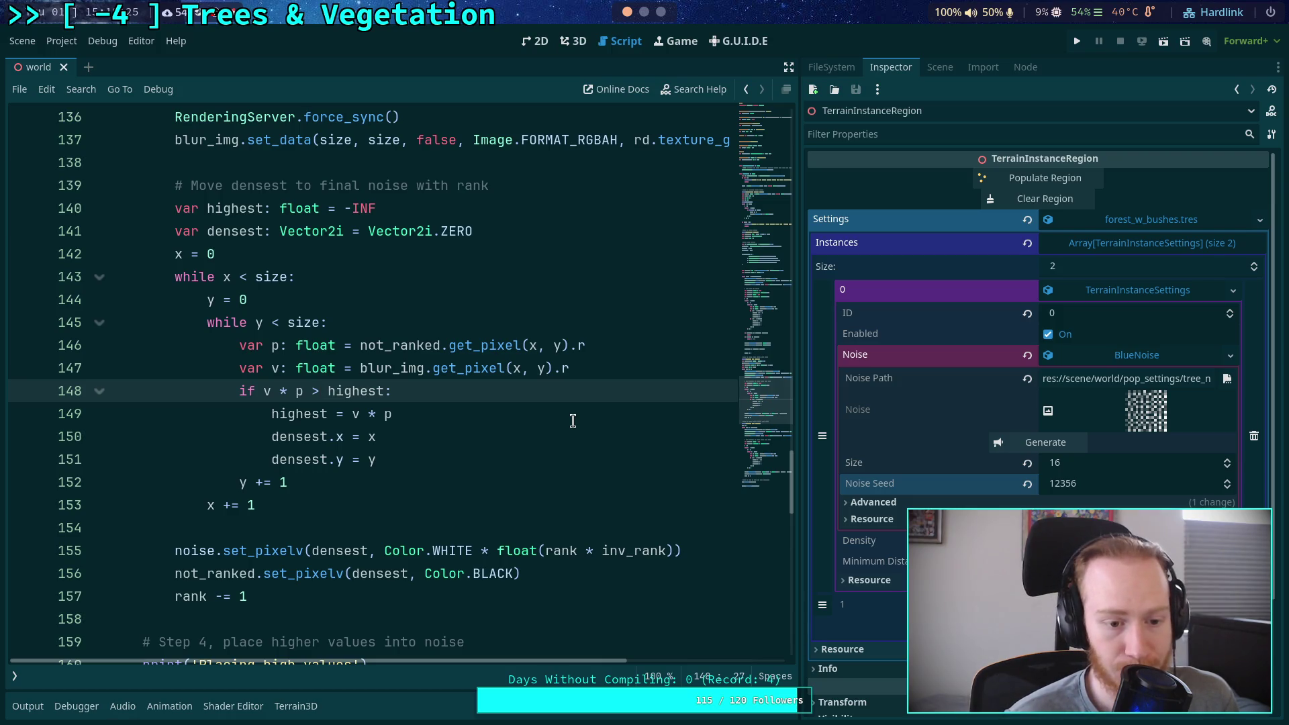
text(=)
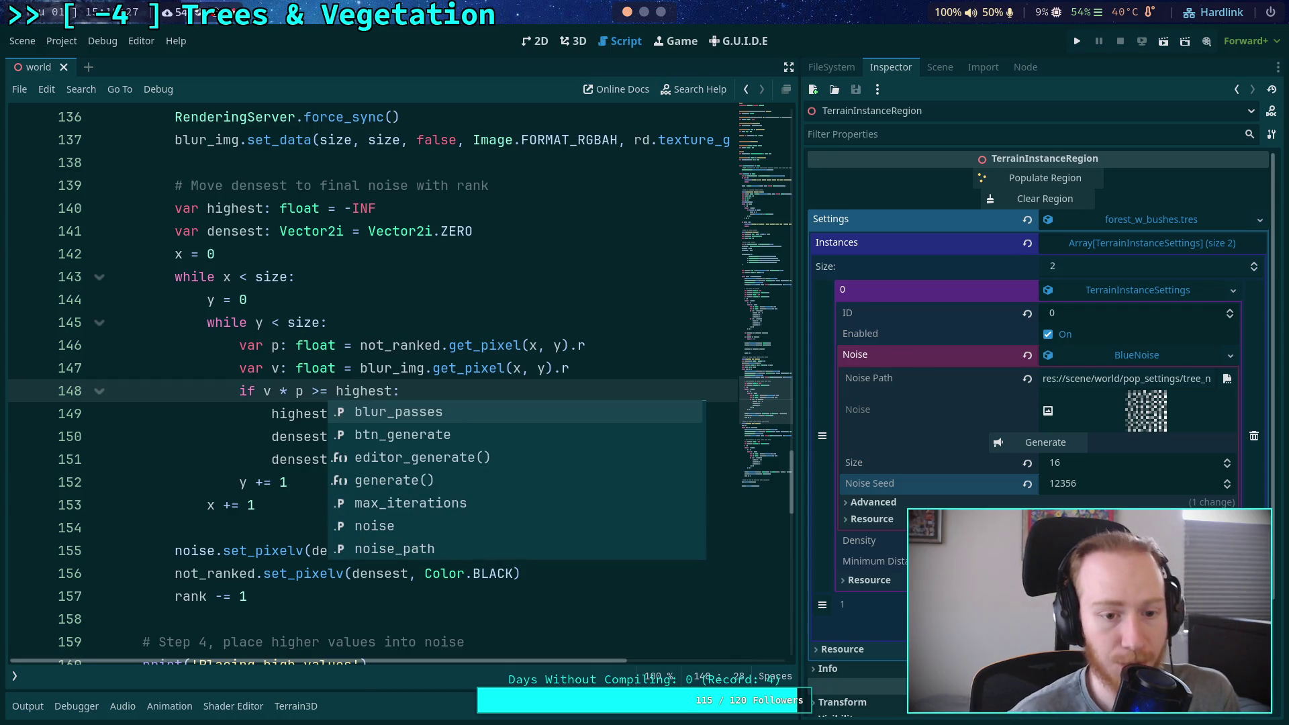
click(403, 323)
scroll(404, 326, down, 3)
scroll(404, 326, down, 6)
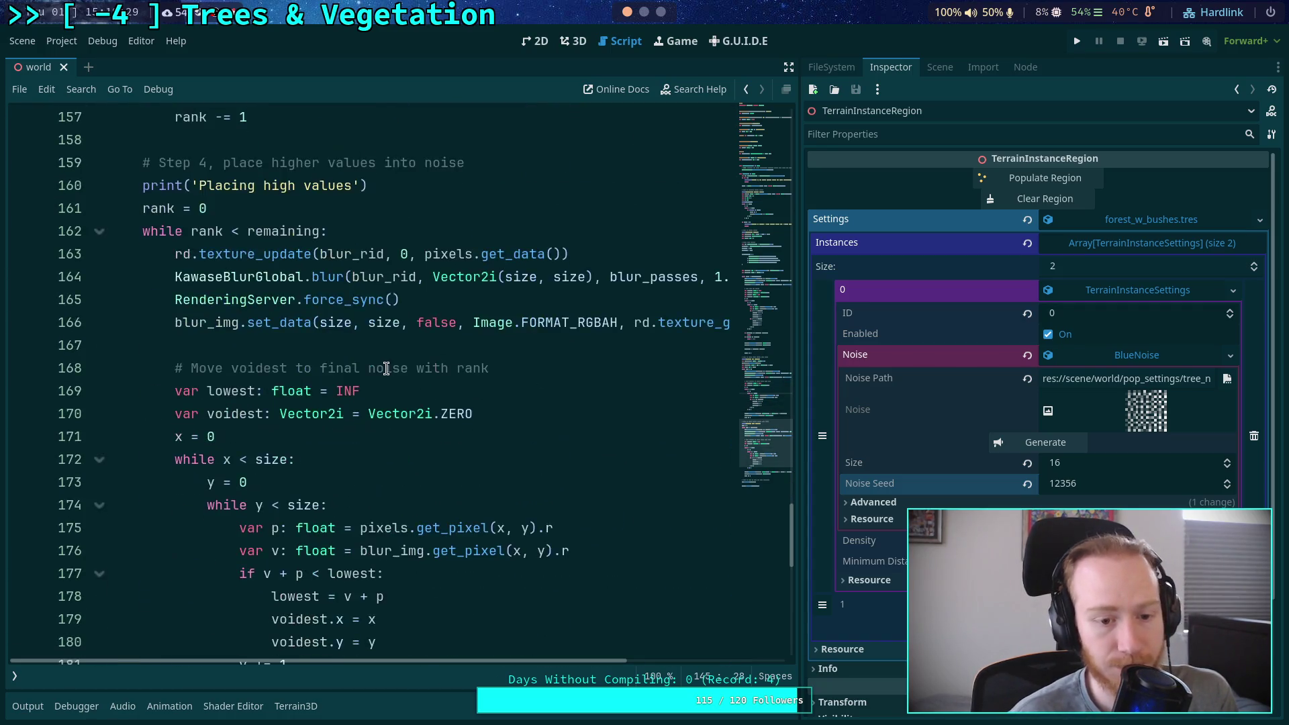
click(321, 437)
text(=)
click(408, 400)
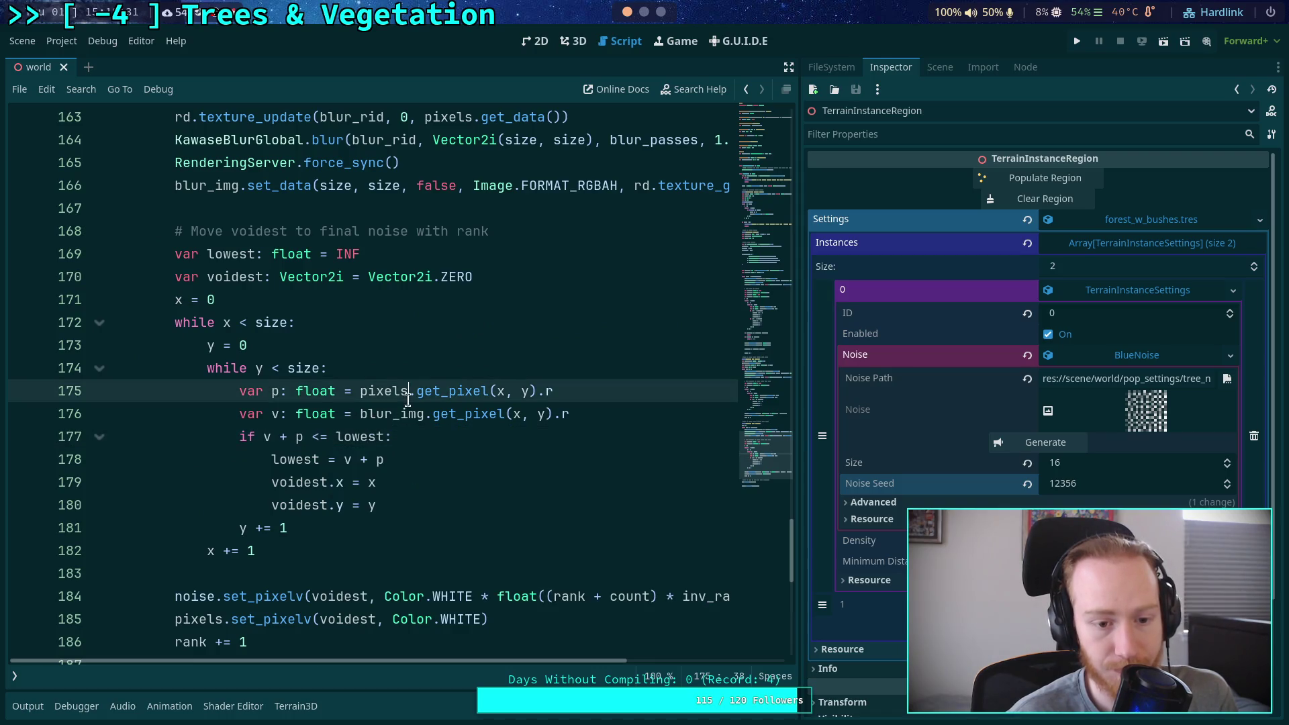
scroll(408, 400, down, 4)
scroll(407, 400, up, 5)
scroll(406, 400, up, 20)
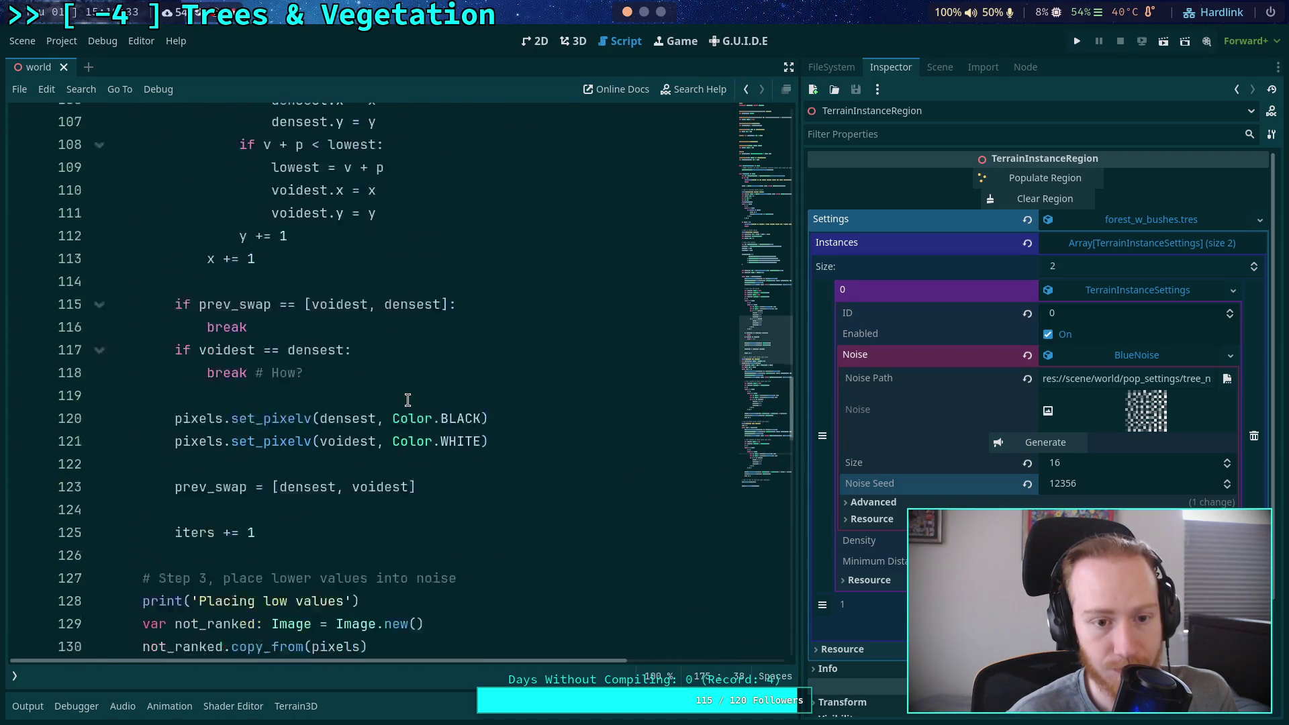
Change the comparisons on lines 108 and 104 to <= and >=
click(321, 437)
text(=)
click(319, 345)
text(=)
click(452, 345)
scroll(463, 403, up, 3)
scroll(473, 416, down, 2)
scroll(476, 420, up, 3)
click(476, 420)
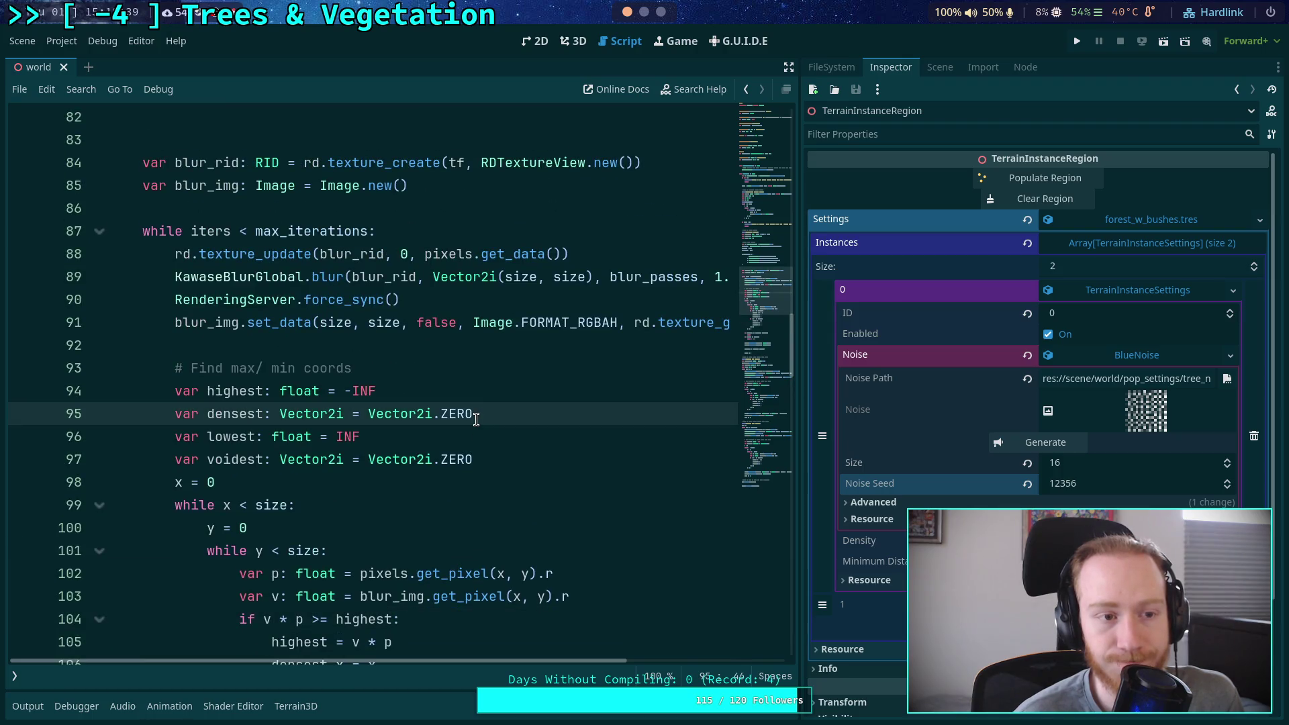
Save the scene and regenerate the noise at Size 17, then again at Size 16
key(ctrl+s)
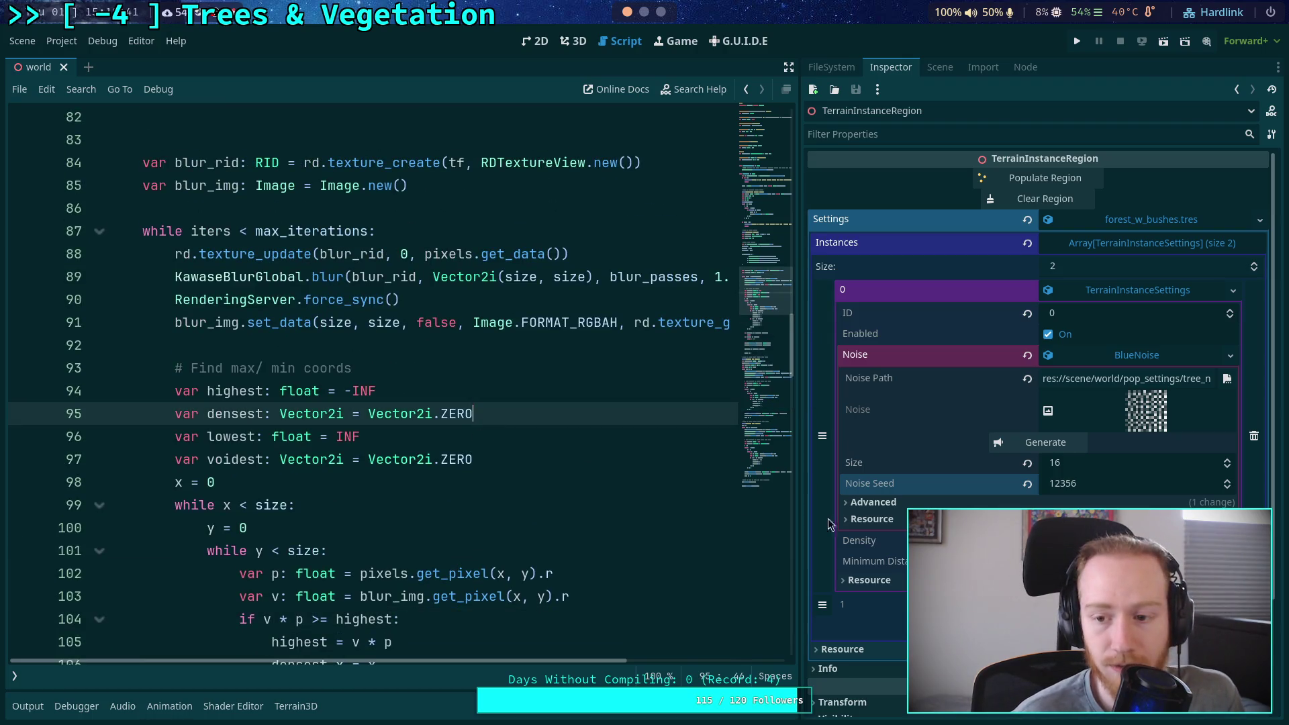
click(1058, 446)
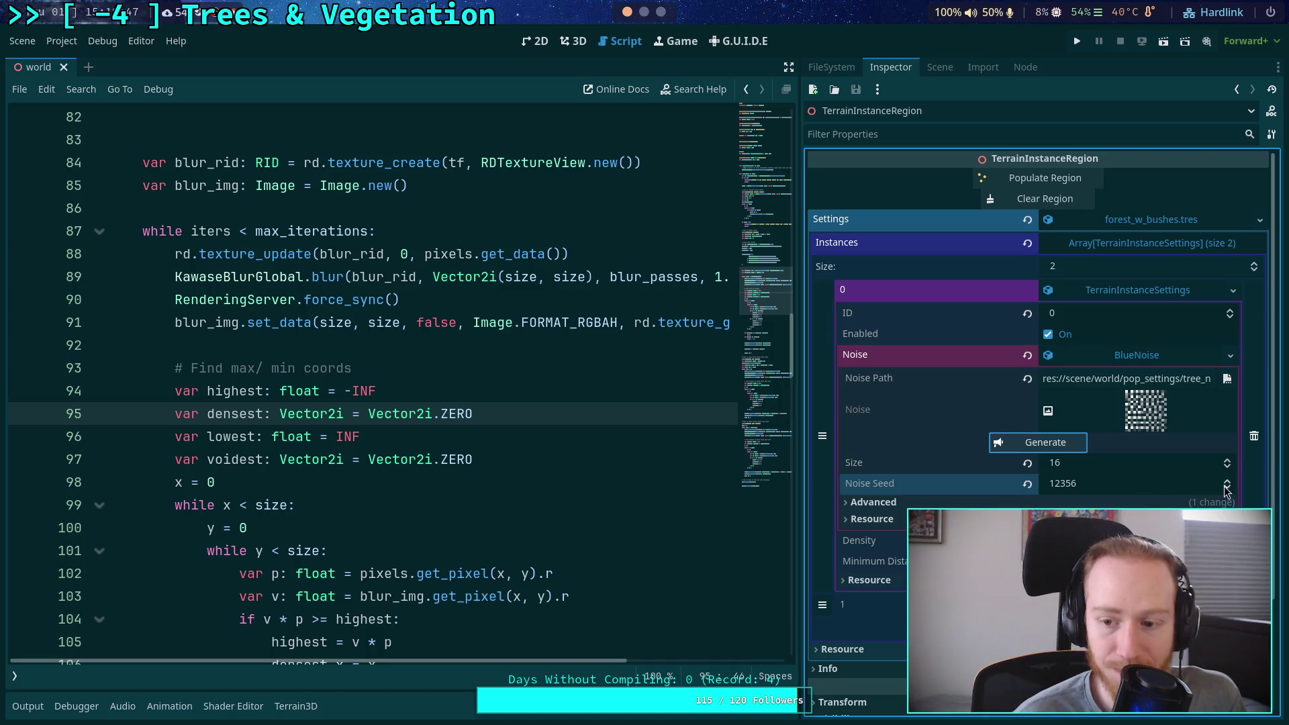
click(1227, 462)
click(1045, 441)
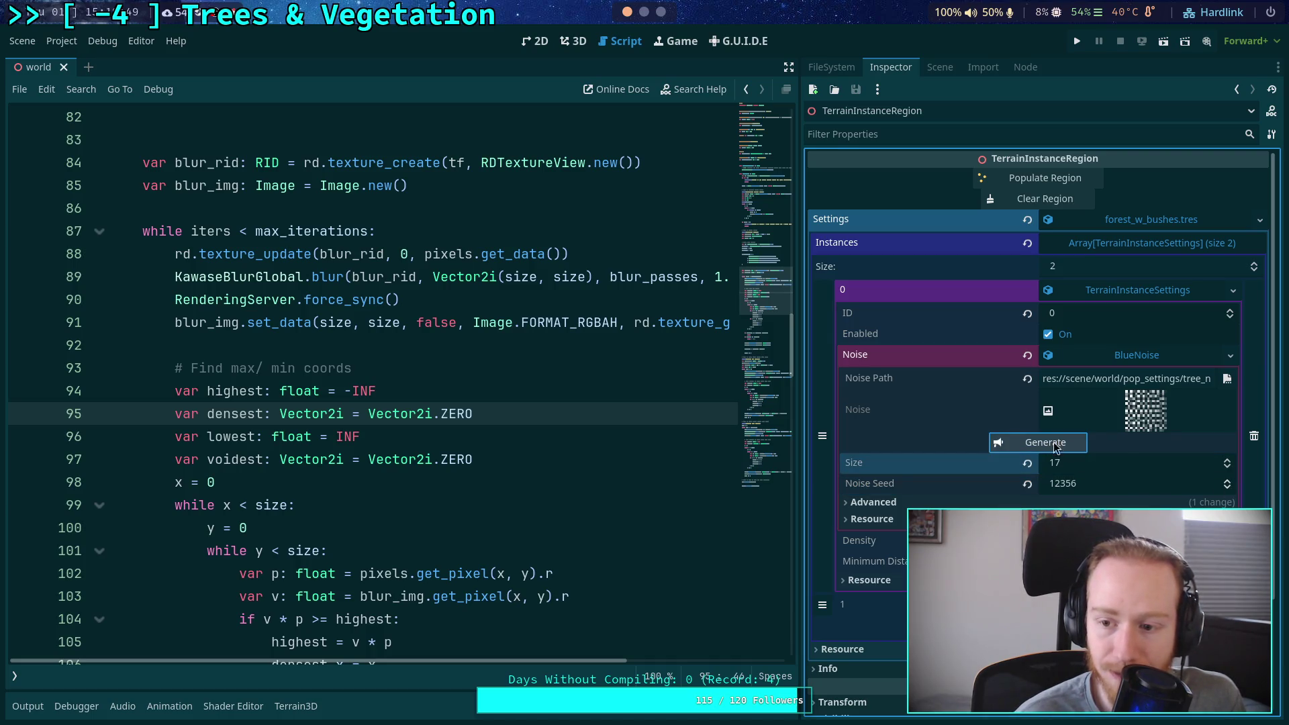
click(1227, 469)
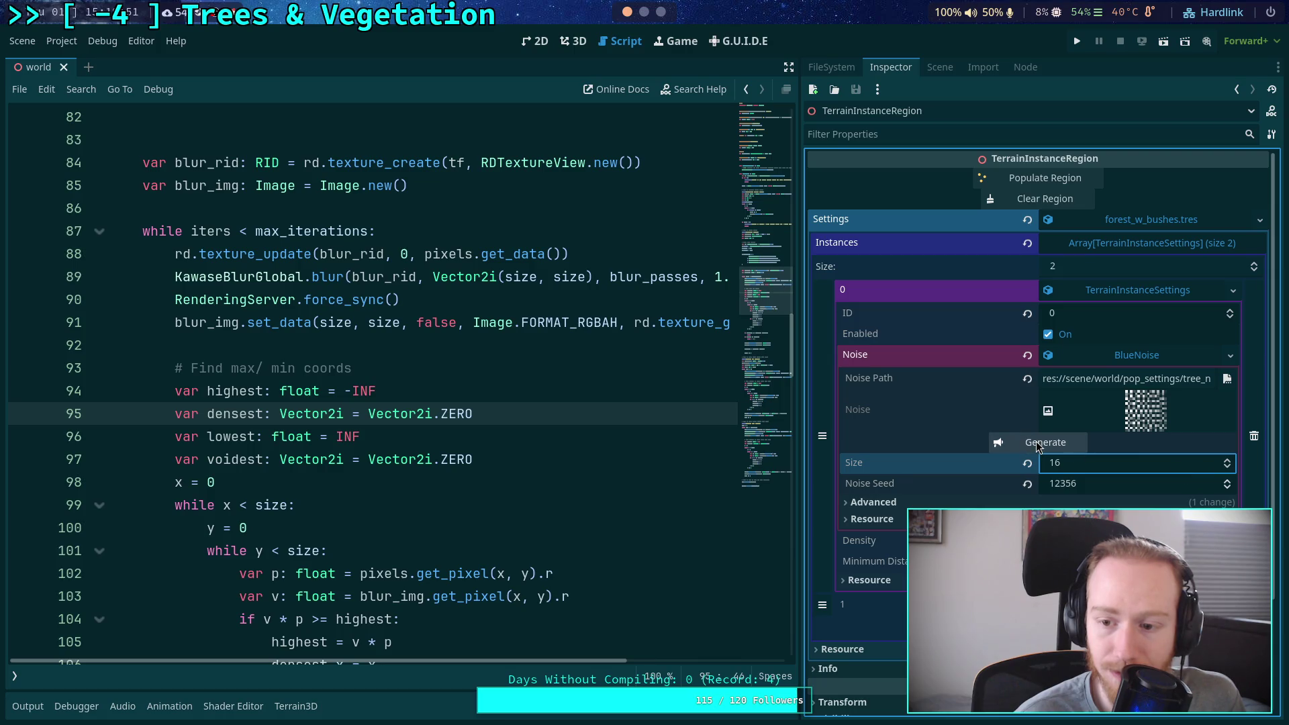
click(1041, 444)
Step Noise Seed through 12357, 12358 and 12359, regenerating the texture each time
click(1053, 448)
click(1057, 448)
click(1227, 479)
click(1049, 444)
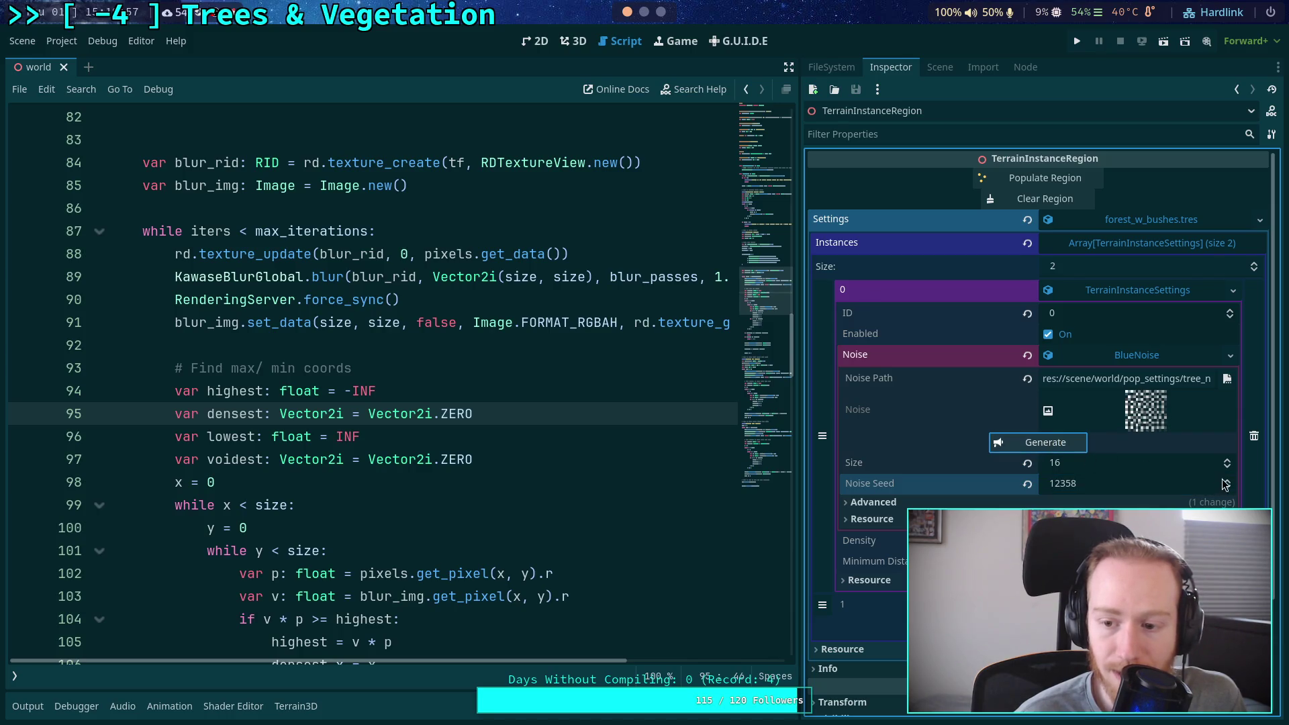
click(1184, 465)
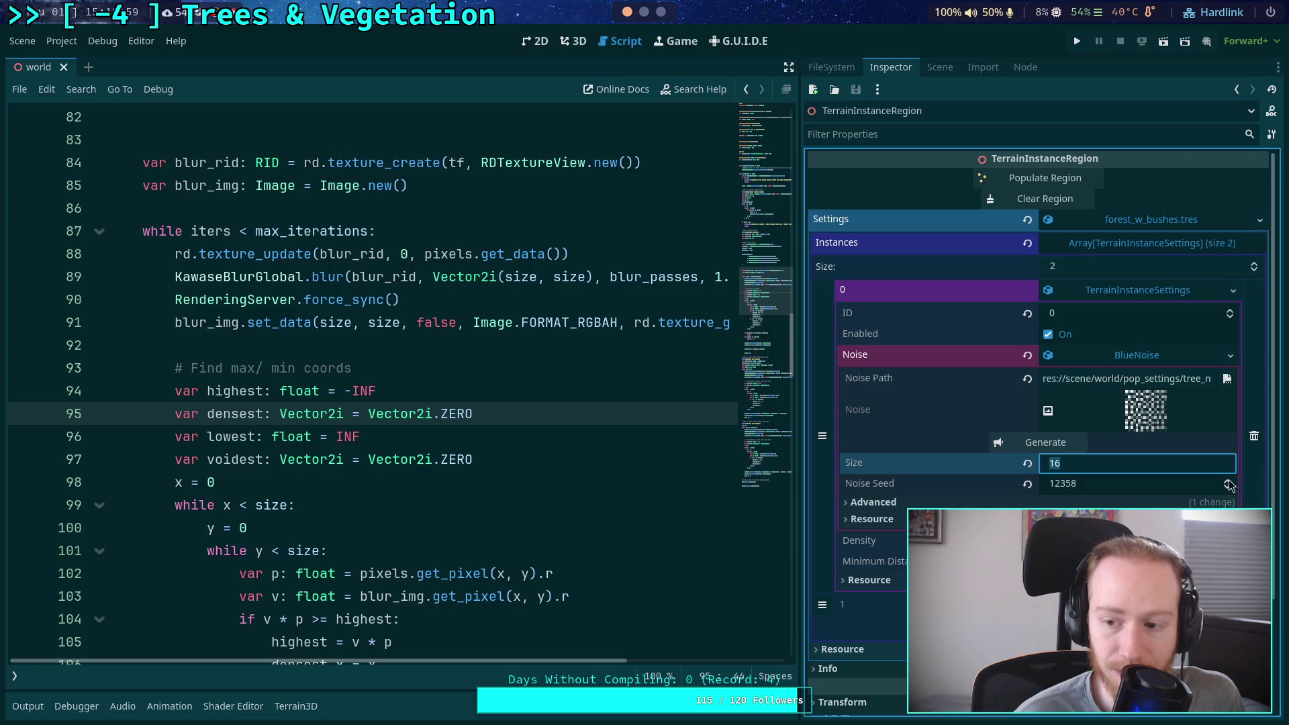
key(Return)
click(1057, 450)
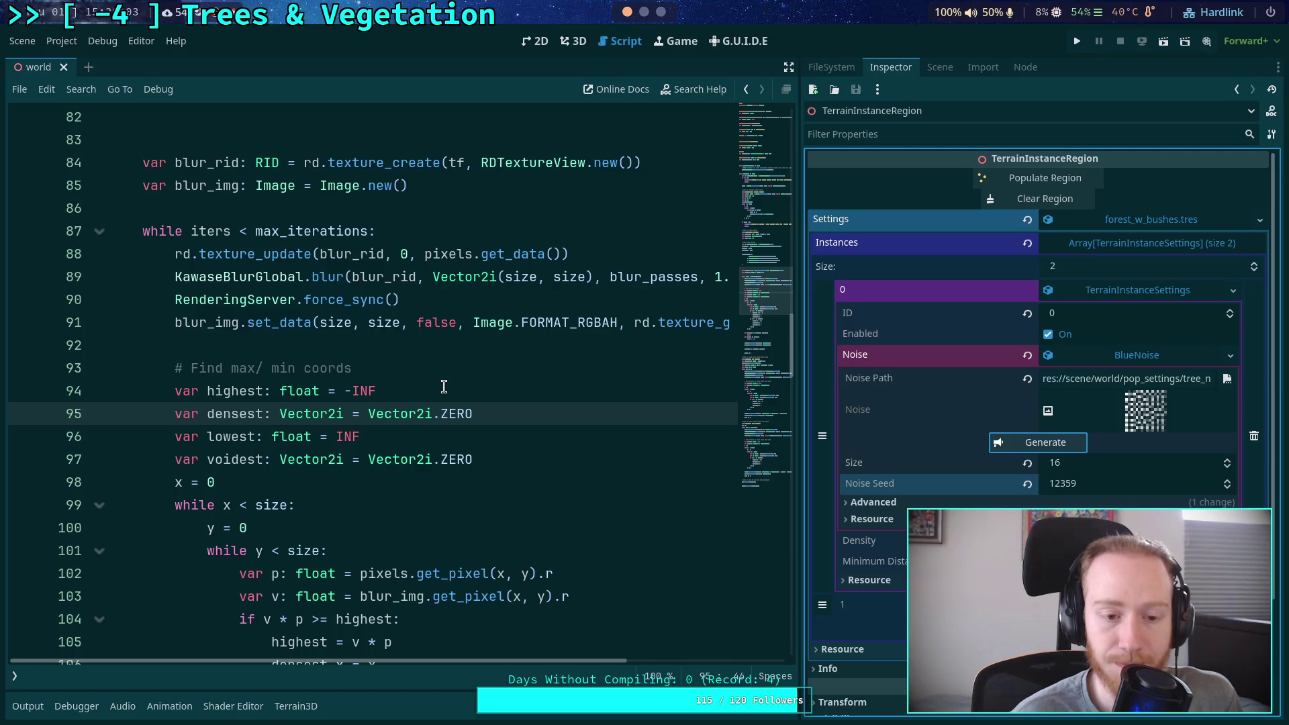
scroll(444, 388, down, 3)
Make the densest/voidest comparisons strict > and < on lines 104, 108, 148 and 177
click(329, 414)
key(BackSpace)
click(328, 505)
key(BackSpace)
scroll(349, 468, down, 1)
scroll(349, 468, down, 14)
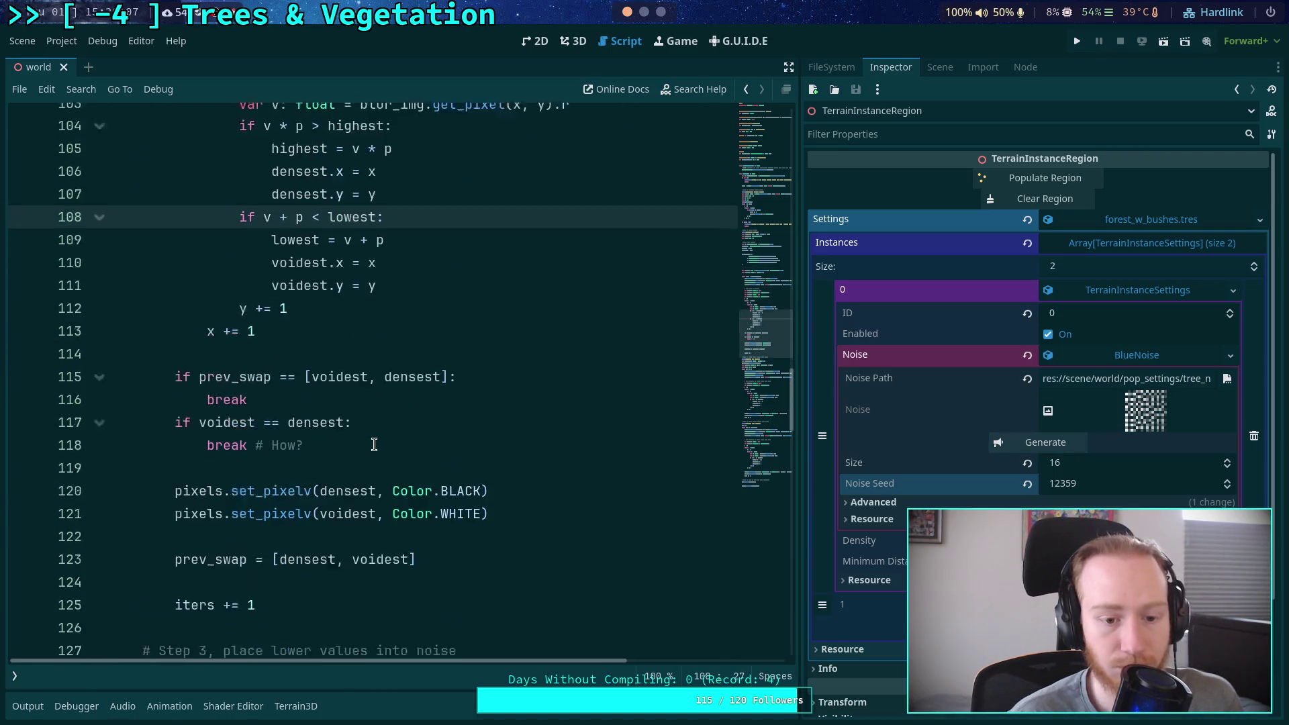
click(332, 465)
scroll(329, 470, down, 8)
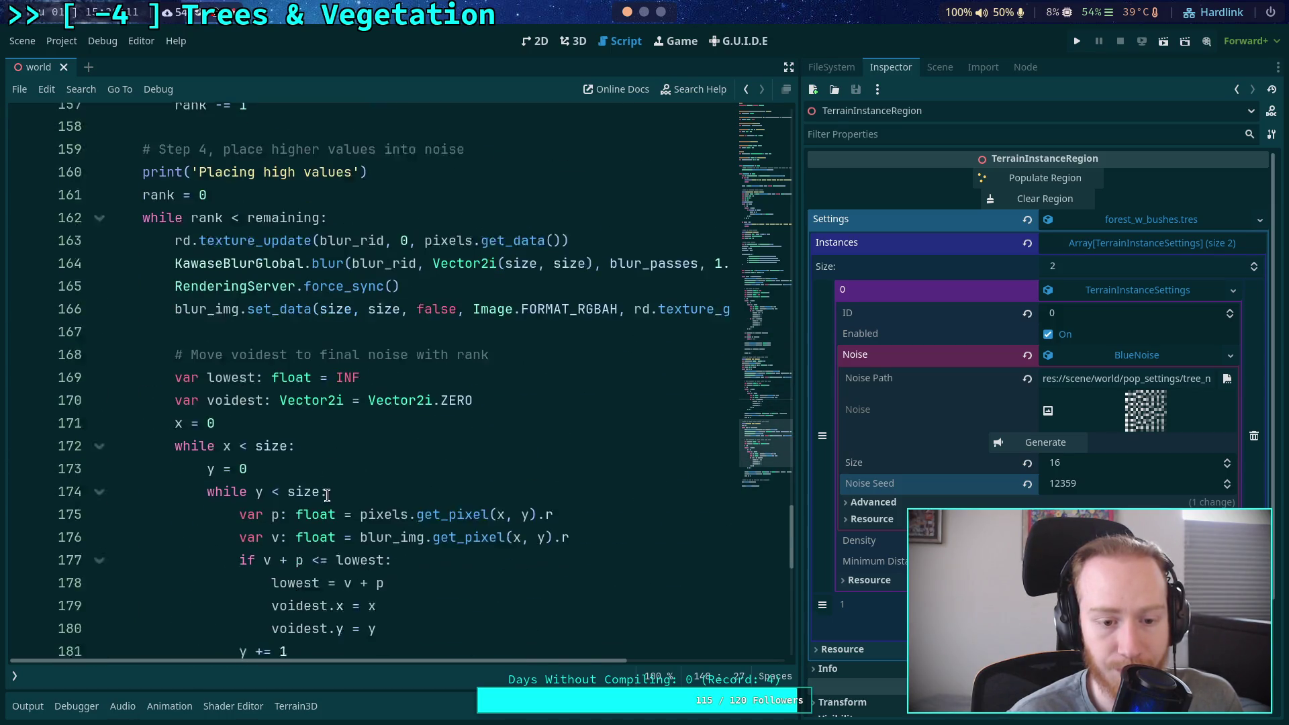
scroll(327, 496, down, 4)
click(328, 300)
key(BackSpace)
click(415, 425)
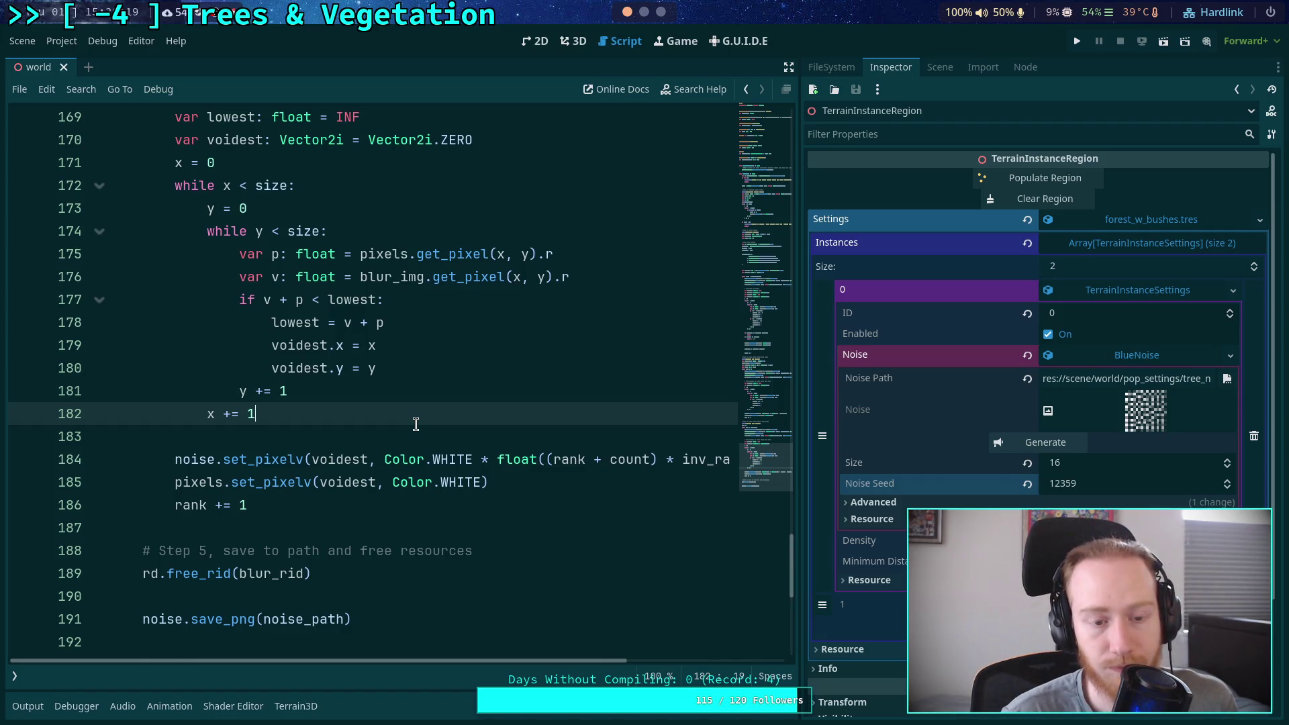
Scroll through the generate() densest/voidest search loop to review it
scroll(416, 424, up, 10)
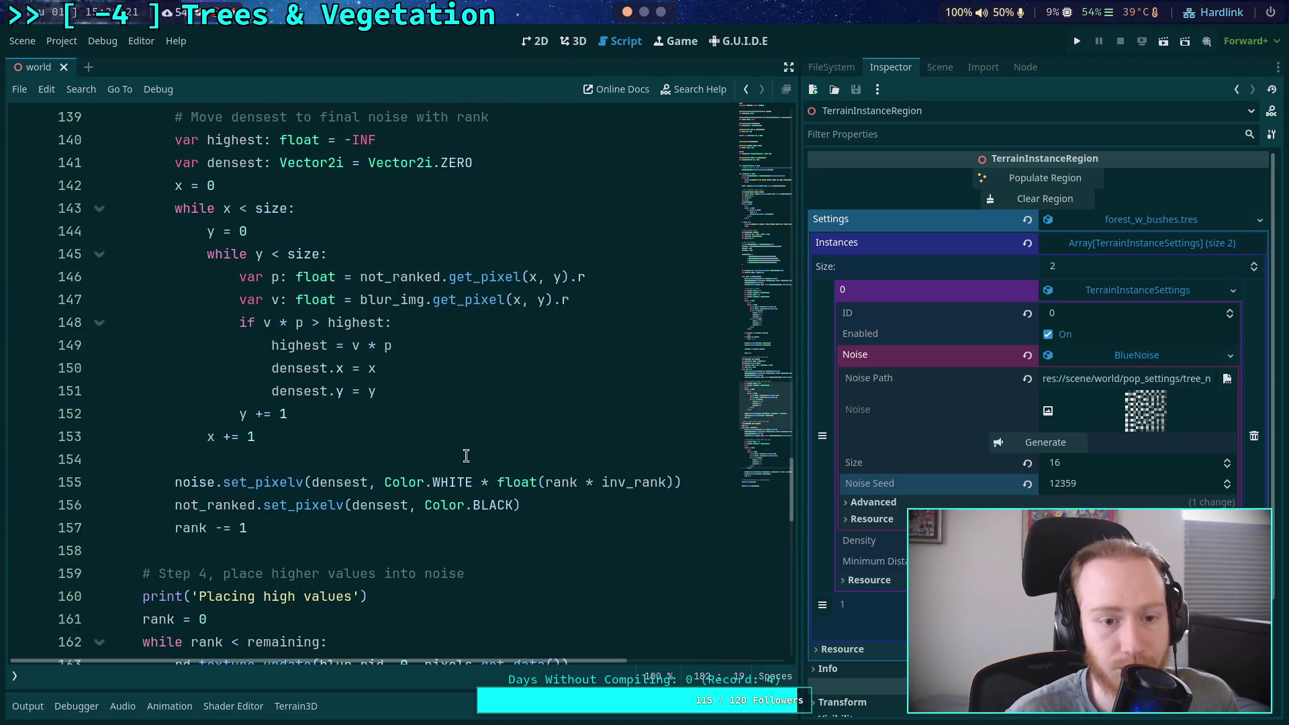
scroll(468, 444, up, 2)
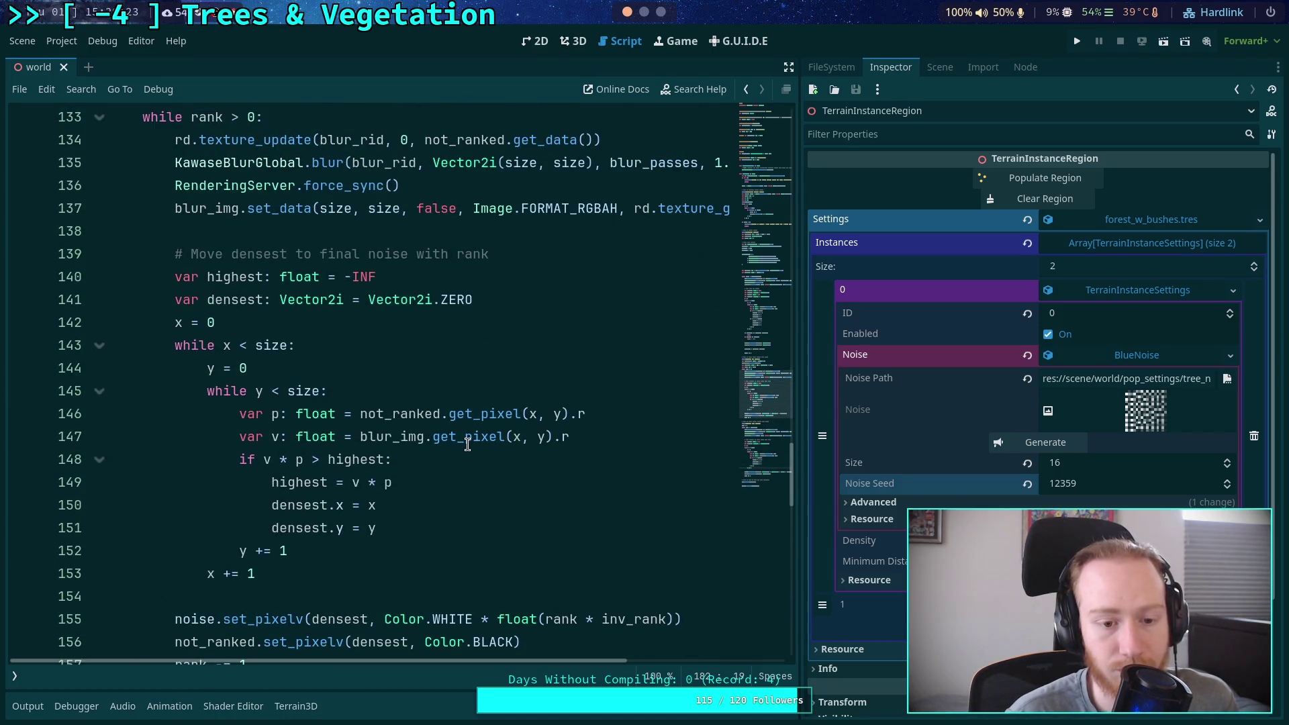
scroll(468, 444, up, 11)
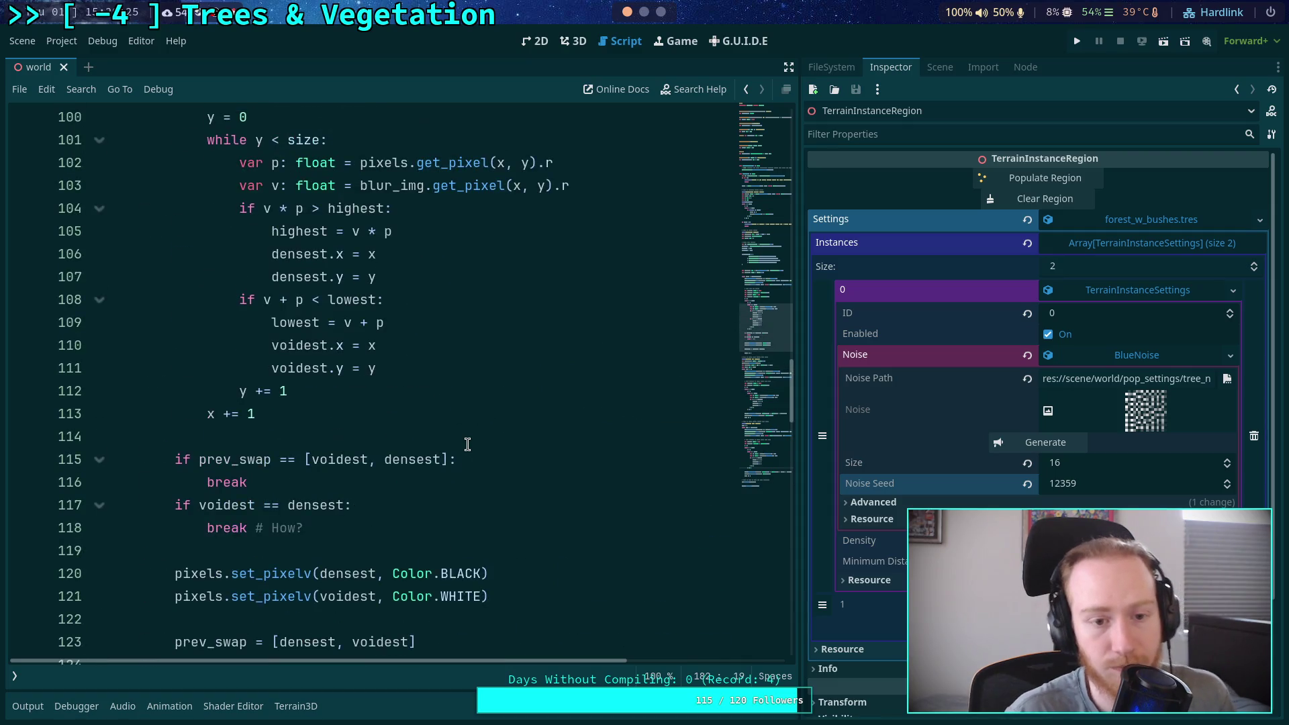
scroll(468, 444, up, 2)
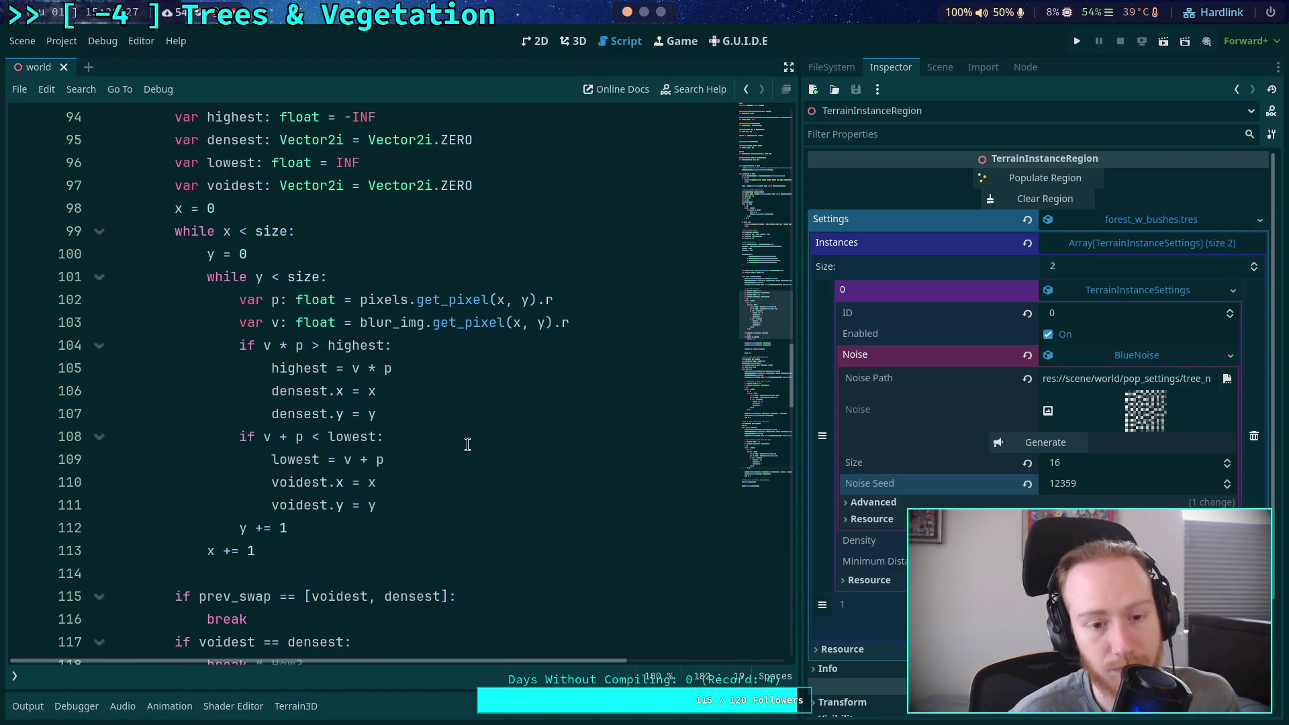
scroll(468, 443, up, 1)
scroll(468, 444, down, 5)
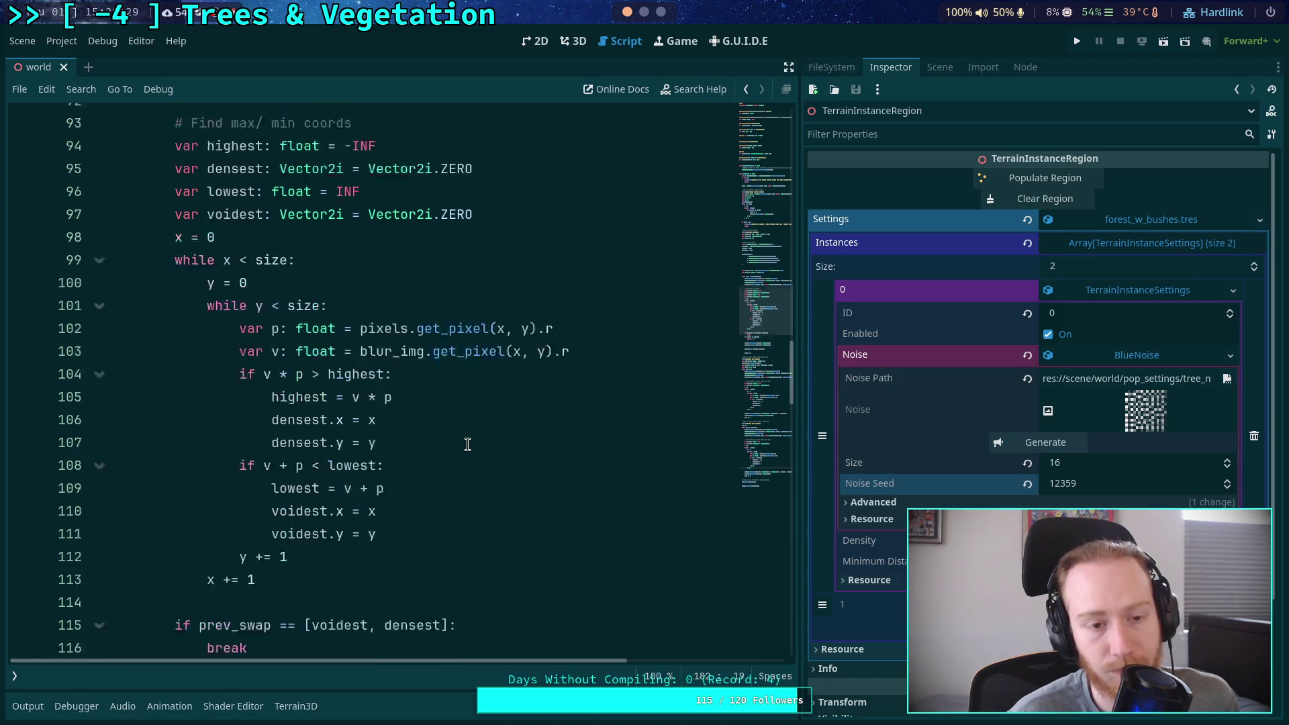
scroll(468, 443, down, 5)
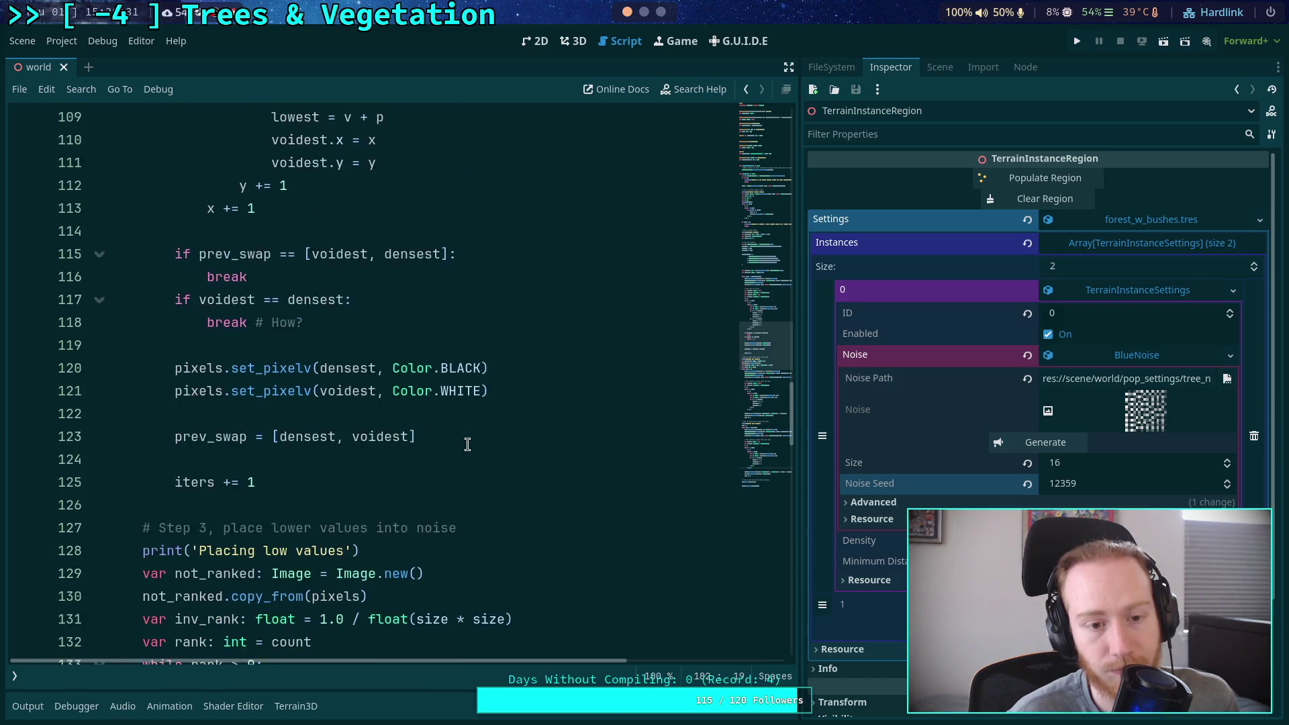
scroll(468, 443, down, 8)
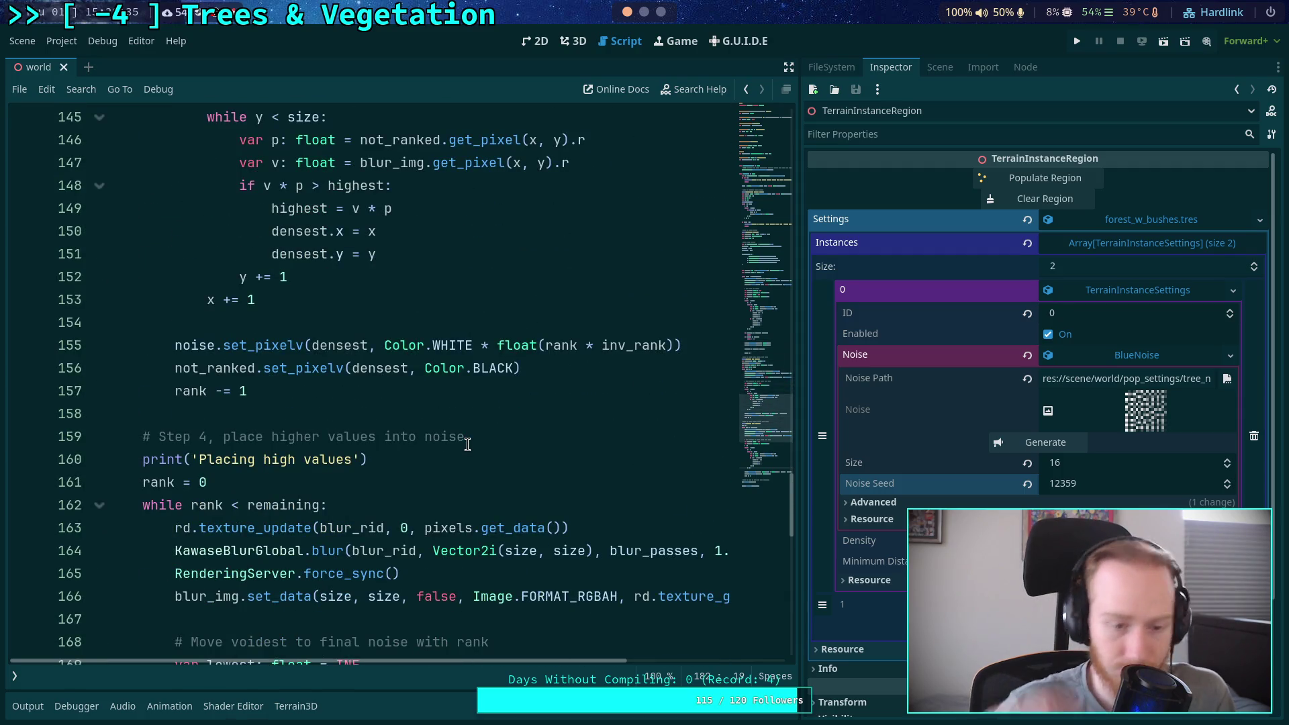
scroll(468, 444, down, 4)
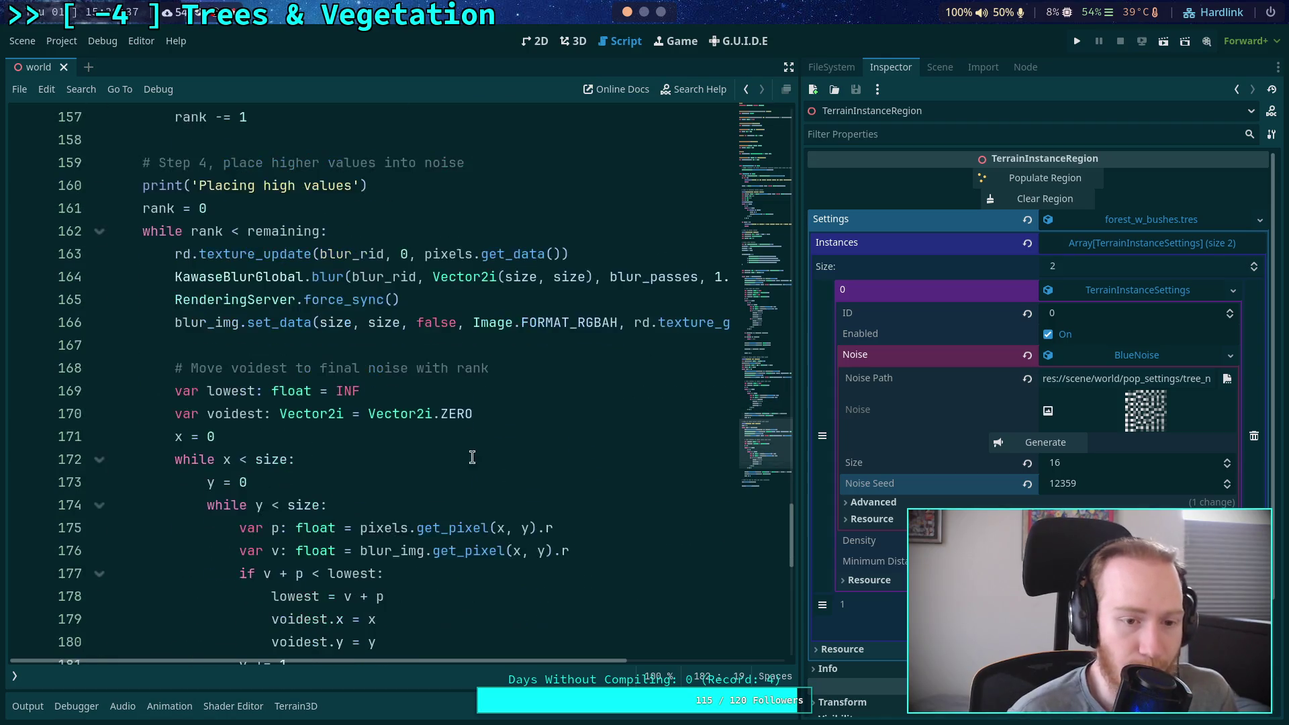
scroll(464, 461, down, 1)
scroll(484, 452, down, 1)
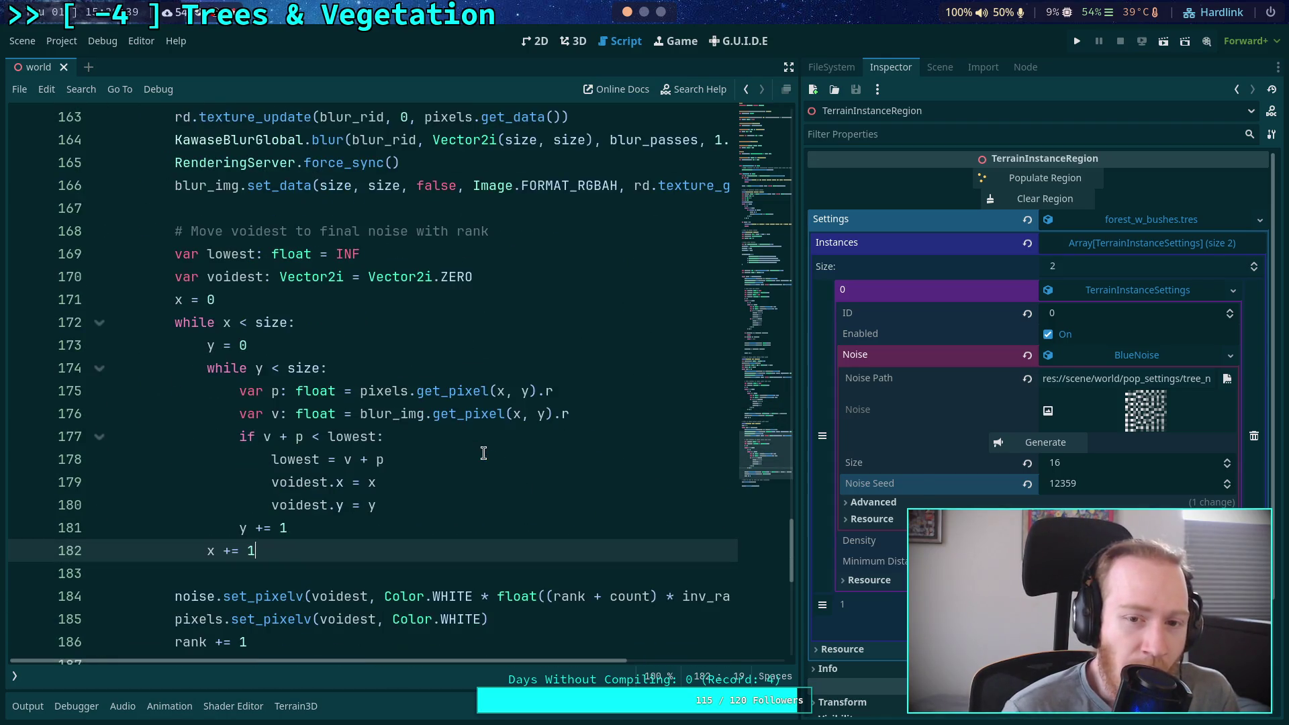
scroll(543, 451, up, 1)
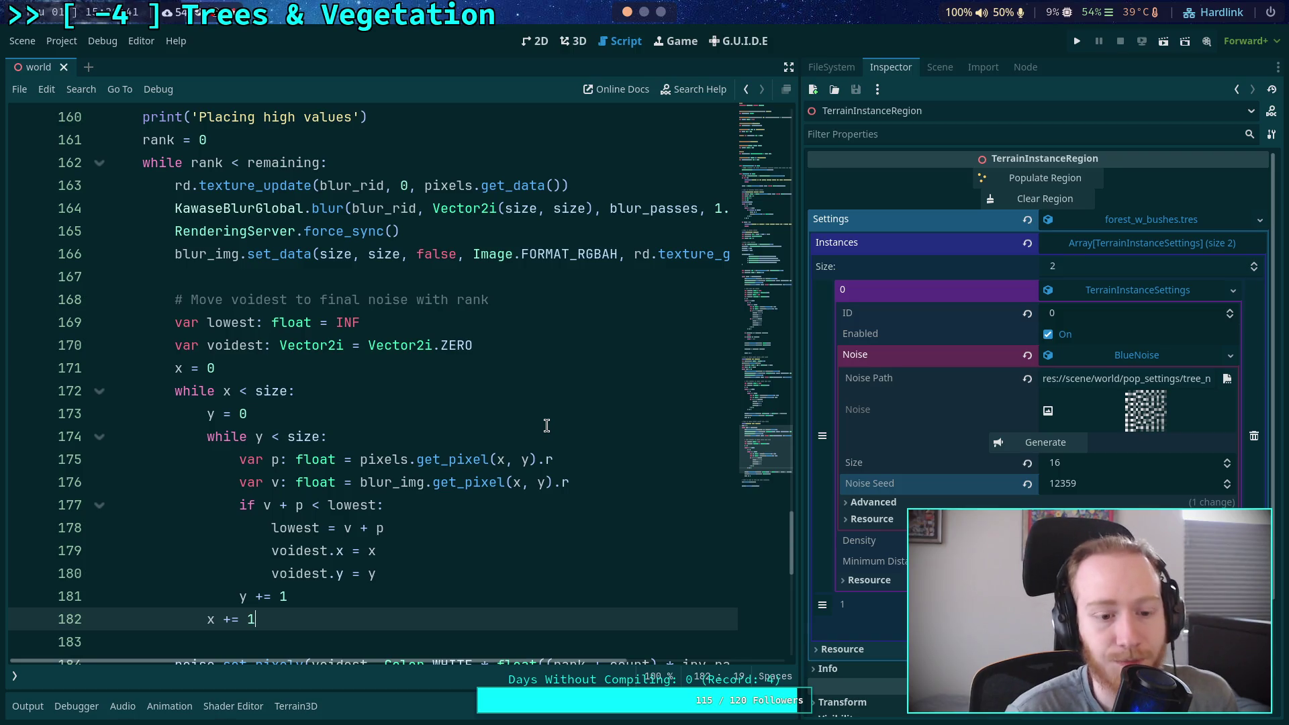
scroll(547, 425, down, 2)
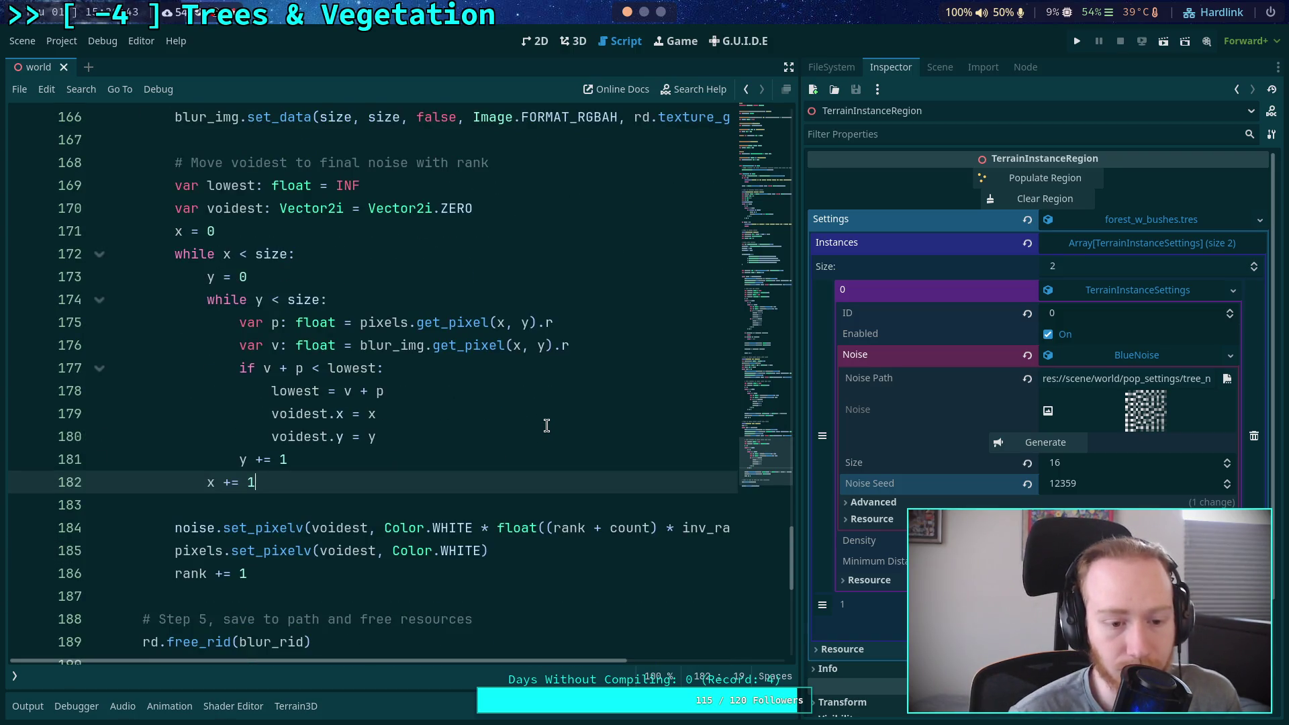
scroll(547, 426, up, 1)
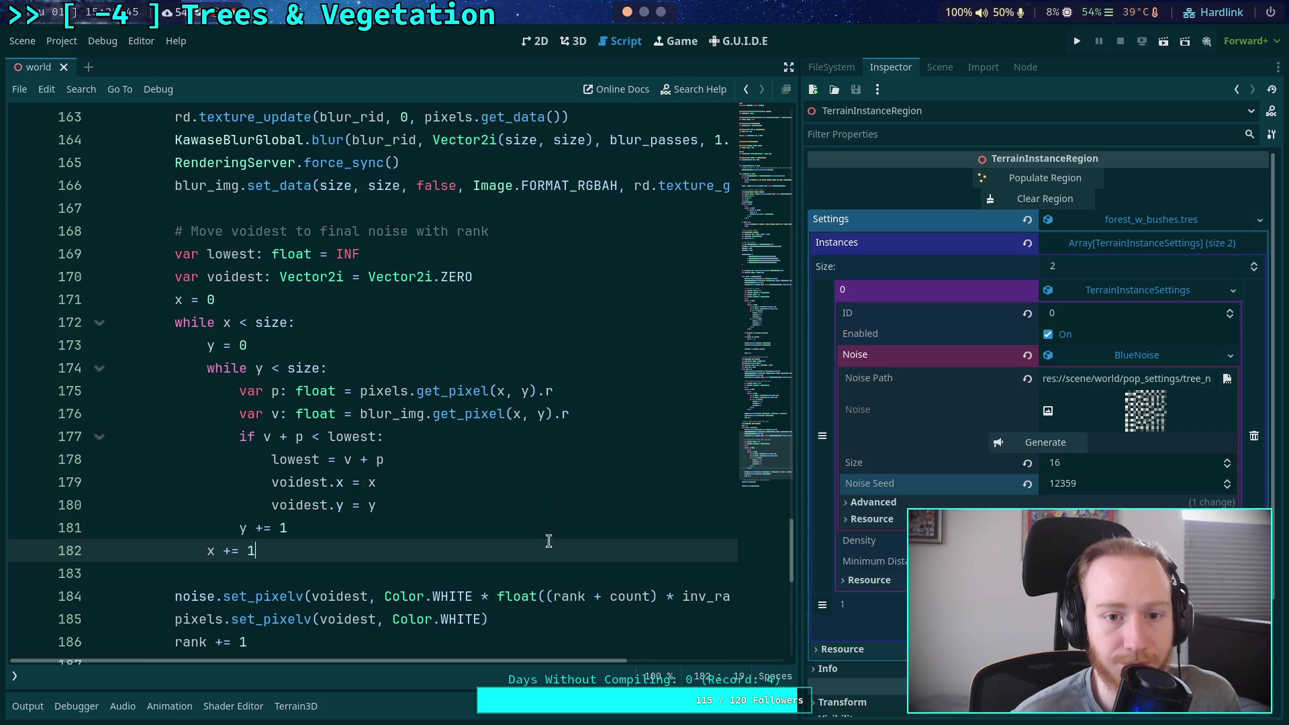
mouse_move(513, 660)
mouse_down()
mouse_move(675, 659)
mouse_move(451, 650)
mouse_move(671, 664)
mouse_move(489, 530)
mouse_up()
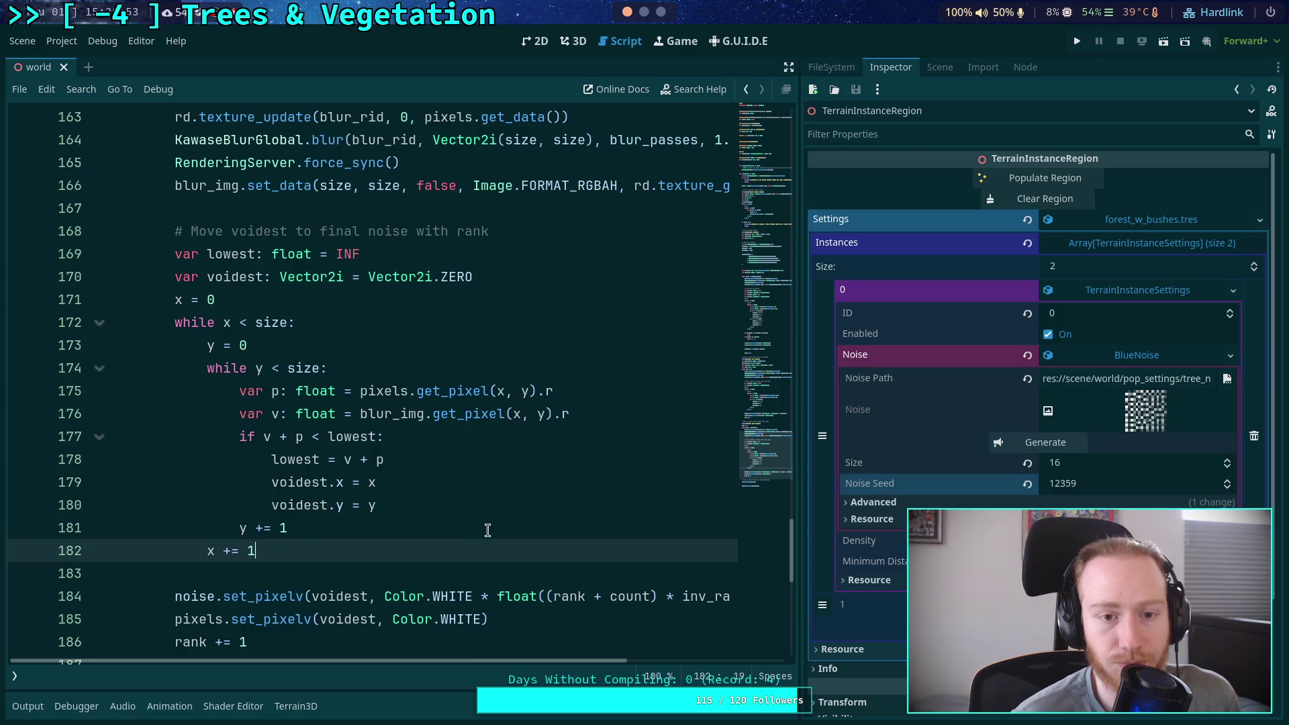
click(489, 528)
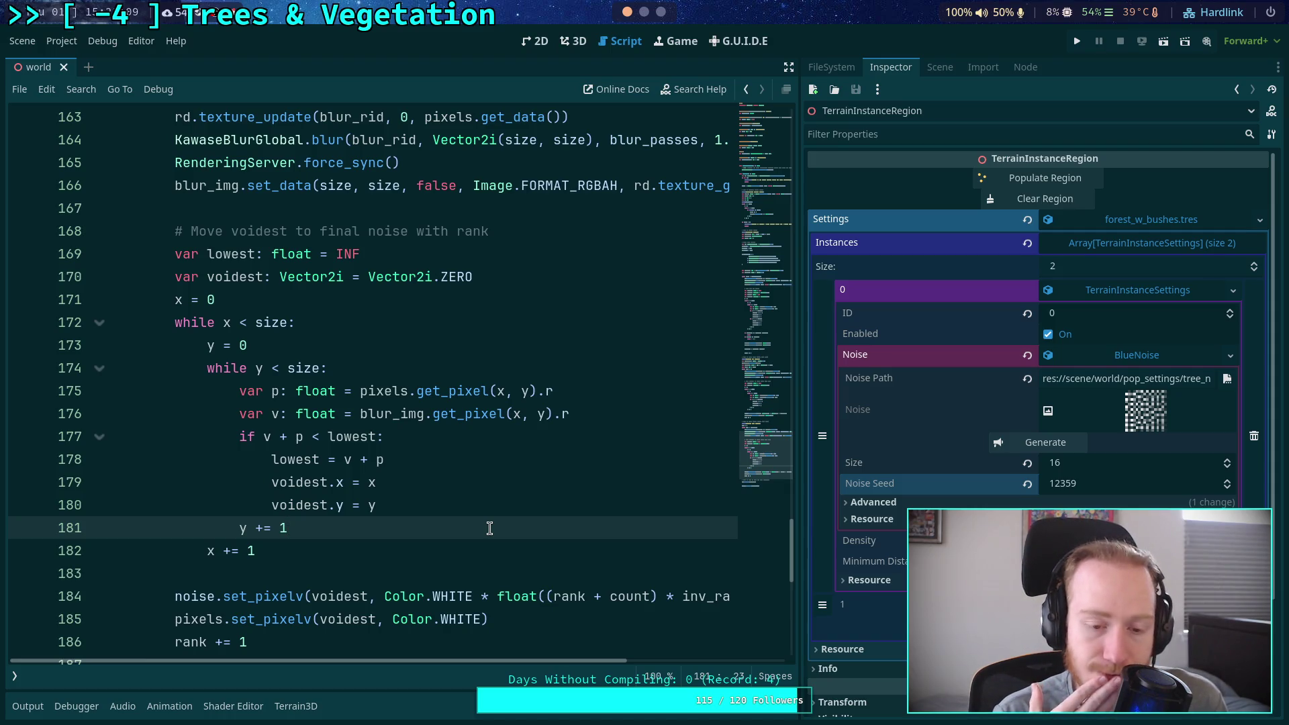
Scroll back up the script and switch to the browser showing Intel's fast-blur article
scroll(490, 529, up, 12)
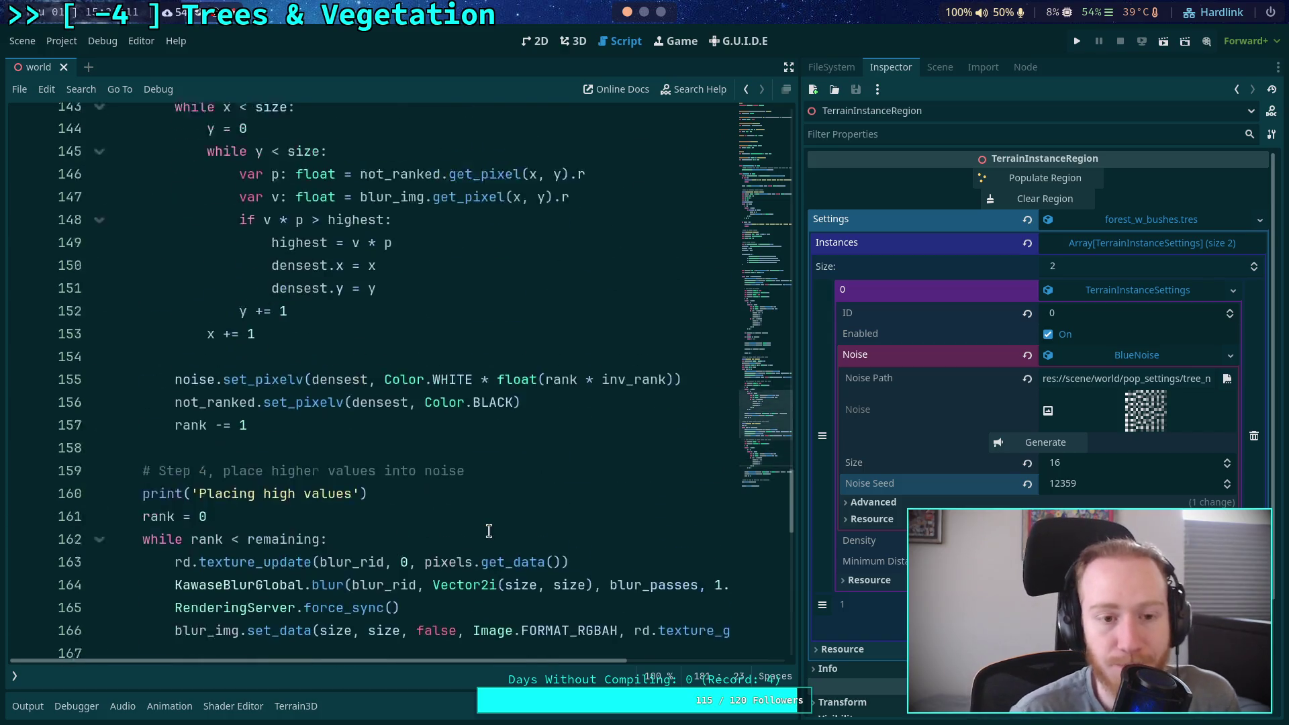
scroll(458, 540, up, 8)
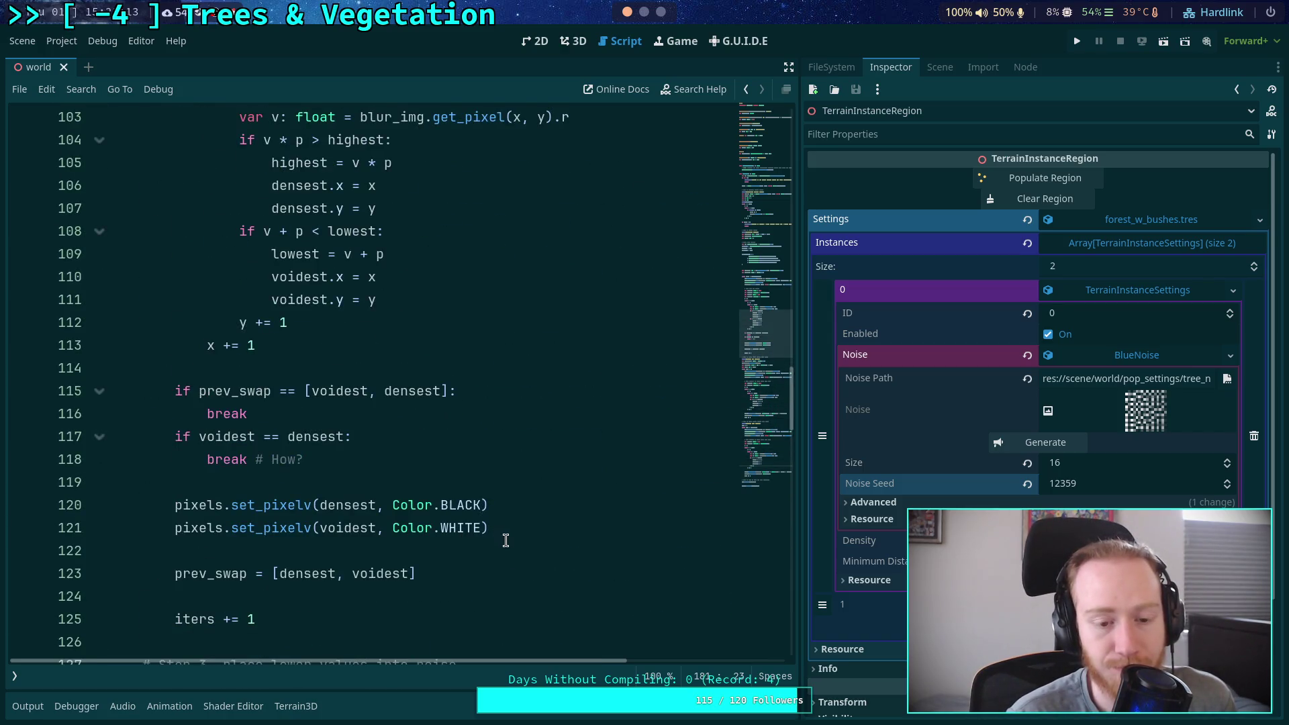
scroll(508, 543, up, 1)
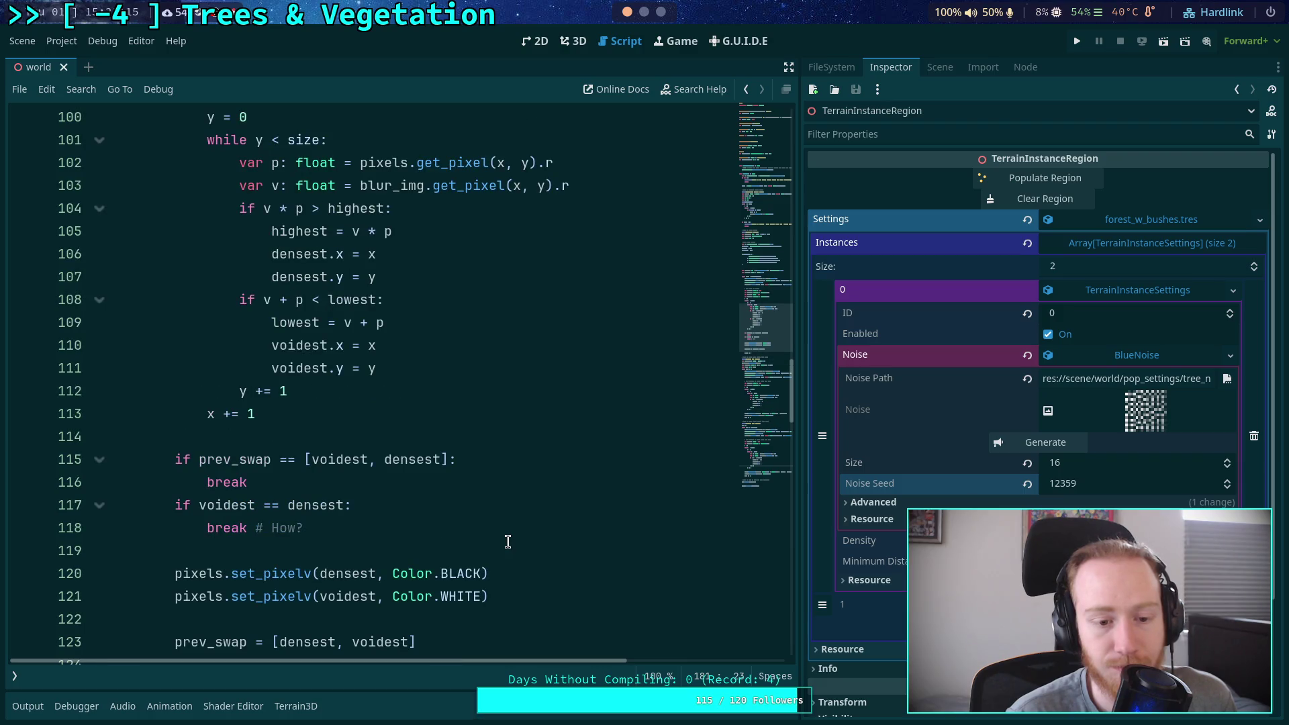
scroll(508, 543, up, 1)
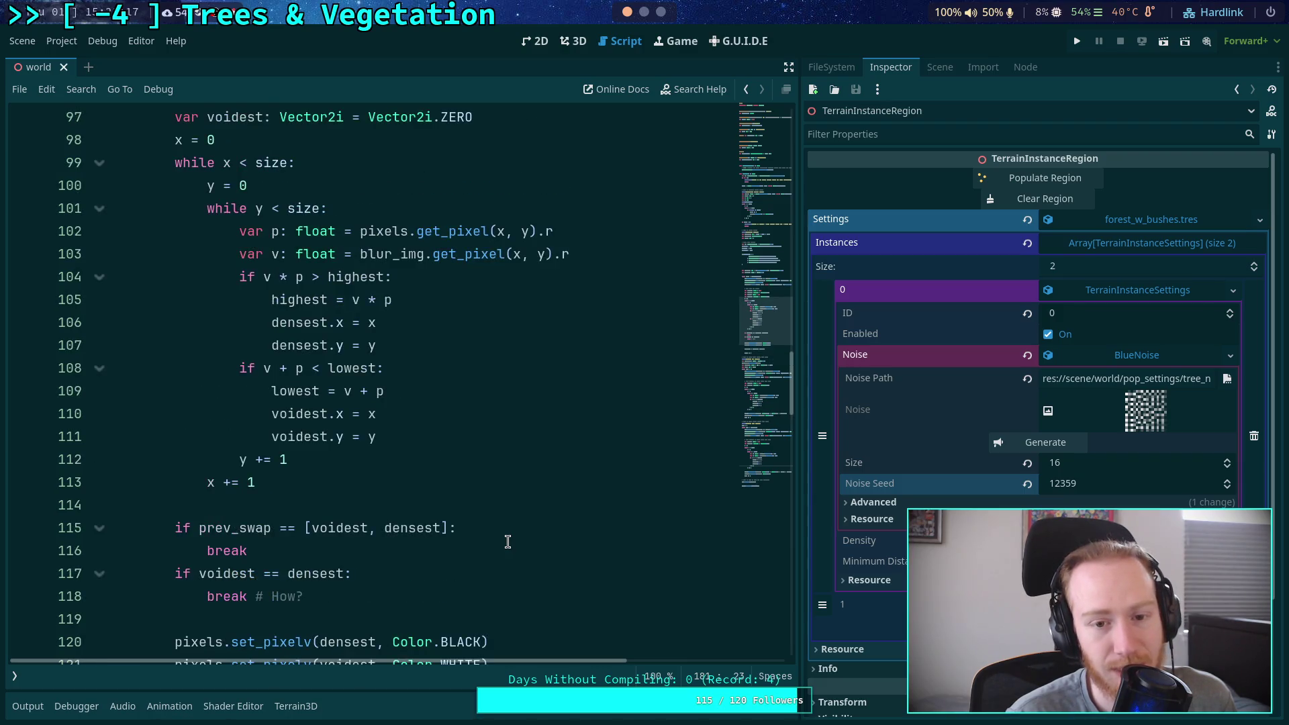
scroll(493, 368, up, 2)
scroll(510, 390, up, 2)
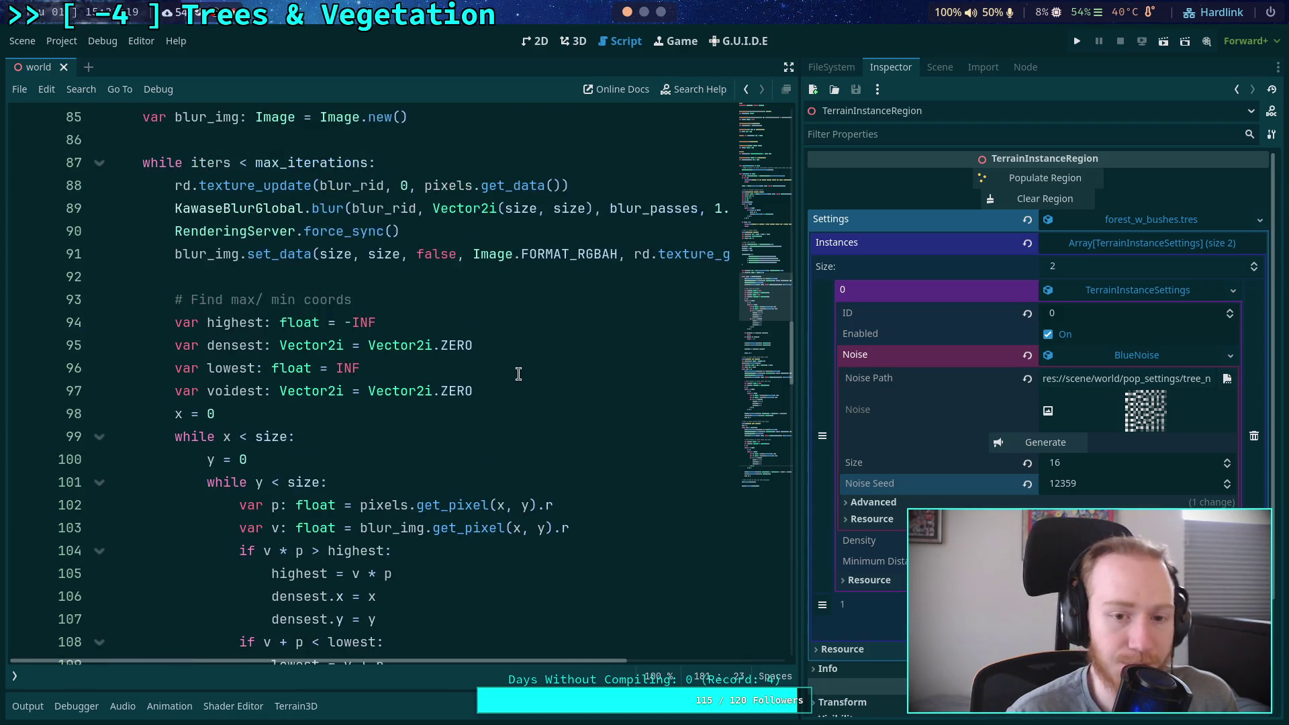
click(660, 11)
click(644, 11)
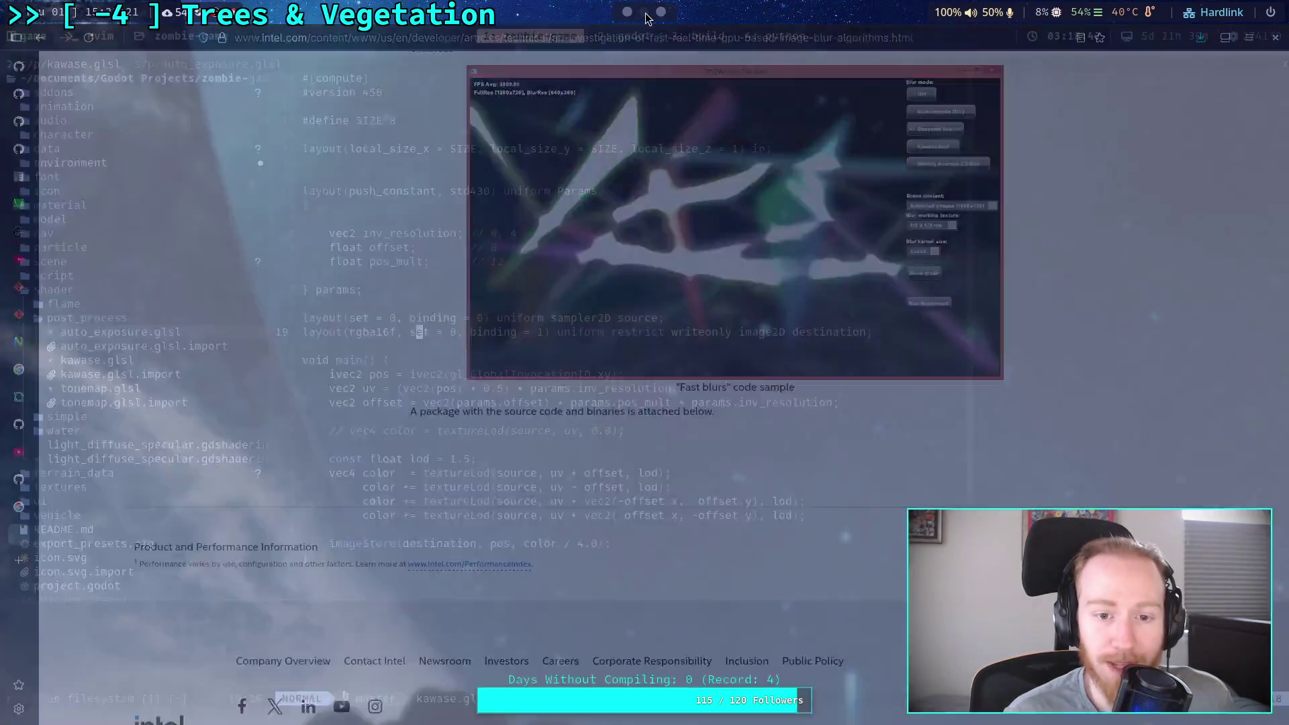
Open the blue-noise explainer page in Firefox and compare its Phase 1 swap loop
click(660, 11)
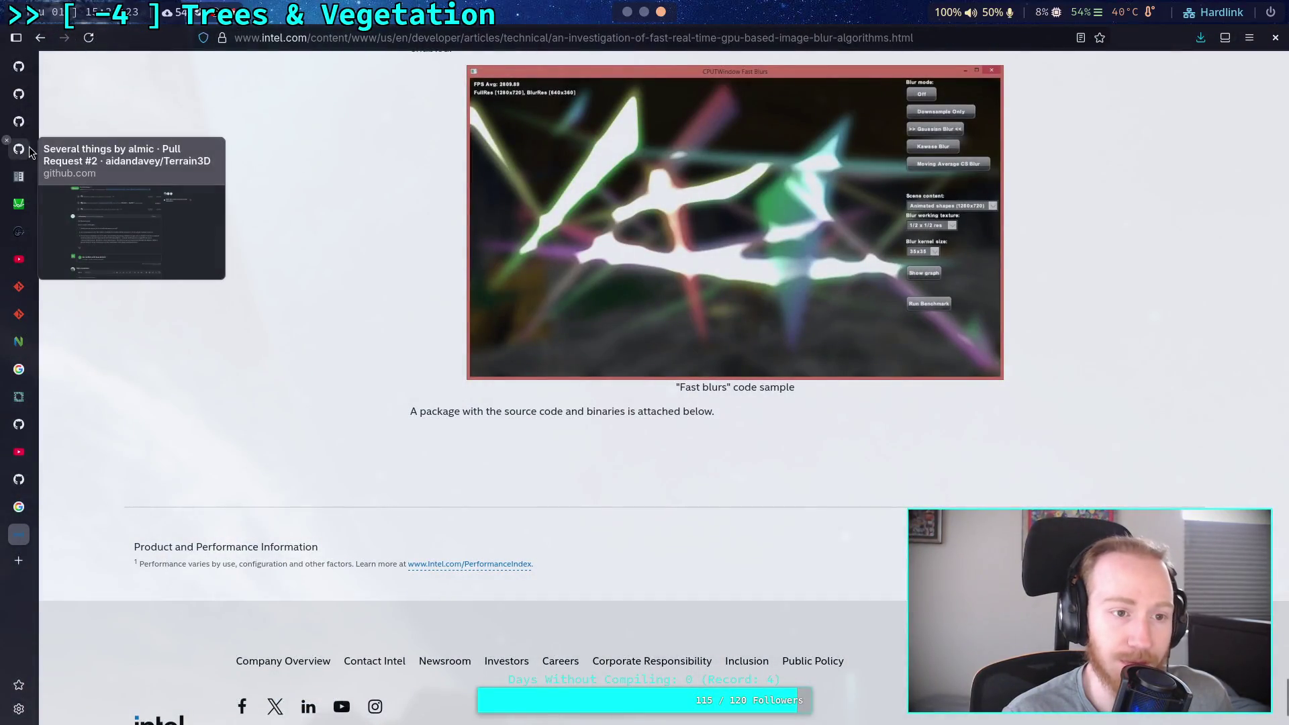
click(32, 409)
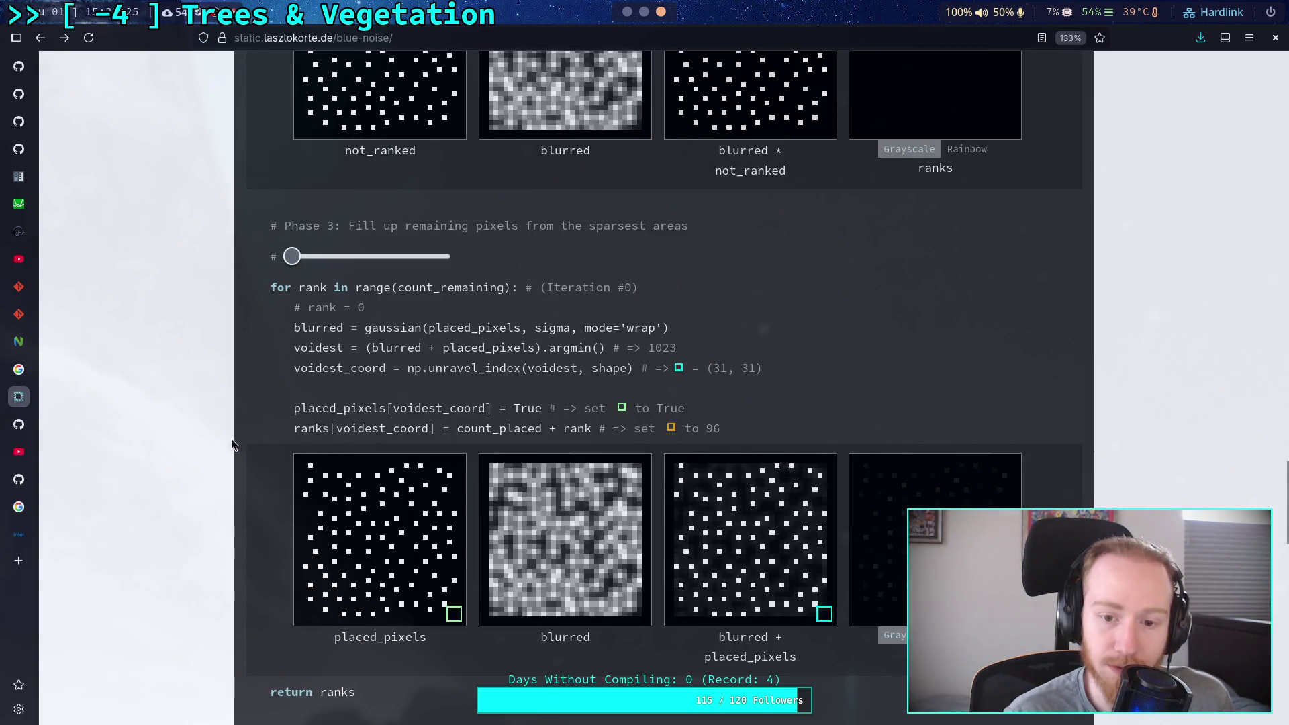
scroll(207, 439, up, 15)
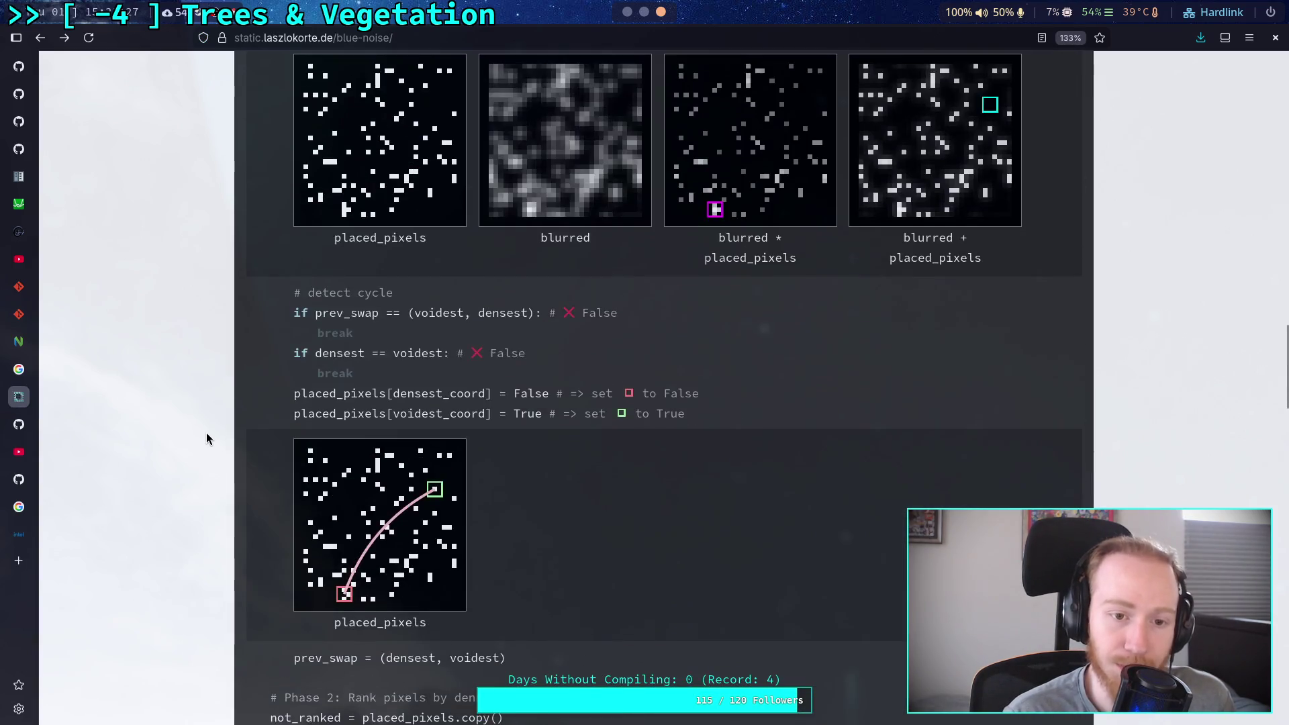
scroll(207, 438, down, 4)
scroll(207, 435, up, 2)
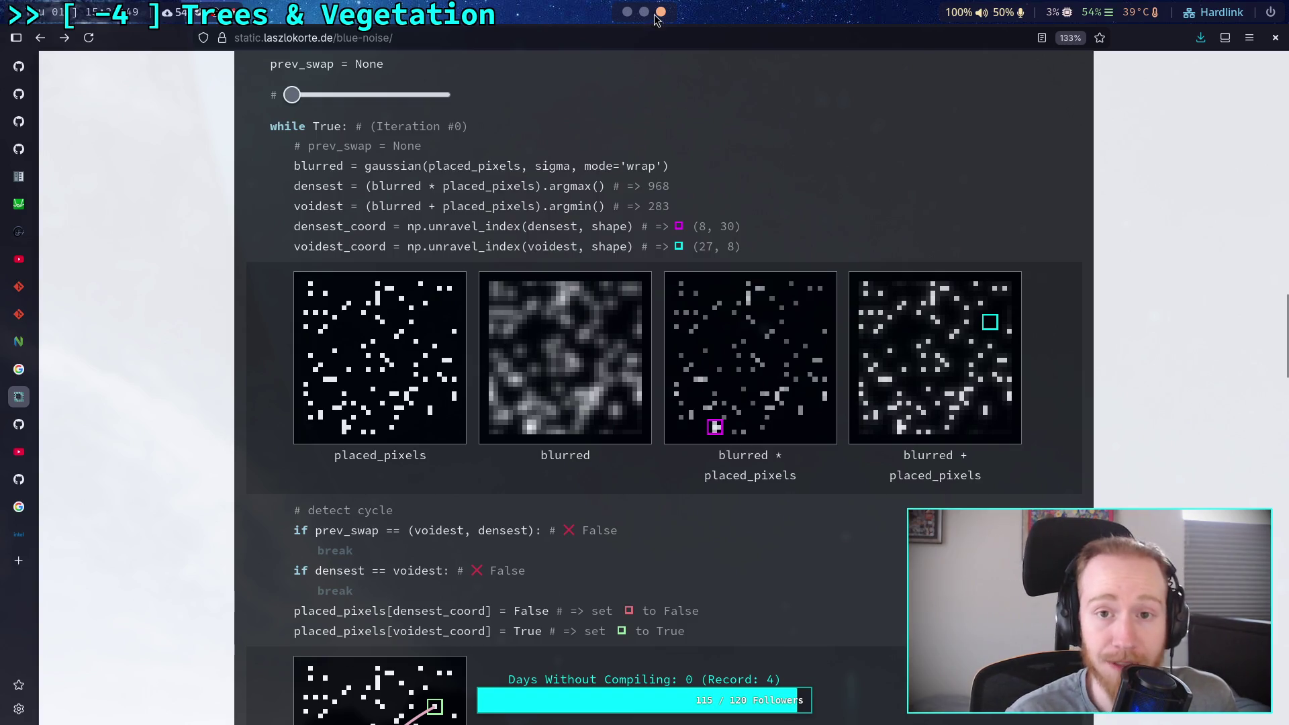
key(alt+Tab)
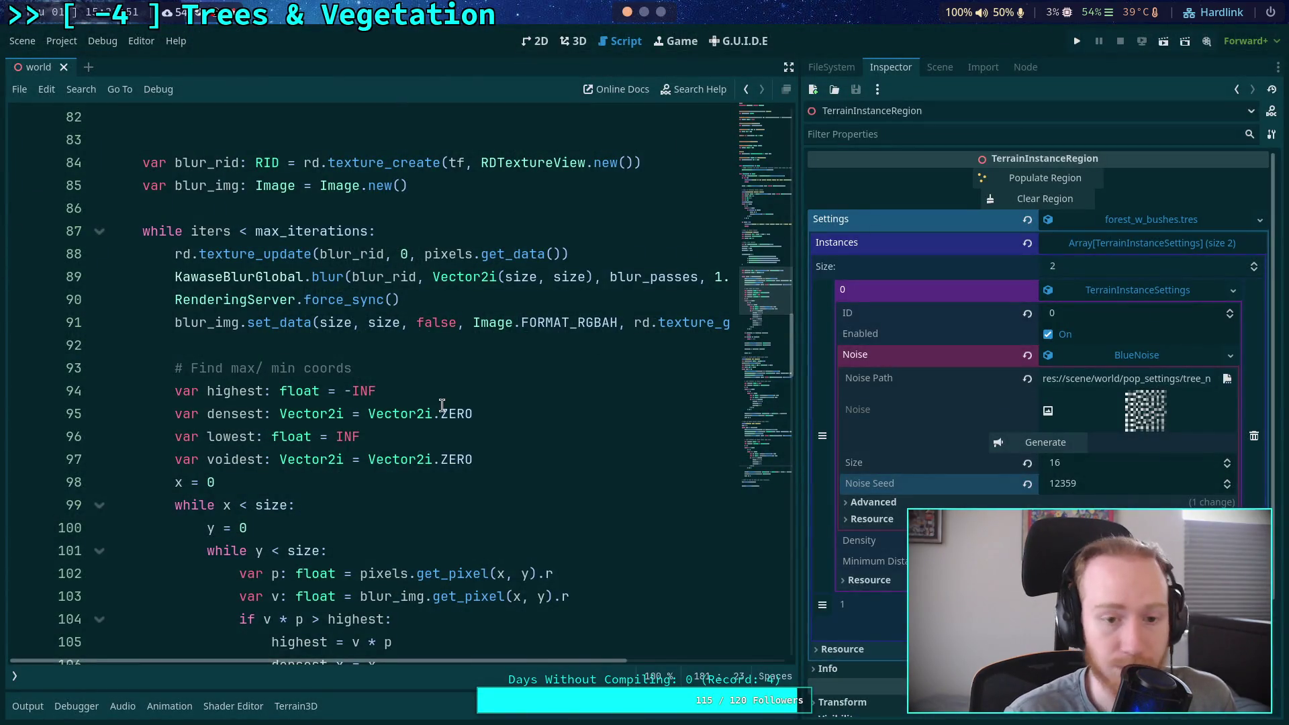
Expand the Inspector's Advanced blue-noise settings and select the 0.5 blur-pass value on line 26
scroll(405, 415, up, 4)
scroll(404, 414, down, 3)
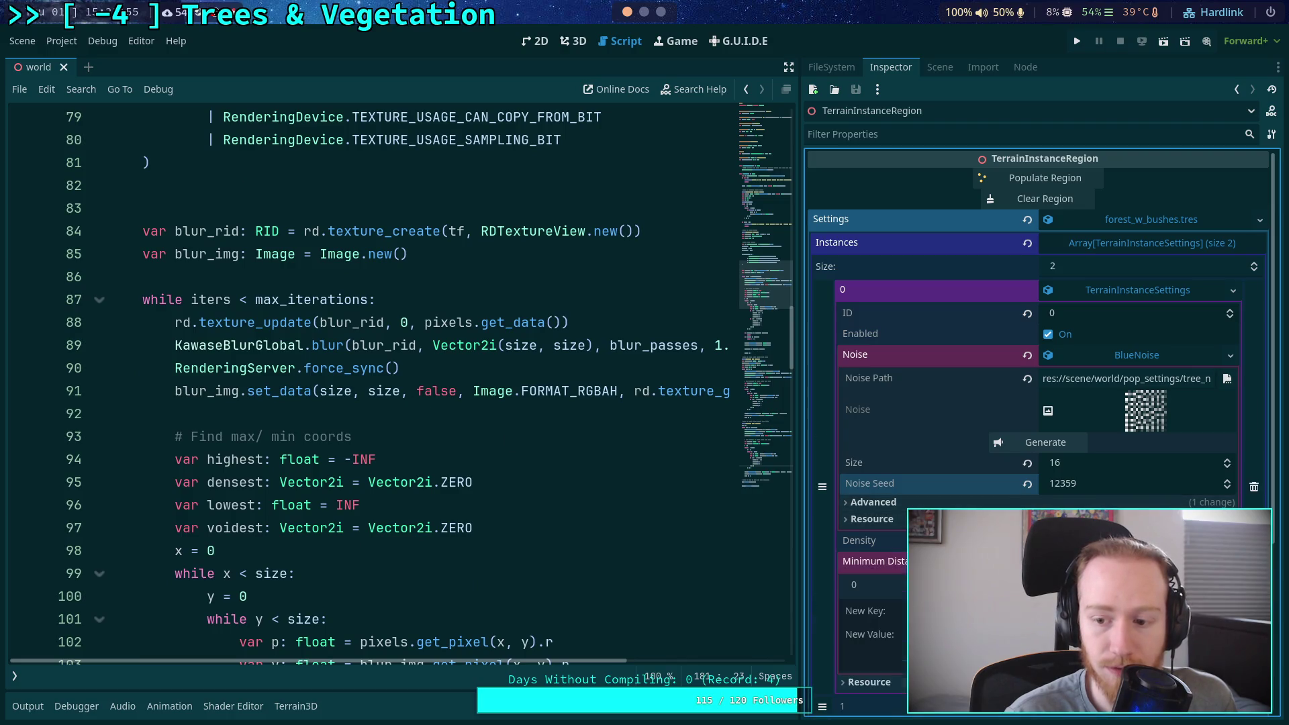
click(1072, 502)
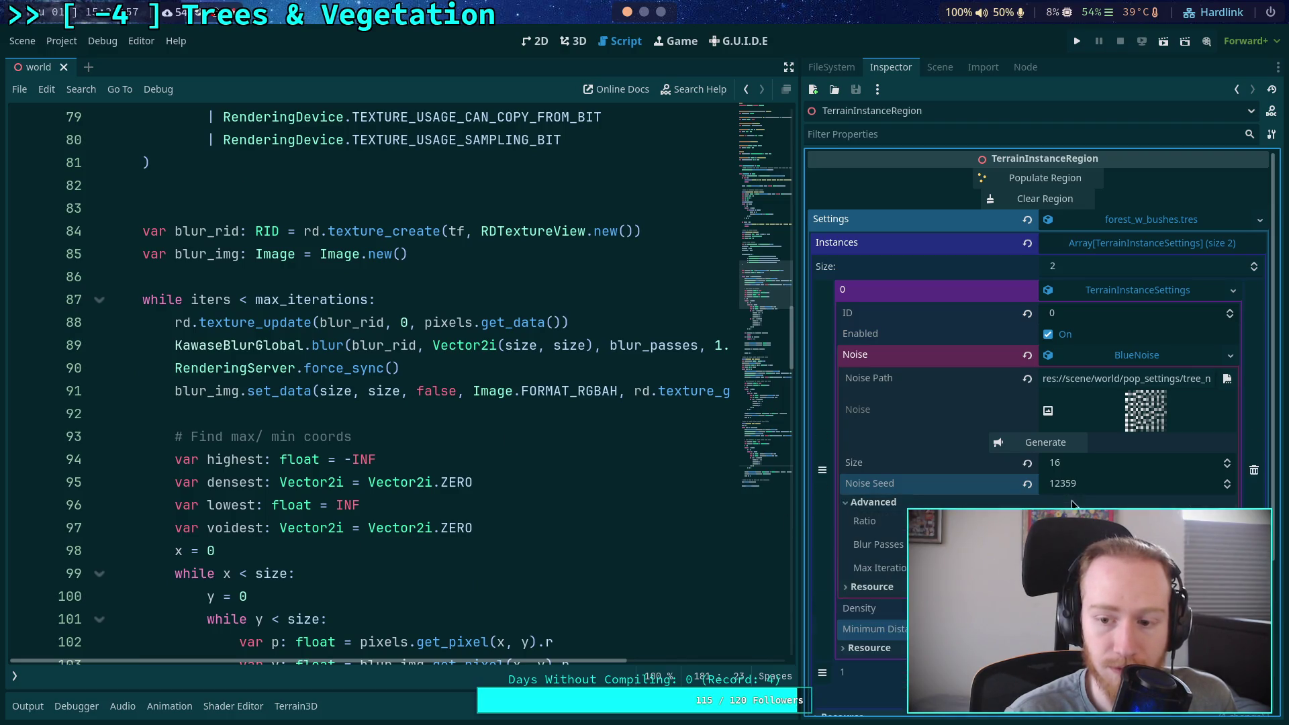
scroll(604, 457, up, 20)
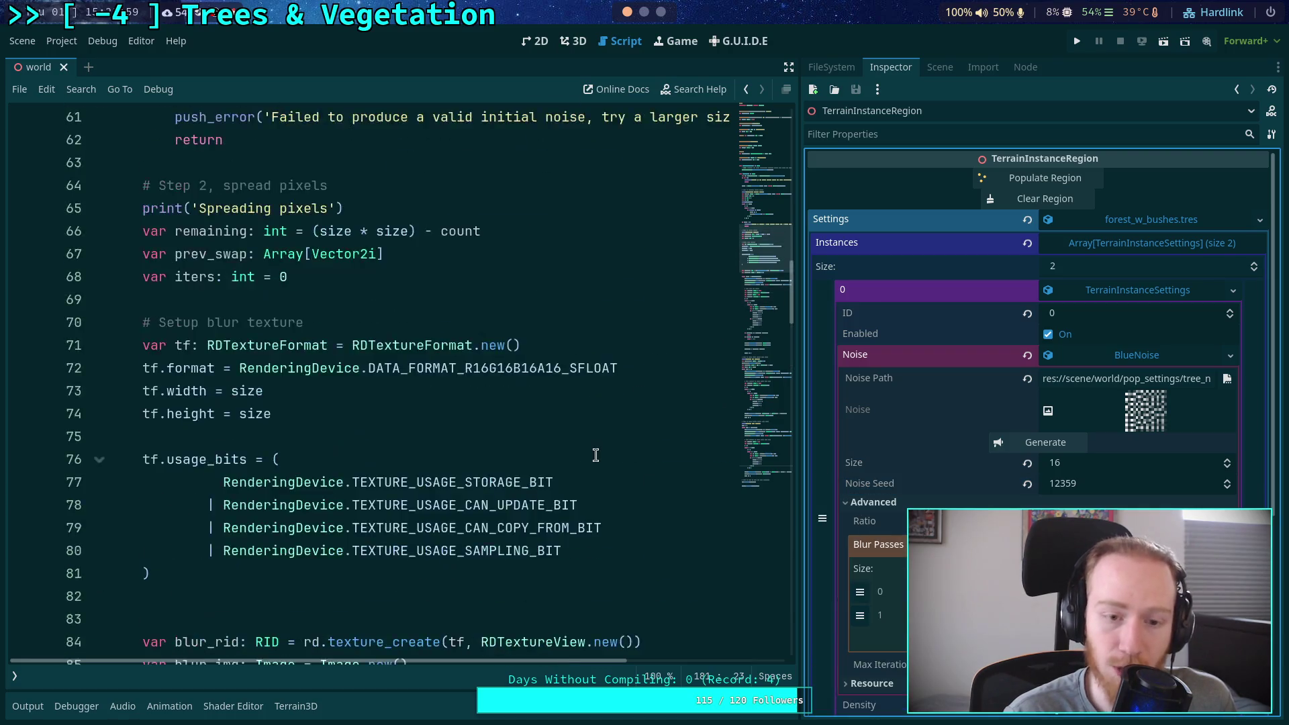
scroll(525, 440, down, 2)
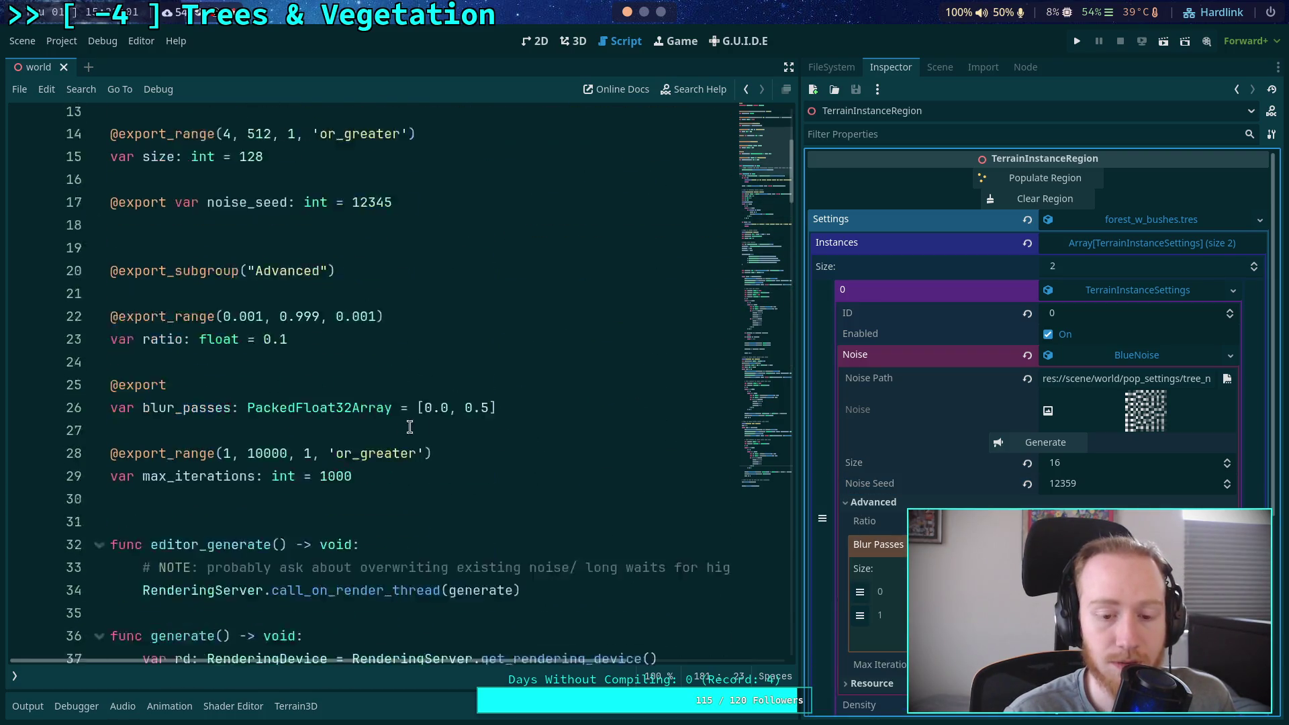
double_click(477, 345)
Change the blur_passes default on line 26 to [0.5, 1.5] and save
text(1.9)
key(BackSpace)
text(0)
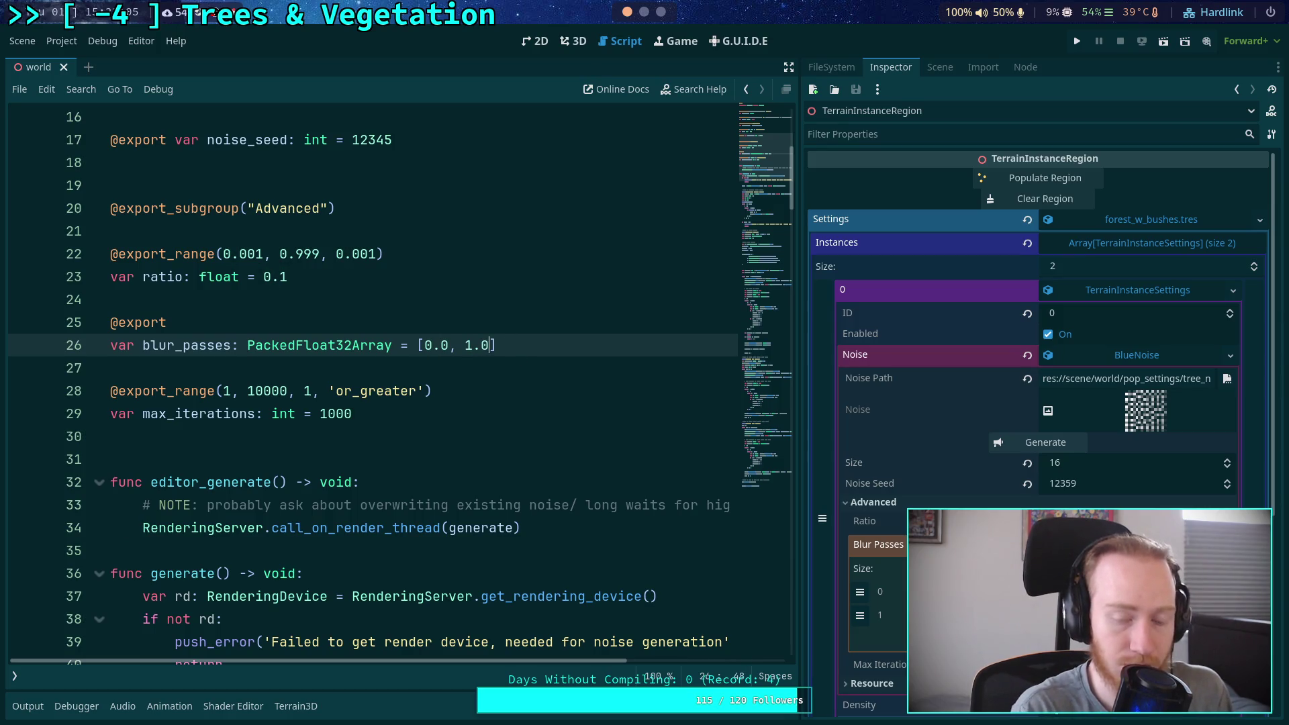
double_click(439, 345)
text(0.5)
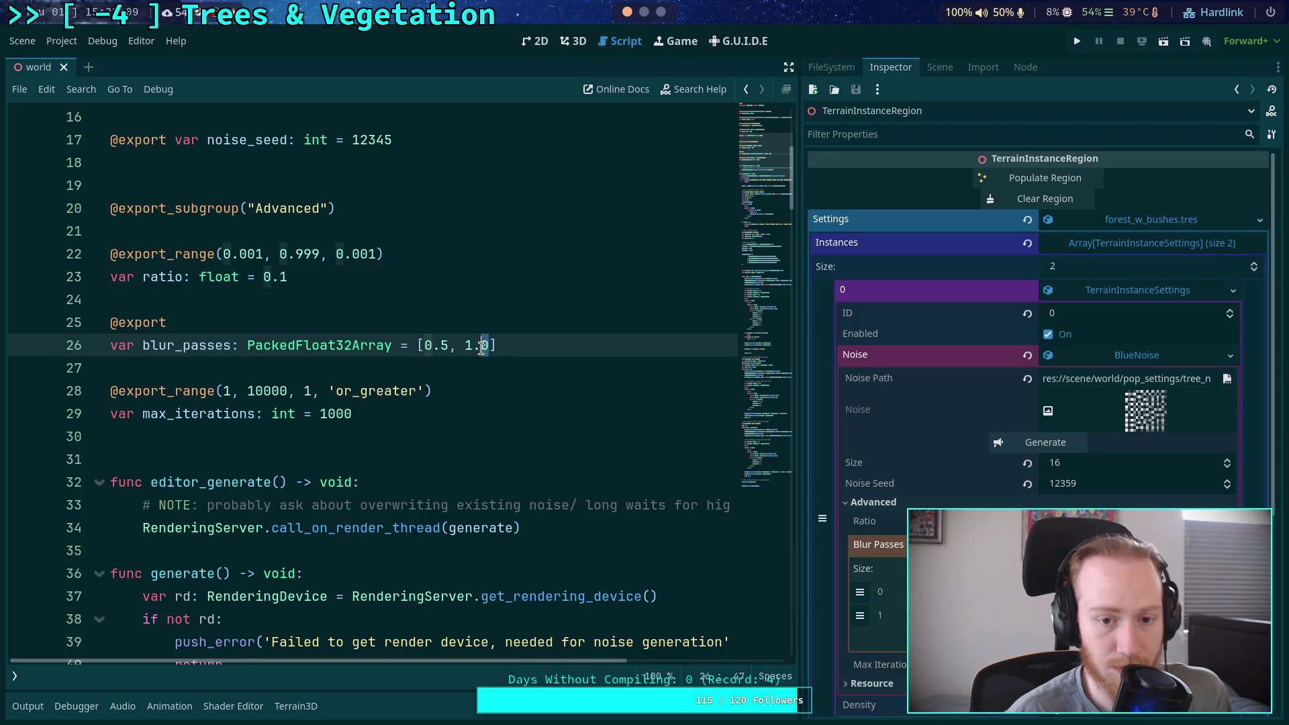
click(452, 370)
key(ctrl+s)
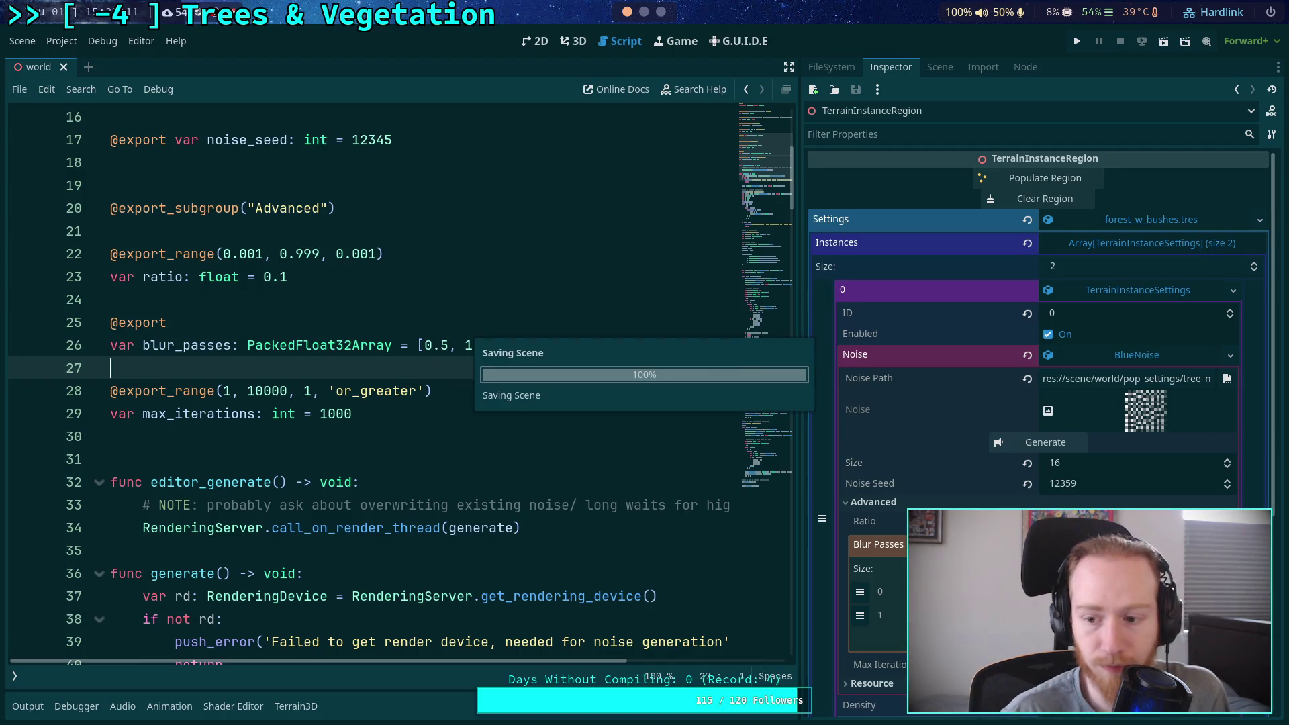
Regenerate the blue noise while stepping Noise Seed down from 12358 to 12355
click(1063, 441)
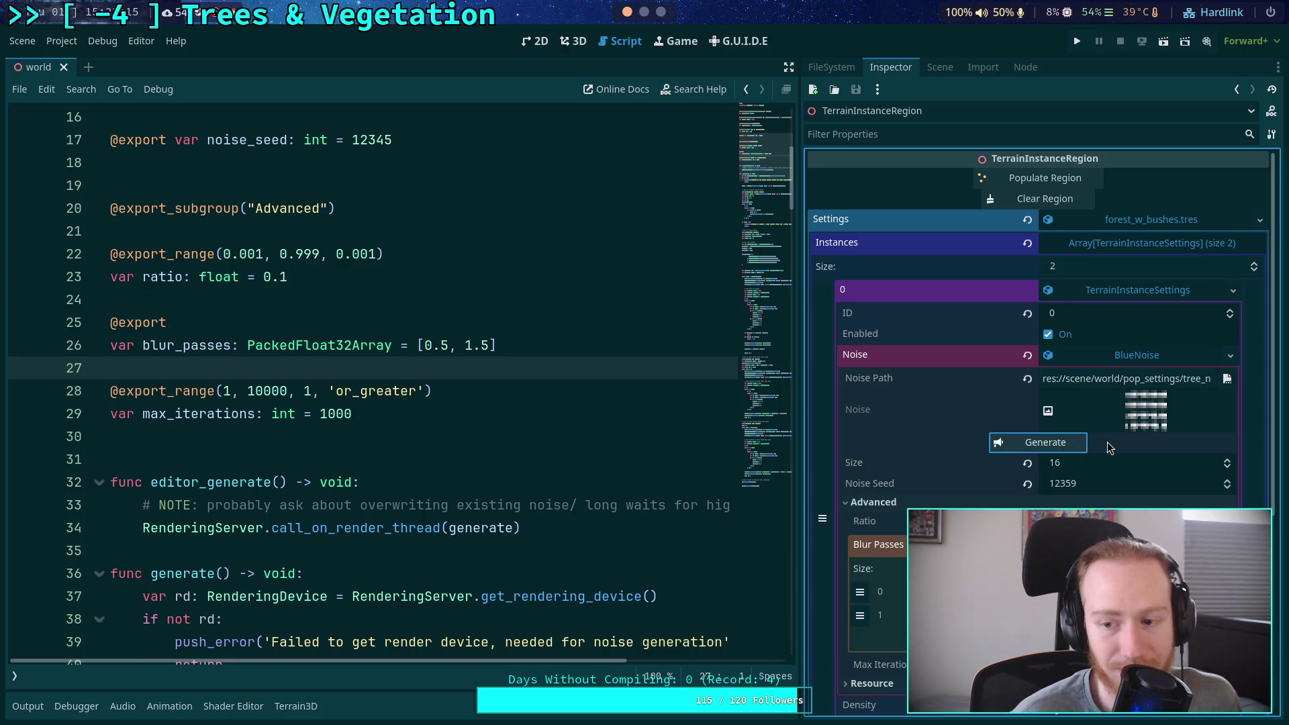
click(1058, 444)
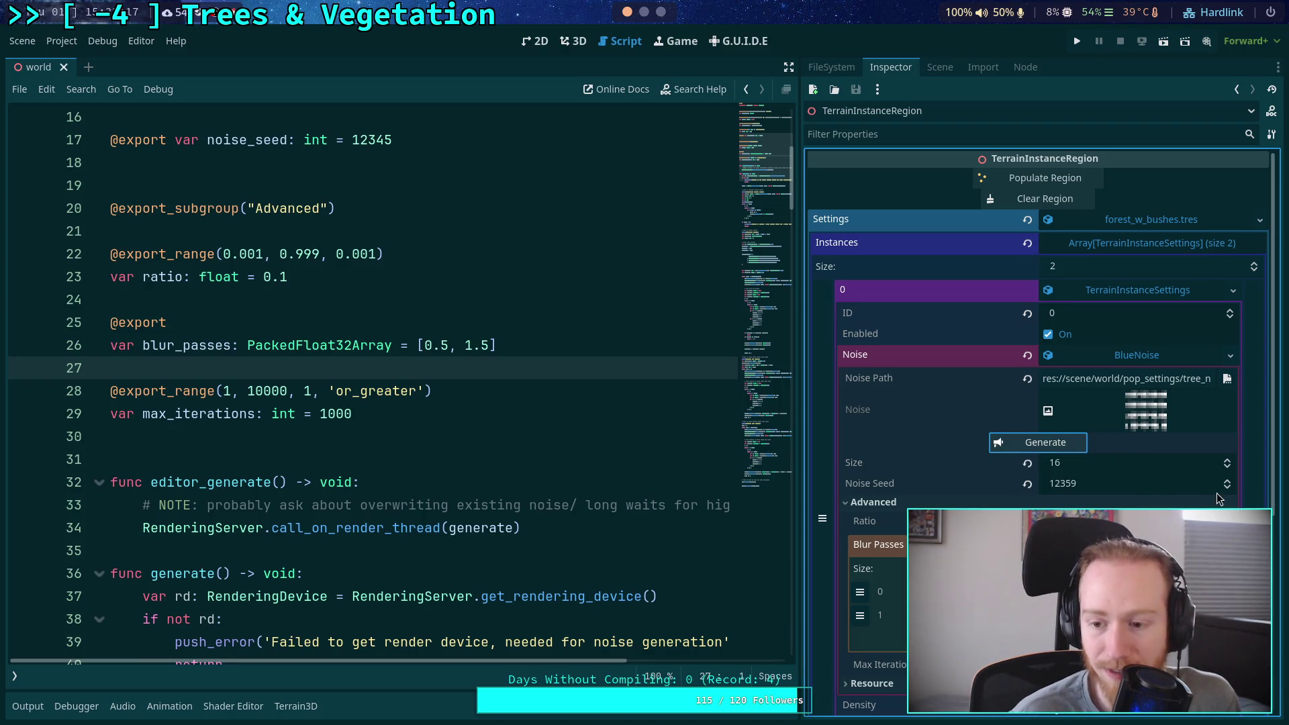
click(1055, 444)
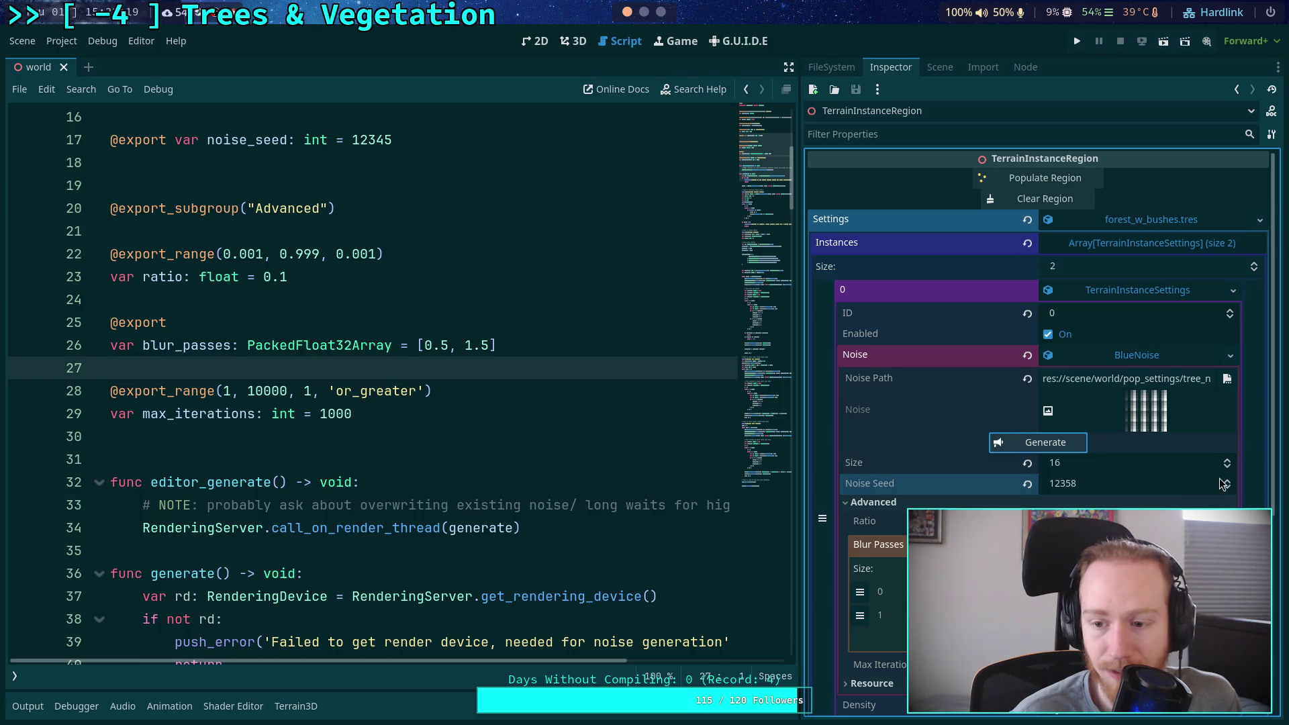
click(1055, 445)
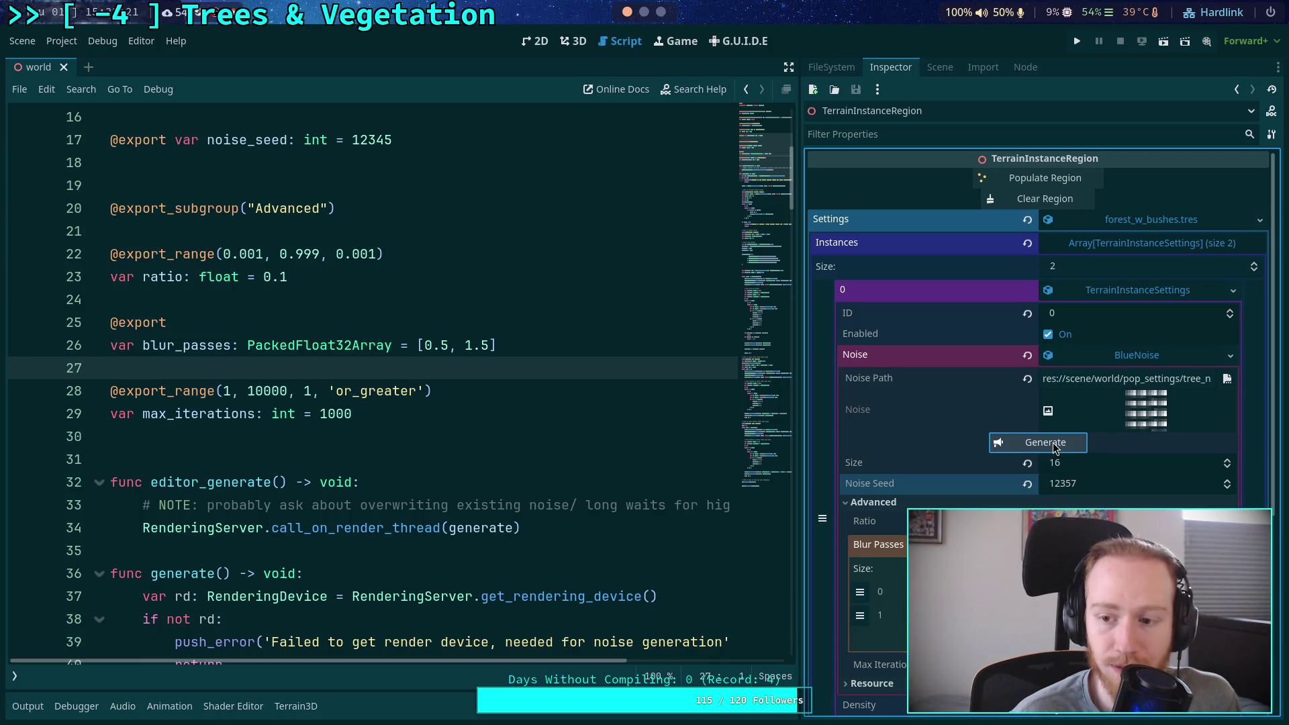
click(1227, 488)
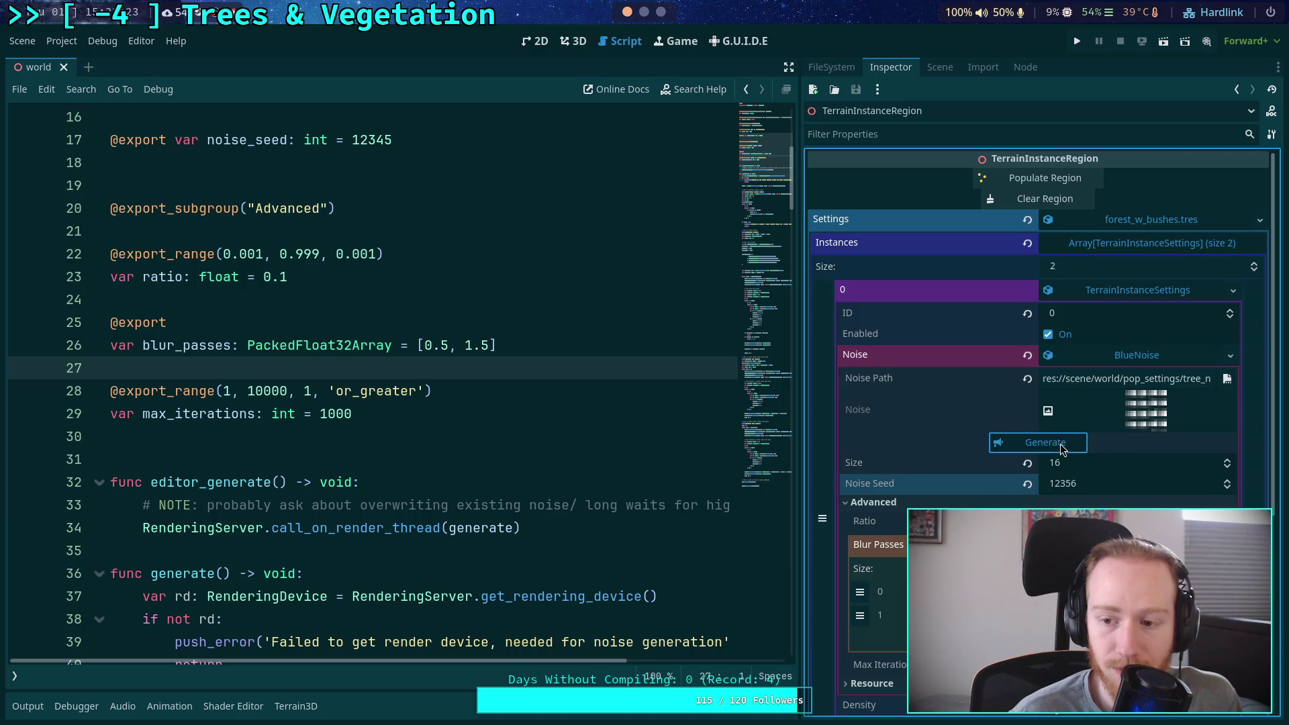
click(1056, 445)
click(1227, 488)
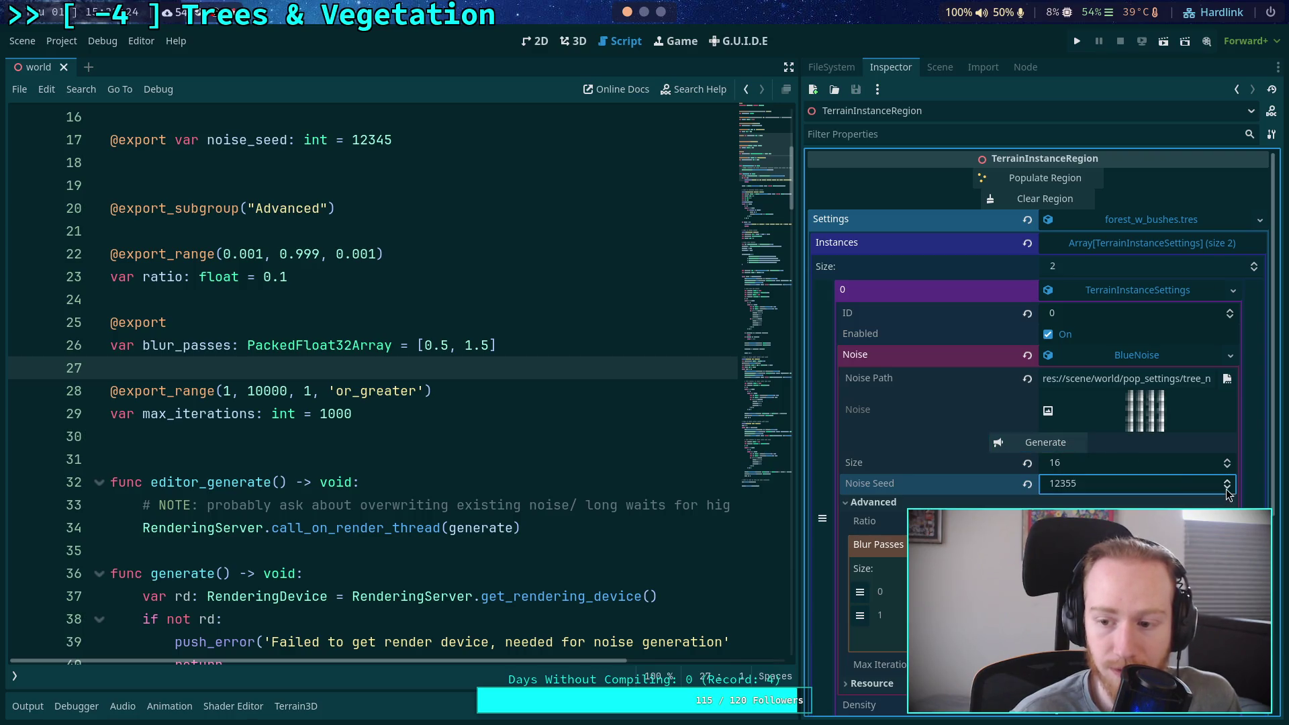
click(1038, 444)
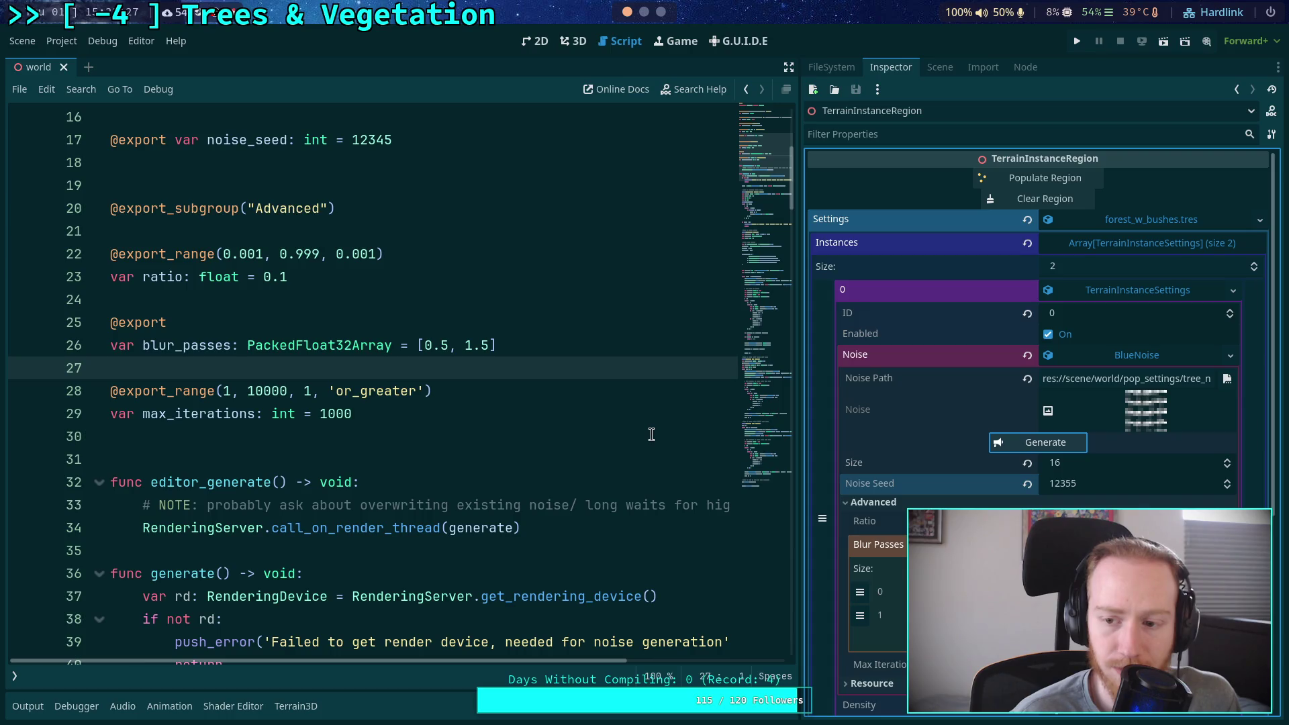
Open a new indented line after the initial count check's early return
scroll(649, 430, down, 8)
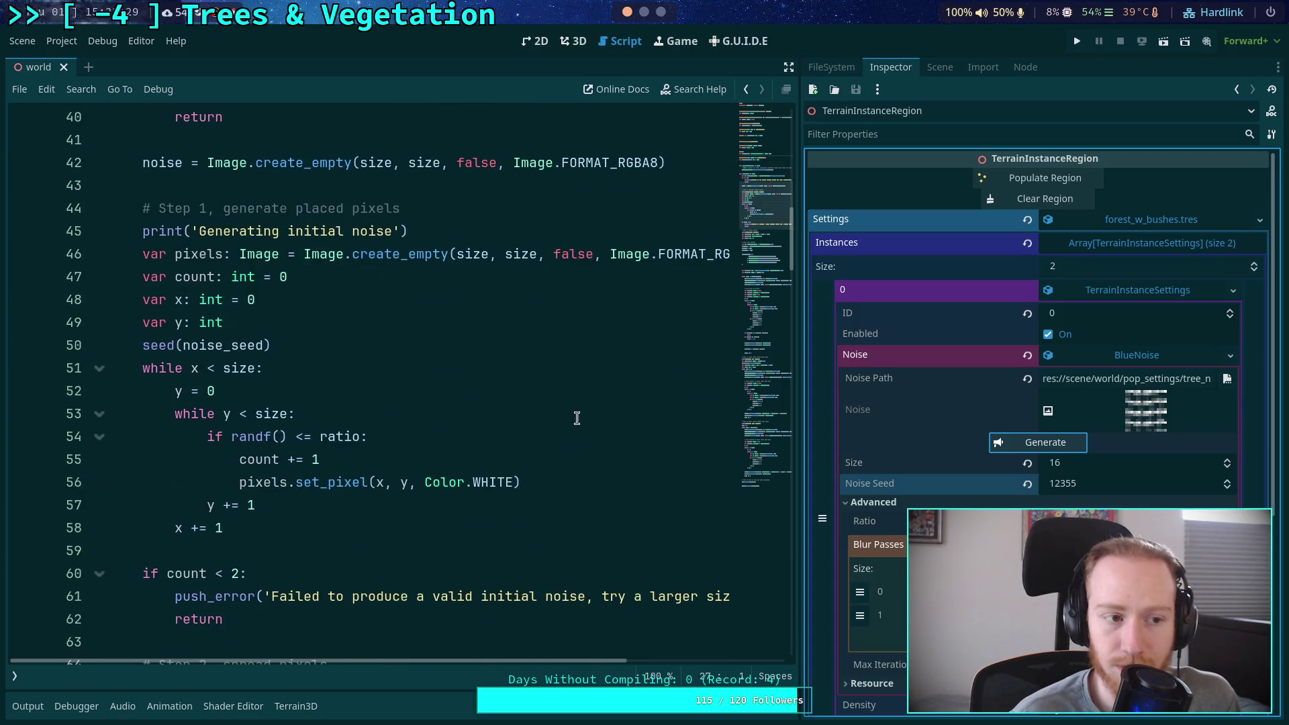
scroll(531, 403, down, 6)
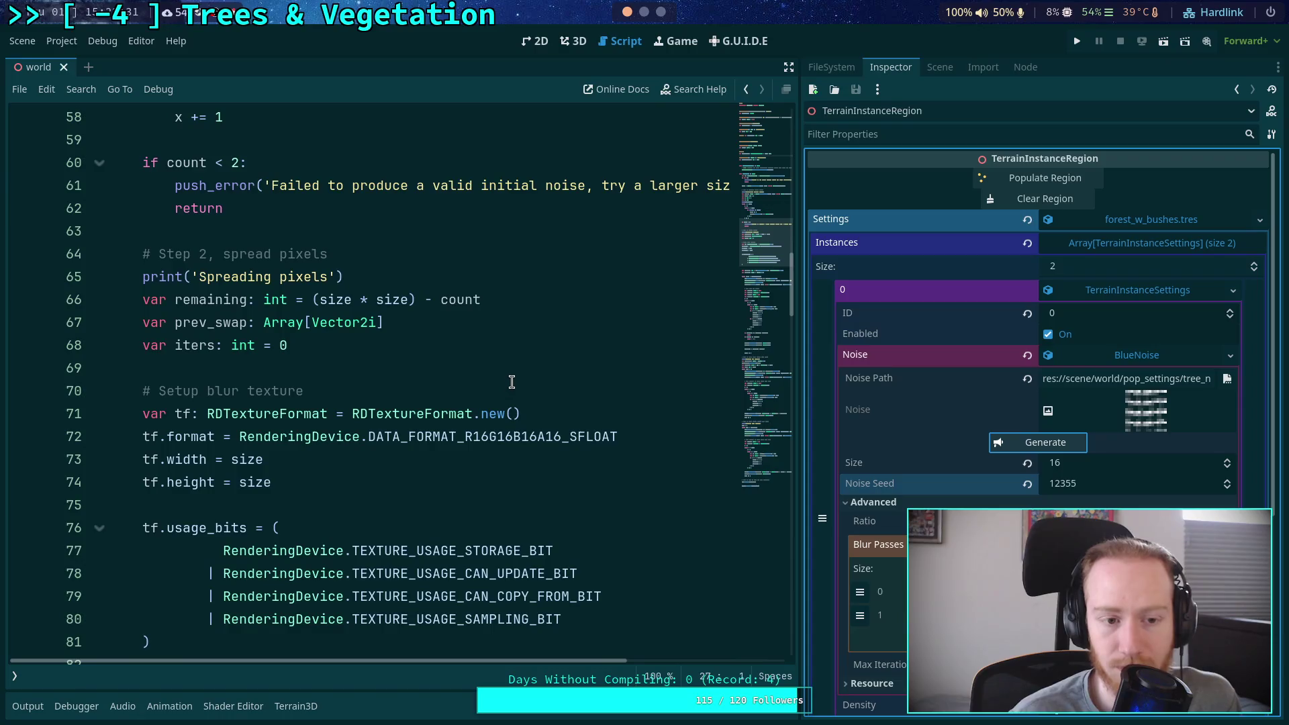
scroll(512, 379, up, 5)
click(509, 368)
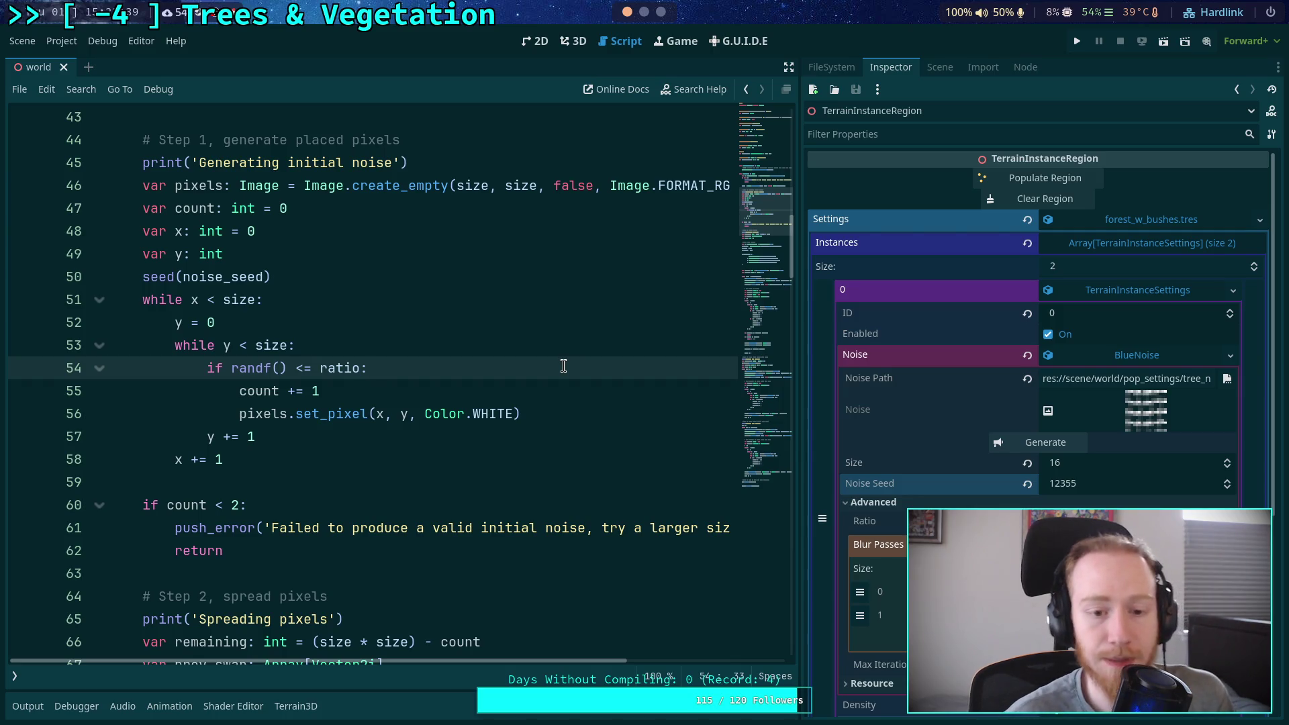
click(297, 478)
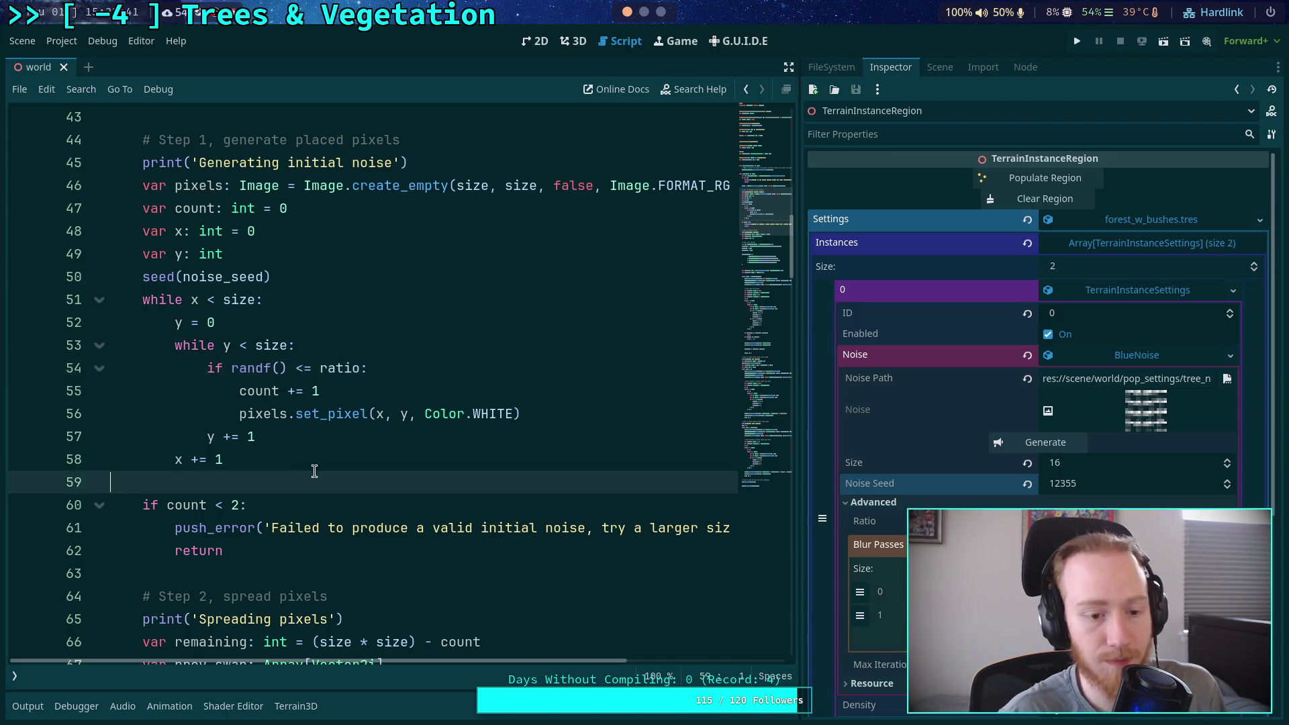
scroll(383, 439, down, 3)
click(386, 359)
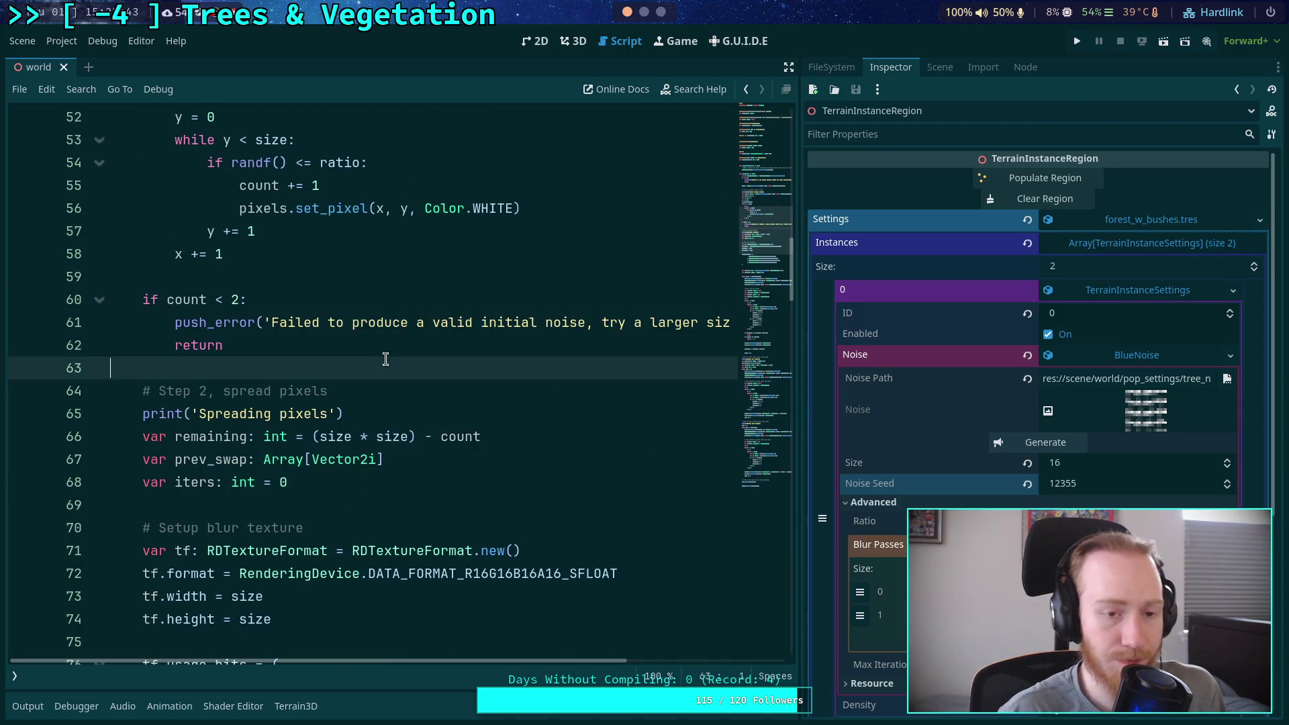
key(Return)
key(Return)
key(Up)
Add noise.copy_from(pixels) and return there, save, and regenerate to test
text(oise.cop)
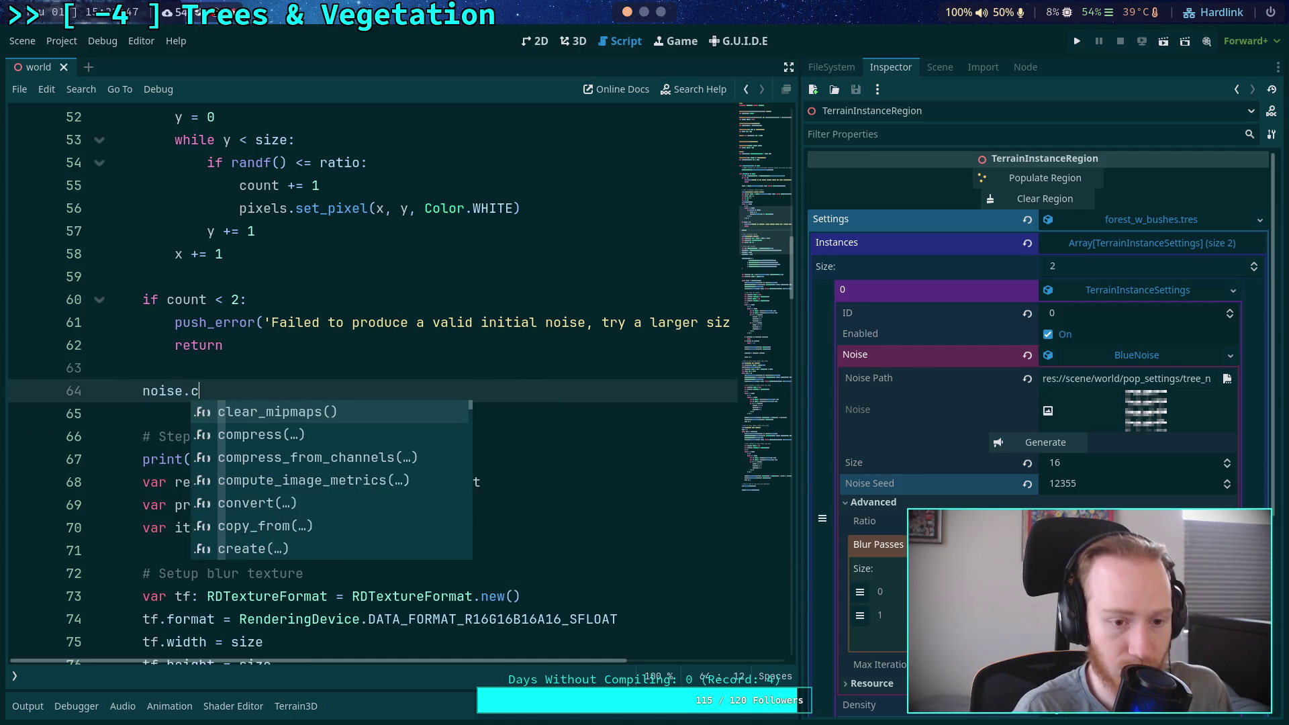
key(Return)
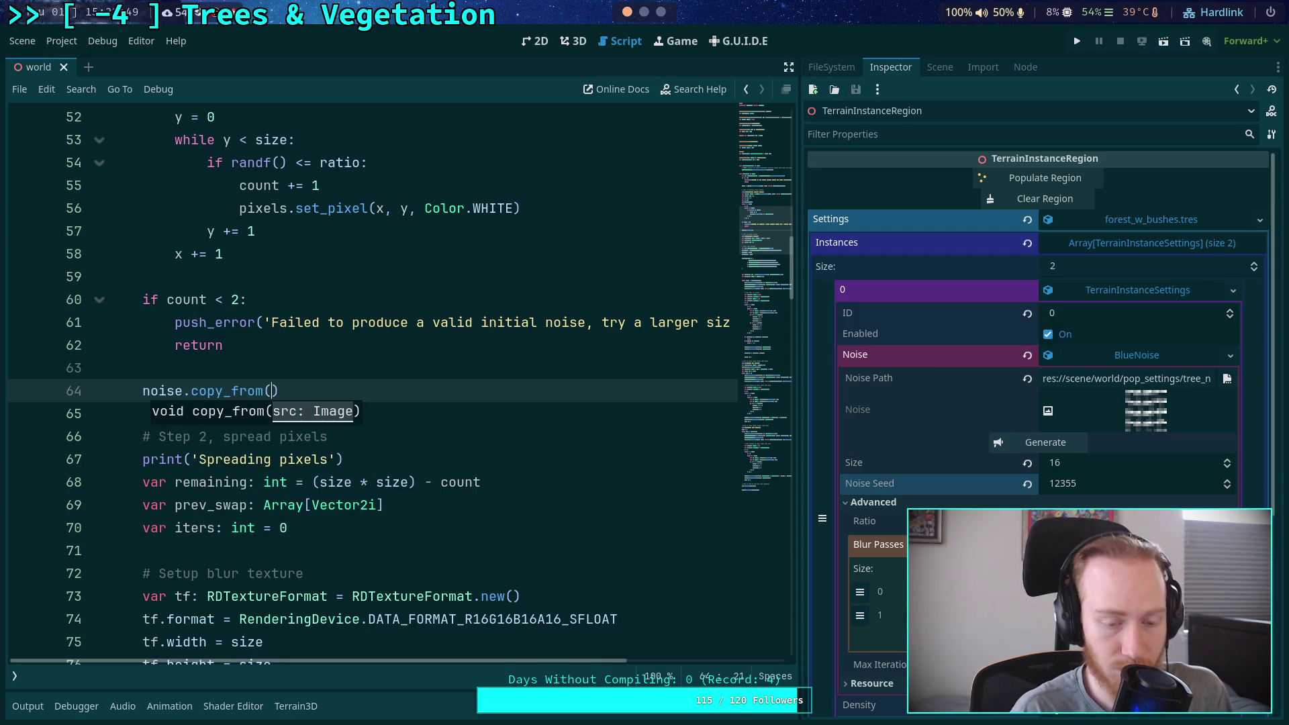
text(pixels)
key(Return)
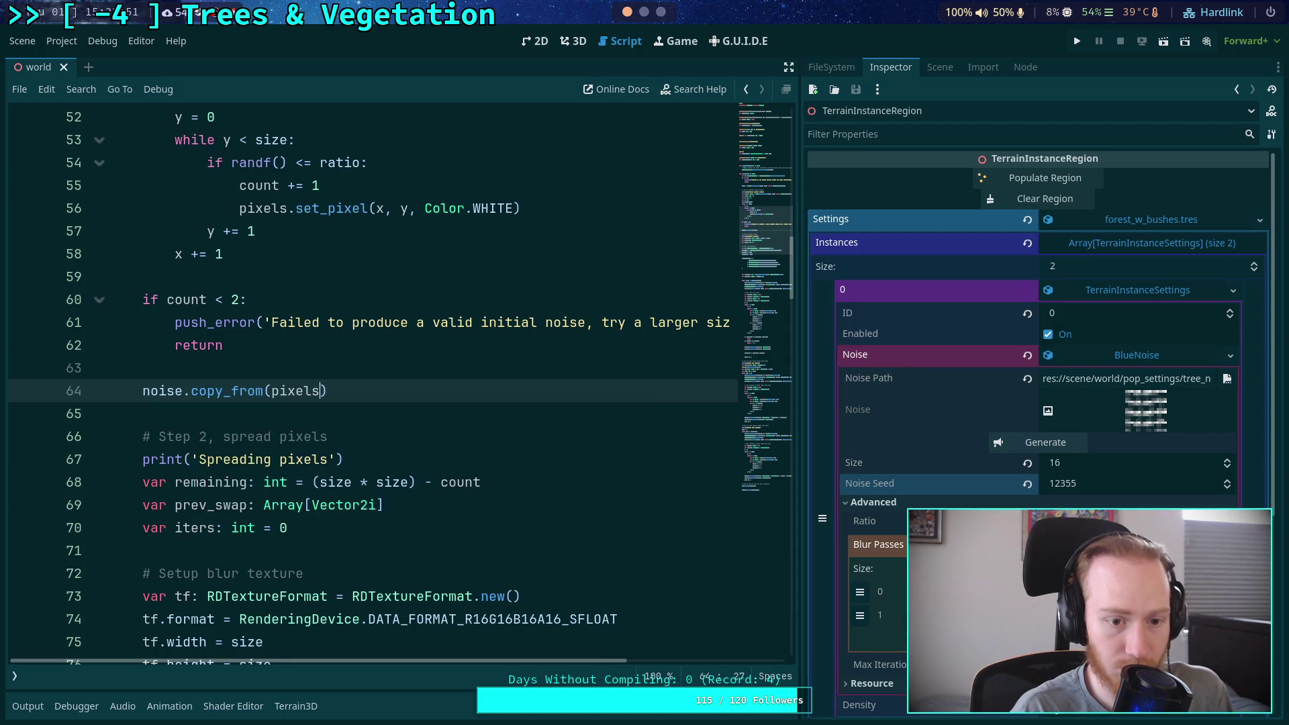
key(Return)
text(return)
key(ctrl+s)
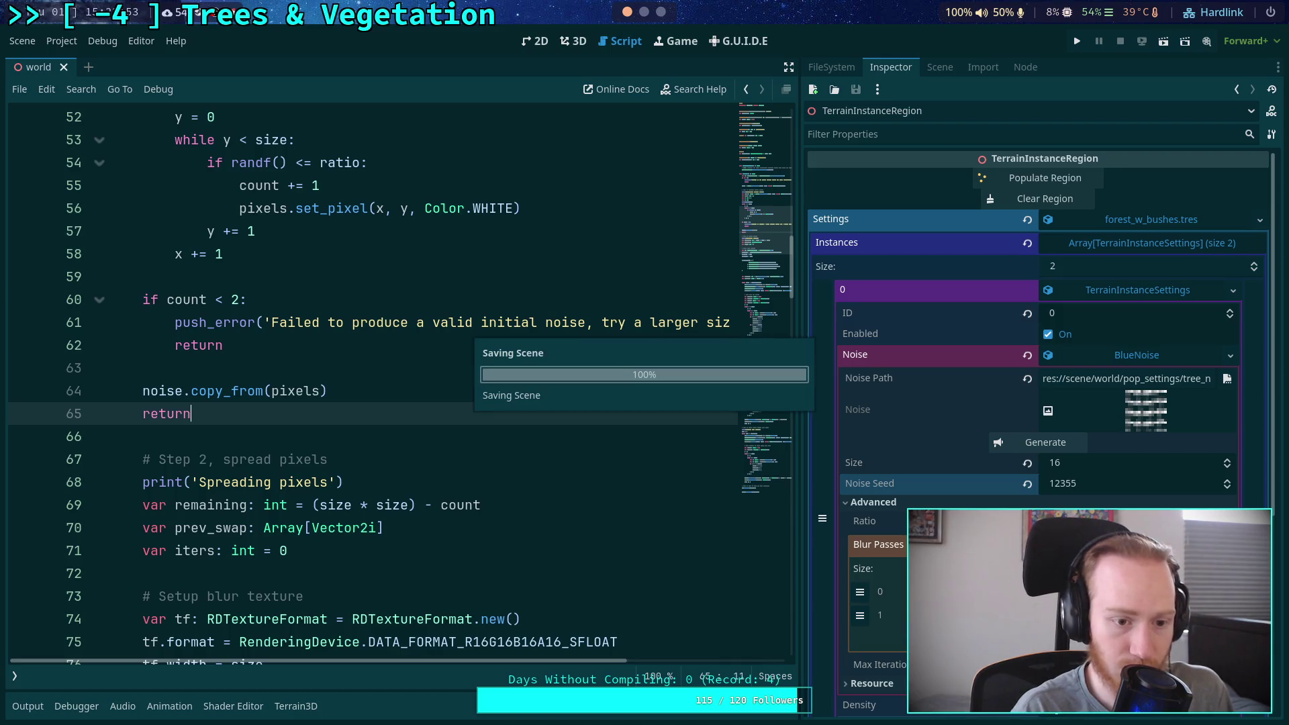
click(999, 443)
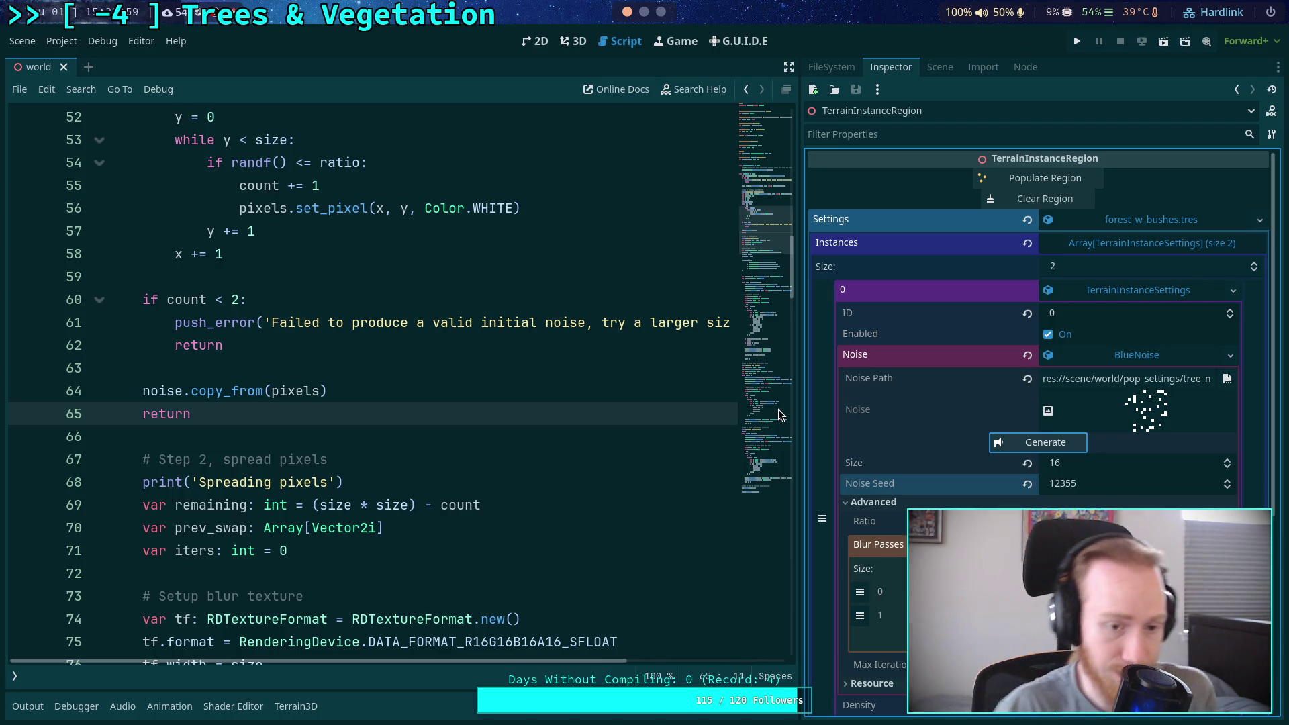
Comment out and delete the early copy-and-return lines after the count check
drag(194, 414, 55, 391)
key(ctrl+c)
key(ctrl+k)
key(BackSpace)
key(BackSpace)
key(BackSpace)
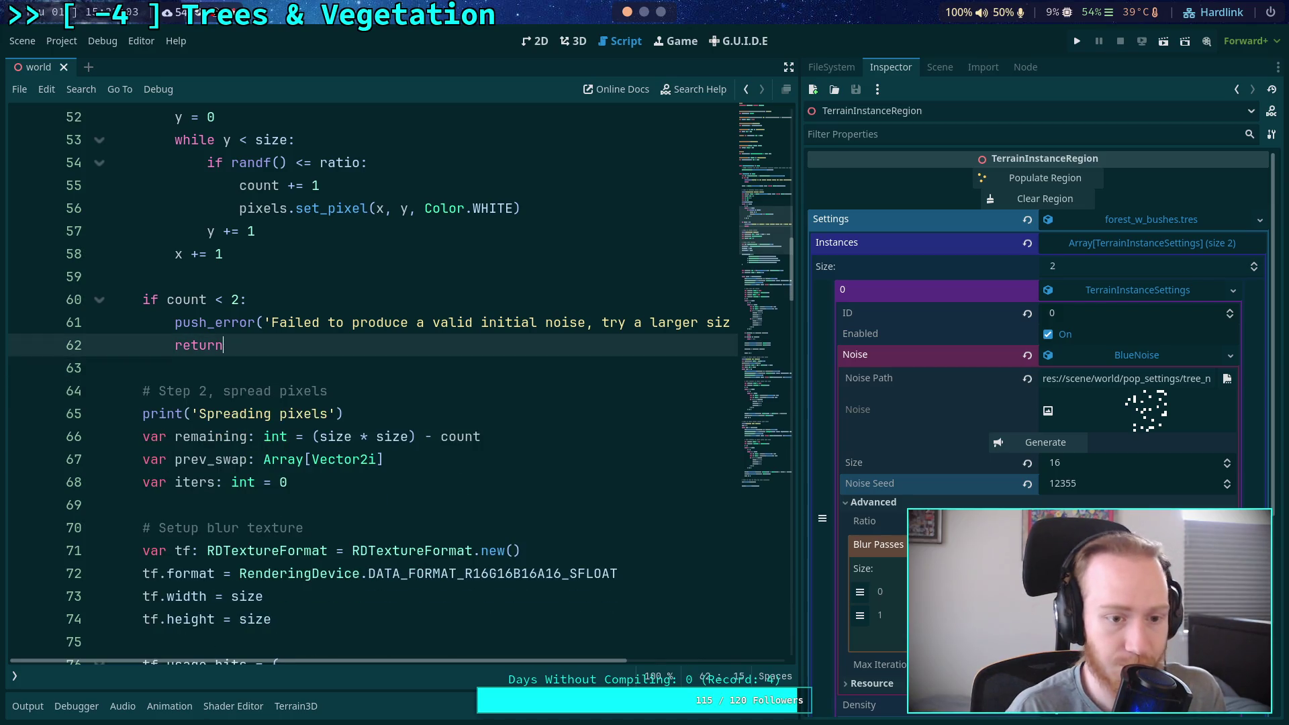
scroll(243, 359, down, 6)
scroll(243, 359, up, 5)
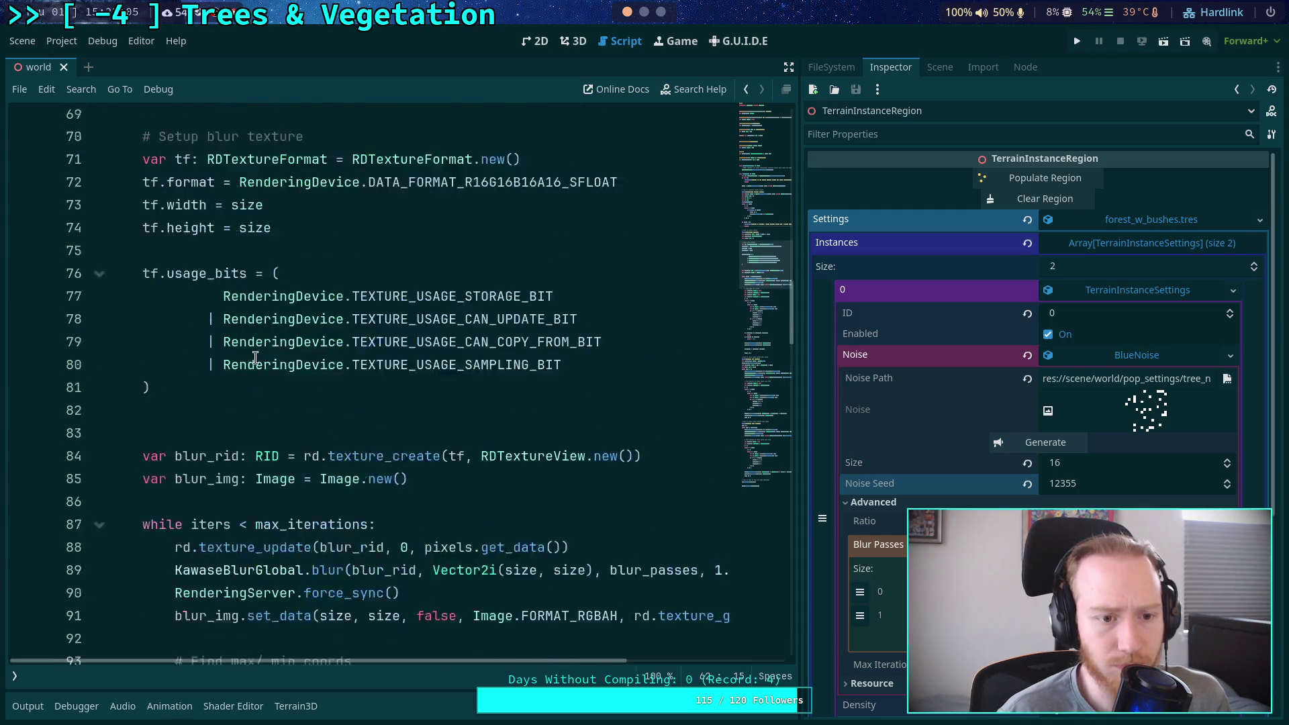
scroll(266, 346, down, 5)
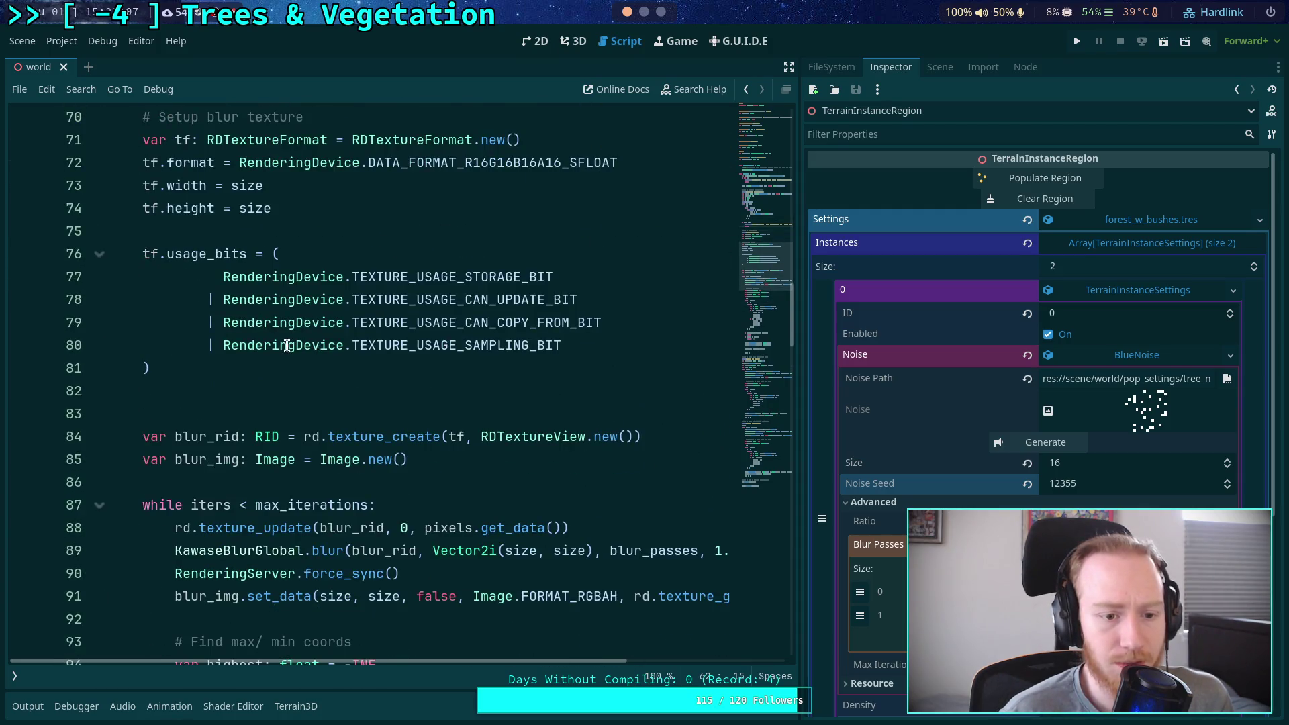
scroll(288, 346, down, 16)
Paste the copy-and-return lines after the spreading loop, dedent them, save and regenerate
click(329, 302)
key(Return)
key(Return)
key(ctrl+v)
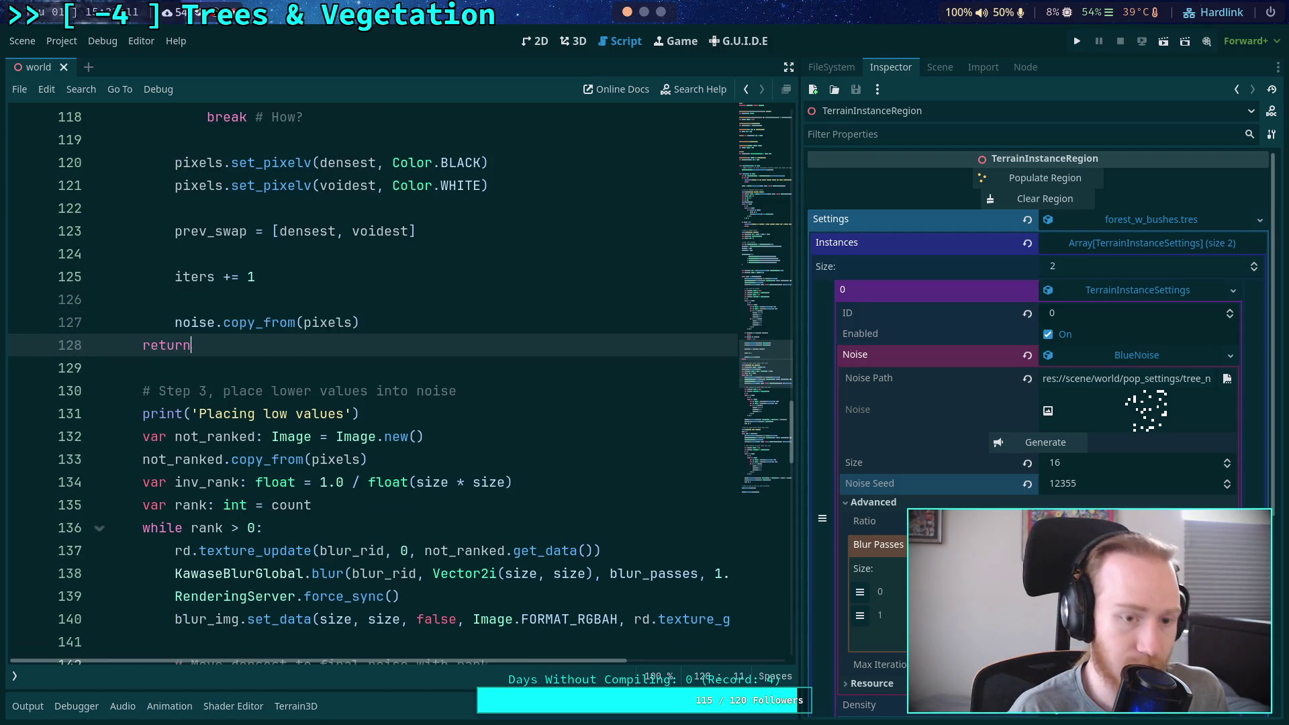
key(Up)
key(Tab)
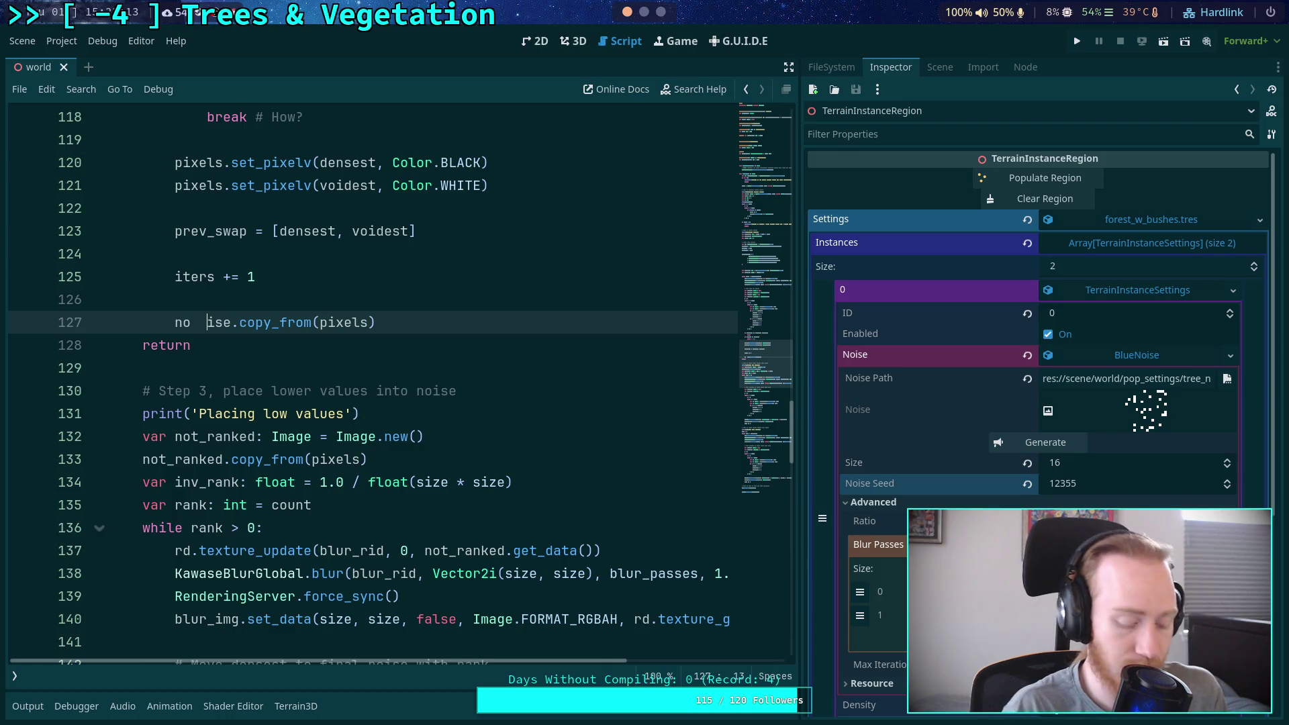
key(BackSpace)
key(BackSpace)
key(shift+Tab)
key(ctrl+s)
click(1067, 444)
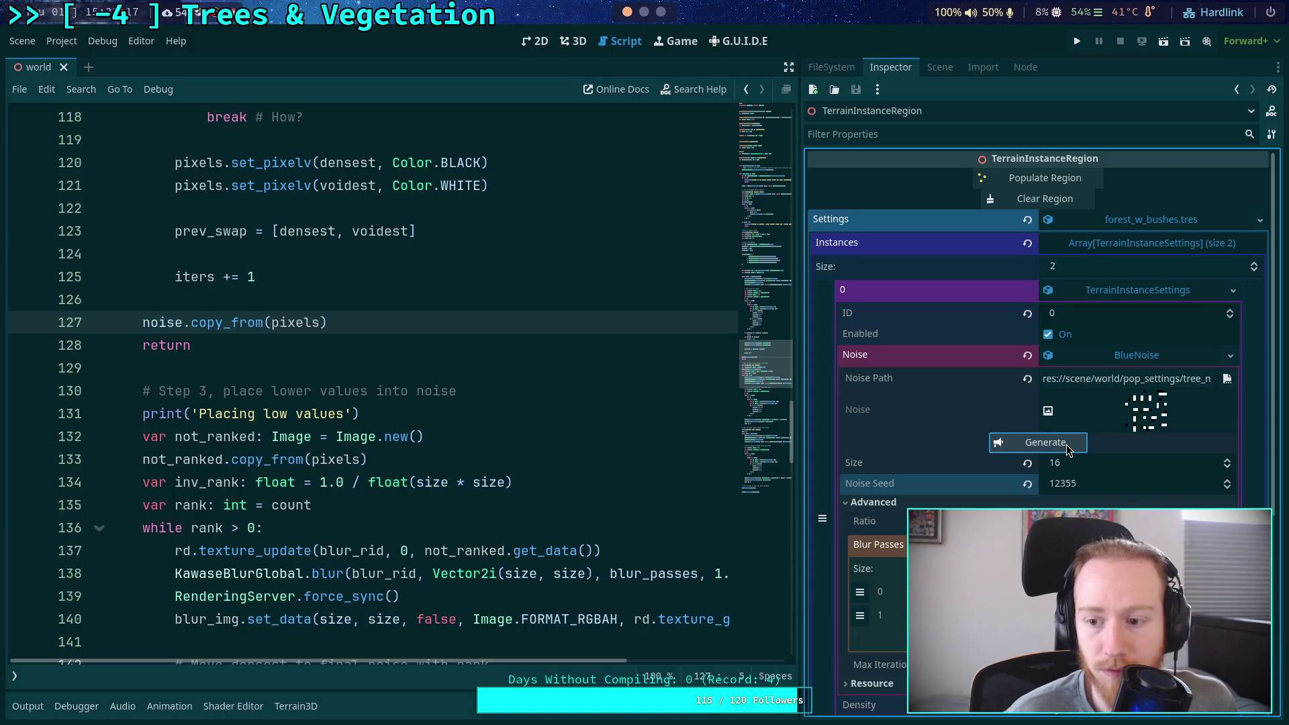
Copy those lines back in after the initial-noise count check's return
scroll(445, 382, up, 3)
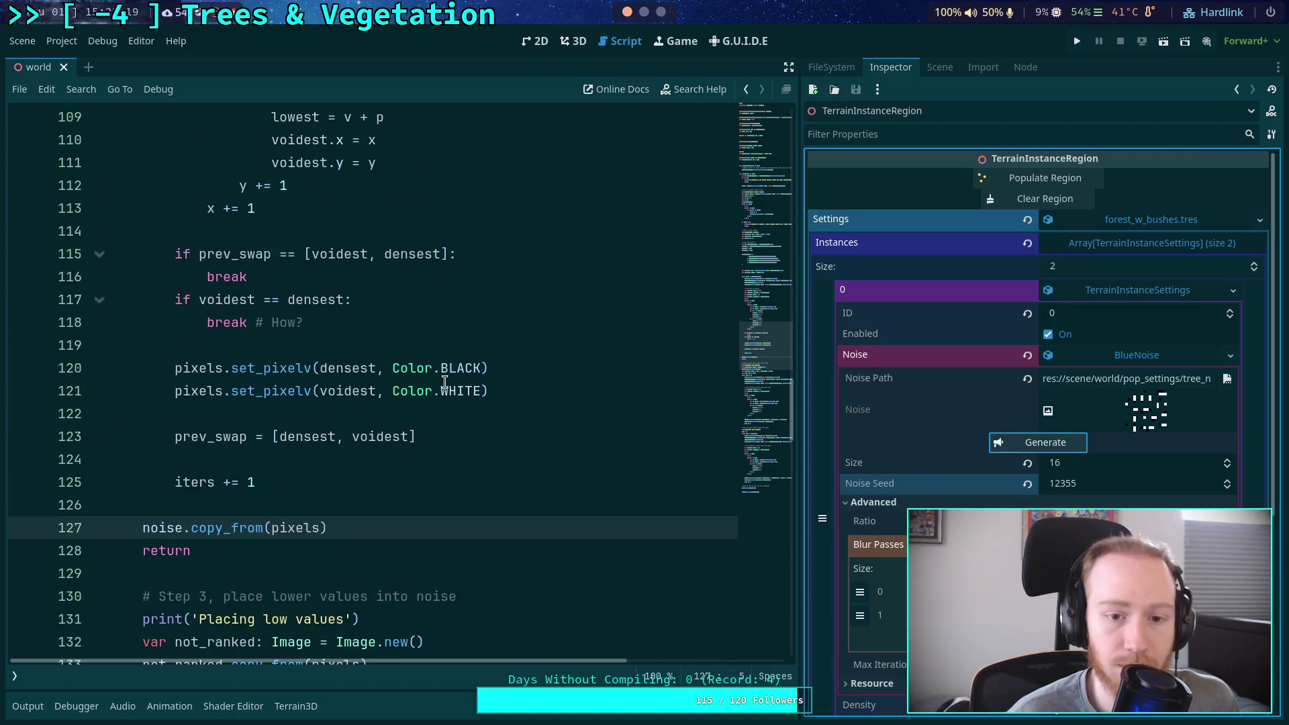
scroll(429, 384, up, 3)
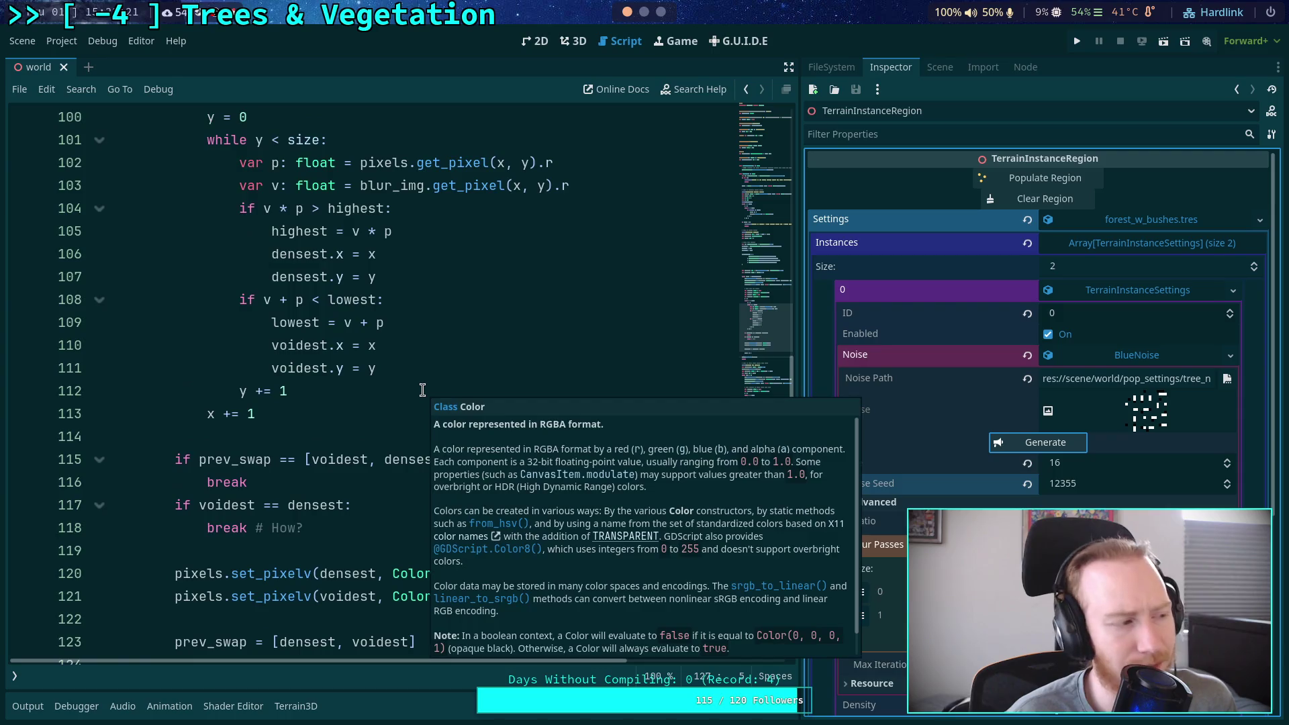
scroll(350, 355, down, 2)
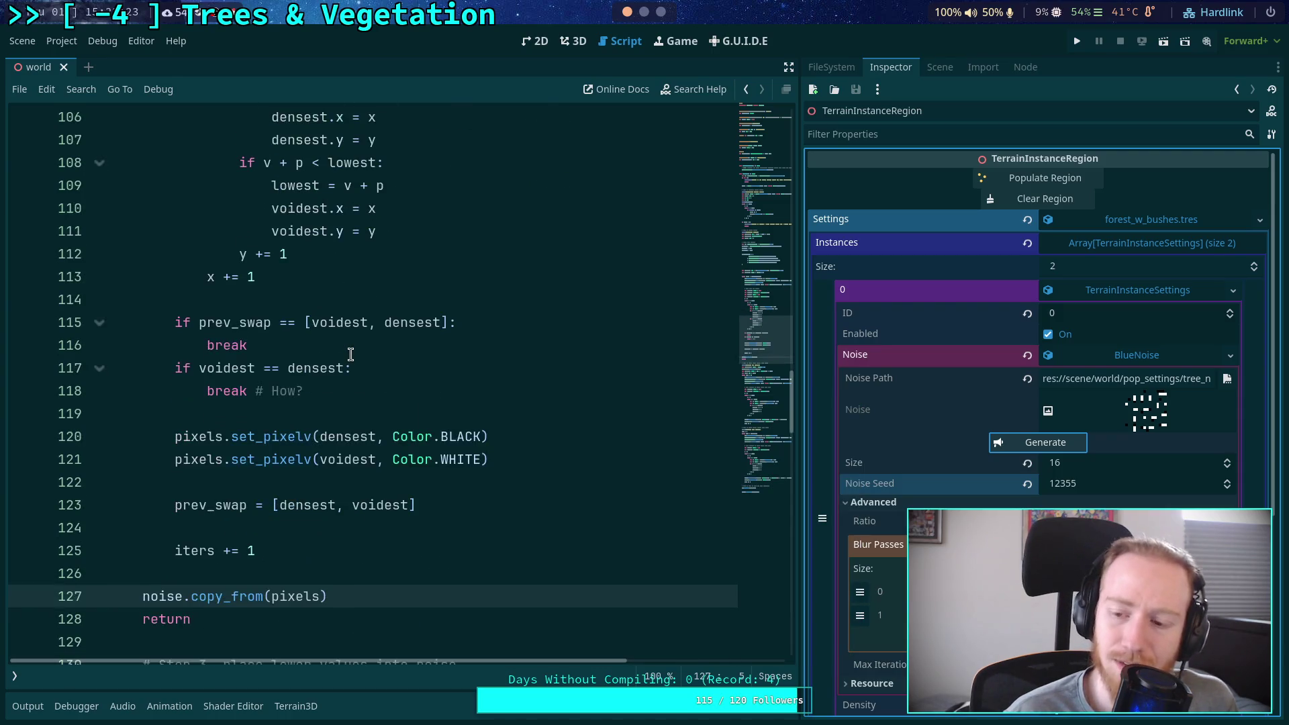
scroll(351, 355, down, 2)
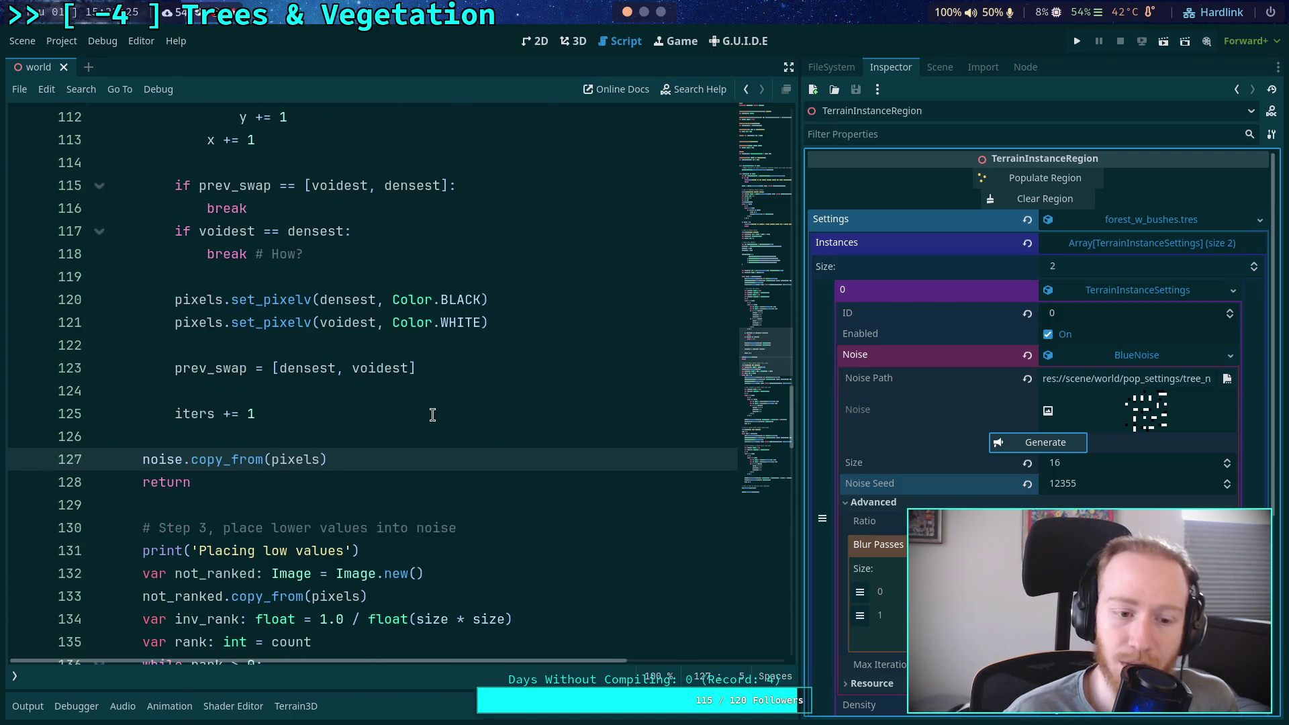
scroll(421, 414, up, 1)
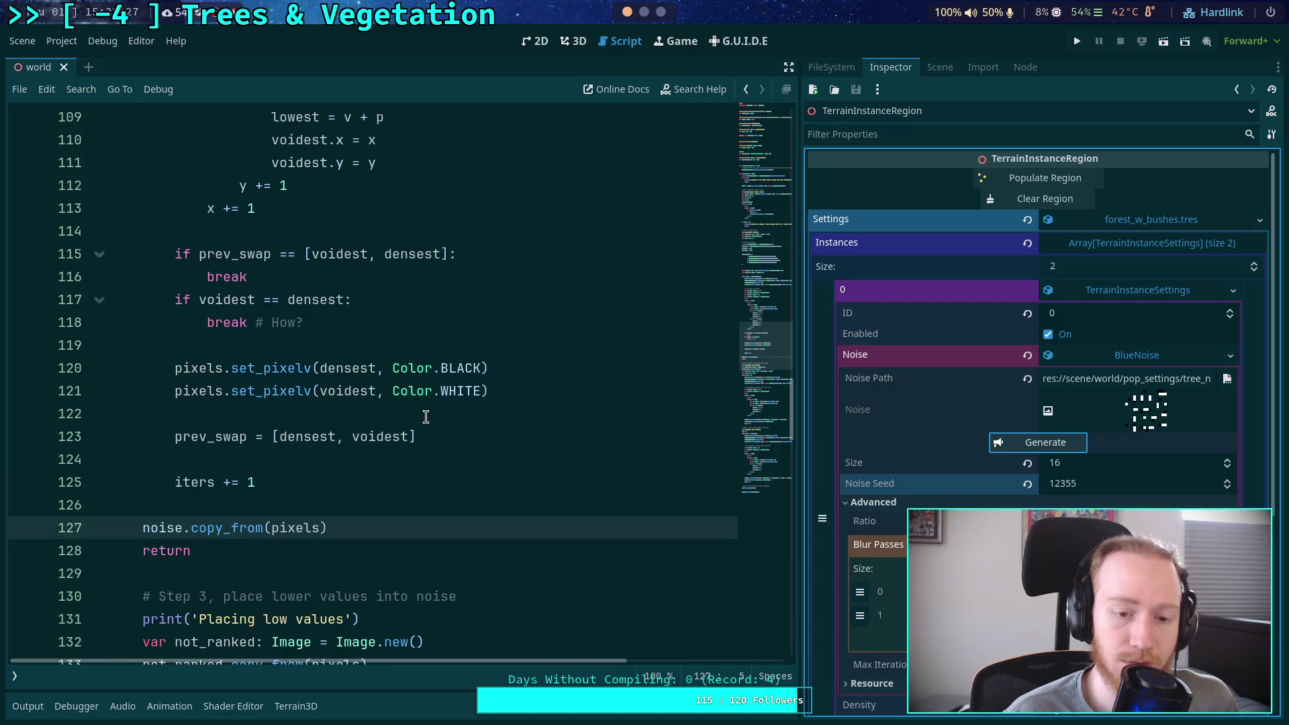
scroll(426, 417, up, 1)
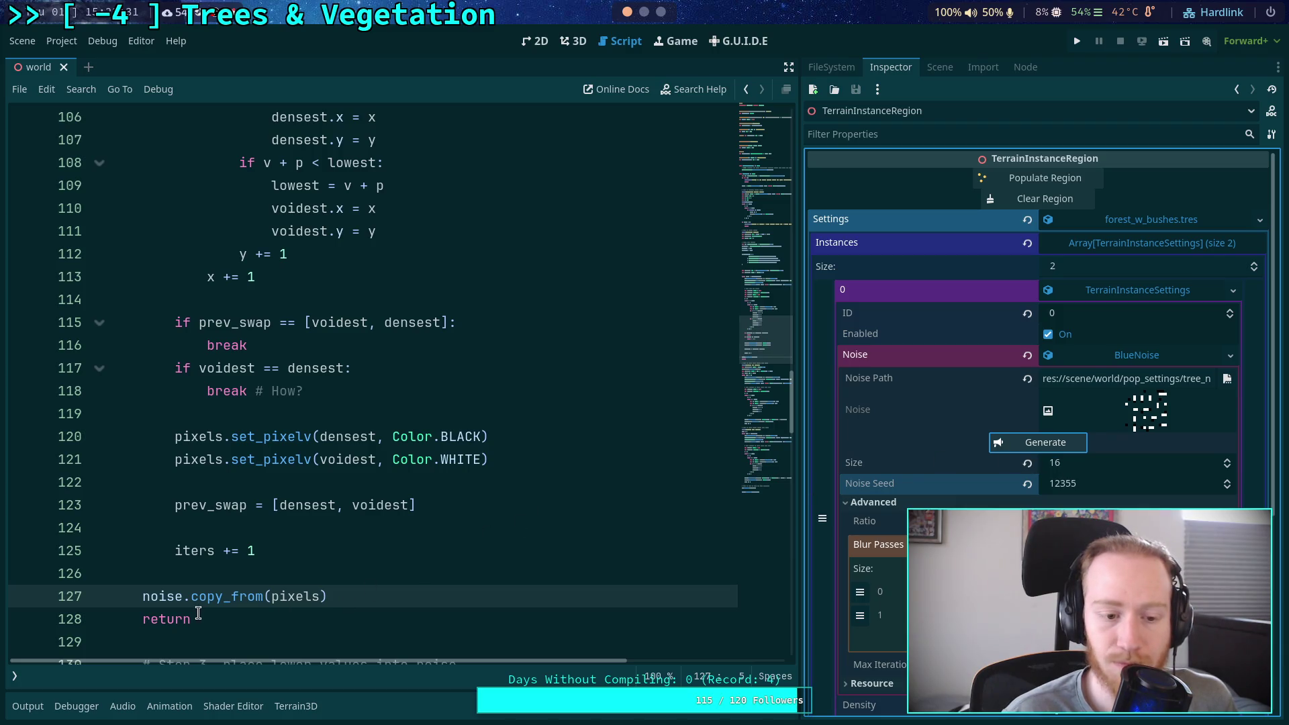
drag(199, 618, 143, 596)
key(ctrl+c)
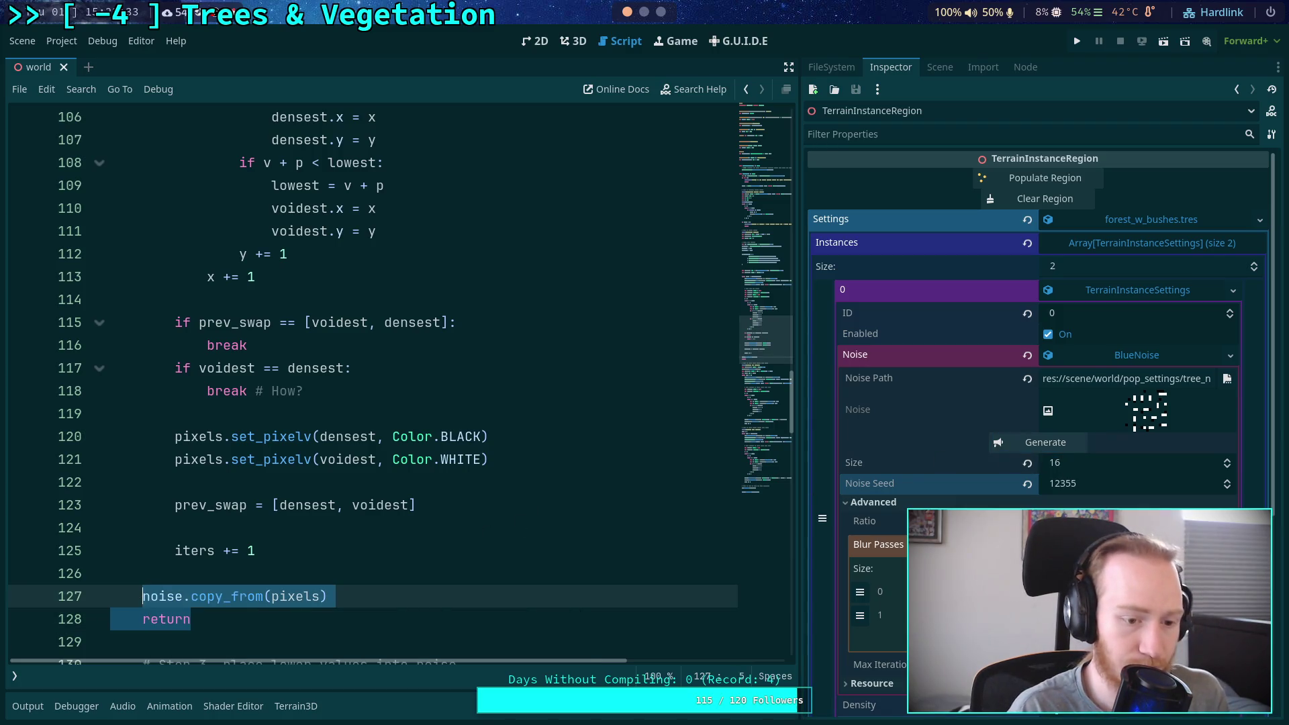
scroll(235, 485, up, 17)
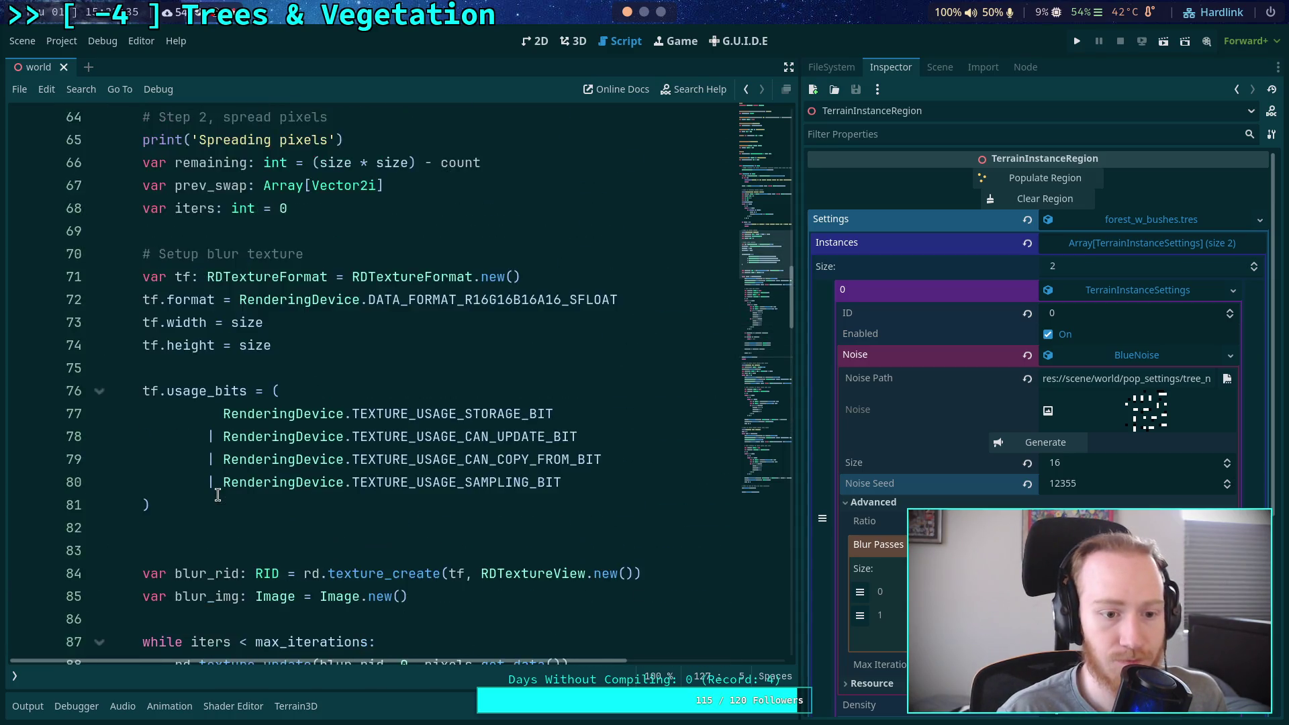
scroll(255, 470, up, 2)
click(258, 414)
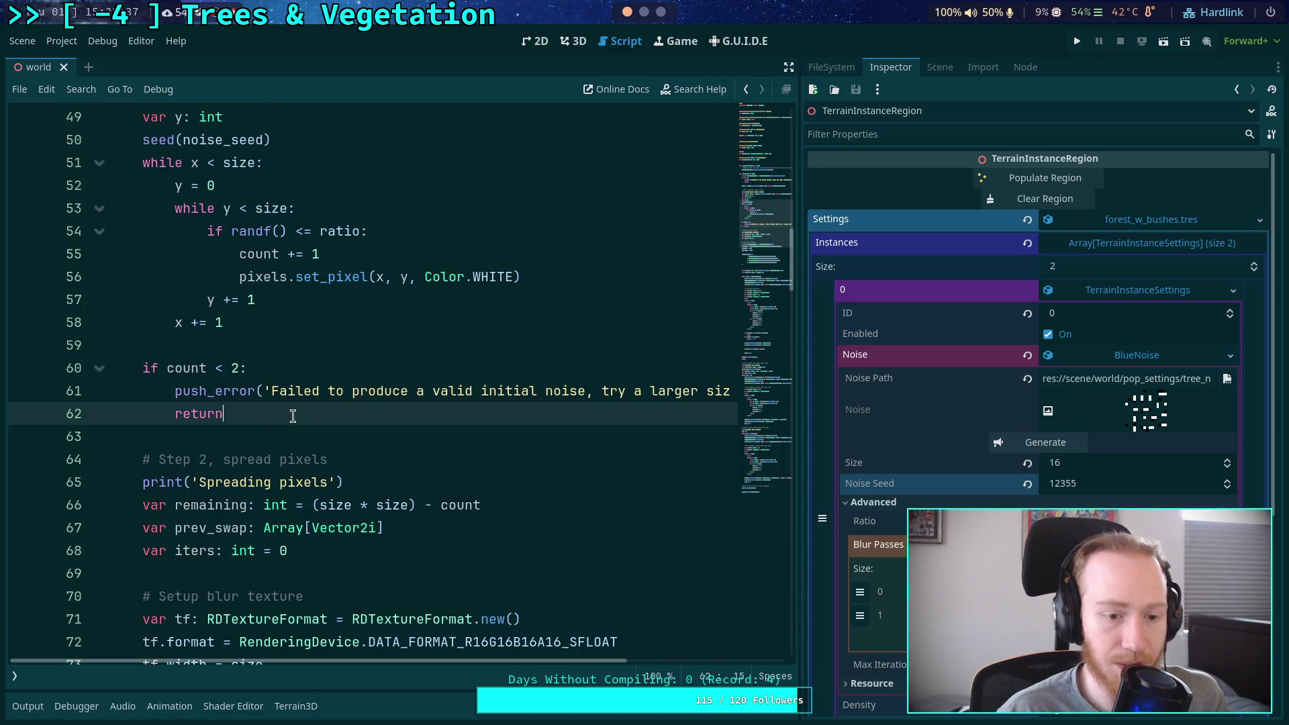
key(Return)
key(Return)
key(ctrl+v)
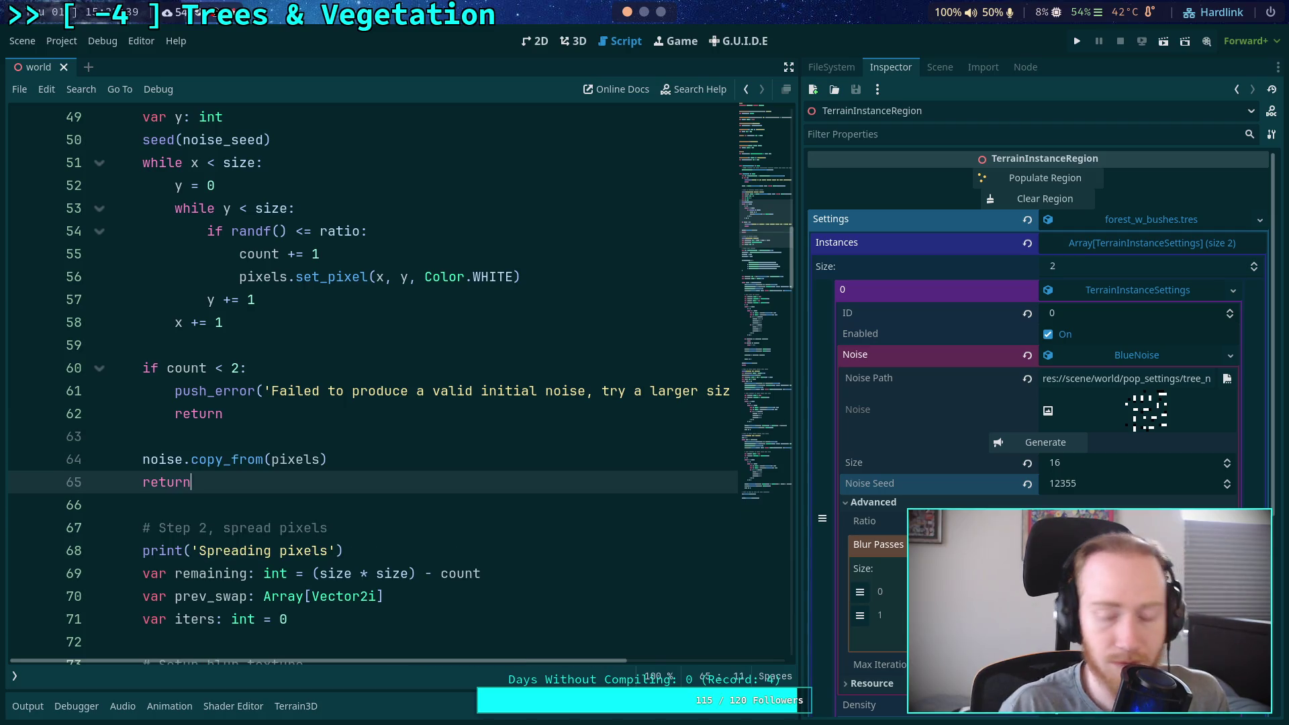
Save the script and regenerate the BlueNoise preview from the initial-noise stage
click(1052, 444)
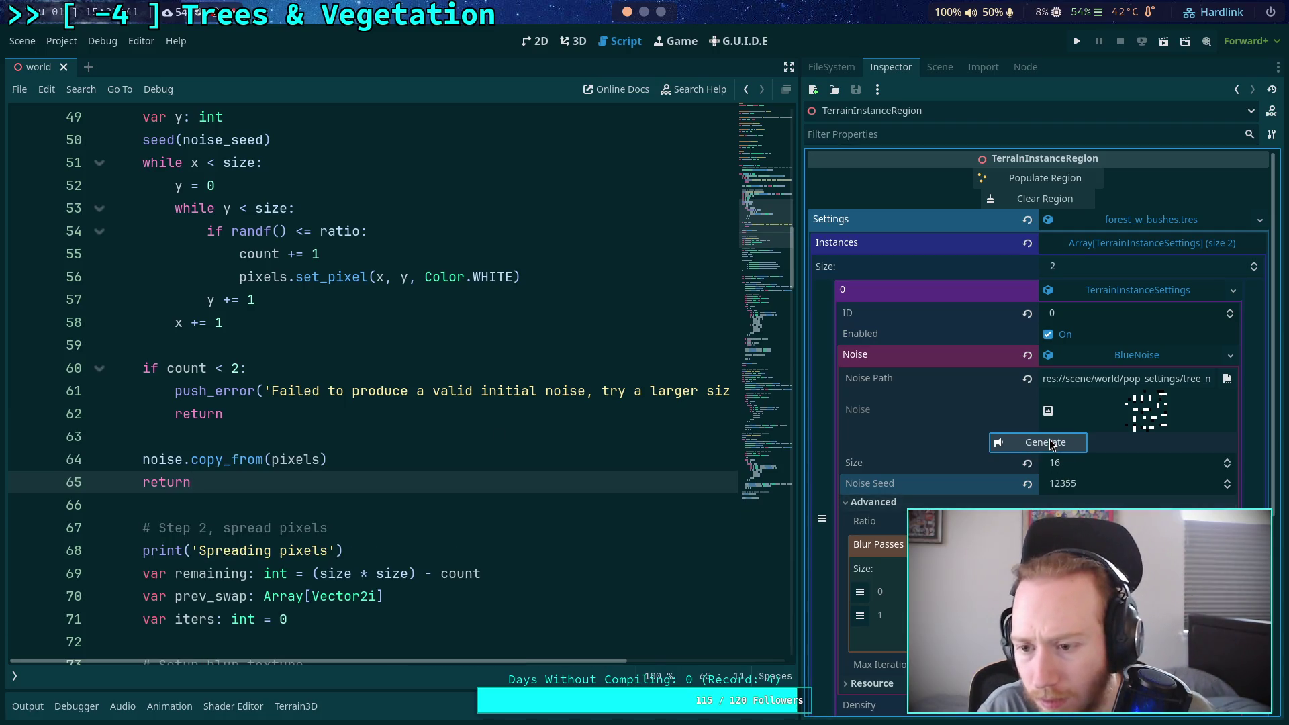
click(529, 436)
text(s)
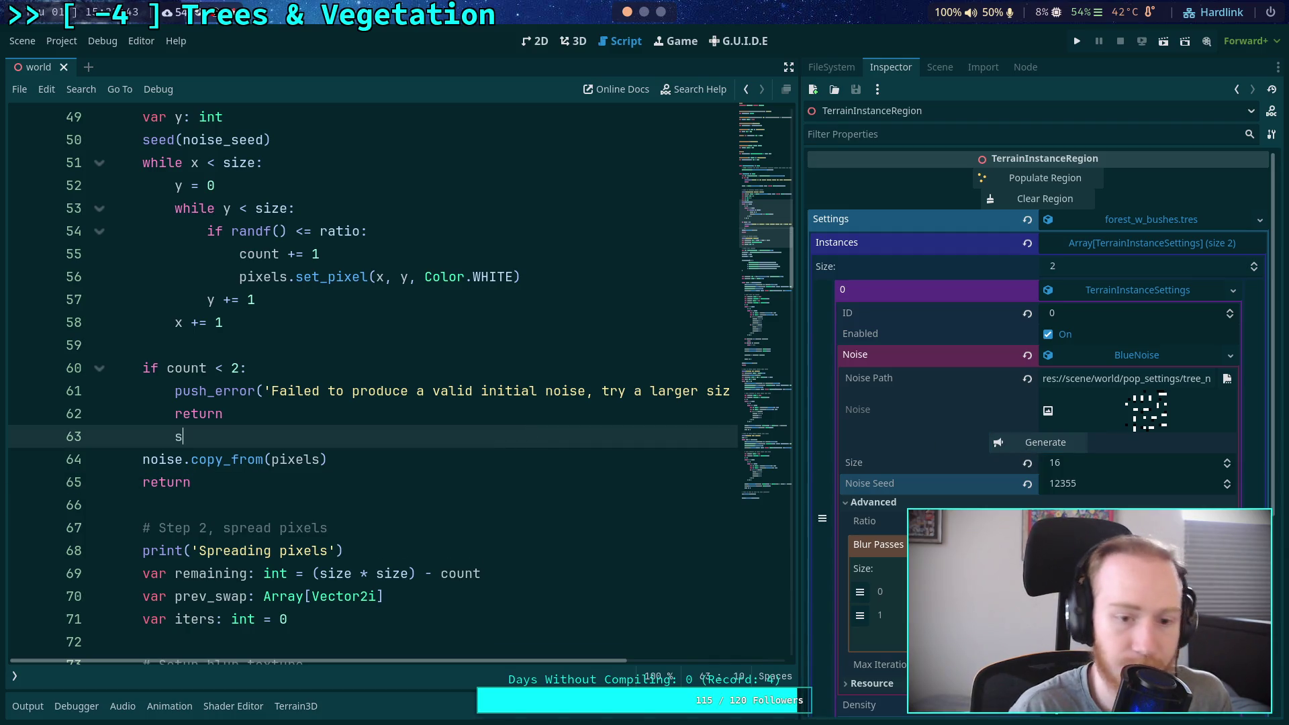
key(BackSpace)
key(ctrl+s)
click(1035, 447)
click(1035, 446)
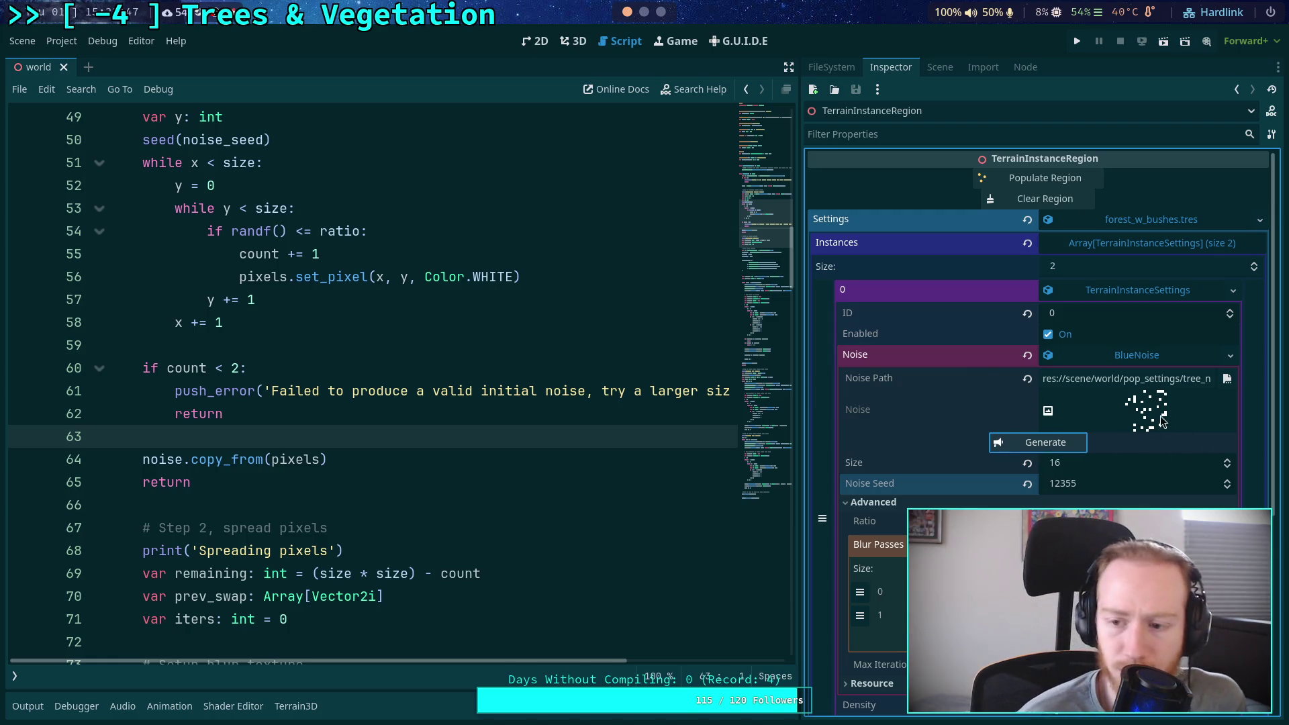
scroll(478, 417, down, 10)
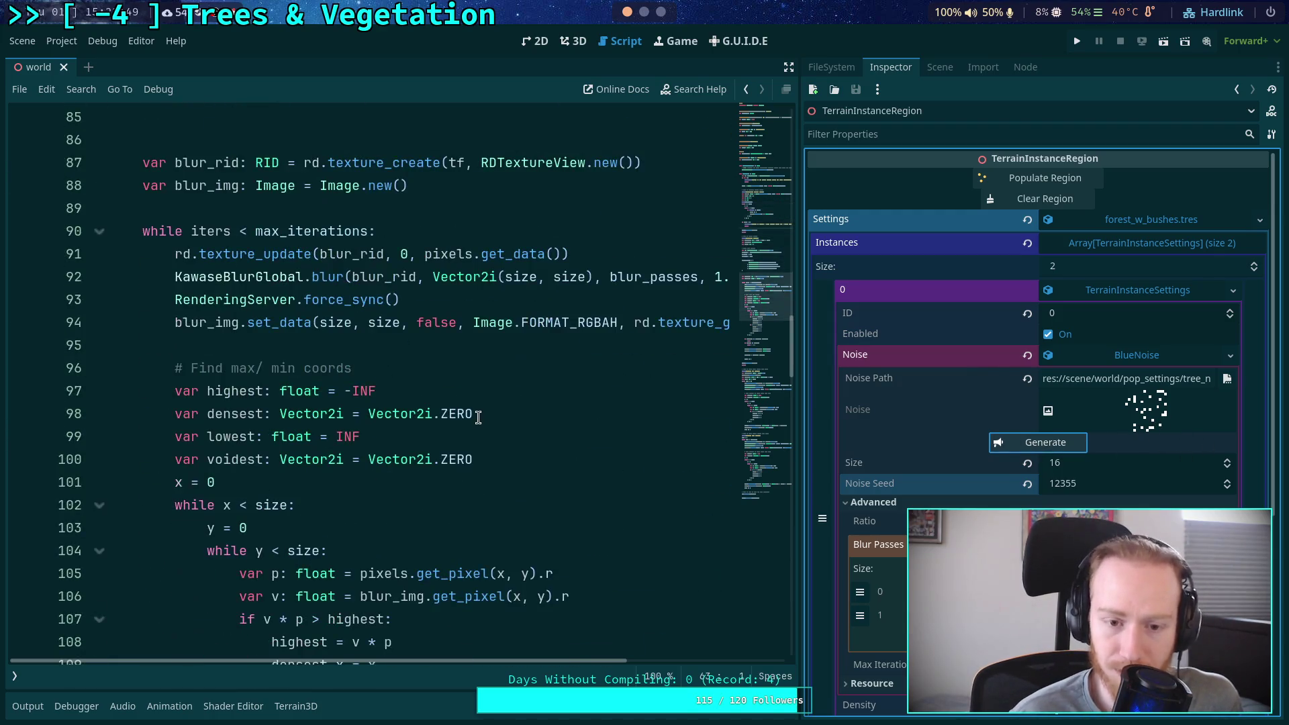
scroll(478, 418, down, 10)
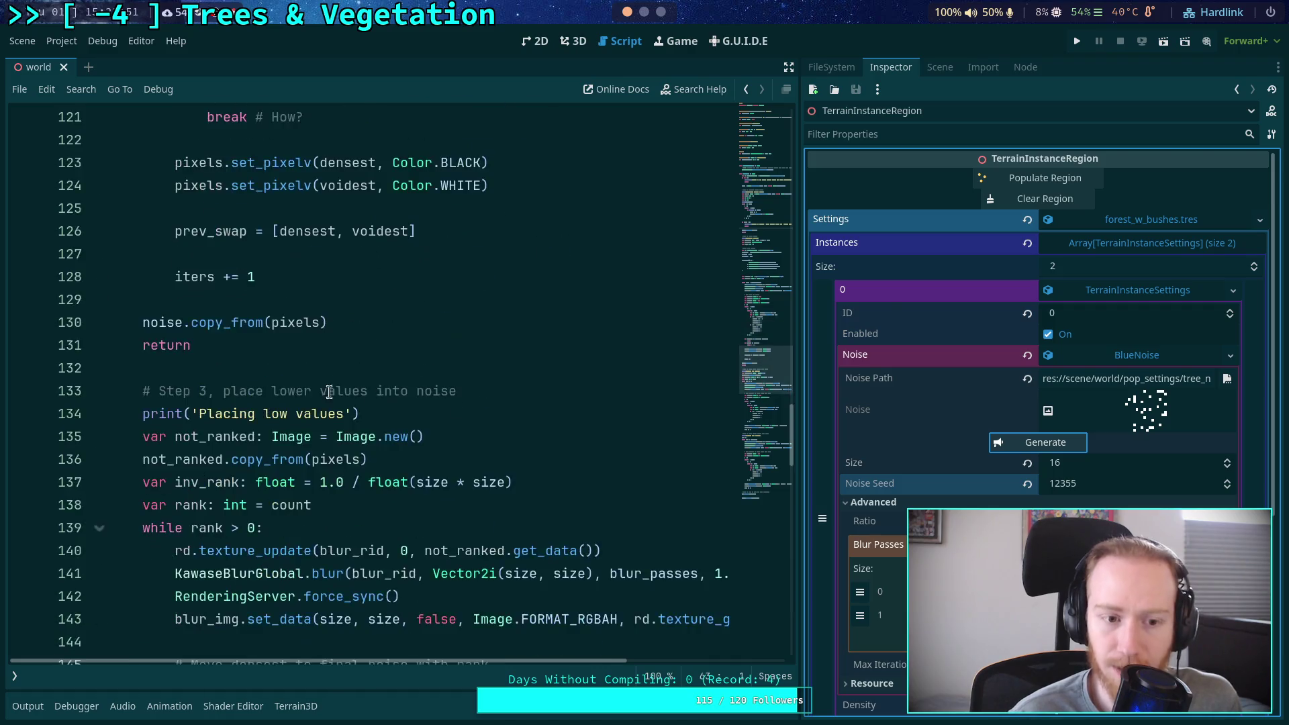
scroll(273, 377, up, 7)
scroll(274, 377, up, 10)
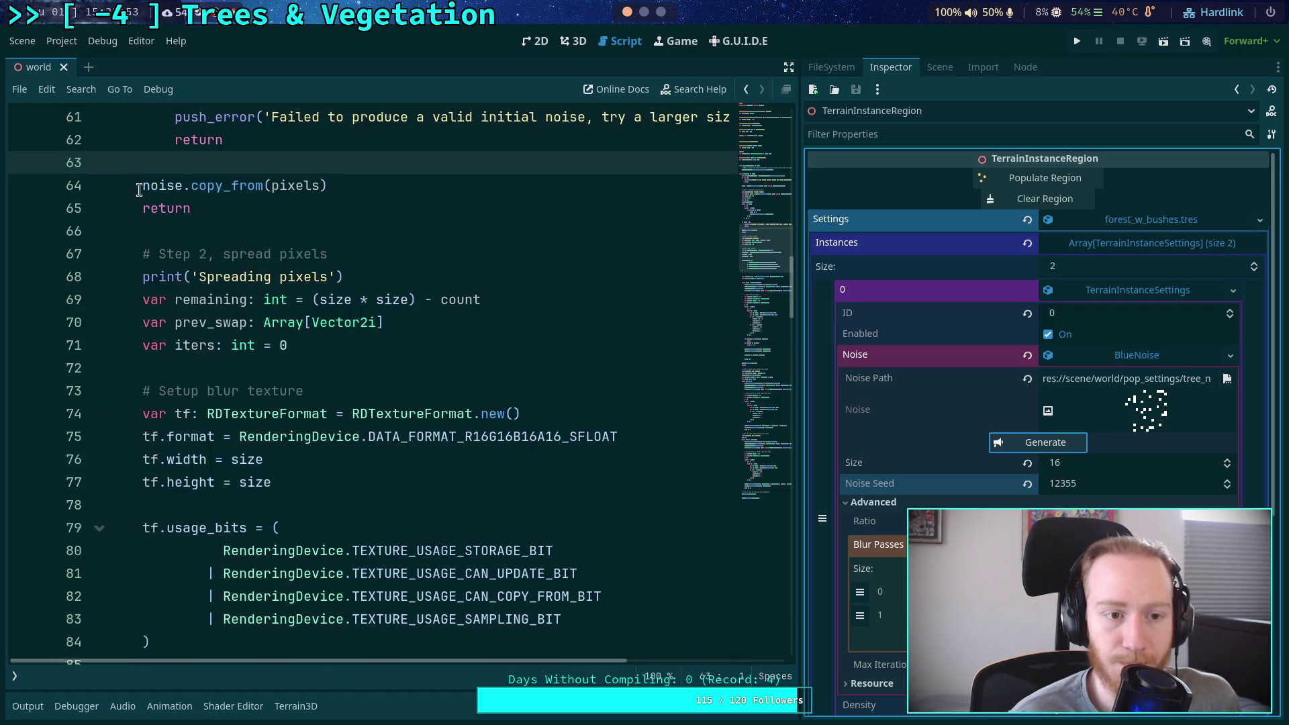
Comment out the early copy-and-return lines 64–65, save, and regenerate the preview
drag(150, 186, 157, 206)
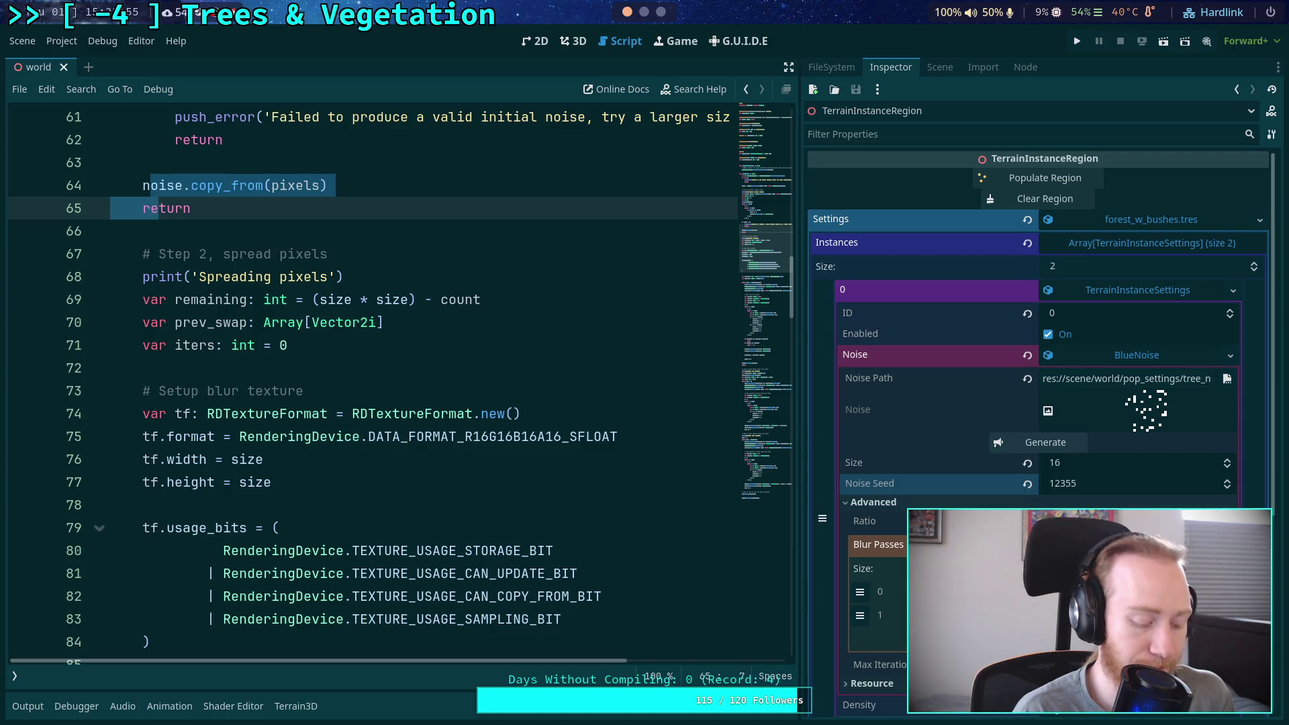
key(ctrl+k)
key(ctrl+s)
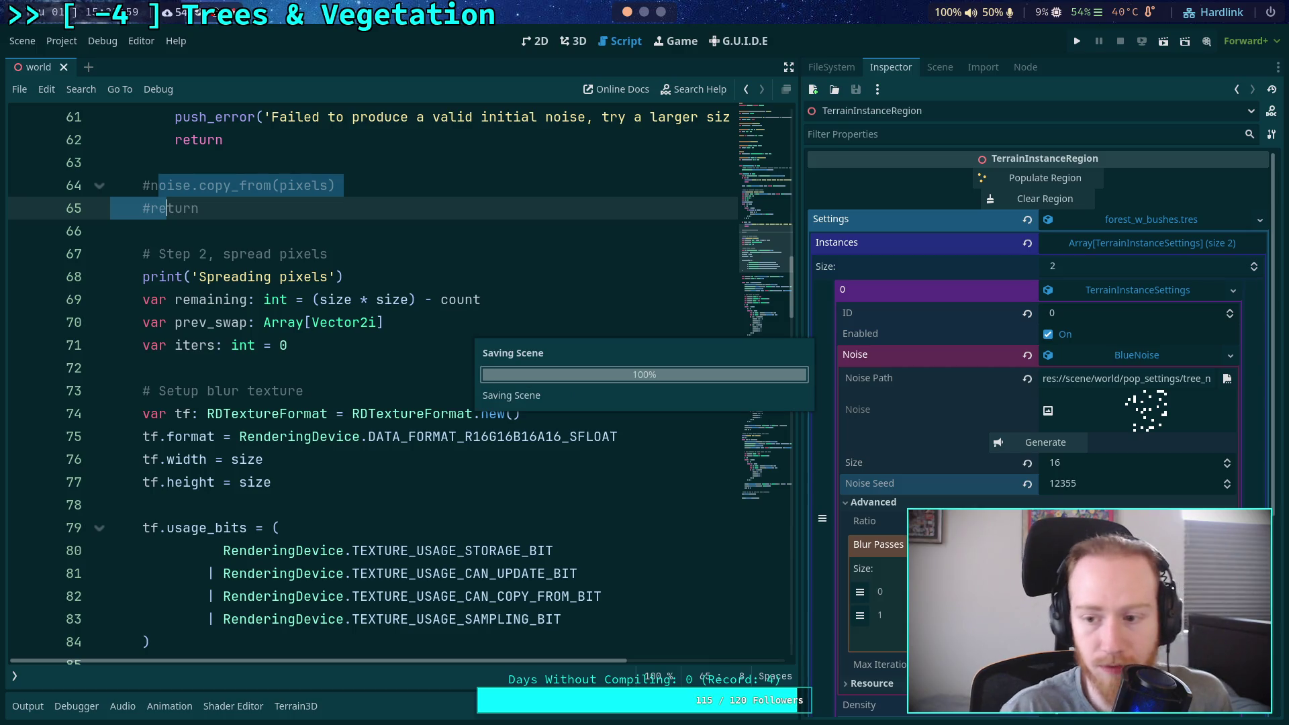
click(1025, 443)
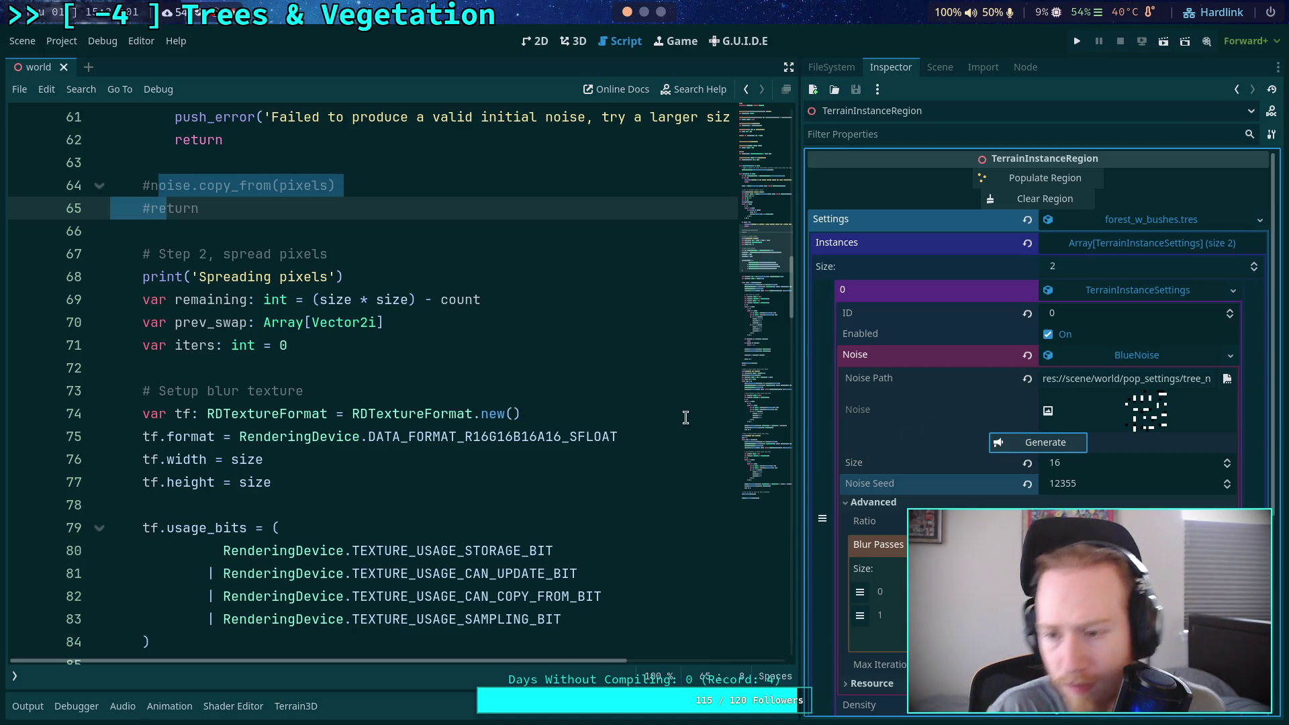
Review the swap loop that sets the densest pixel black and the voidest white
scroll(603, 410, down, 4)
scroll(481, 388, down, 2)
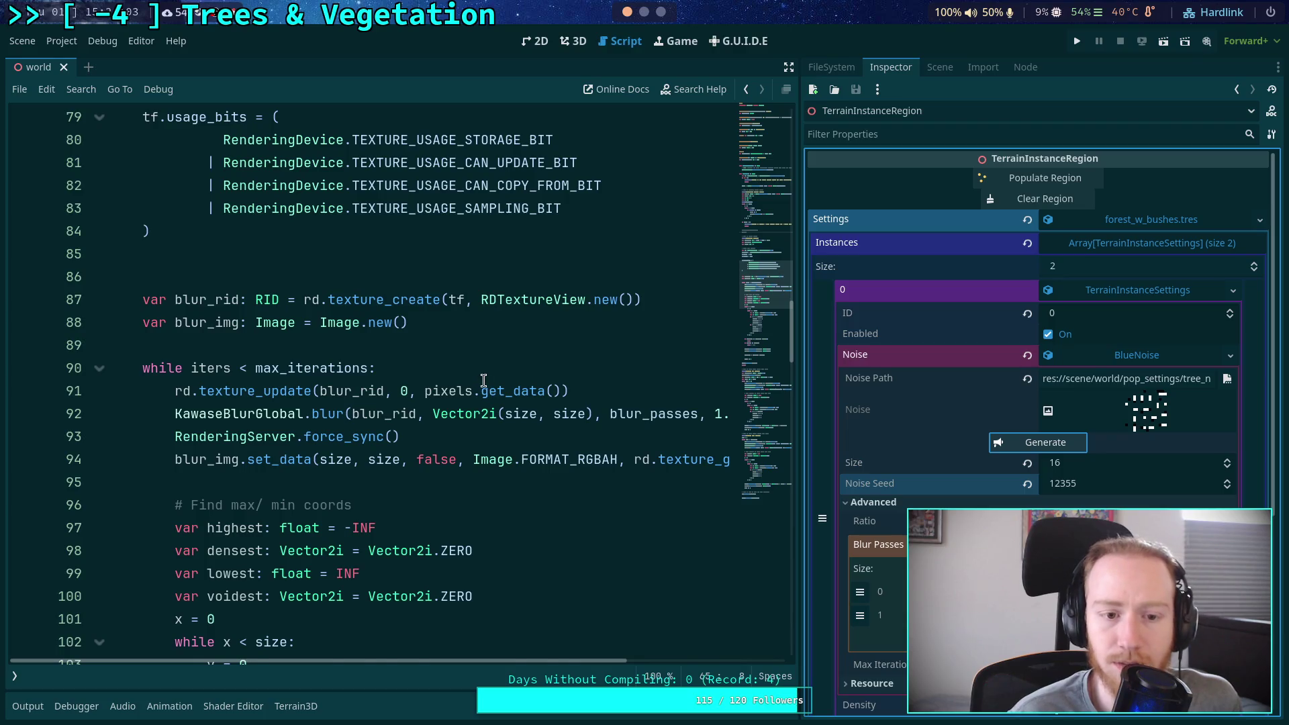
scroll(483, 379, down, 7)
scroll(341, 360, down, 2)
click(263, 365)
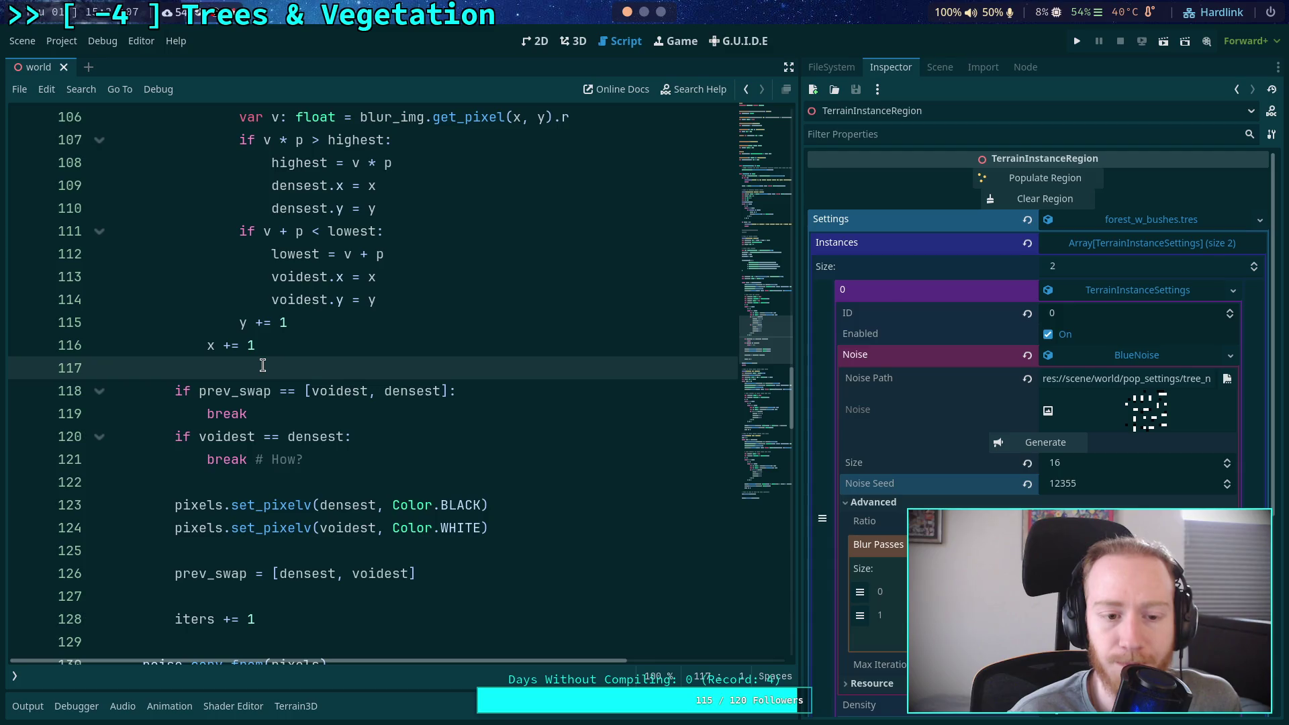
scroll(263, 365, up, 2)
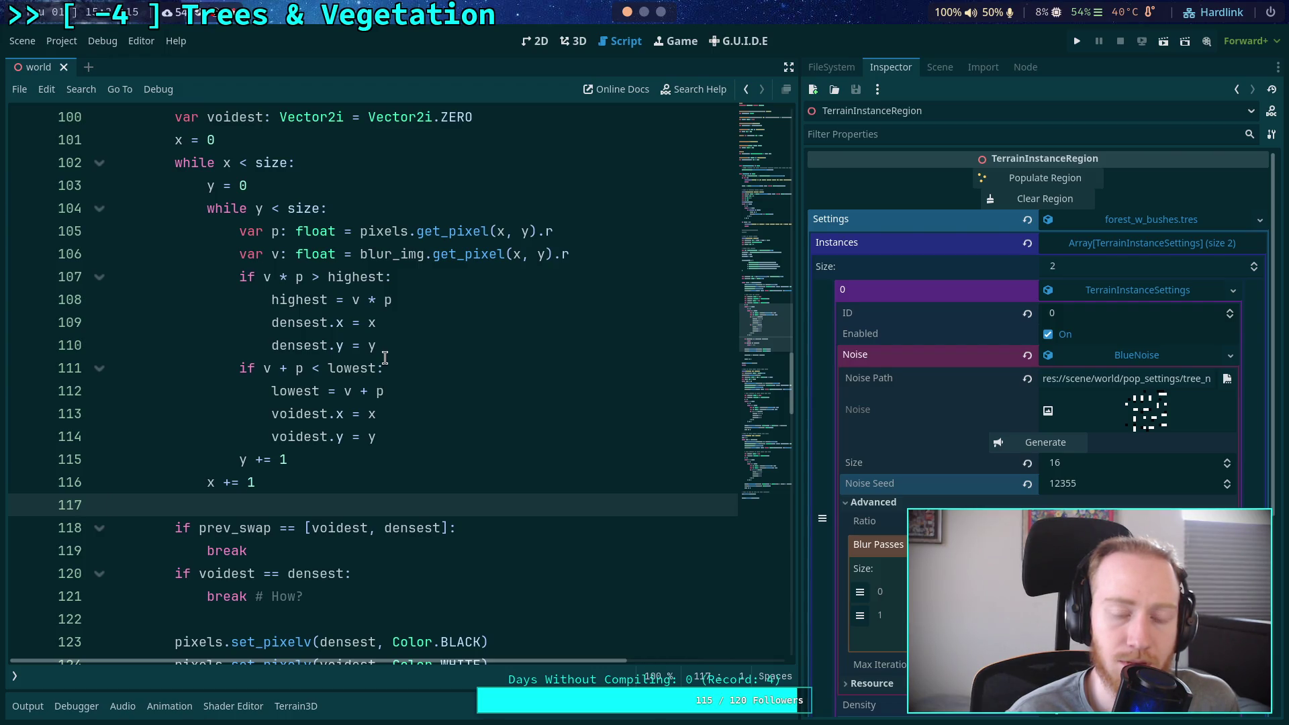
scroll(385, 357, up, 4)
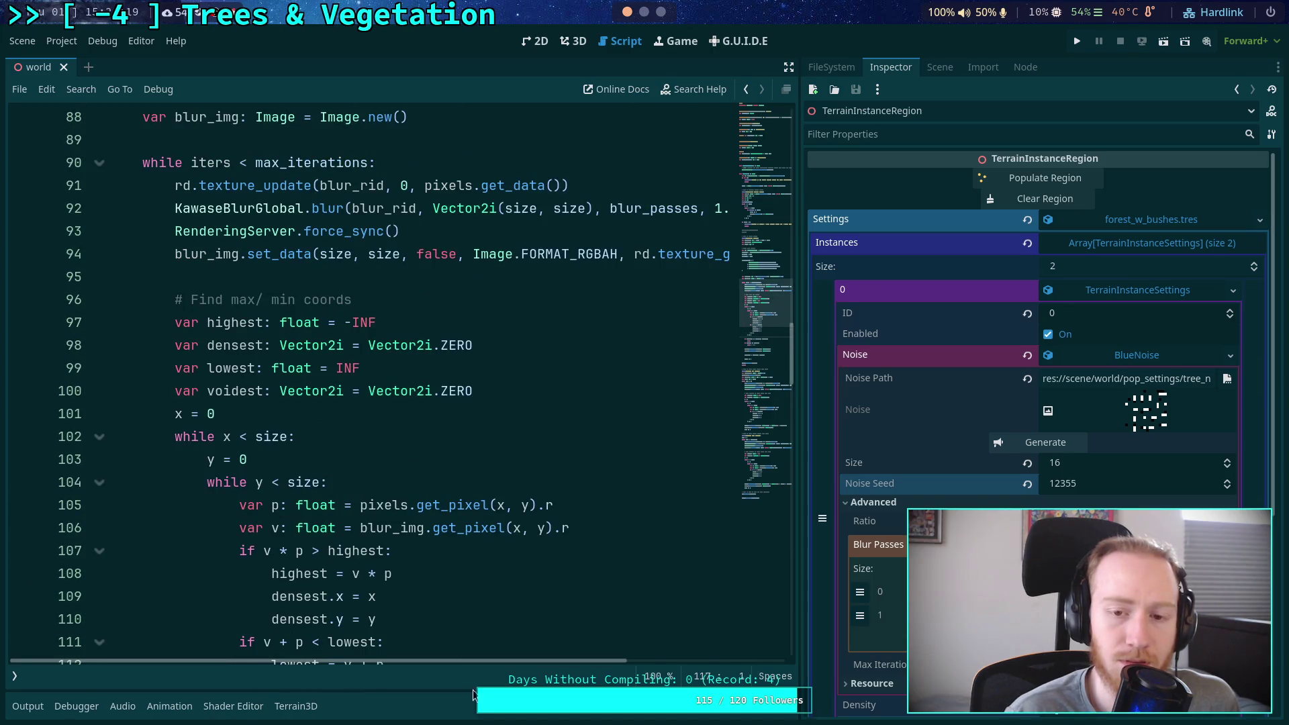
mouse_move(510, 661)
mouse_down()
mouse_move(682, 660)
mouse_move(446, 627)
mouse_up()
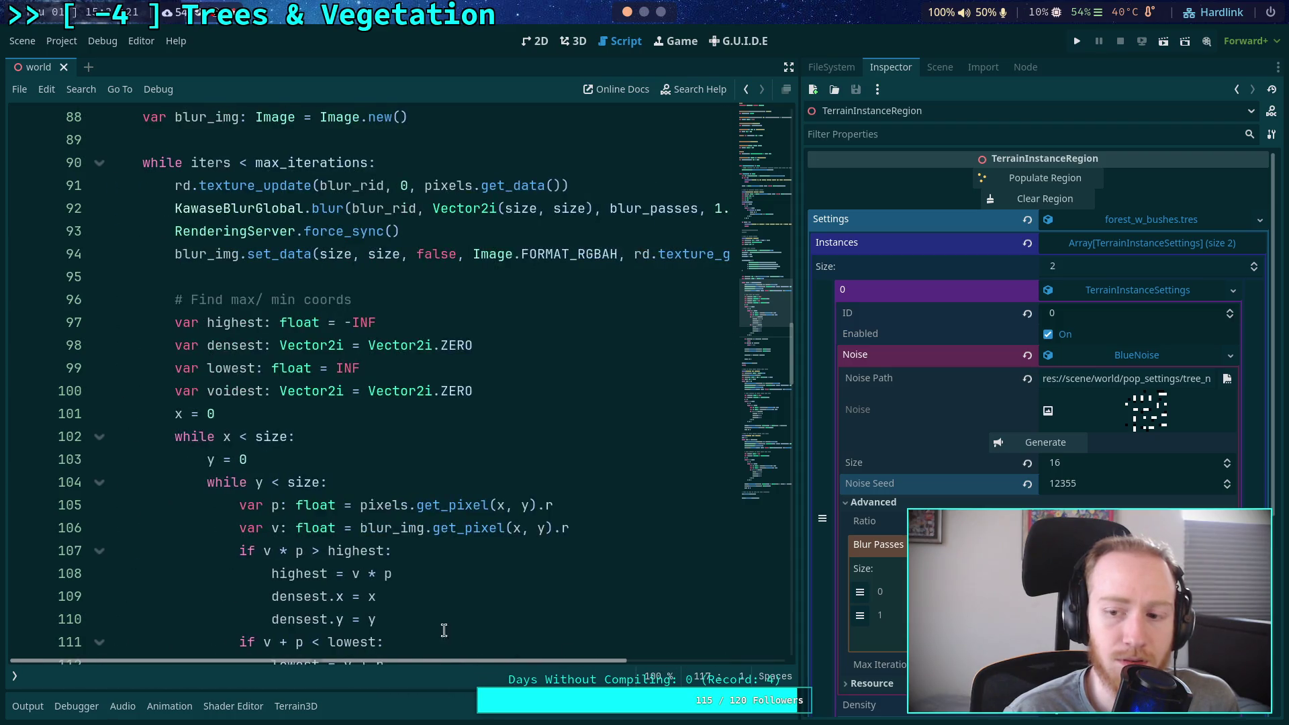
scroll(439, 421, down, 8)
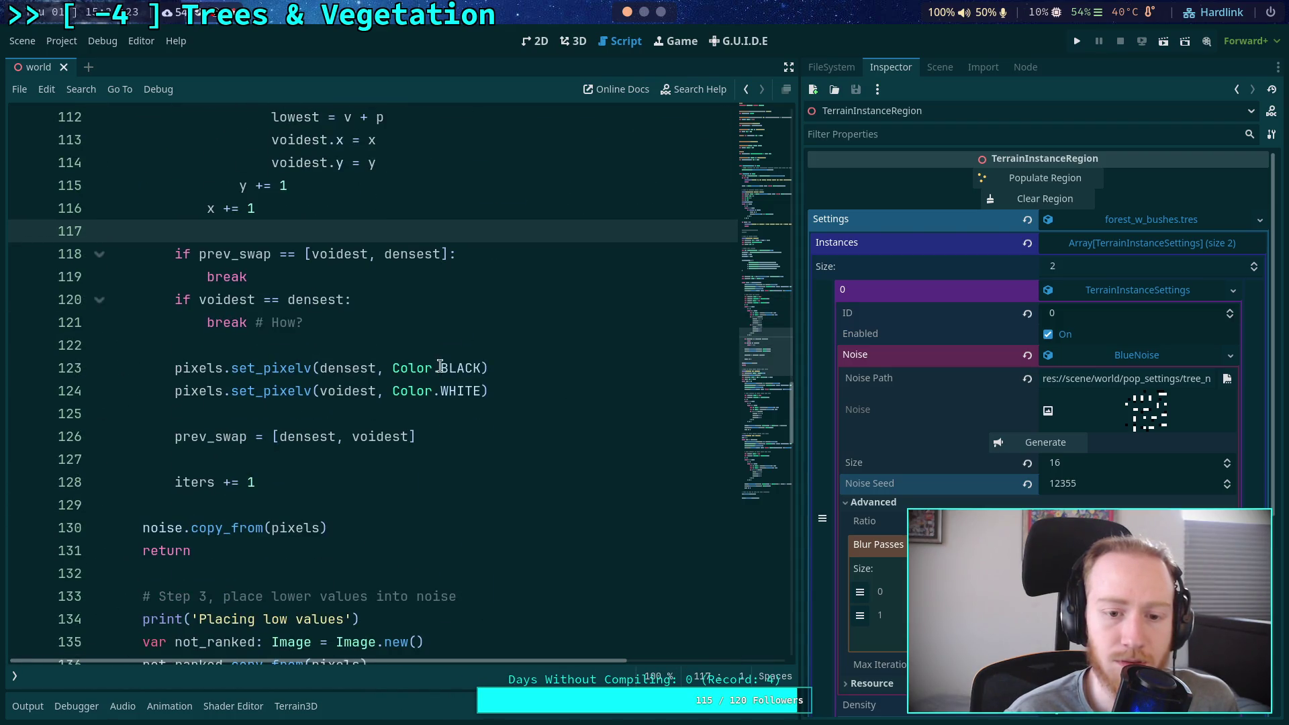
Replace Color.BLACK with Color.TRANSPARENT on line 123 and regenerate the blue-noise texture
drag(440, 366, 484, 368)
text(TR)
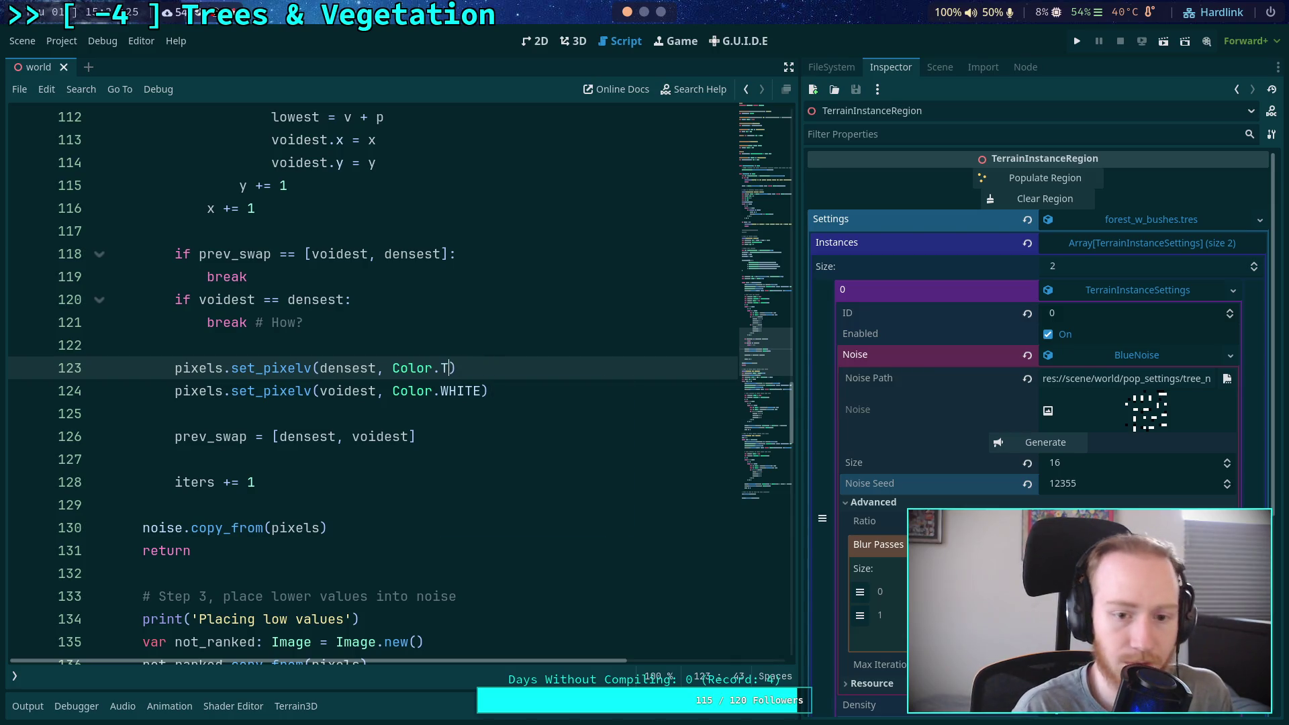
key(Return)
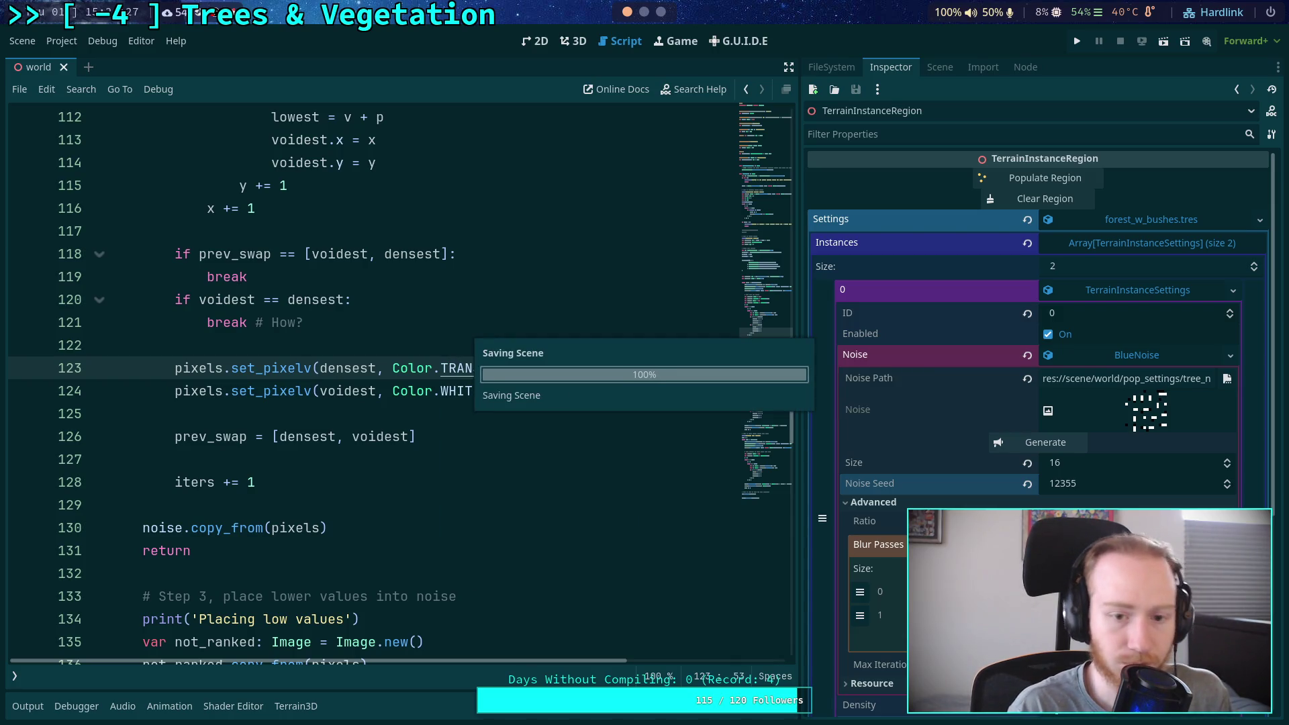
click(329, 420)
scroll(469, 386, up, 2)
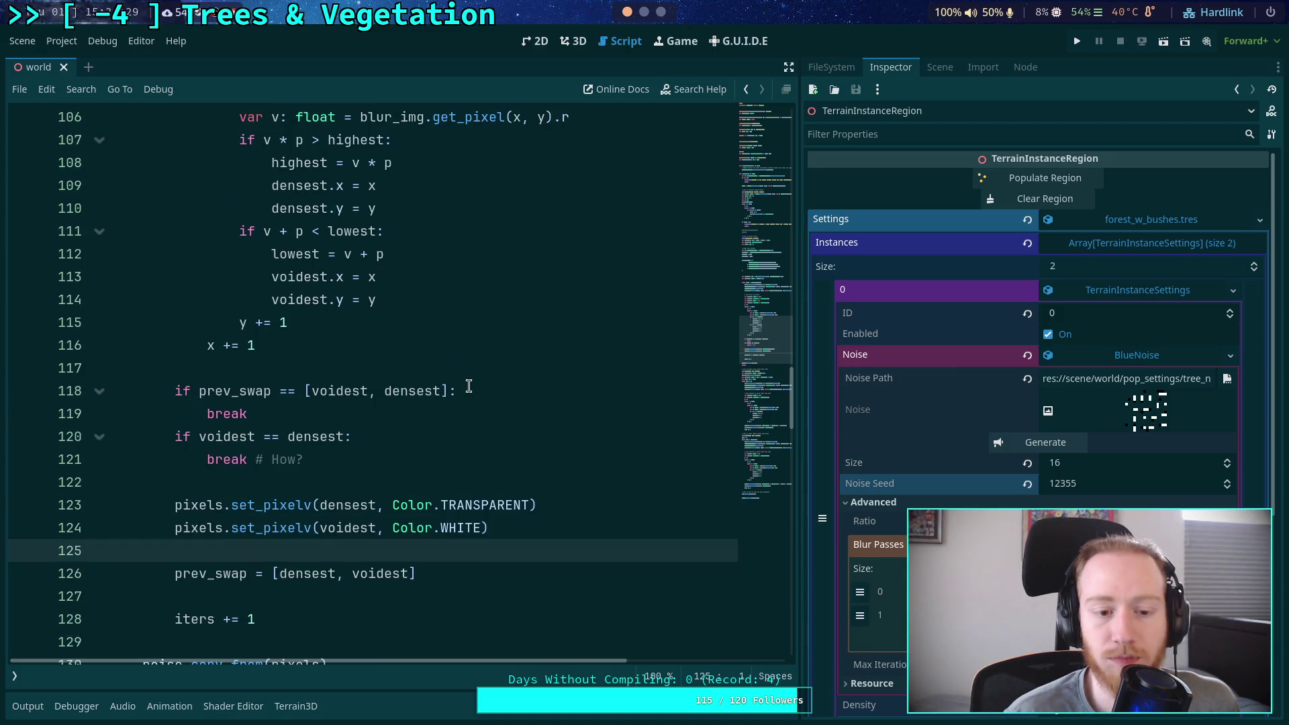
click(1025, 448)
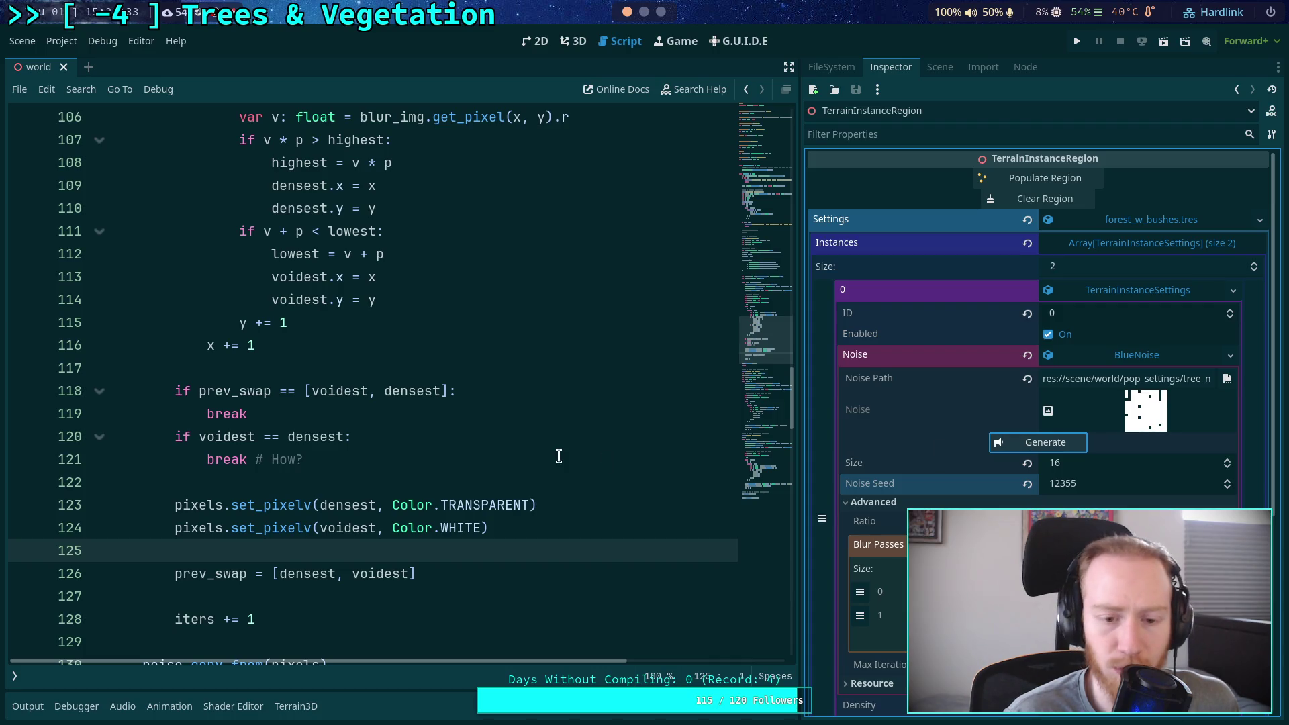
scroll(516, 463, down, 2)
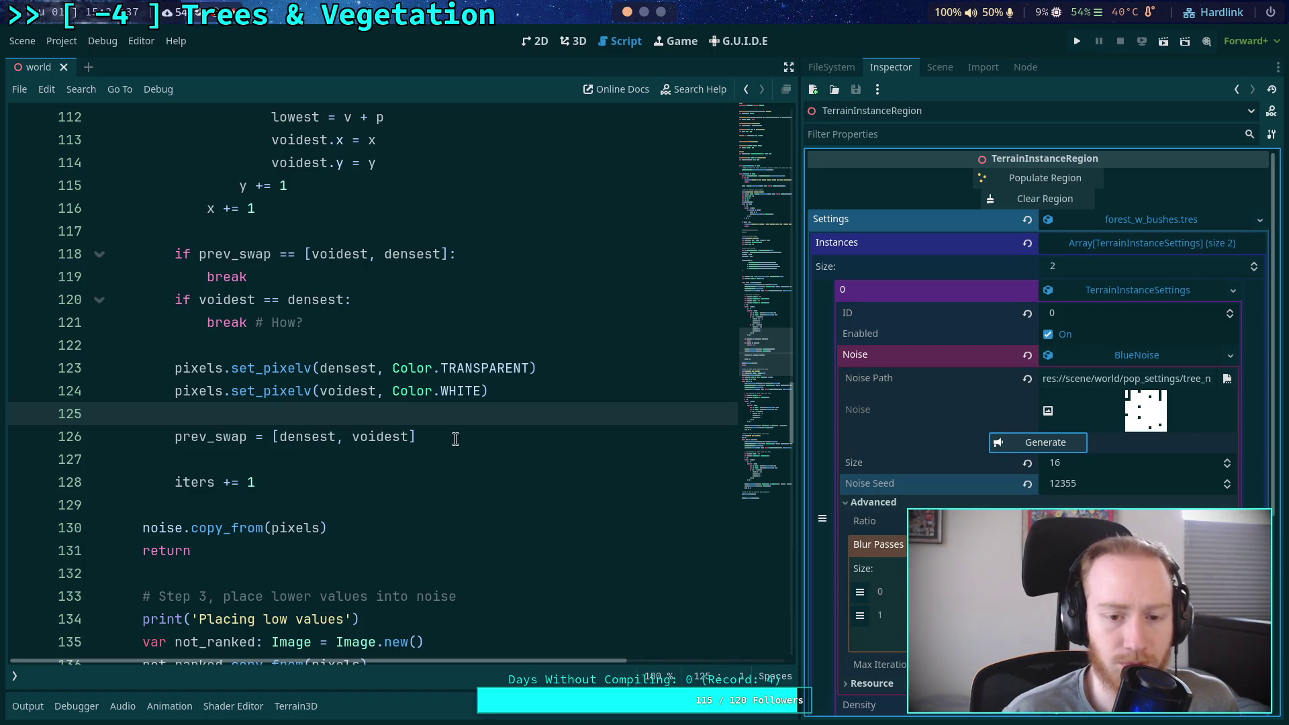
scroll(455, 439, down, 2)
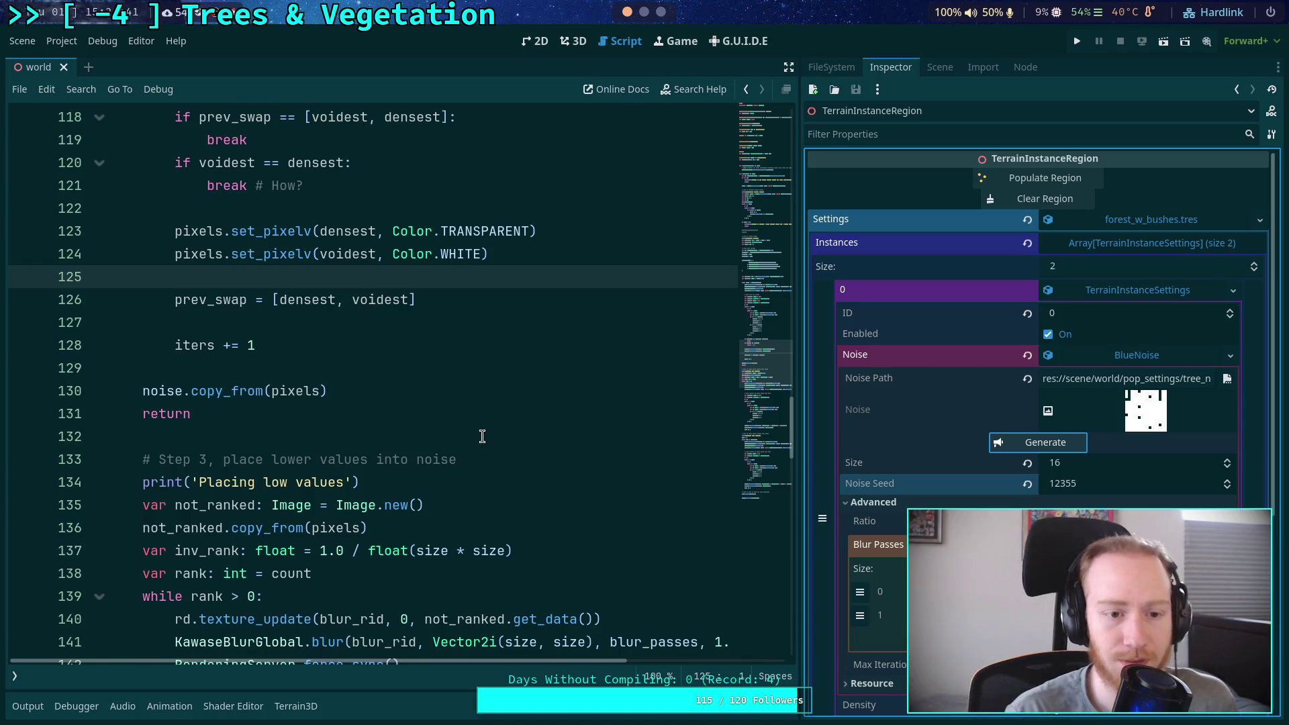
scroll(482, 436, up, 4)
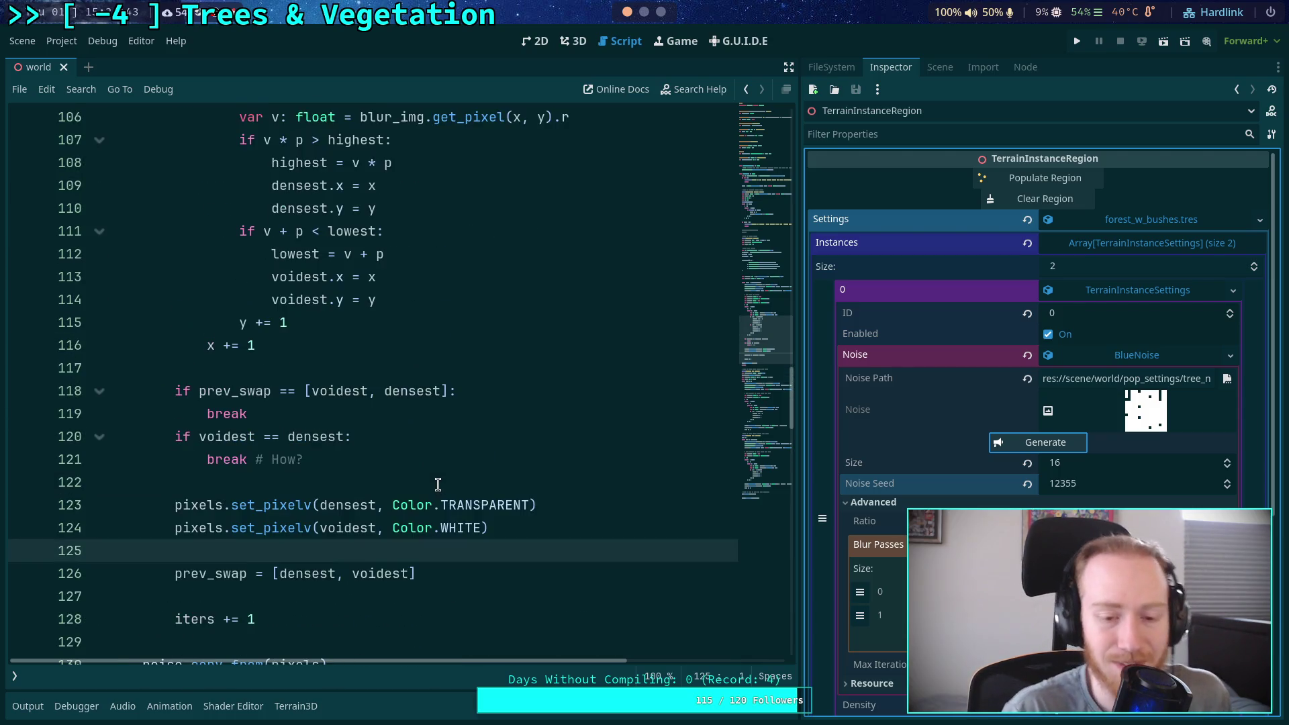
Replace Color.TRANSPARENT on line 123 with Color(0, 0, 0, 0) and save the script
click(433, 484)
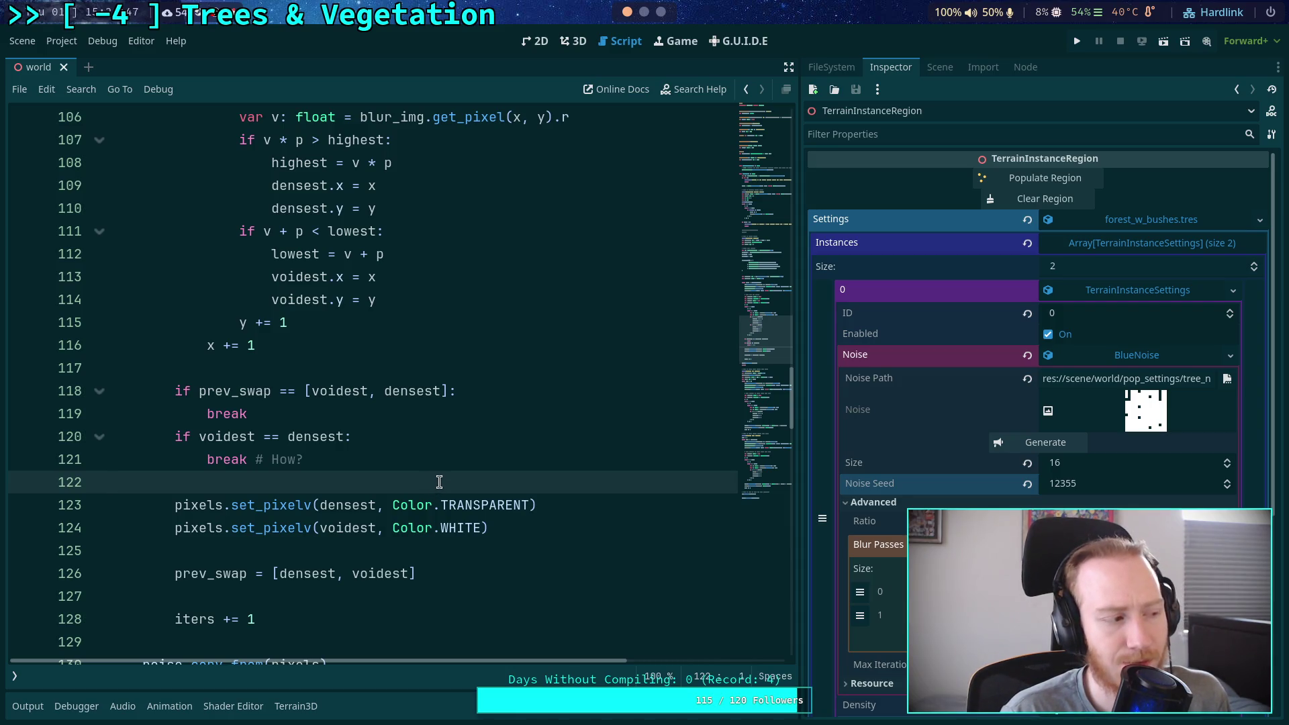
mouse_move(474, 508)
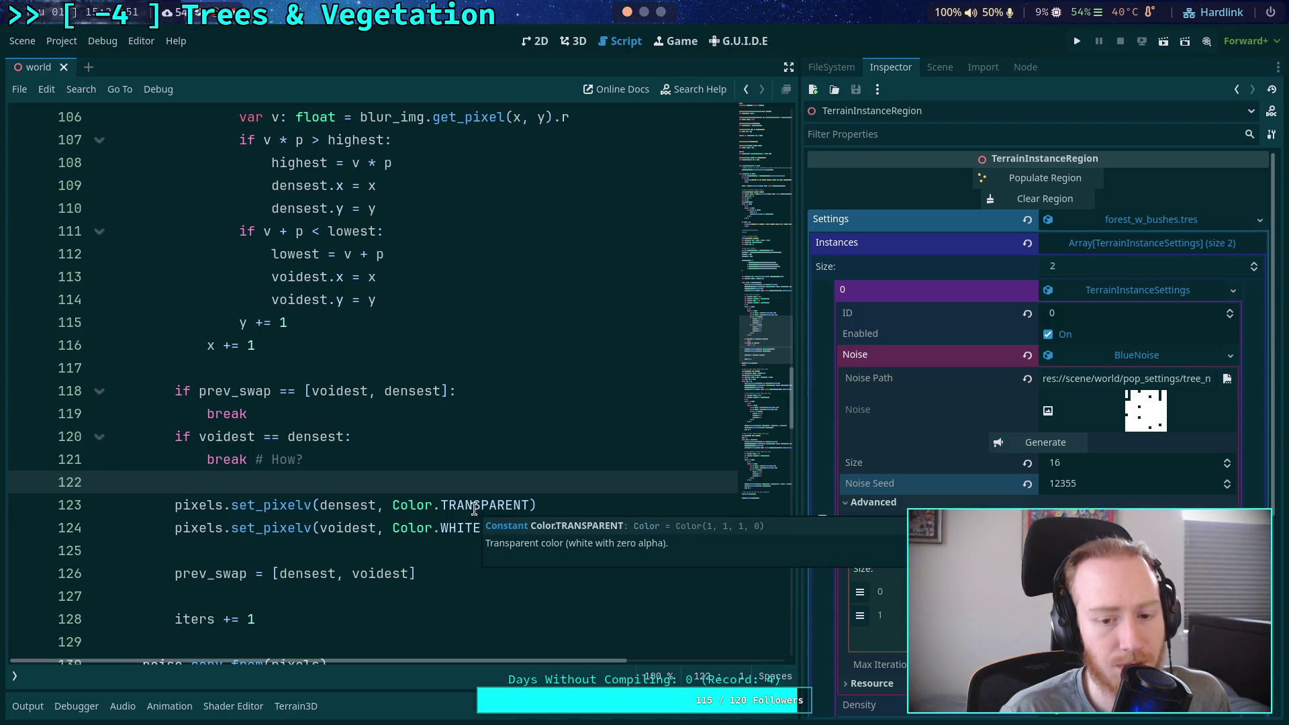
double_click(474, 509)
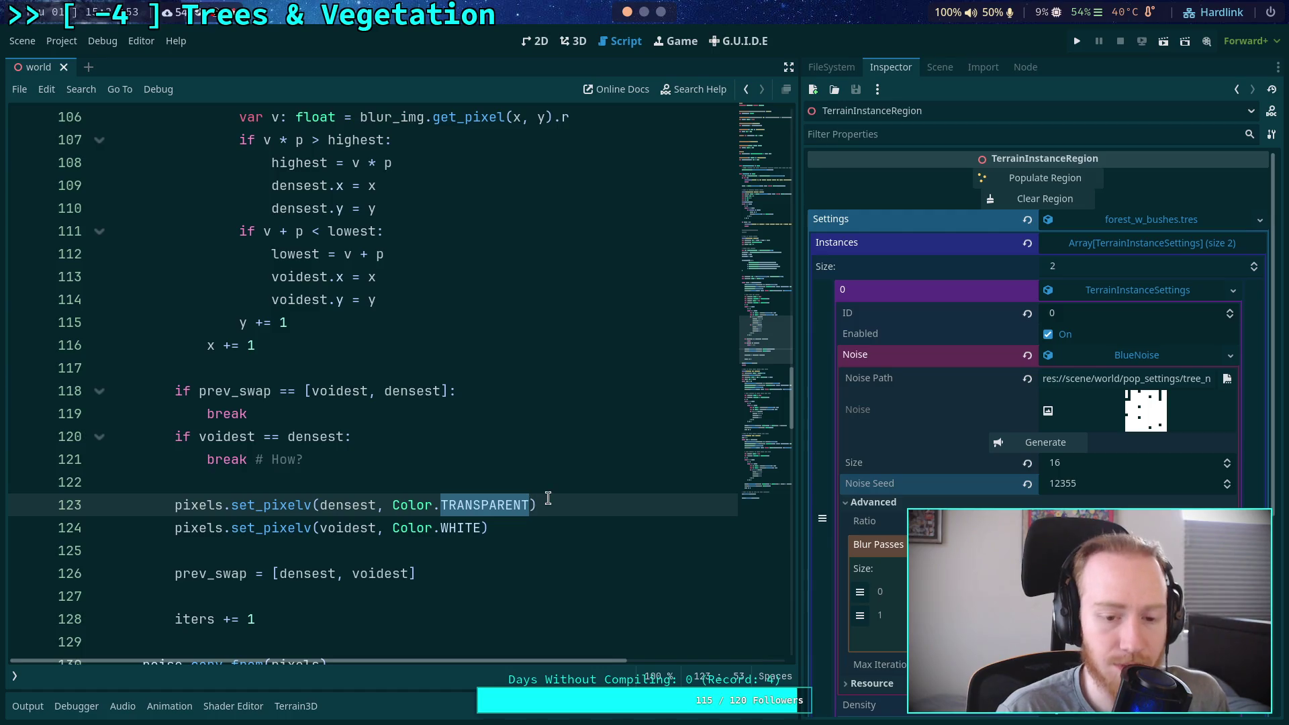
key(BackSpace)
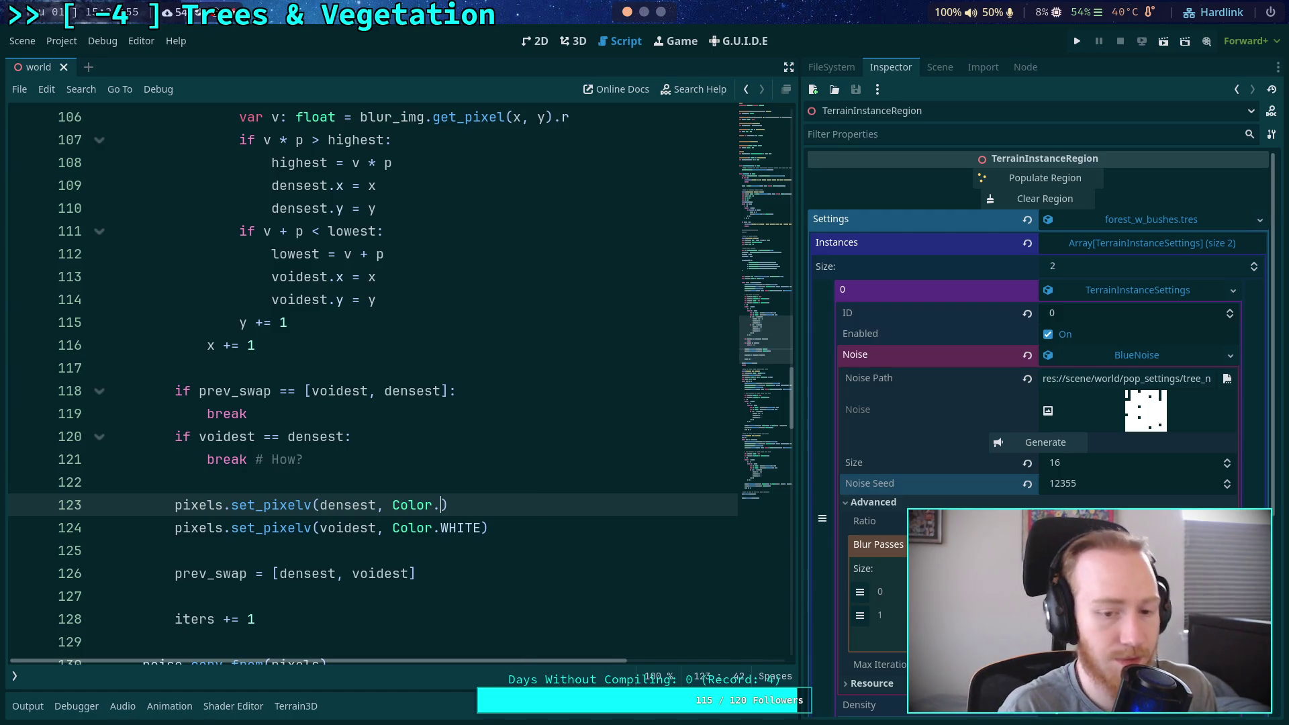
key(ctrl+space)
text(TRA)
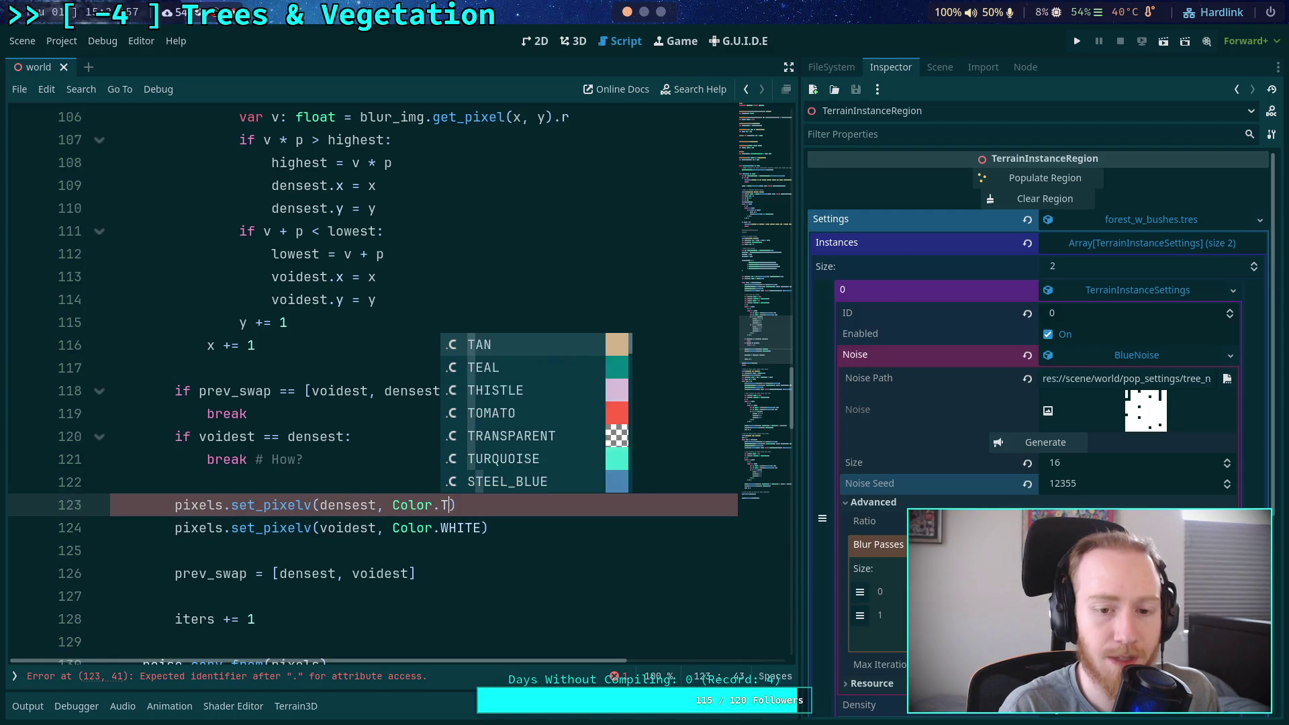
text(N)
key(BackSpace)
key(BackSpace)
key(BackSpace)
text(()
text(0, 0,)
text( 0, 0)
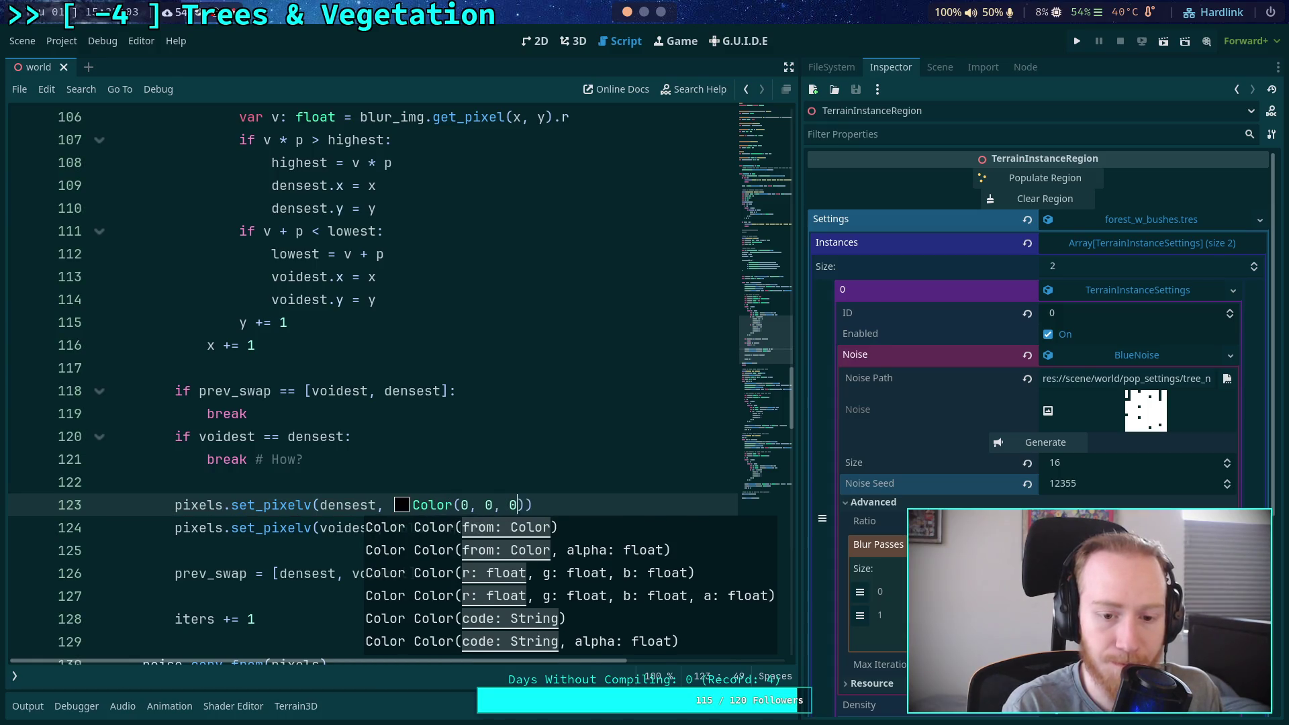
key(ctrl+s)
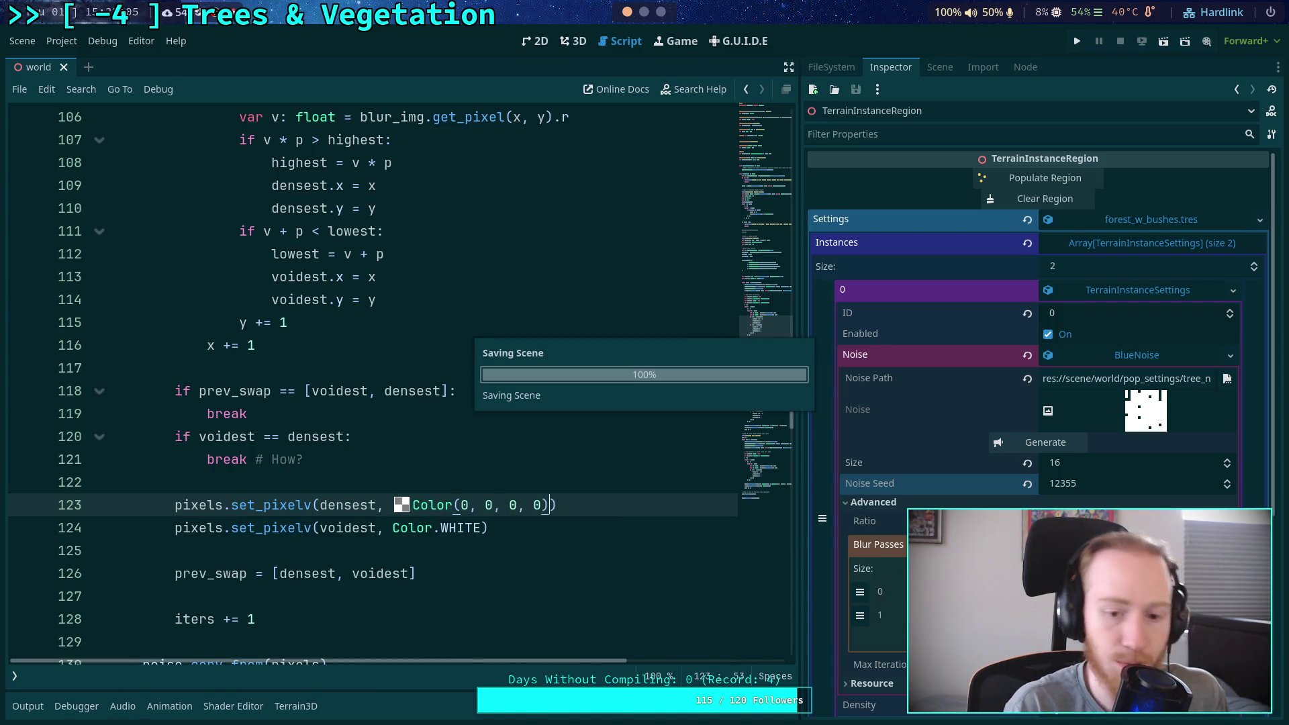
Regenerate the blue-noise texture, then highlight the uses of voidest in the script
click(685, 512)
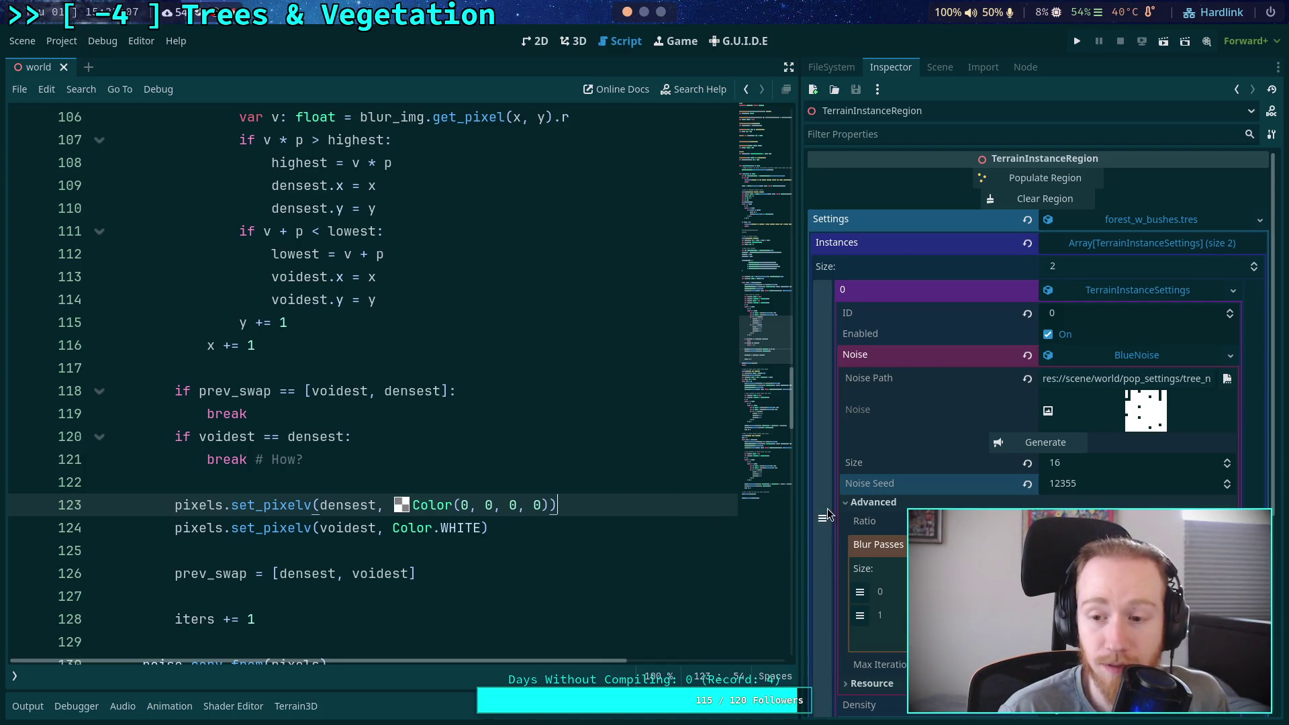
click(1025, 448)
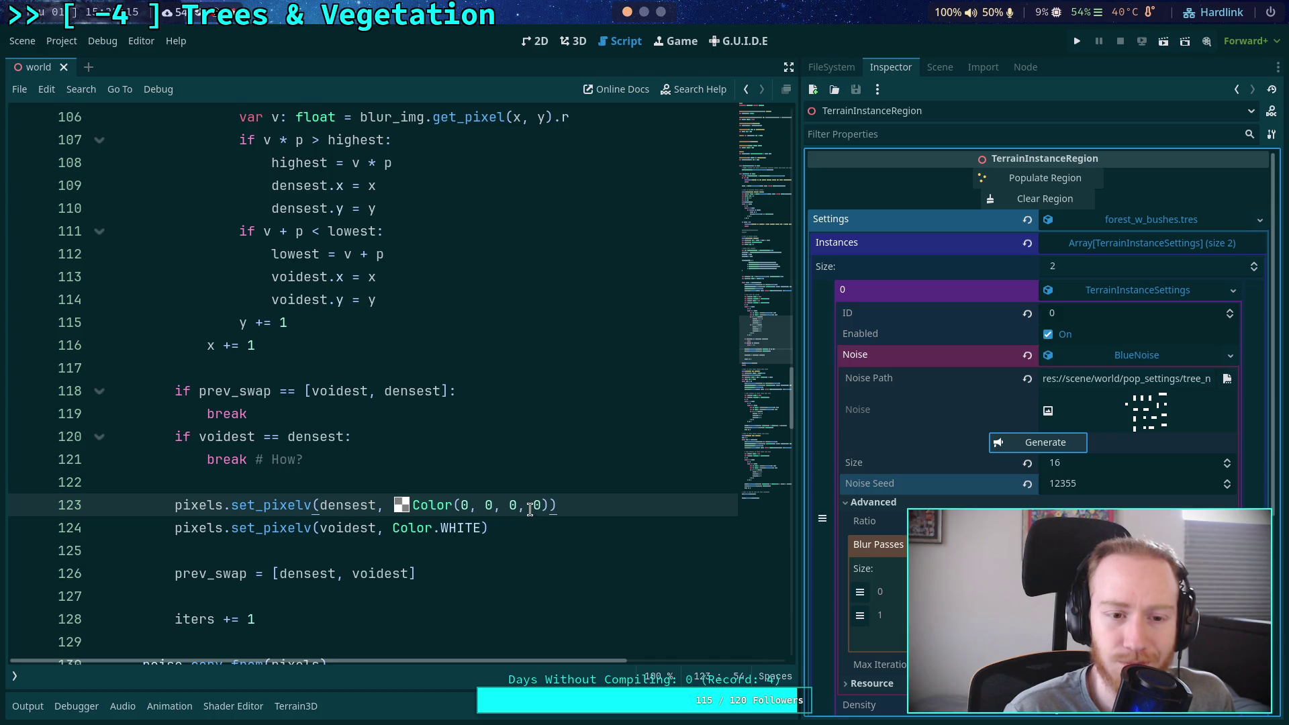
scroll(530, 509, up, 1)
scroll(515, 483, up, 1)
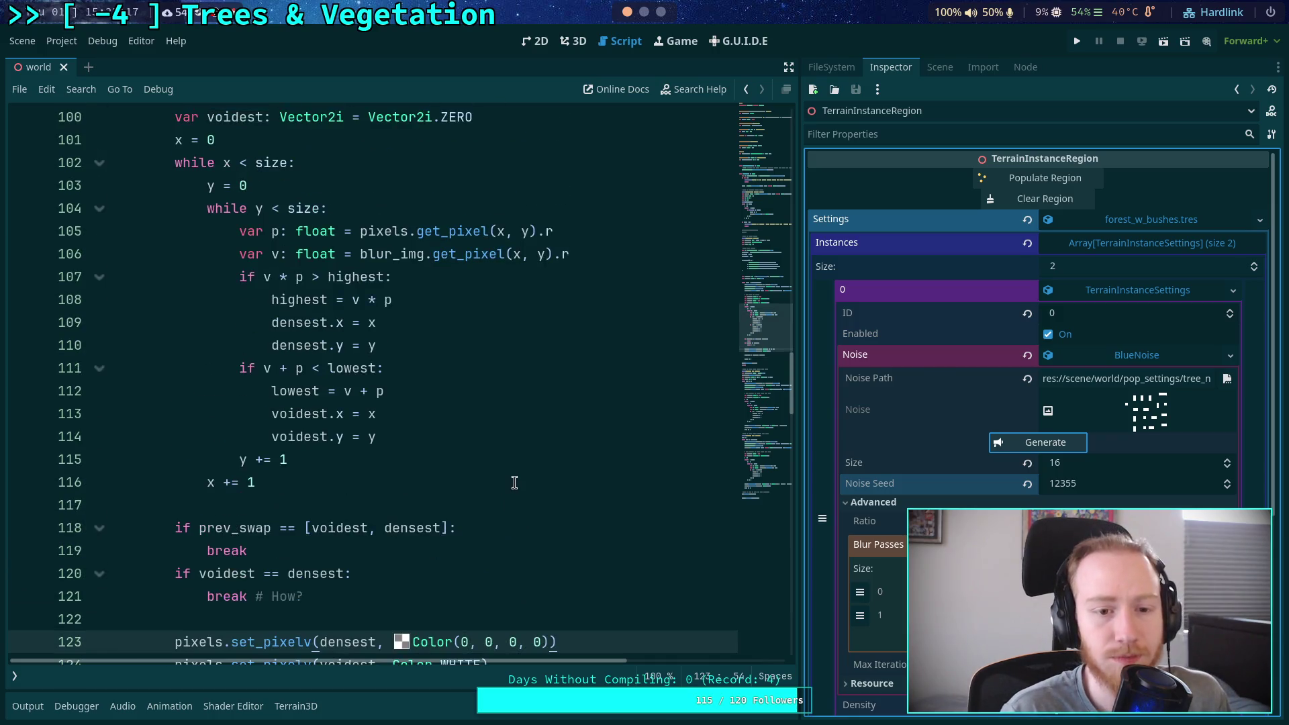
double_click(276, 412)
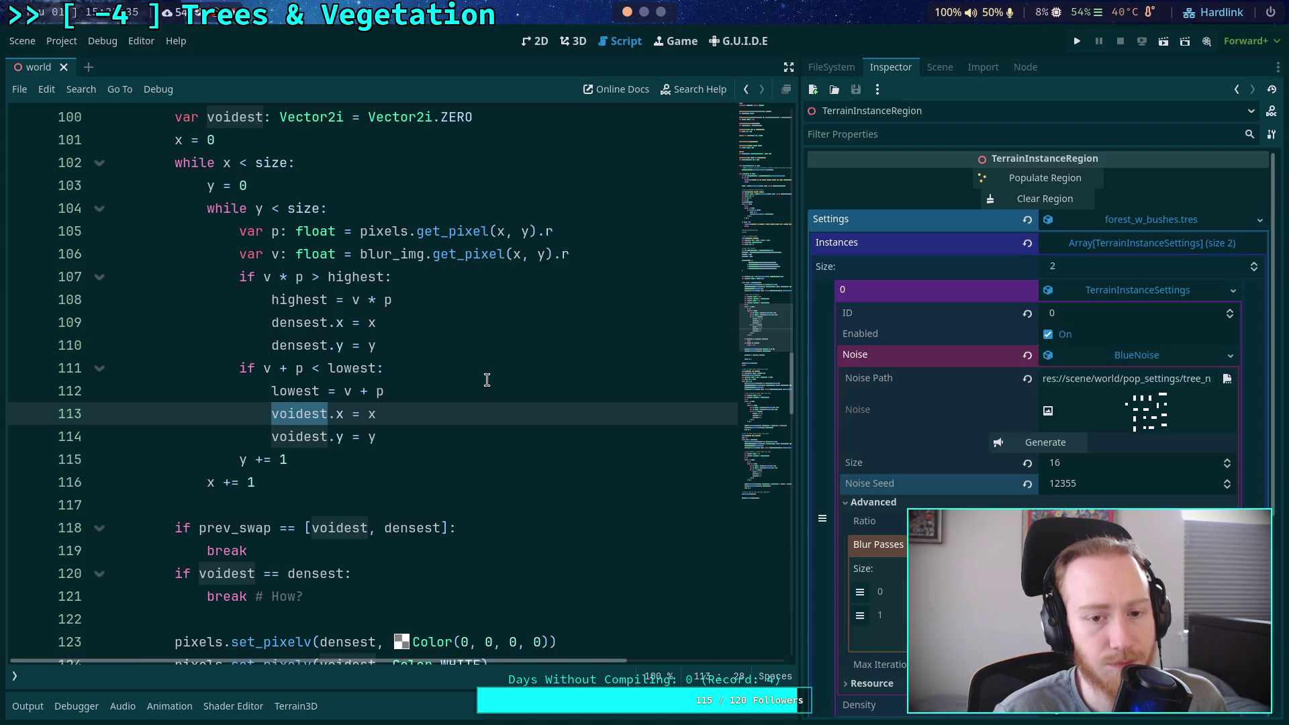
Regenerate the BlueNoise texture at size 16, seed 12355 for a new dot pattern
scroll(487, 380, down, 1)
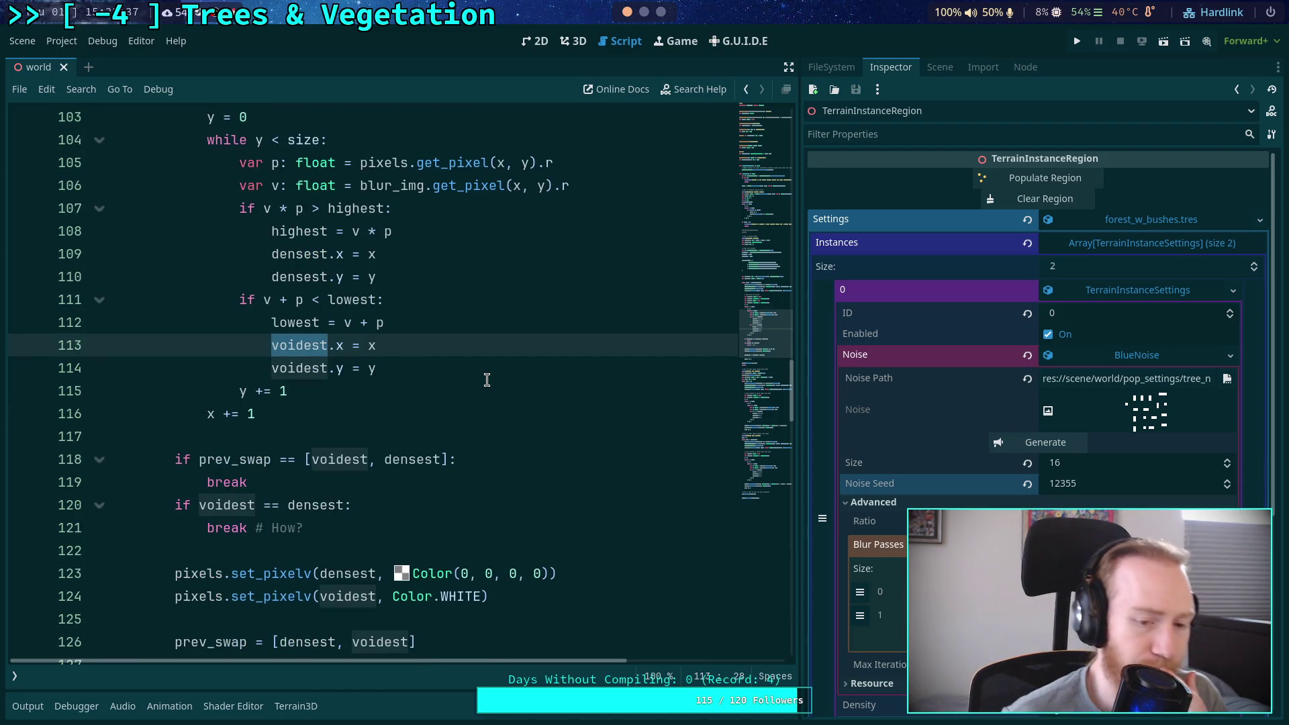
scroll(487, 380, up, 2)
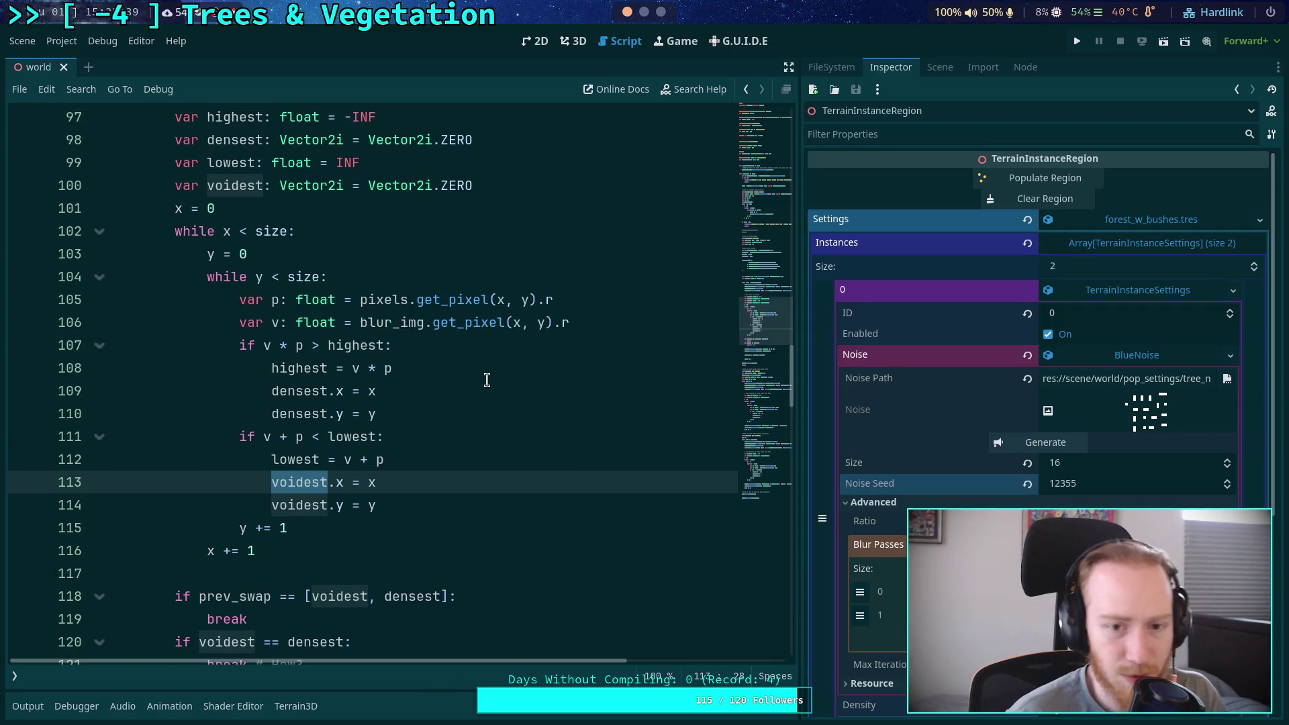
scroll(486, 380, up, 1)
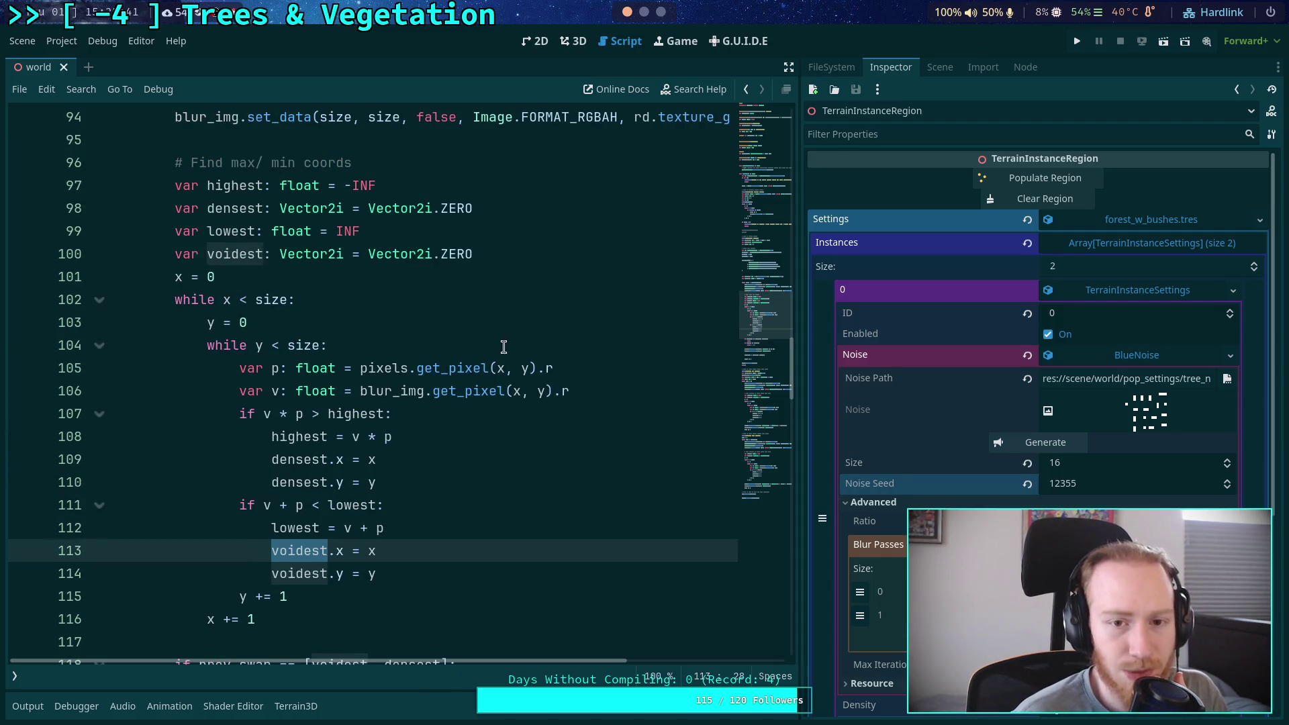
scroll(504, 346, down, 2)
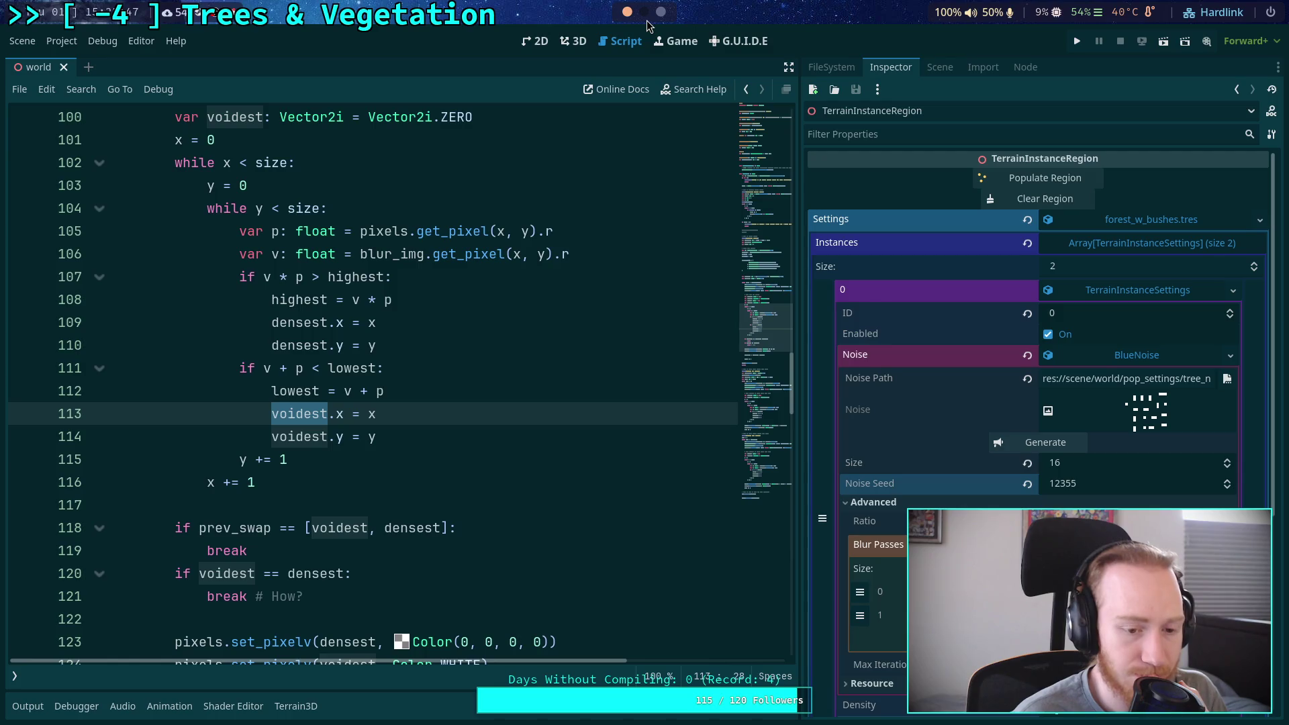
scroll(509, 329, down, 3)
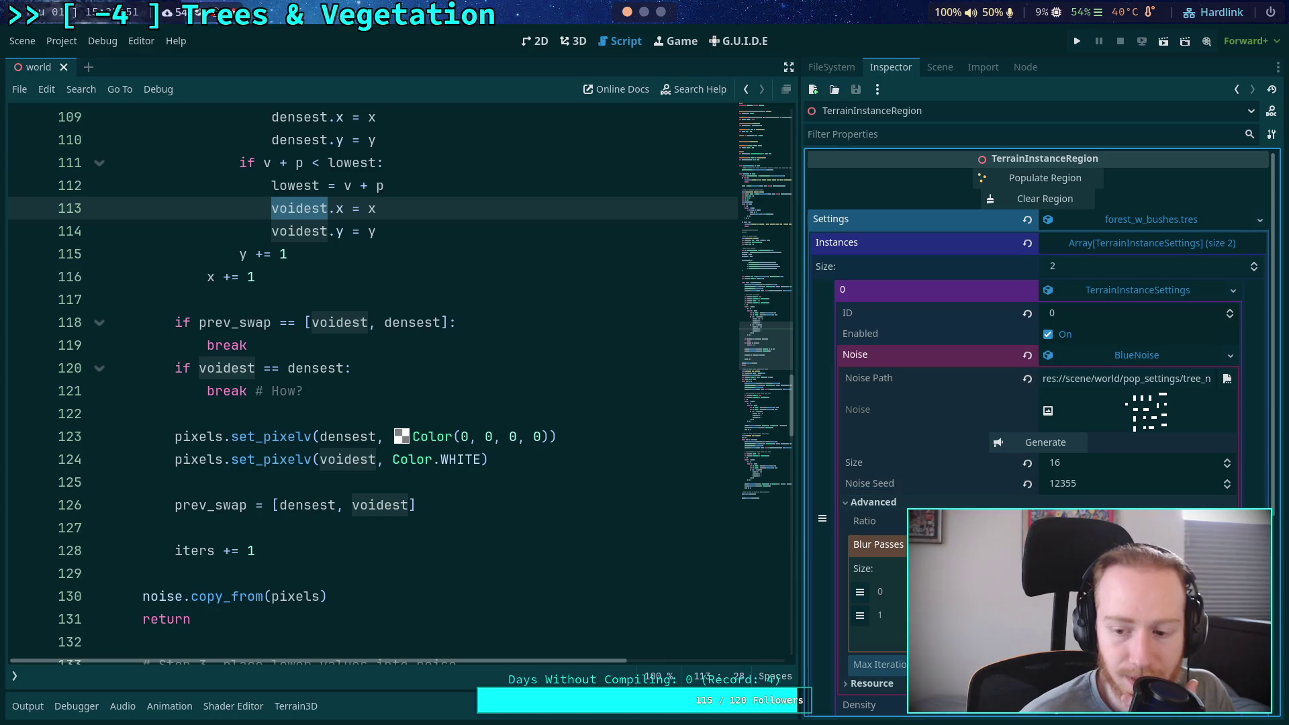
click(1046, 443)
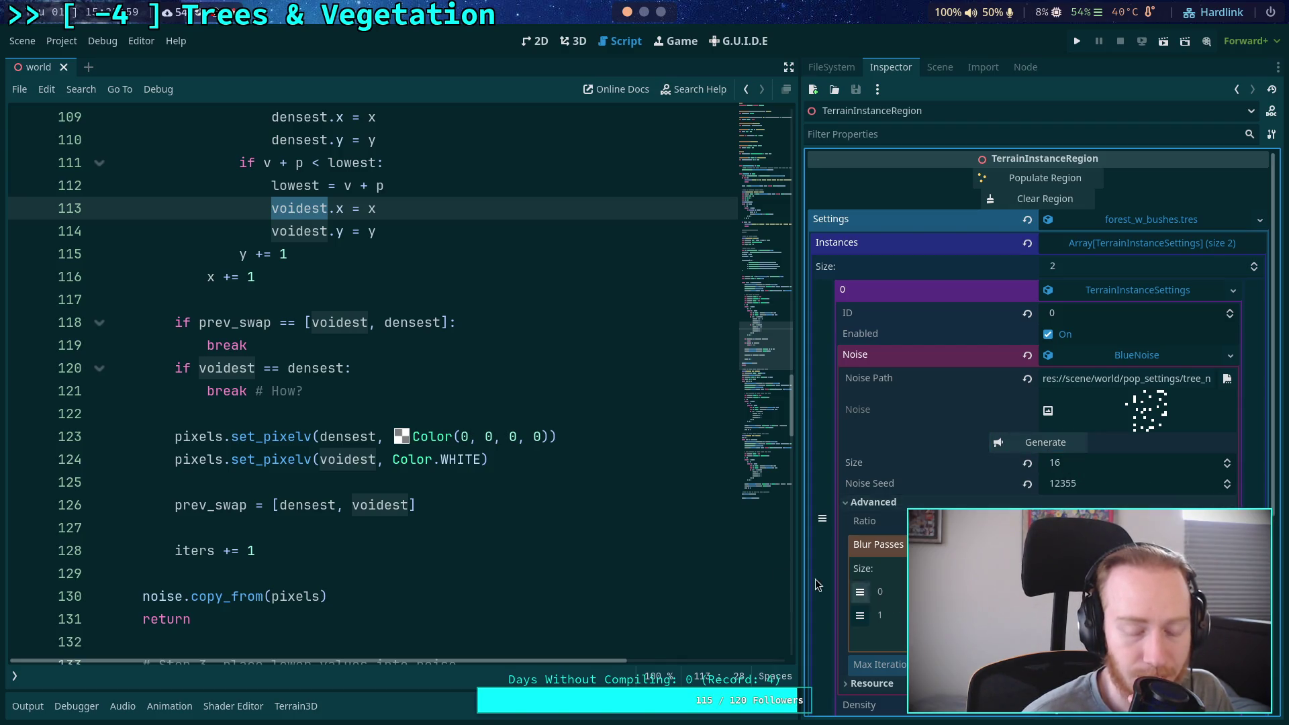
scroll(532, 508, up, 2)
scroll(534, 504, up, 8)
scroll(544, 487, down, 8)
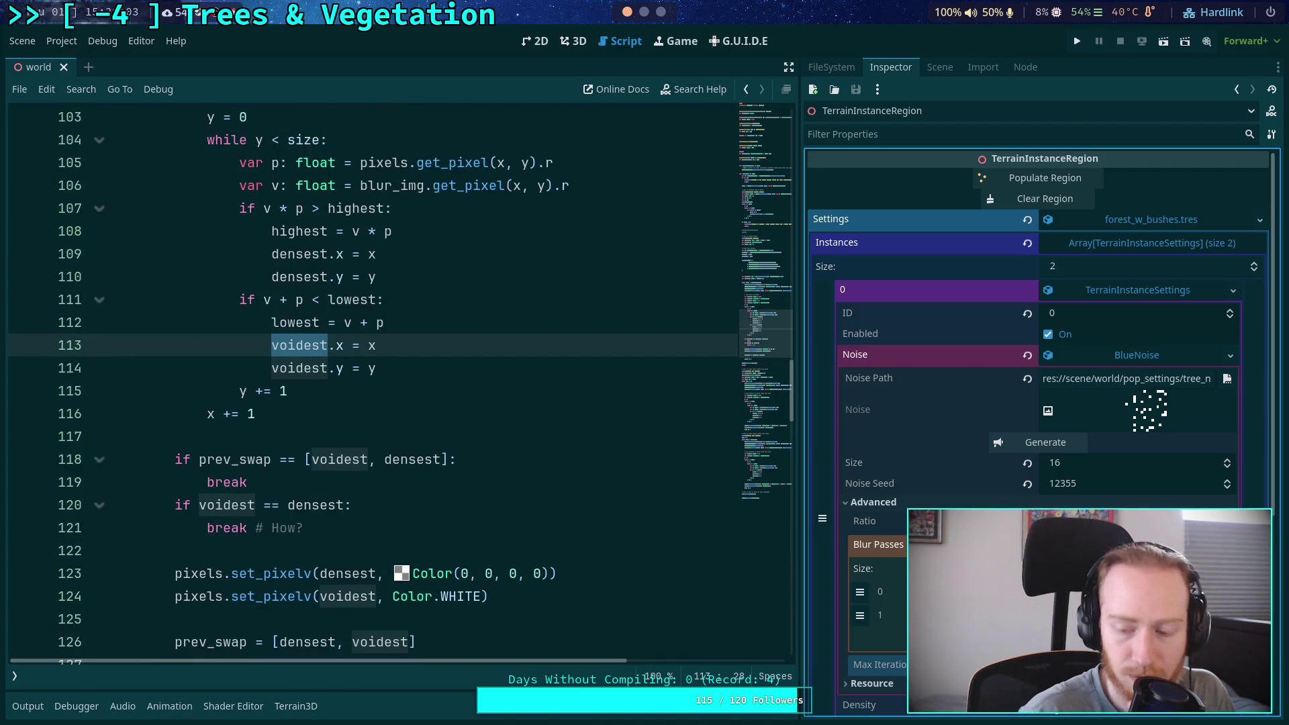
scroll(446, 425, up, 20)
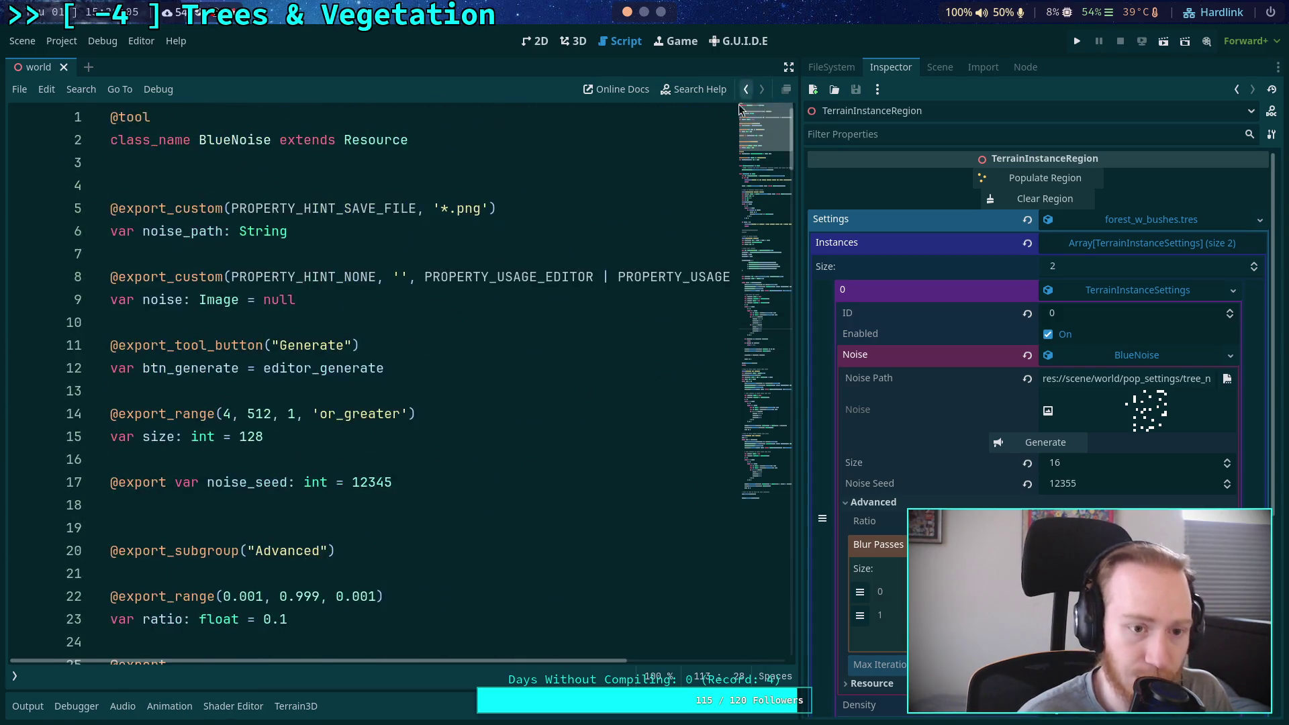
scroll(285, 396, down, 3)
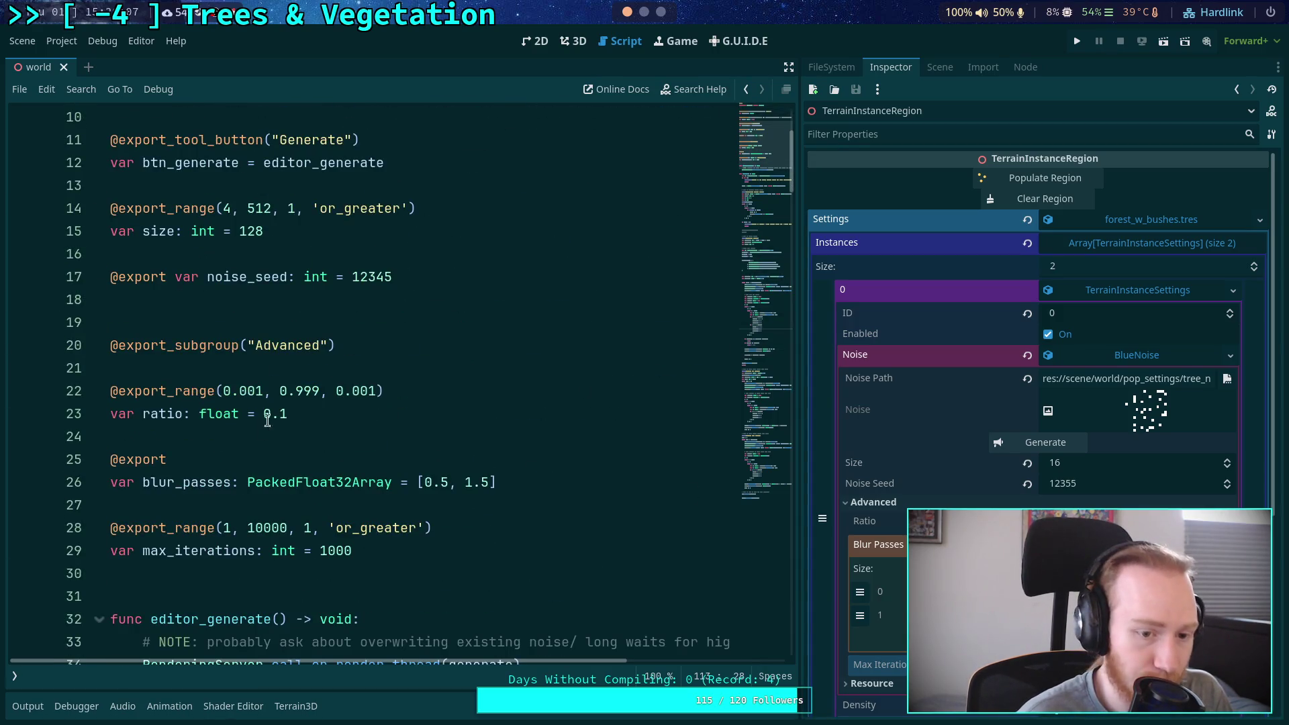
click(235, 528)
key(BackSpace)
text(0)
key(ctrl+s)
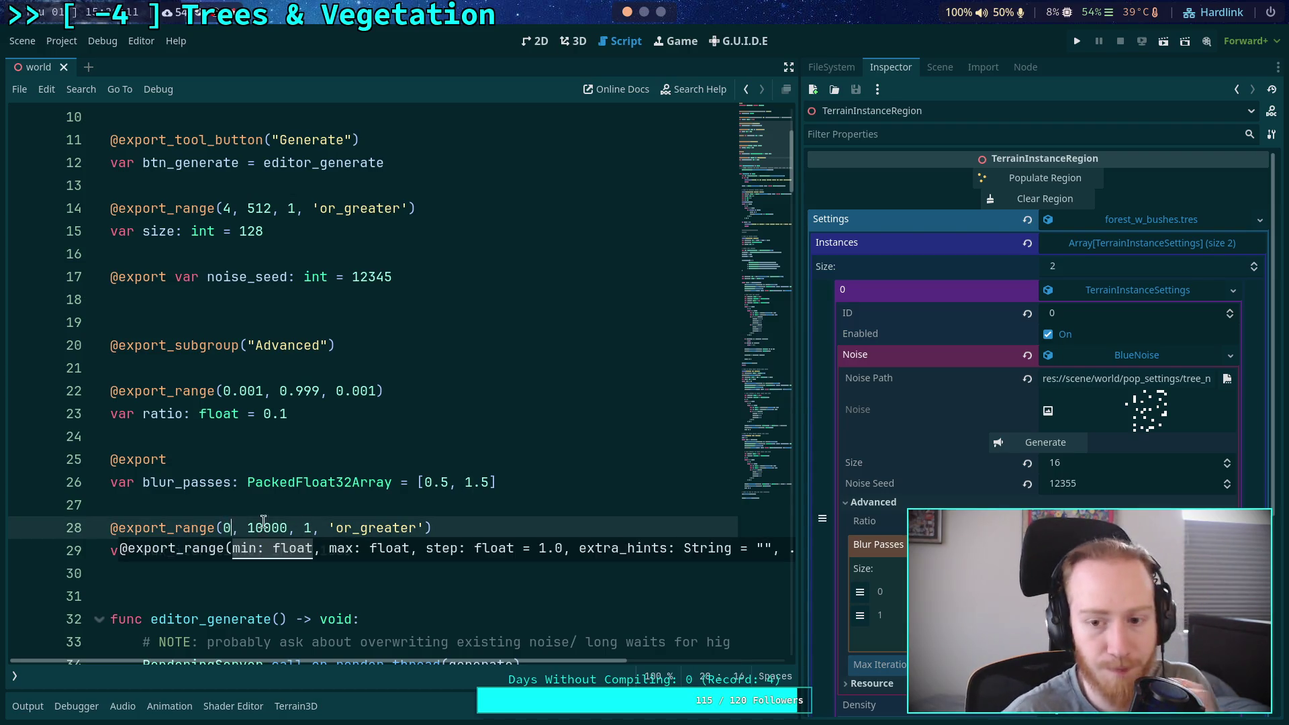
mouse_move(752, 184)
mouse_down()
mouse_move(766, 436)
mouse_move(775, 357)
mouse_up()
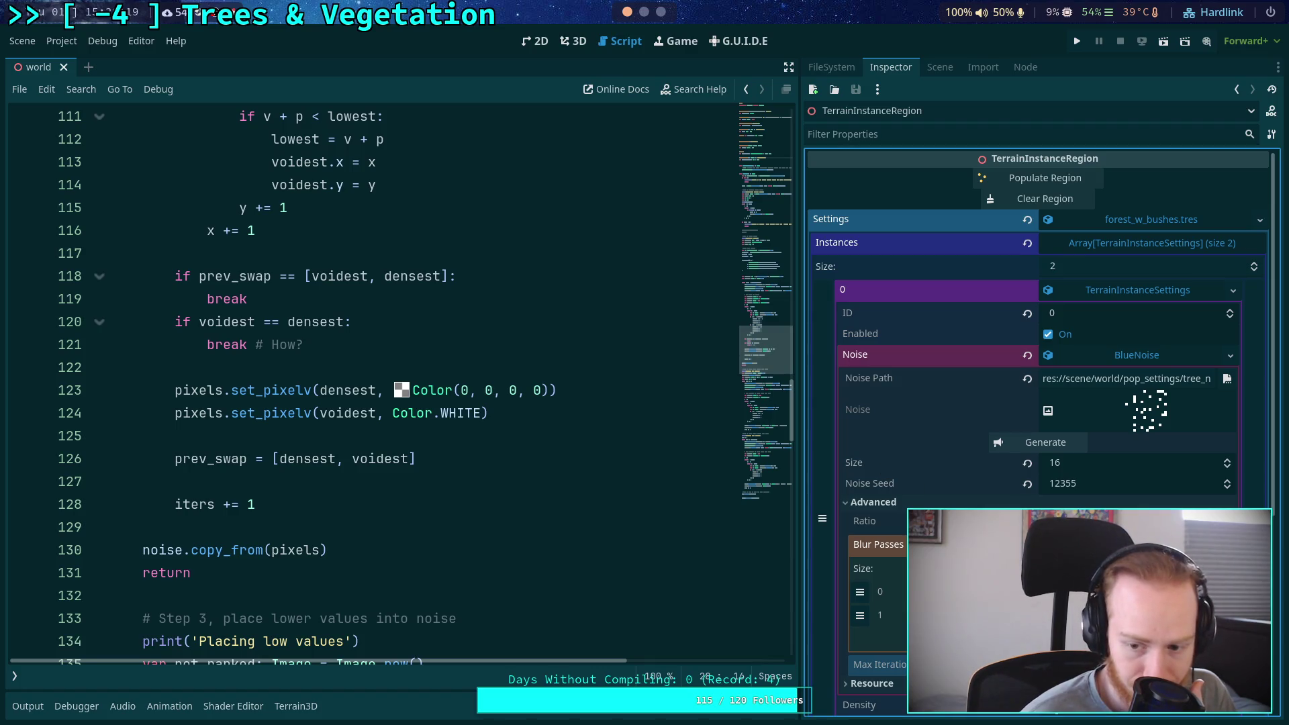
click(937, 66)
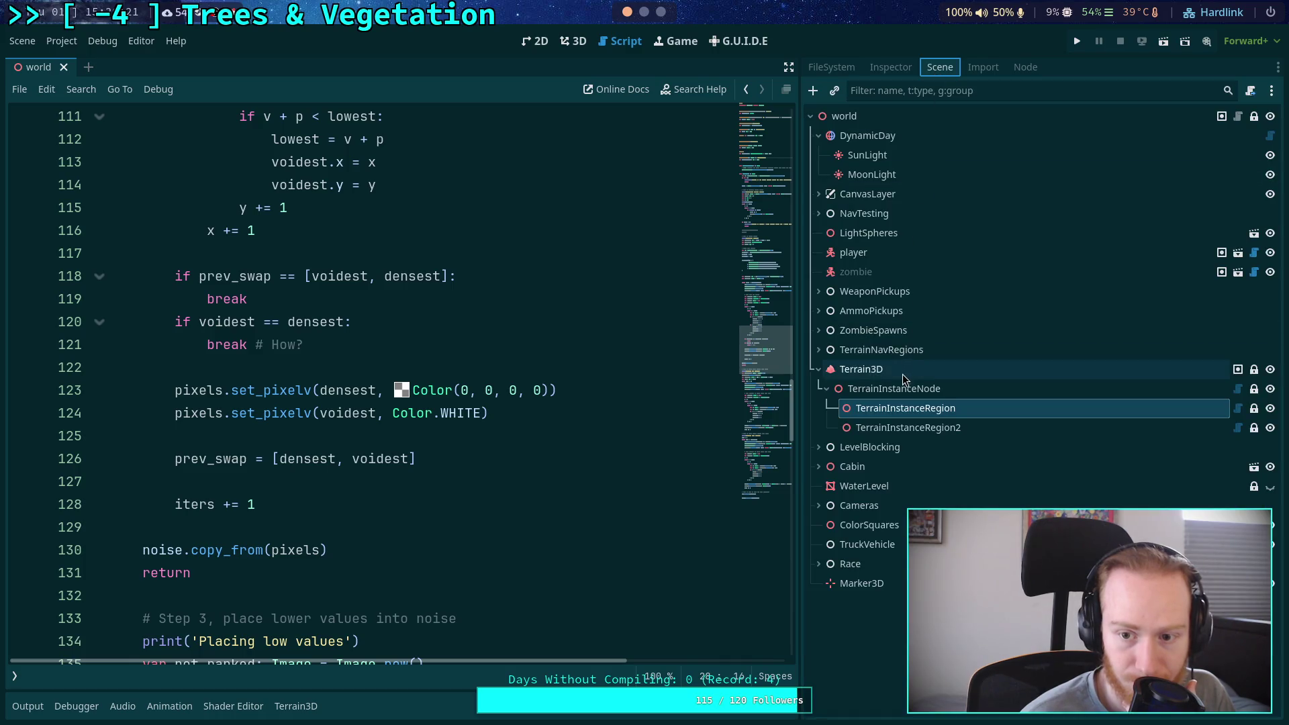
click(876, 67)
click(1162, 296)
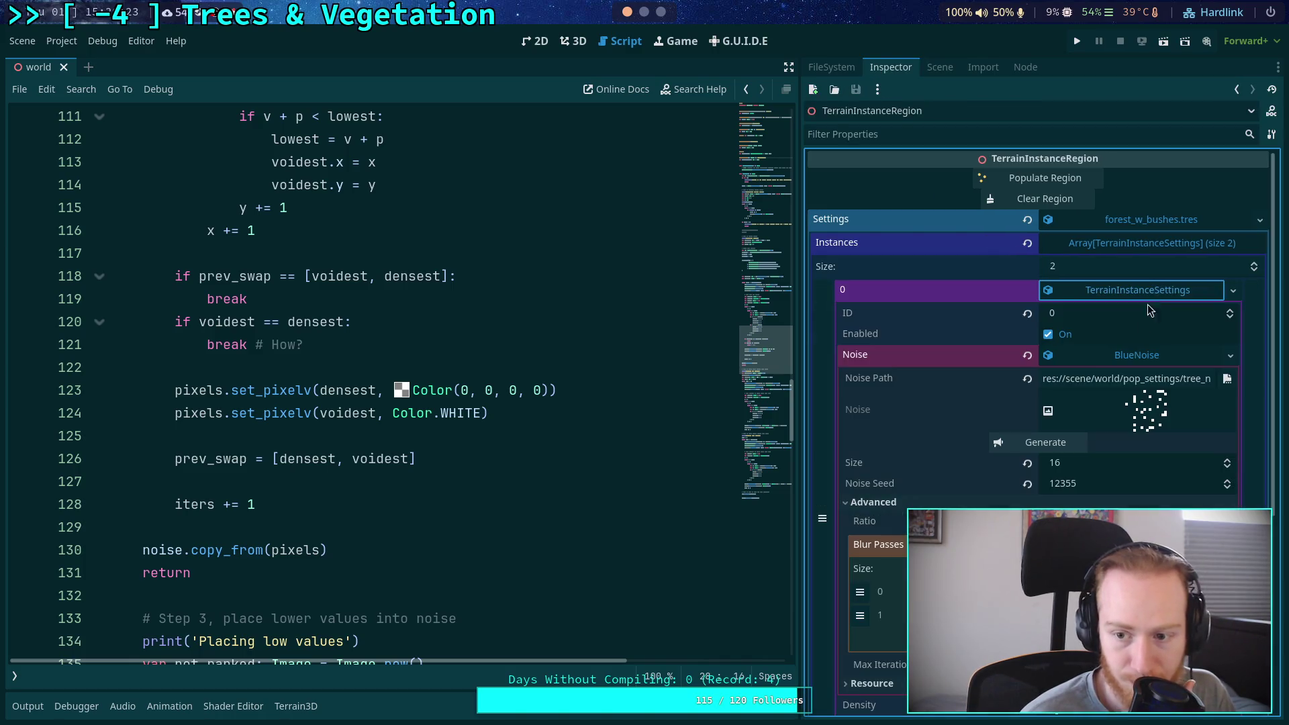
scroll(941, 474, down, 4)
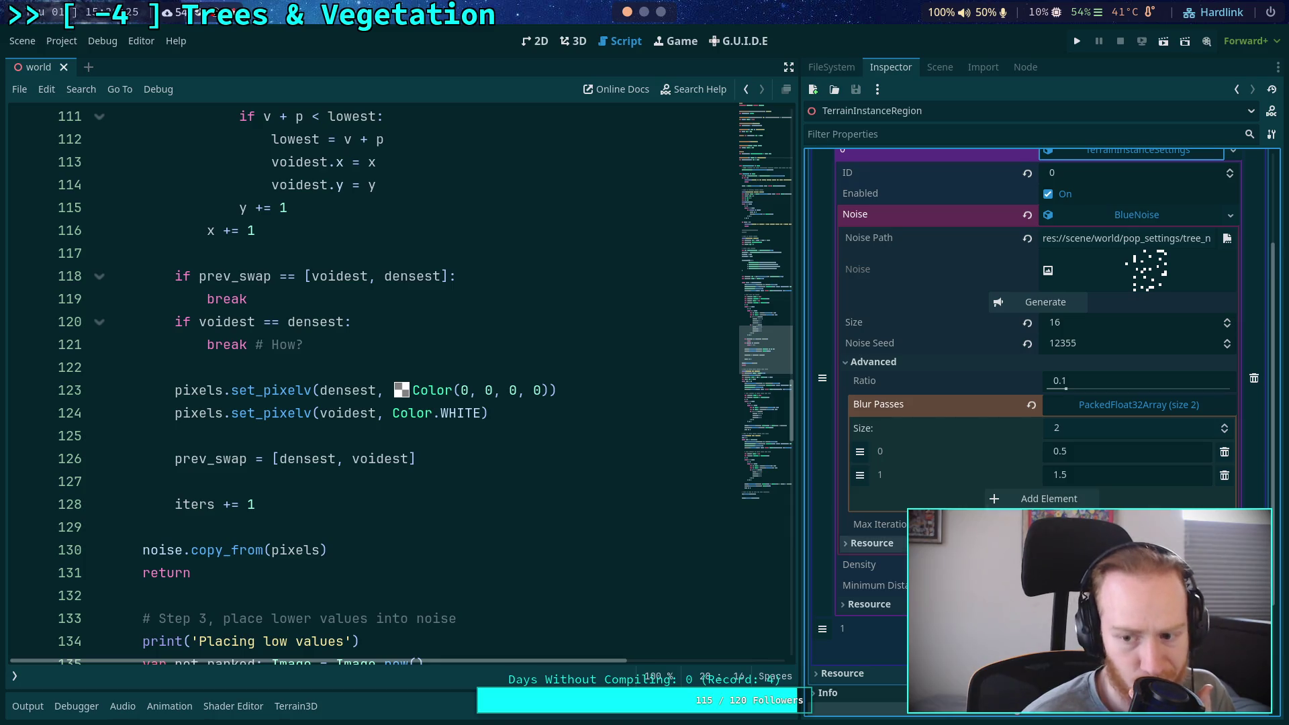
click(1047, 301)
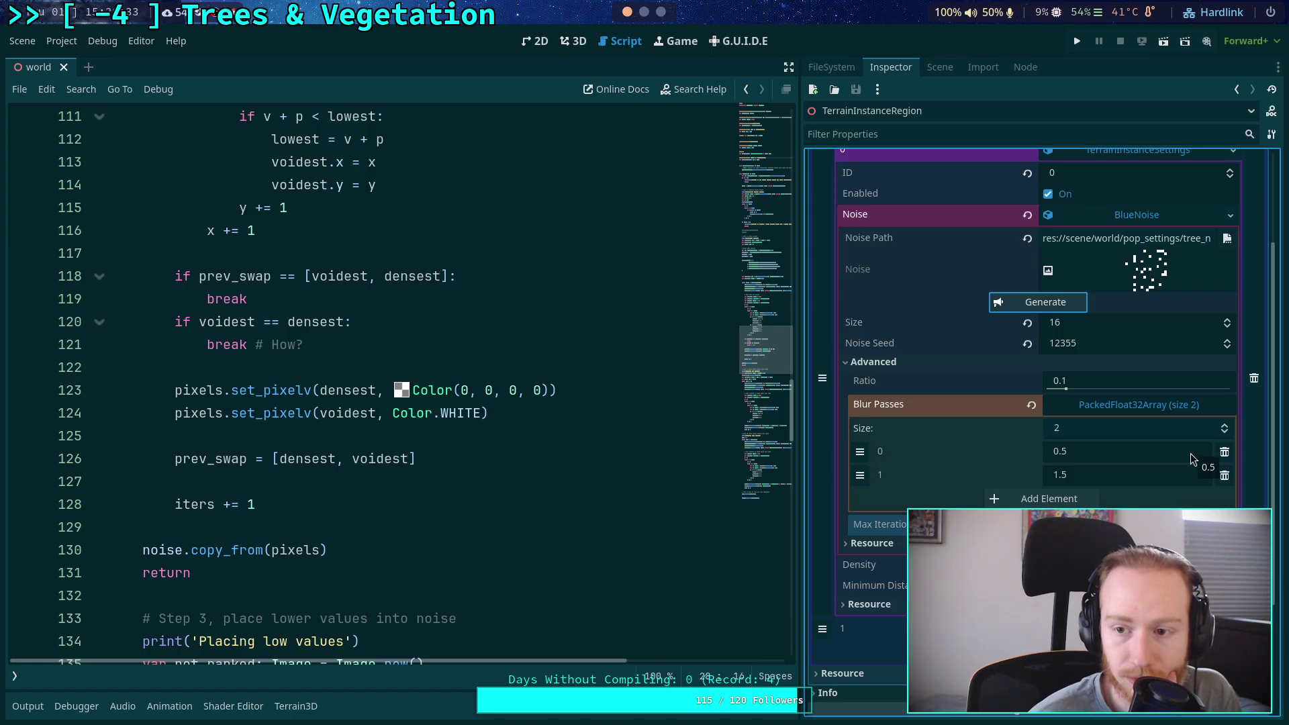
scroll(1155, 382, up, 1)
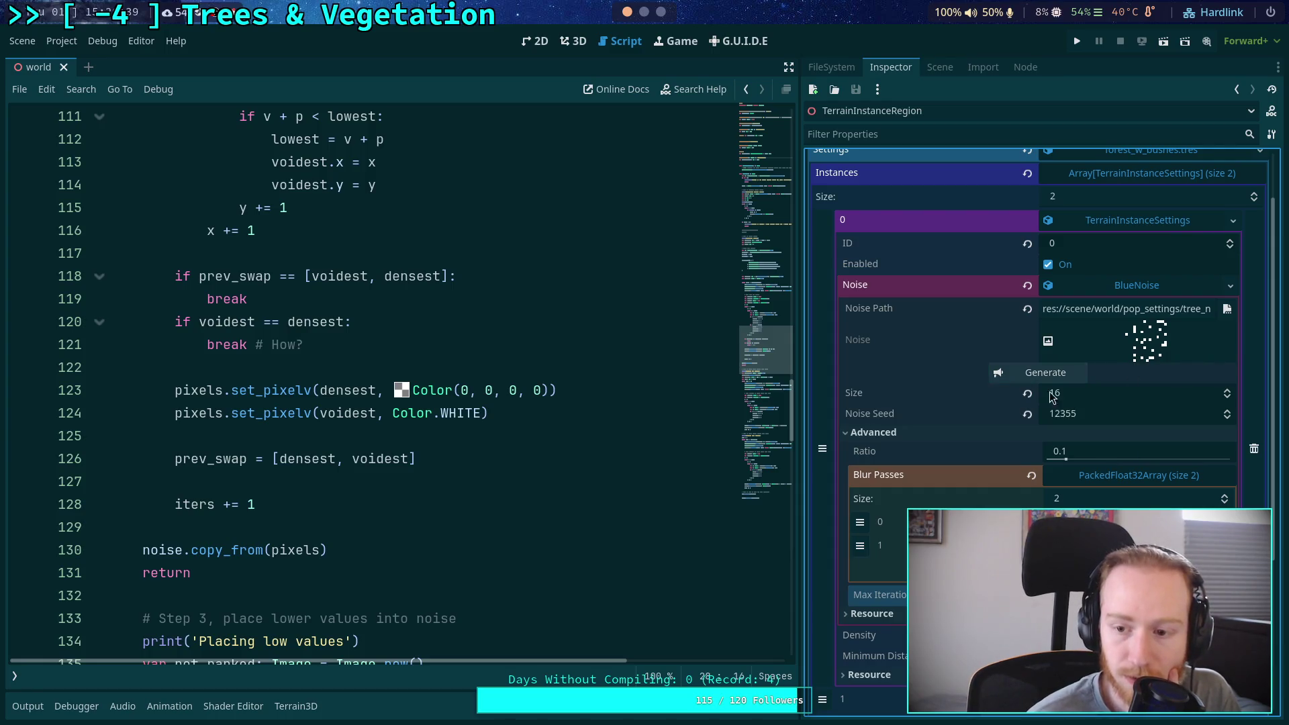
click(1032, 380)
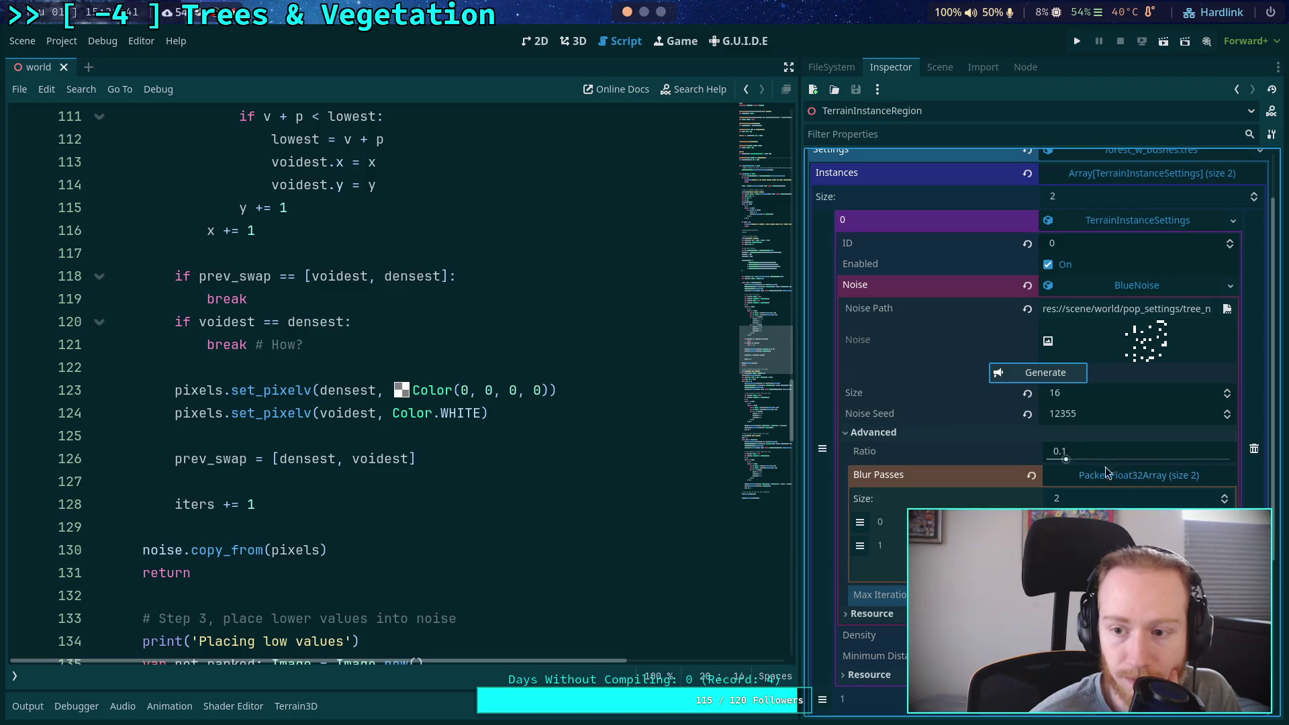
click(1034, 376)
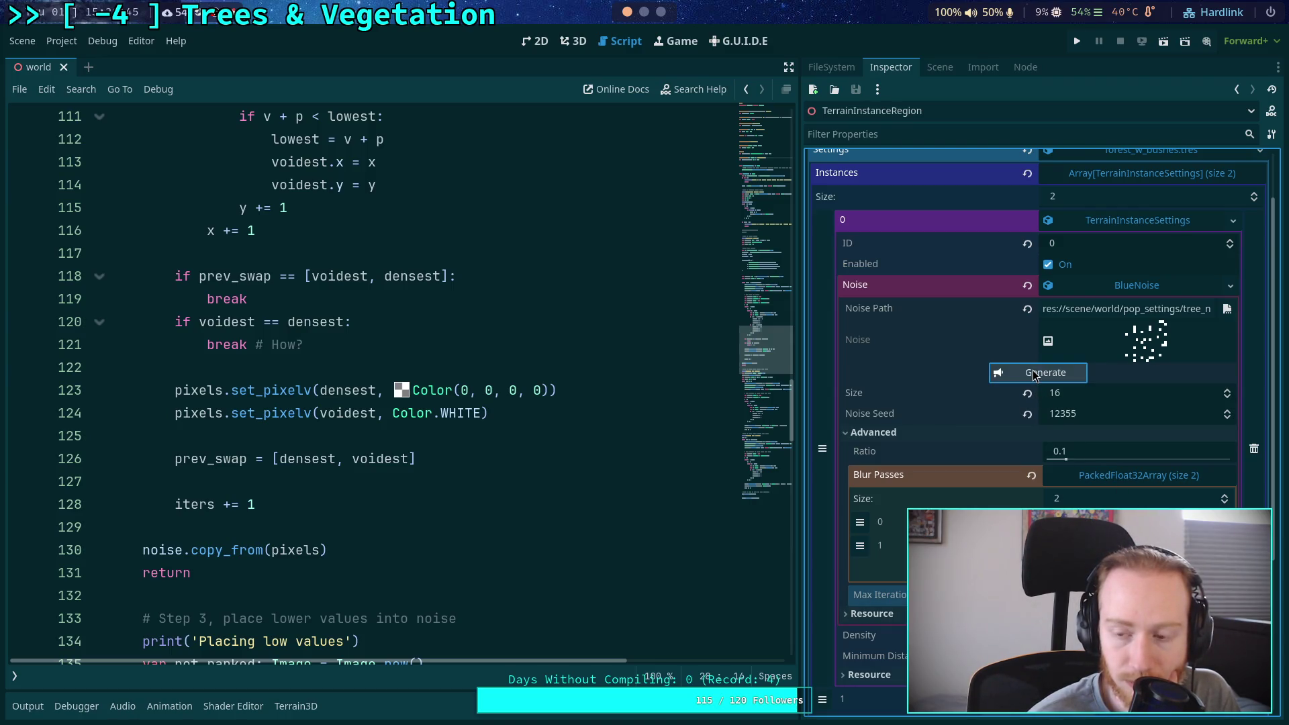
click(1034, 376)
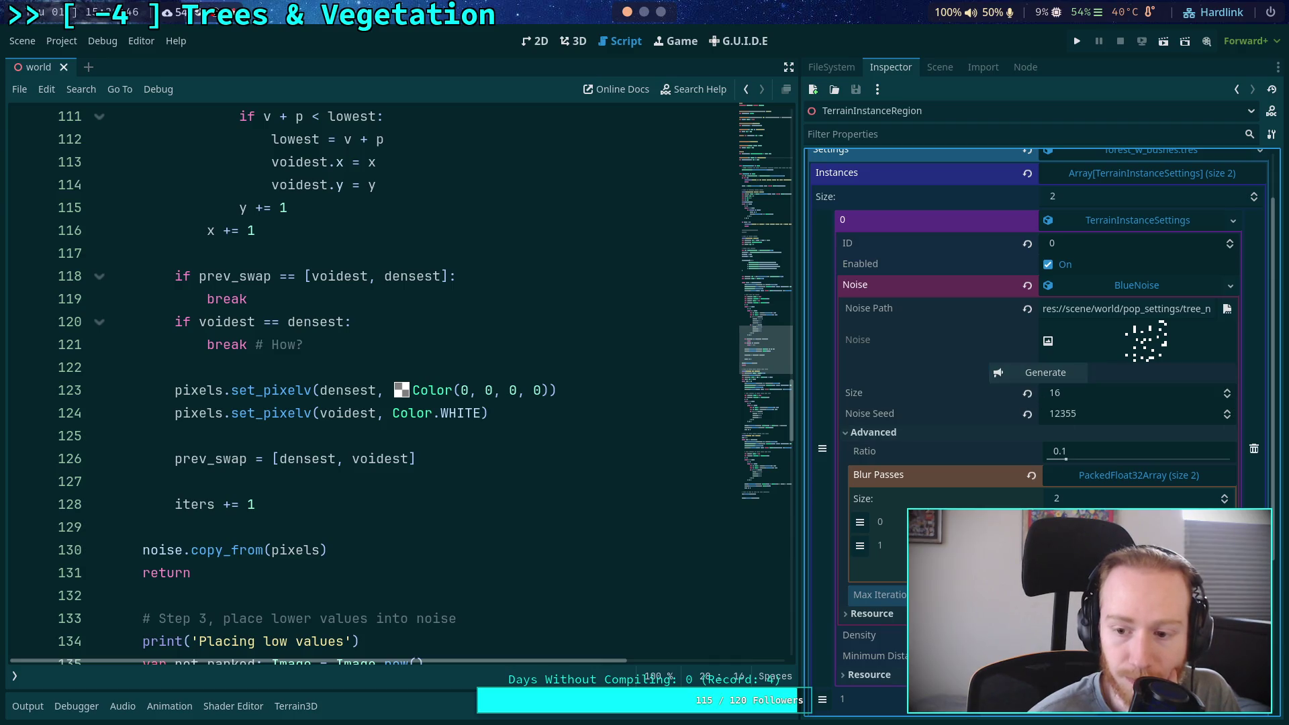
click(1042, 375)
click(1043, 378)
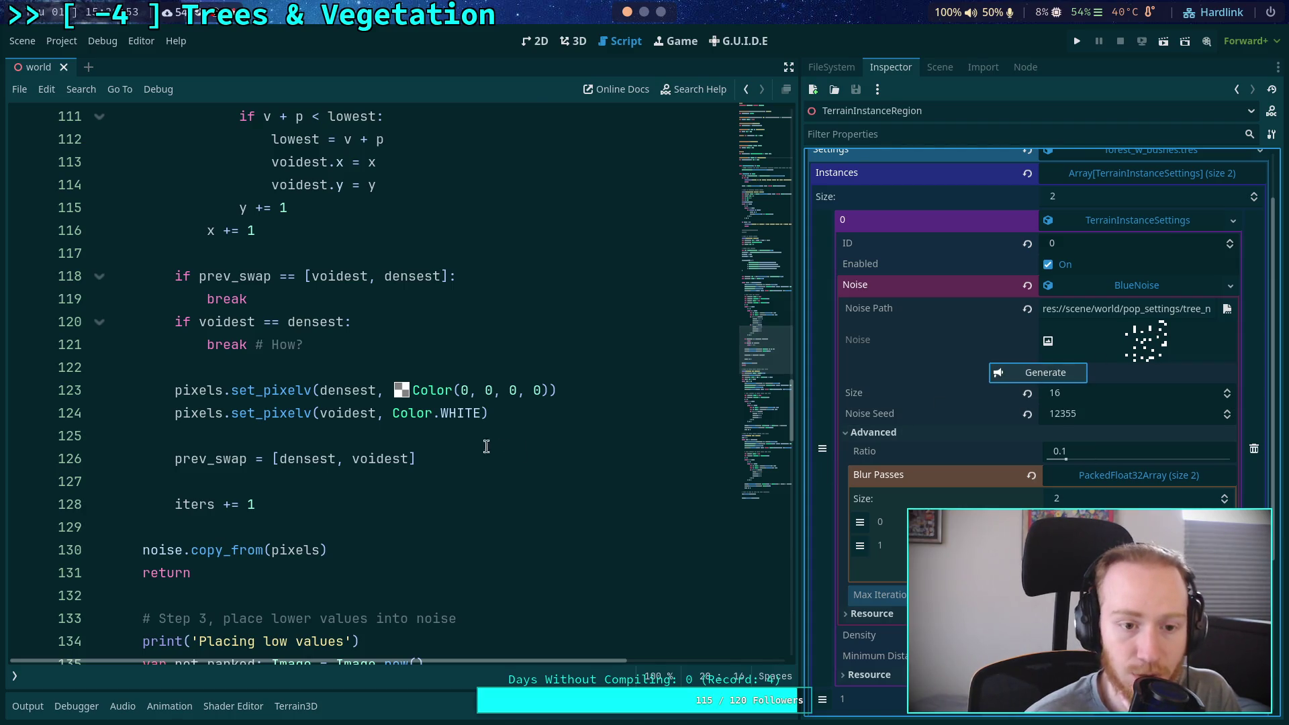
scroll(487, 447, up, 2)
double_click(345, 550)
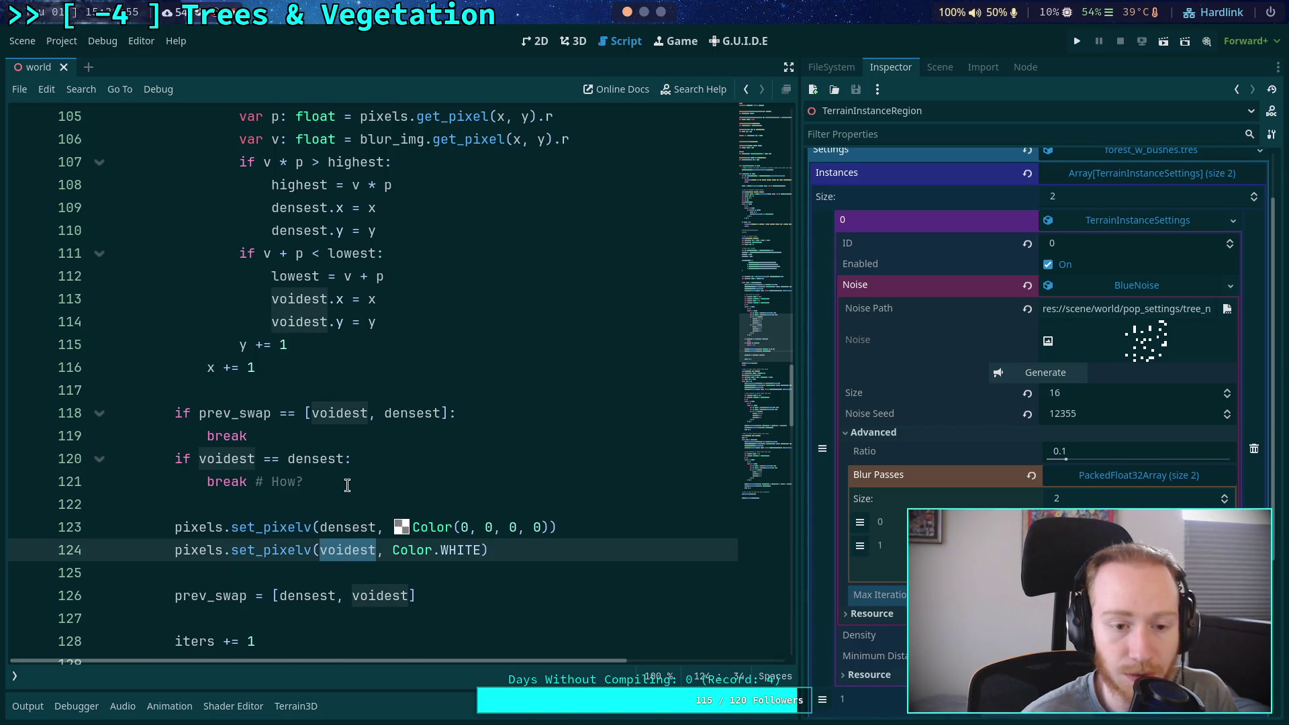
scroll(347, 484, up, 1)
scroll(347, 485, down, 2)
scroll(347, 485, up, 5)
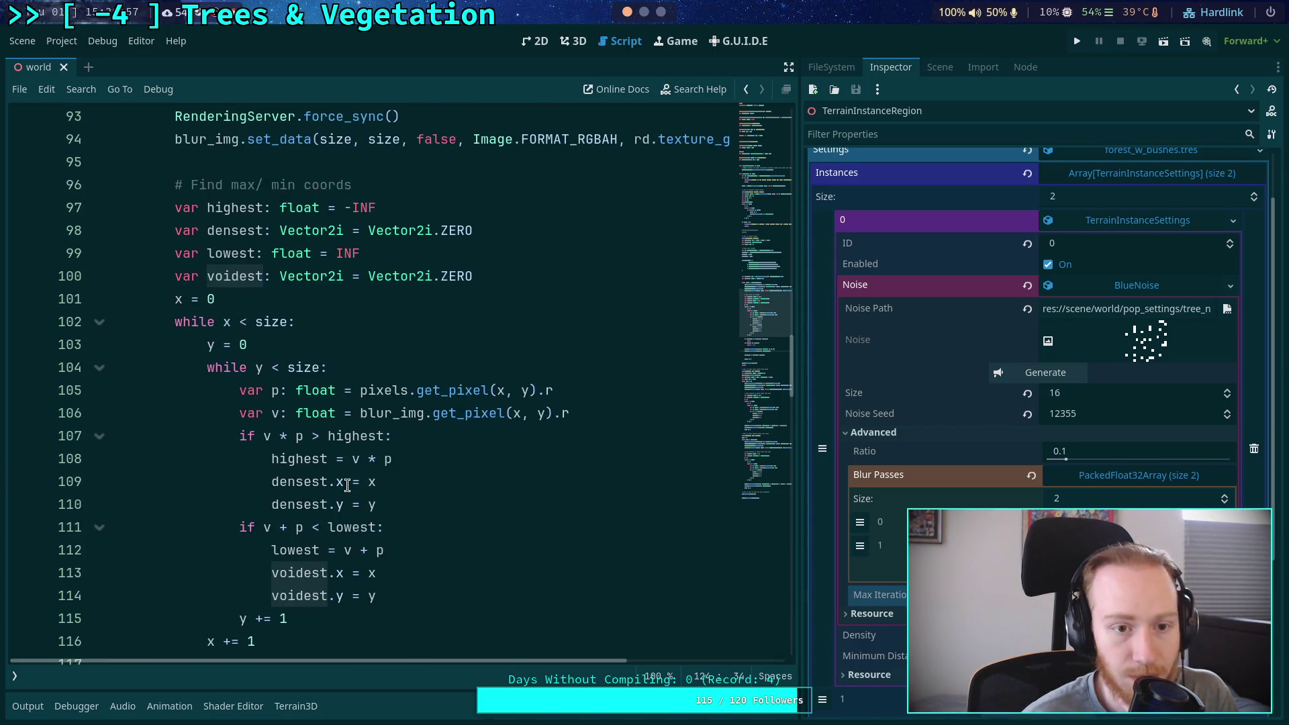
scroll(347, 485, up, 2)
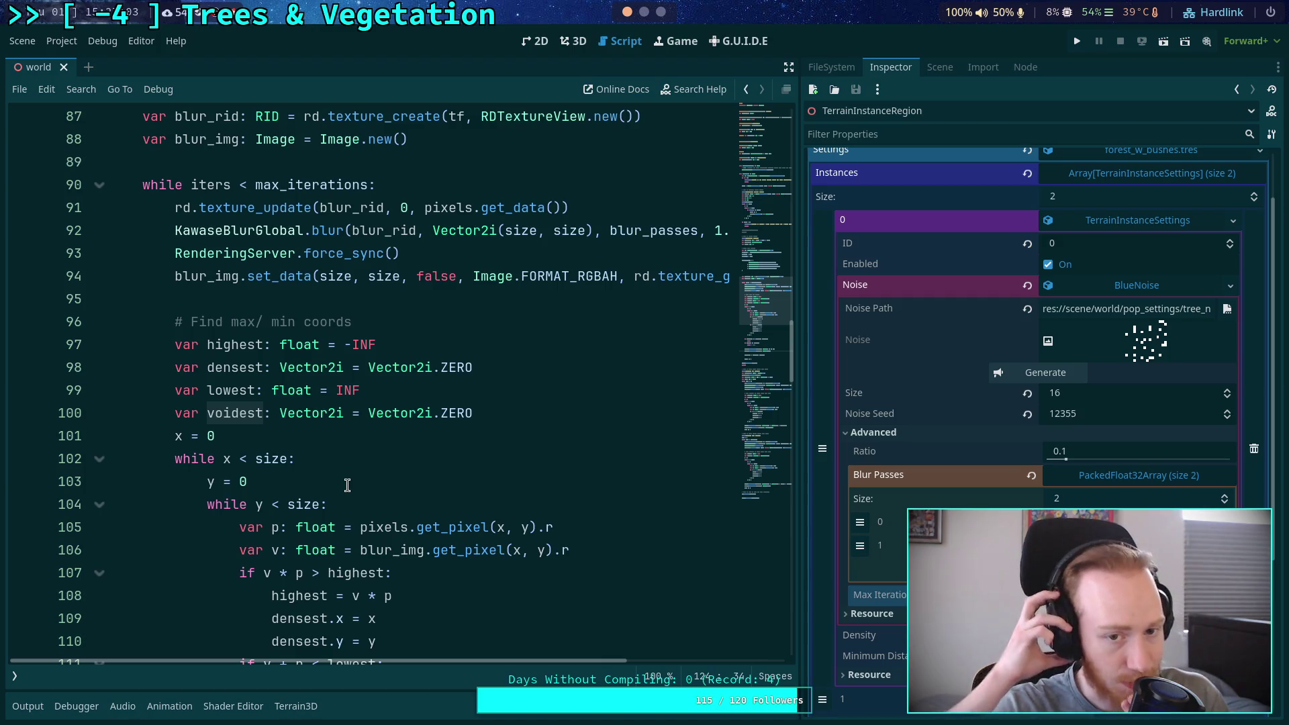
scroll(381, 454, down, 3)
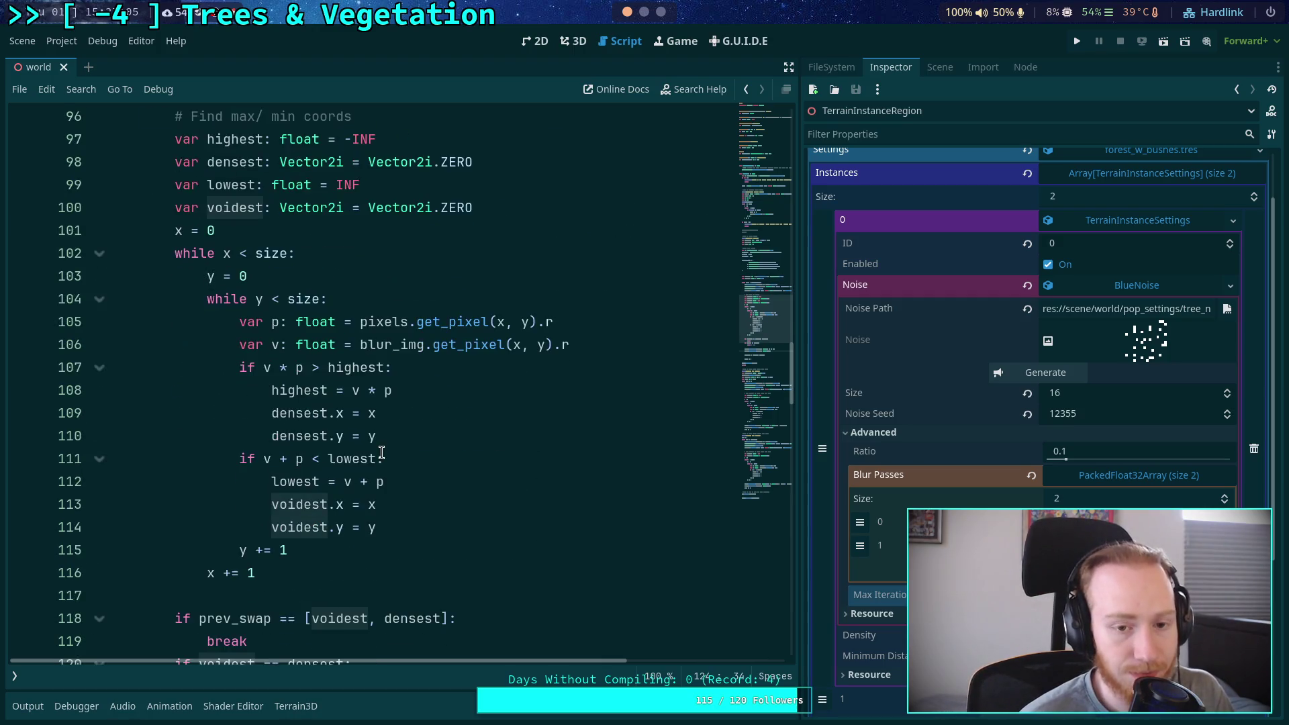
scroll(433, 453, down, 1)
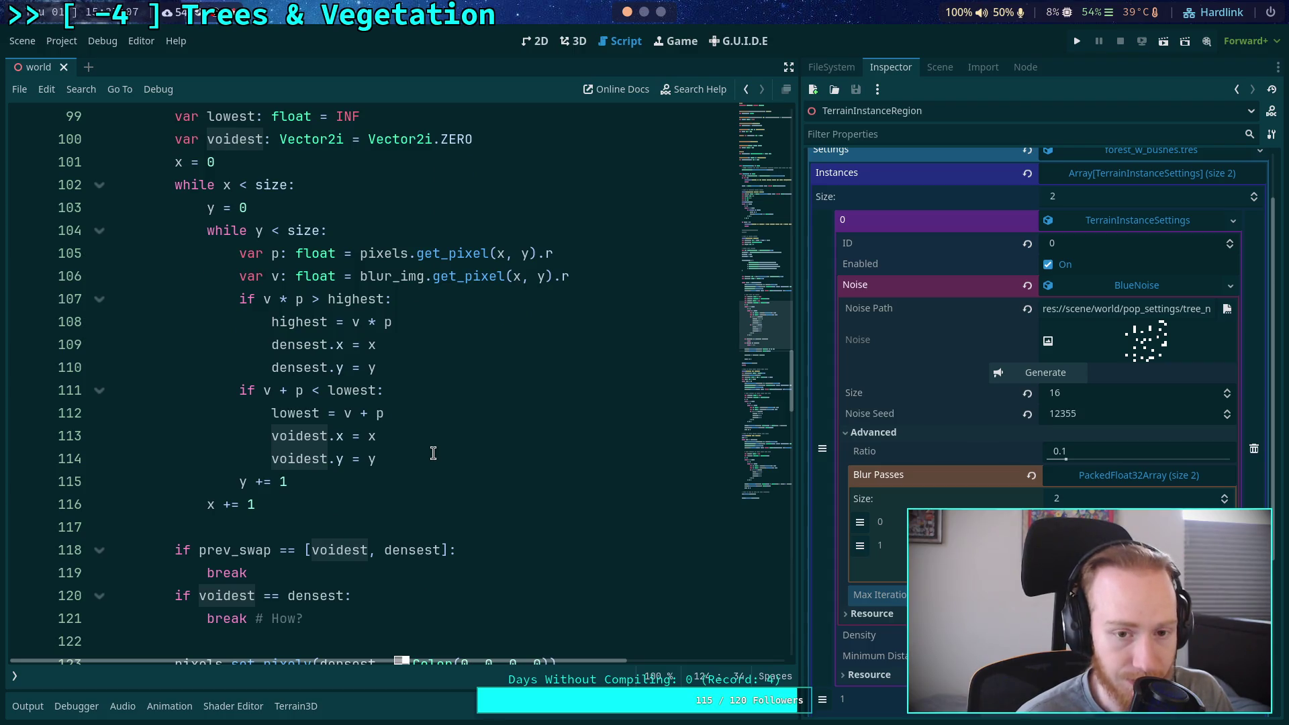
scroll(433, 454, up, 4)
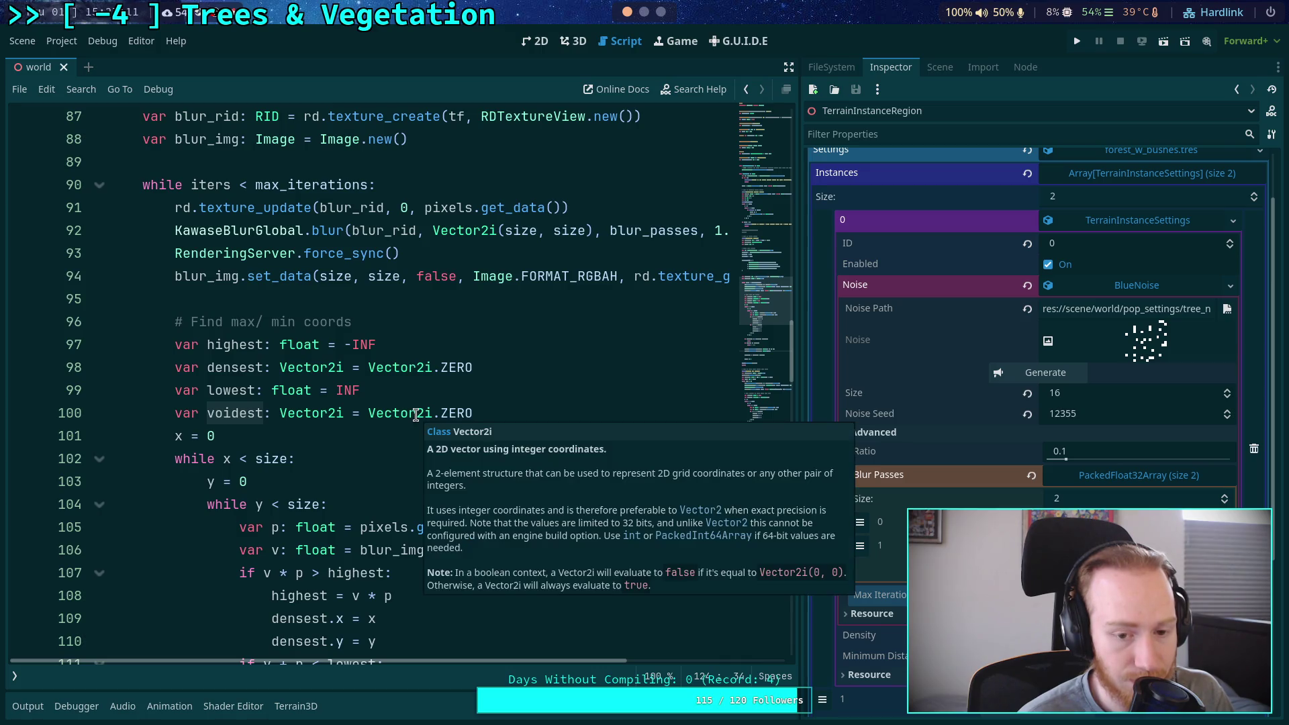
scroll(289, 428, down, 4)
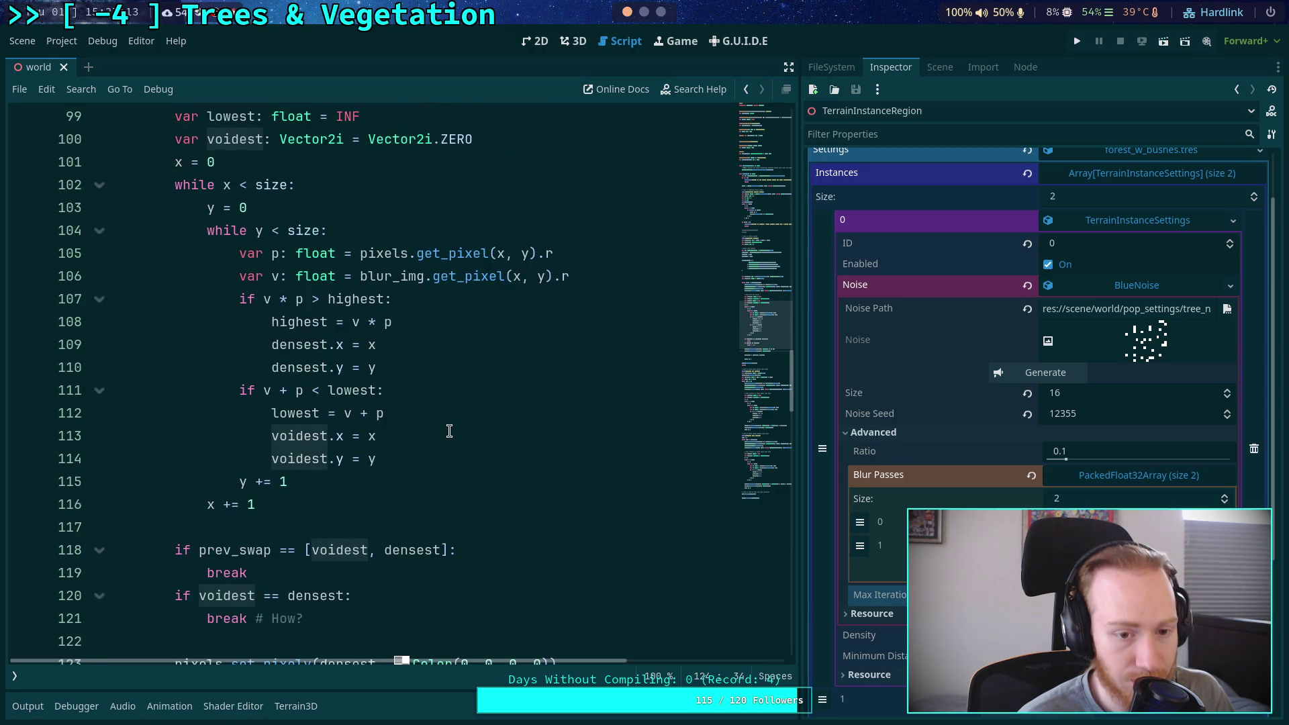
scroll(449, 429, down, 2)
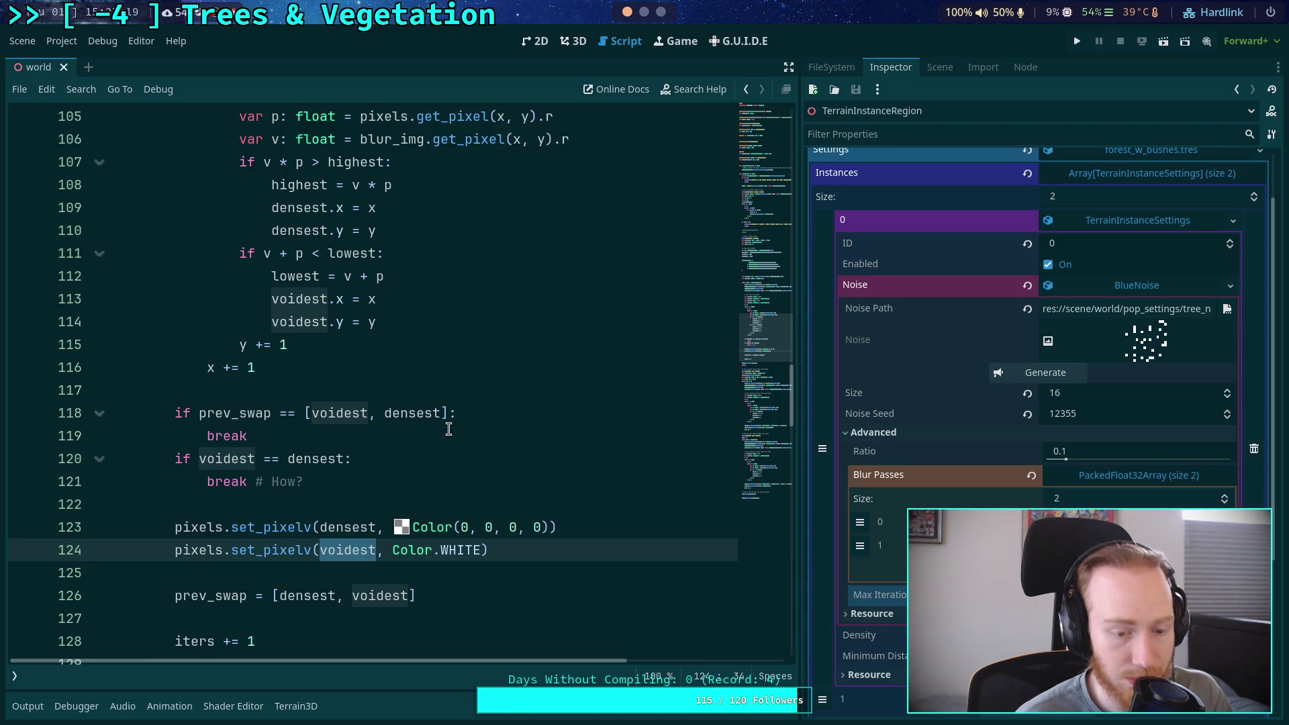
scroll(449, 429, down, 2)
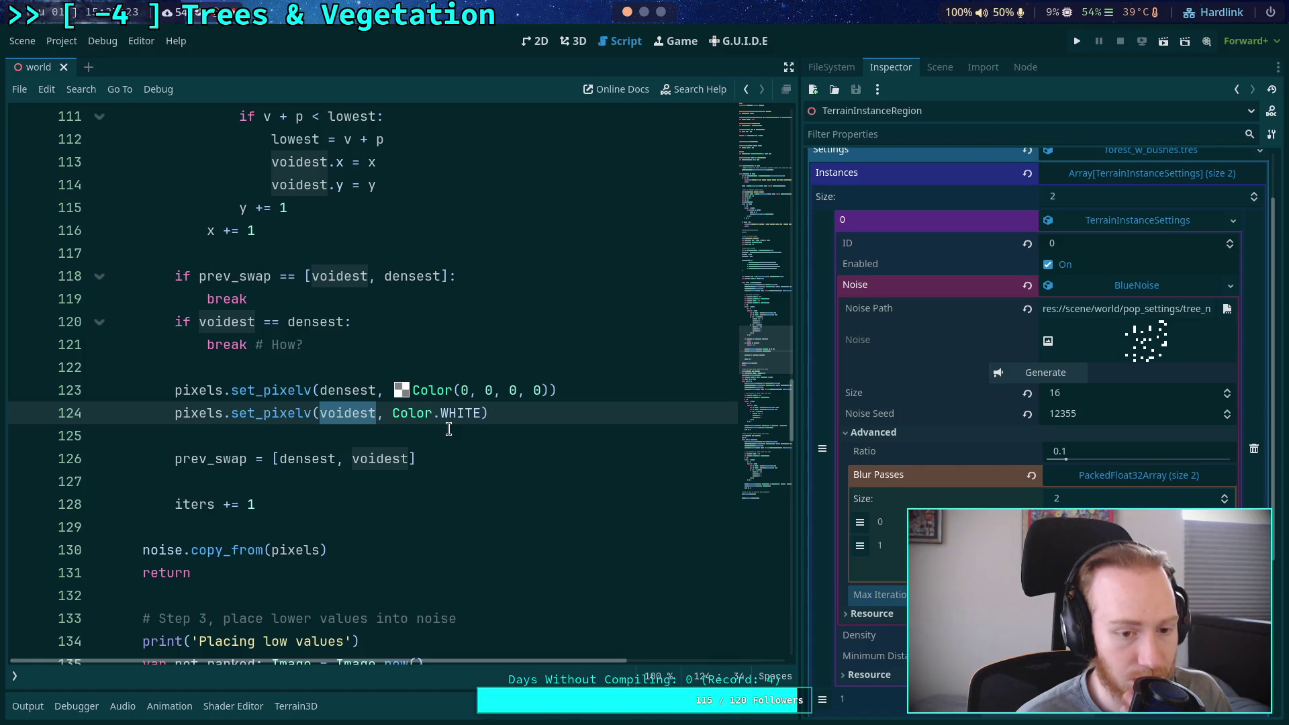
scroll(449, 429, up, 2)
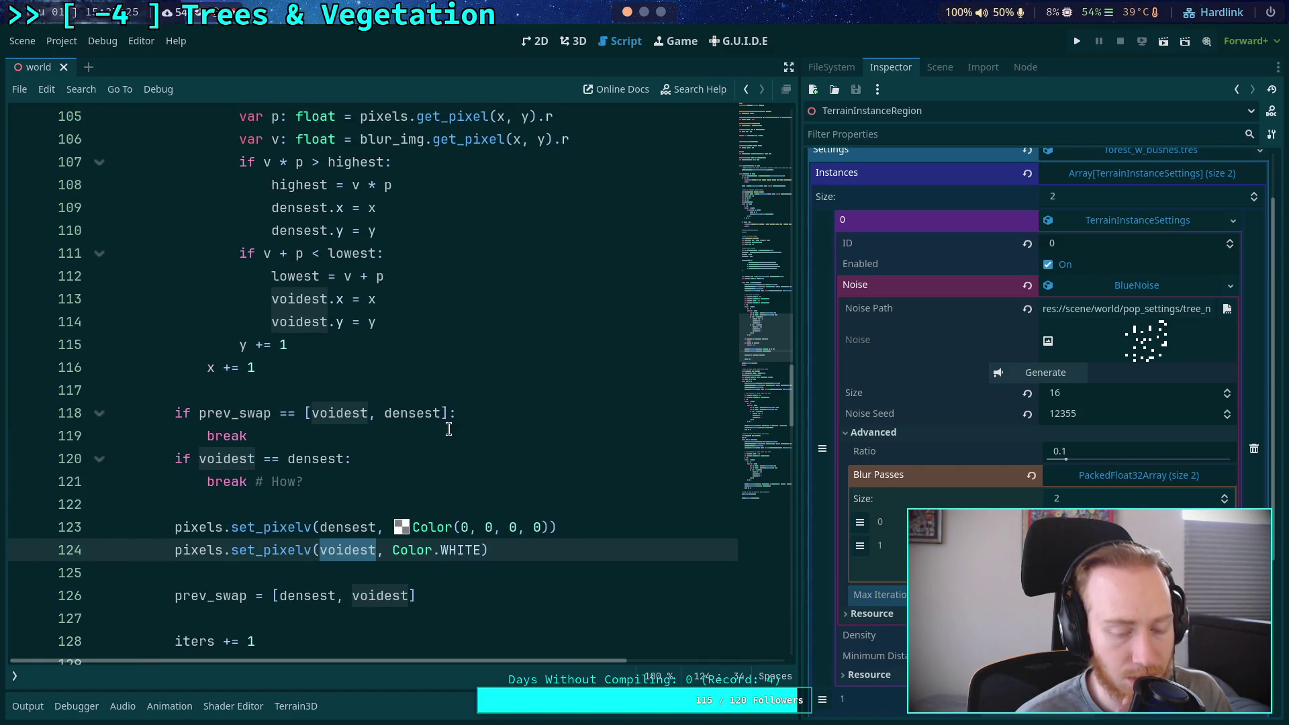
scroll(448, 429, up, 6)
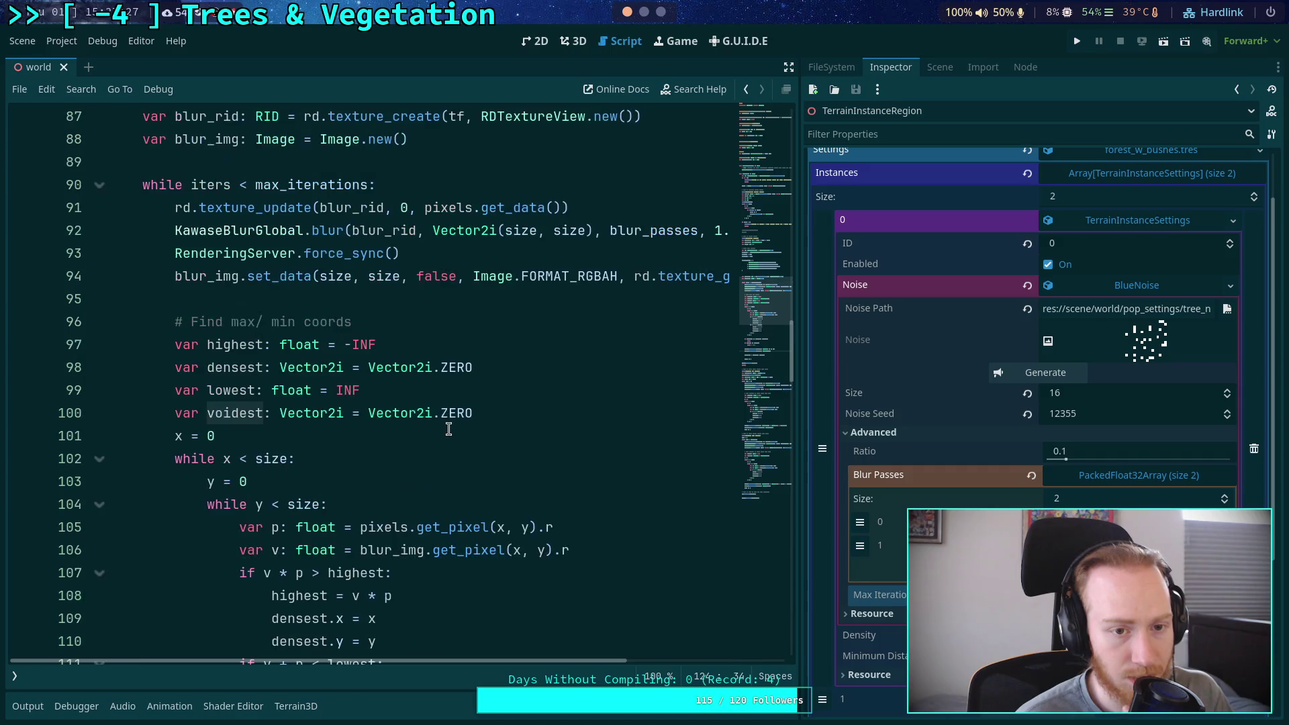
scroll(367, 400, up, 3)
scroll(373, 399, down, 11)
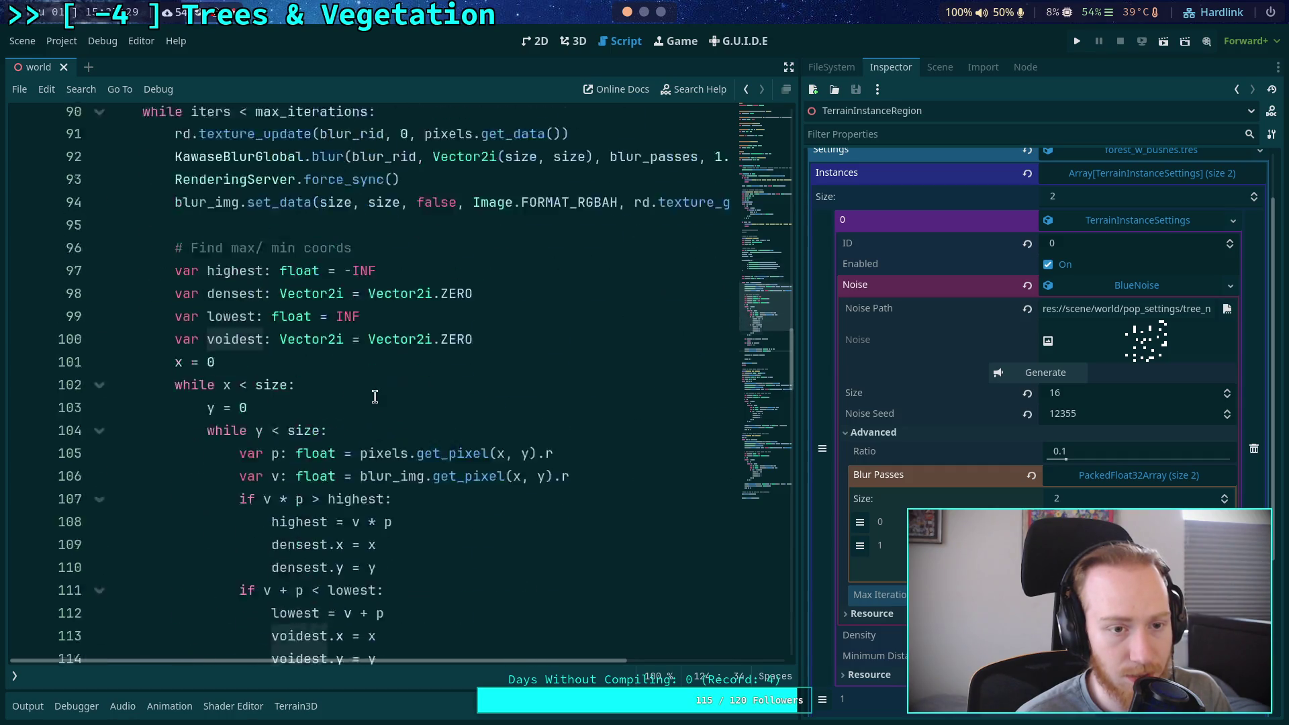
scroll(377, 394, down, 1)
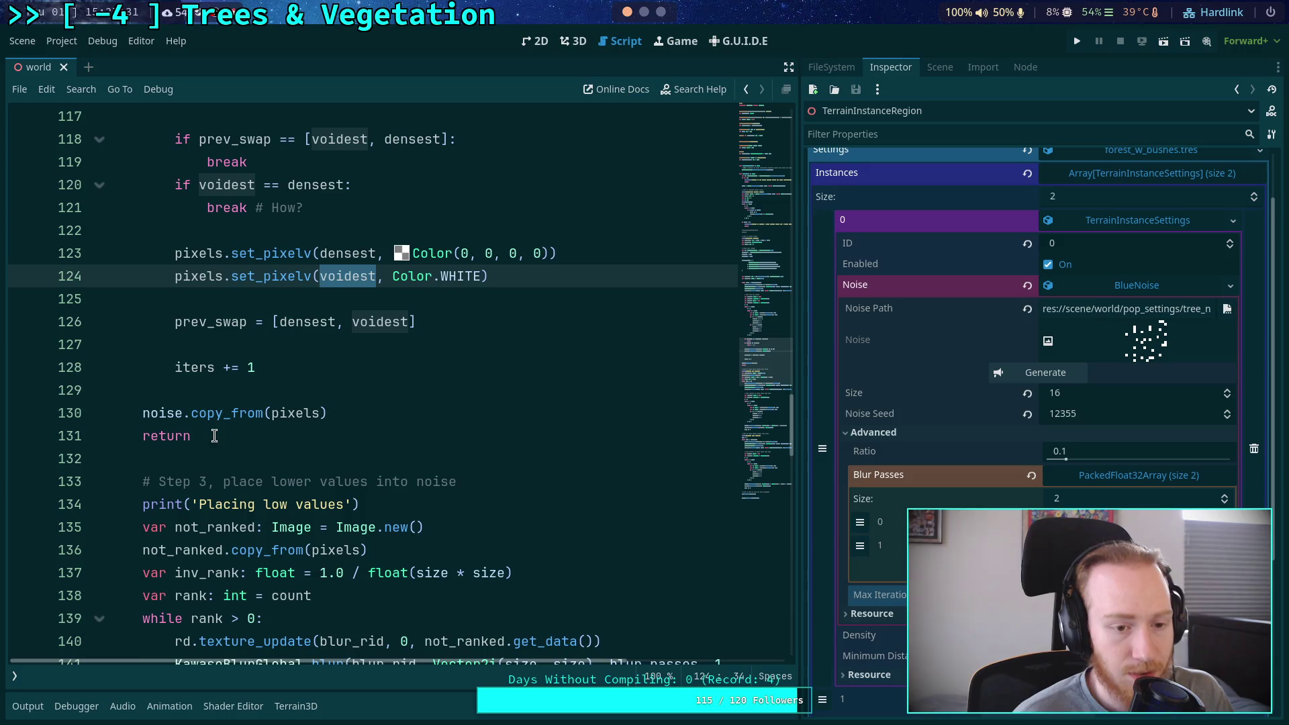
drag(143, 415, 200, 430)
key(ctrl+c)
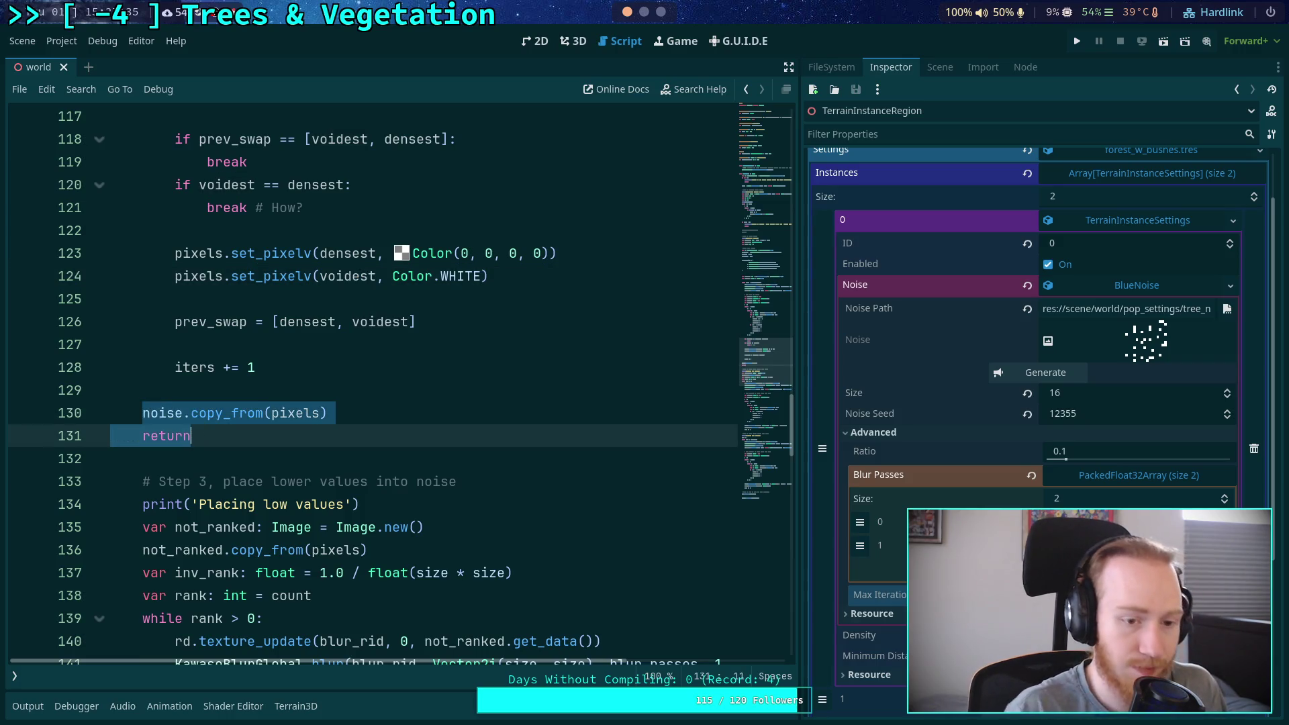
scroll(201, 389, up, 11)
Paste the copy_from and return lines after blur_img.set_data, copying from blur_img instead of pixels
click(202, 390)
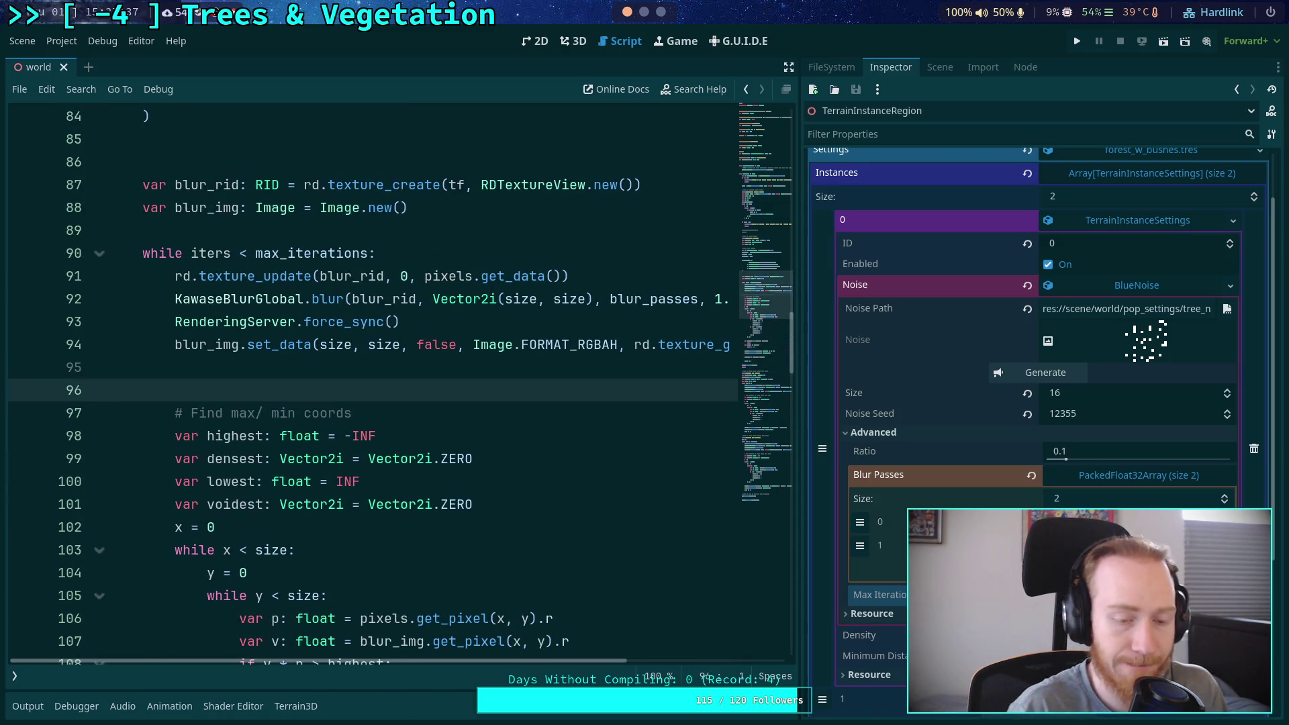
key(Return)
key(ctrl+v)
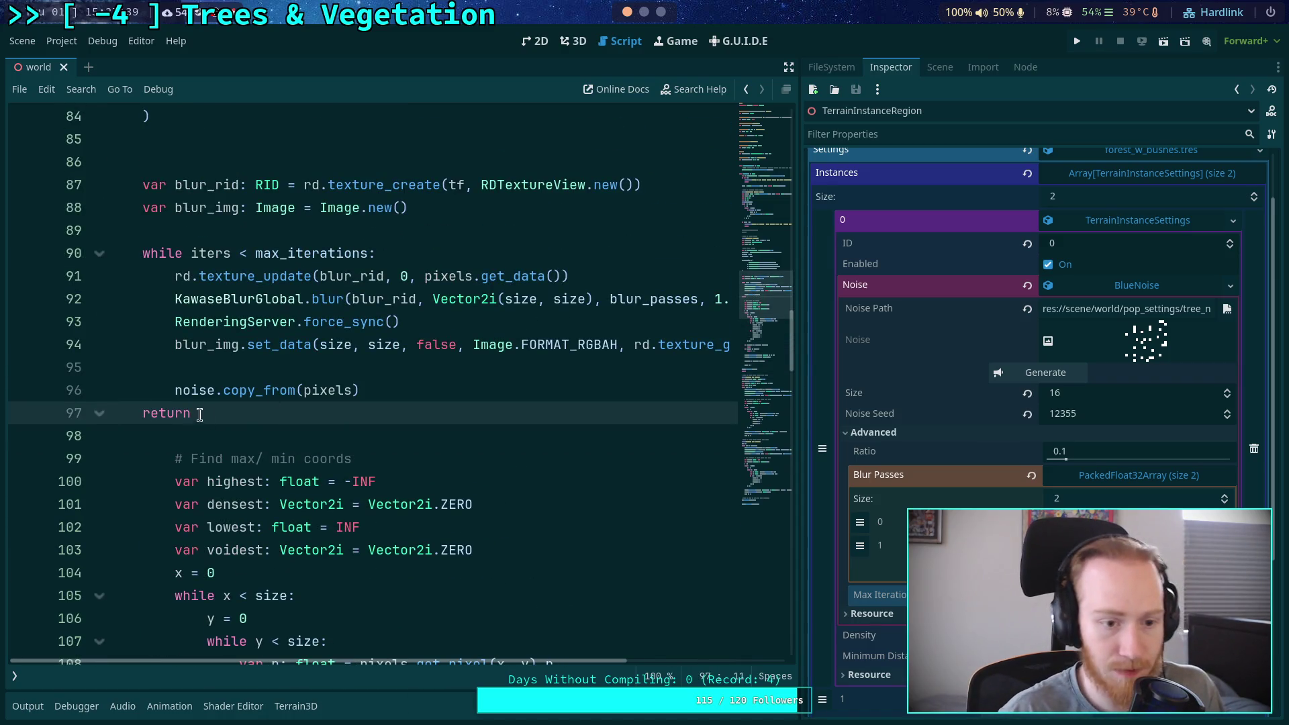
key(Tab)
double_click(318, 388)
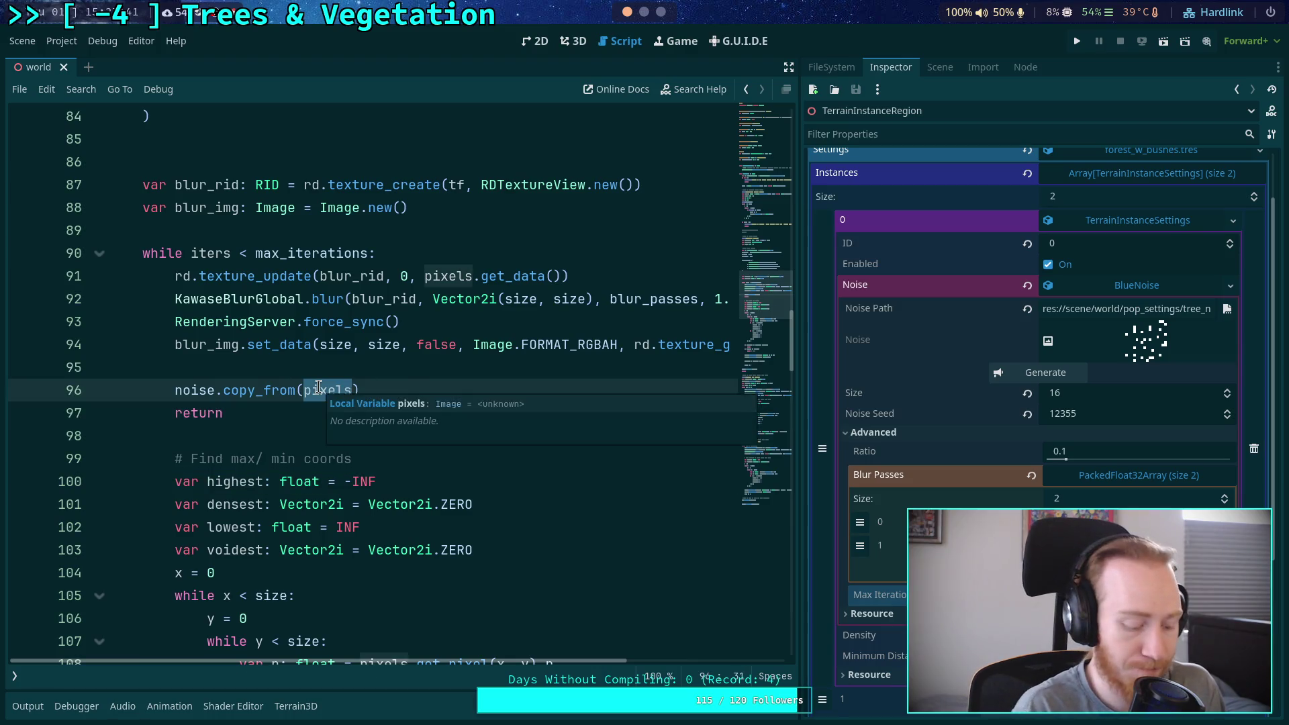
text(bl)
key(Return)
key(BackSpace)
key(BackSpace)
key(BackSpace)
key(BackSpace)
key(BackSpace)
text(i)
key(Return)
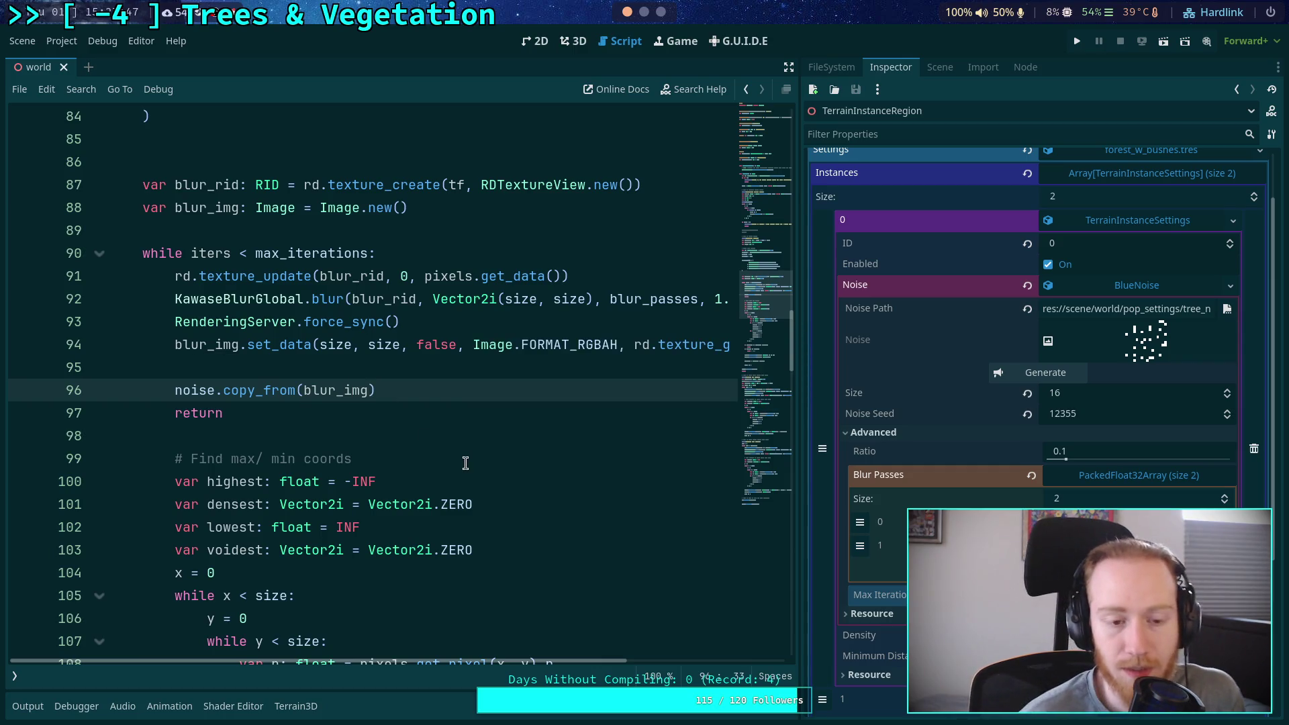
Wrap those lines in 'if iters + 1 == max_iterations:', save, and regenerate the noise
click(319, 369)
key(Return)
text(if itr)
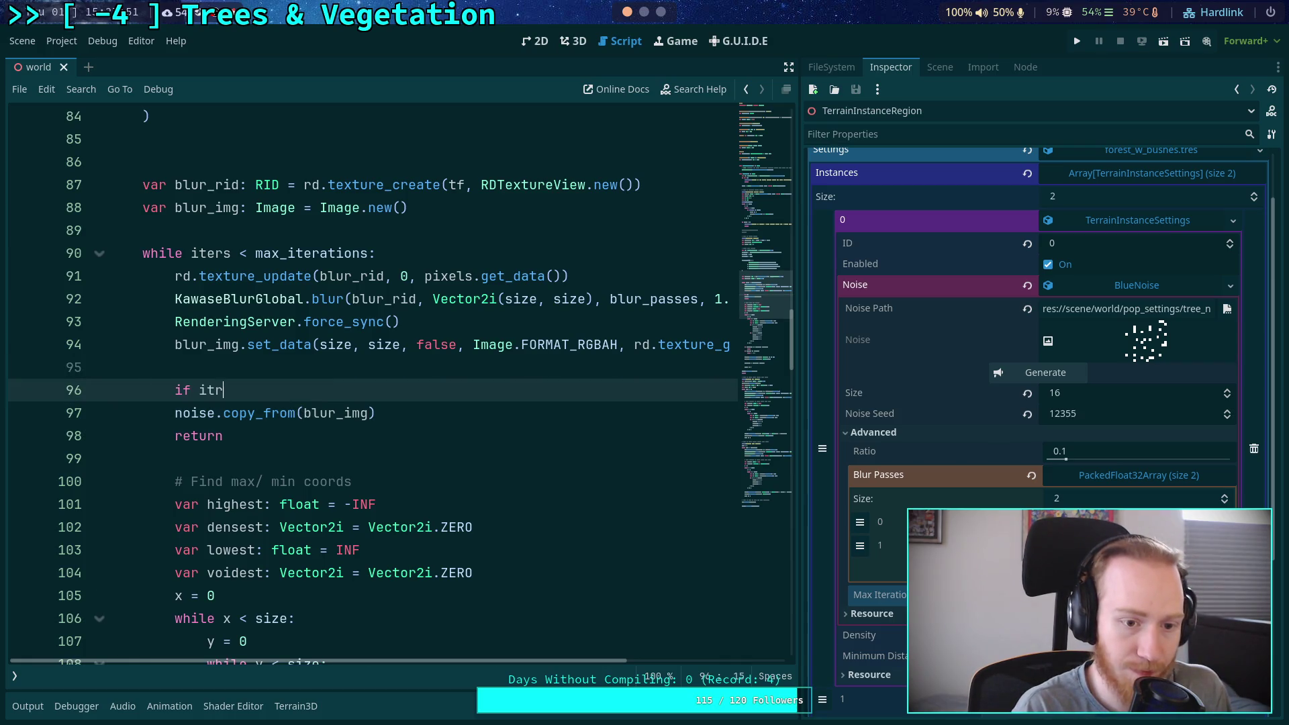
text(s)
key(BackSpace)
key(BackSpace)
text(ers )
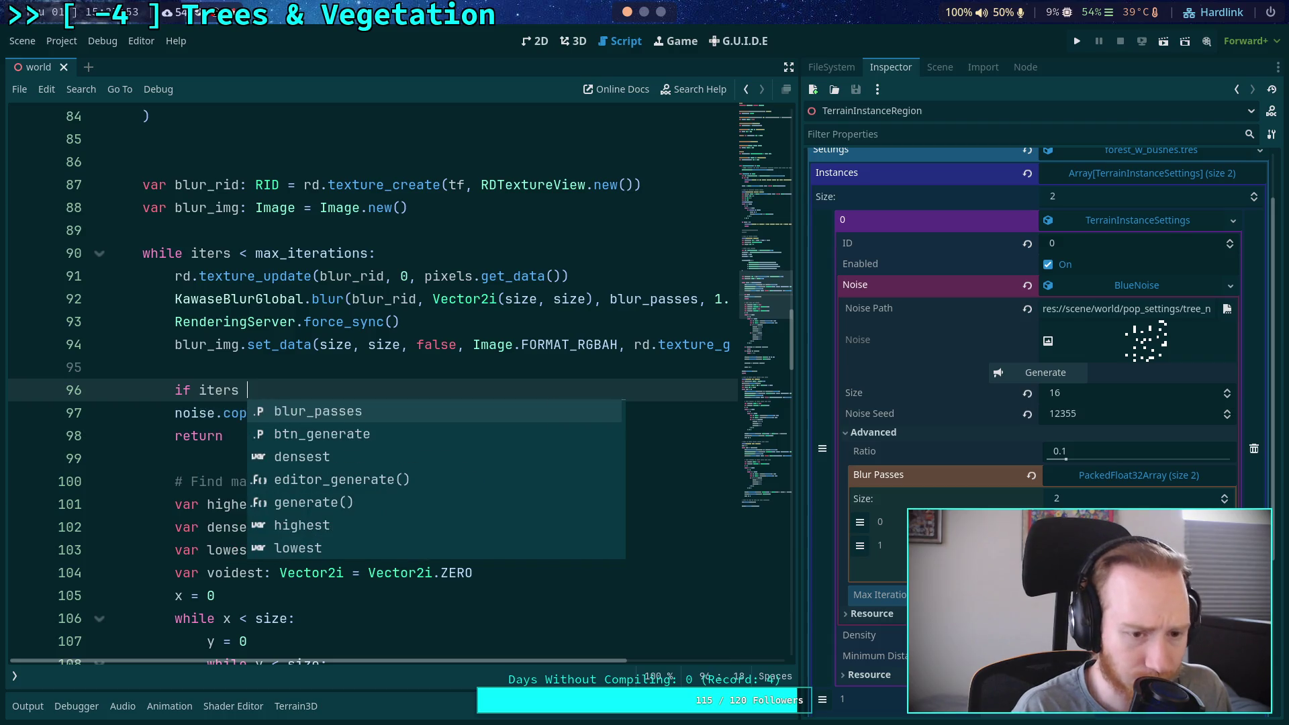
text(+)
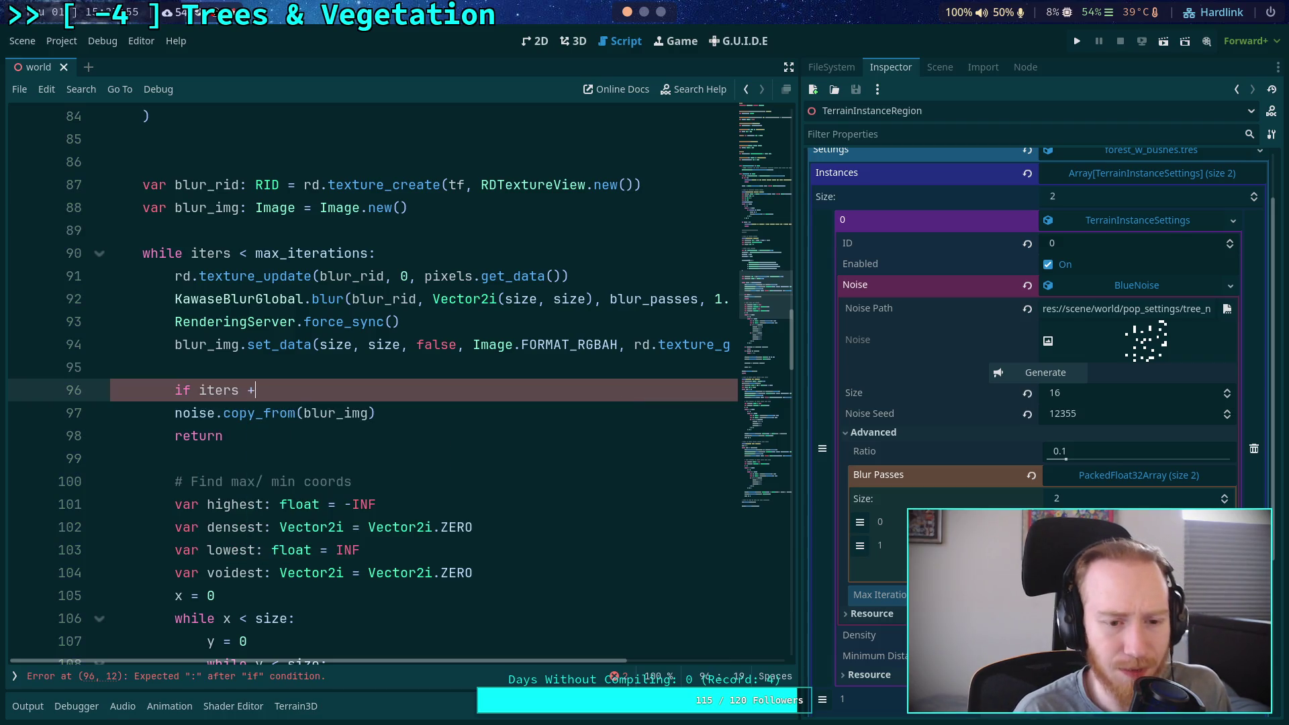
text( 1 == max_iterations)
text(:)
drag(121, 459, 215, 413)
key(Tab)
key(ctrl+s)
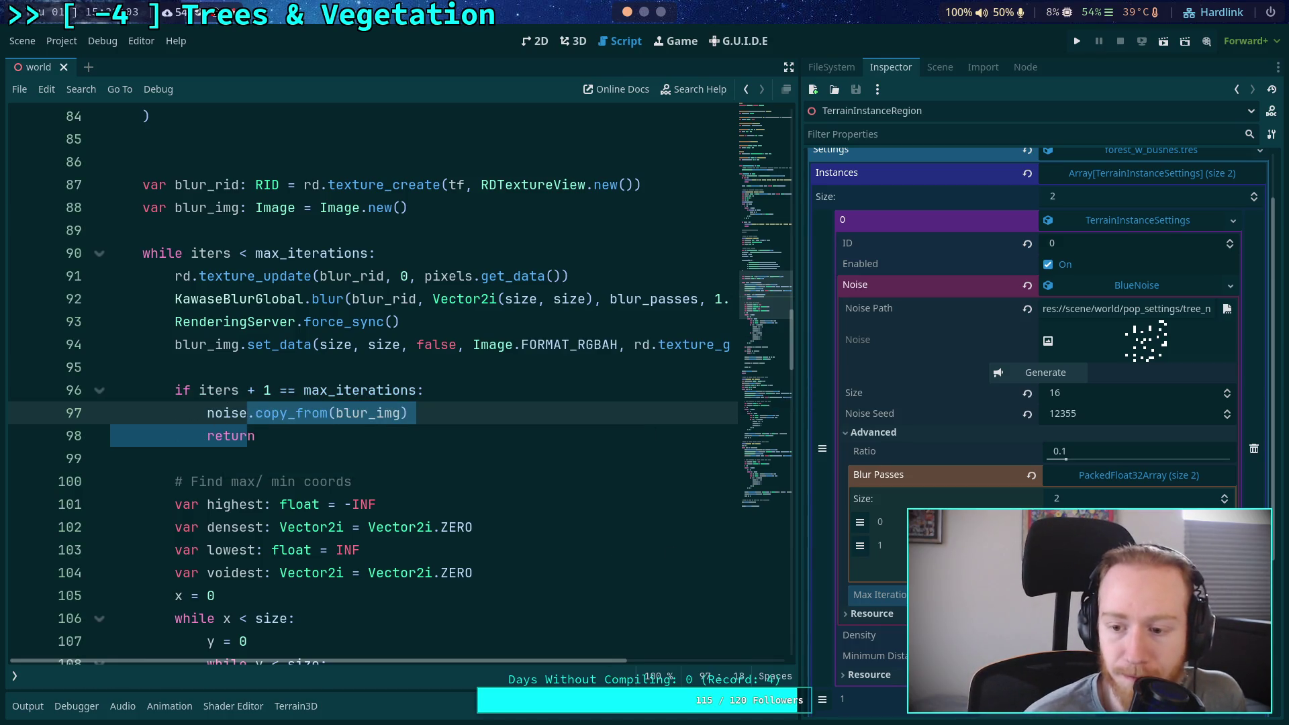
click(1038, 374)
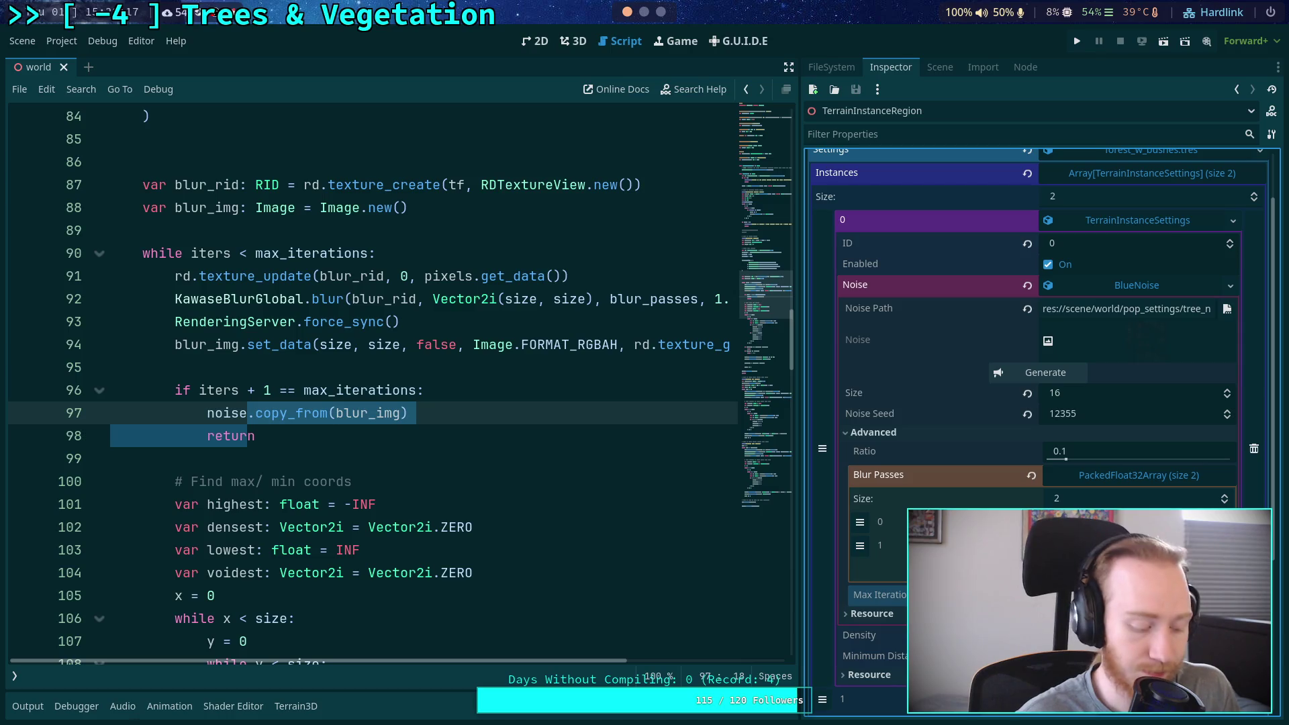
scroll(532, 290, up, 20)
scroll(429, 387, down, 4)
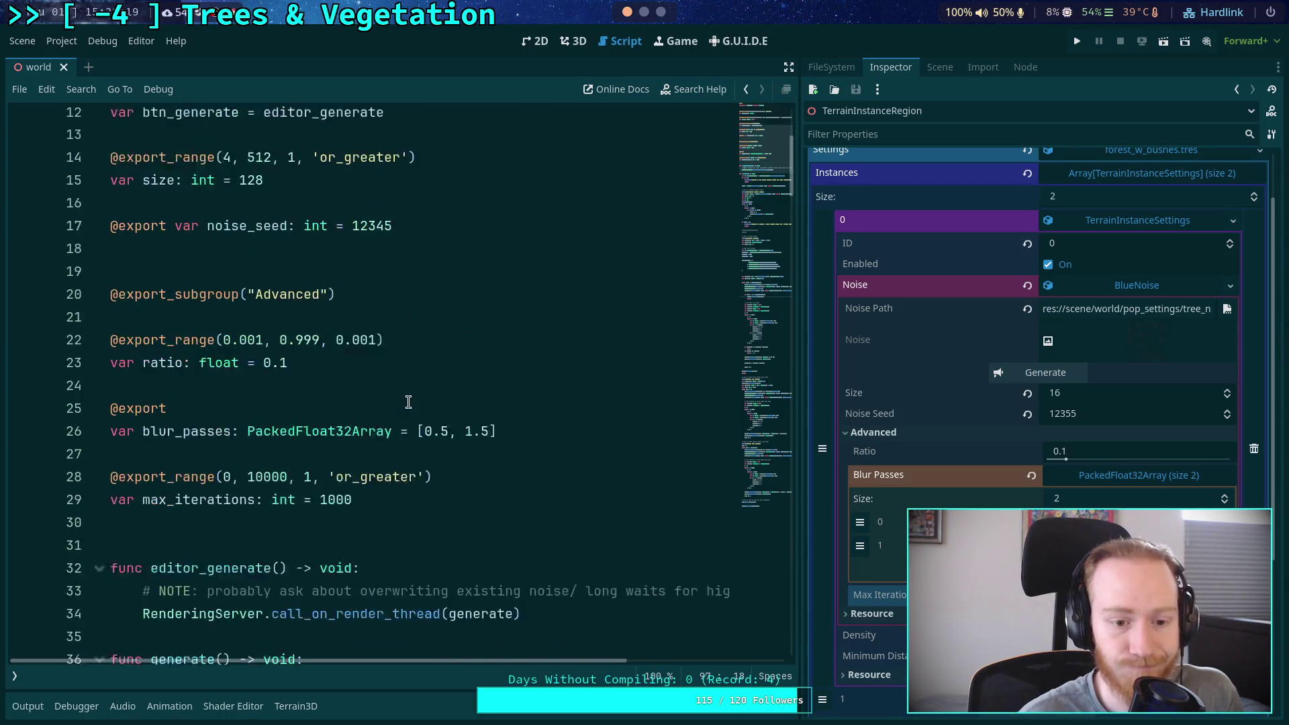
click(446, 413)
key(BackSpace)
text(9)
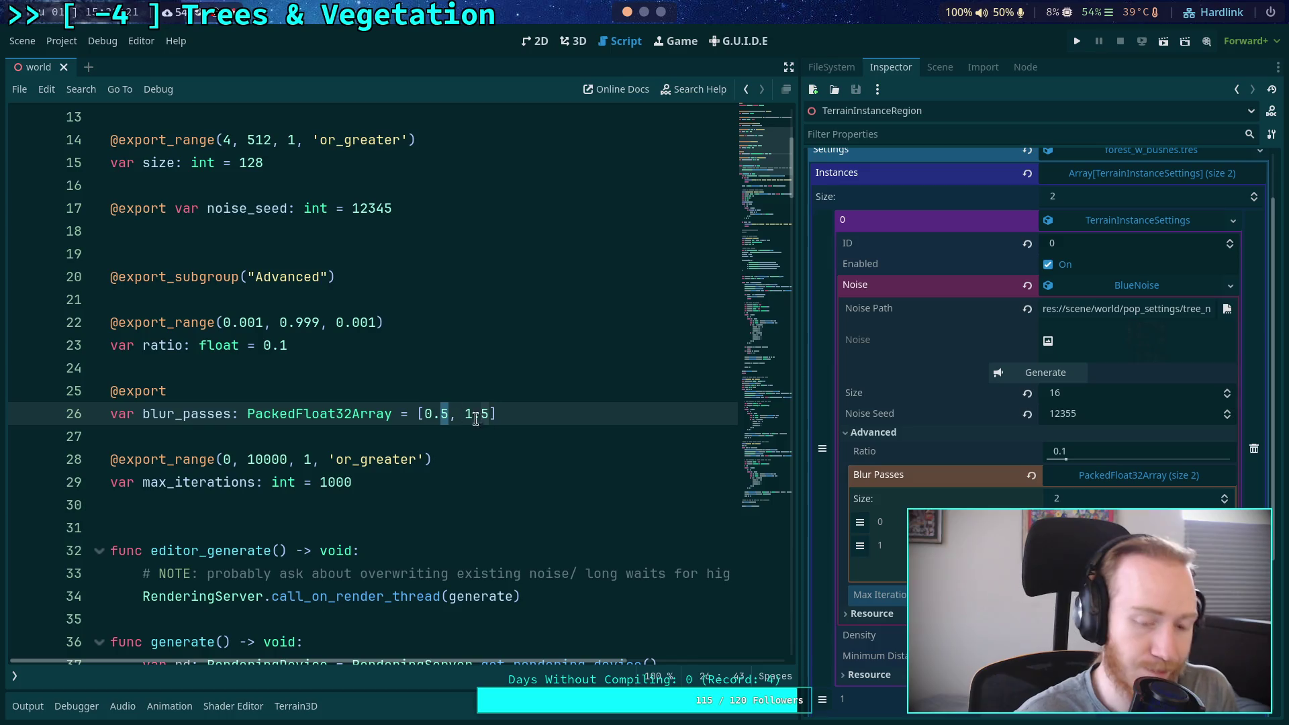
key(BackSpace)
text(0)
double_click(473, 413)
text(0.5)
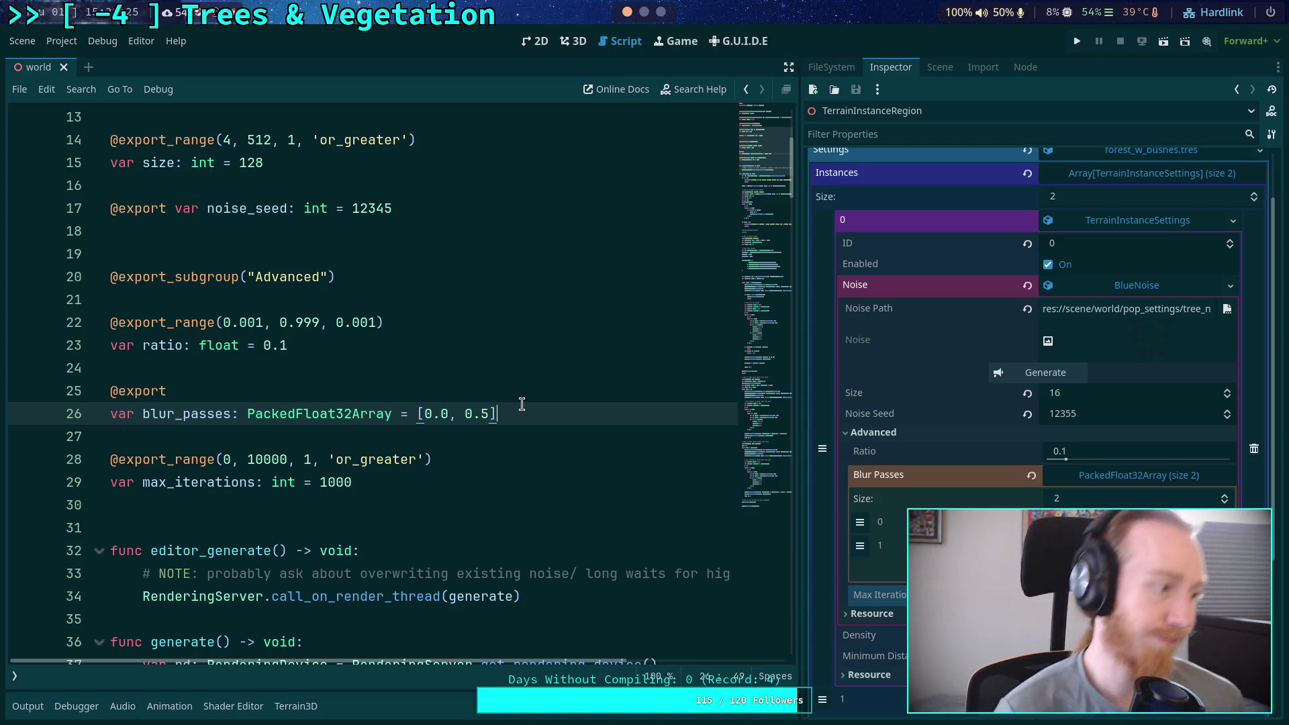
key(ctrl+s)
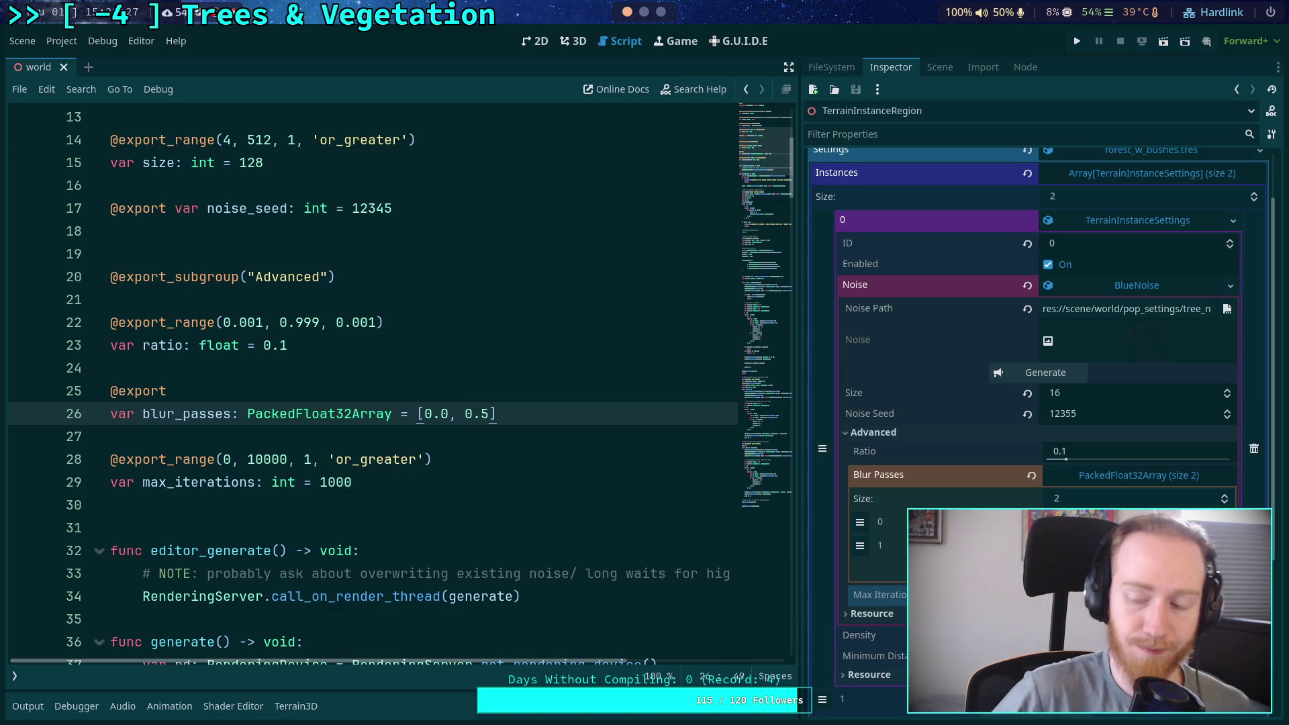
scroll(564, 438, down, 10)
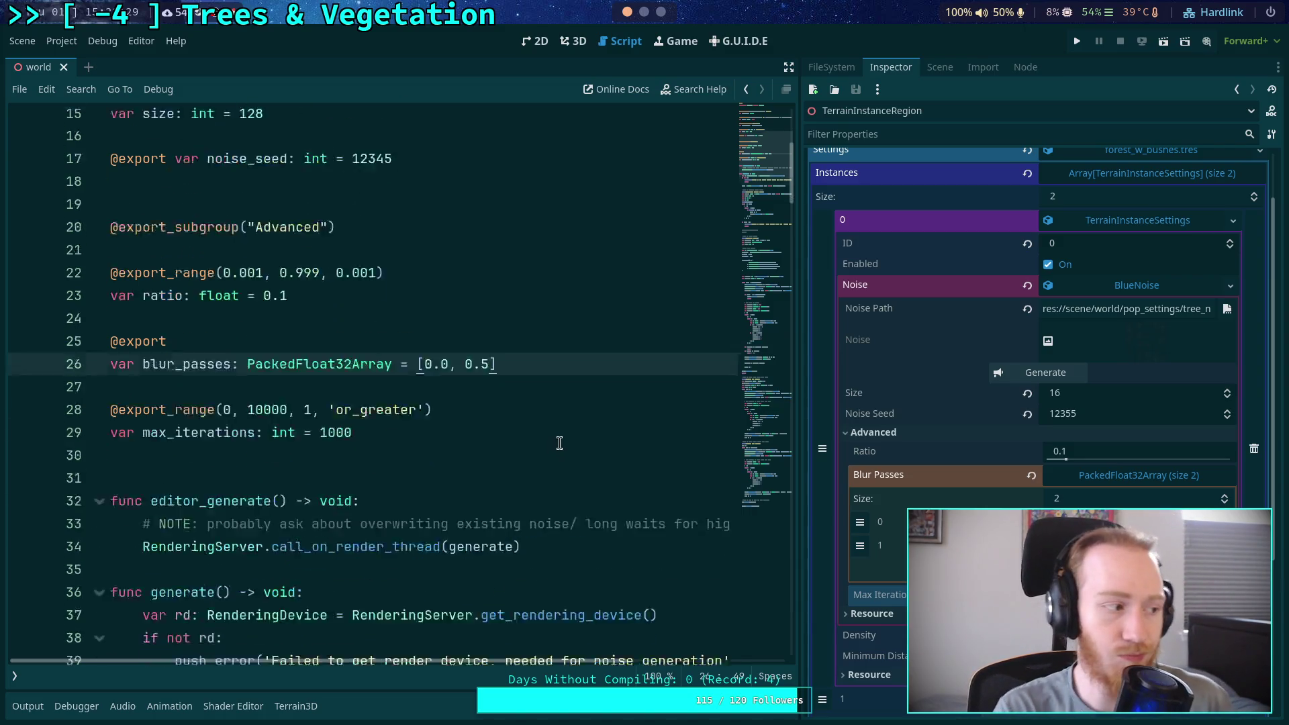
scroll(570, 430, down, 8)
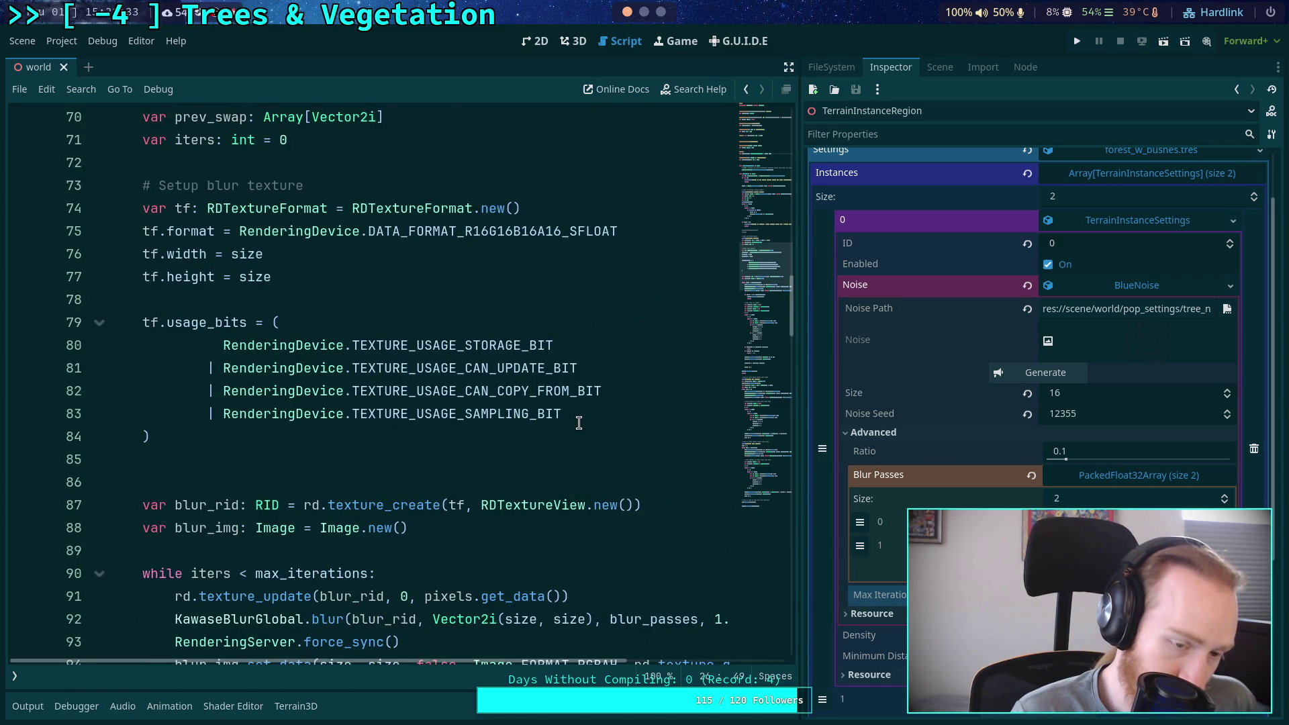
scroll(579, 422, down, 7)
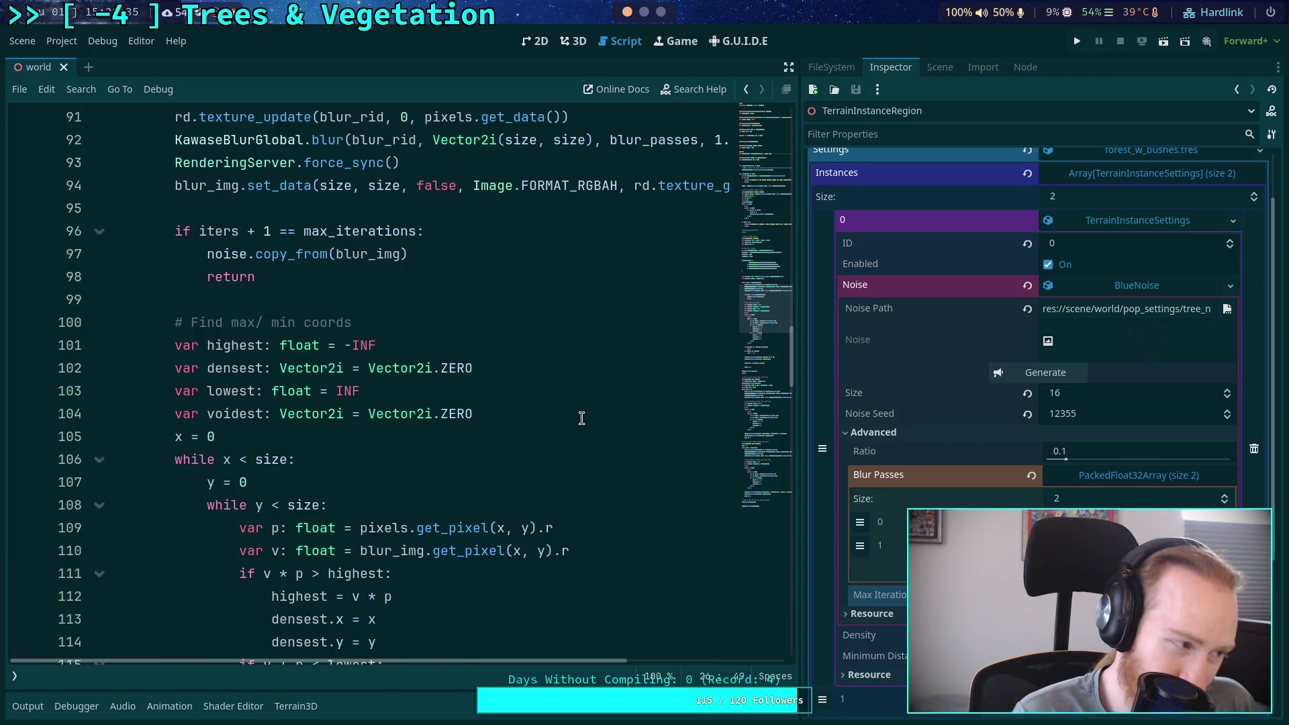
scroll(581, 418, down, 1)
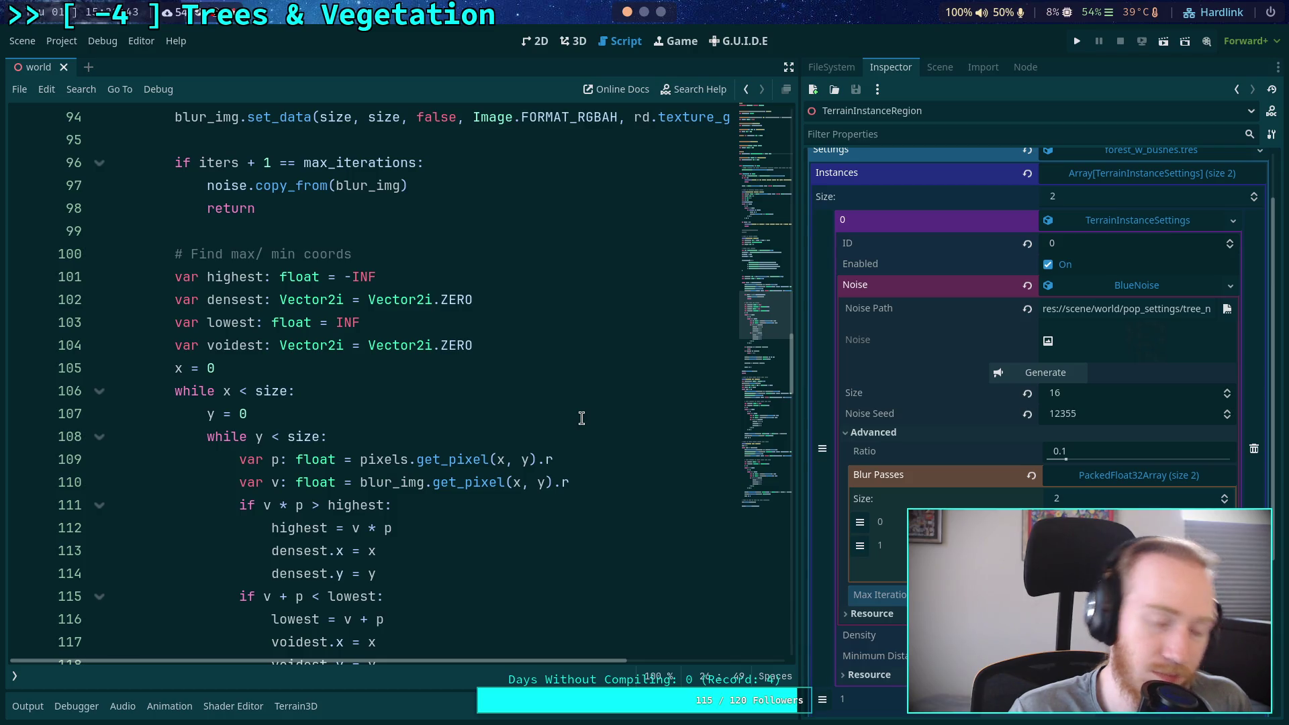
scroll(581, 418, down, 2)
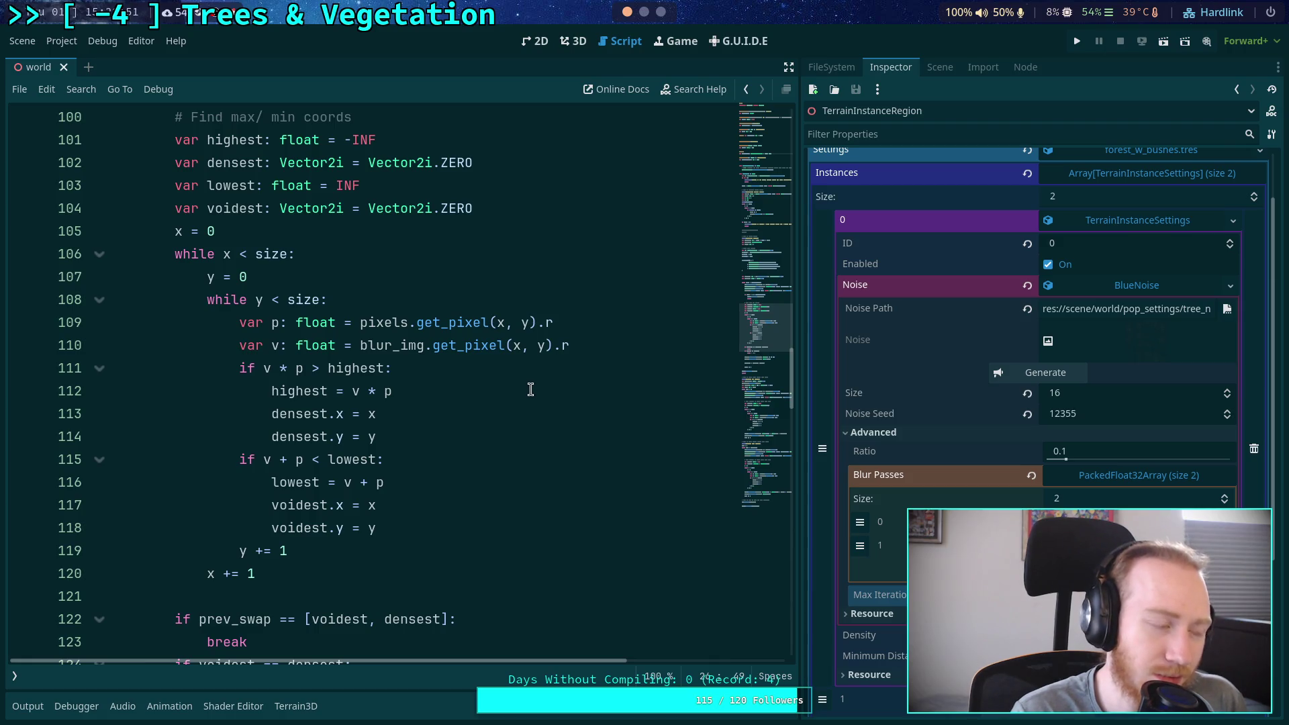
click(644, 11)
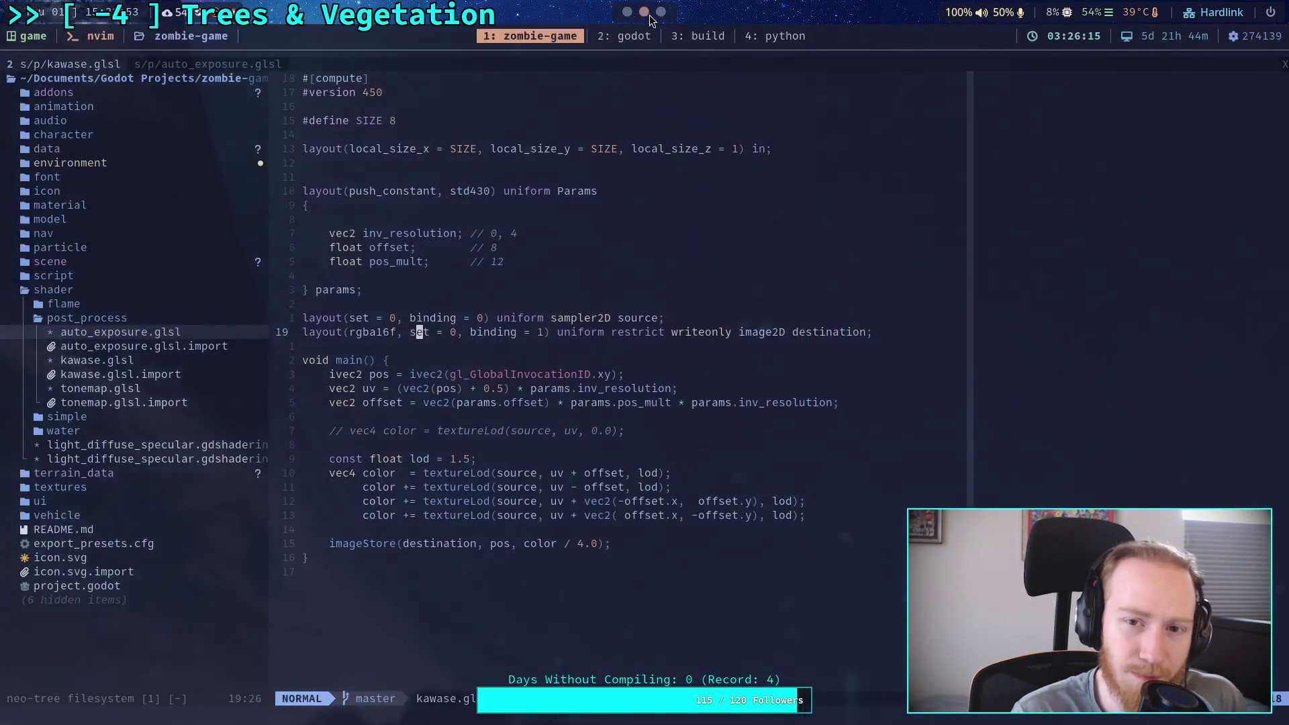
click(660, 12)
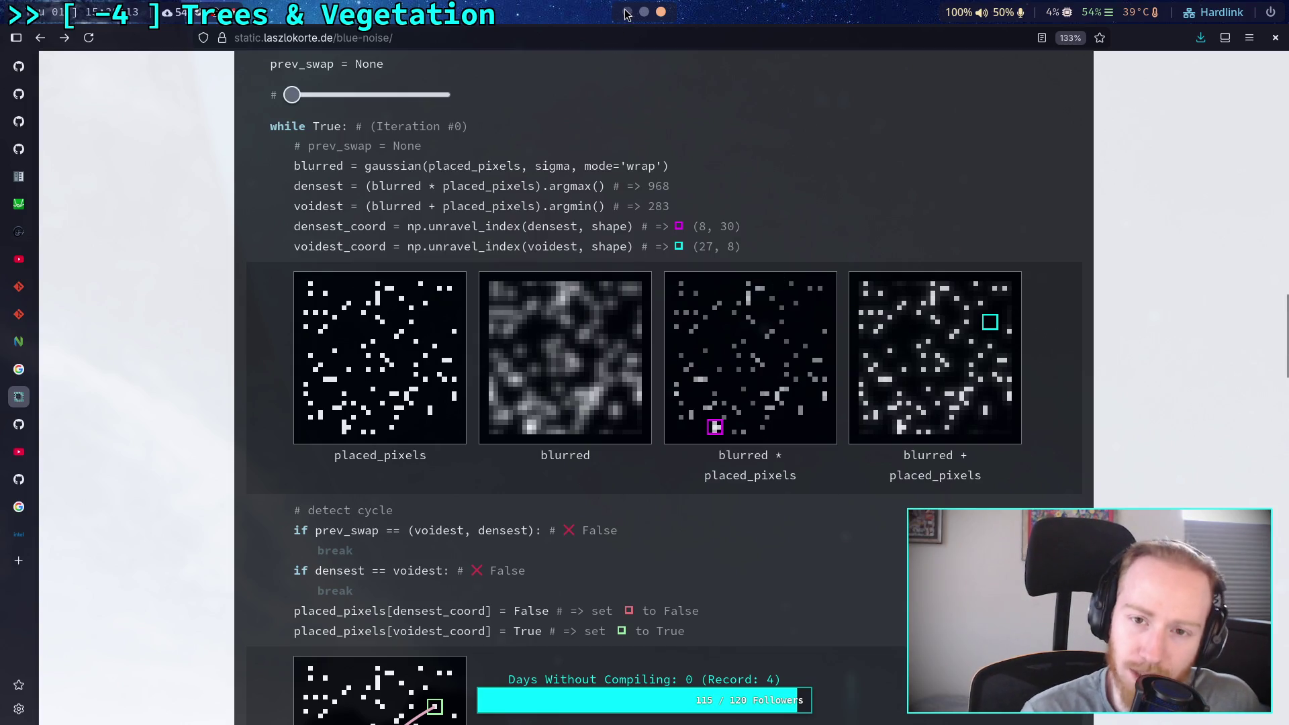
key(alt+Tab)
scroll(468, 415, down, 3)
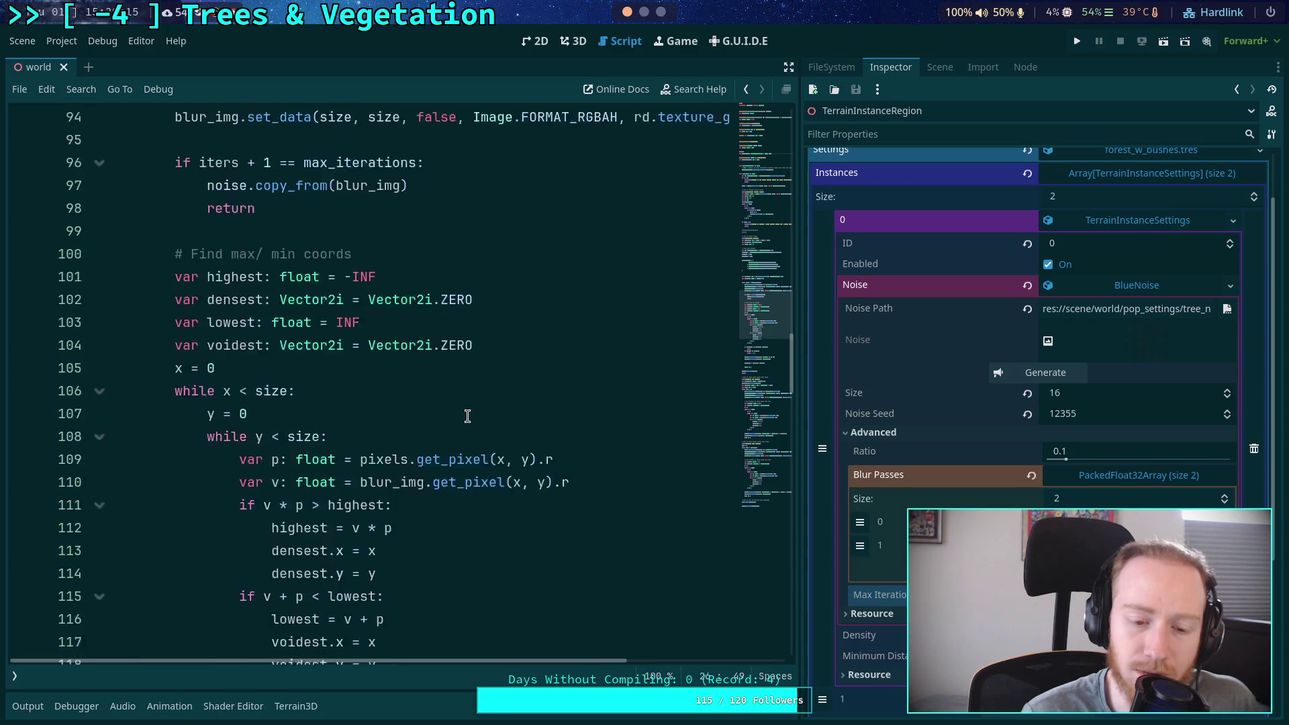
scroll(334, 473, up, 5)
scroll(334, 473, up, 3)
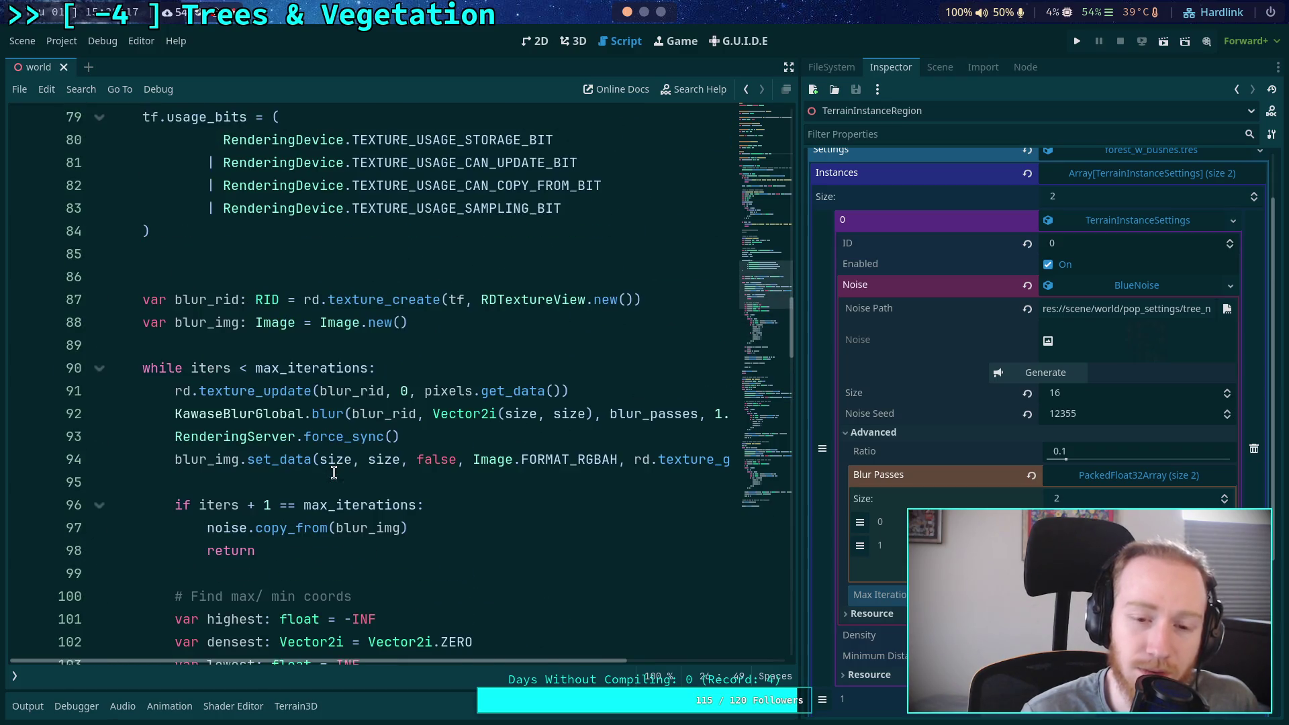
scroll(354, 454, down, 2)
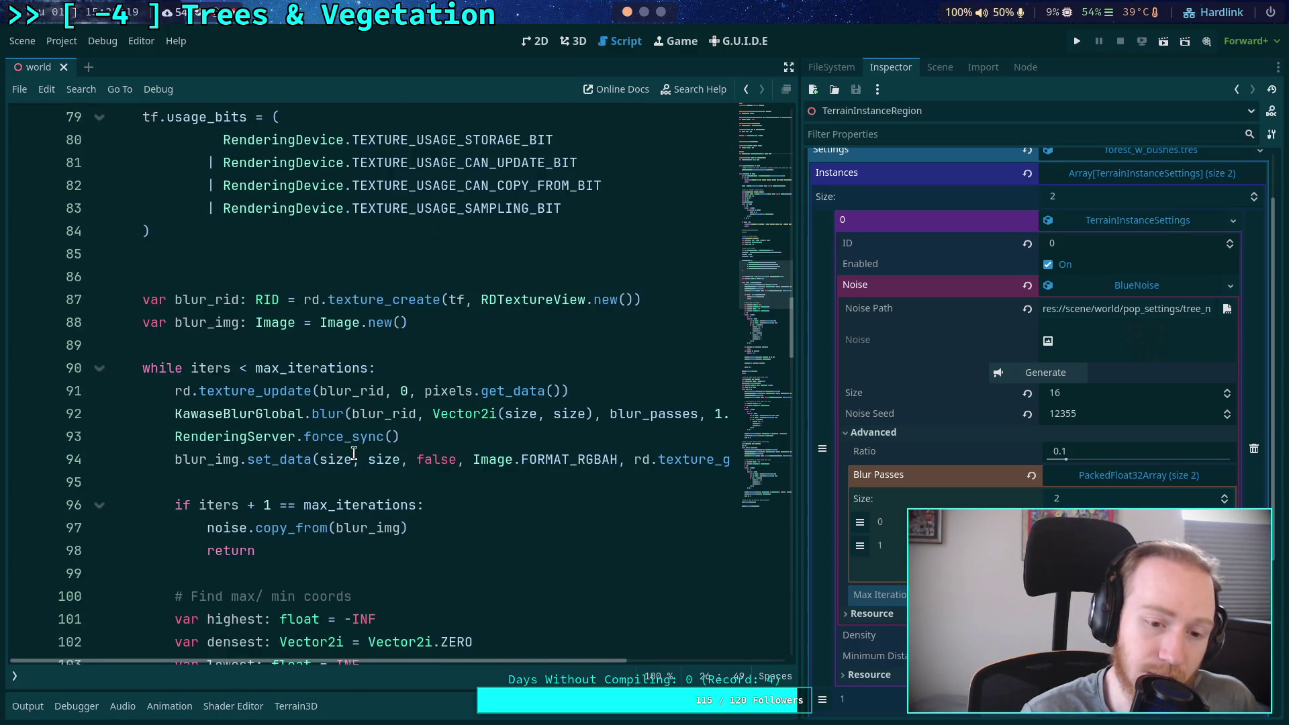
scroll(325, 443, down, 1)
scroll(289, 423, up, 5)
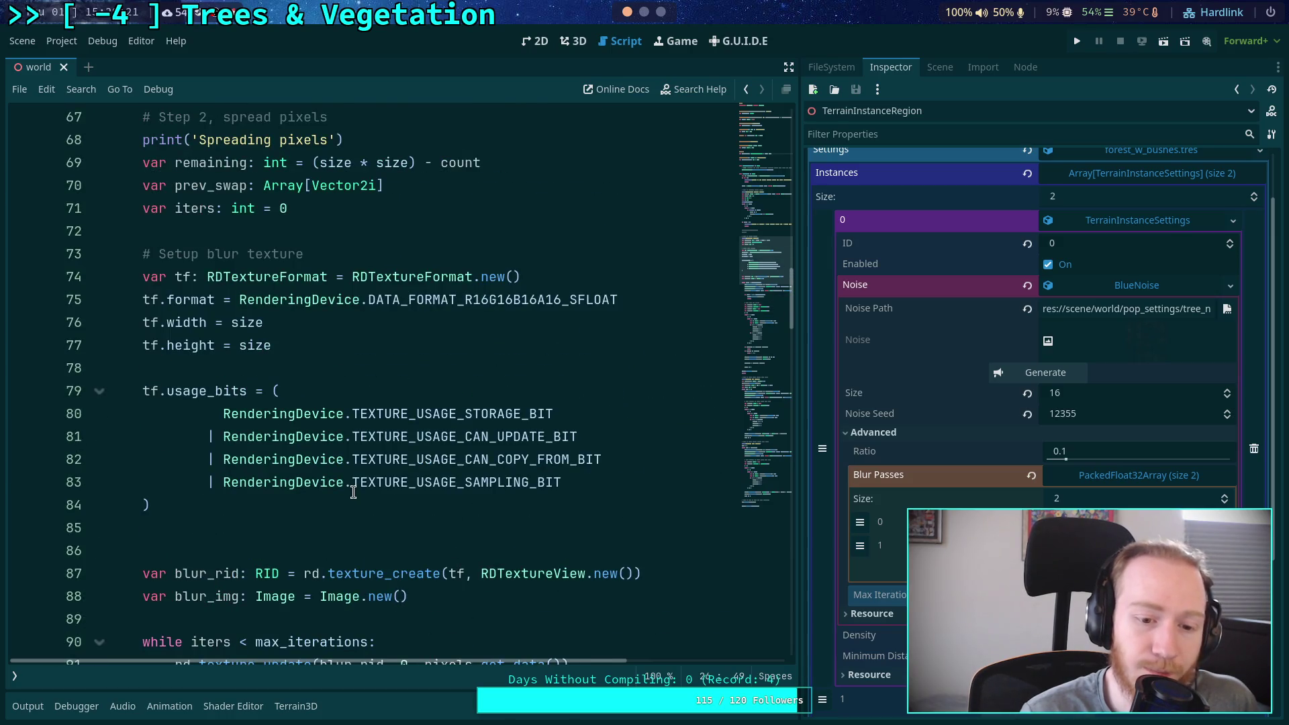
scroll(356, 521, up, 3)
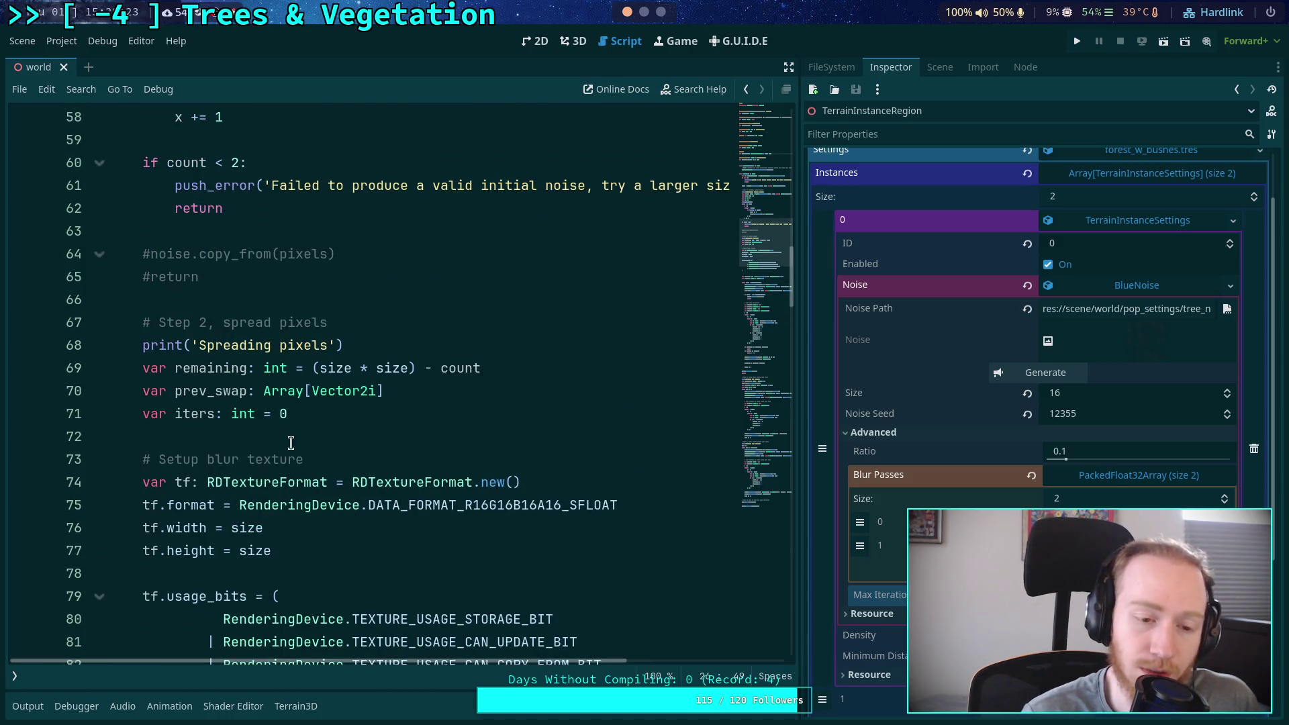
scroll(290, 443, down, 1)
scroll(290, 438, up, 5)
scroll(290, 438, up, 3)
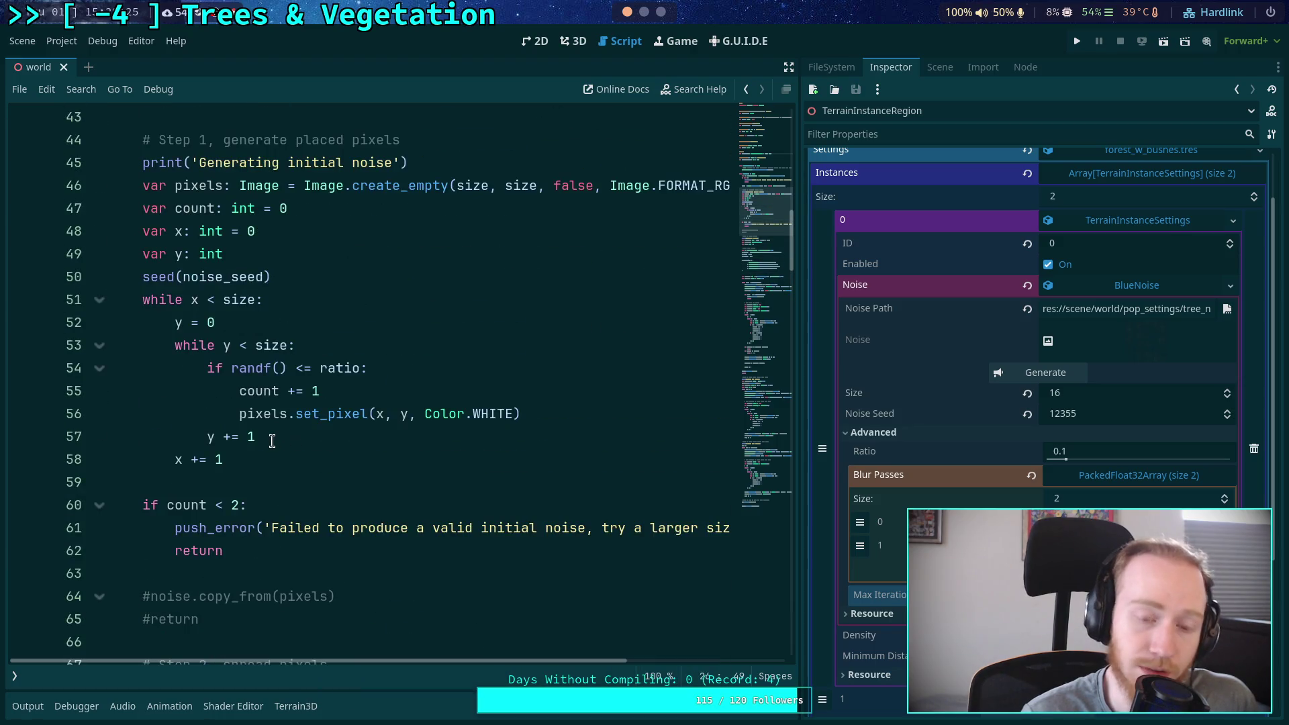
scroll(272, 443, up, 1)
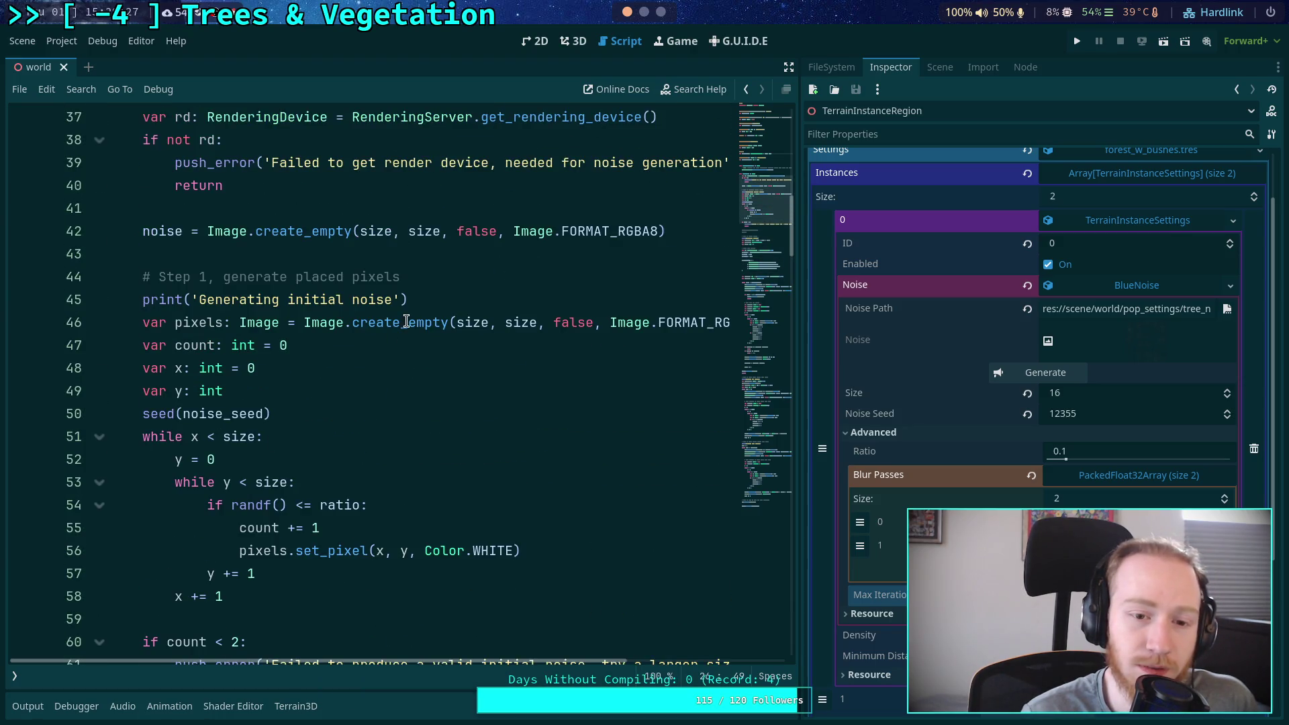
mouse_move(406, 321)
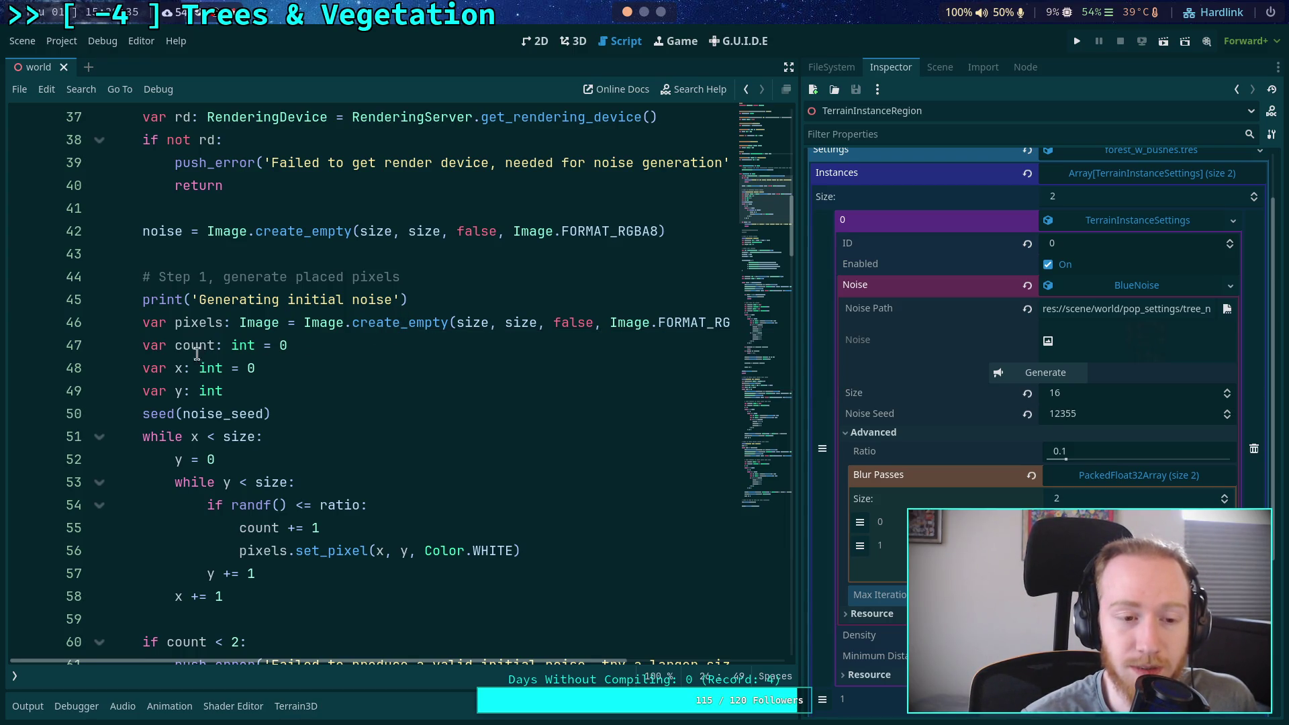
click(143, 345)
scroll(411, 456, down, 1)
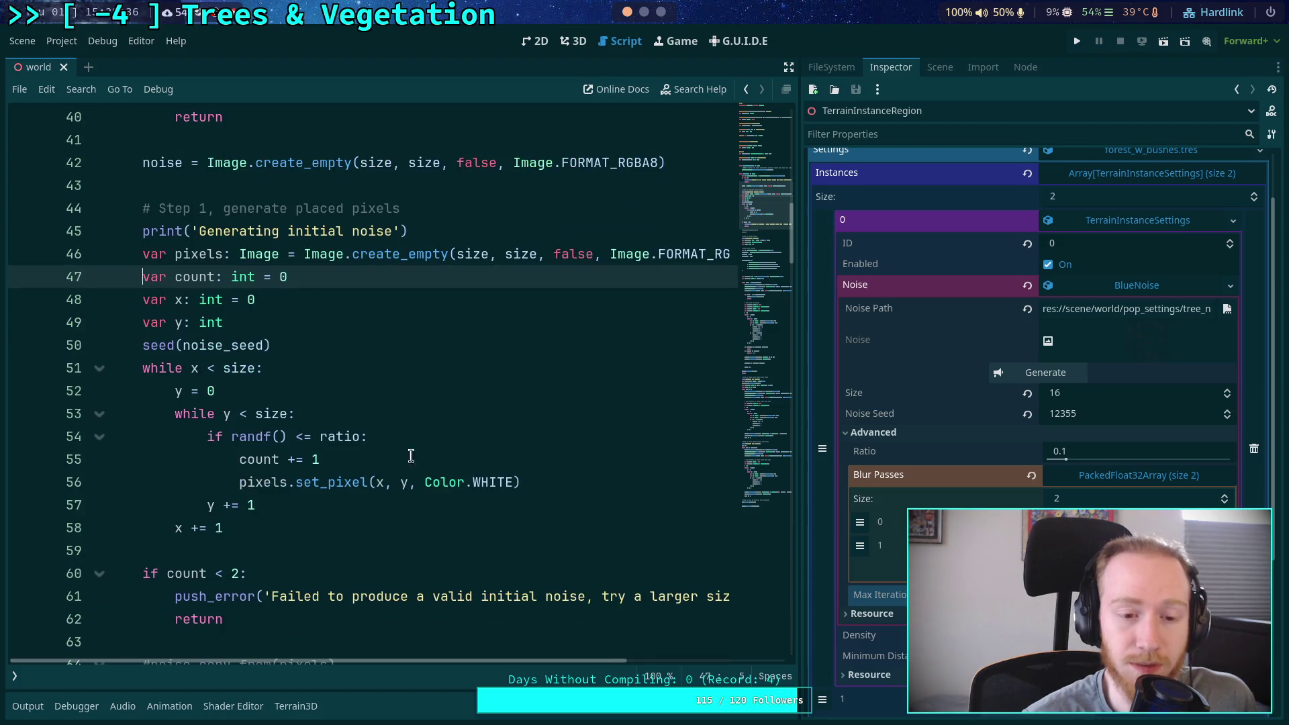
Add an else: branch after the white-pixel line calling pixels.set_pixel(x, y, ...)
click(600, 483)
key(Return)
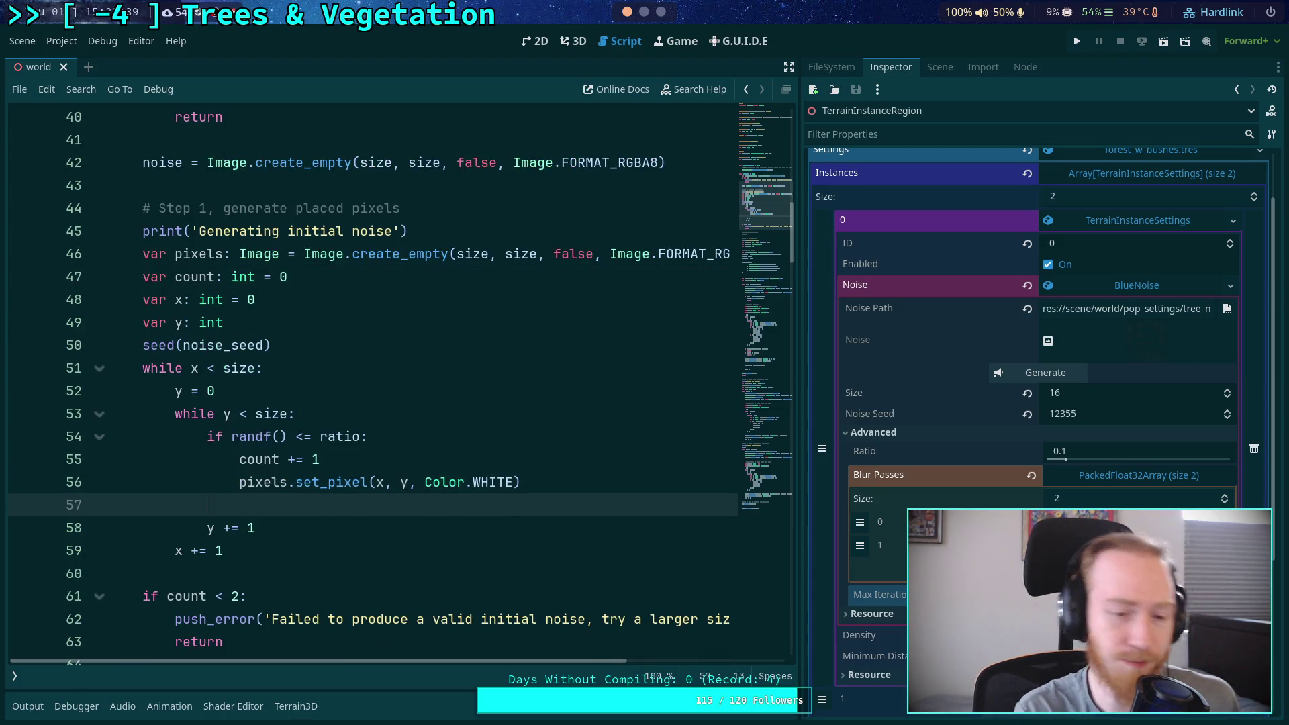
text(erlse:)
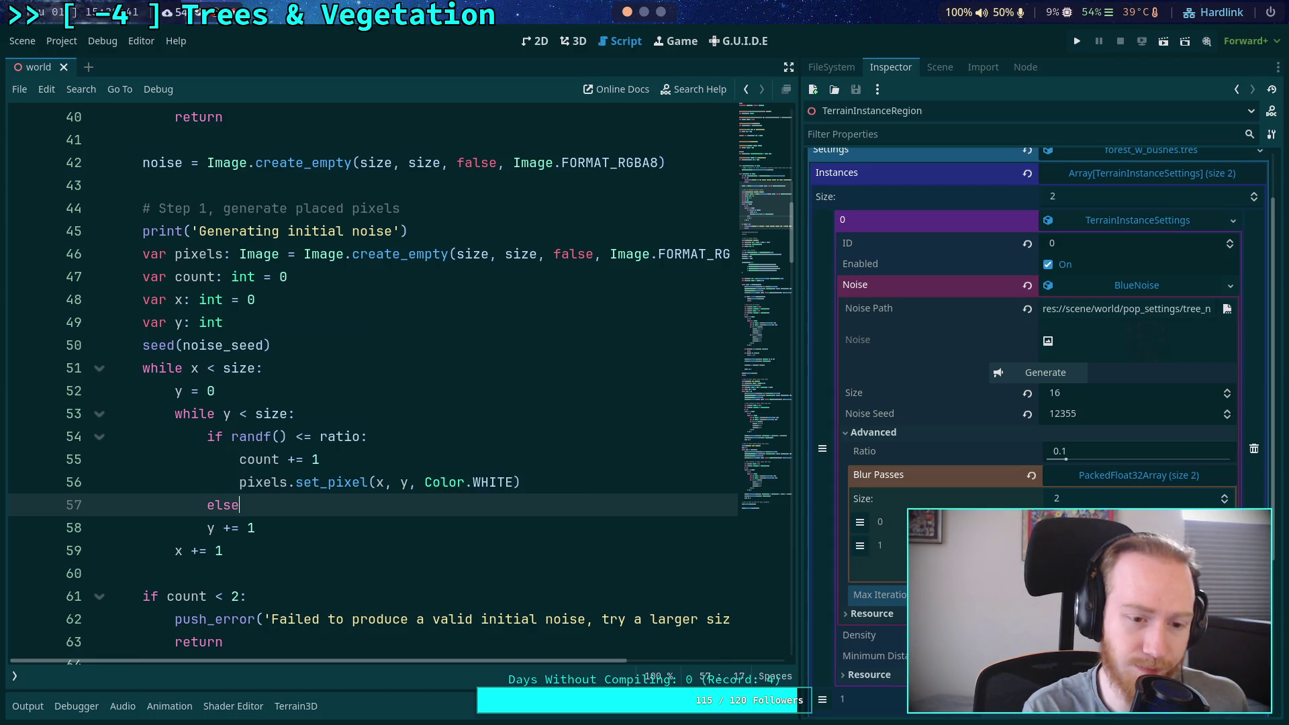
key(Return)
text(pi)
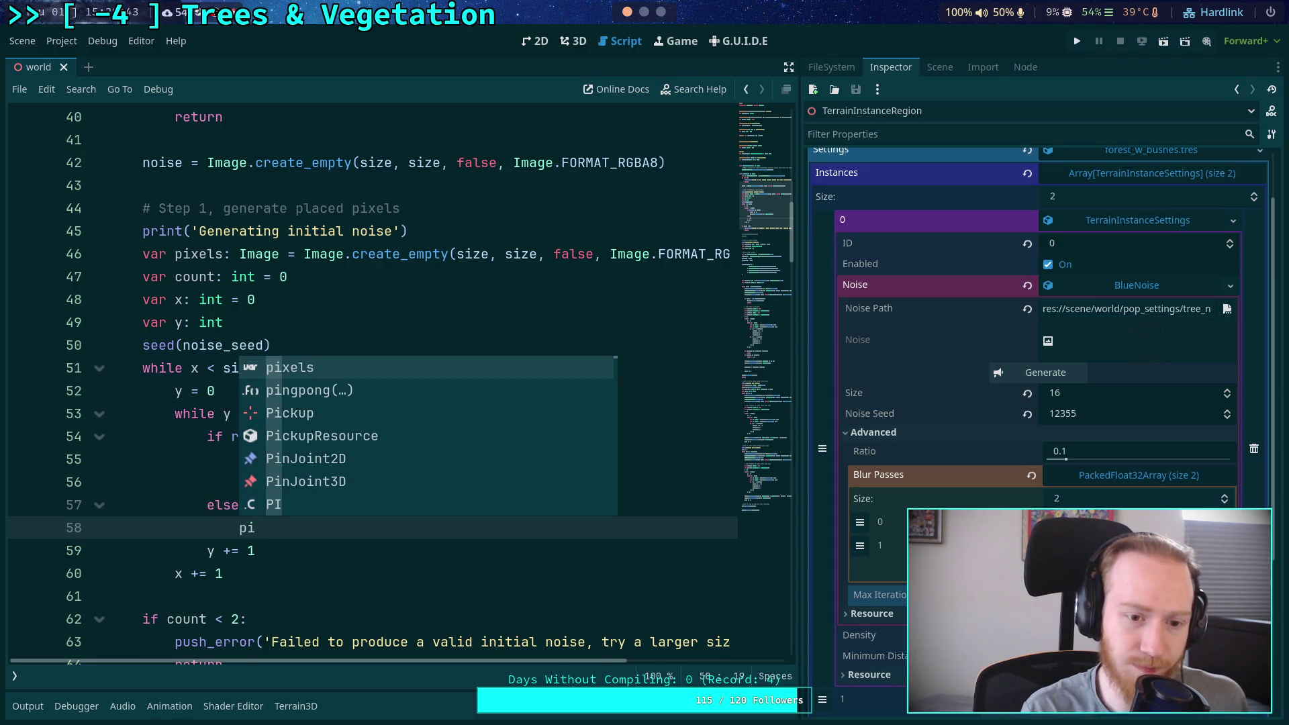
key(Return)
text(.set)
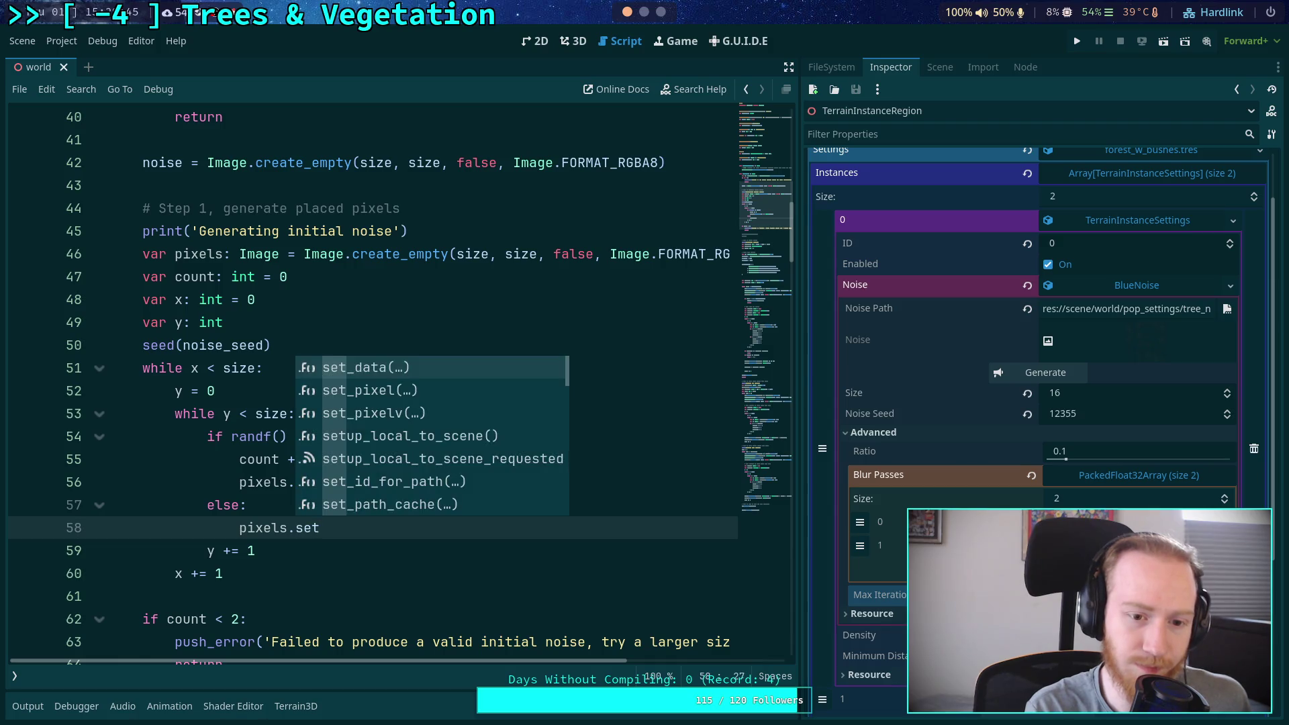
key(Down)
key(Return)
text(x, y, )
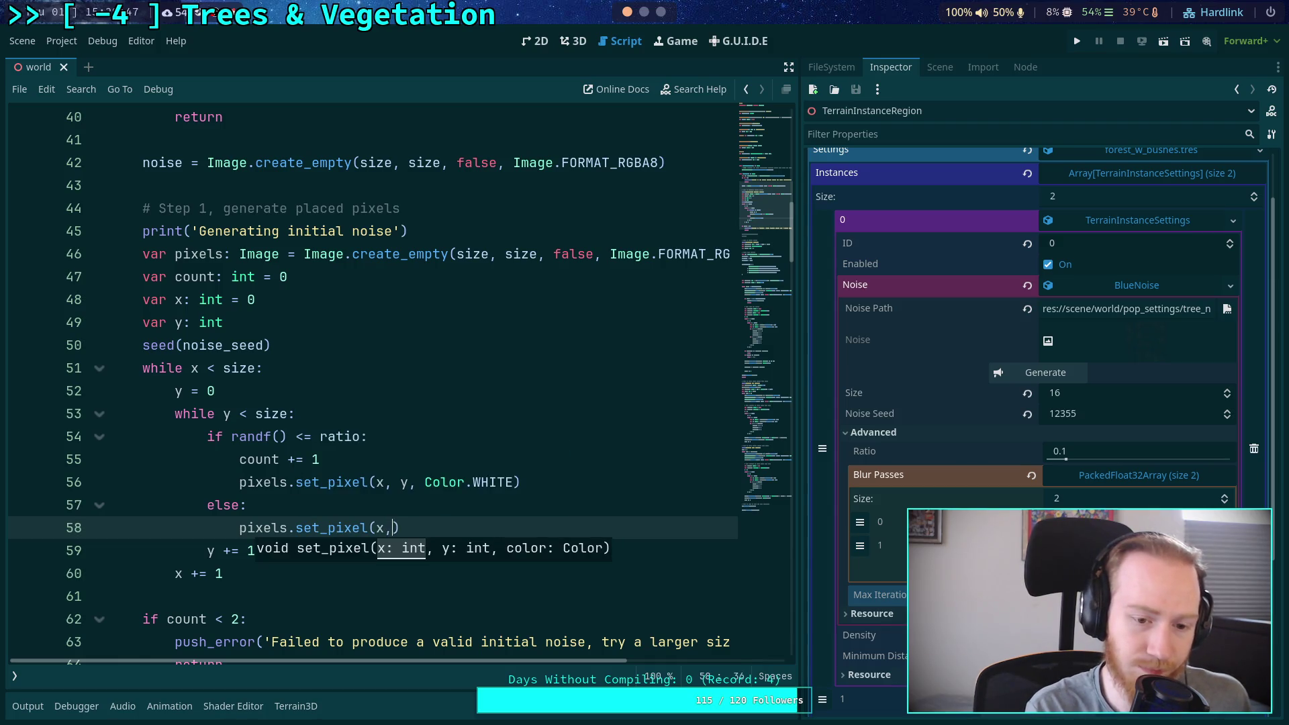
text(Color.)
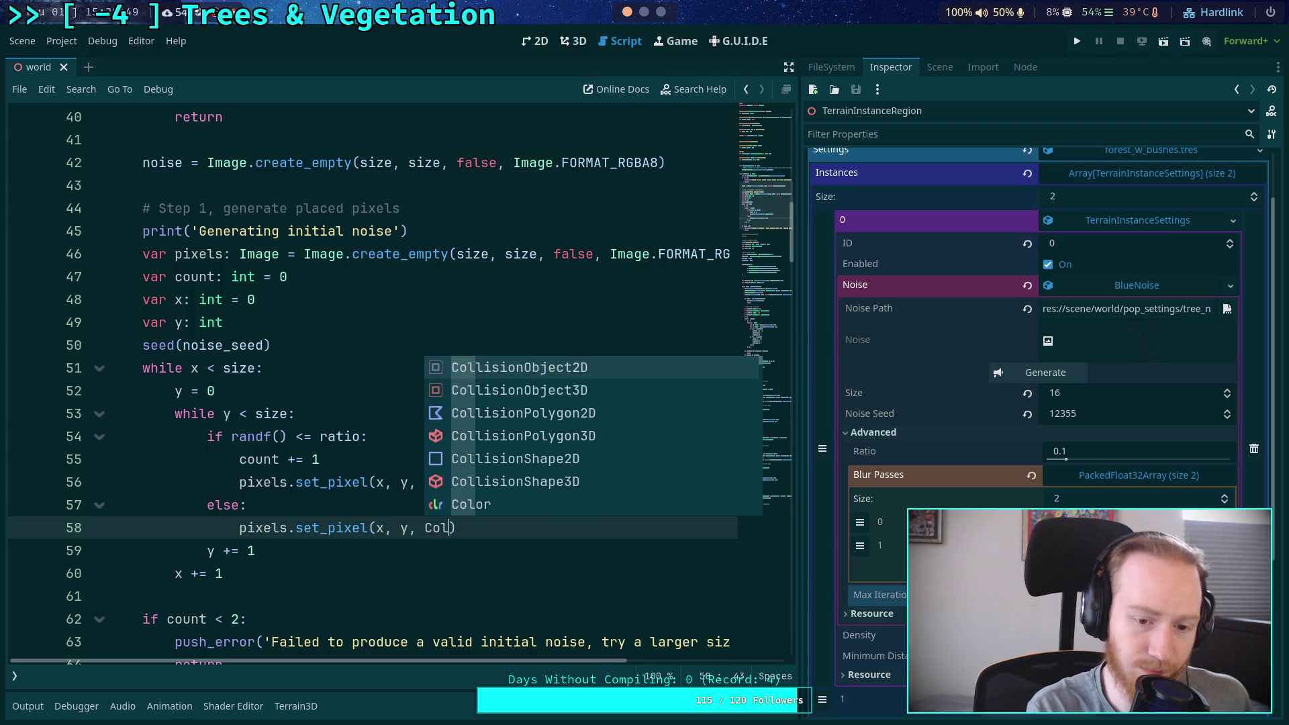
Pass Color(0, 0, 0, 0) as the colour, dismiss the accidental Create Script dialog, and save
key(BackSpace)
text((0, 0,0)
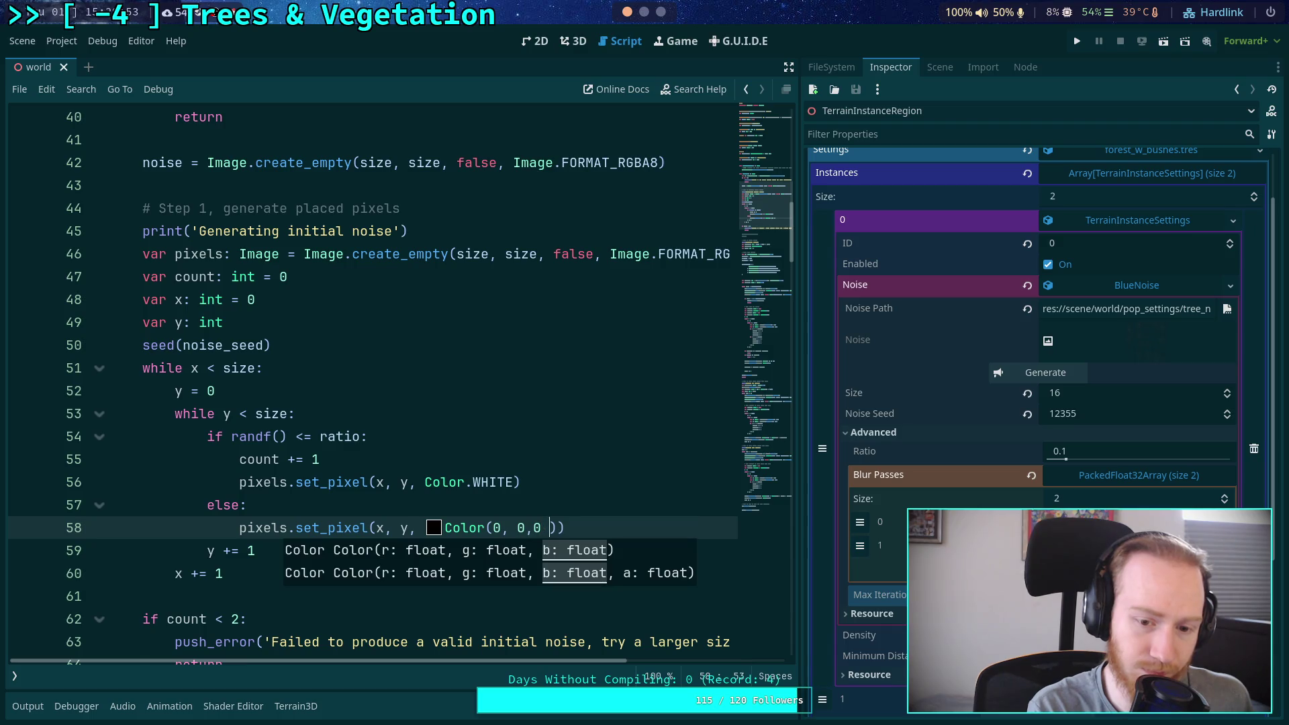
key(BackSpace)
text(0, 0,)
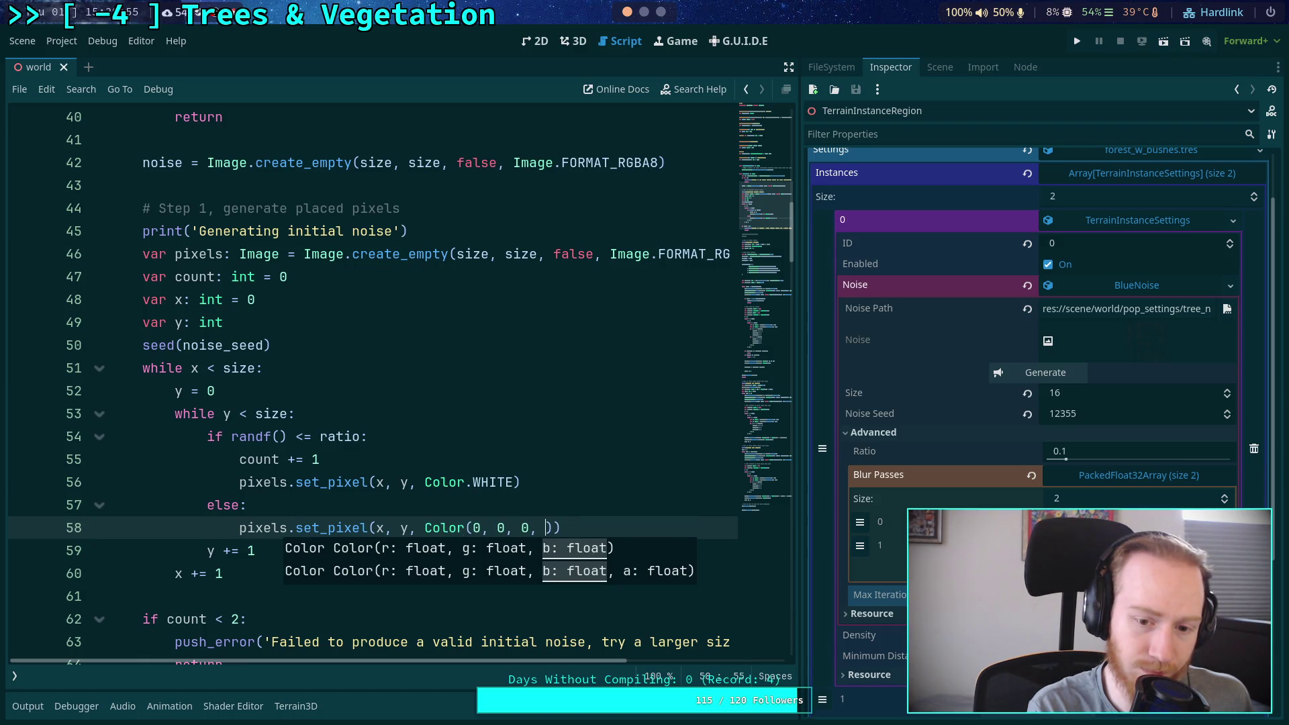
key(End)
key(ctrl+n)
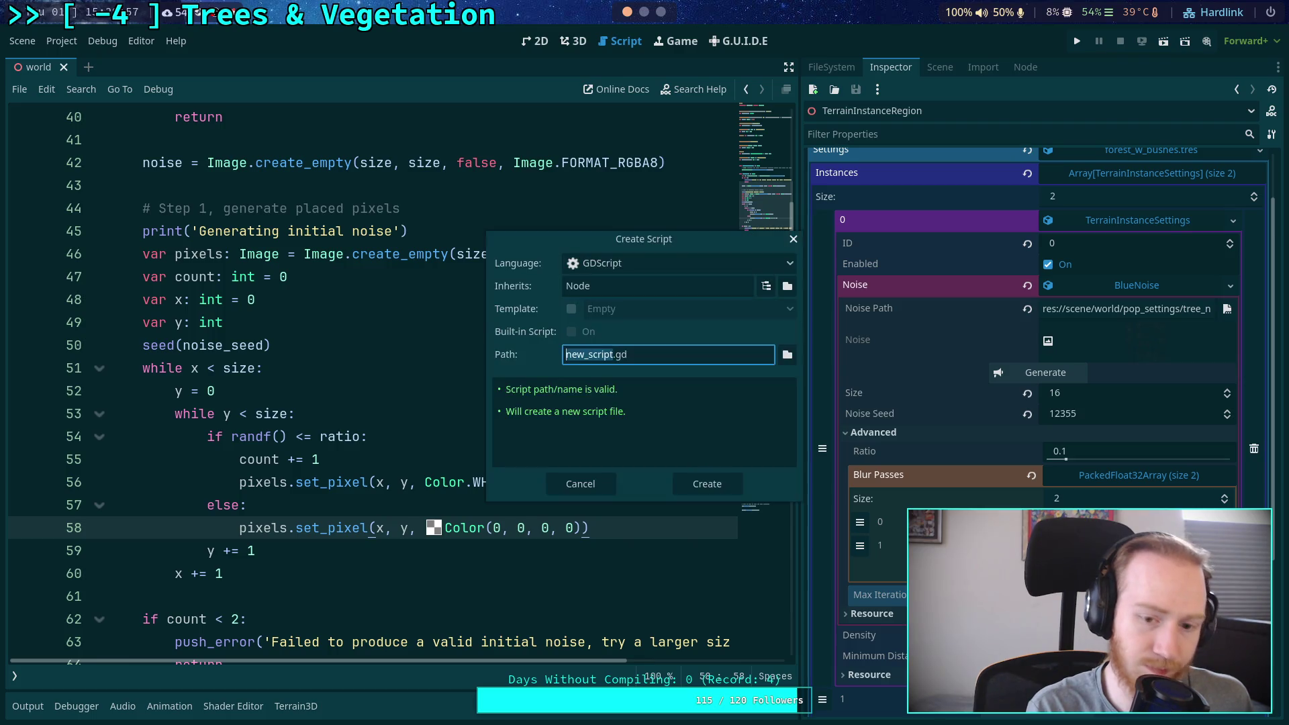
click(576, 479)
key(ctrl+s)
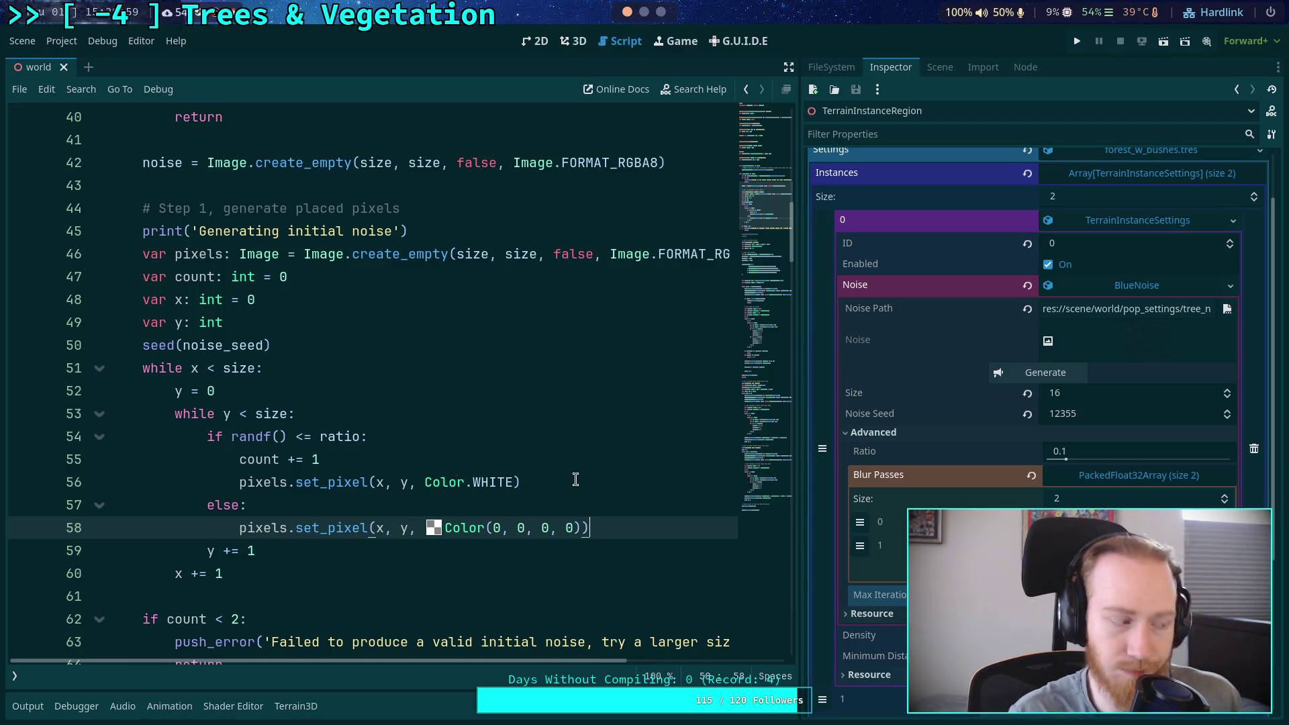
scroll(604, 527, down, 6)
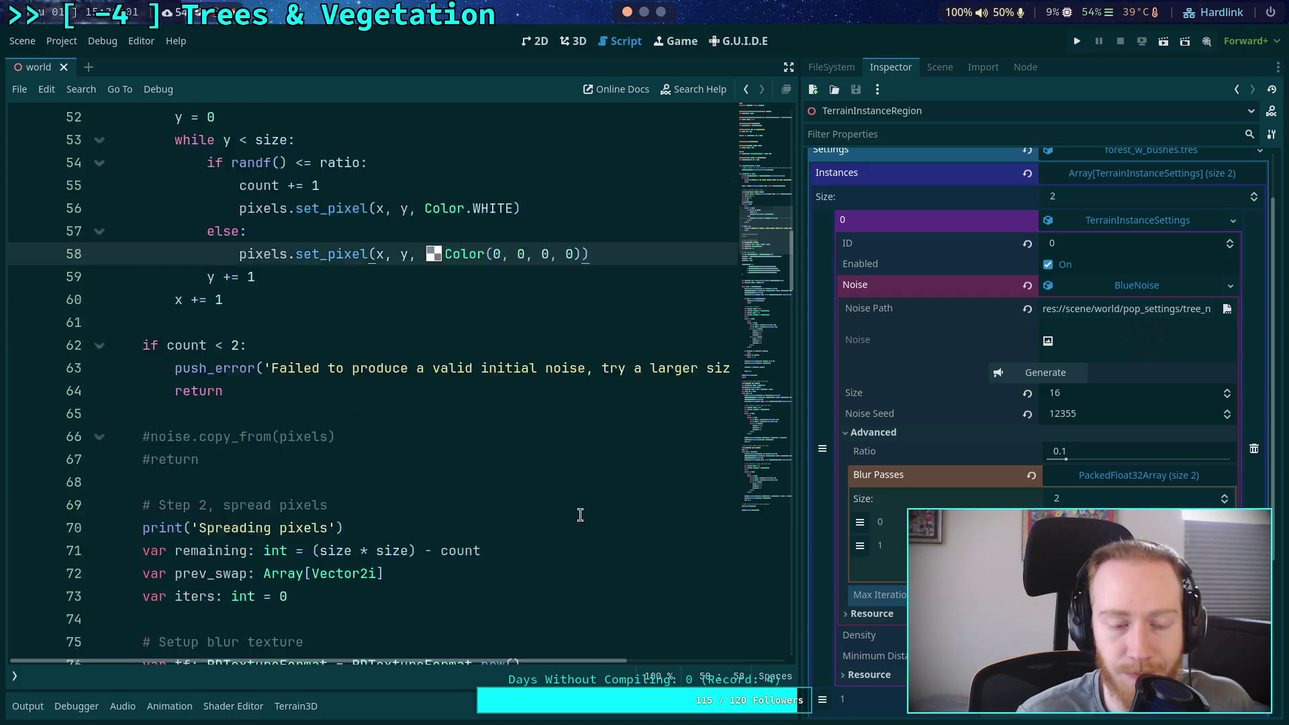
Regenerate the BlueNoise texture at size 16, seed 12355 with the transparent initial noise
scroll(580, 512, down, 4)
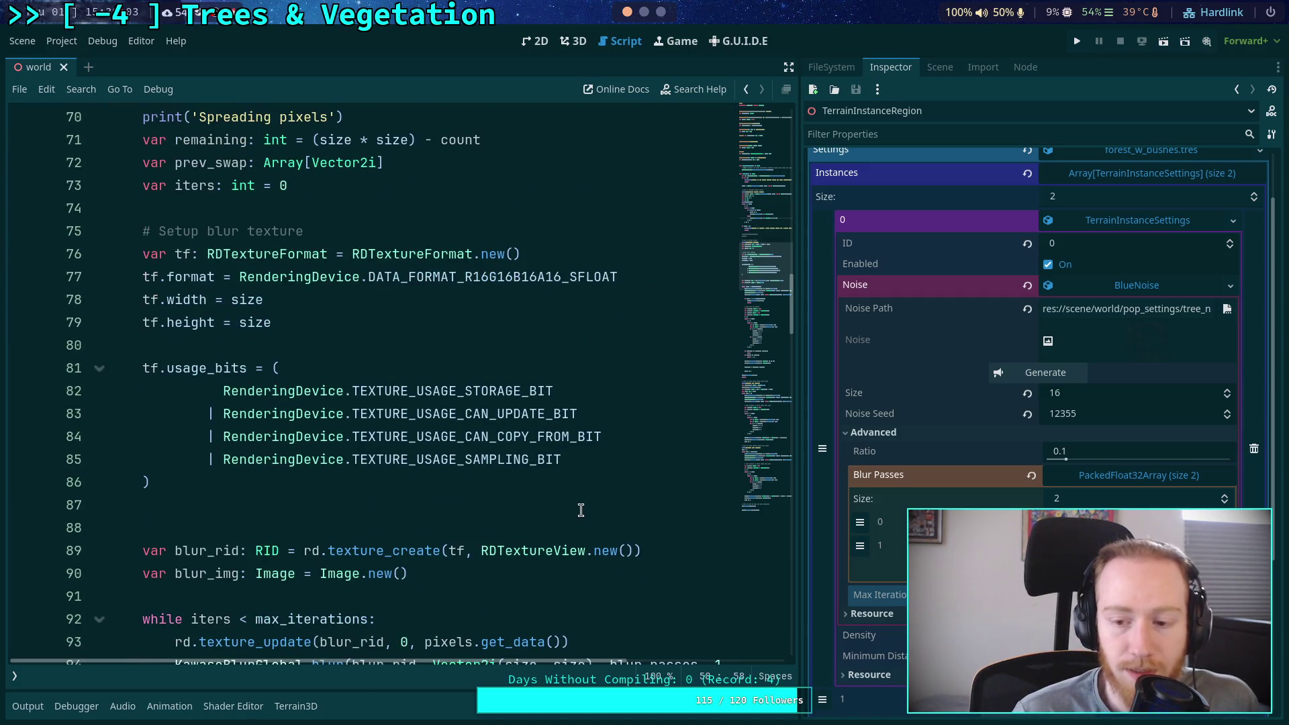
scroll(581, 510, down, 10)
click(1044, 374)
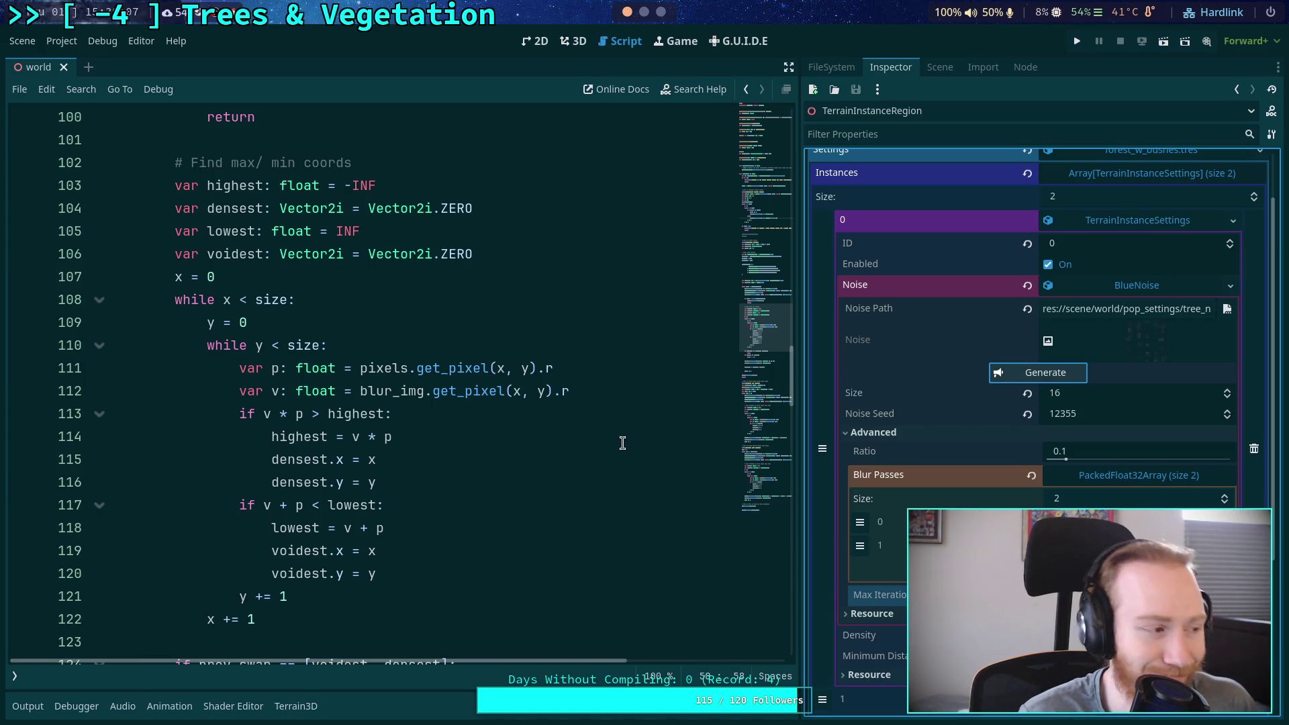
scroll(609, 474, down, 3)
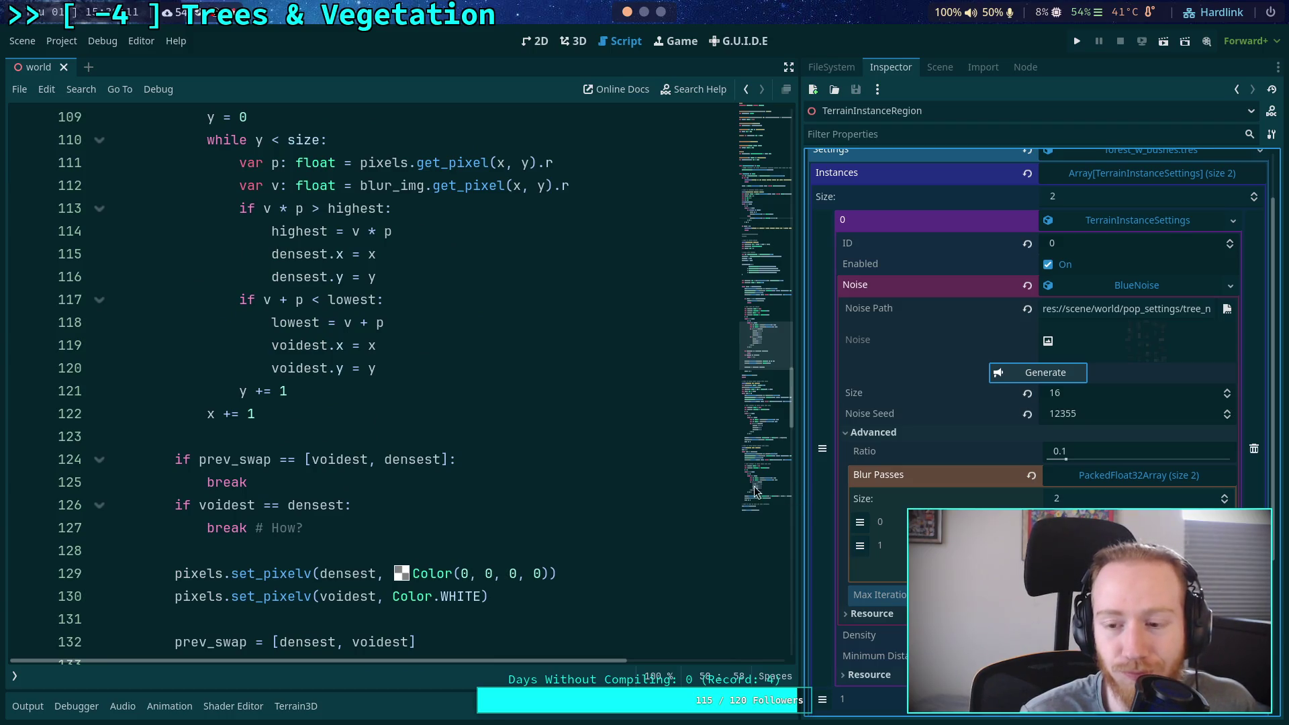
scroll(772, 486, down, 7)
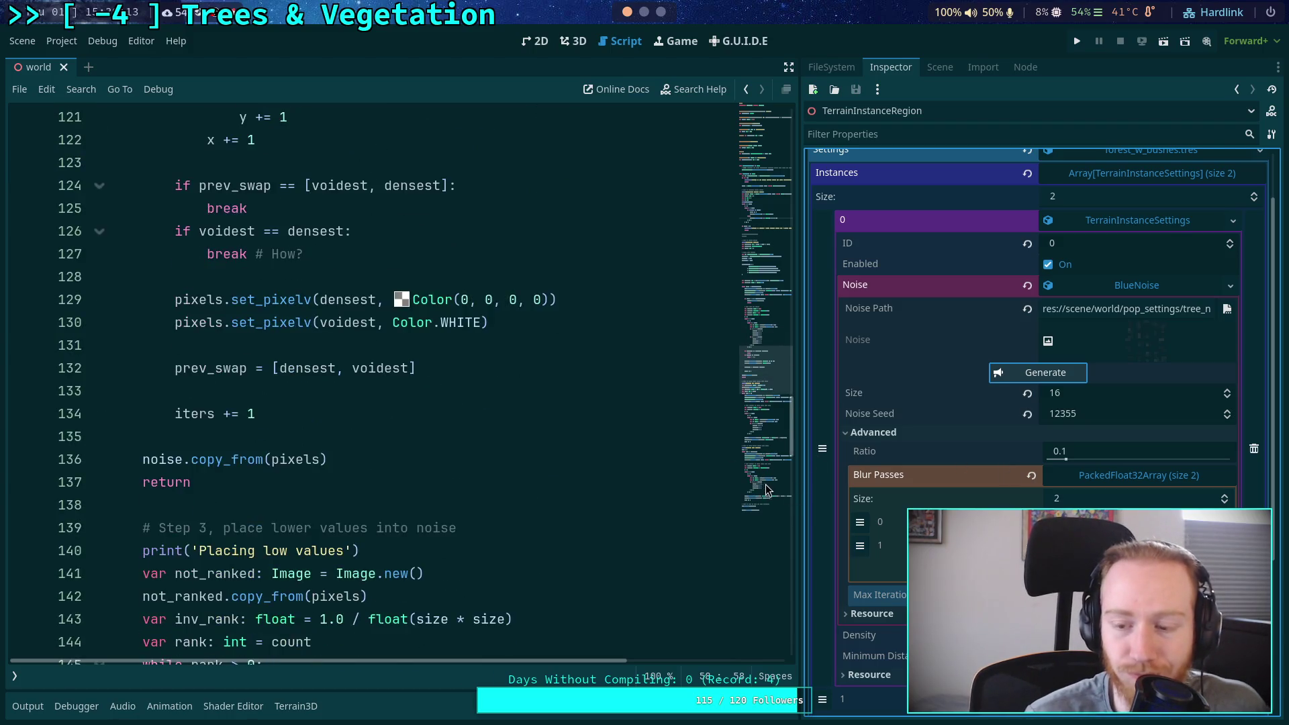
scroll(772, 486, up, 3)
click(762, 118)
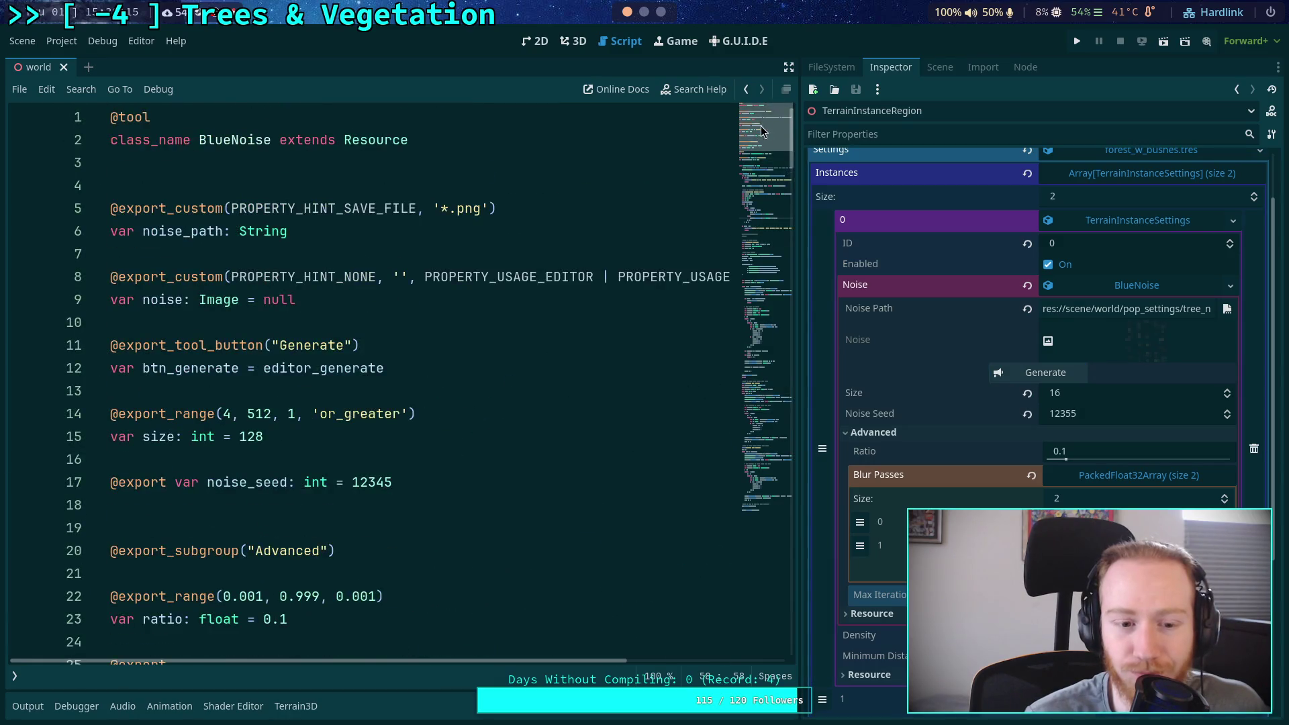
drag(760, 126, 759, 151)
scroll(760, 151, down, 2)
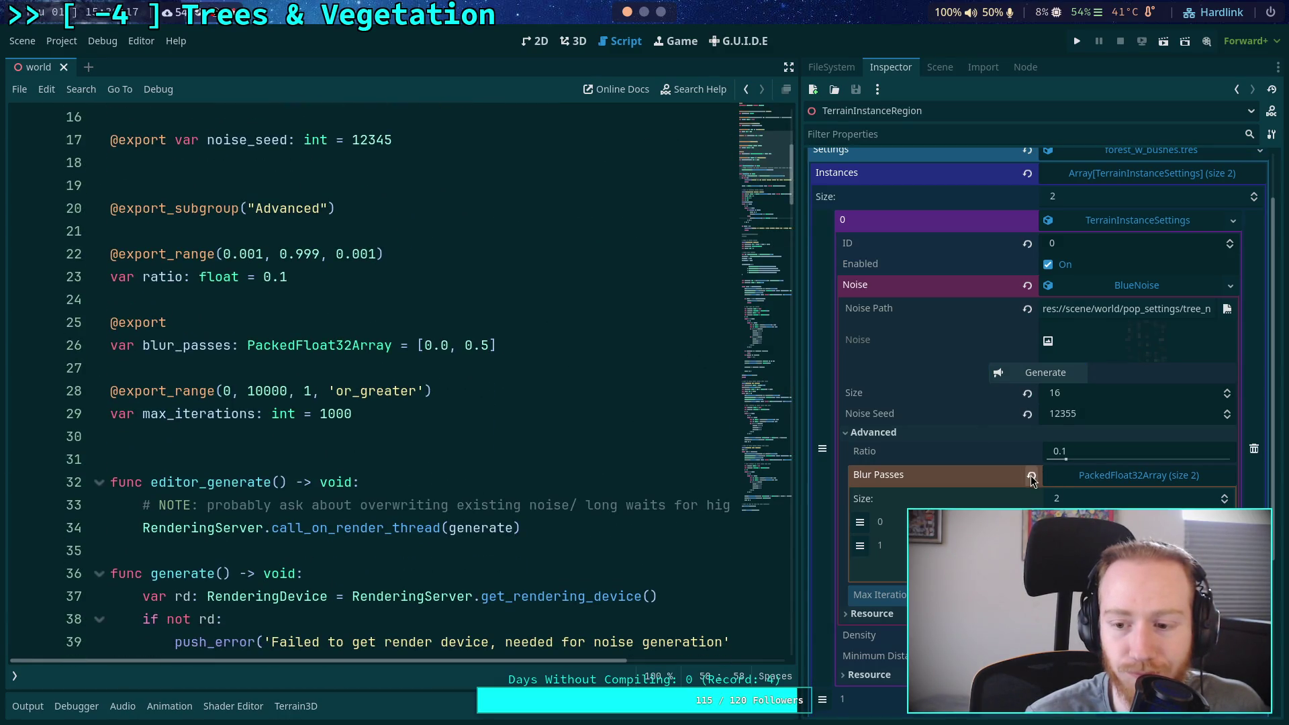
click(1047, 371)
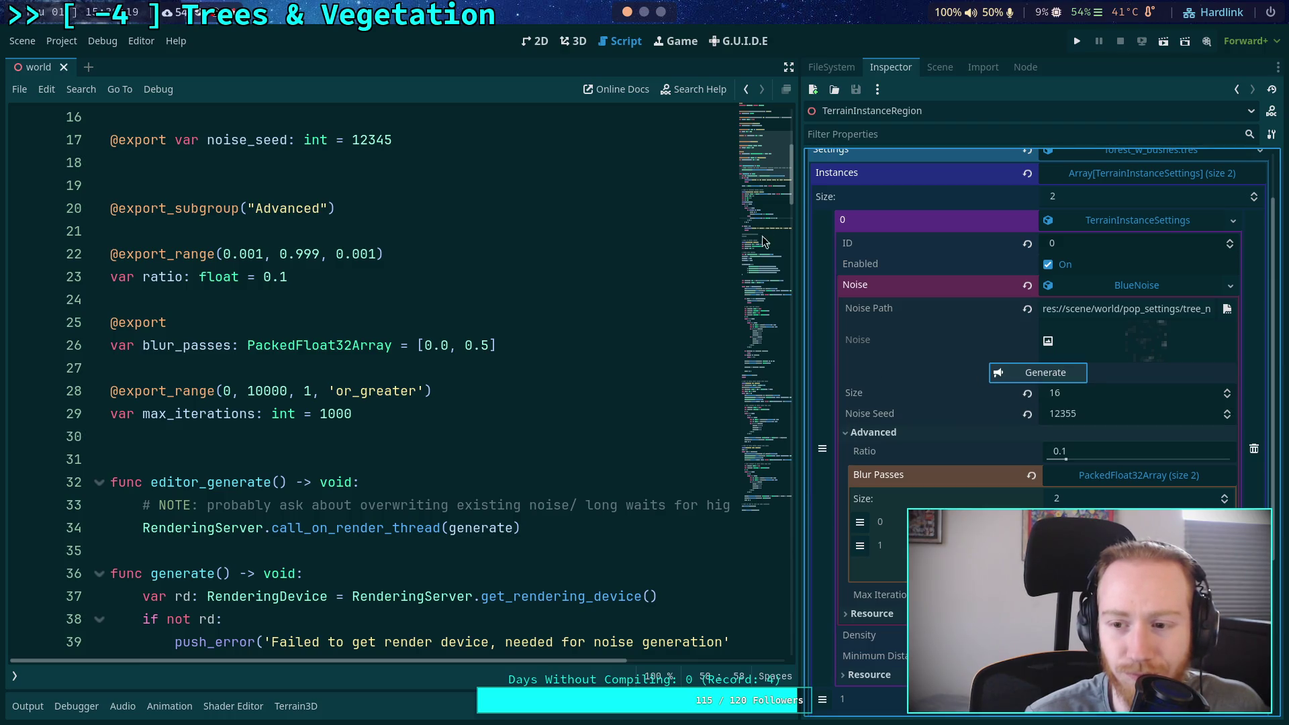
Jump down to line 168 and select BLACK in Color.BLACK
click(773, 312)
drag(773, 319, 769, 432)
drag(473, 398, 512, 396)
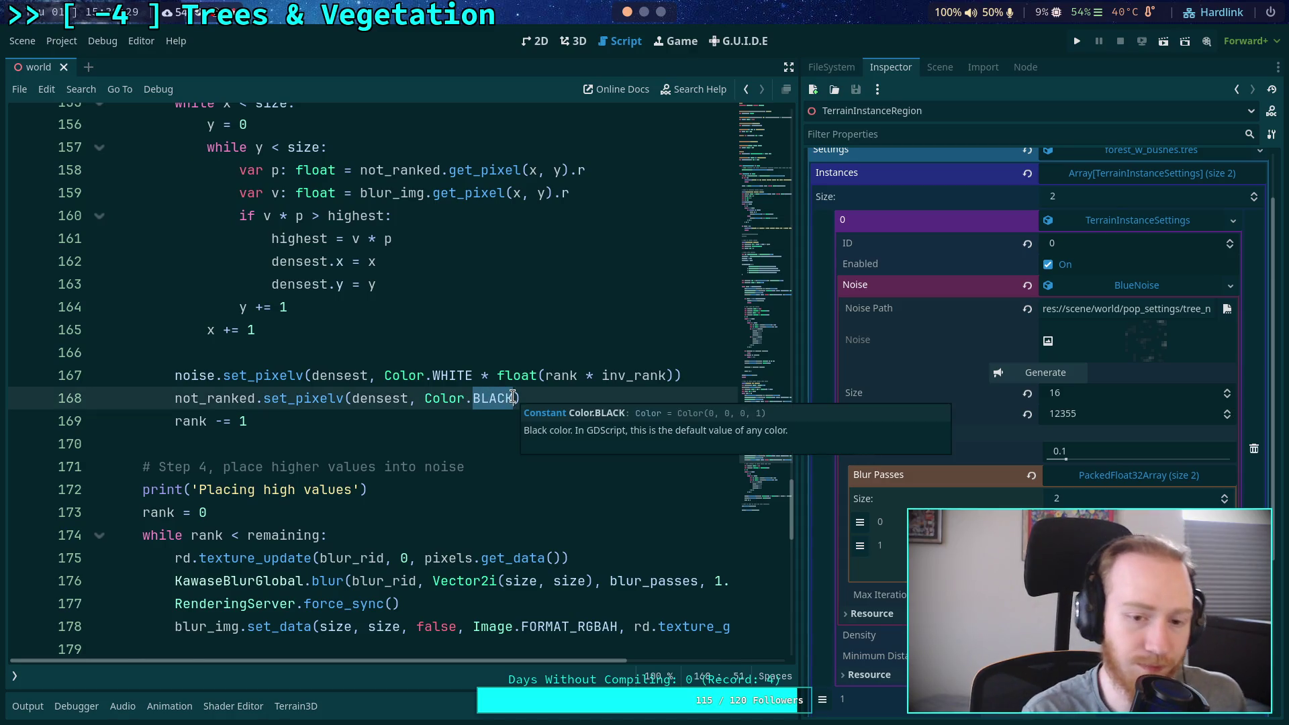
Change Color.BLACK on line 168 to Color(0, 0, 0, 0) for ranked pixels
key(BackSpace)
key(BackSpace)
text((0, 0, 0)
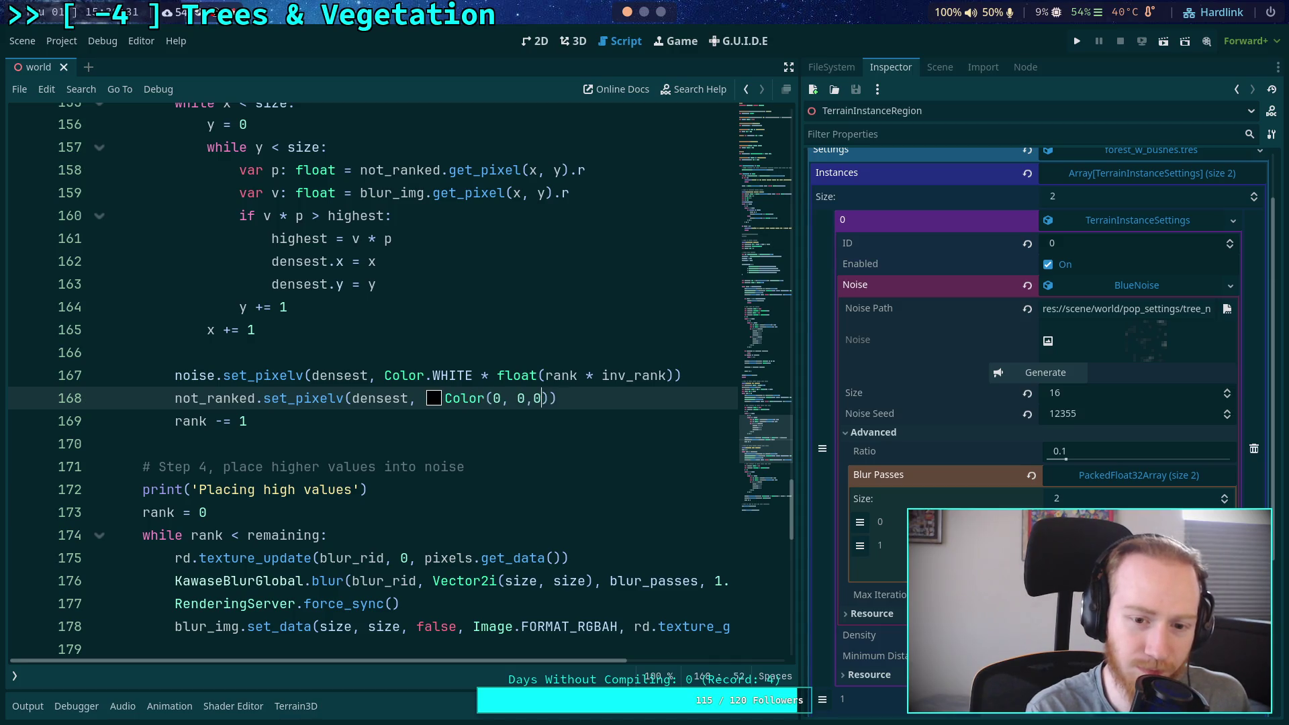
text(,0)
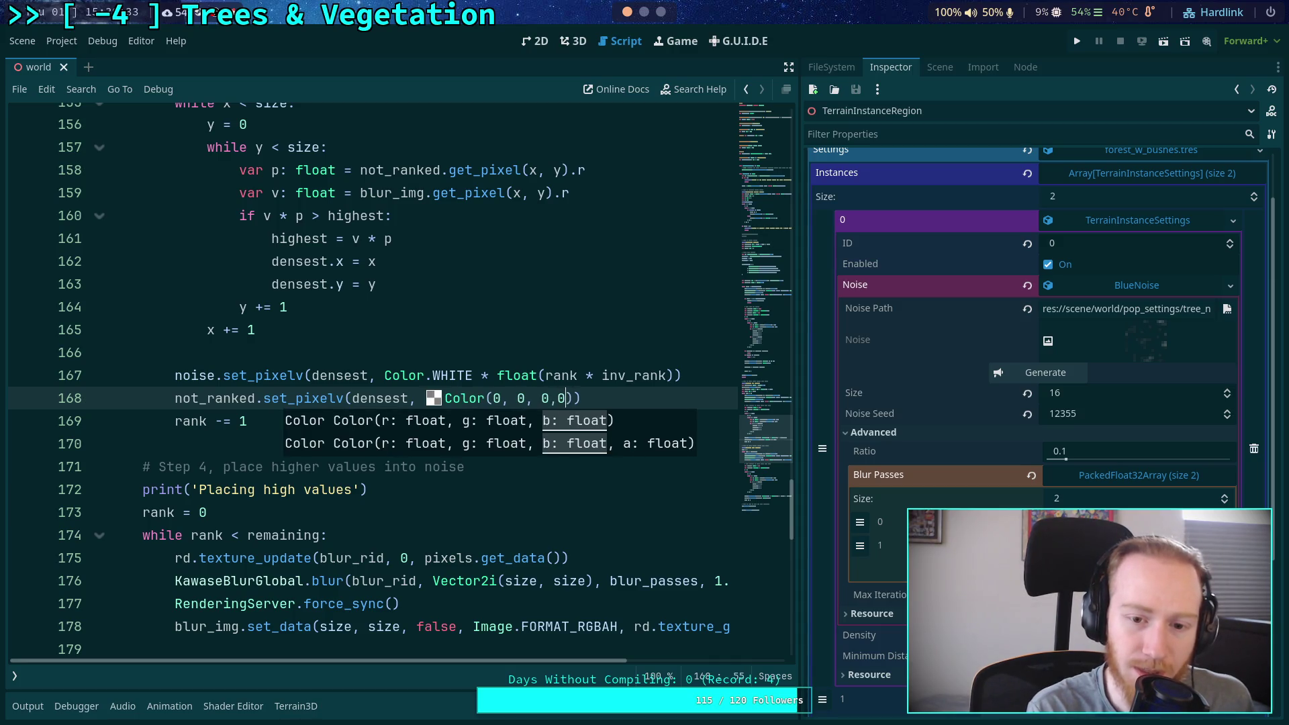
key(BackSpace)
text(0)
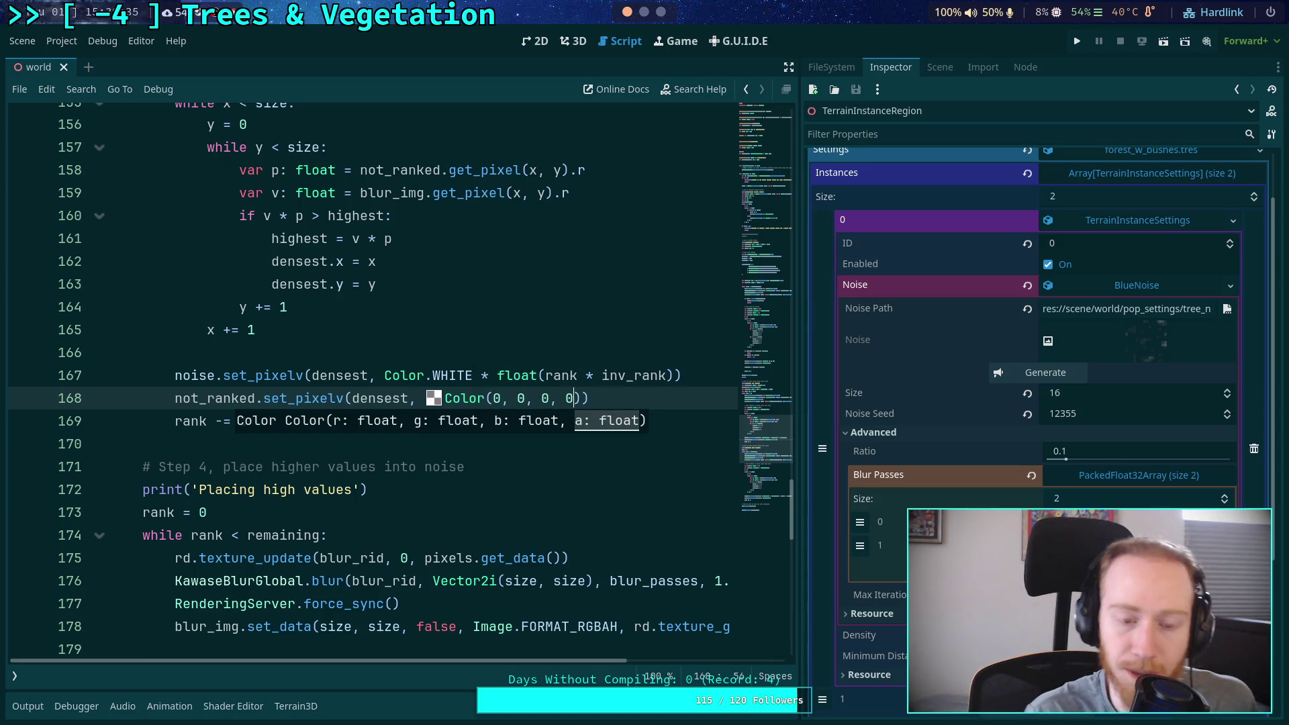
click(511, 476)
scroll(504, 470, down, 9)
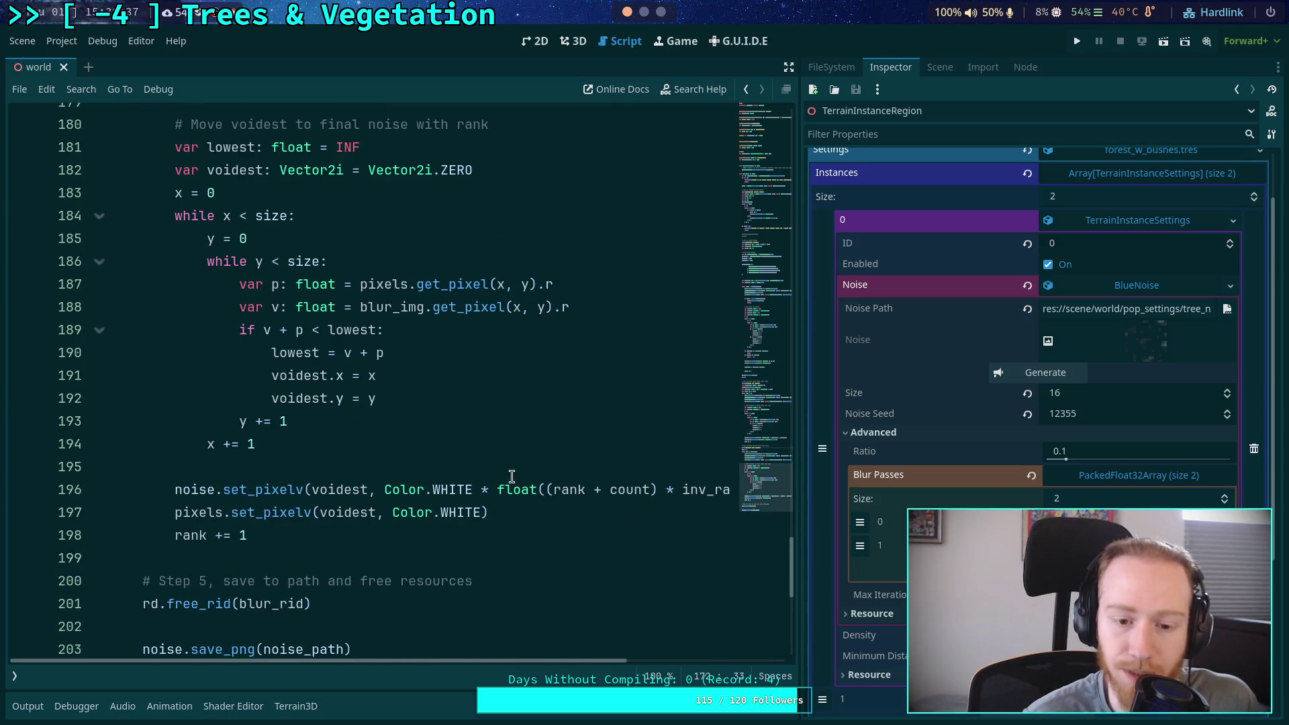
scroll(495, 470, up, 8)
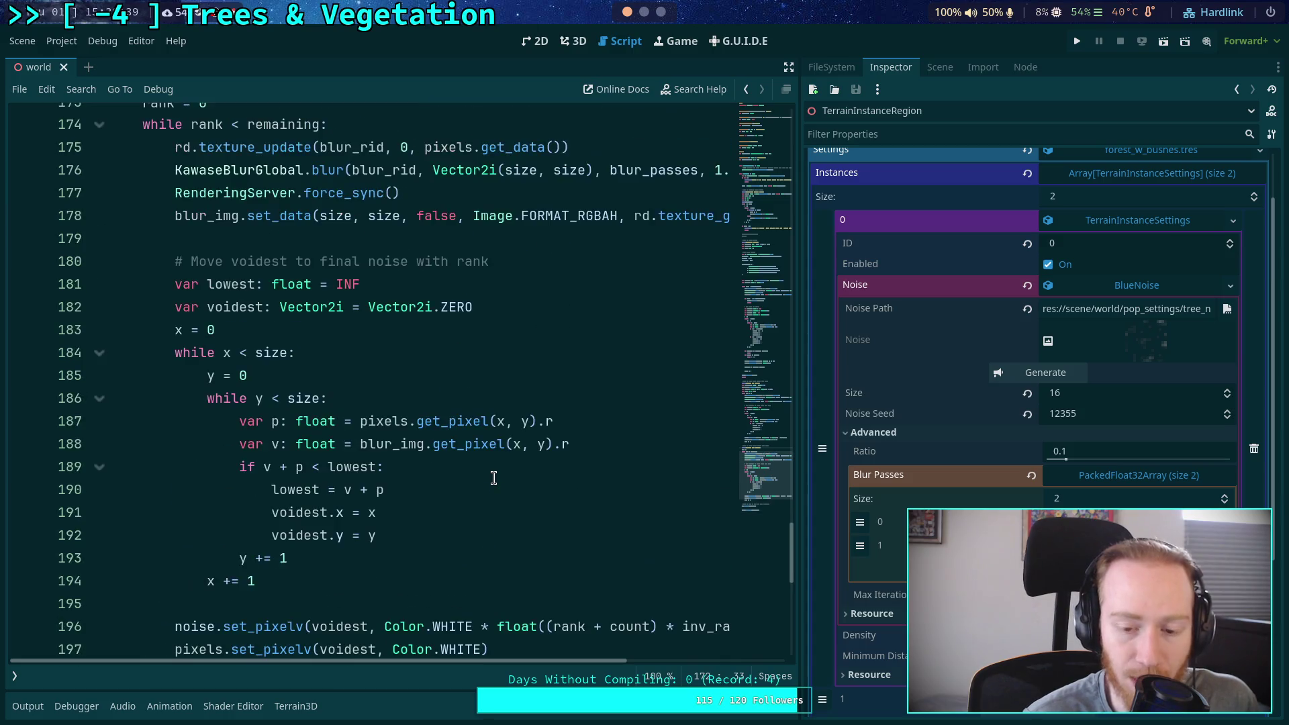
scroll(497, 478, up, 2)
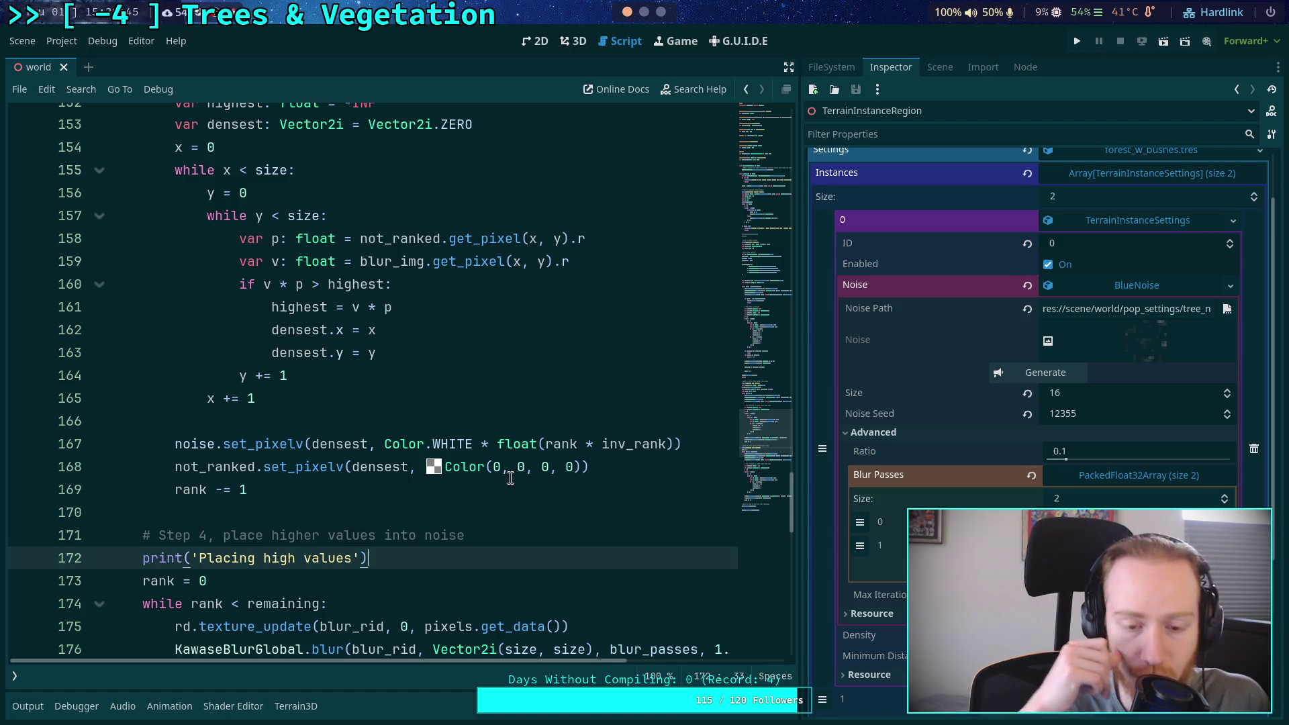
click(468, 468)
right_click(468, 468)
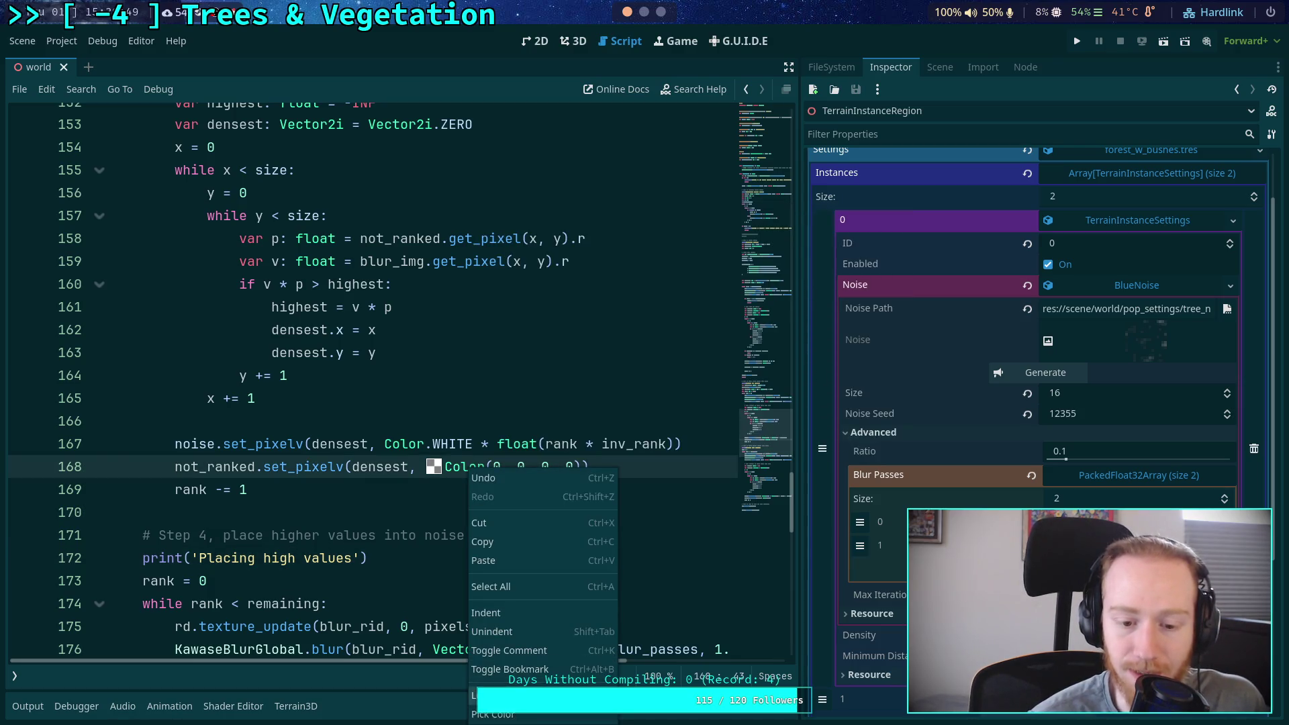
click(513, 624)
scroll(410, 445, down, 15)
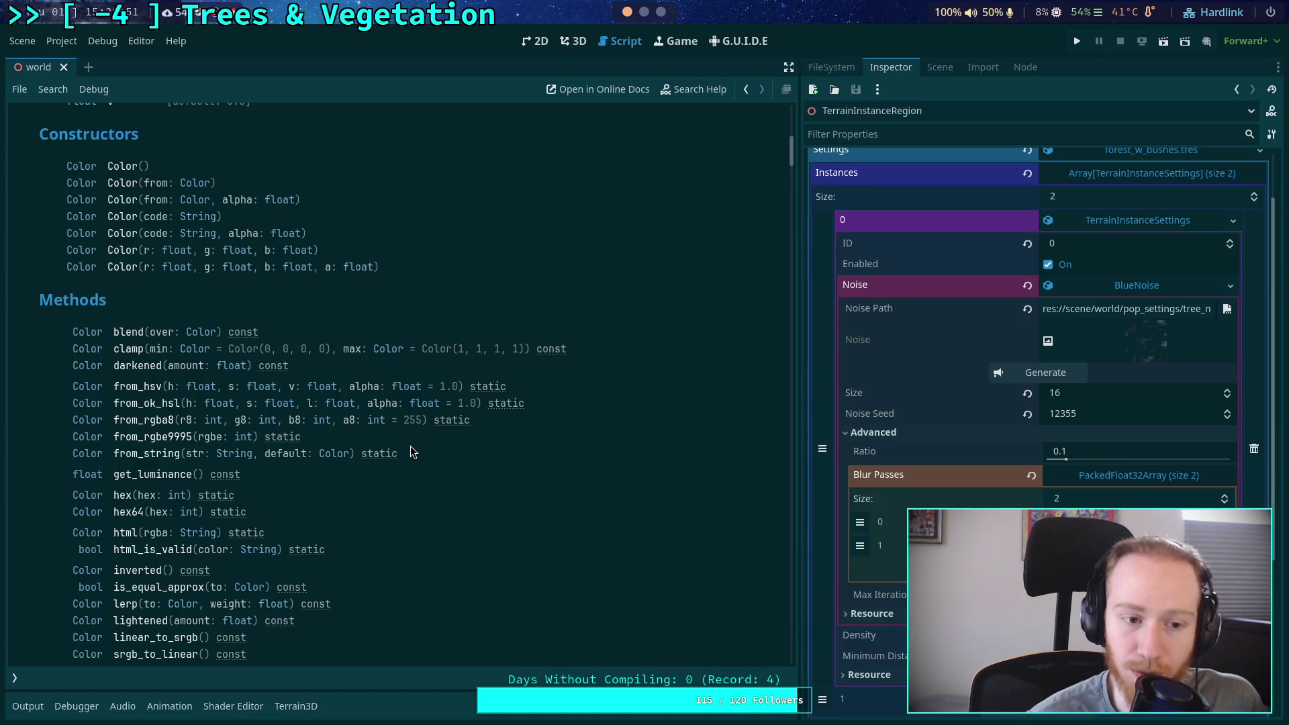
scroll(411, 427, down, 5)
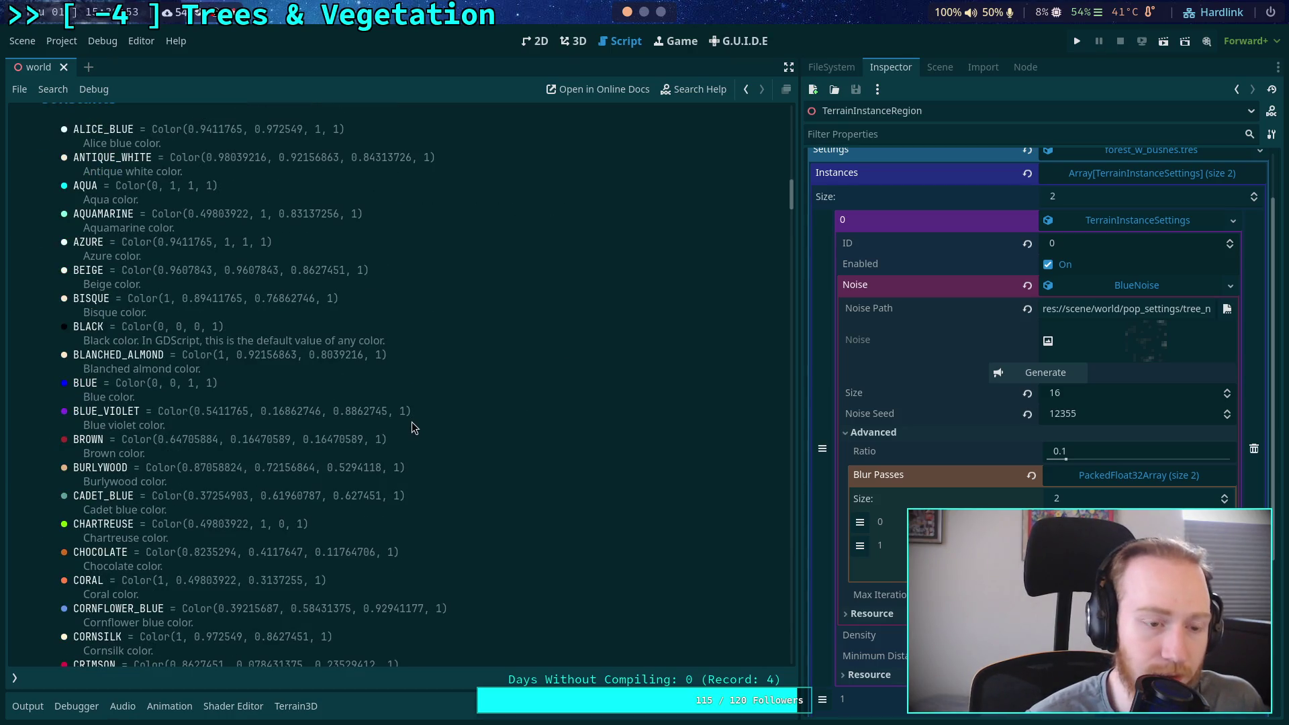
scroll(254, 381, down, 17)
scroll(253, 381, down, 5)
scroll(254, 374, up, 8)
scroll(253, 371, down, 20)
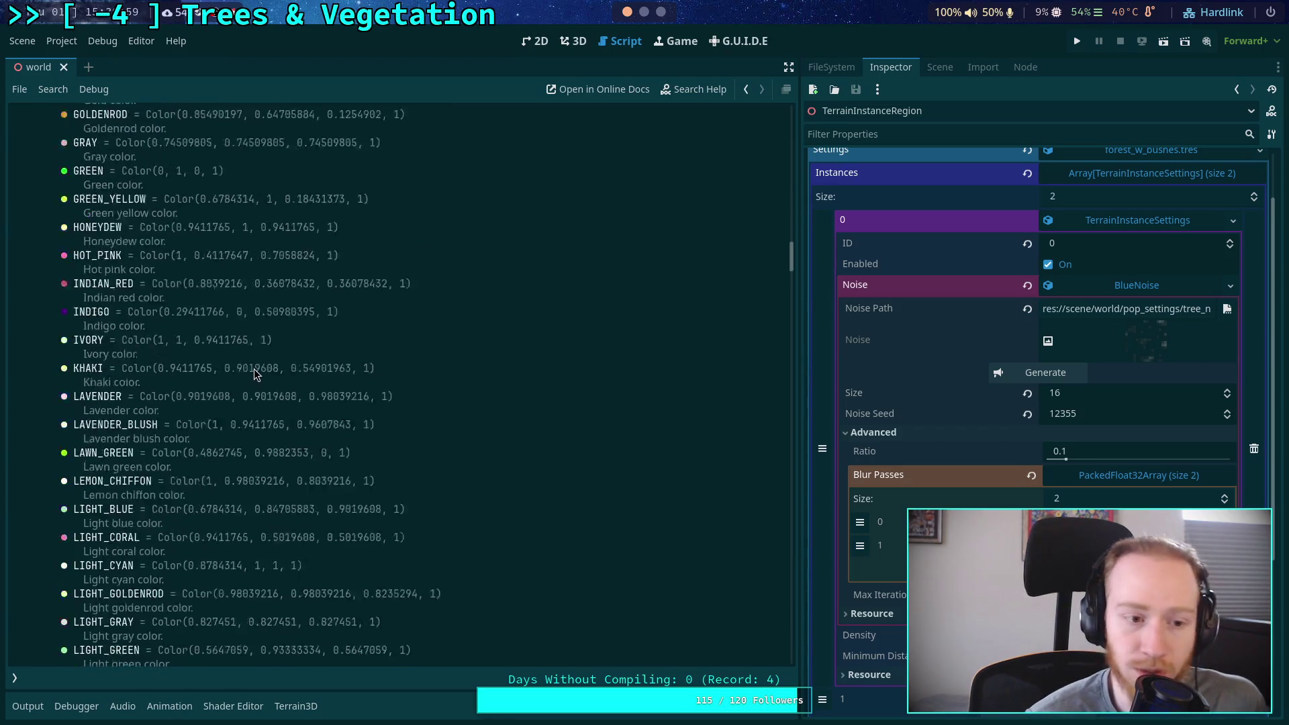
scroll(254, 368, down, 16)
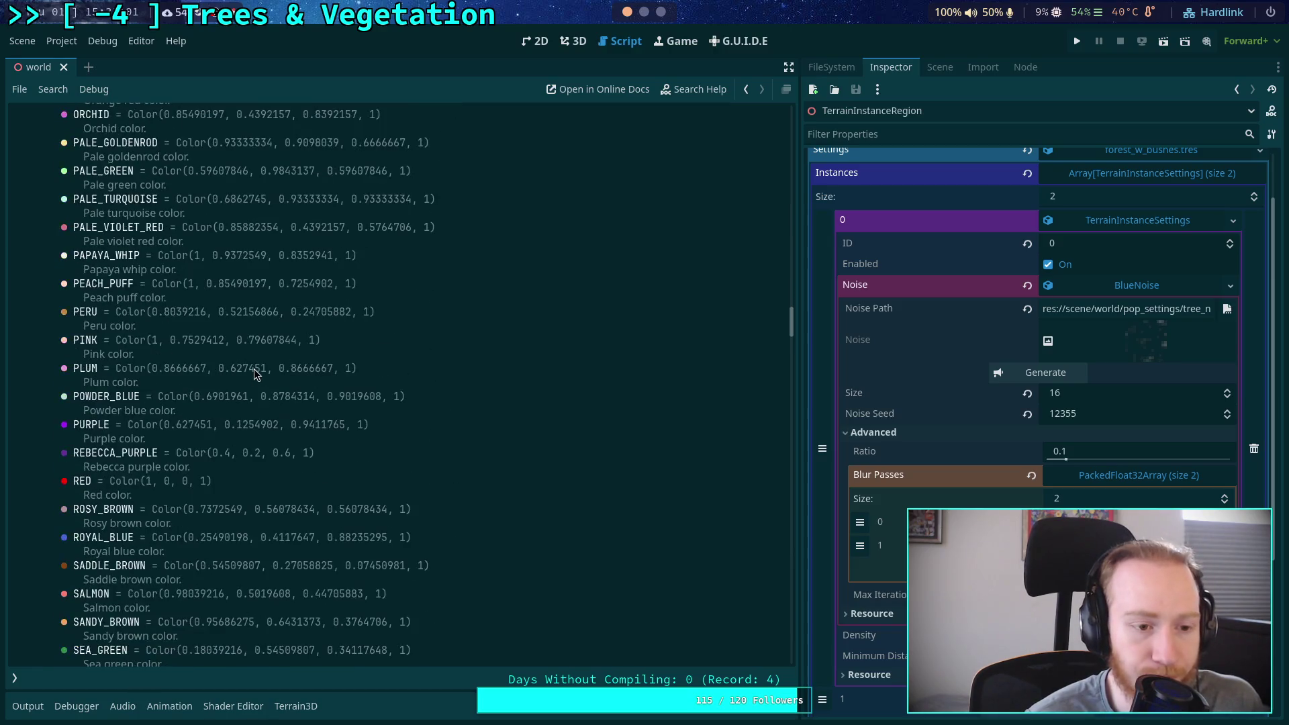
scroll(254, 369, down, 2)
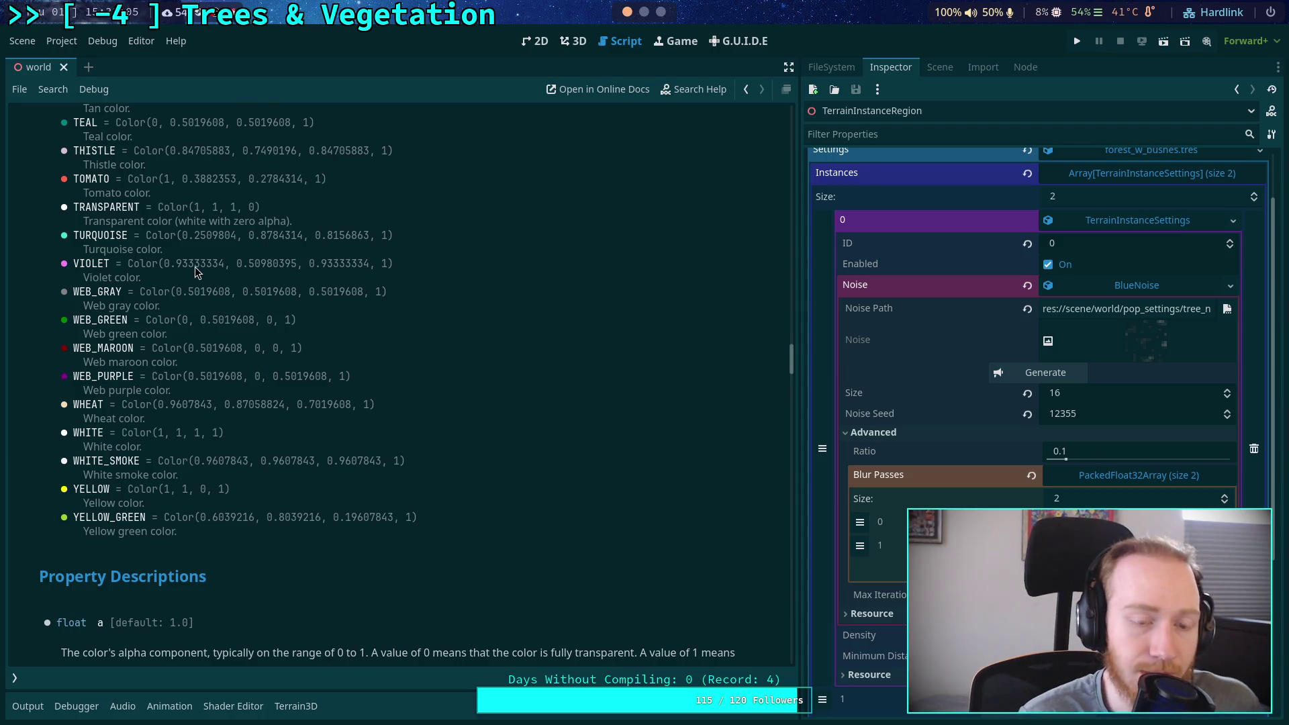
scroll(194, 268, up, 1)
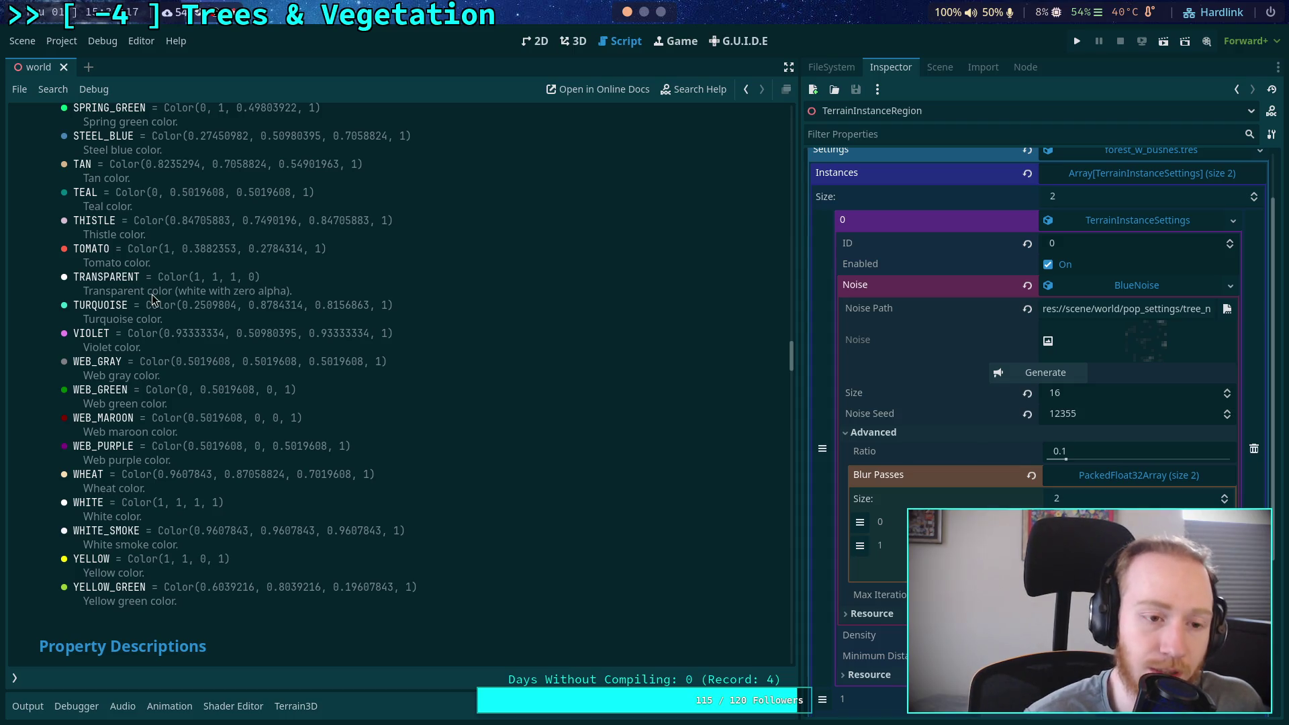
scroll(152, 295, up, 5)
scroll(160, 319, up, 5)
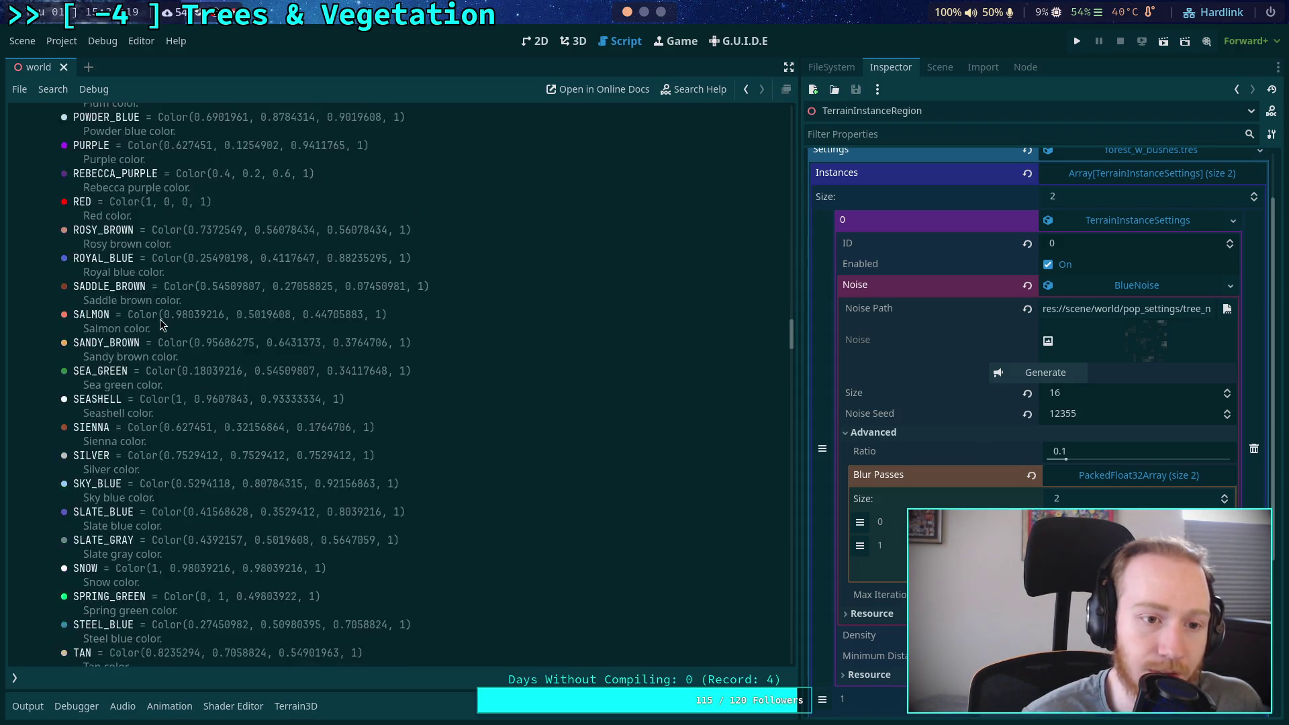
scroll(160, 320, up, 3)
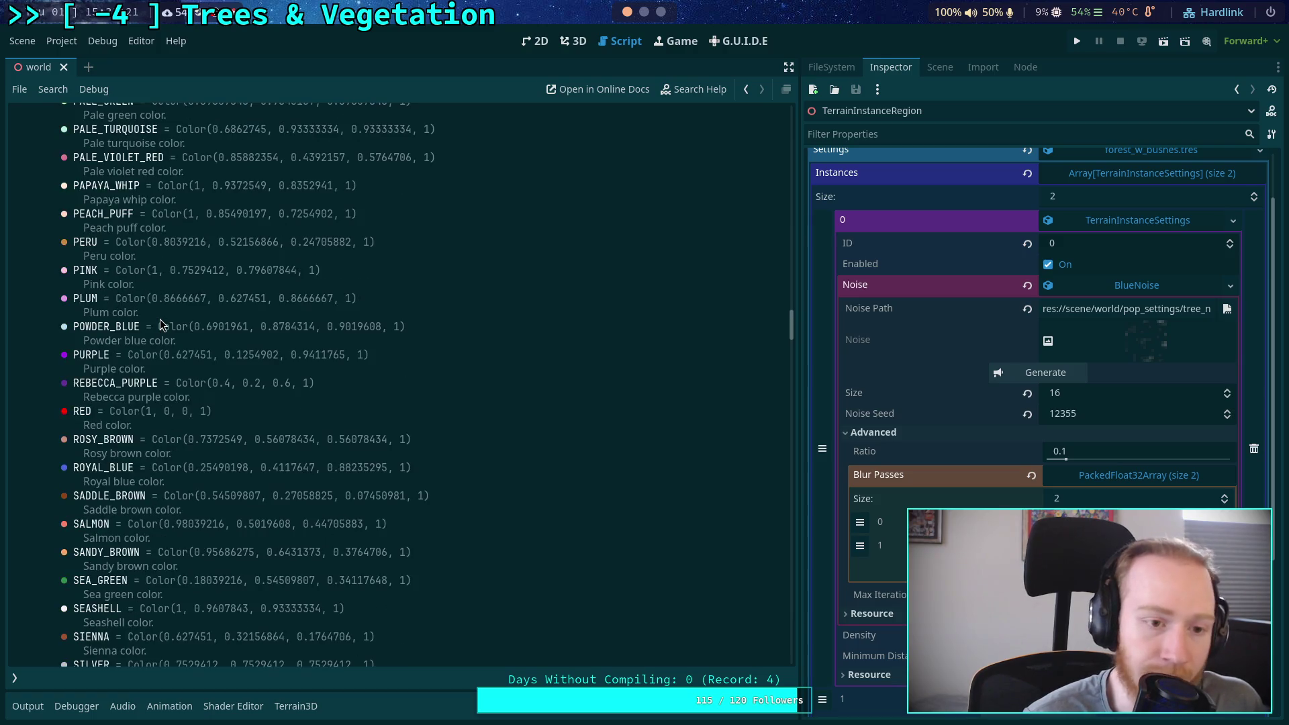
scroll(160, 320, up, 6)
scroll(160, 320, up, 5)
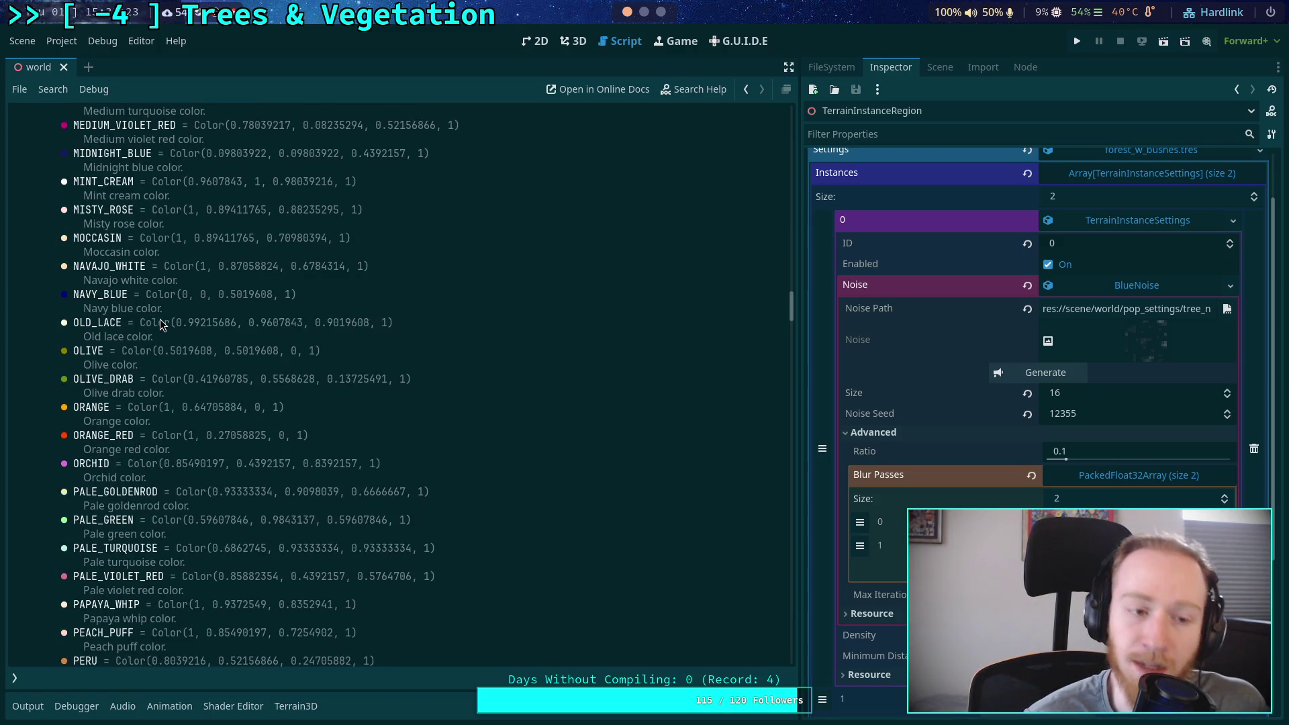
scroll(160, 320, up, 9)
scroll(160, 320, up, 7)
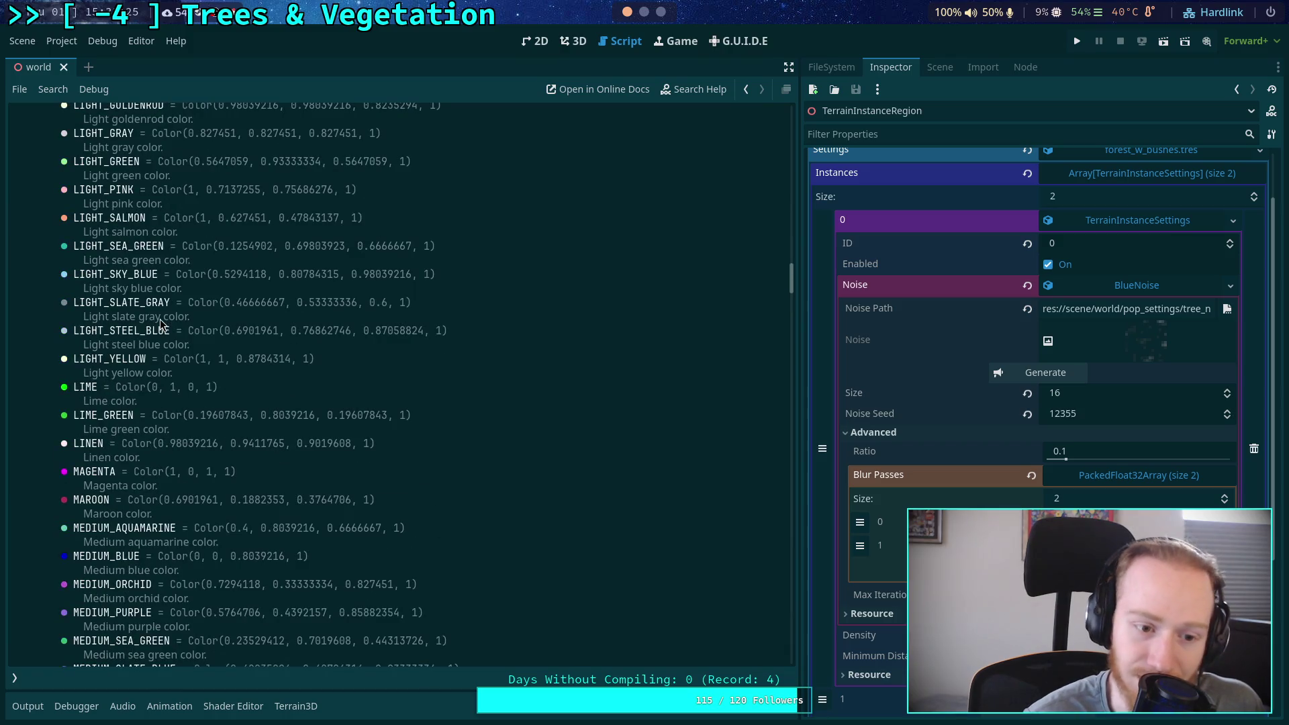
scroll(160, 320, up, 9)
scroll(160, 319, up, 7)
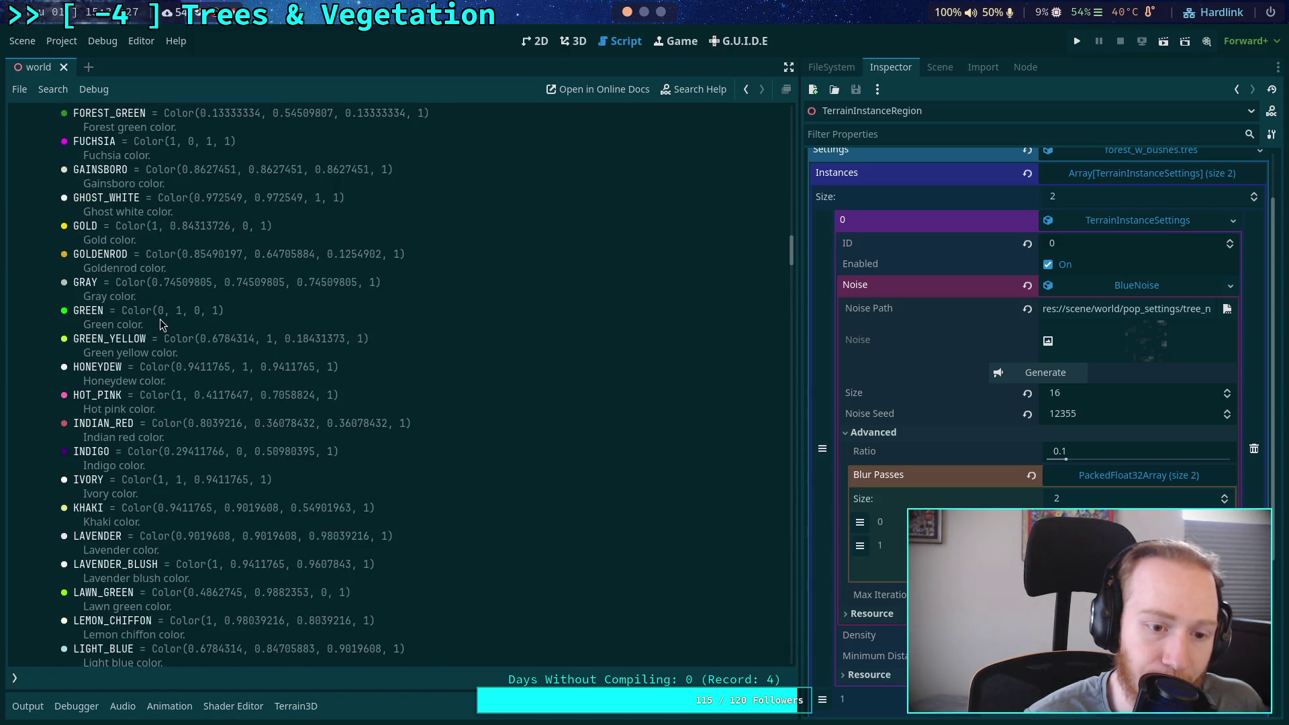
scroll(159, 319, up, 5)
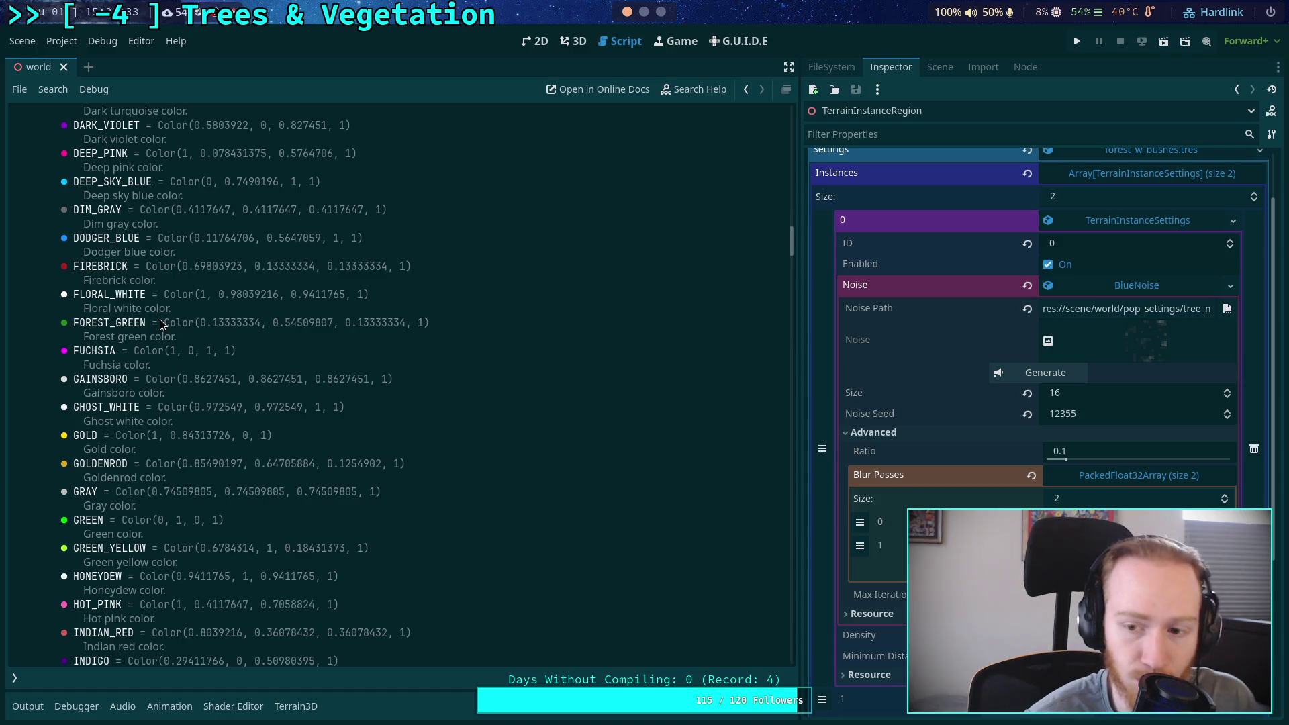
scroll(160, 319, up, 15)
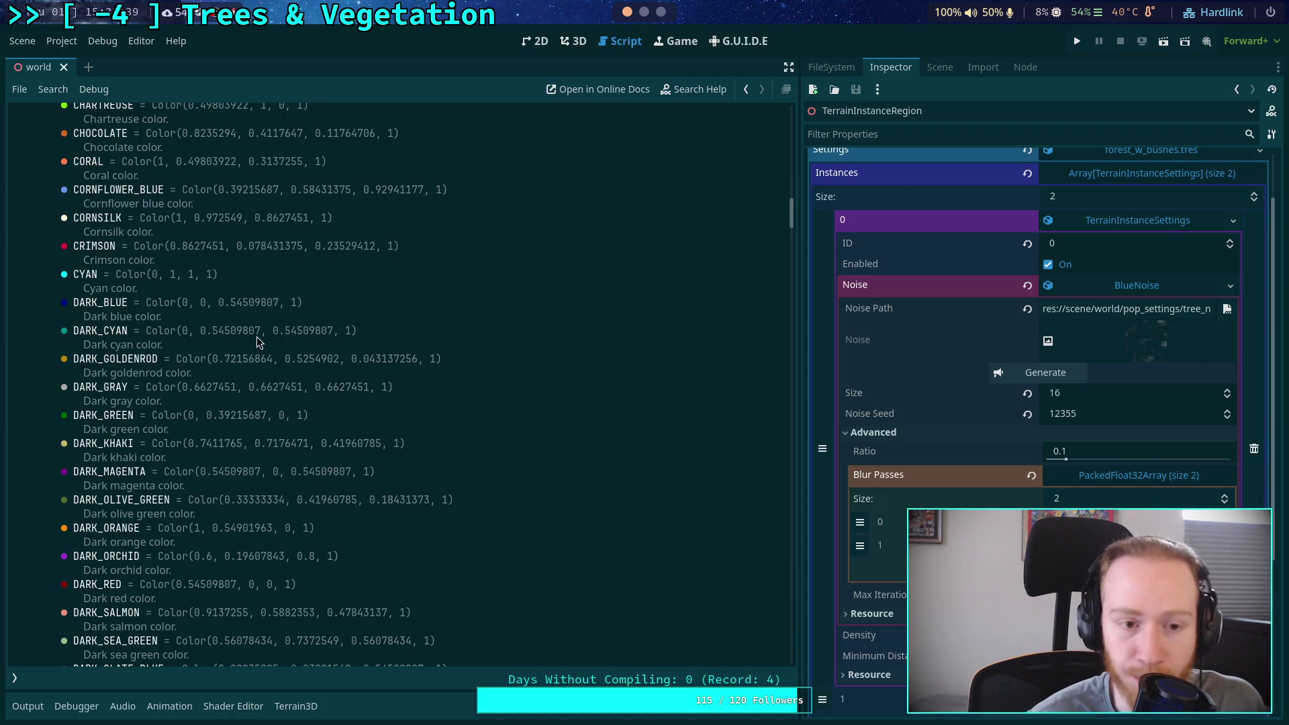
scroll(256, 336, up, 10)
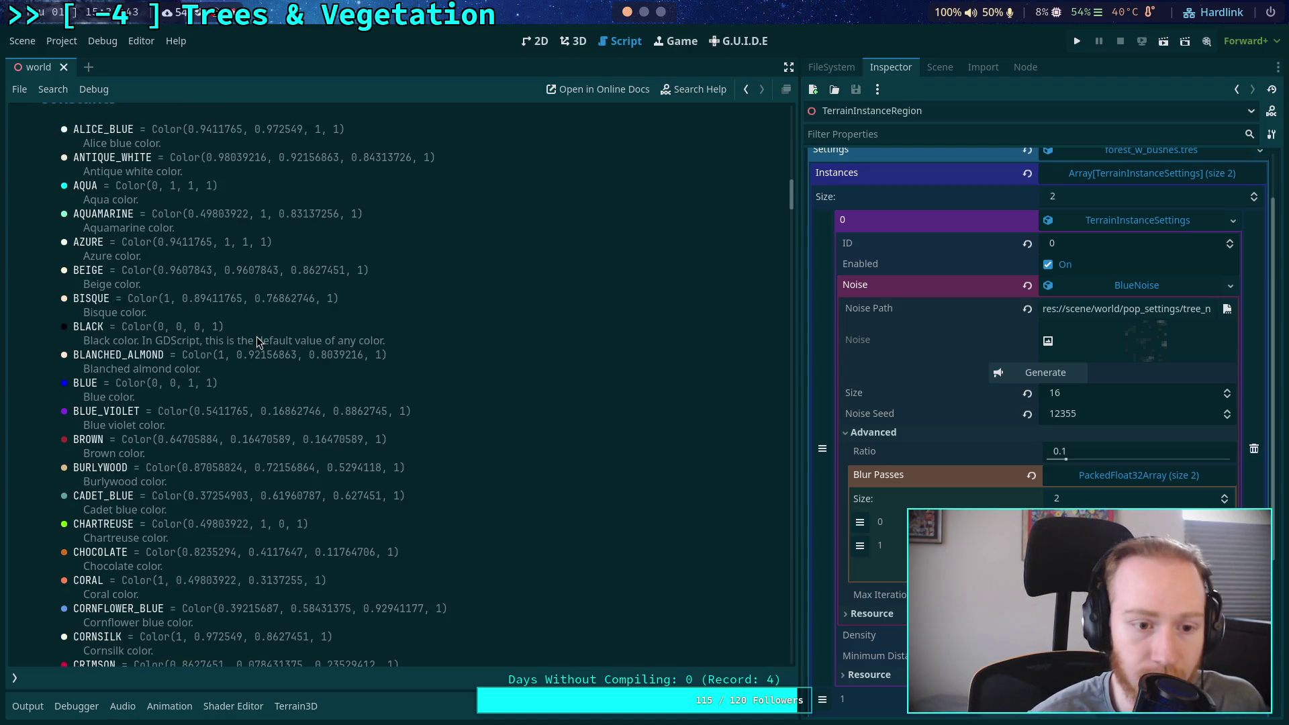
scroll(289, 351, up, 3)
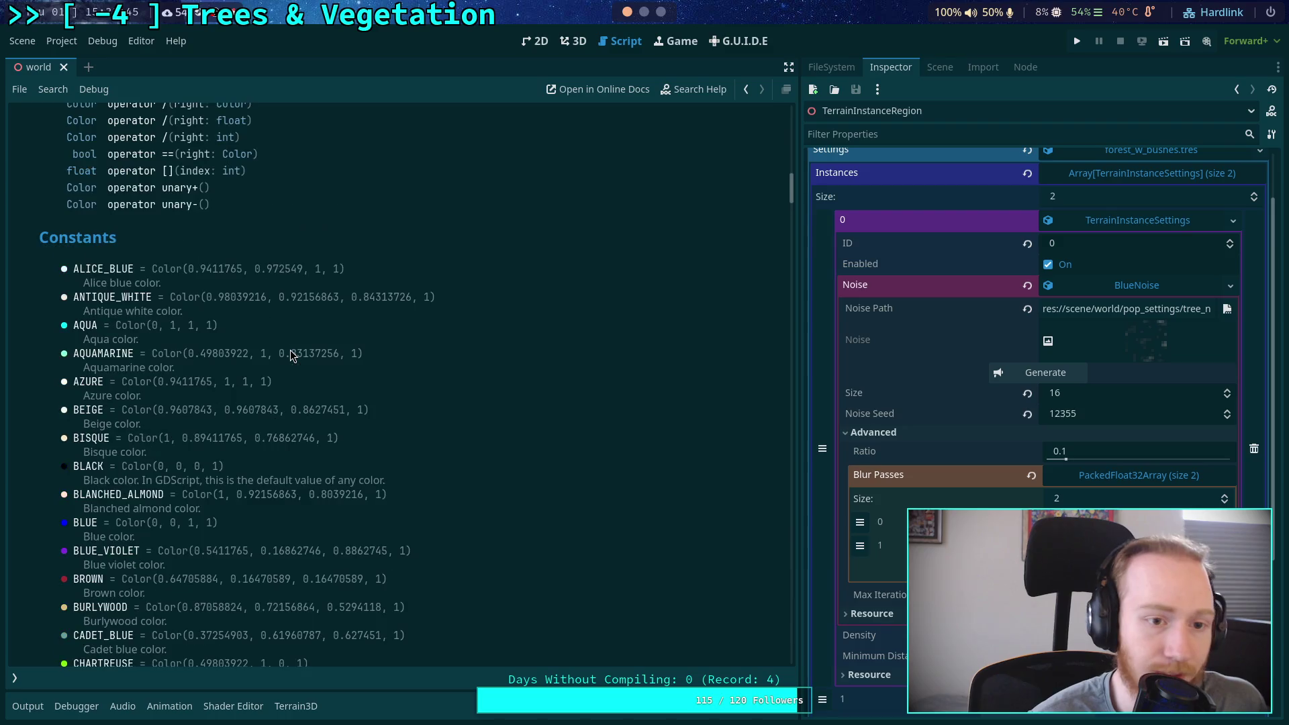
scroll(290, 349, up, 14)
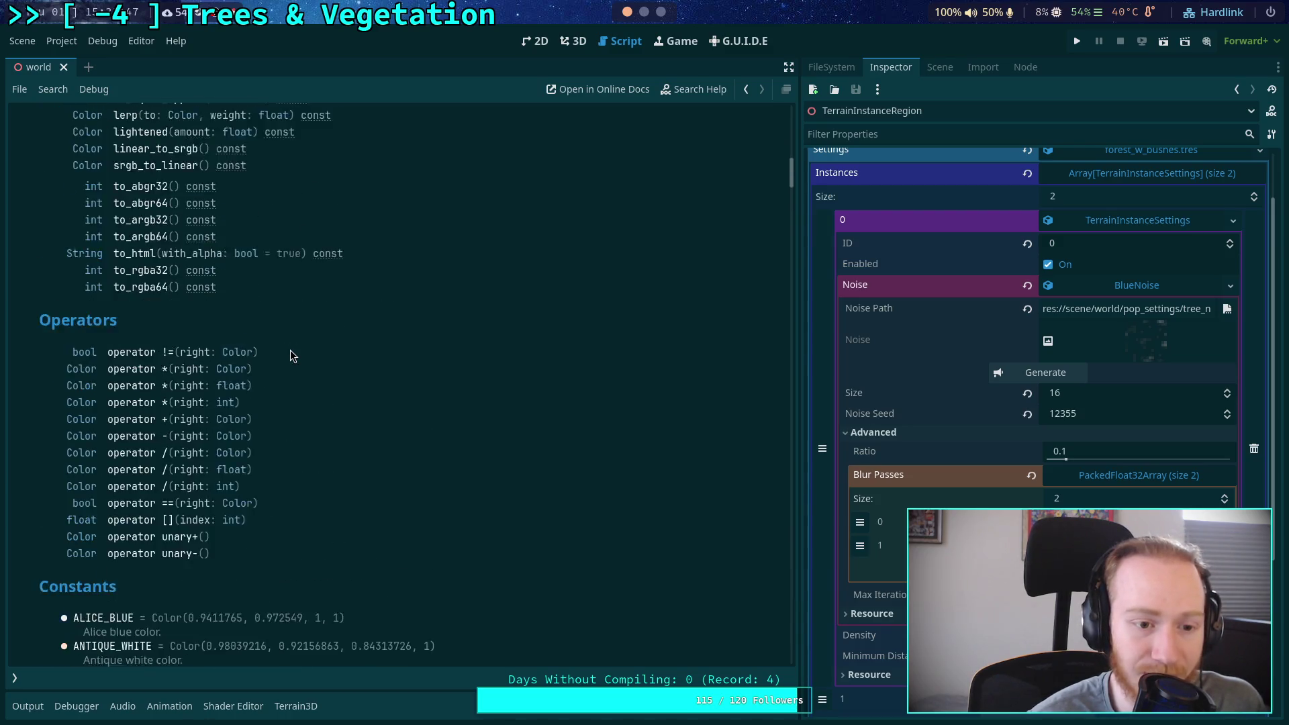
scroll(291, 345, up, 20)
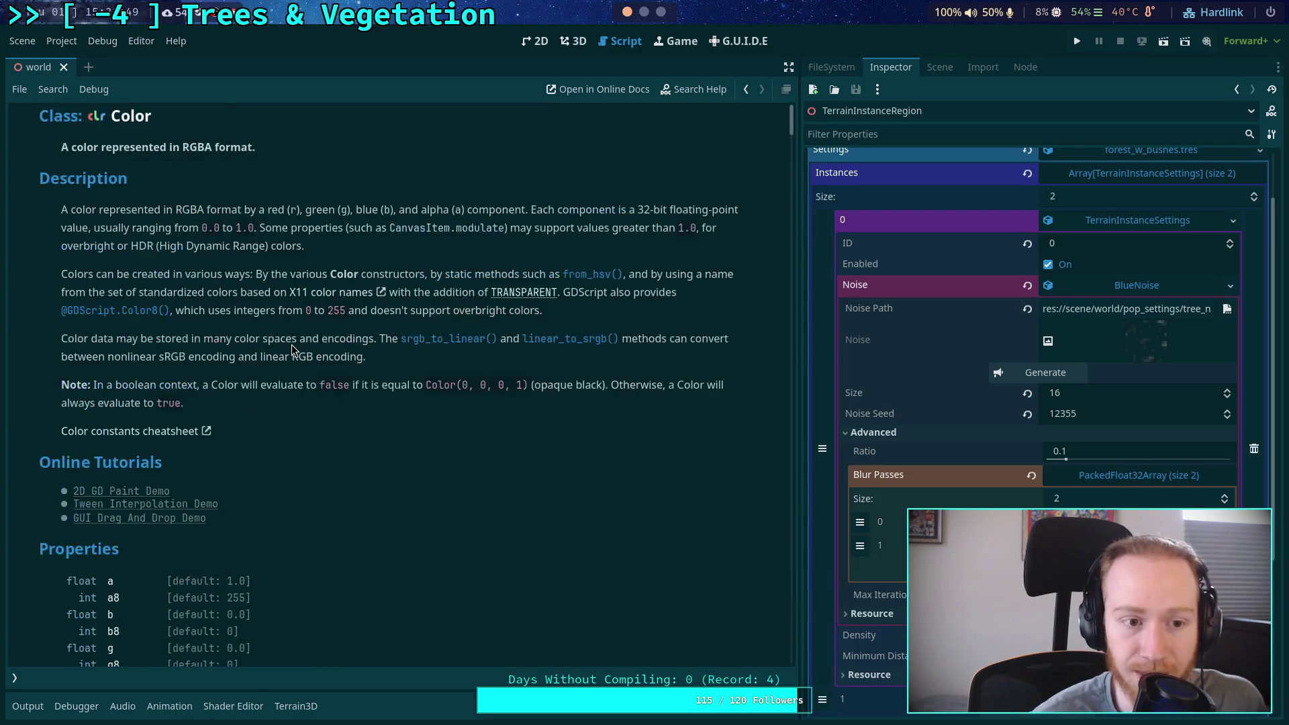
click(15, 678)
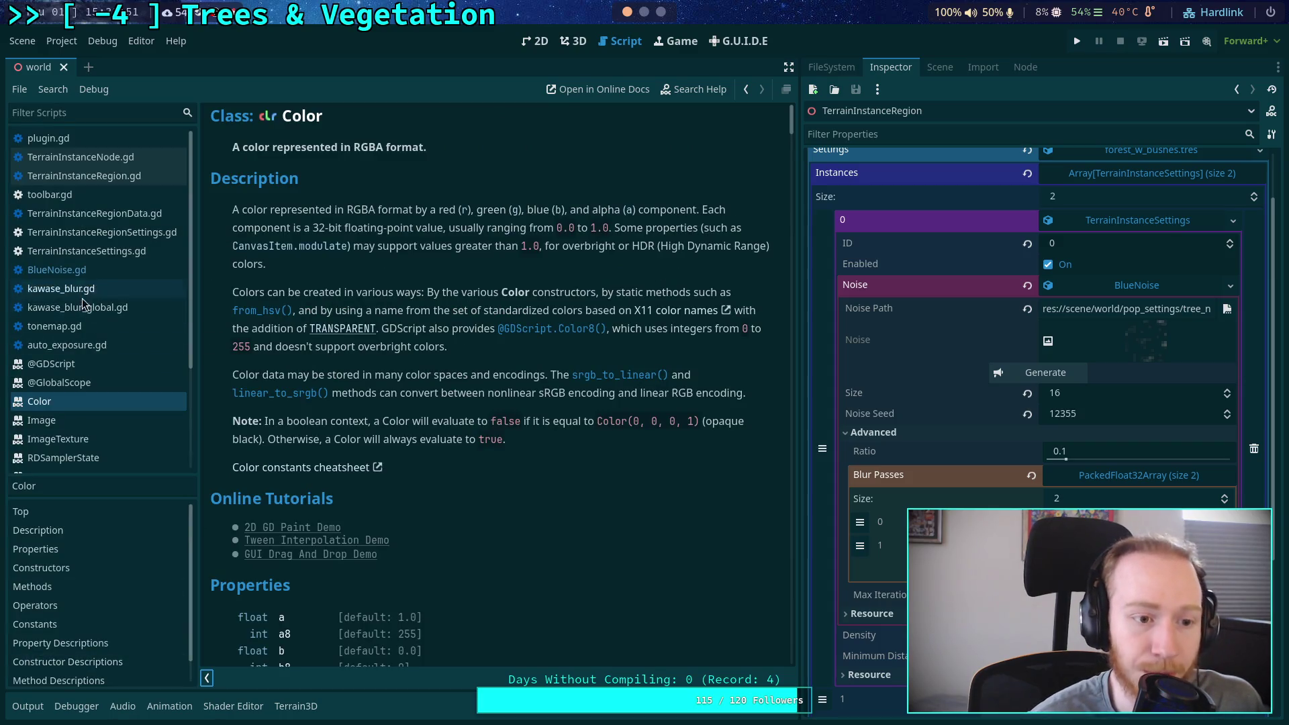
click(67, 270)
drag(195, 586, 187, 585)
click(197, 676)
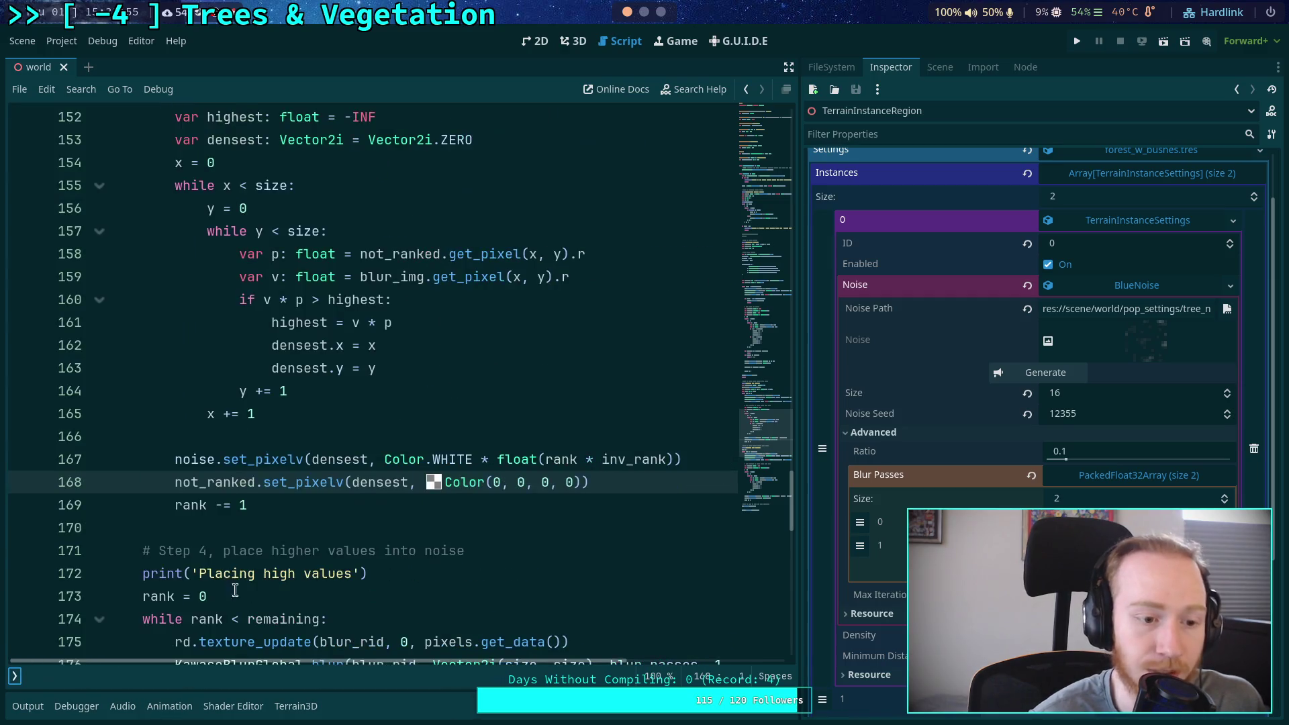
click(392, 436)
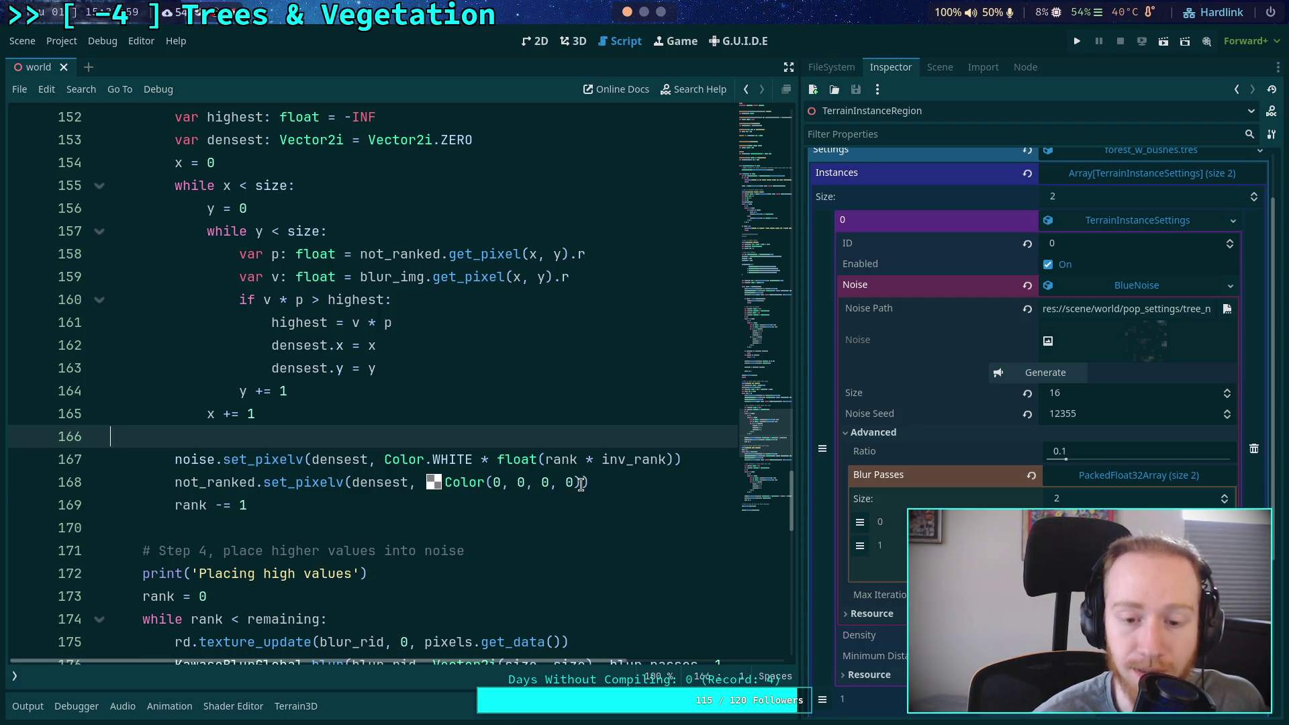
drag(582, 485, 437, 474)
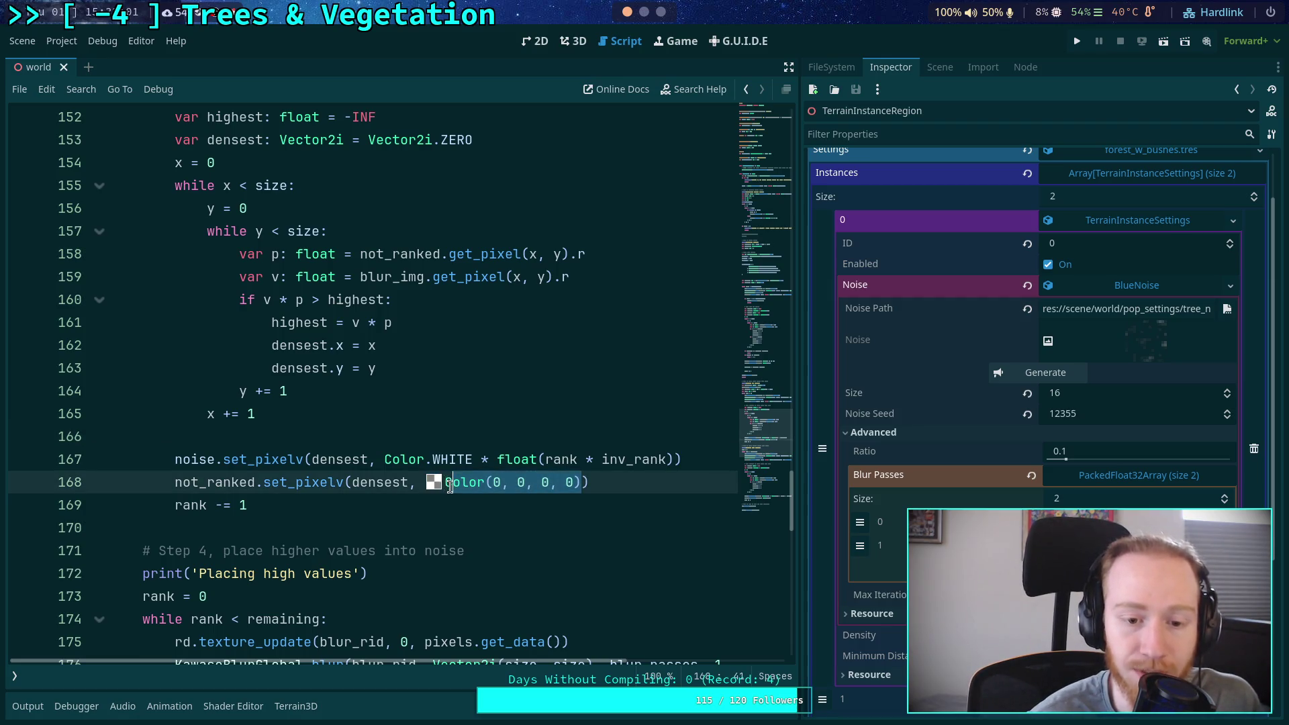
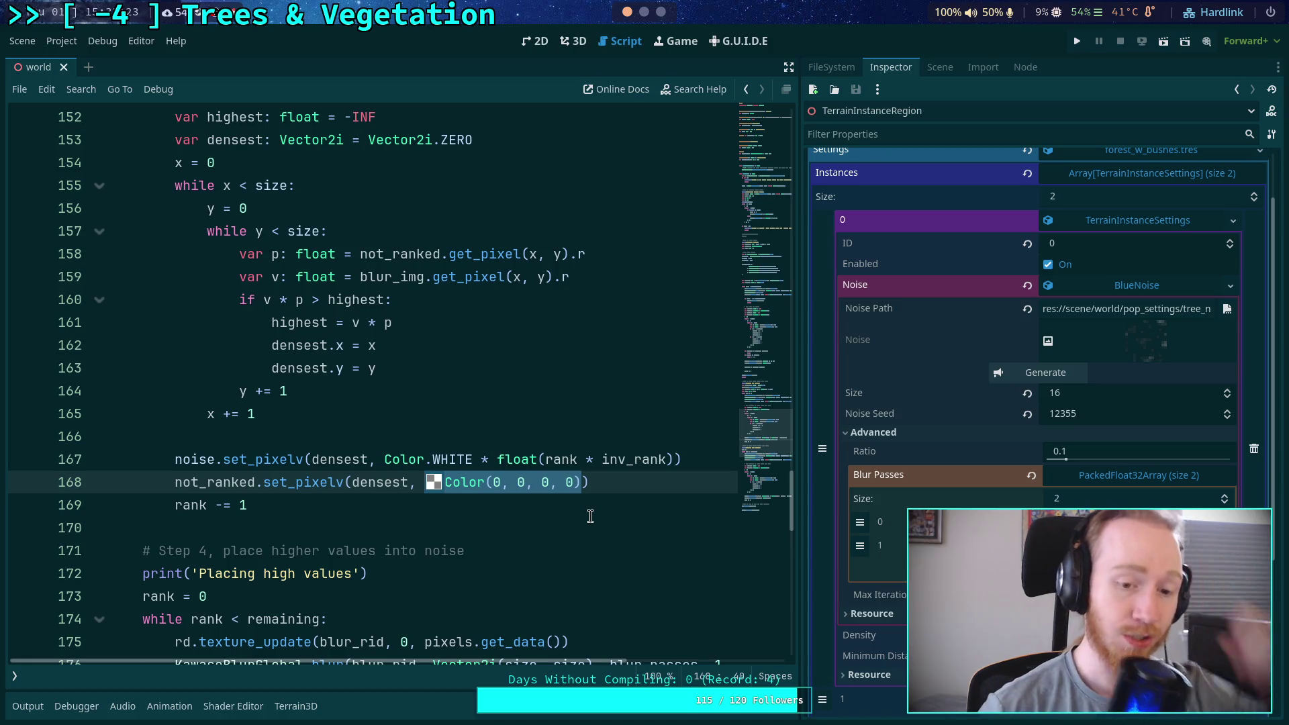
Inspect and select the transparent Color value on line 168
click(605, 483)
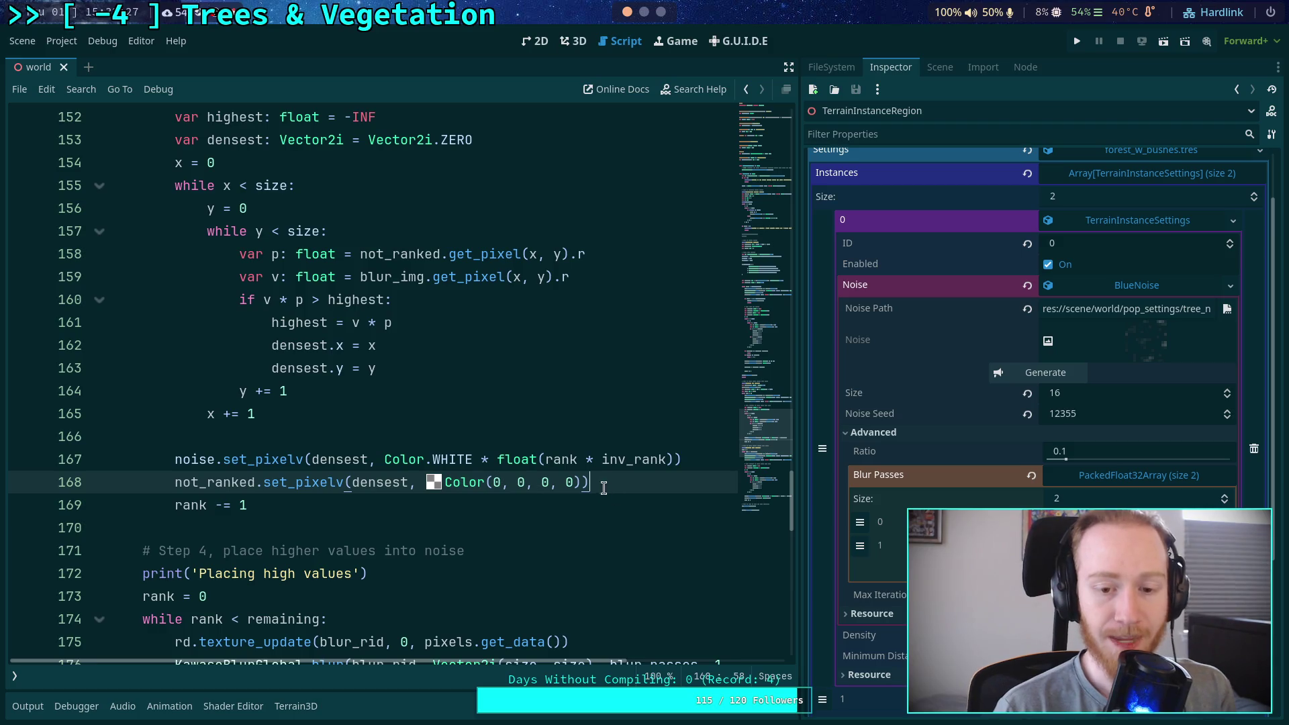
key(Left)
click(600, 484)
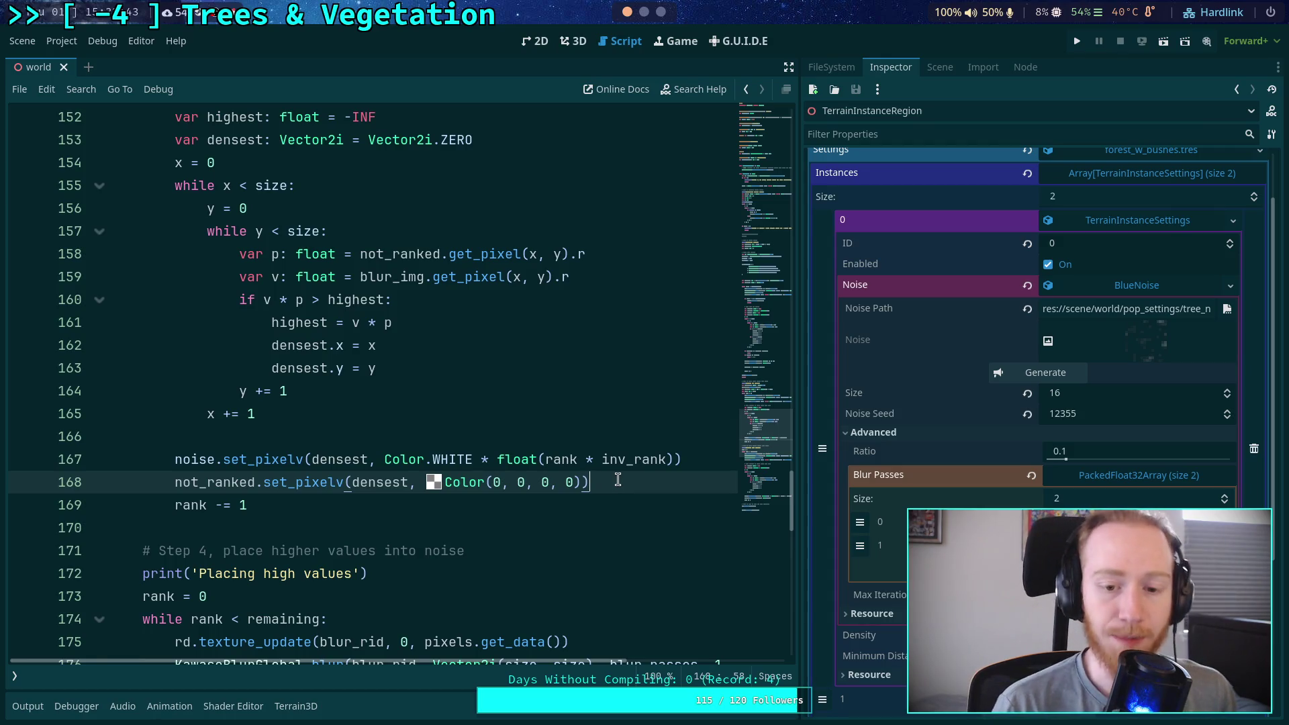
scroll(611, 479, down, 1)
click(472, 459)
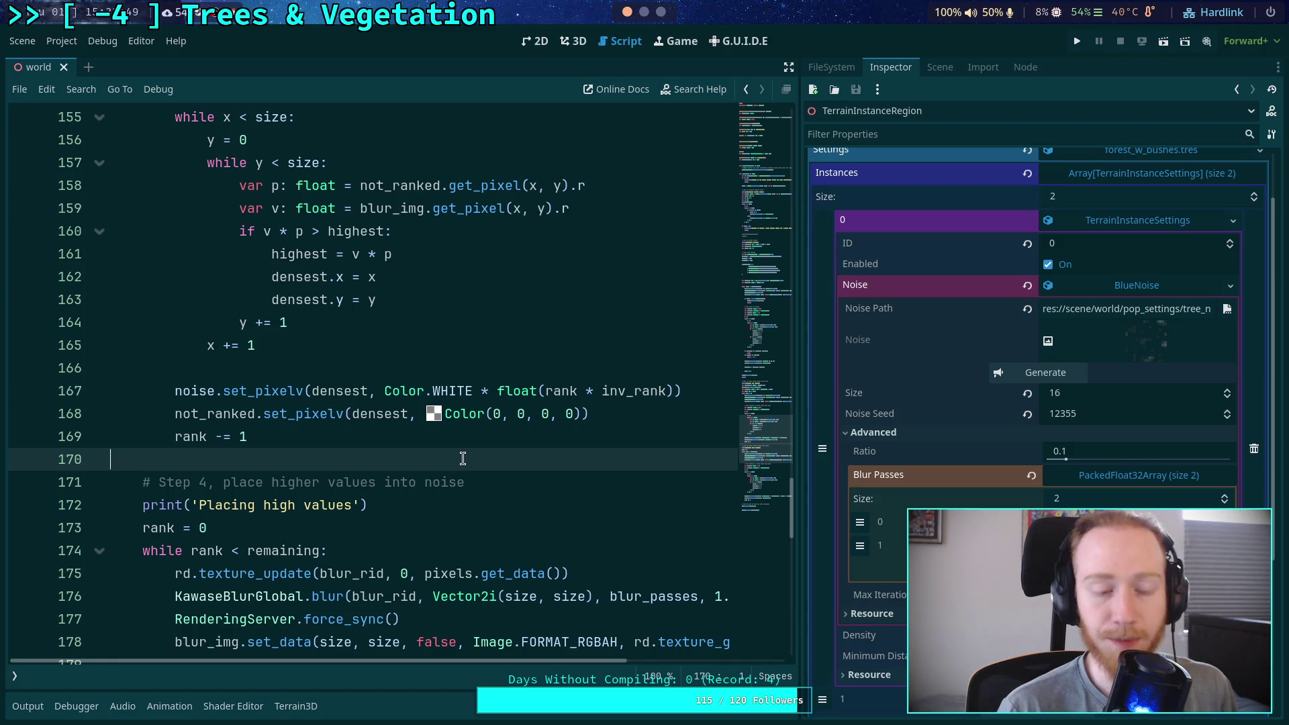
click(600, 416)
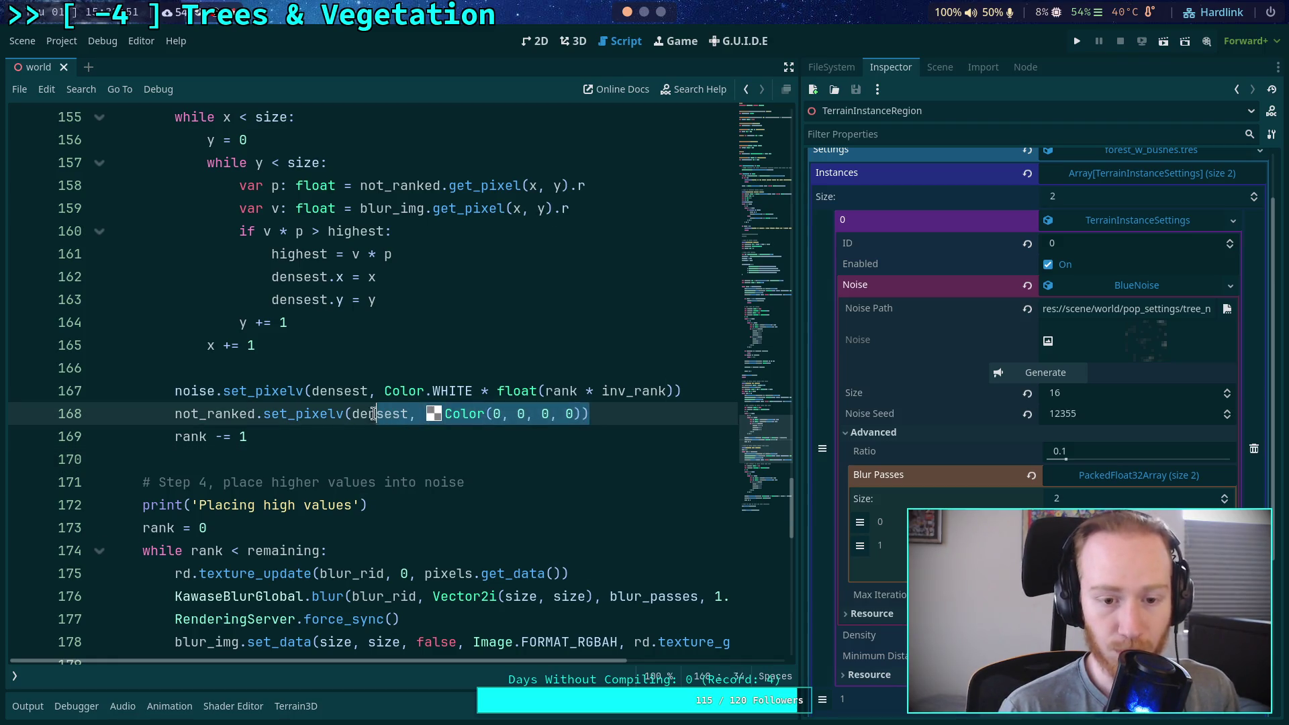
click(489, 414)
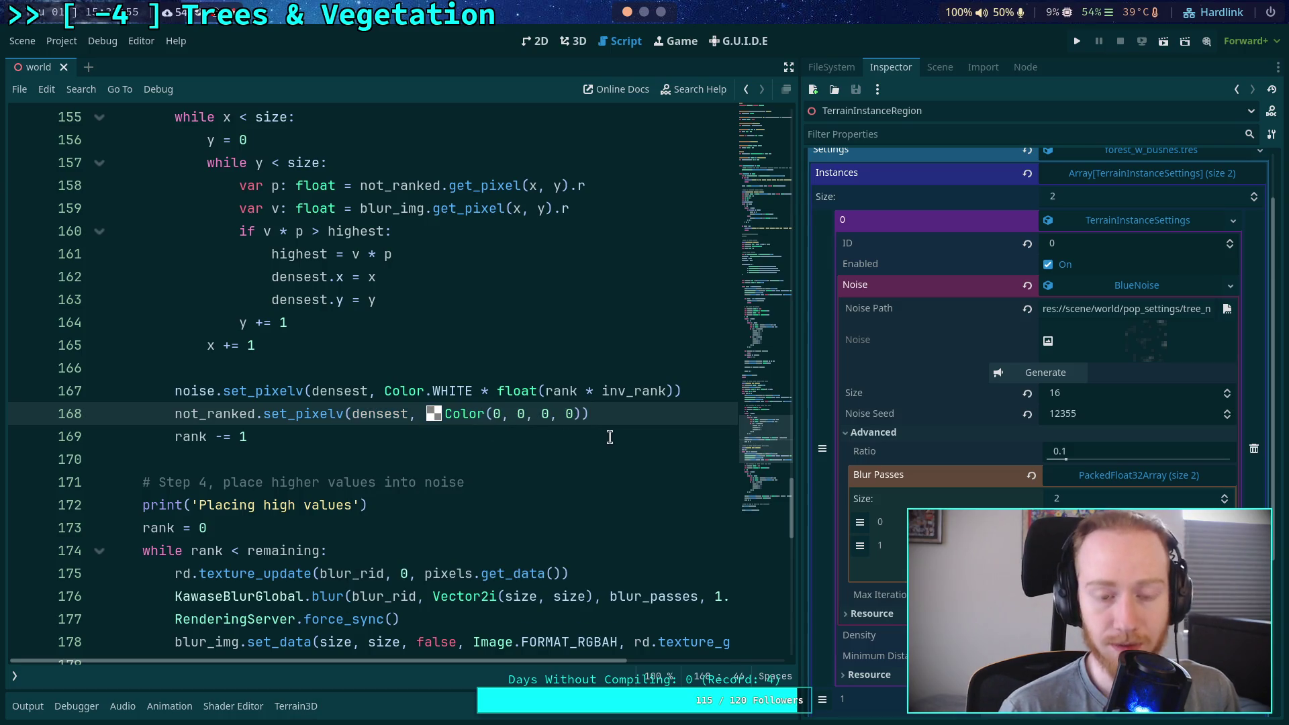
drag(590, 415, 427, 415)
Return to empty line 170 and save the scene
click(572, 434)
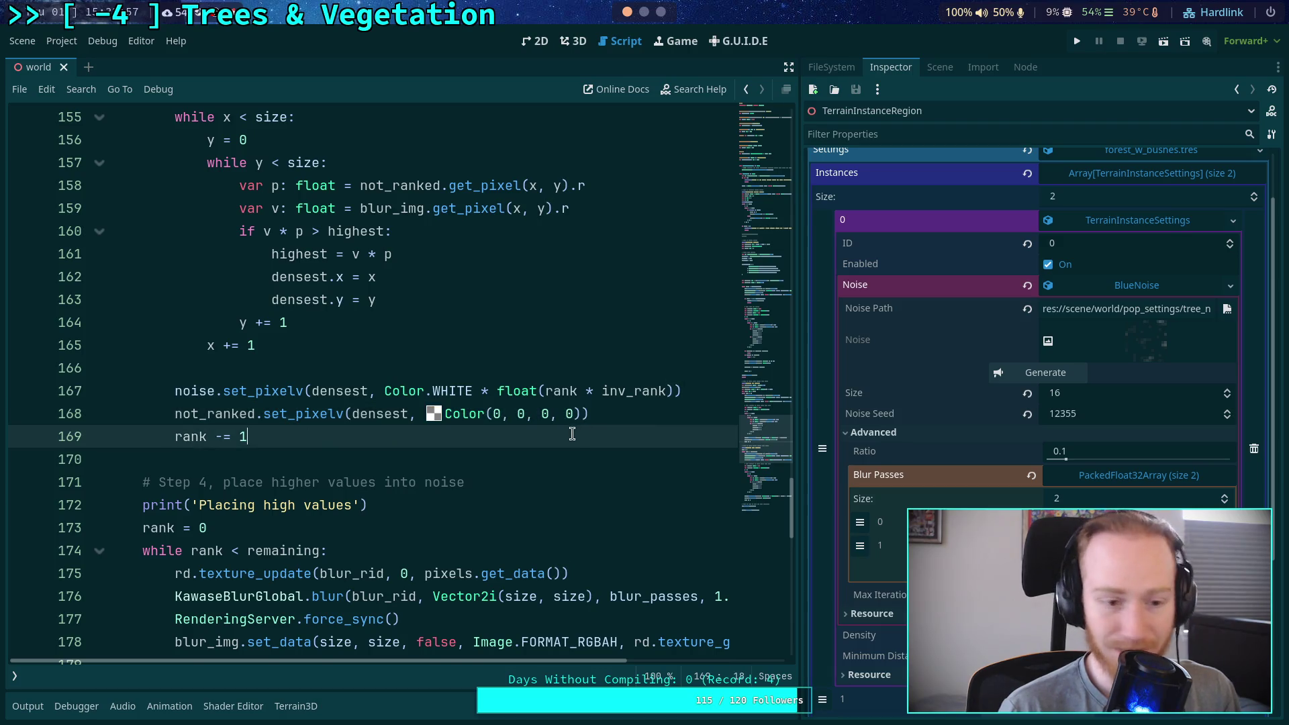
scroll(561, 435, down, 1)
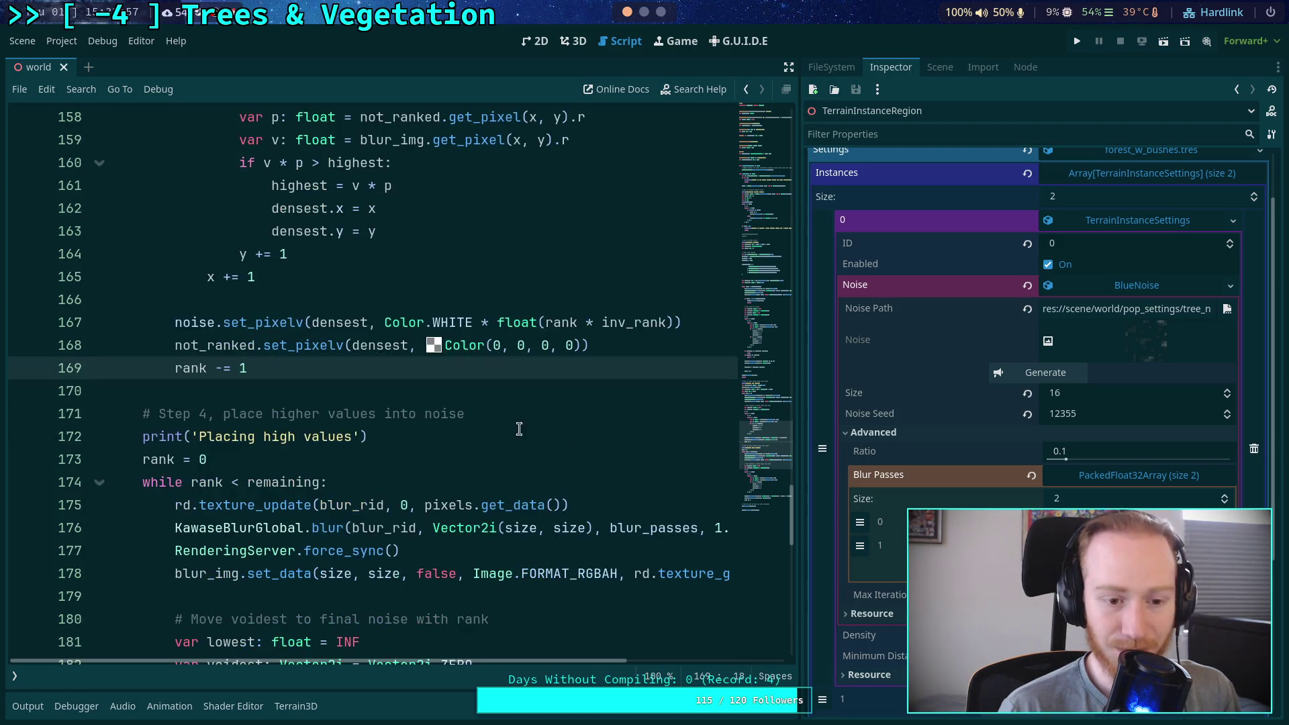
click(417, 395)
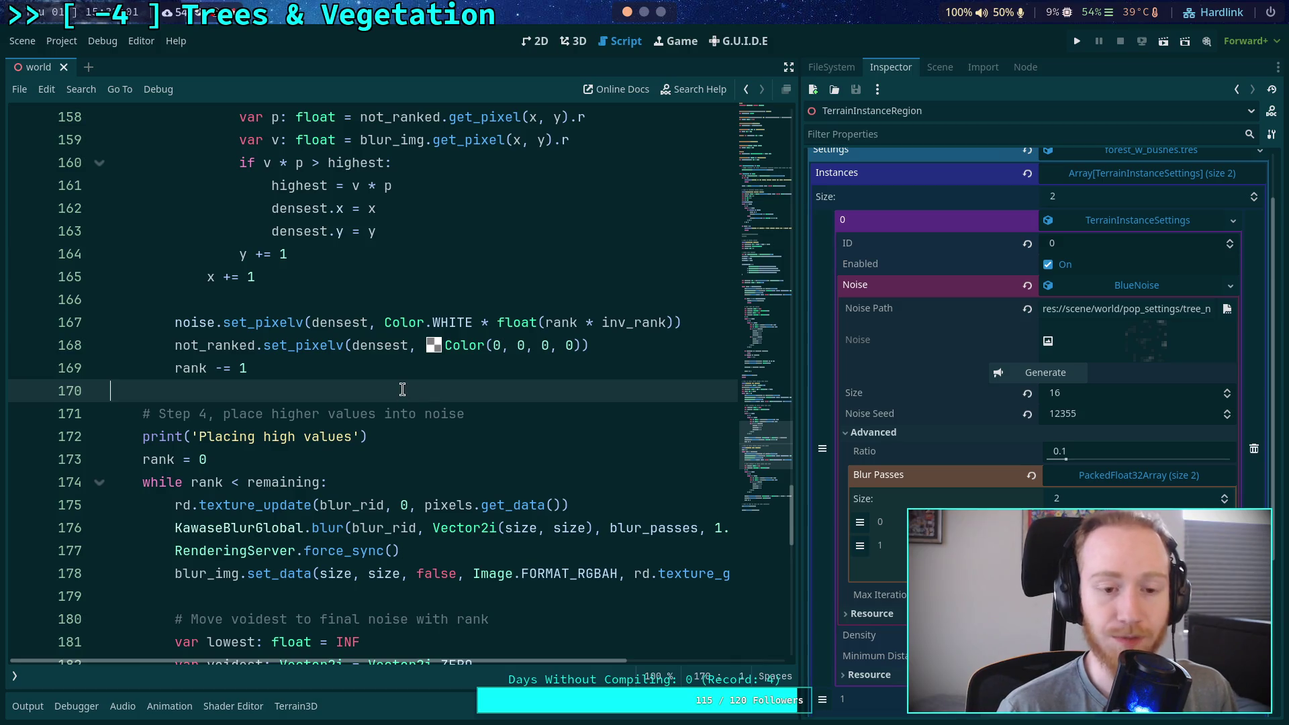
scroll(611, 397, up, 1)
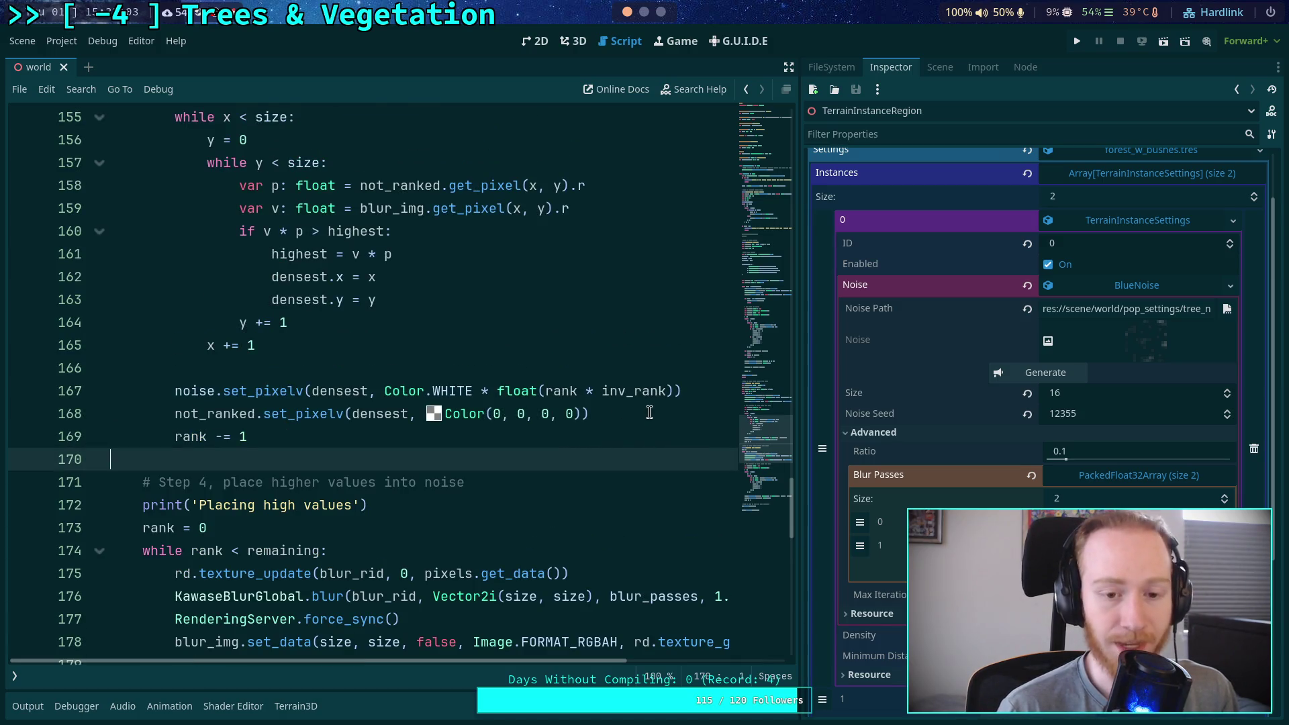
click(639, 414)
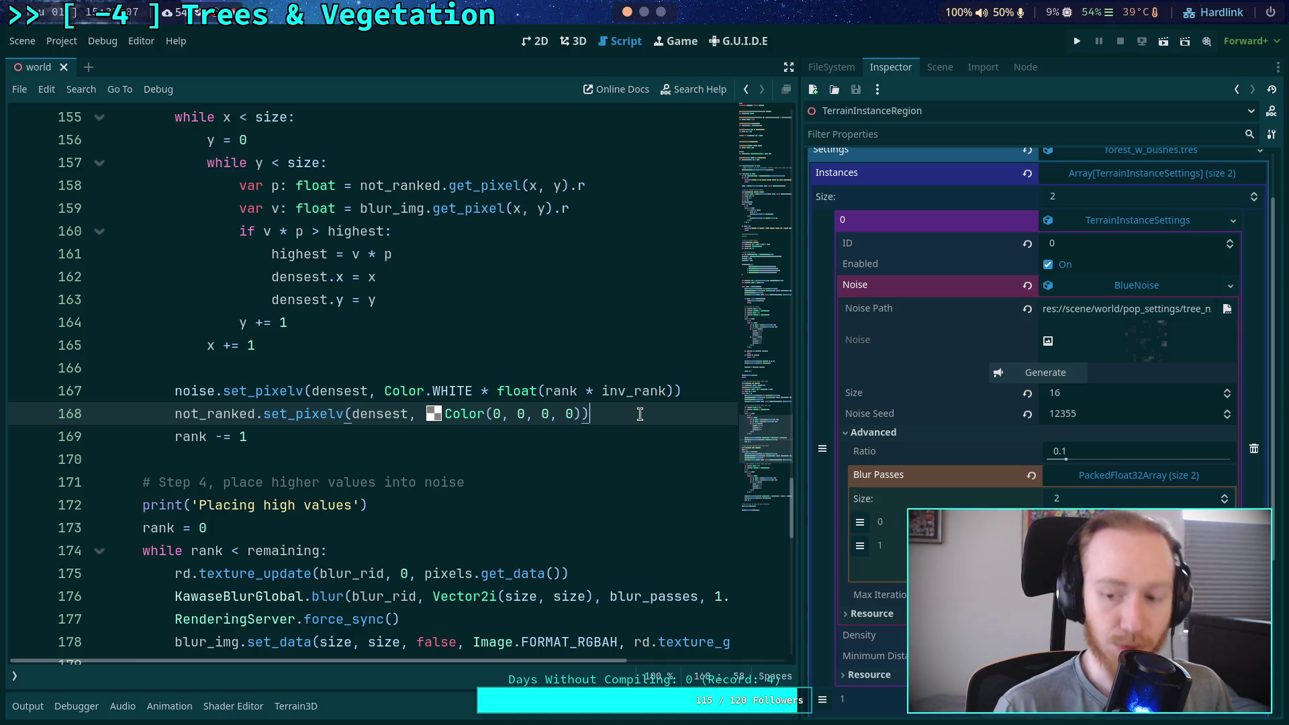
click(569, 456)
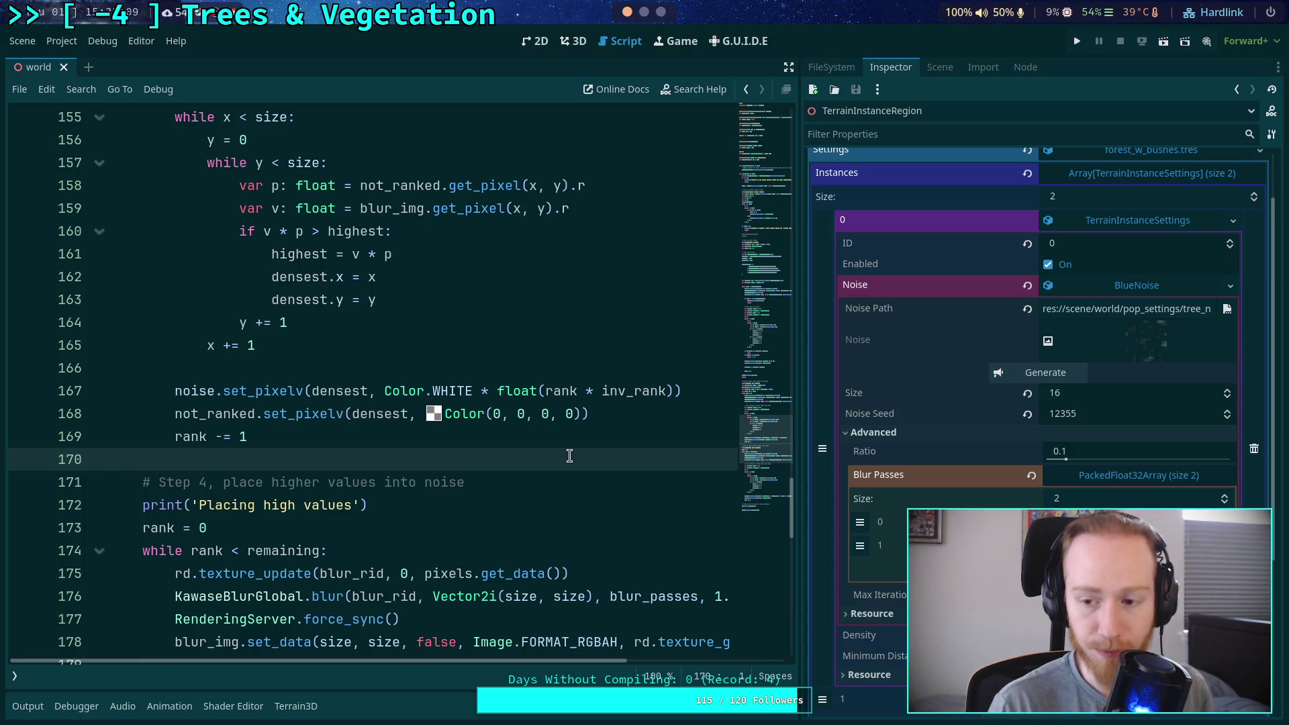
key(ctrl+s)
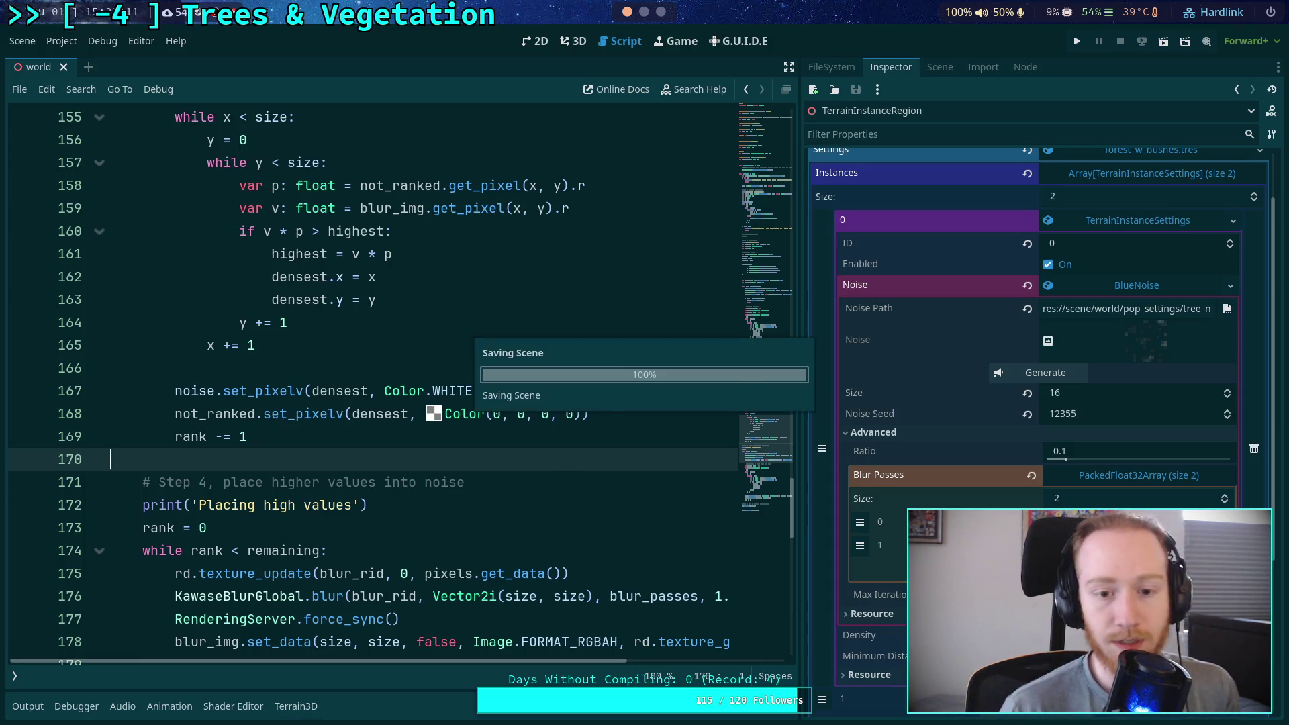
Select 'pixels' in the Step 1 comment, then run the blue noise generation
scroll(567, 456, down, 5)
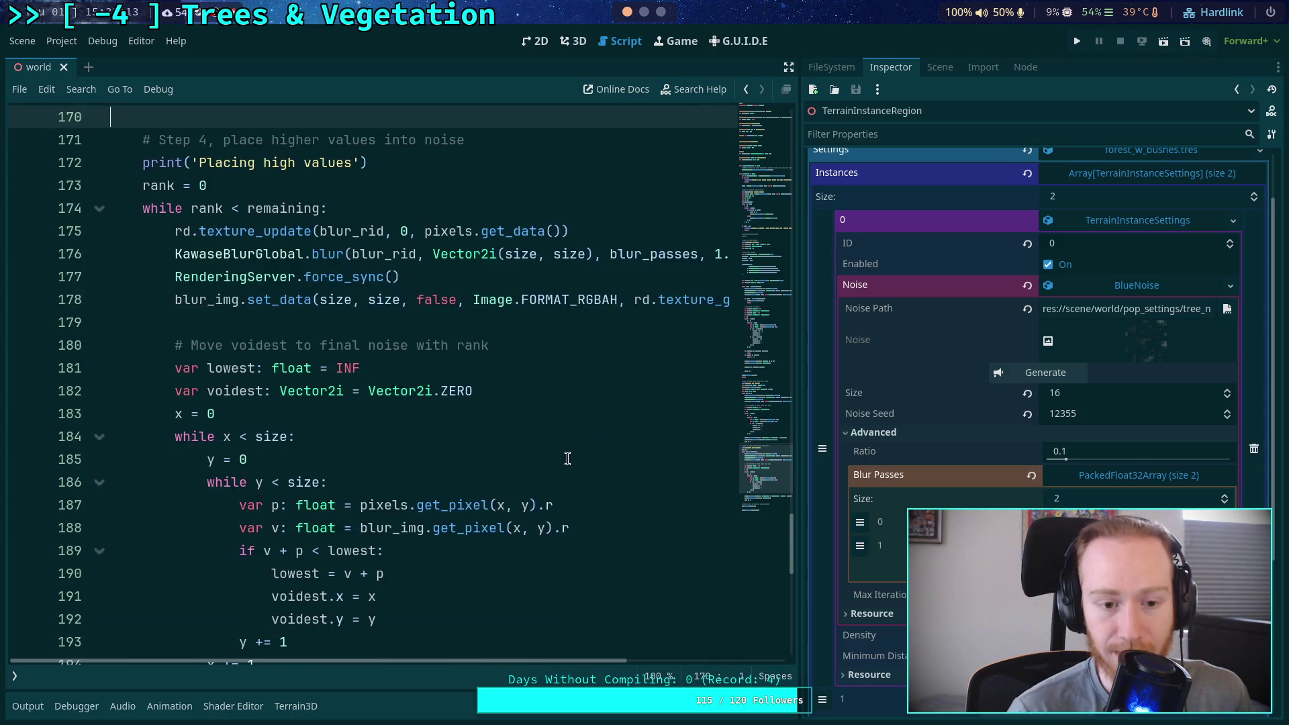
scroll(567, 458, down, 4)
scroll(484, 457, up, 6)
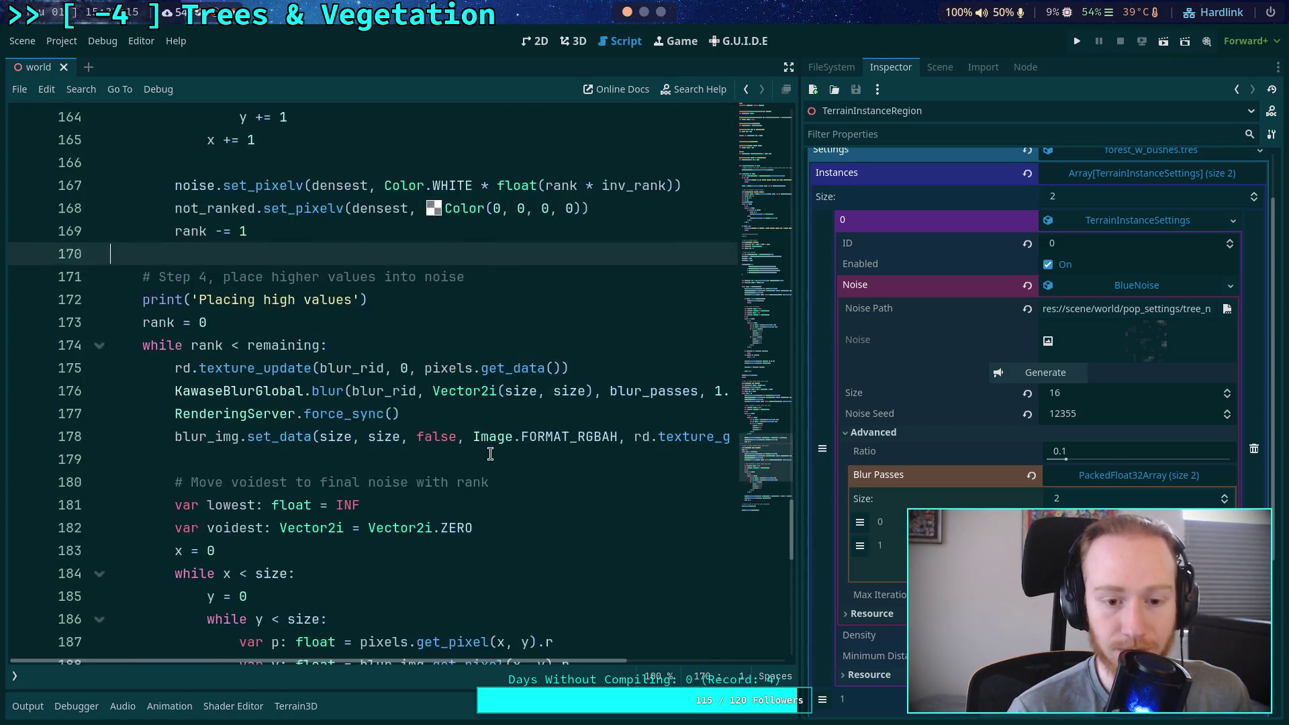
scroll(490, 454, up, 19)
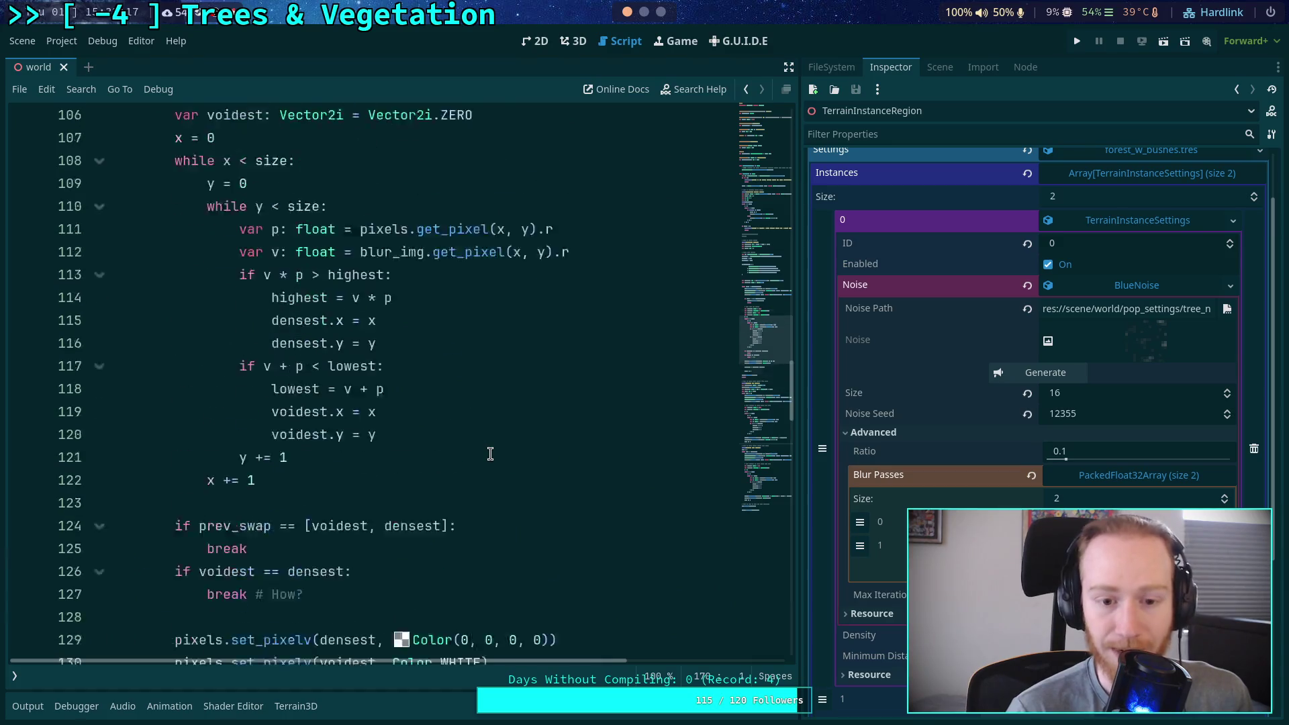
scroll(490, 453, up, 17)
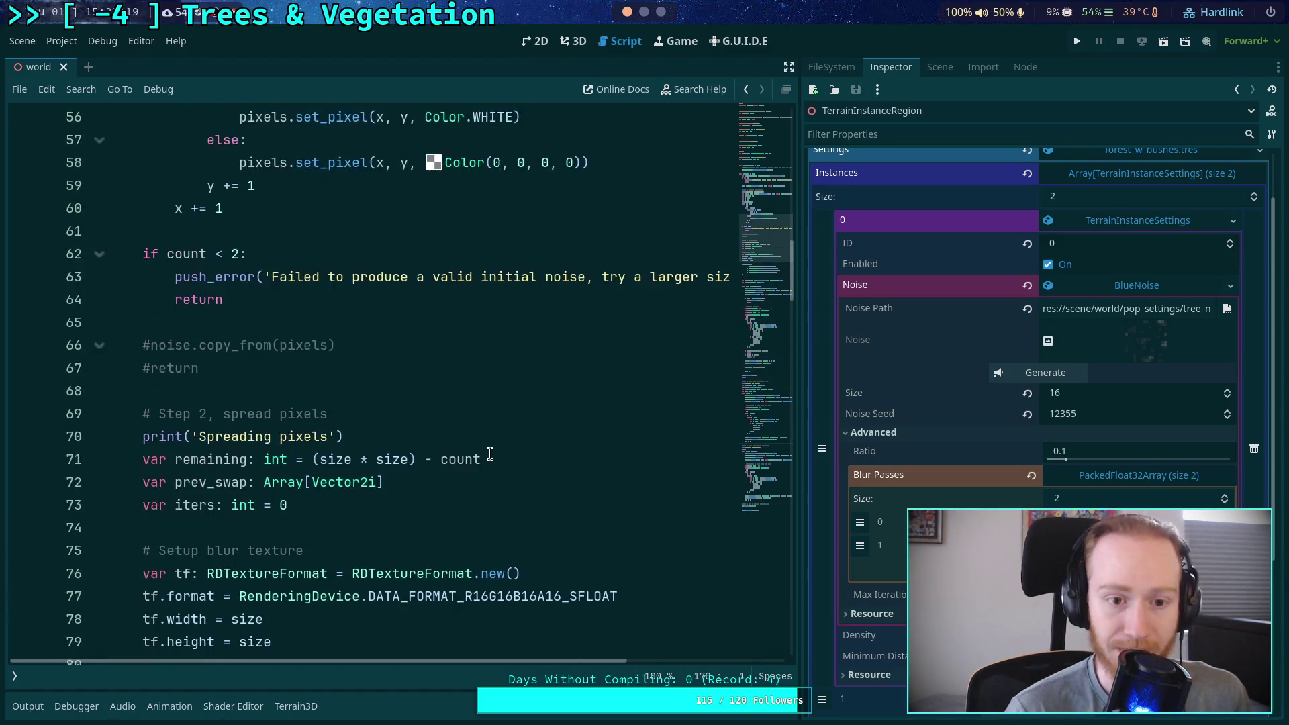
scroll(491, 454, up, 6)
click(492, 453)
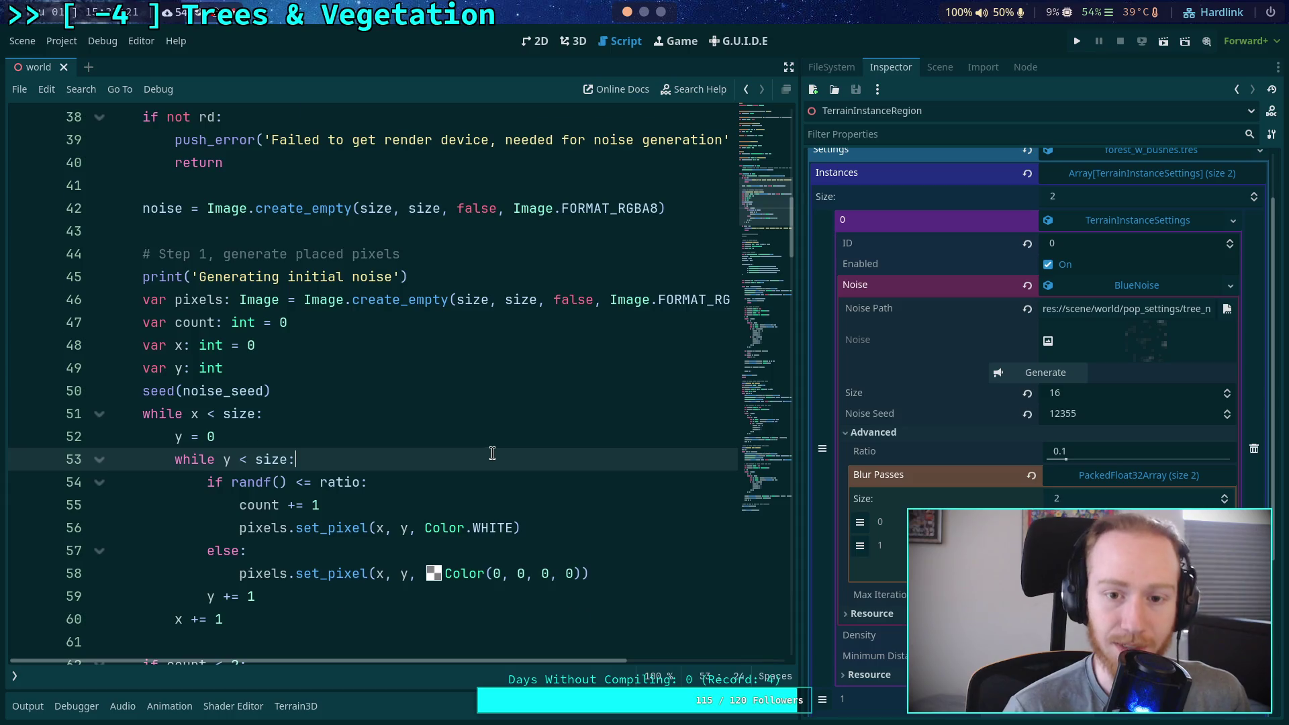
scroll(492, 453, up, 3)
double_click(492, 453)
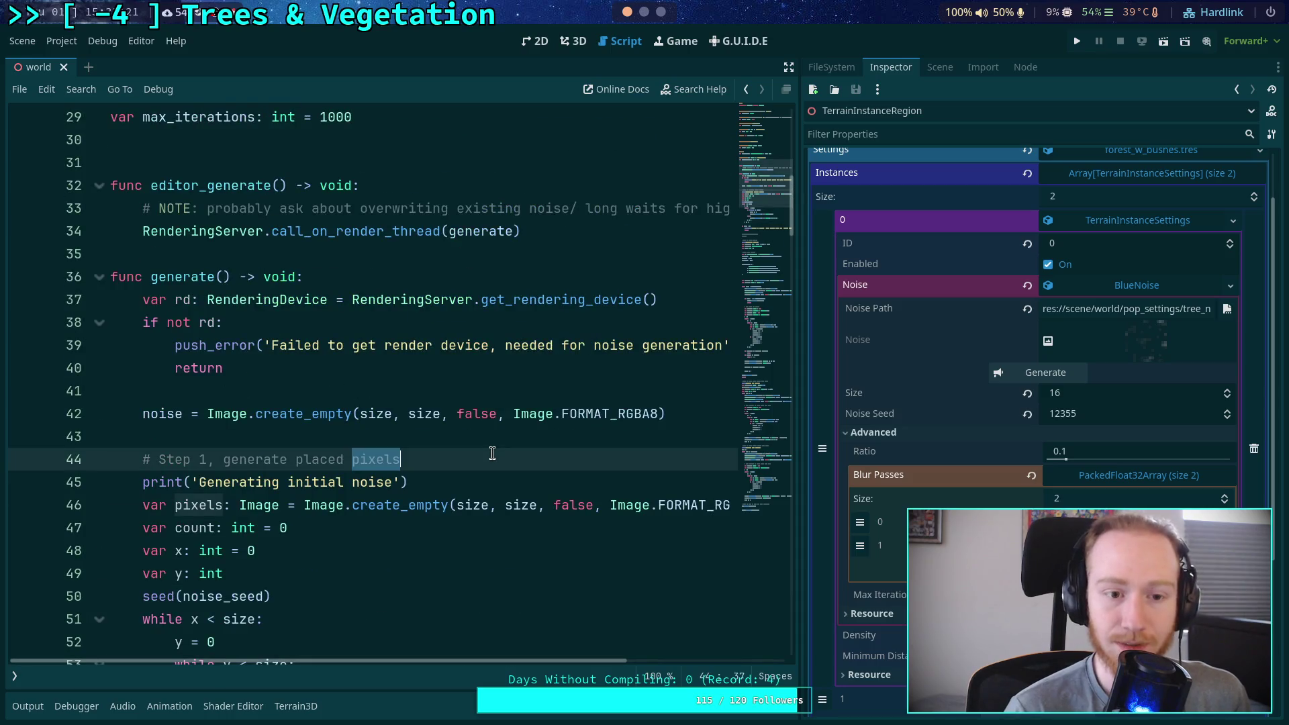
click(1043, 375)
Move through the swap loop to empty lines 128 and 131
scroll(530, 389, down, 13)
click(530, 388)
scroll(530, 389, down, 7)
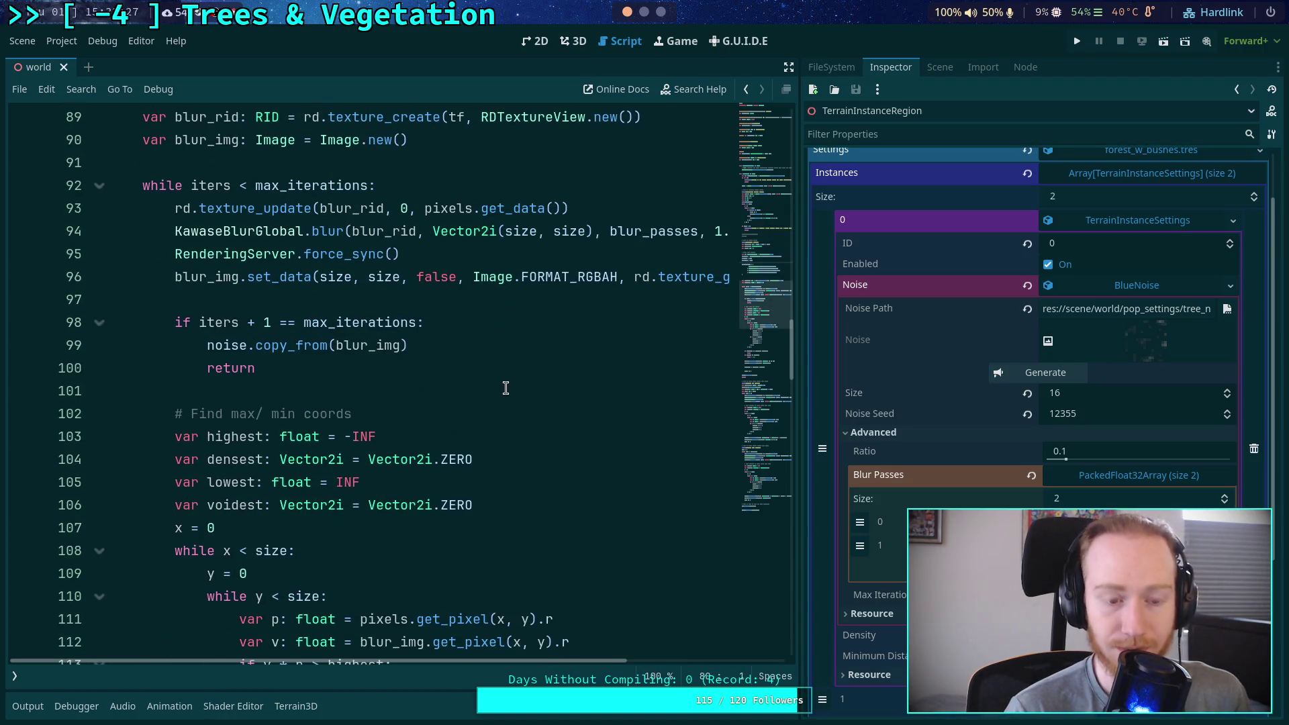
scroll(510, 384, down, 9)
click(362, 276)
scroll(365, 293, down, 1)
click(427, 327)
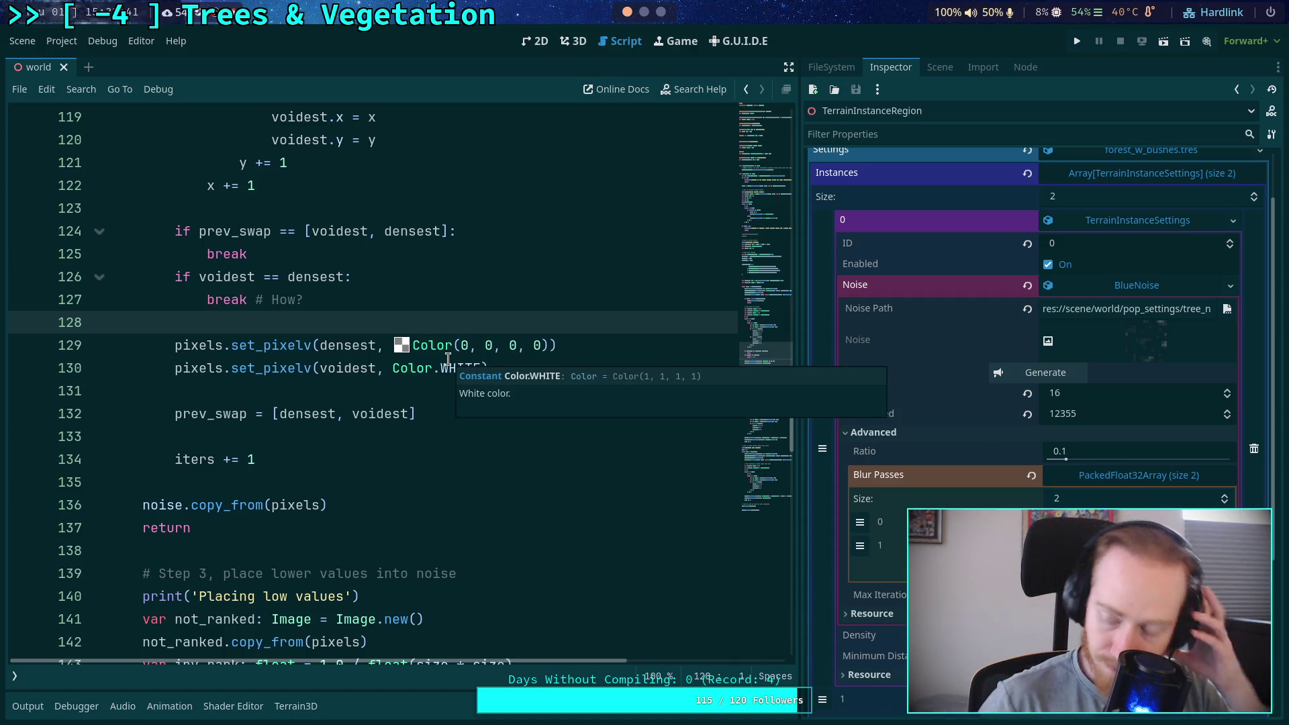
click(387, 393)
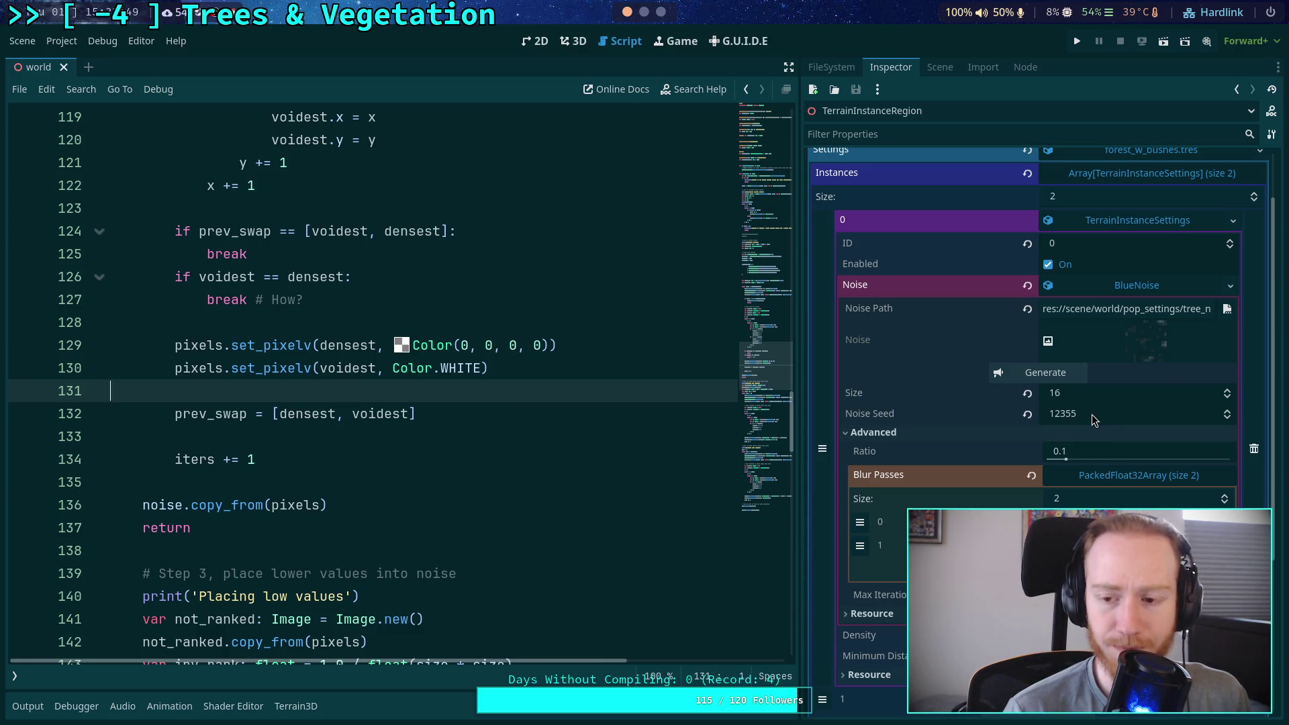
Comment out early-return lines 98–100 with Ctrl+K, save, and regenerate the noise preview
scroll(540, 371, down, 6)
scroll(539, 371, down, 12)
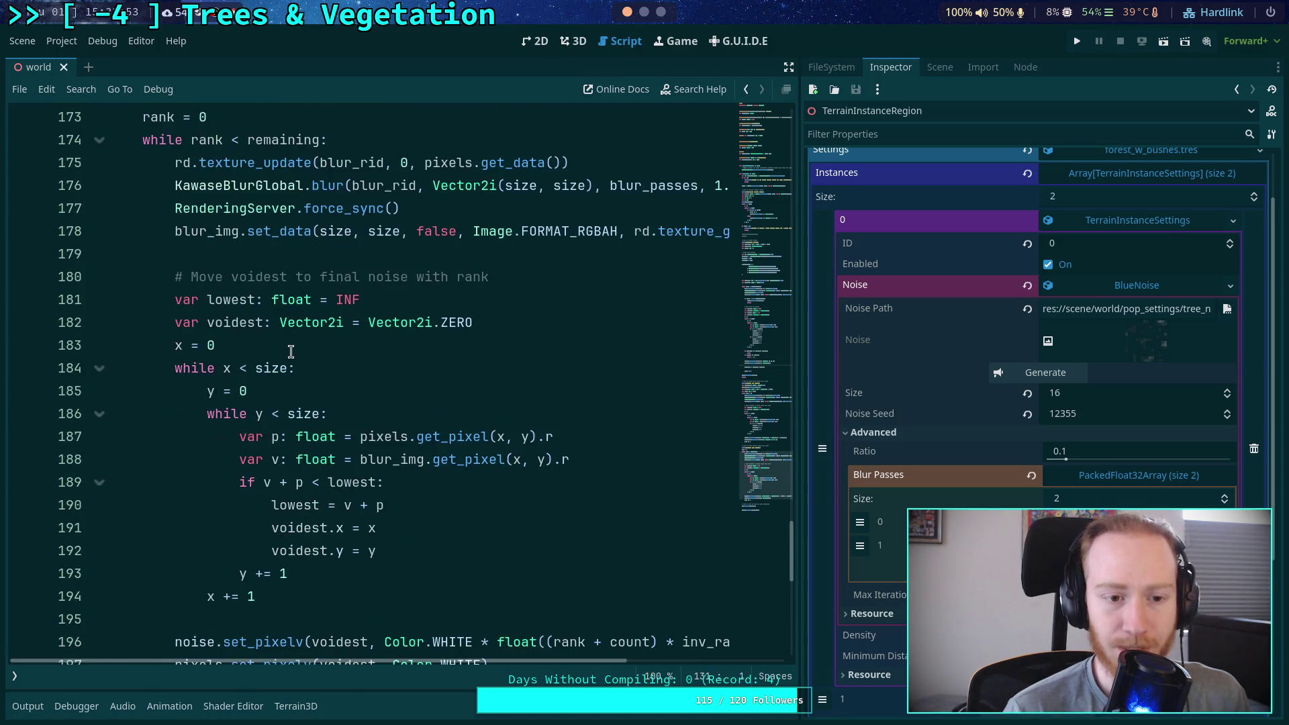
scroll(286, 346, up, 20)
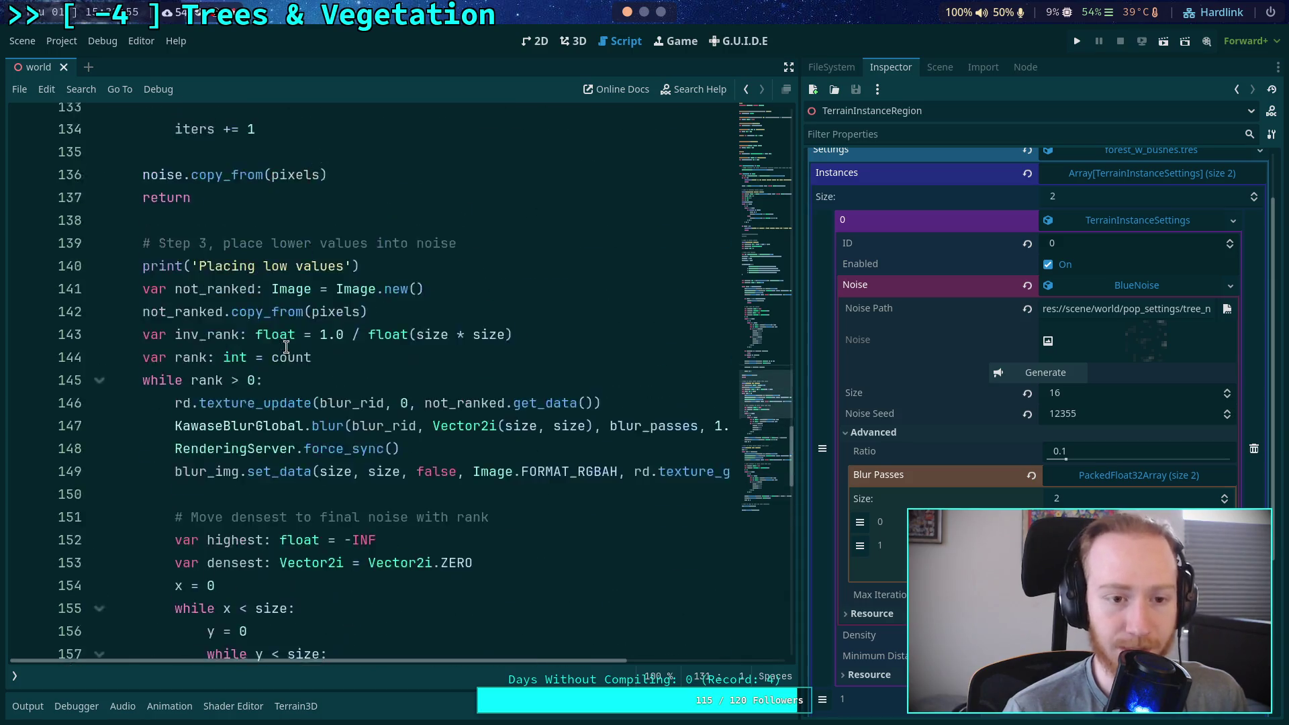
scroll(286, 346, up, 3)
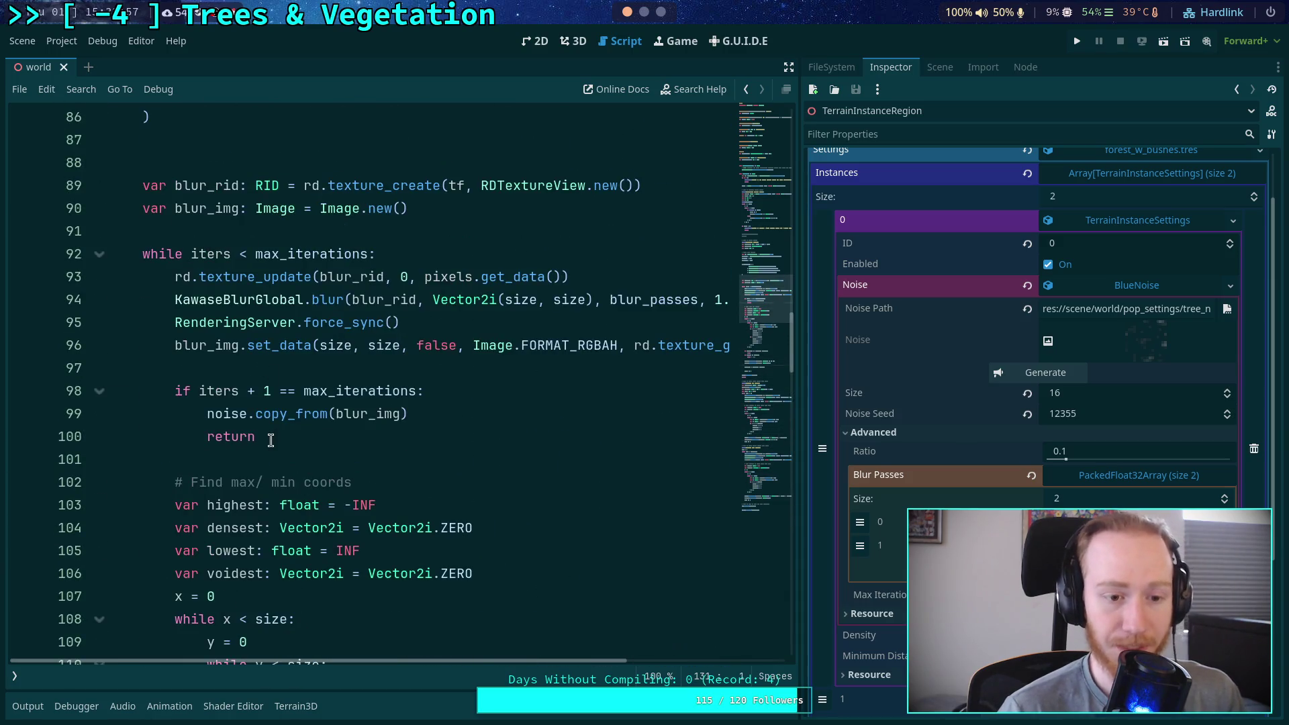
drag(272, 438, 185, 403)
key(ctrl+k)
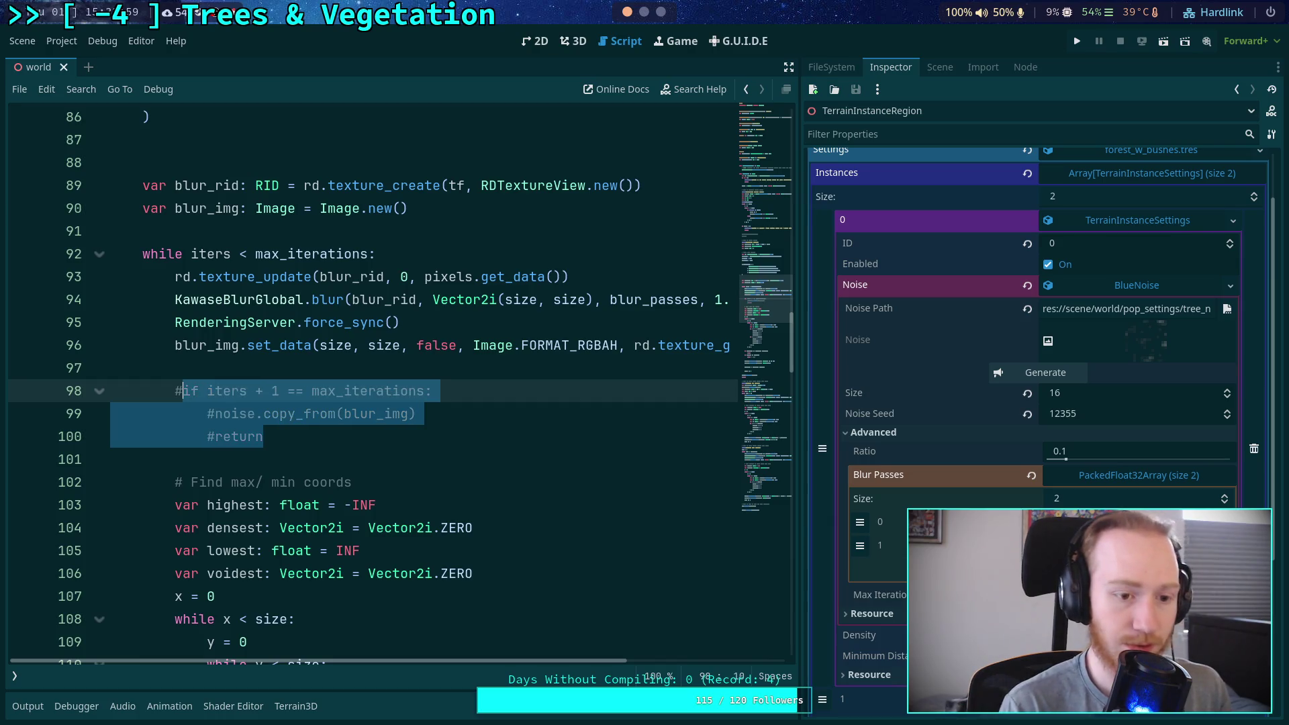
key(ctrl+s)
scroll(778, 518, down, 8)
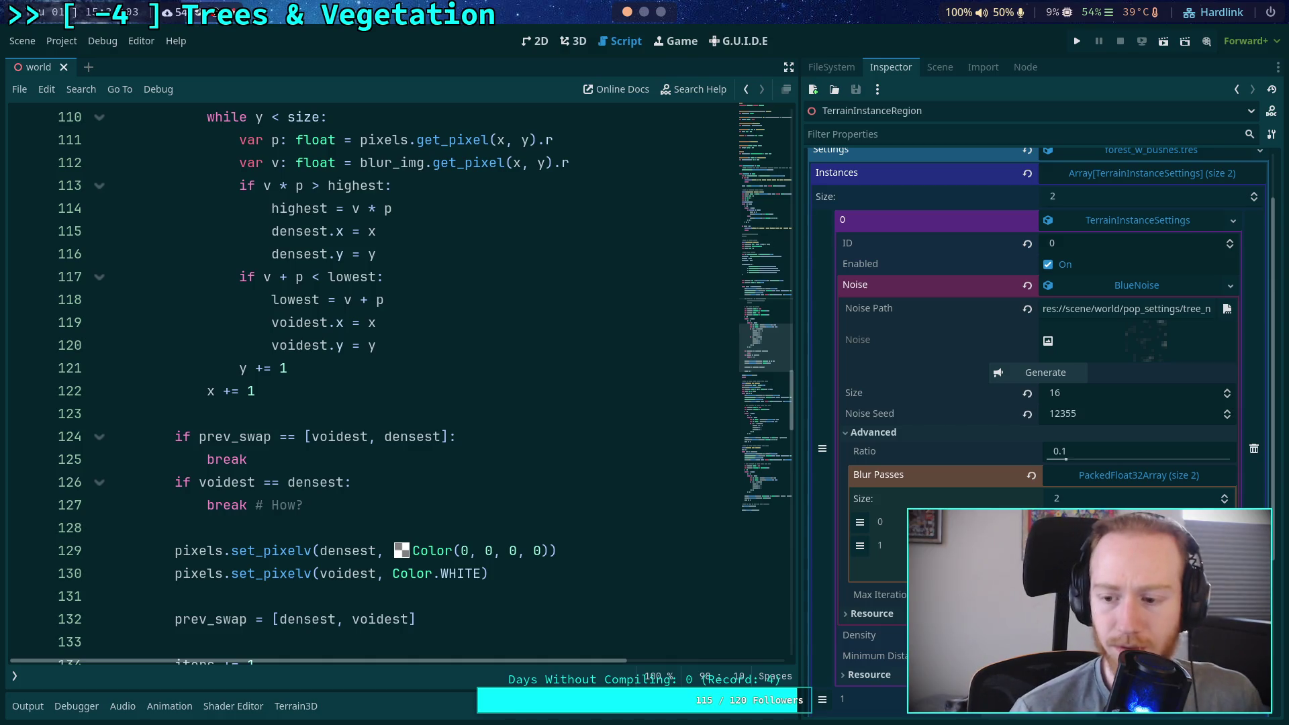
click(1007, 595)
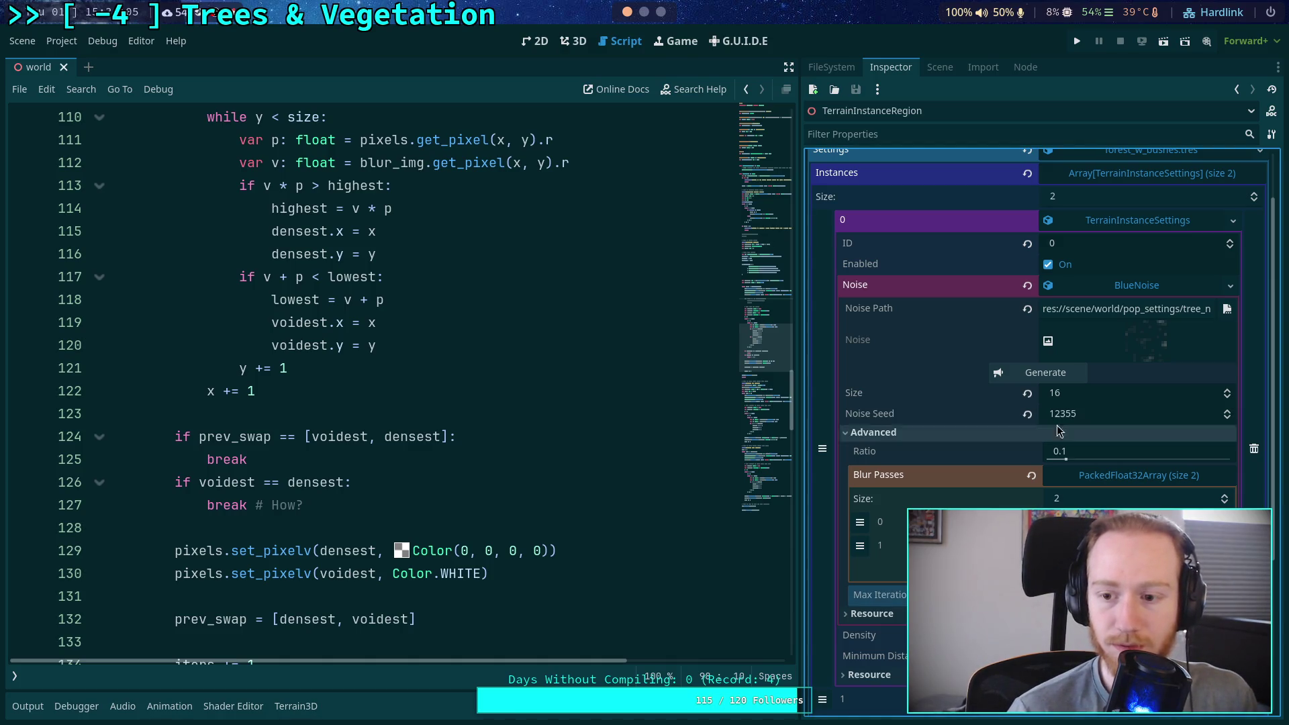
click(1042, 376)
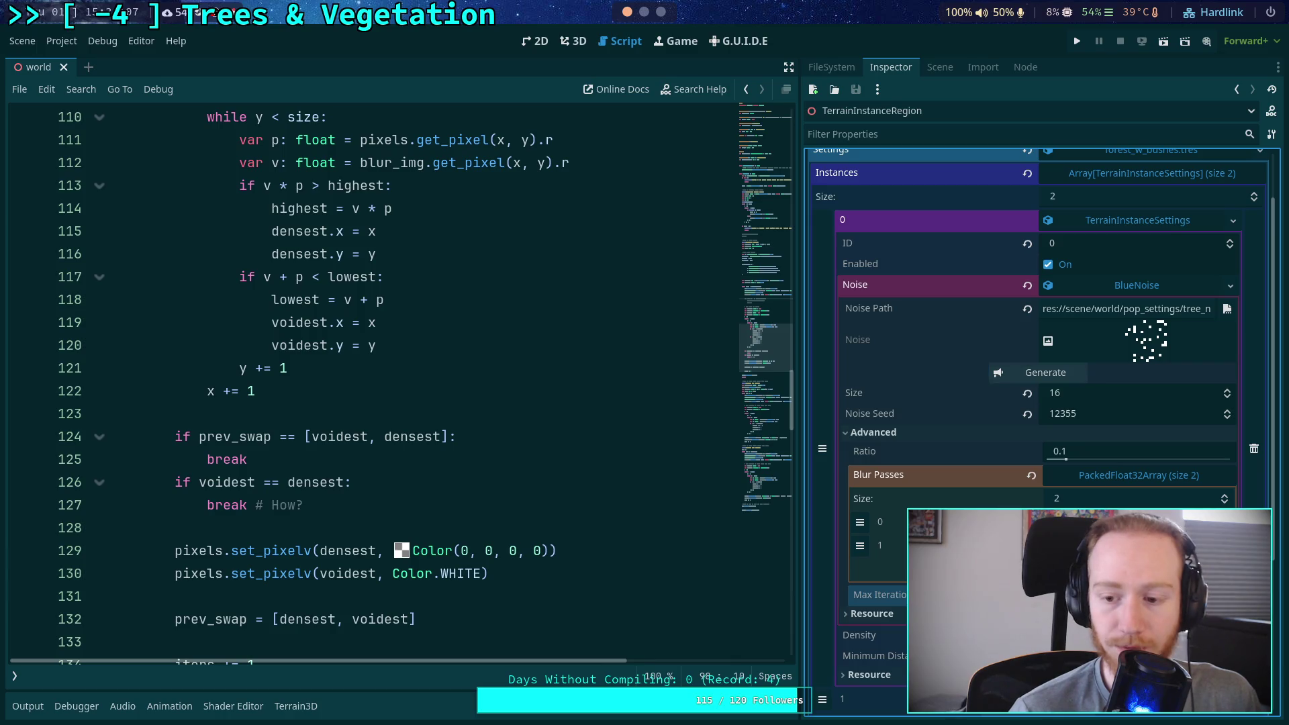
Regenerate the size-16, seed 12355 blue noise seven times, watching the dot arrangement change
click(1046, 372)
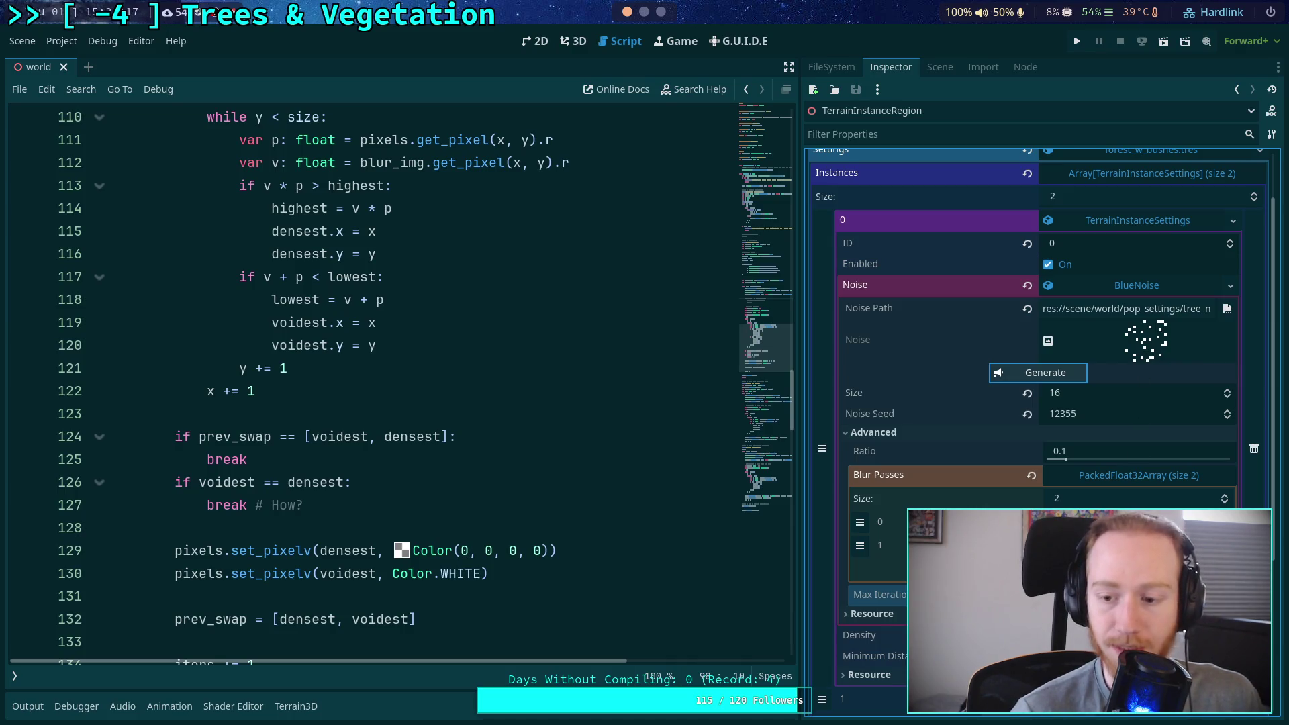
click(1042, 374)
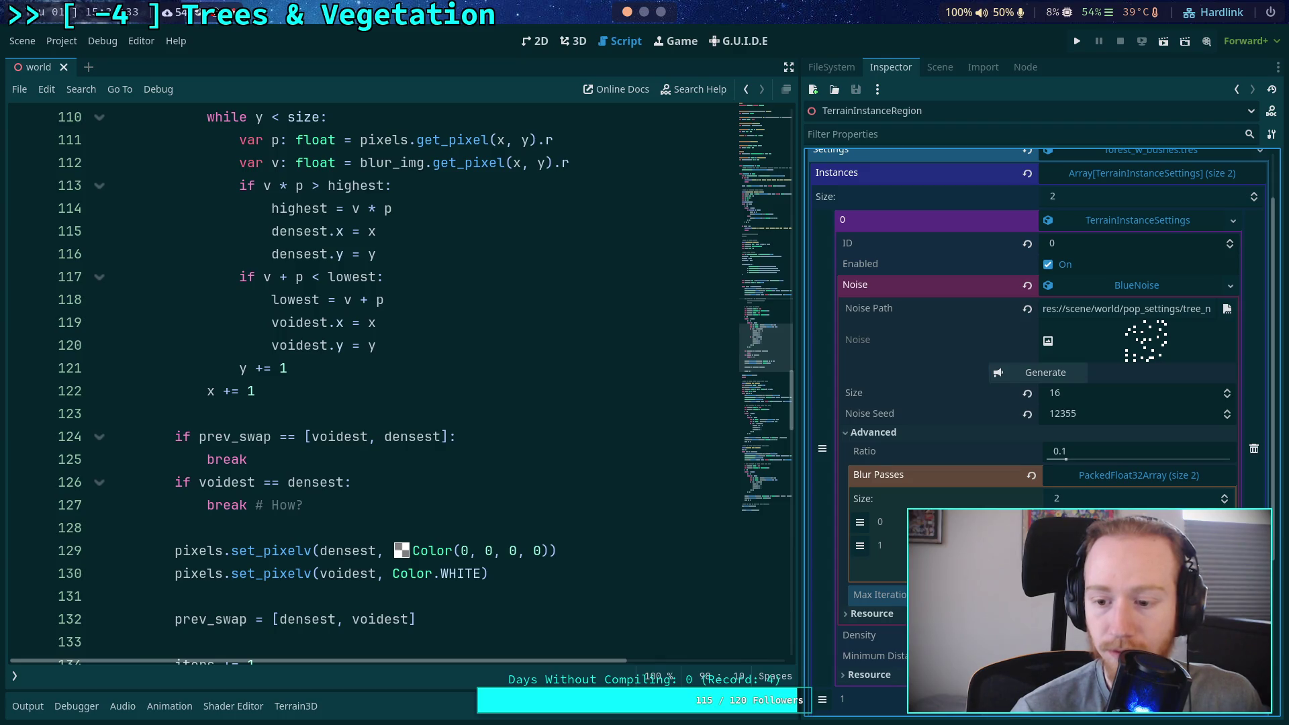
click(1049, 373)
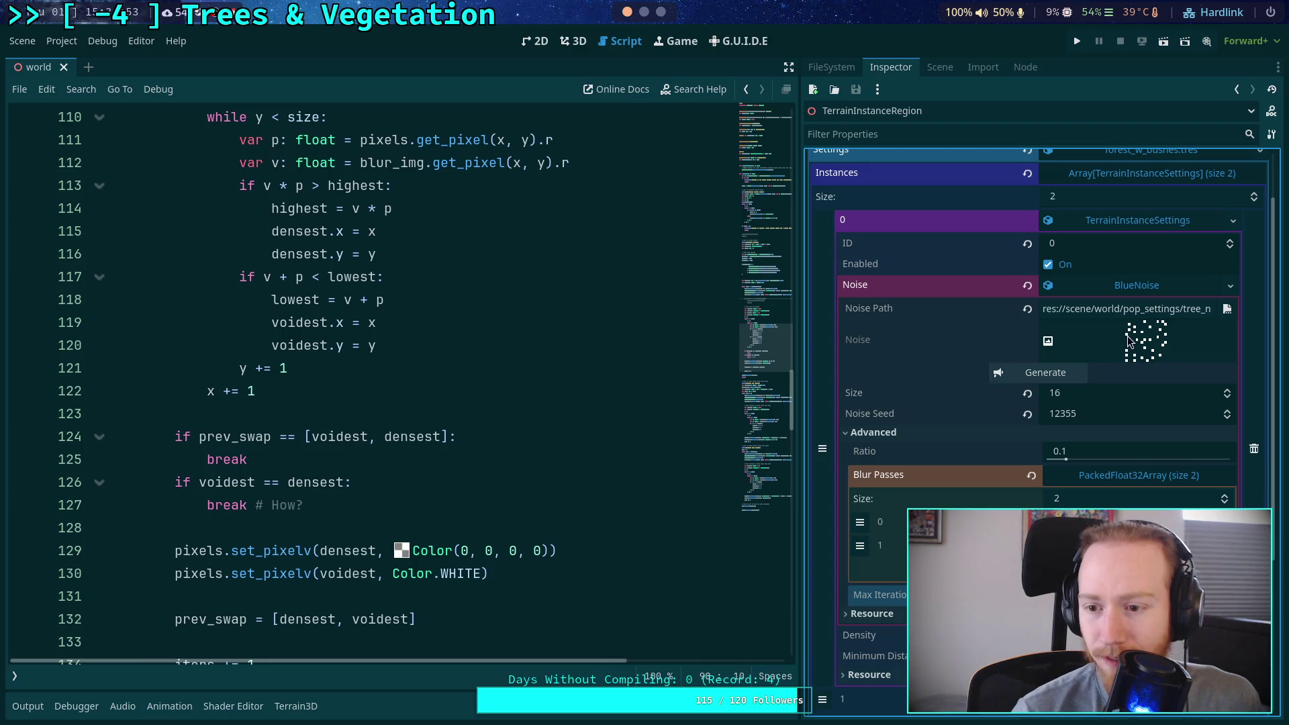
click(1044, 373)
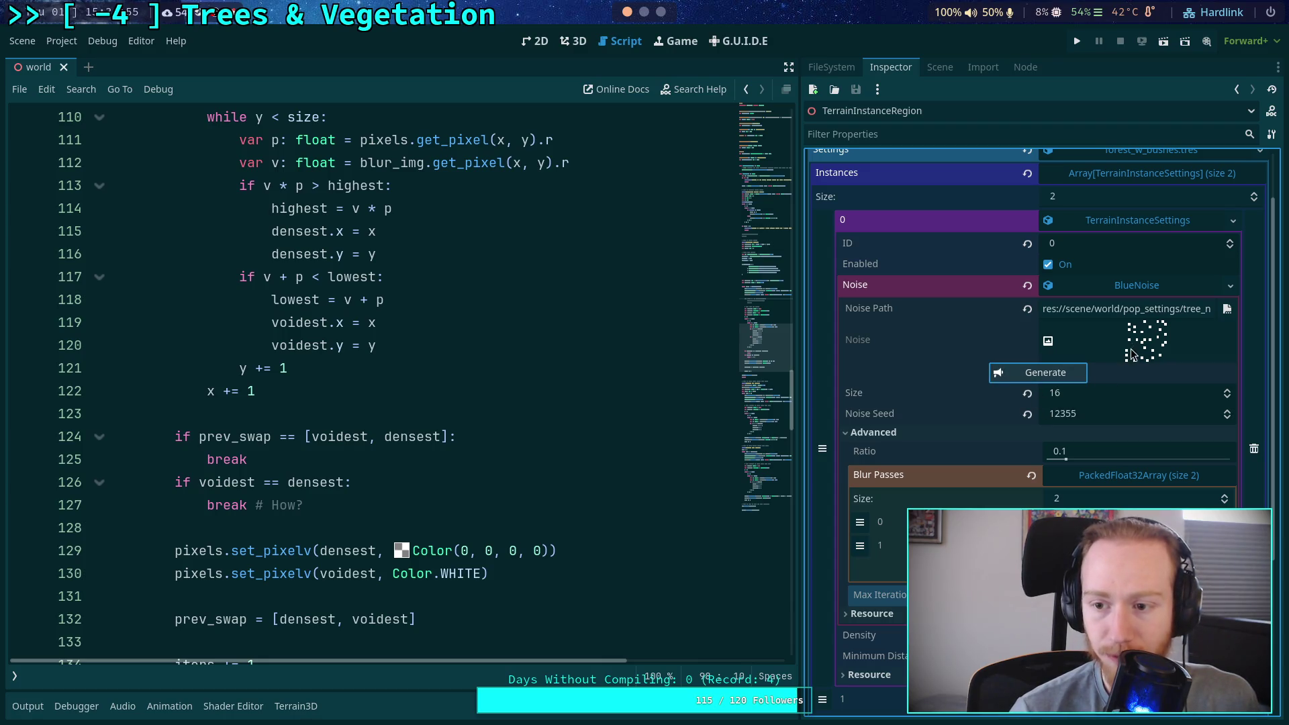
click(1044, 373)
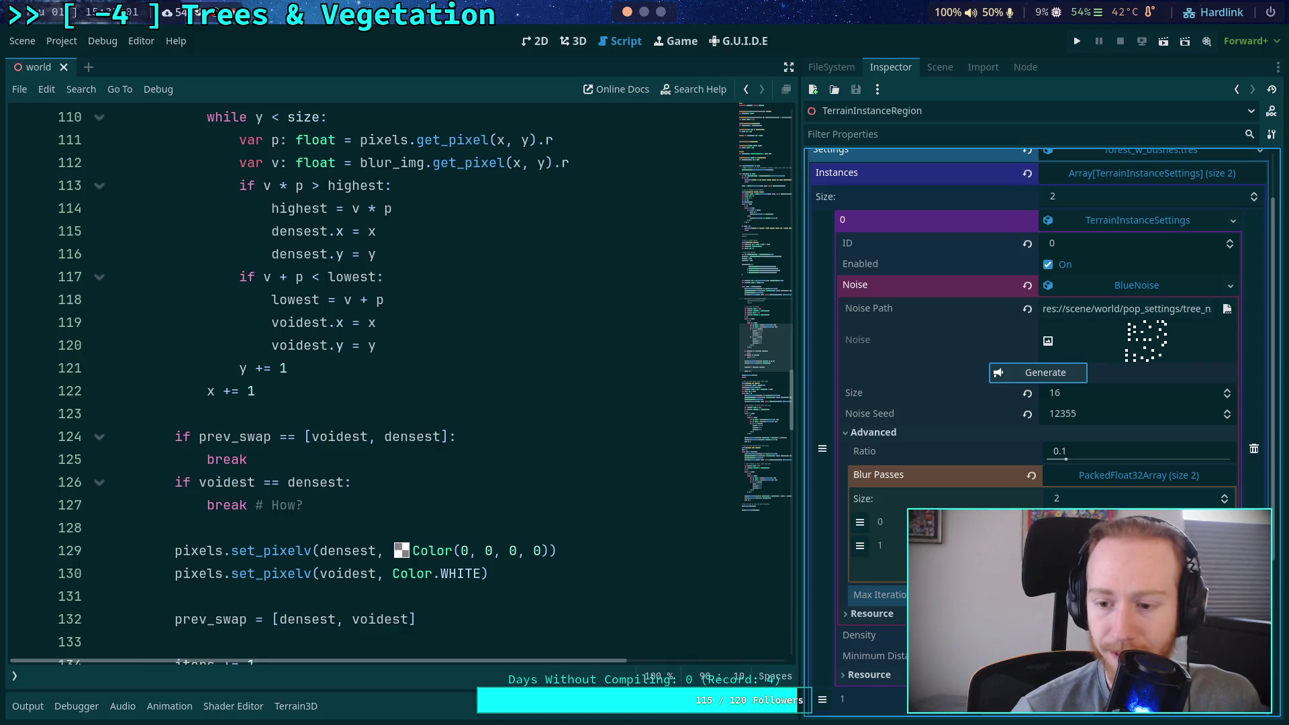
click(1067, 375)
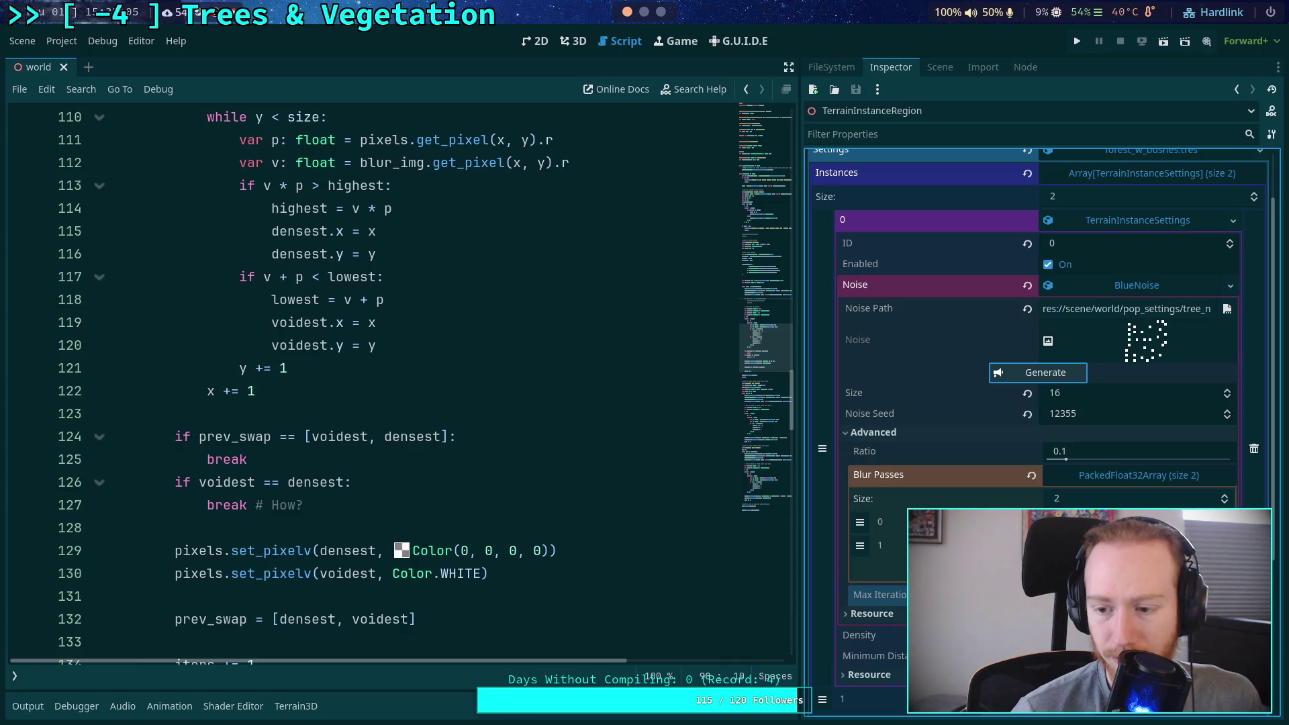
click(1061, 376)
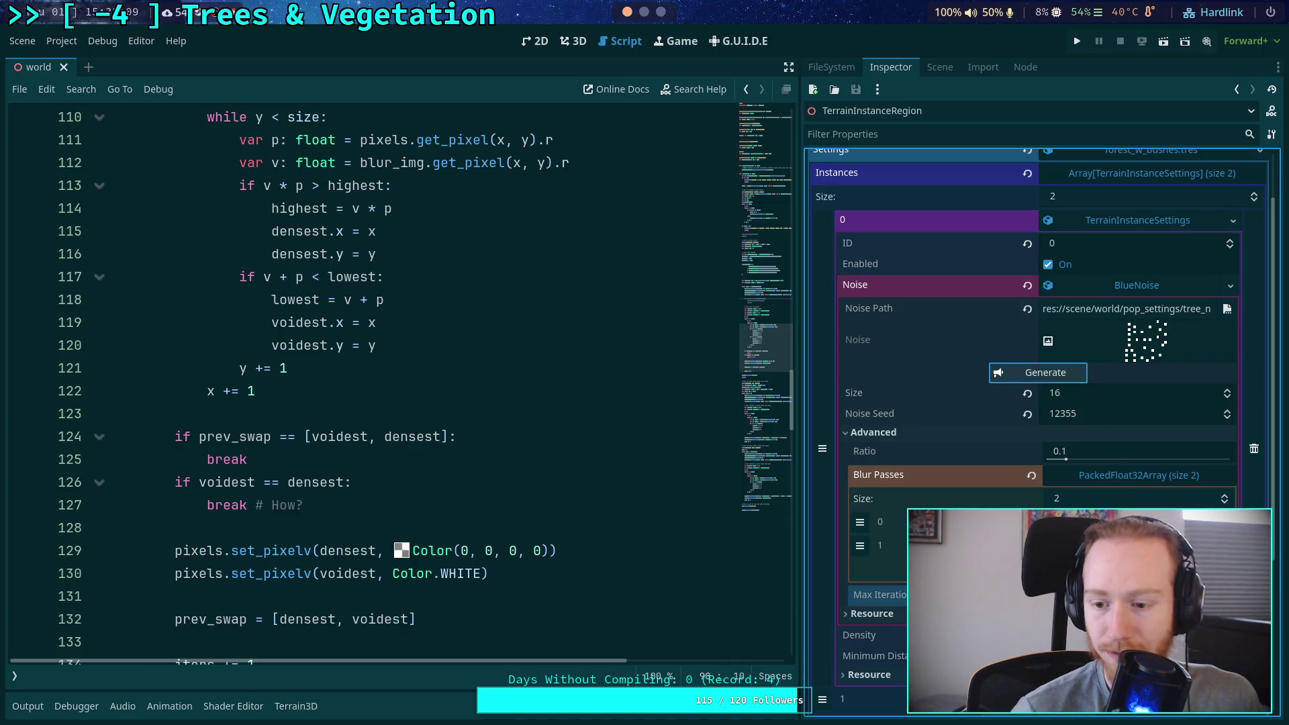